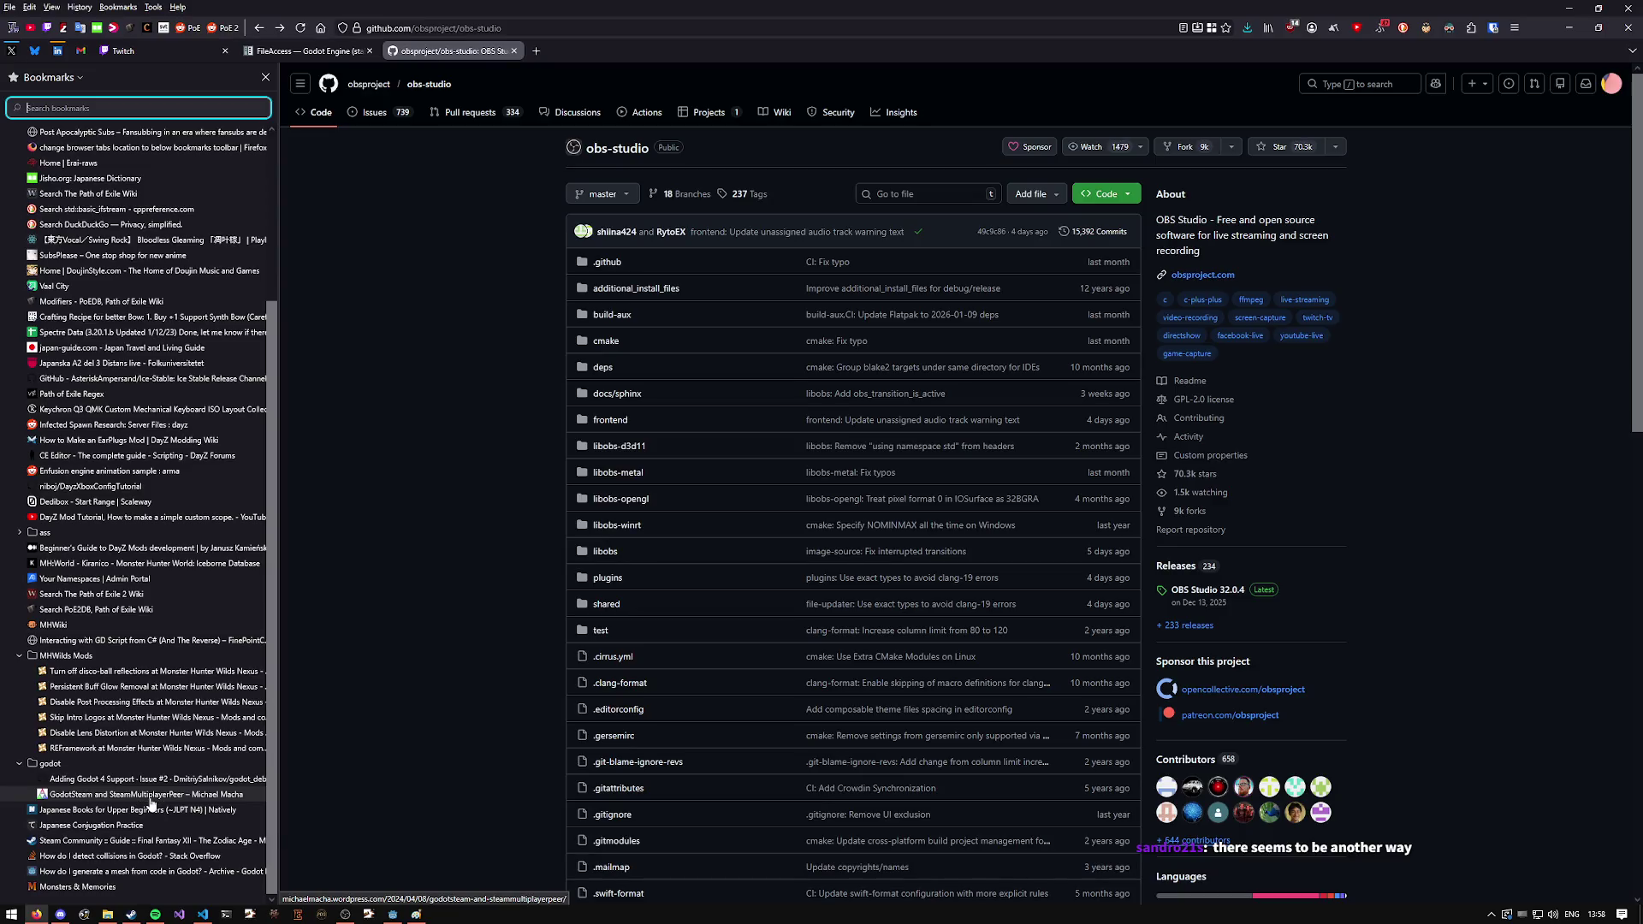
Open the 'erodozer/open-vt at vrm' bookmark and close the Bookmarks sidebar.
{"action": "scroll", "coordinate": [161, 597], "scroll_direction": "up", "scroll_amount": 2}
{"action": "scroll", "coordinate": [161, 596], "scroll_direction": "up", "scroll_amount": 4}
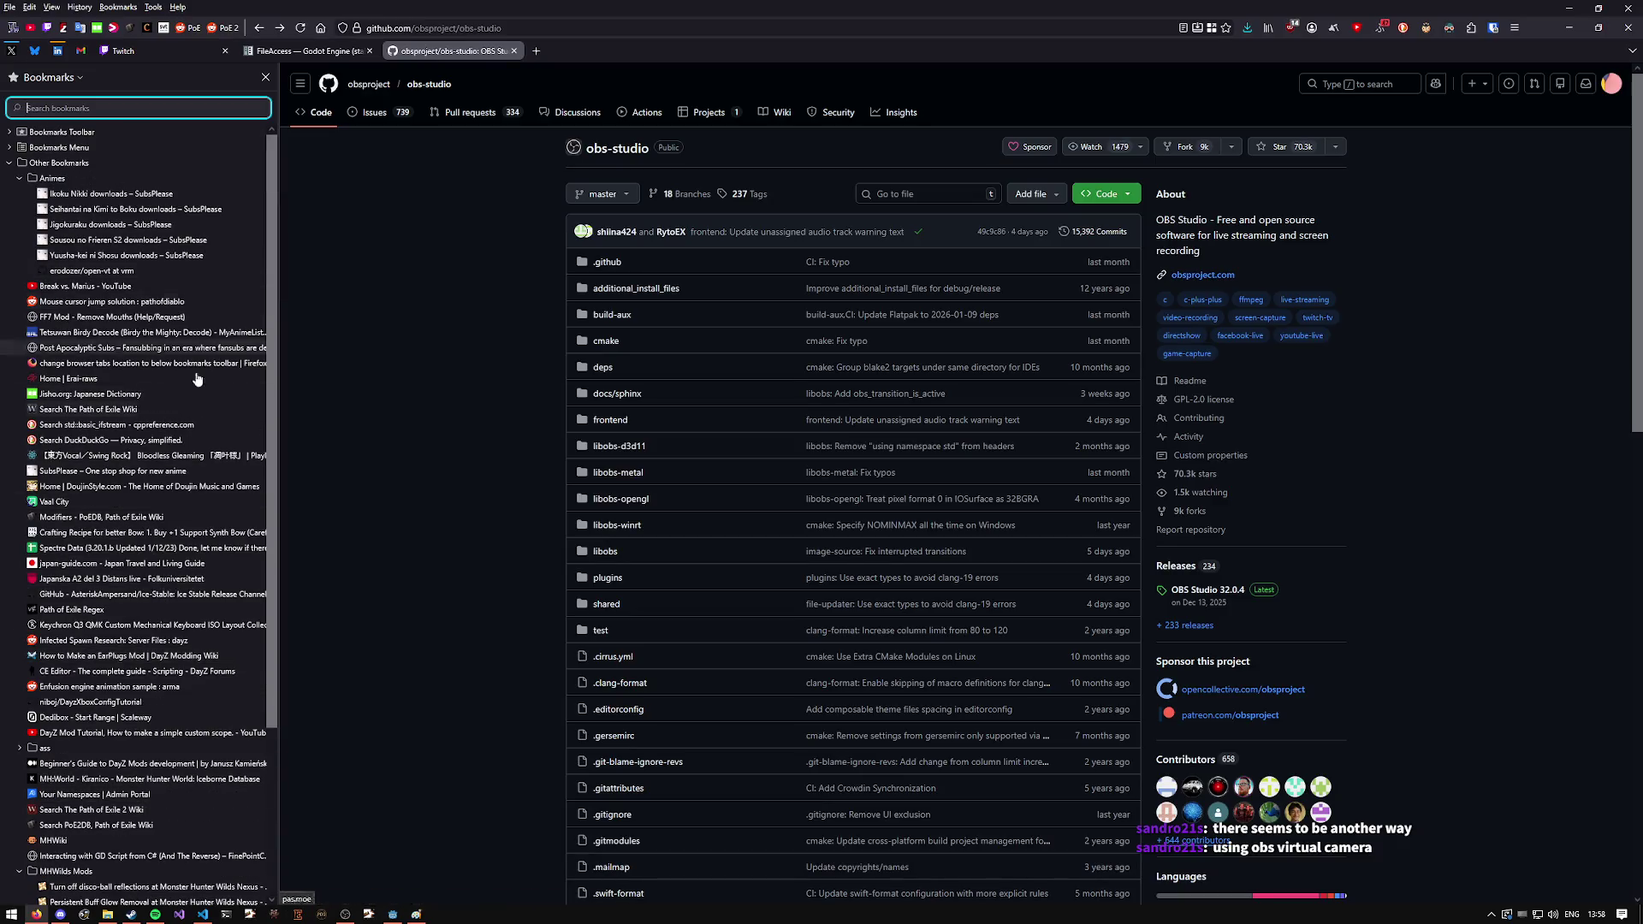
{"action": "left_click", "coordinate": [111, 270]}
{"action": "left_click", "coordinate": [266, 77]}
Read through the OpenVT README, highlighting its intro and 'Why should I care?' paragraphs.
{"action": "scroll", "coordinate": [296, 403], "scroll_direction": "down", "scroll_amount": 4}
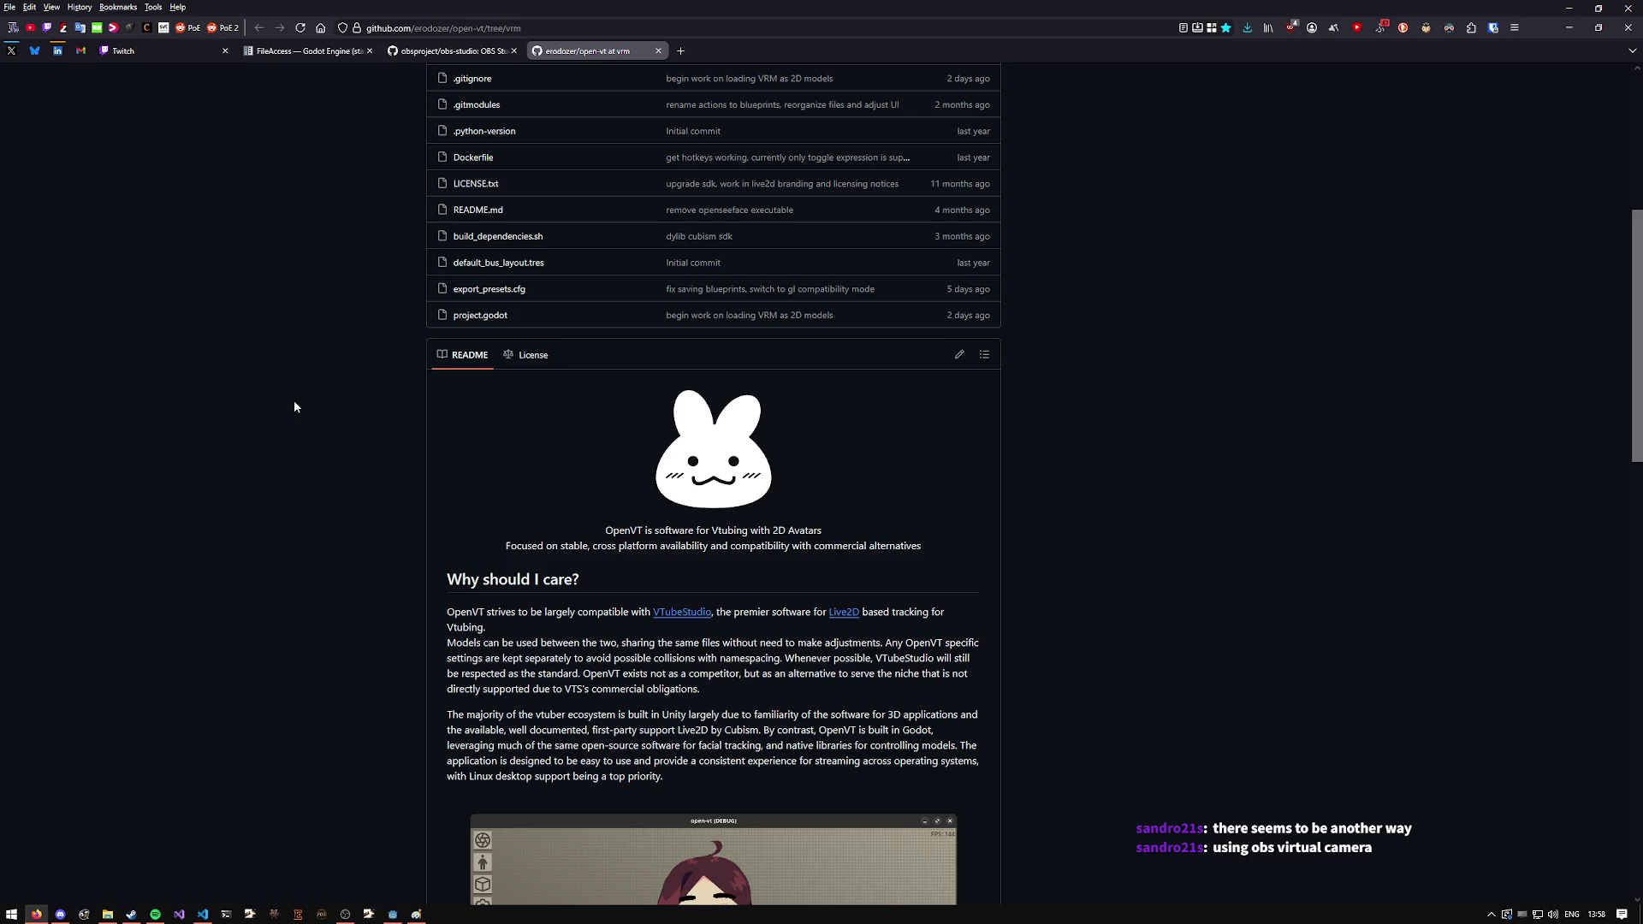
{"action": "scroll", "coordinate": [294, 406], "scroll_direction": "down", "scroll_amount": 4}
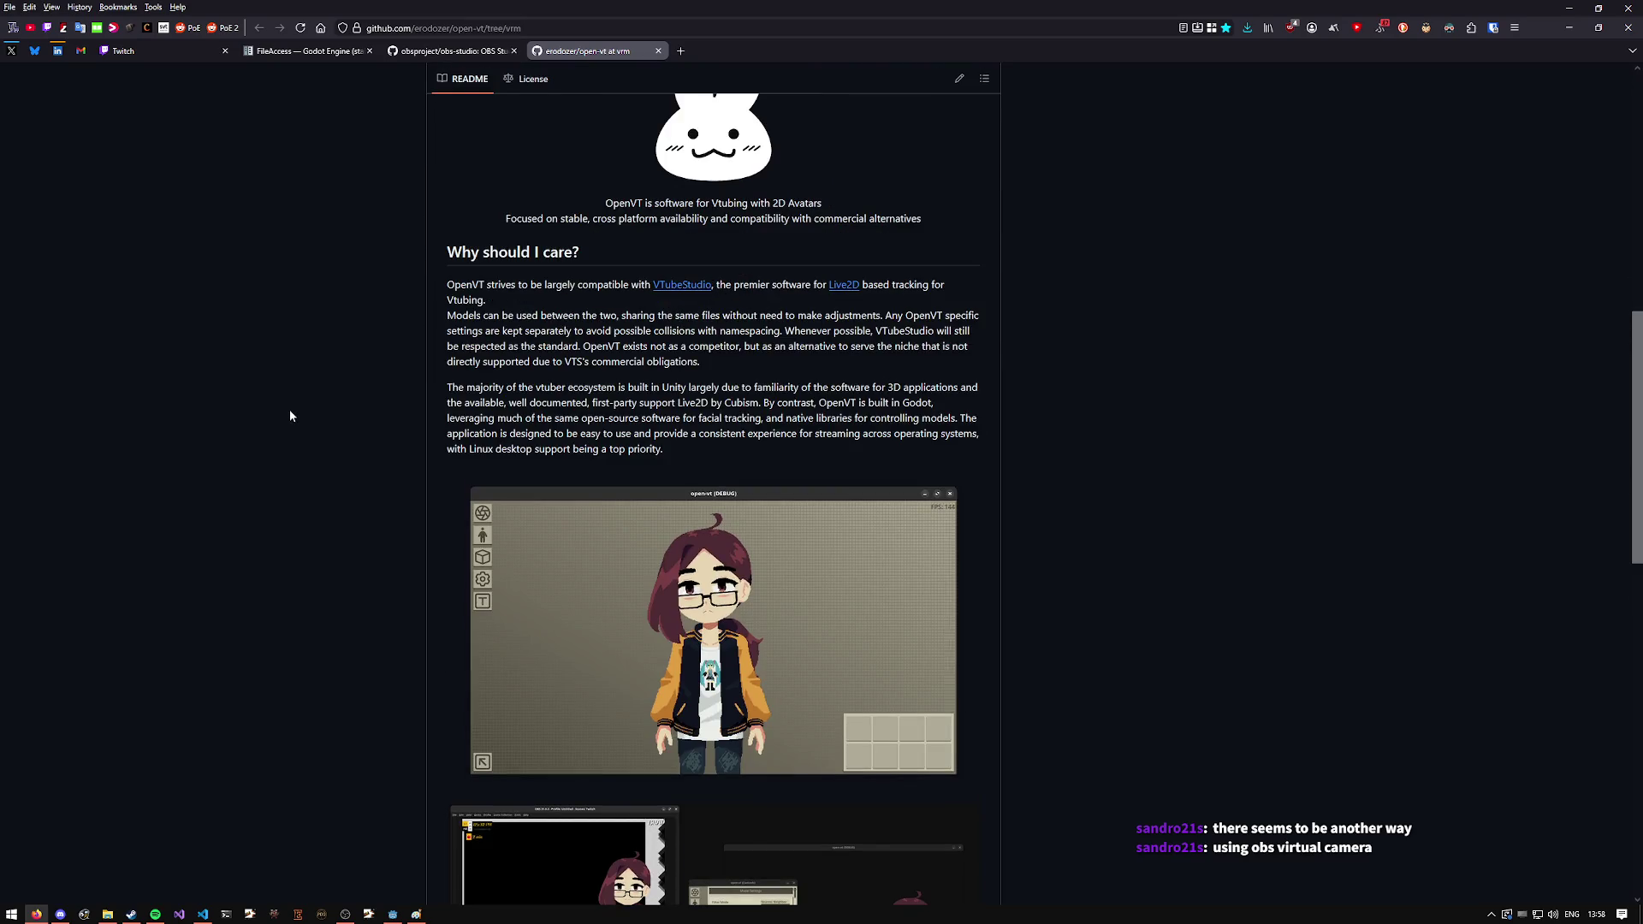
{"action": "left_click_drag", "start_coordinate": [472, 284], "coordinate": [815, 419]}
{"action": "left_click", "coordinate": [473, 284]}
{"action": "left_click", "coordinate": [675, 439], "text": "shift"}
{"action": "left_click", "coordinate": [598, 395]}
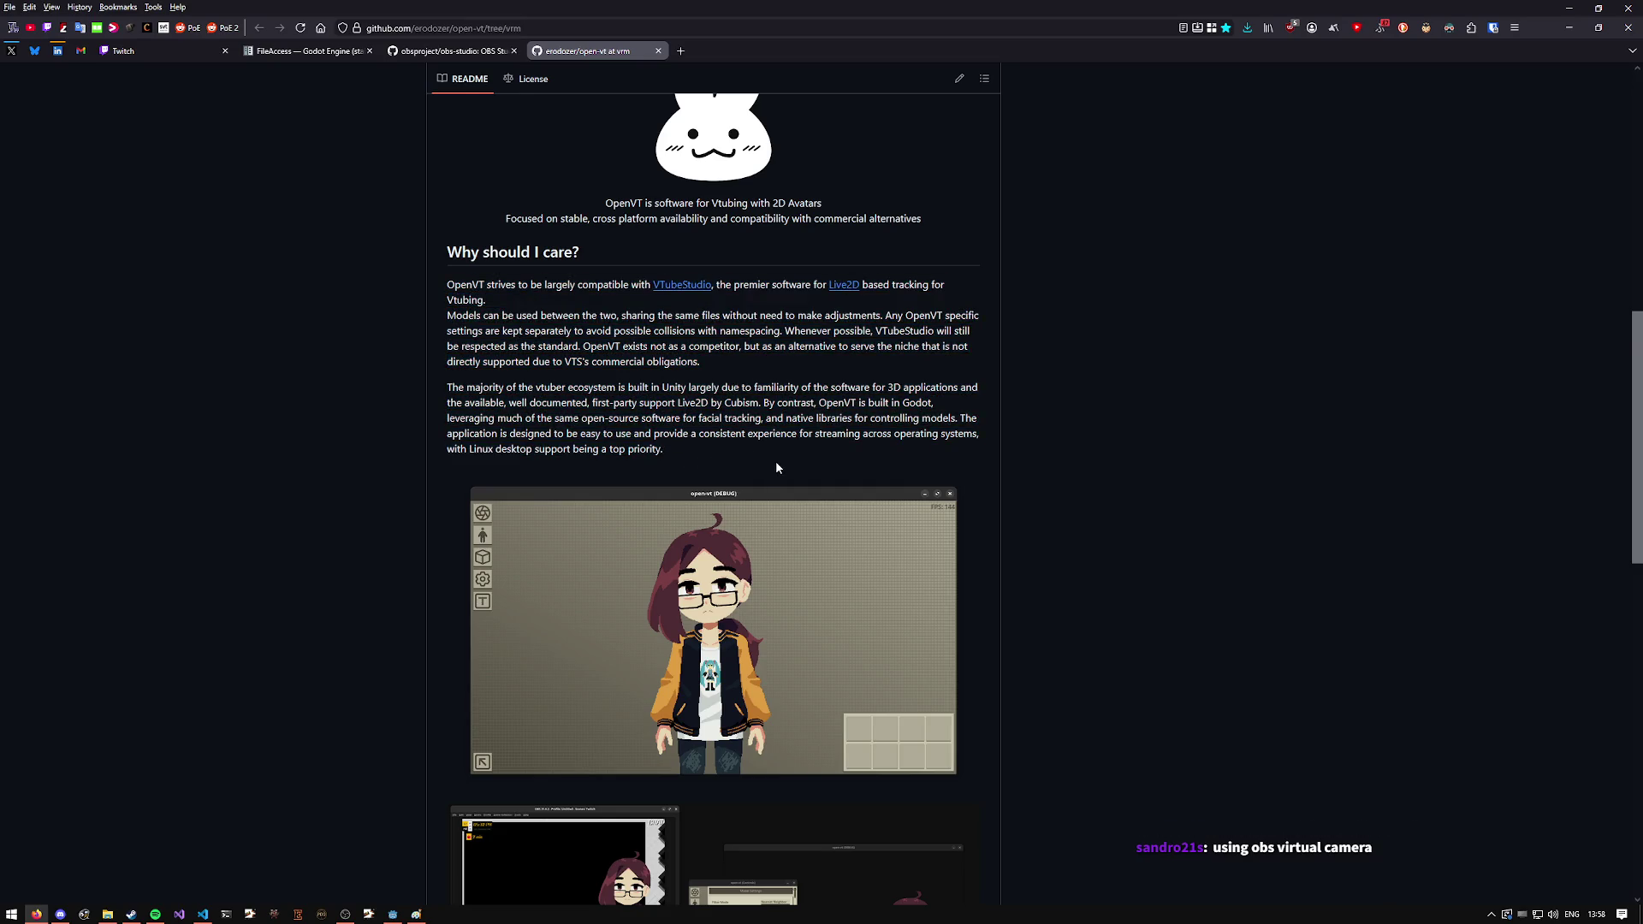
{"action": "scroll", "coordinate": [1166, 434], "scroll_direction": "down", "scroll_amount": 3}
{"action": "scroll", "coordinate": [1311, 459], "scroll_direction": "down", "scroll_amount": 6}
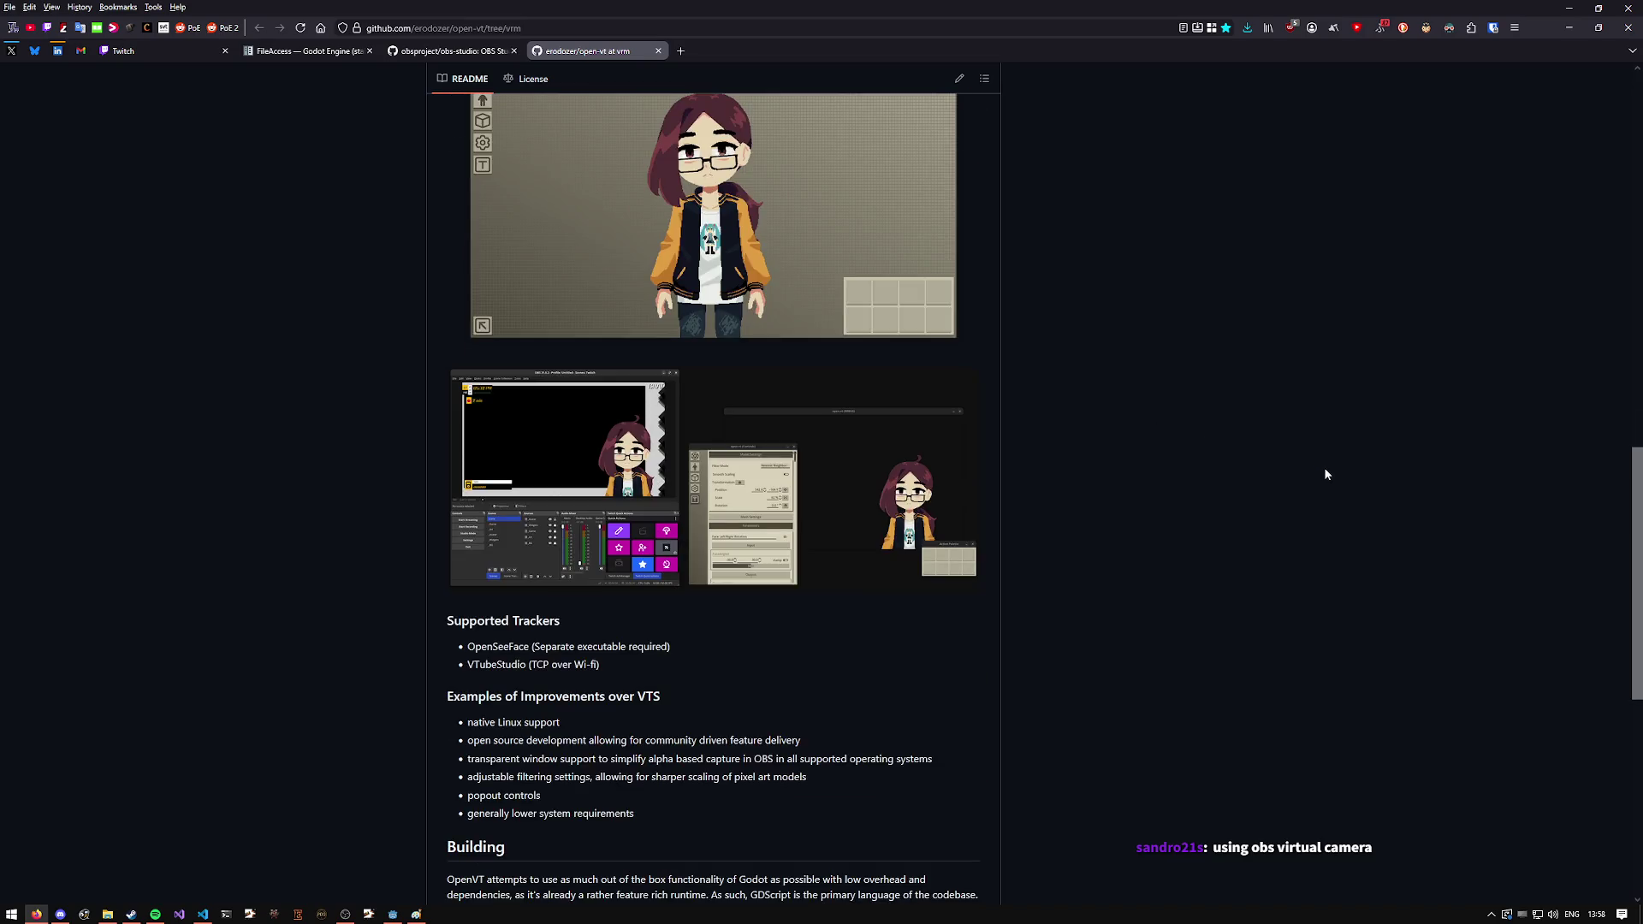
{"action": "scroll", "coordinate": [1328, 477], "scroll_direction": "up", "scroll_amount": 8}
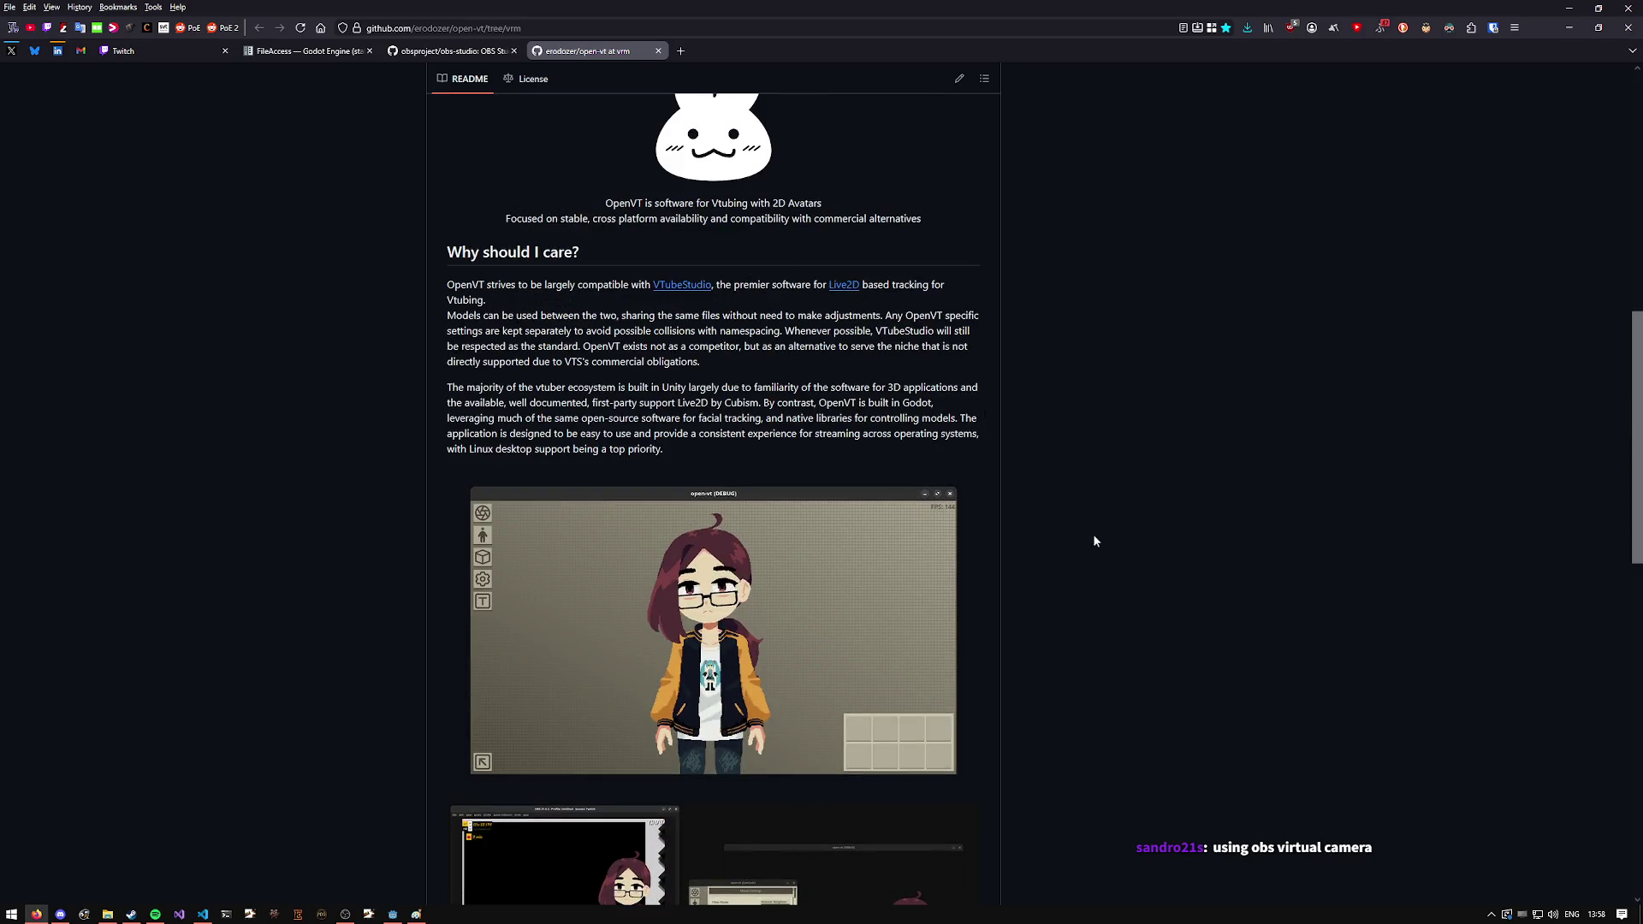
{"action": "scroll", "coordinate": [1092, 537], "scroll_direction": "down", "scroll_amount": 5}
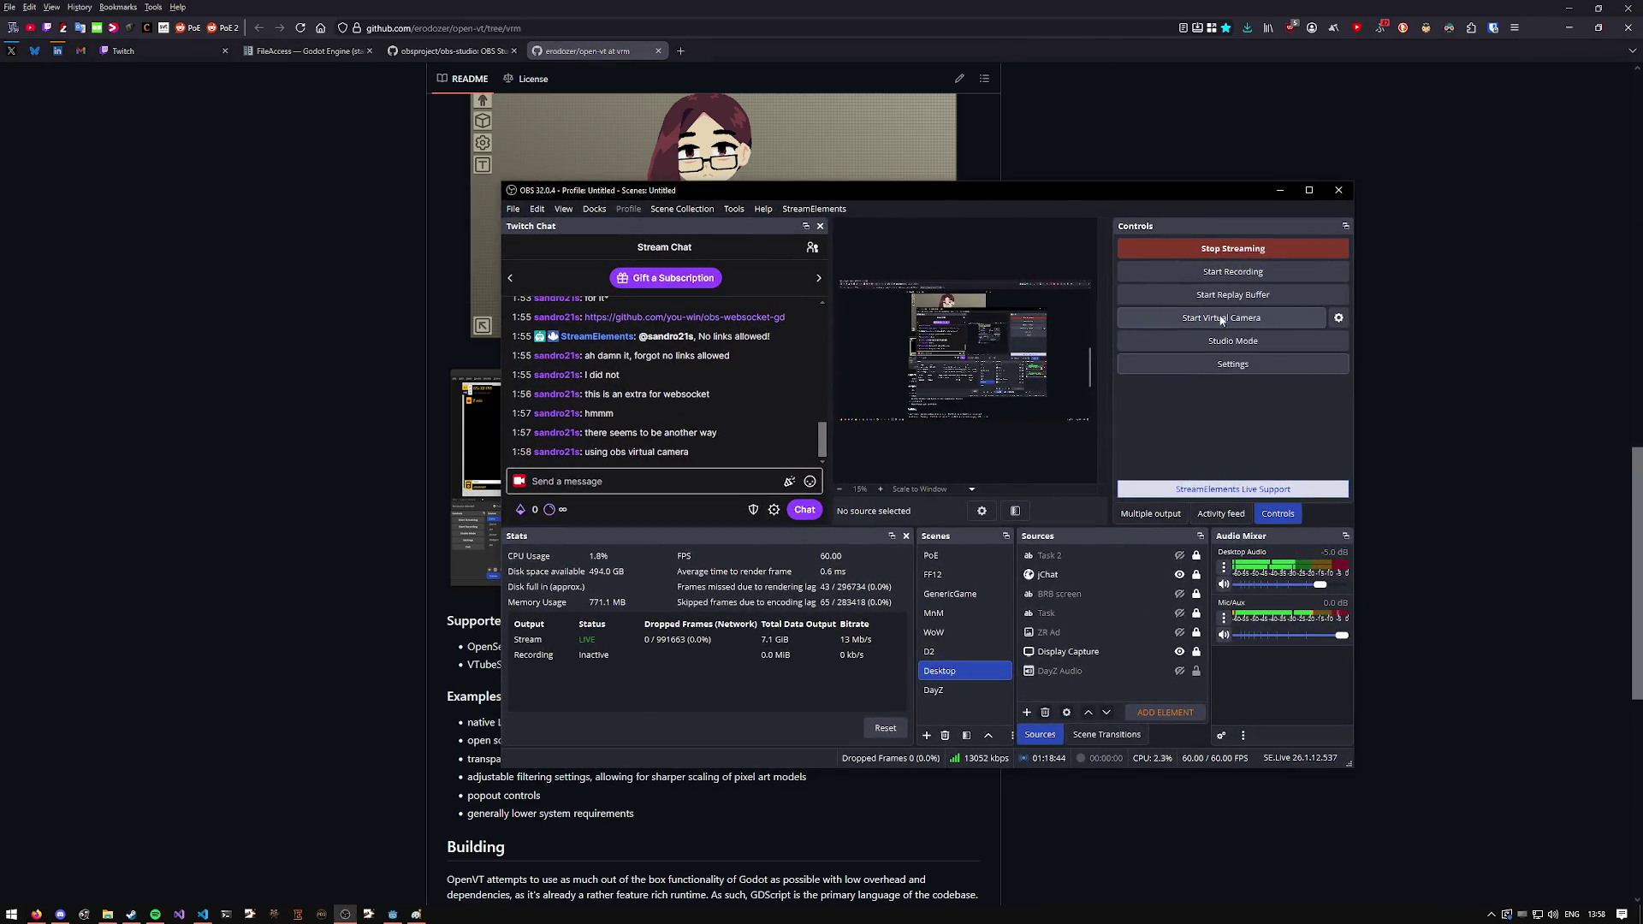
Search the web for 'obs virtual camera' in a new Firefox tab.
{"action": "key", "text": "alt+Tab"}
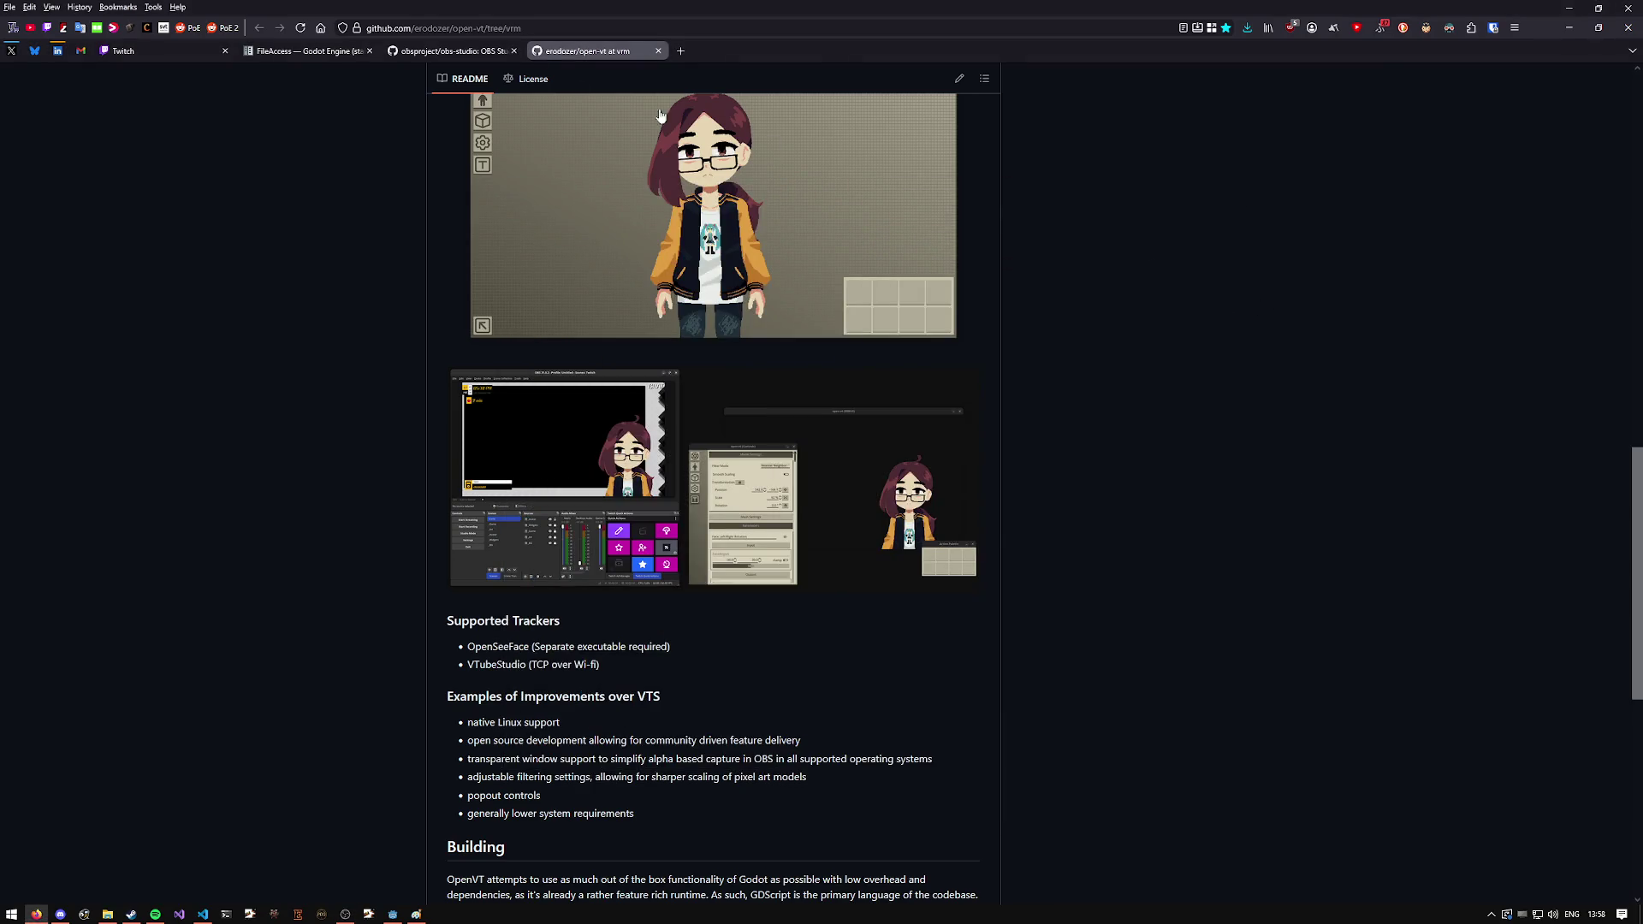
{"action": "key", "text": "ctrl+t"}
{"action": "type", "text": "obs virtual camera"}
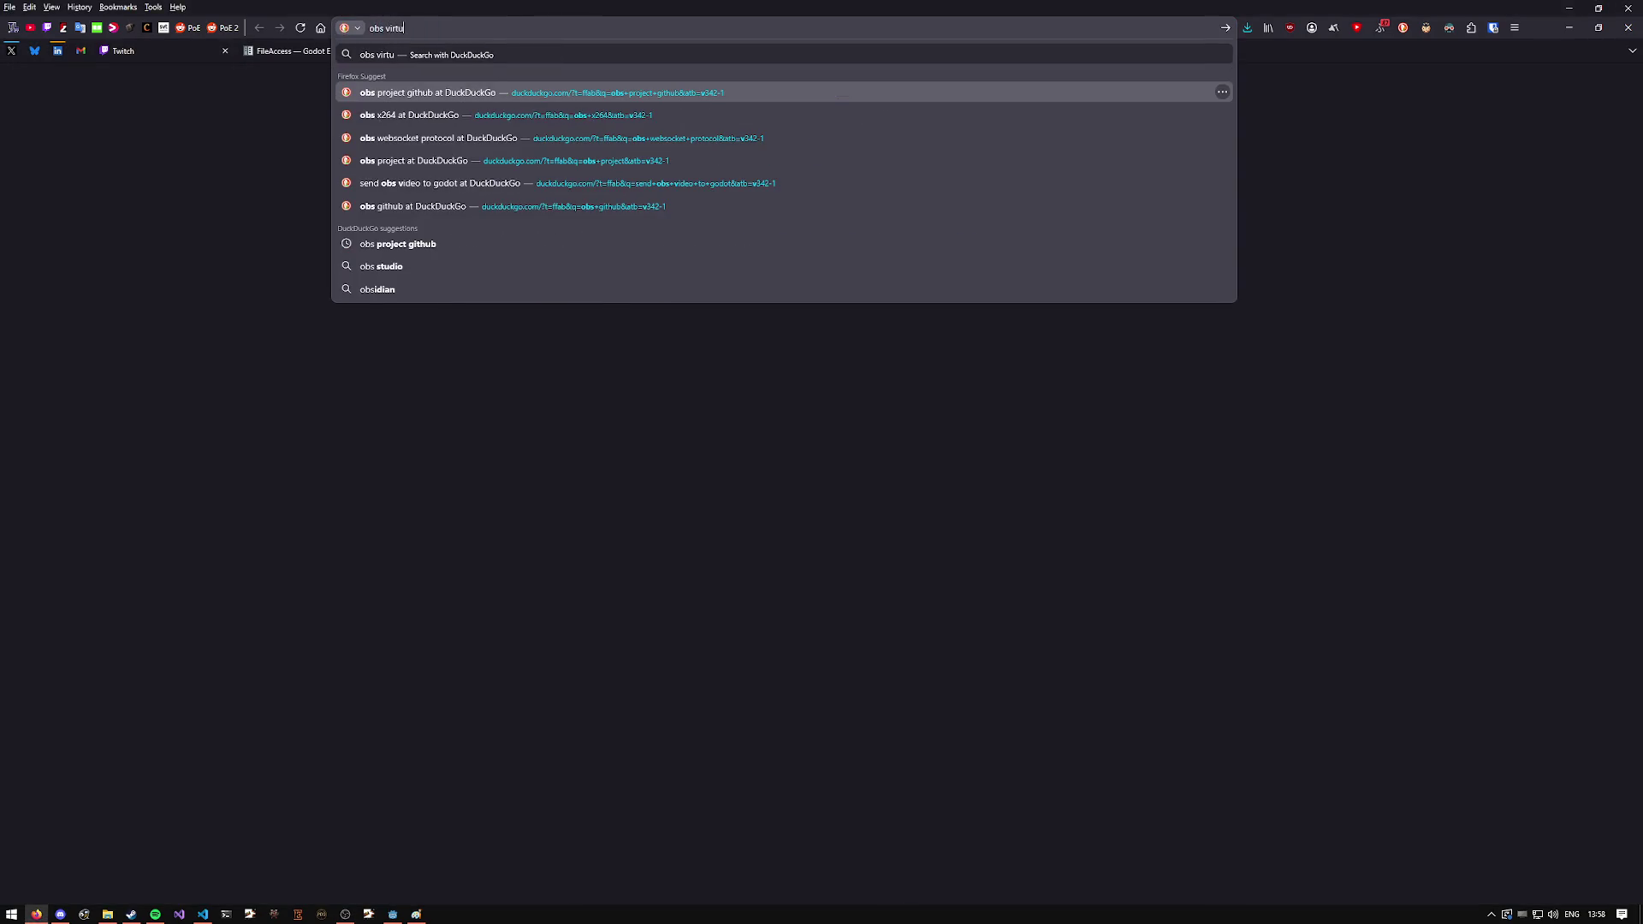
{"action": "key", "text": "Return"}
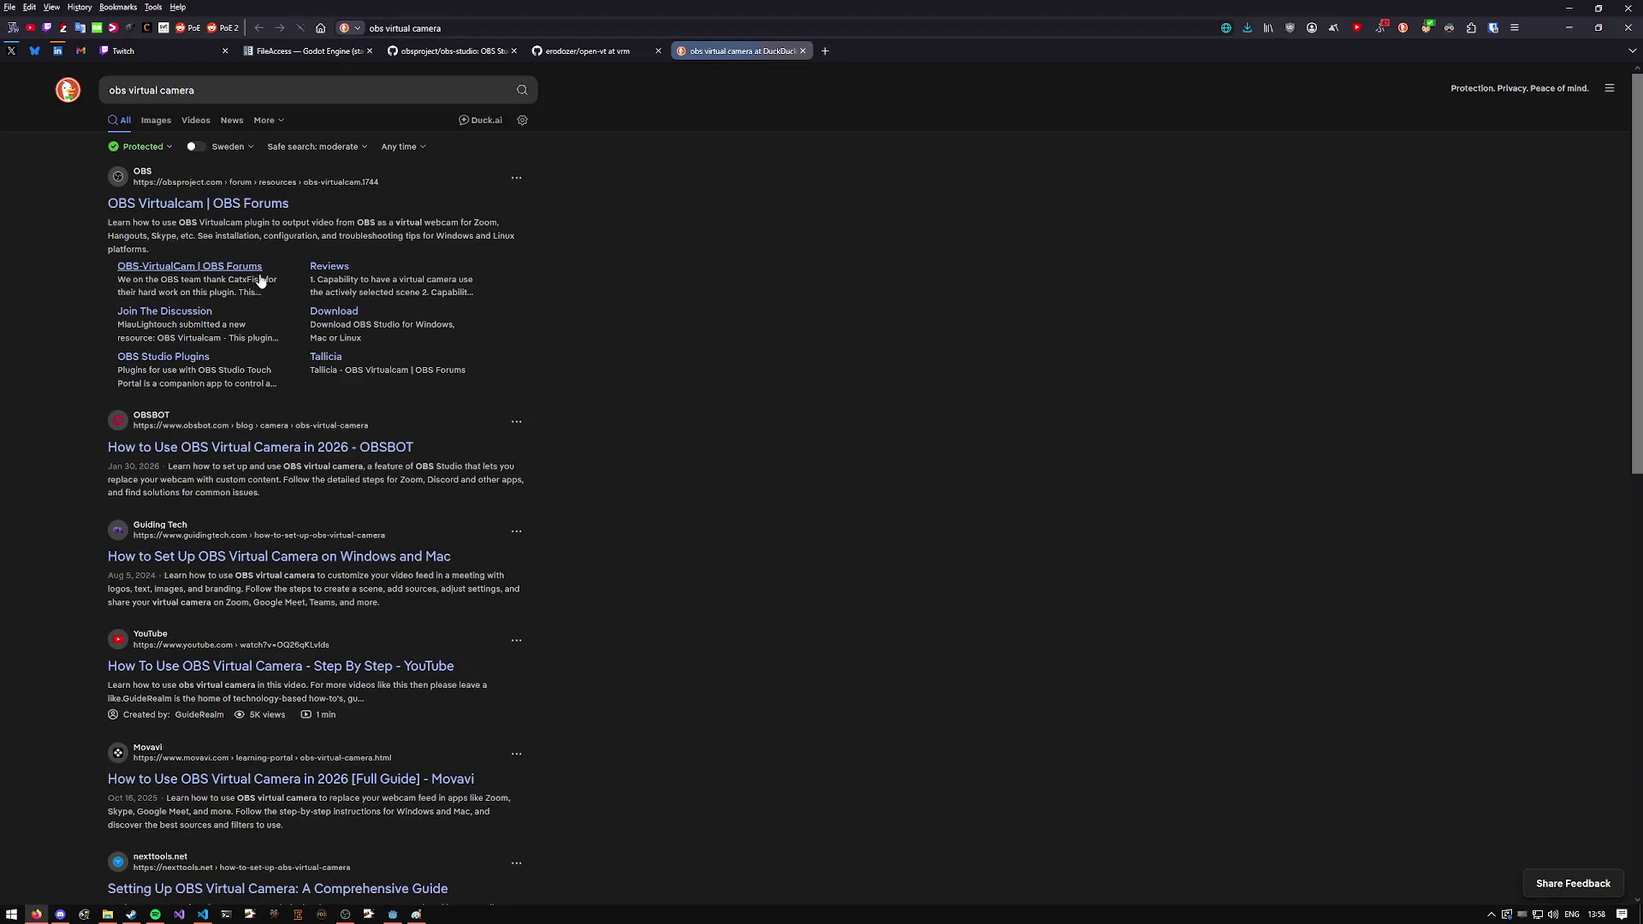
Read the OBS Virtualcam forum page, then go back to the search results.
{"action": "left_click", "coordinate": [214, 206]}
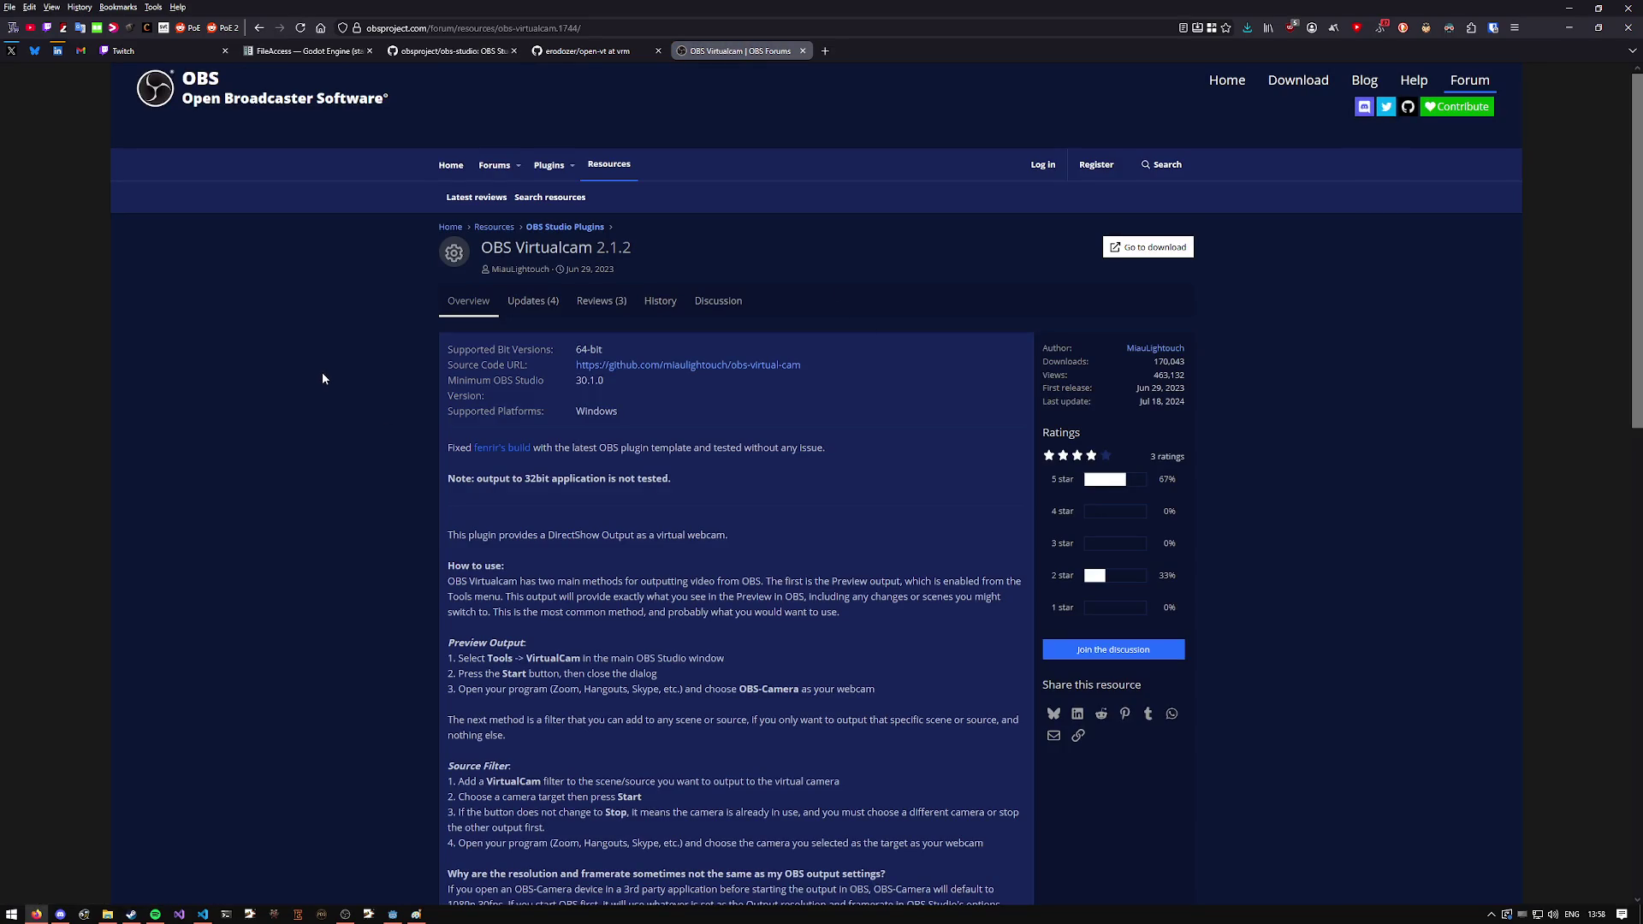
{"action": "scroll", "coordinate": [322, 372], "scroll_direction": "down", "scroll_amount": 4}
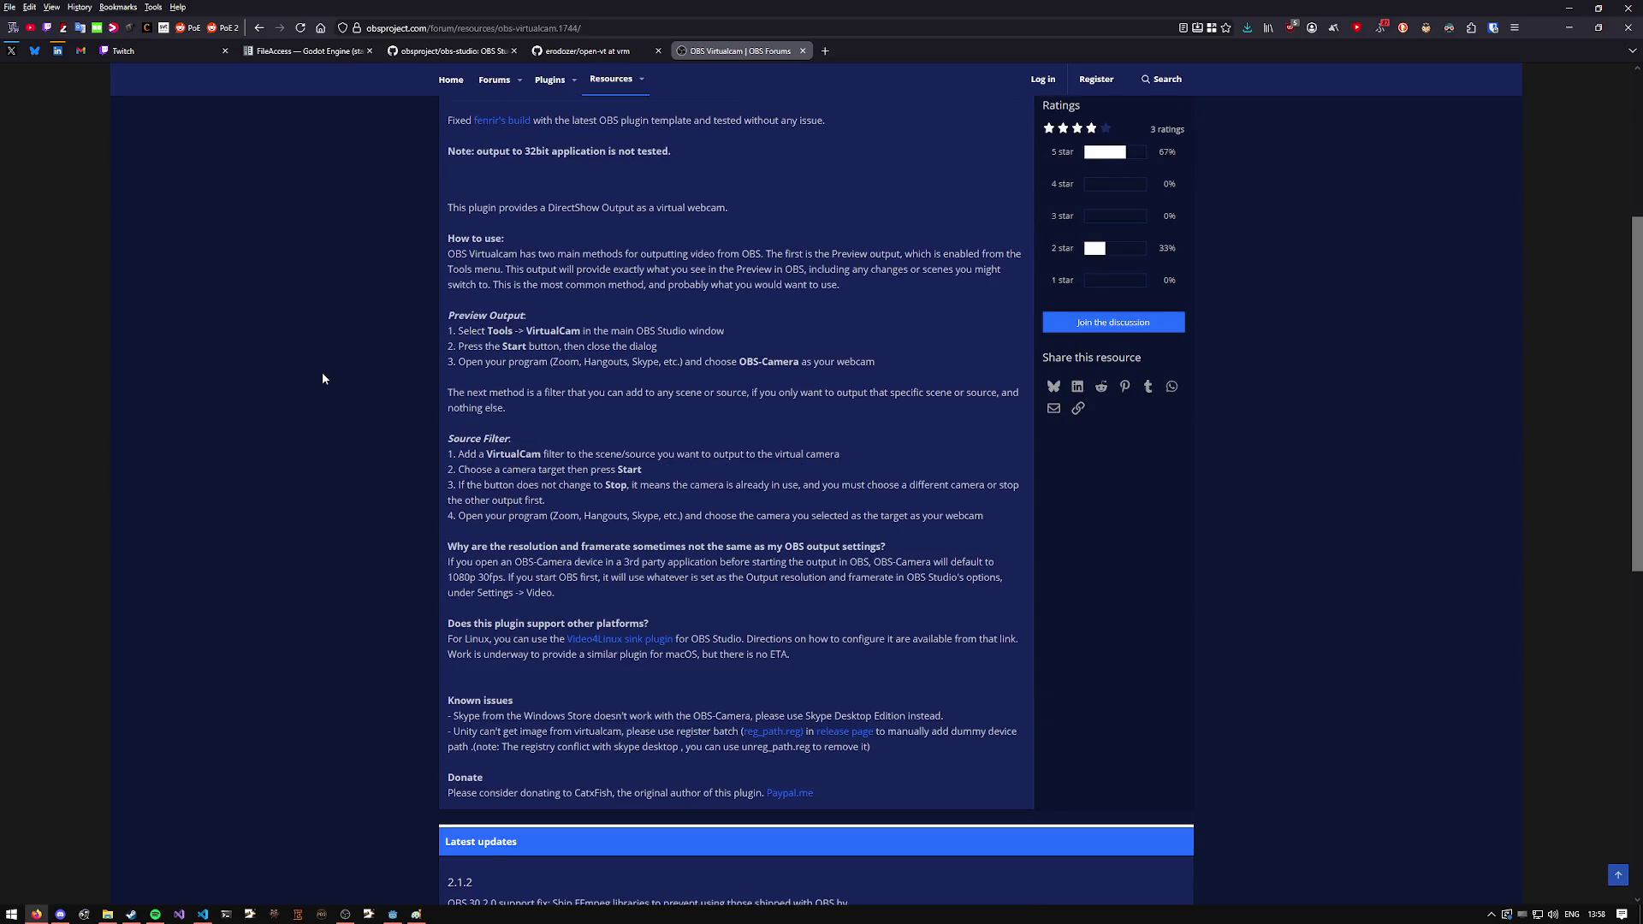
{"action": "scroll", "coordinate": [322, 372], "scroll_direction": "up", "scroll_amount": 4}
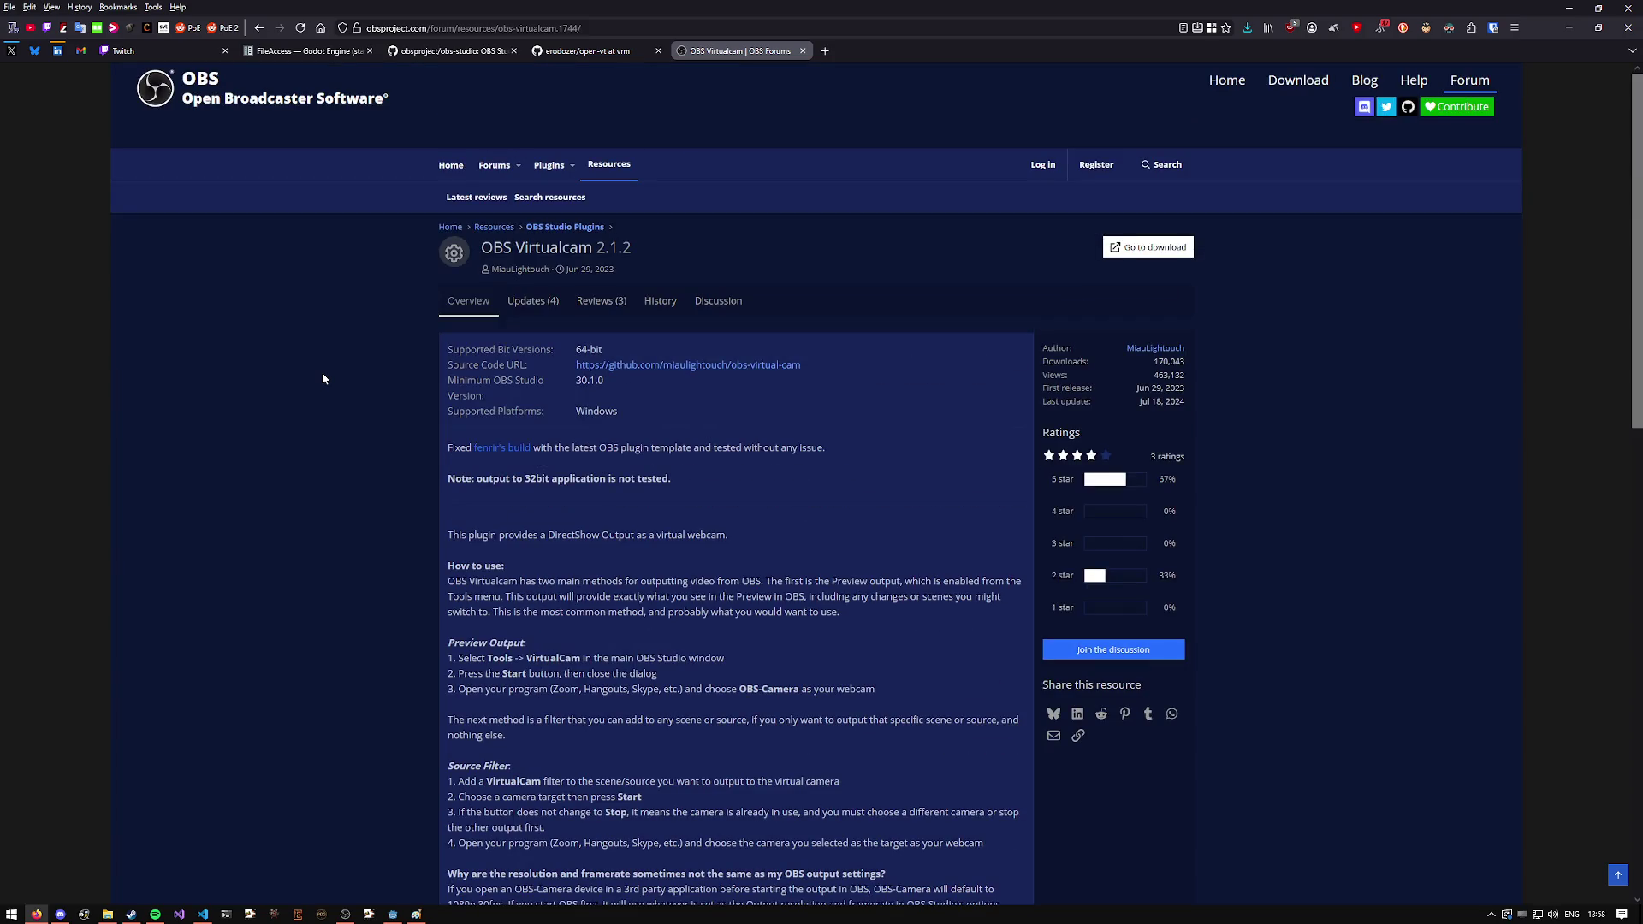
{"action": "scroll", "coordinate": [322, 371], "scroll_direction": "down", "scroll_amount": 8}
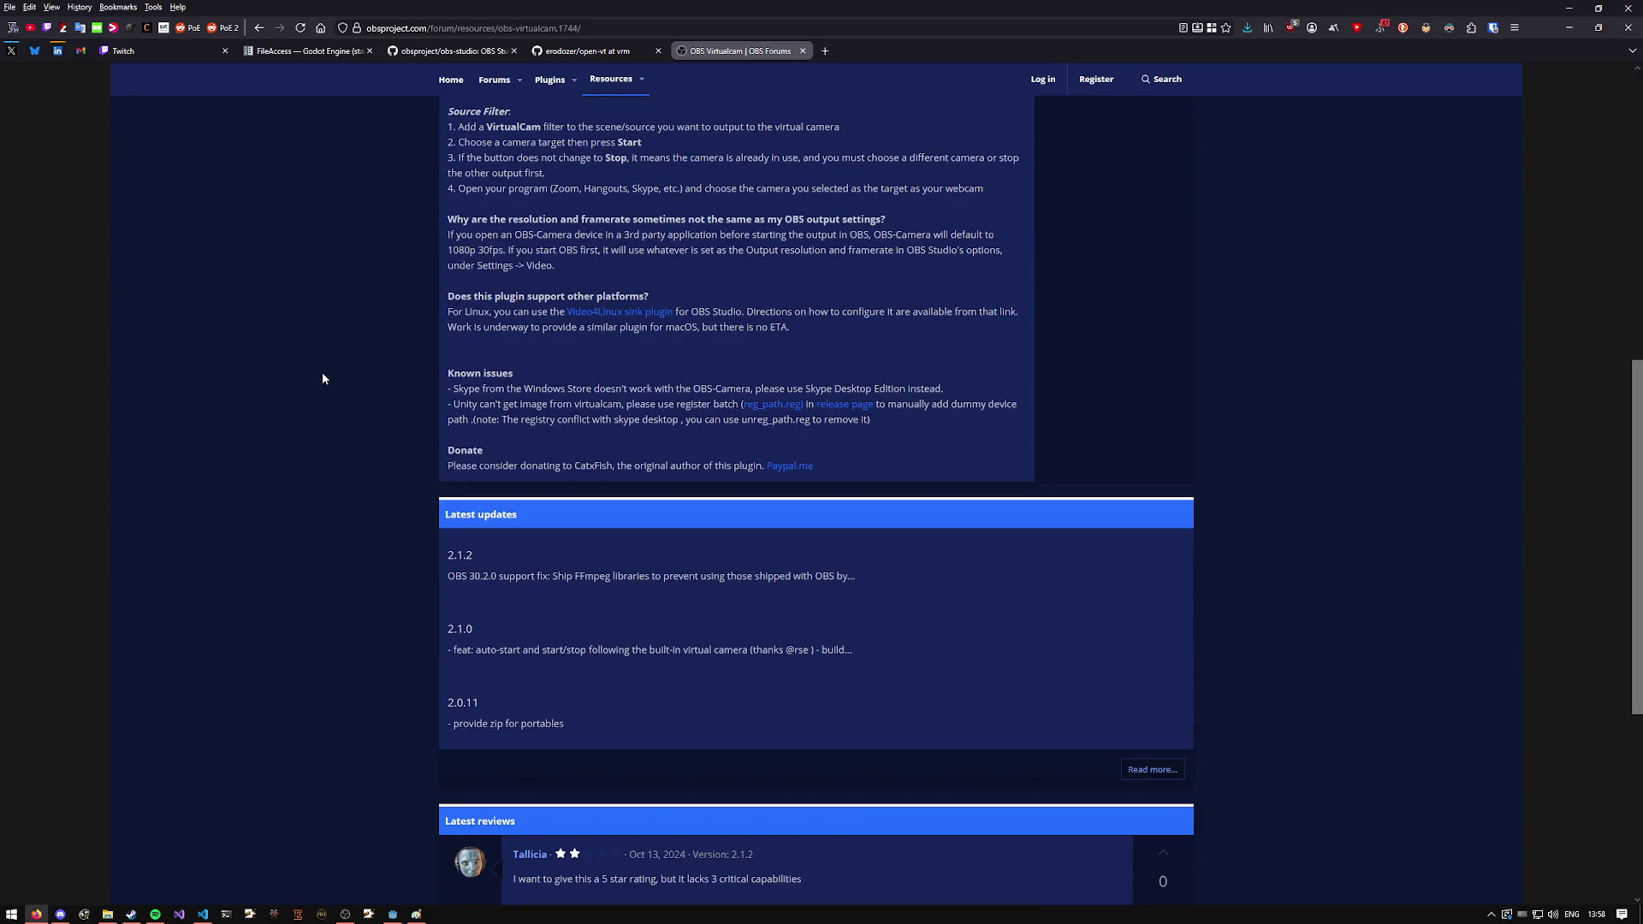
{"action": "scroll", "coordinate": [322, 372], "scroll_direction": "up", "scroll_amount": 8}
{"action": "key", "text": "alt+Left"}
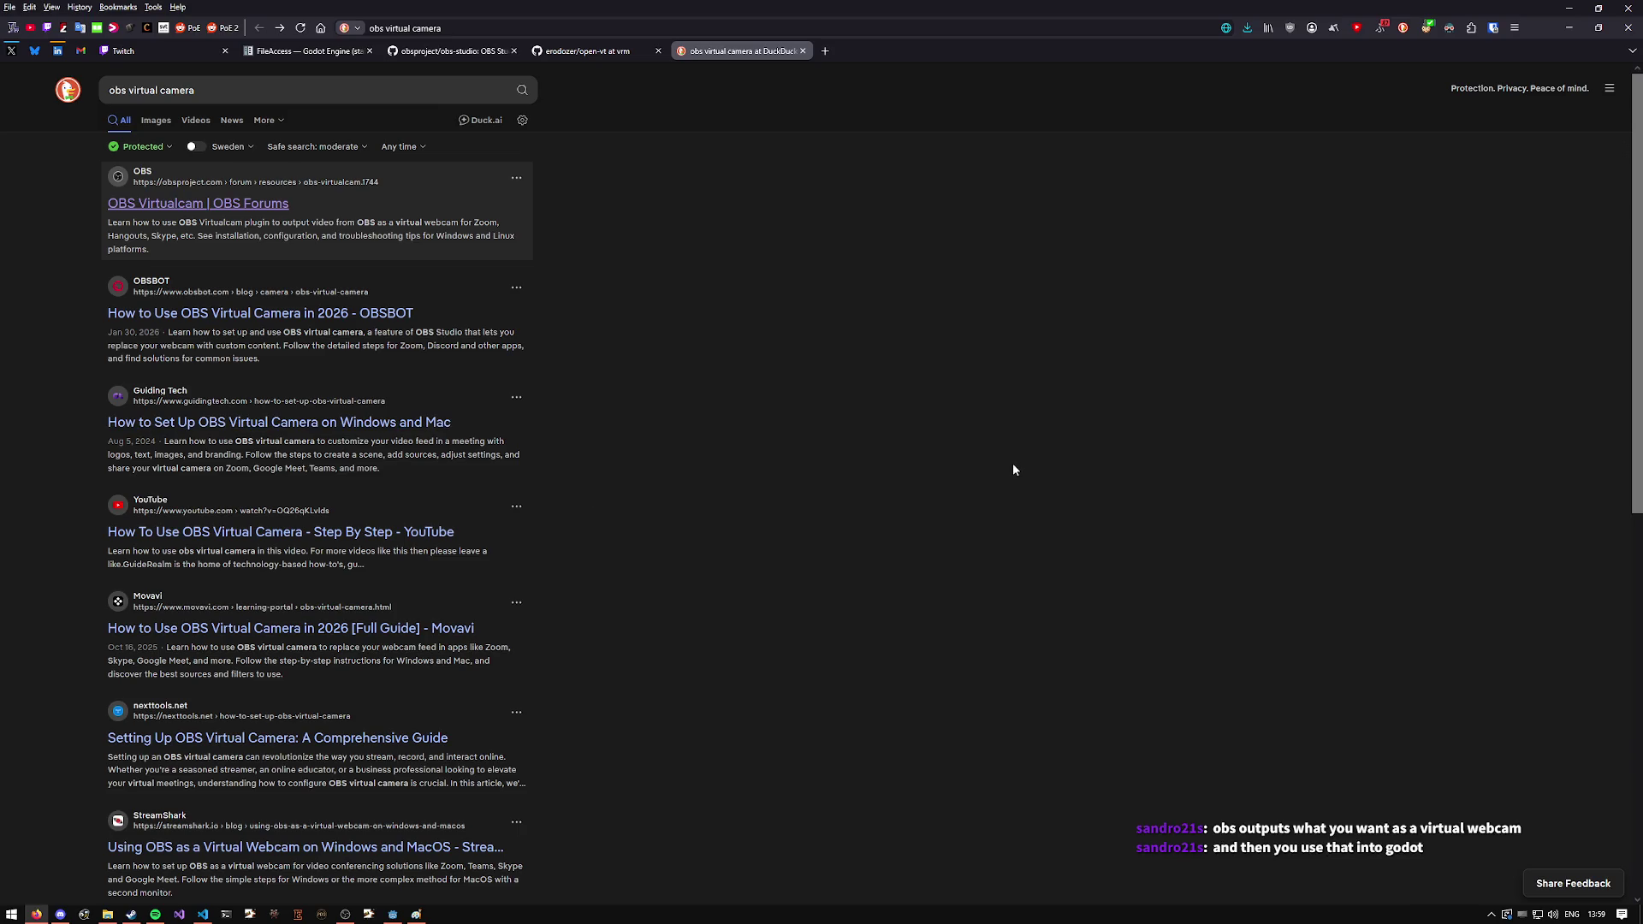
{"action": "key", "text": "alt+Tab"}
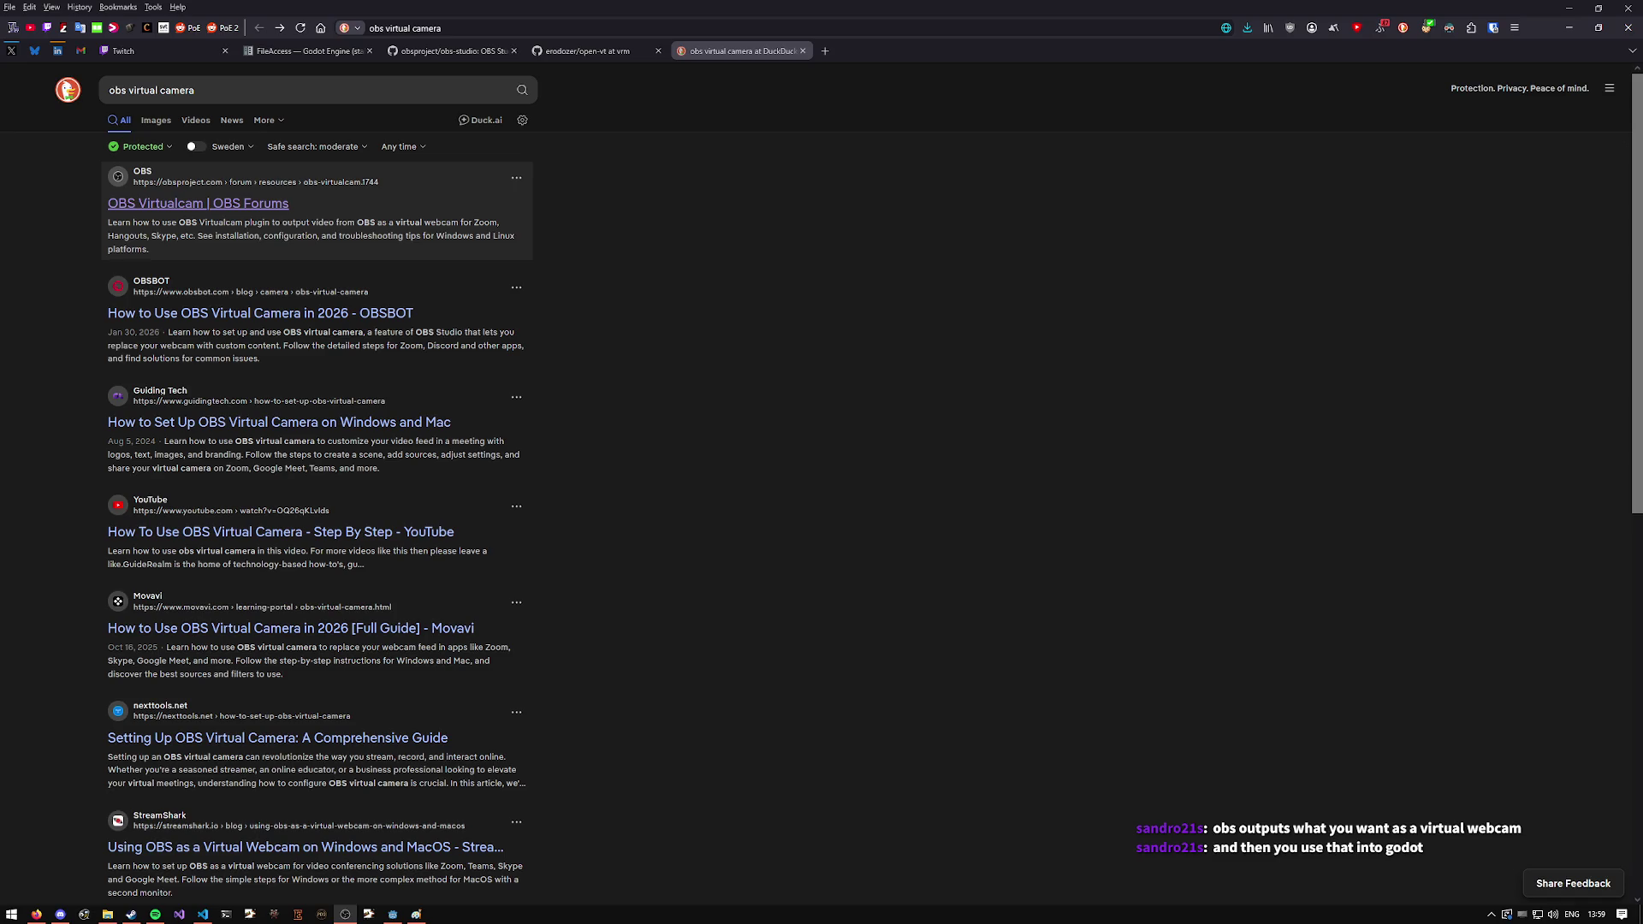
{"action": "key", "text": "alt+Tab"}
{"action": "left_click", "coordinate": [1275, 255]}
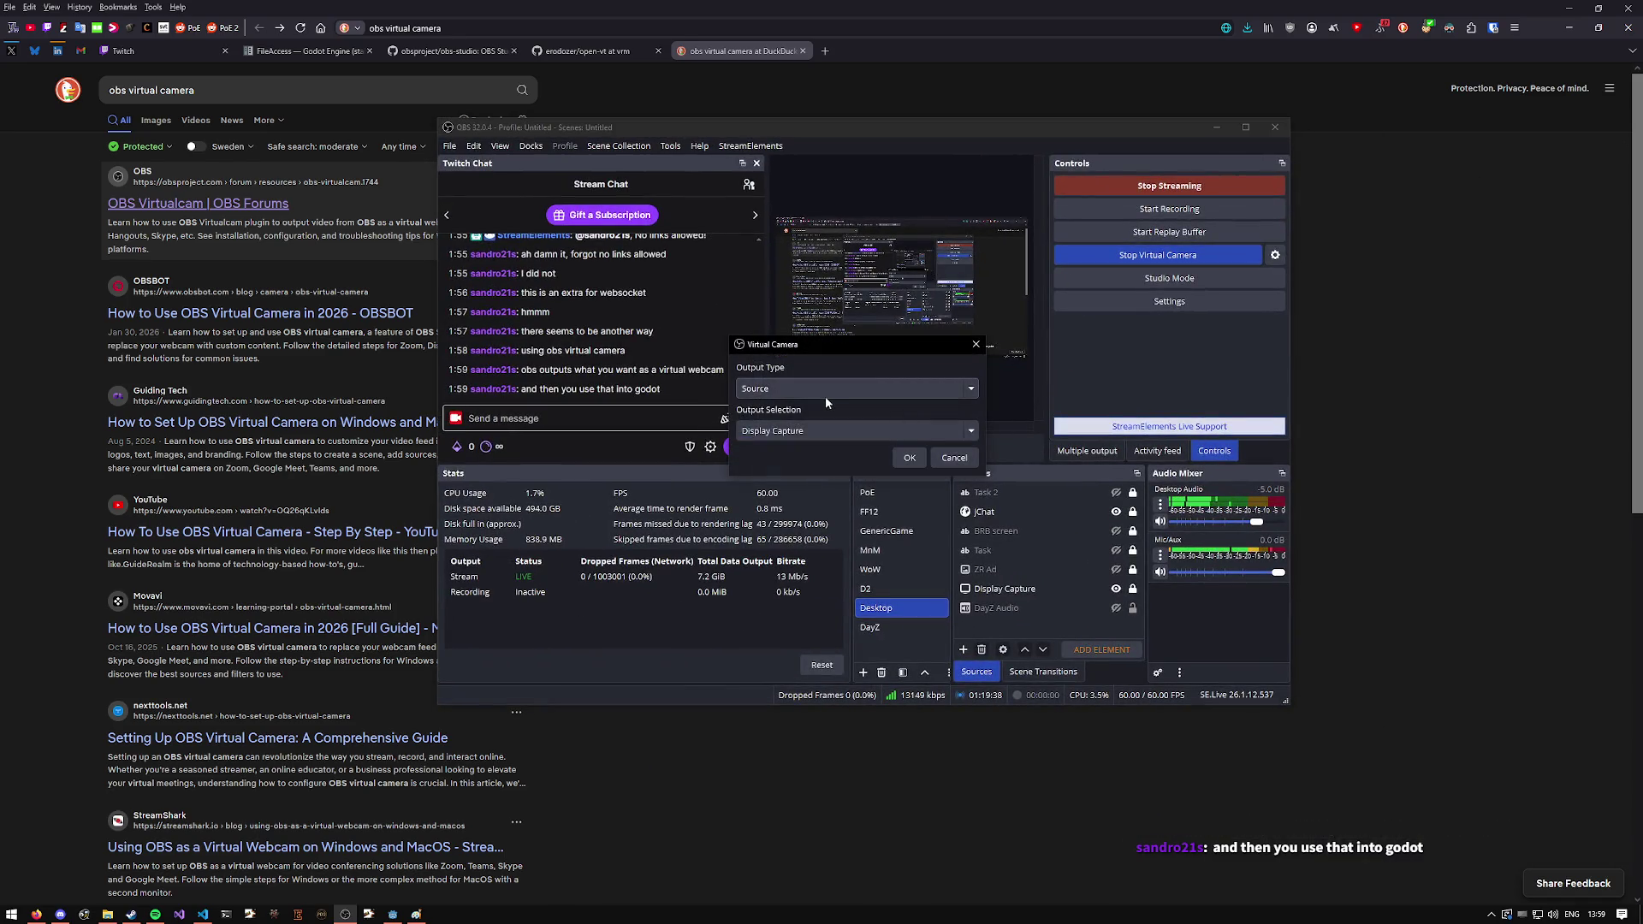
{"action": "left_click", "coordinate": [814, 434]}
{"action": "left_click", "coordinate": [814, 434]}
{"action": "left_click", "coordinate": [815, 434]}
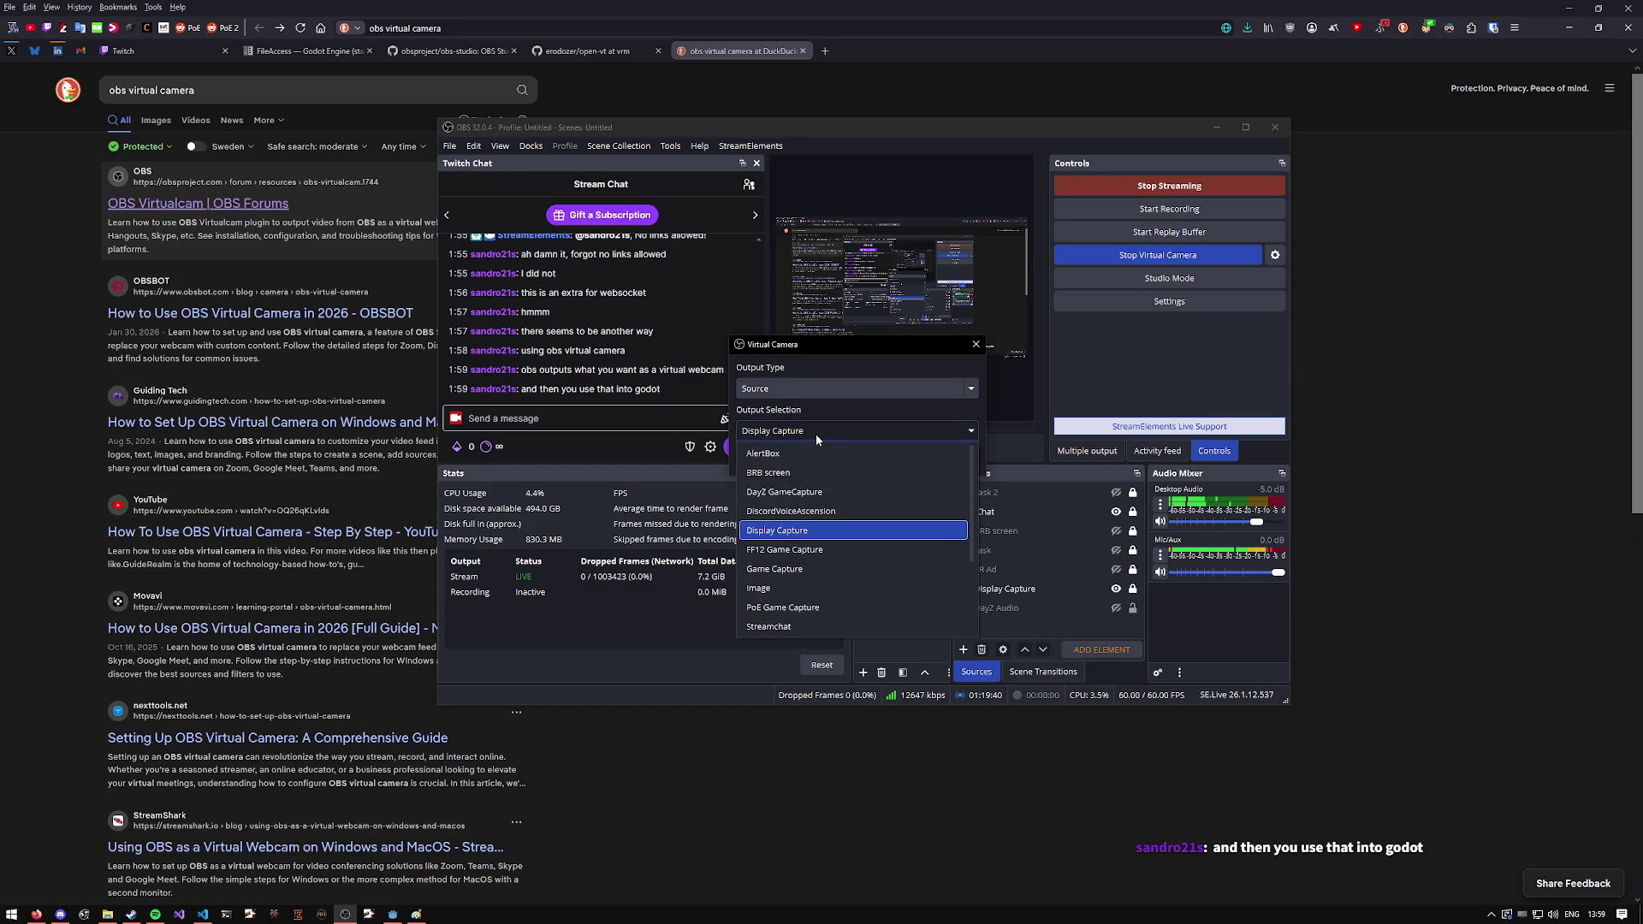
{"action": "left_click", "coordinate": [815, 434]}
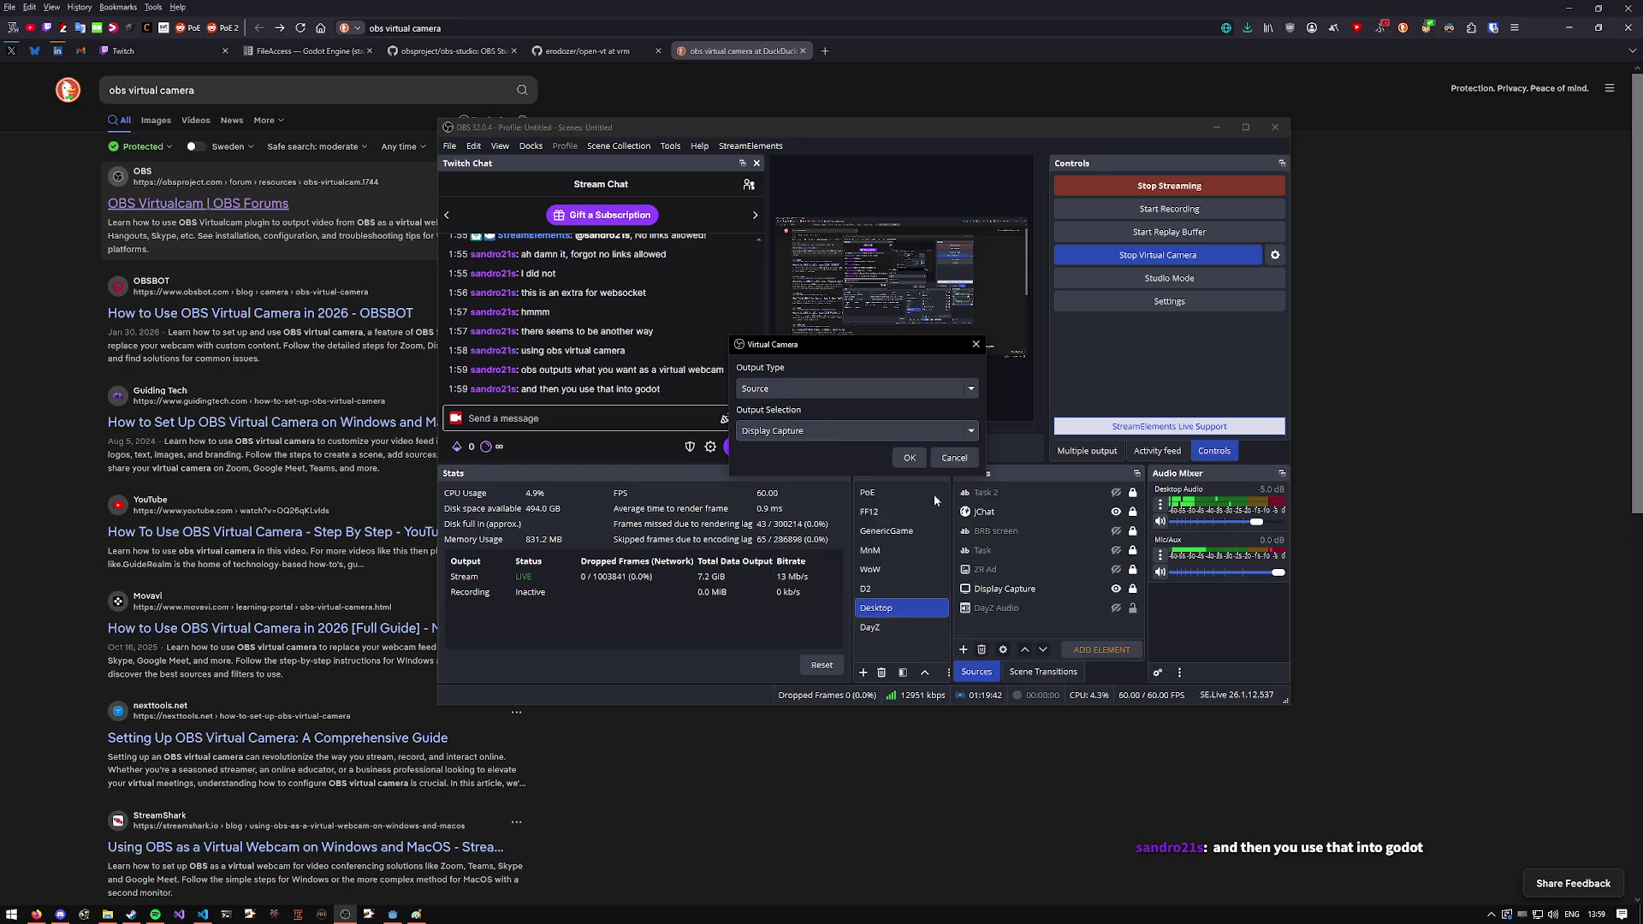
{"action": "left_click", "coordinate": [965, 463]}
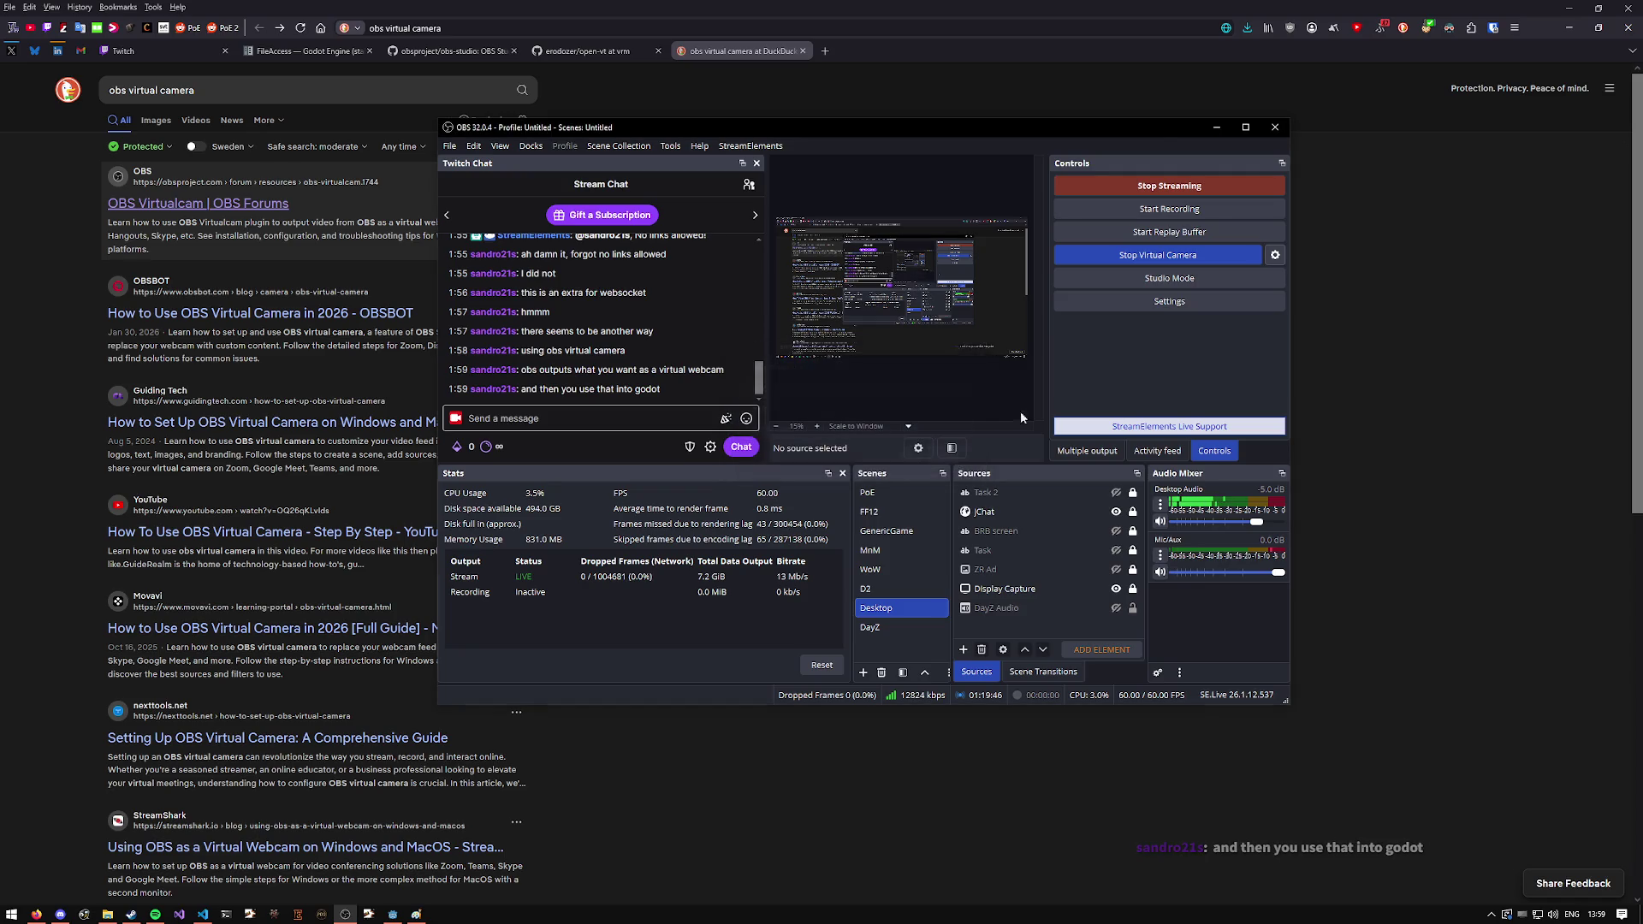
{"action": "left_click", "coordinate": [1216, 127]}
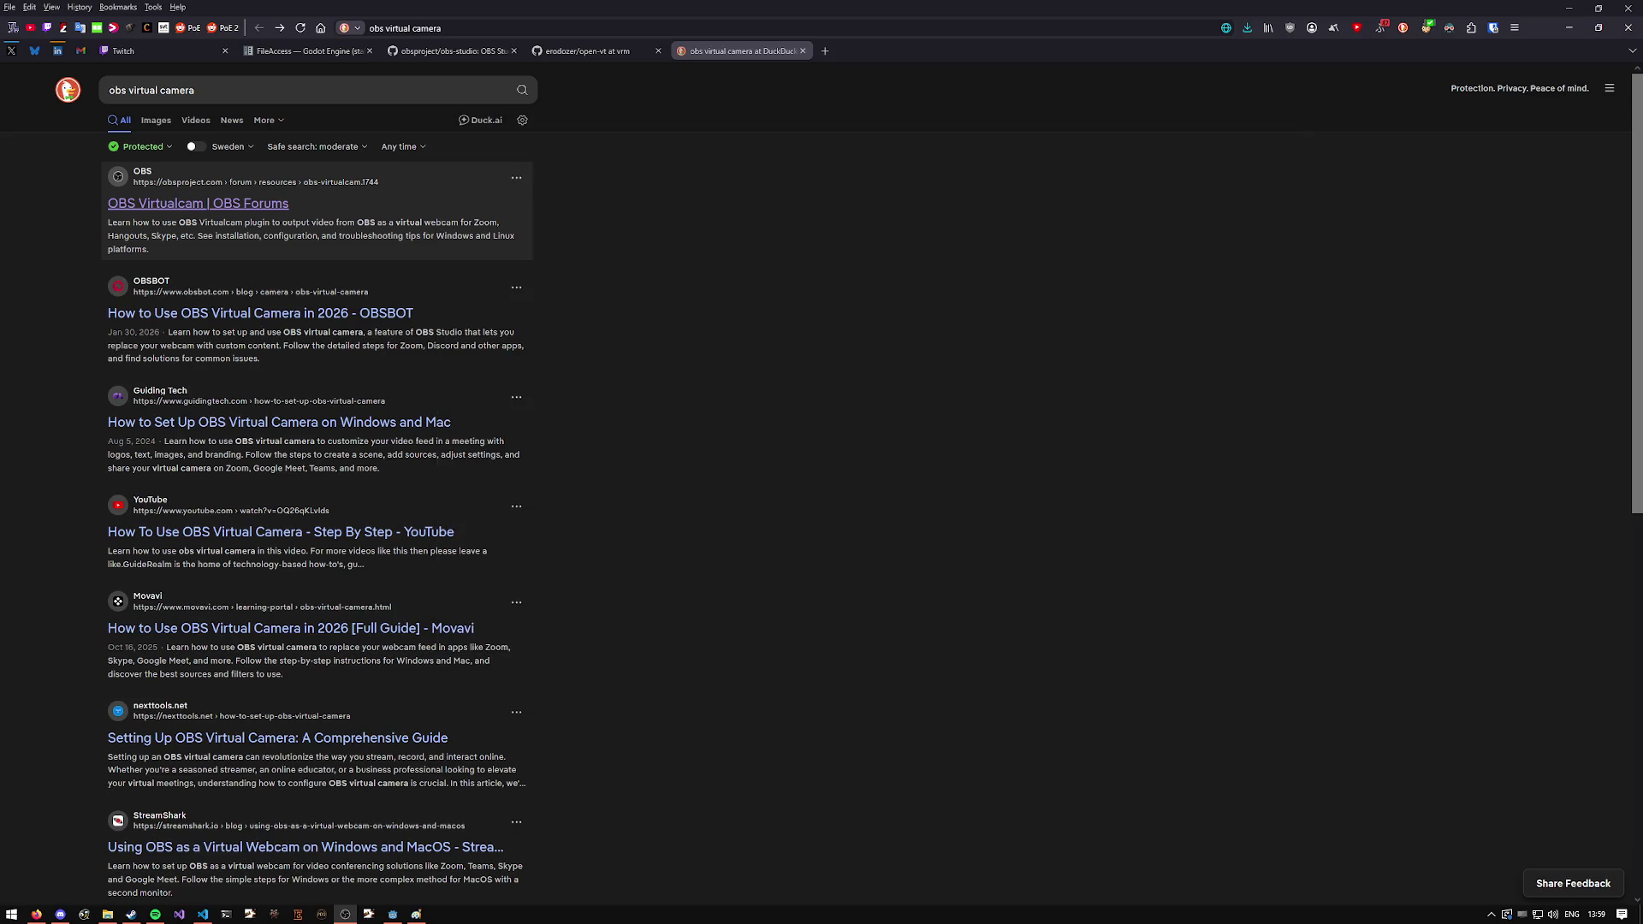
{"action": "key", "text": "super"}
{"action": "type", "text": "device"}
{"action": "left_click", "coordinate": [449, 483]}
{"action": "left_click_drag", "start_coordinate": [325, 39], "coordinate": [795, 285]}
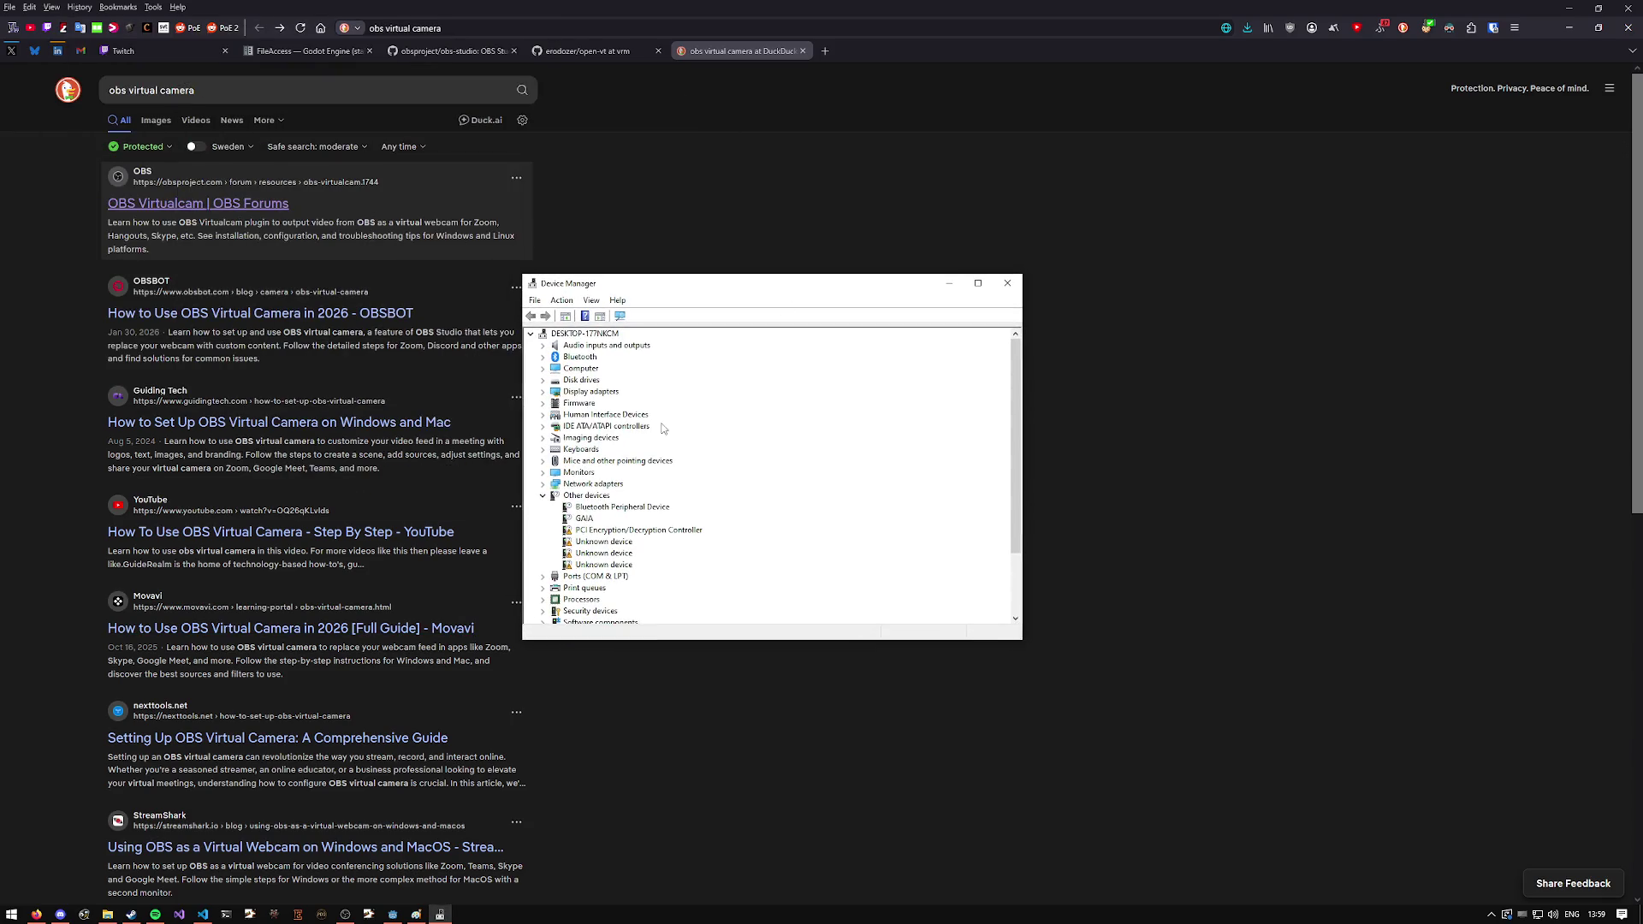
{"action": "scroll", "coordinate": [767, 446], "scroll_direction": "down", "scroll_amount": 3}
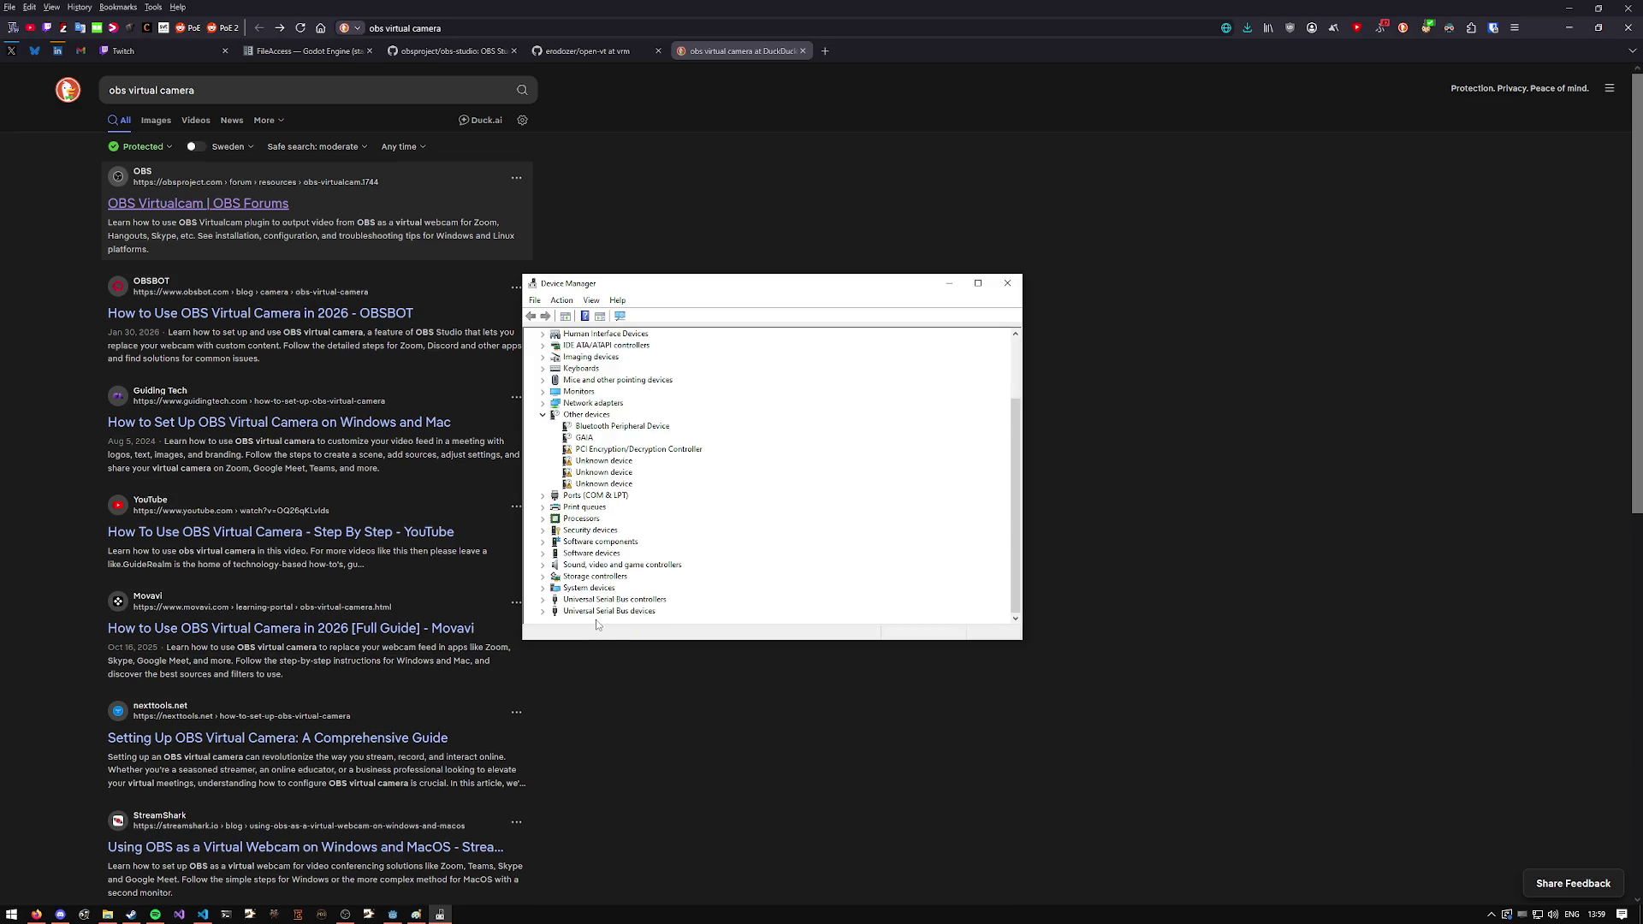
{"action": "left_click", "coordinate": [1007, 282]}
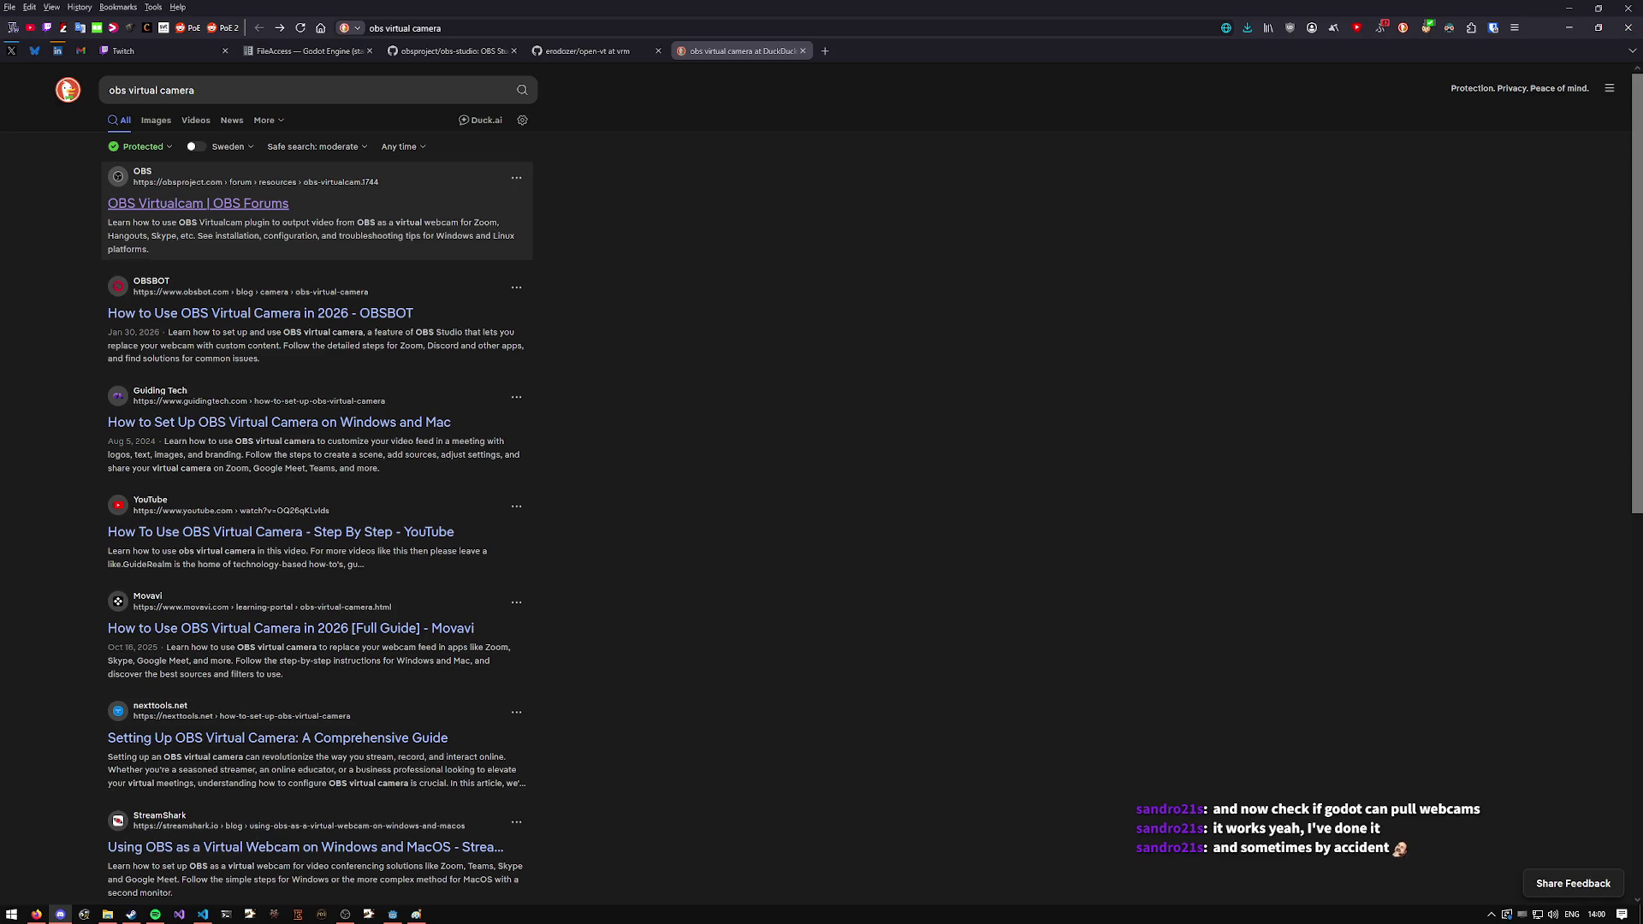
{"action": "left_click", "coordinate": [60, 913]}
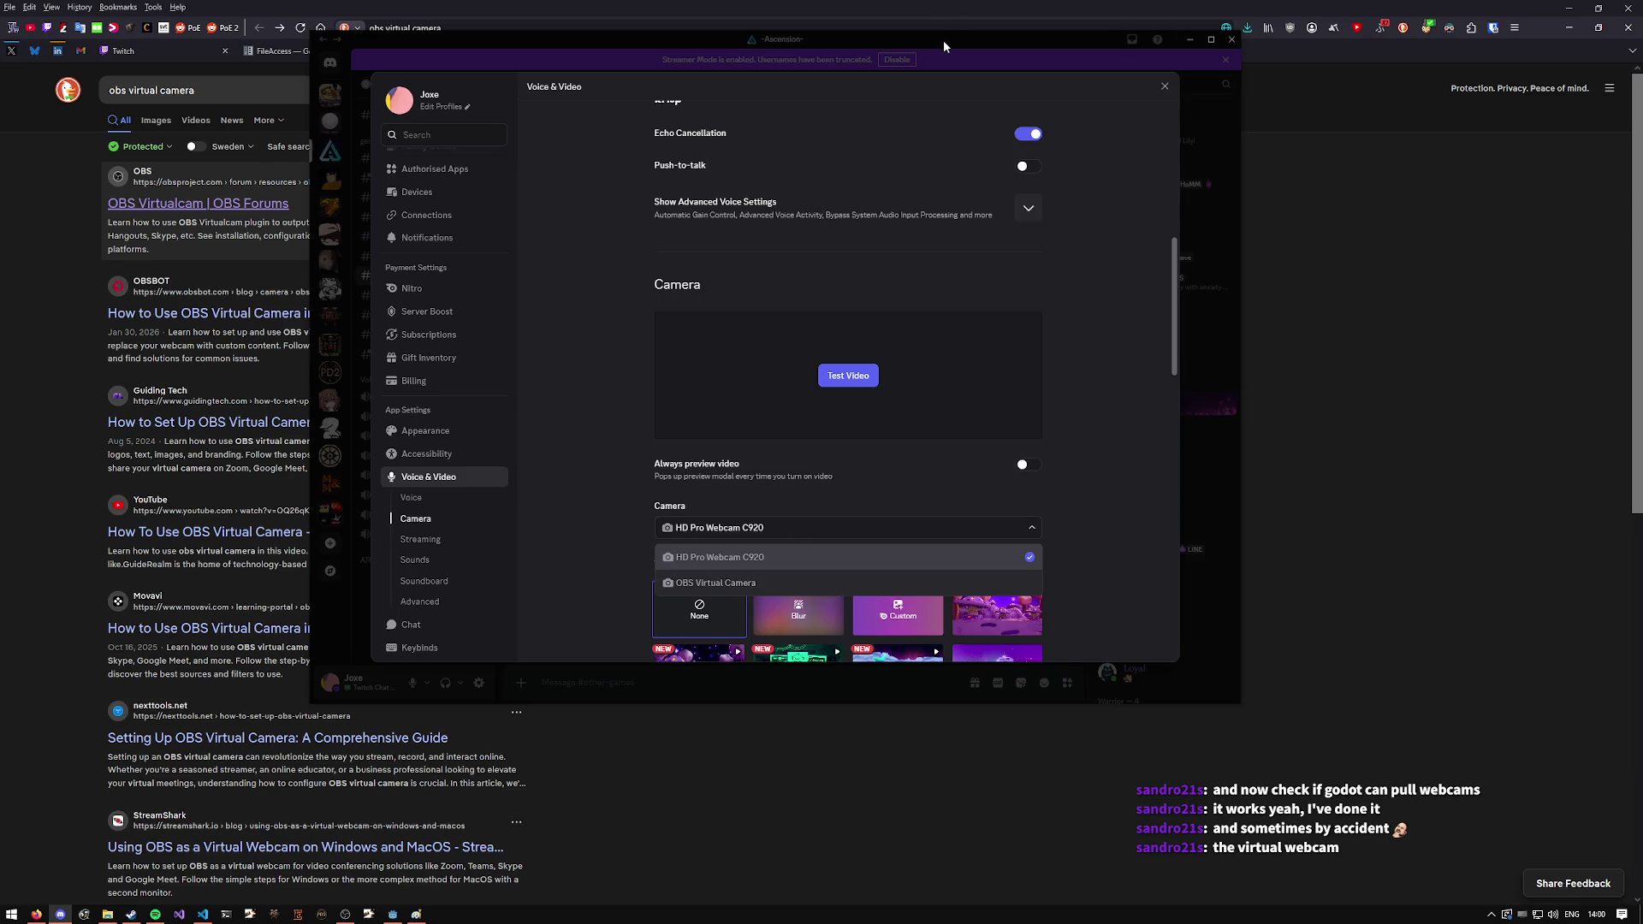
Leave Discord's settings for the Firefox 'obs virtual camera' DuckDuckGo results.
{"action": "key", "text": "alt+Tab"}
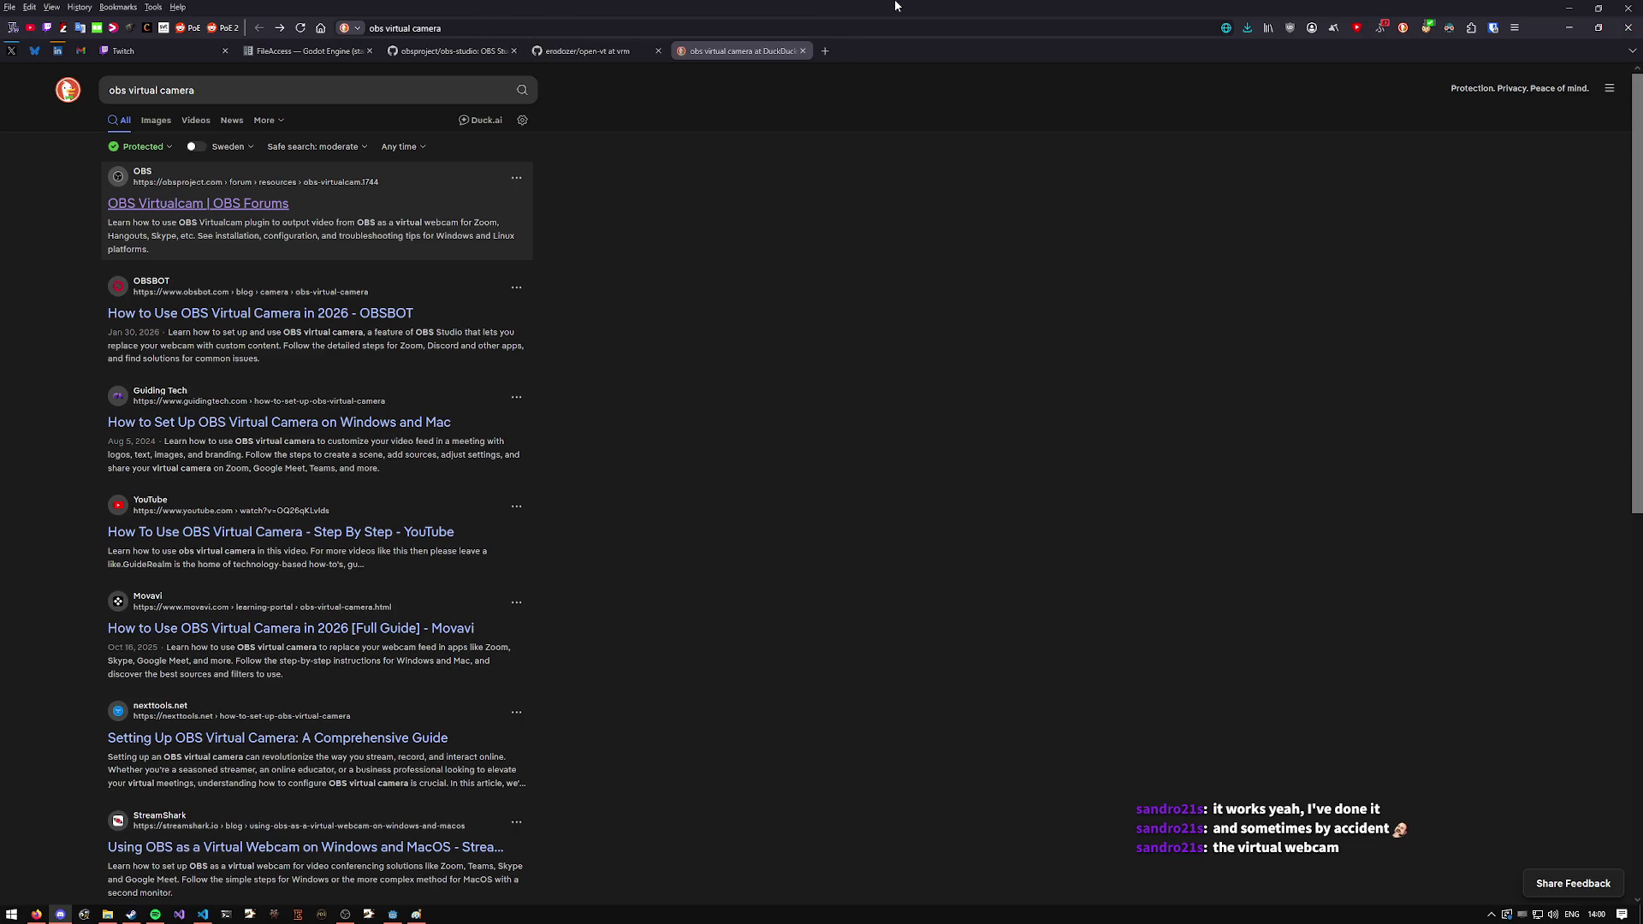
Search 'godot webcam' and open the CameraServer documentation result.
{"action": "left_click", "coordinate": [741, 53]}
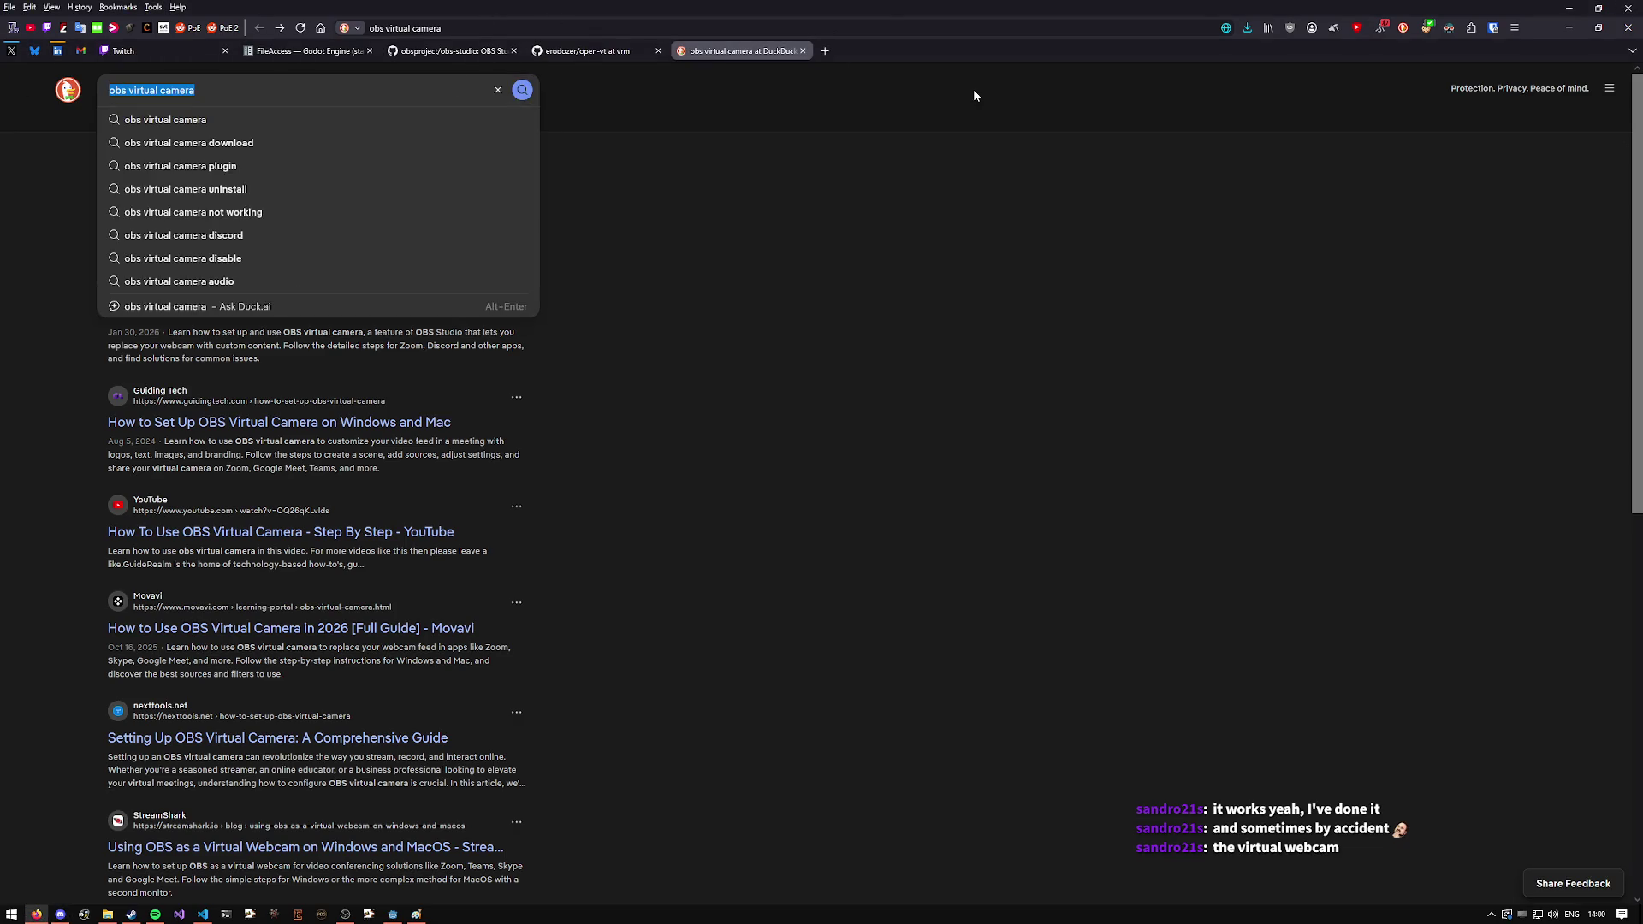
{"action": "type", "text": "godot webcam"}
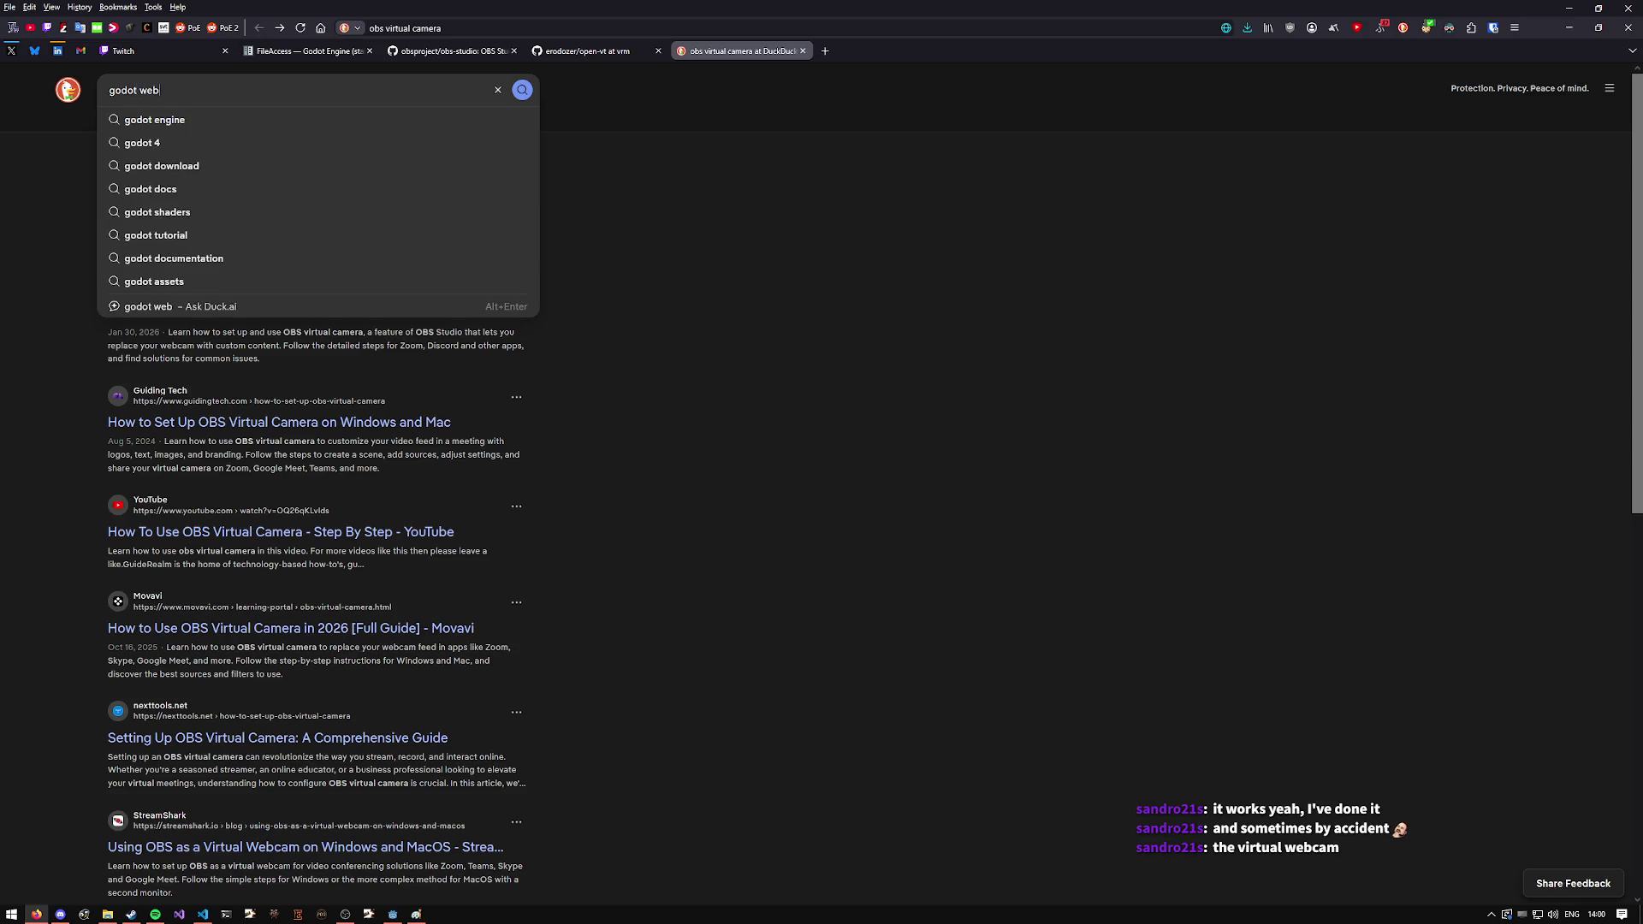
{"action": "key", "text": "Return"}
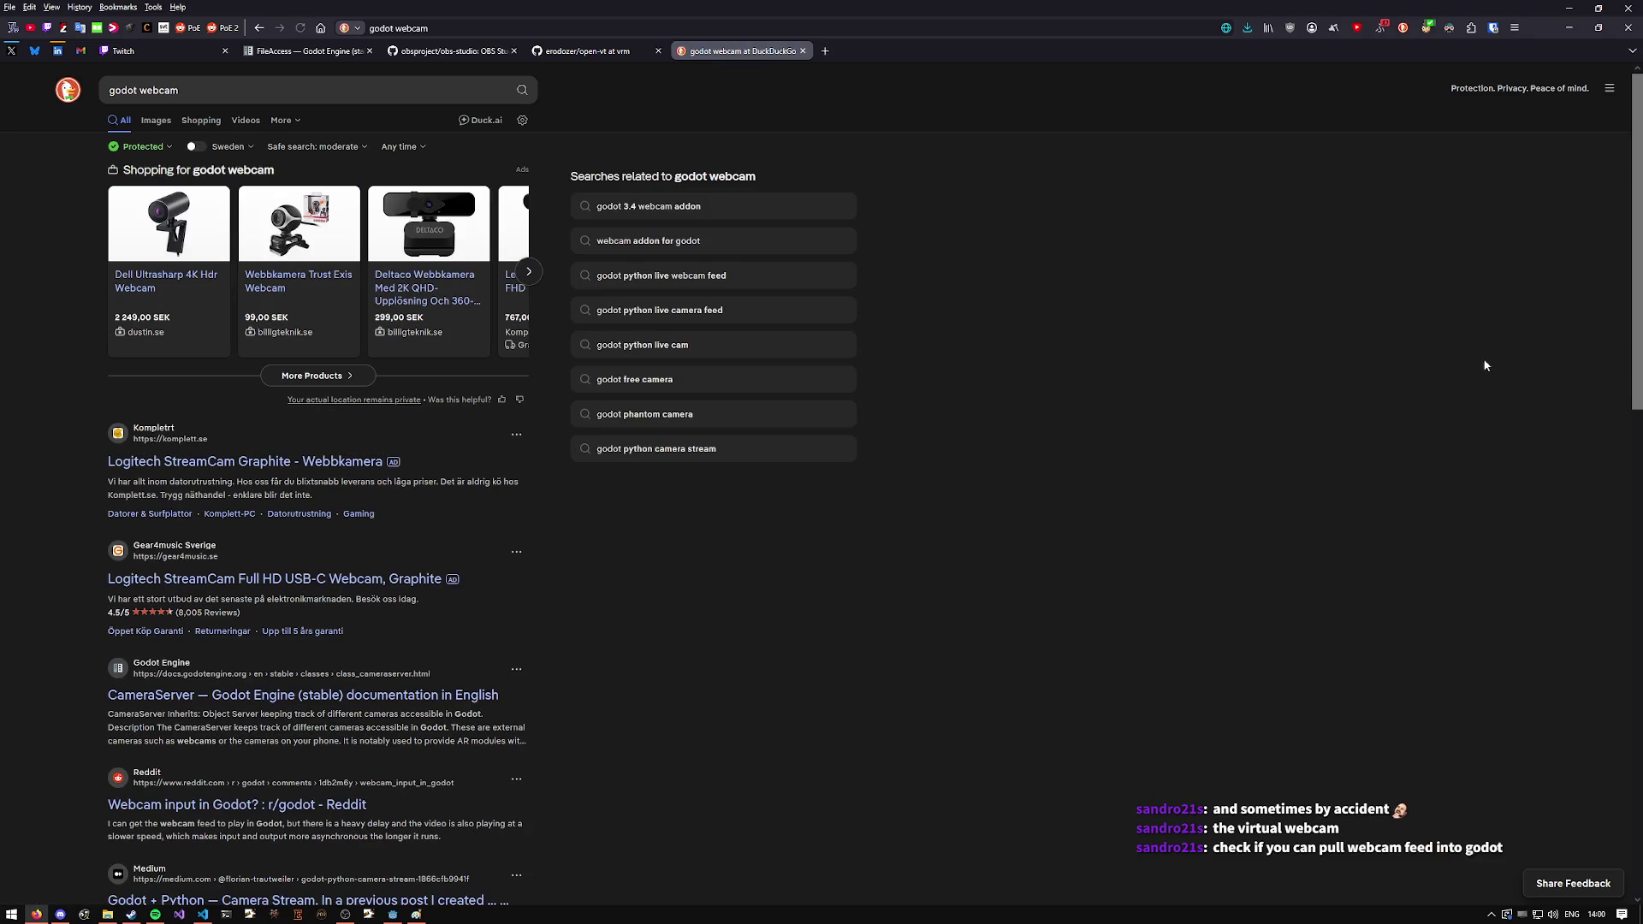
{"action": "left_click", "coordinate": [260, 696]}
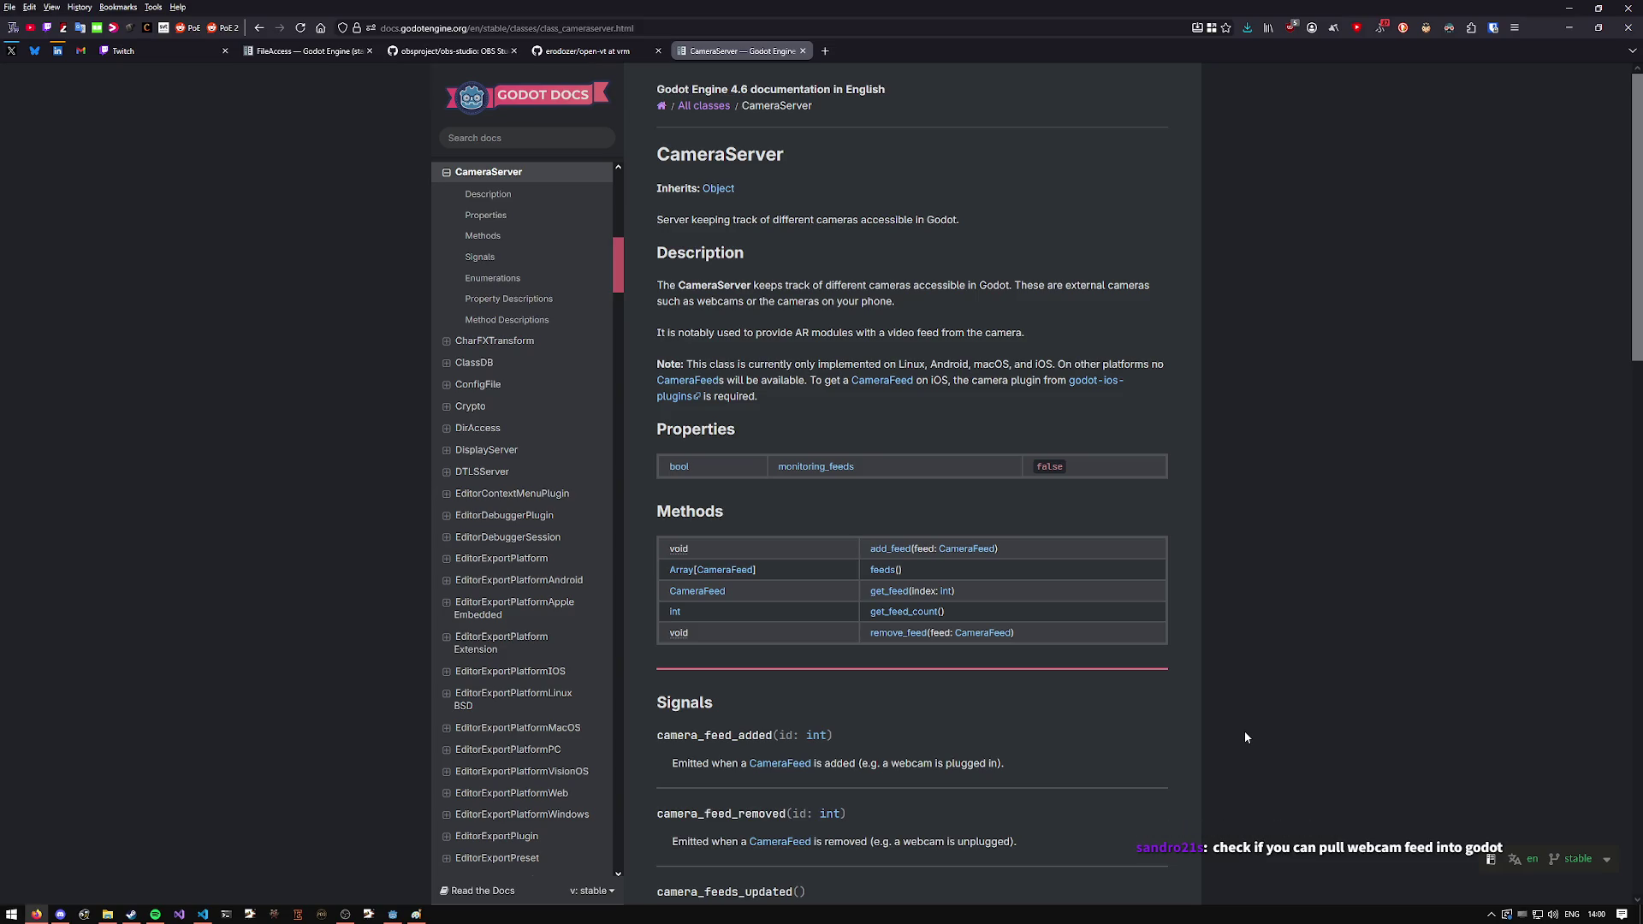
Read CameraServer's methods, method descriptions and comments, then follow the CameraFeed class link.
{"action": "scroll", "coordinate": [1212, 654], "scroll_direction": "down", "scroll_amount": 5}
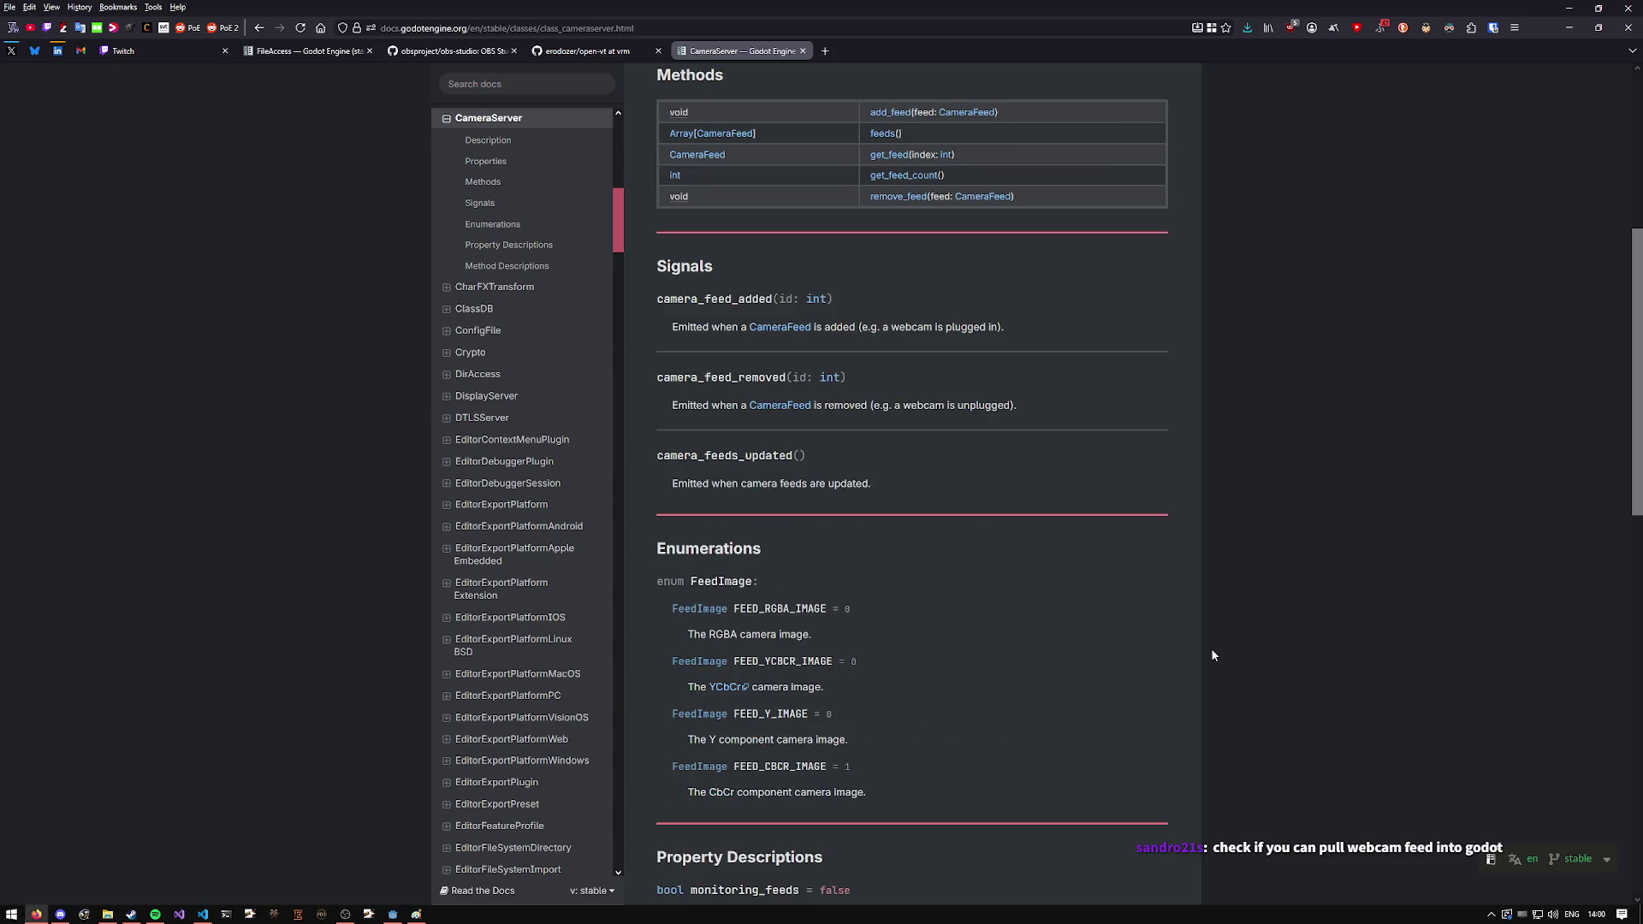
{"action": "scroll", "coordinate": [1211, 654], "scroll_direction": "up", "scroll_amount": 5}
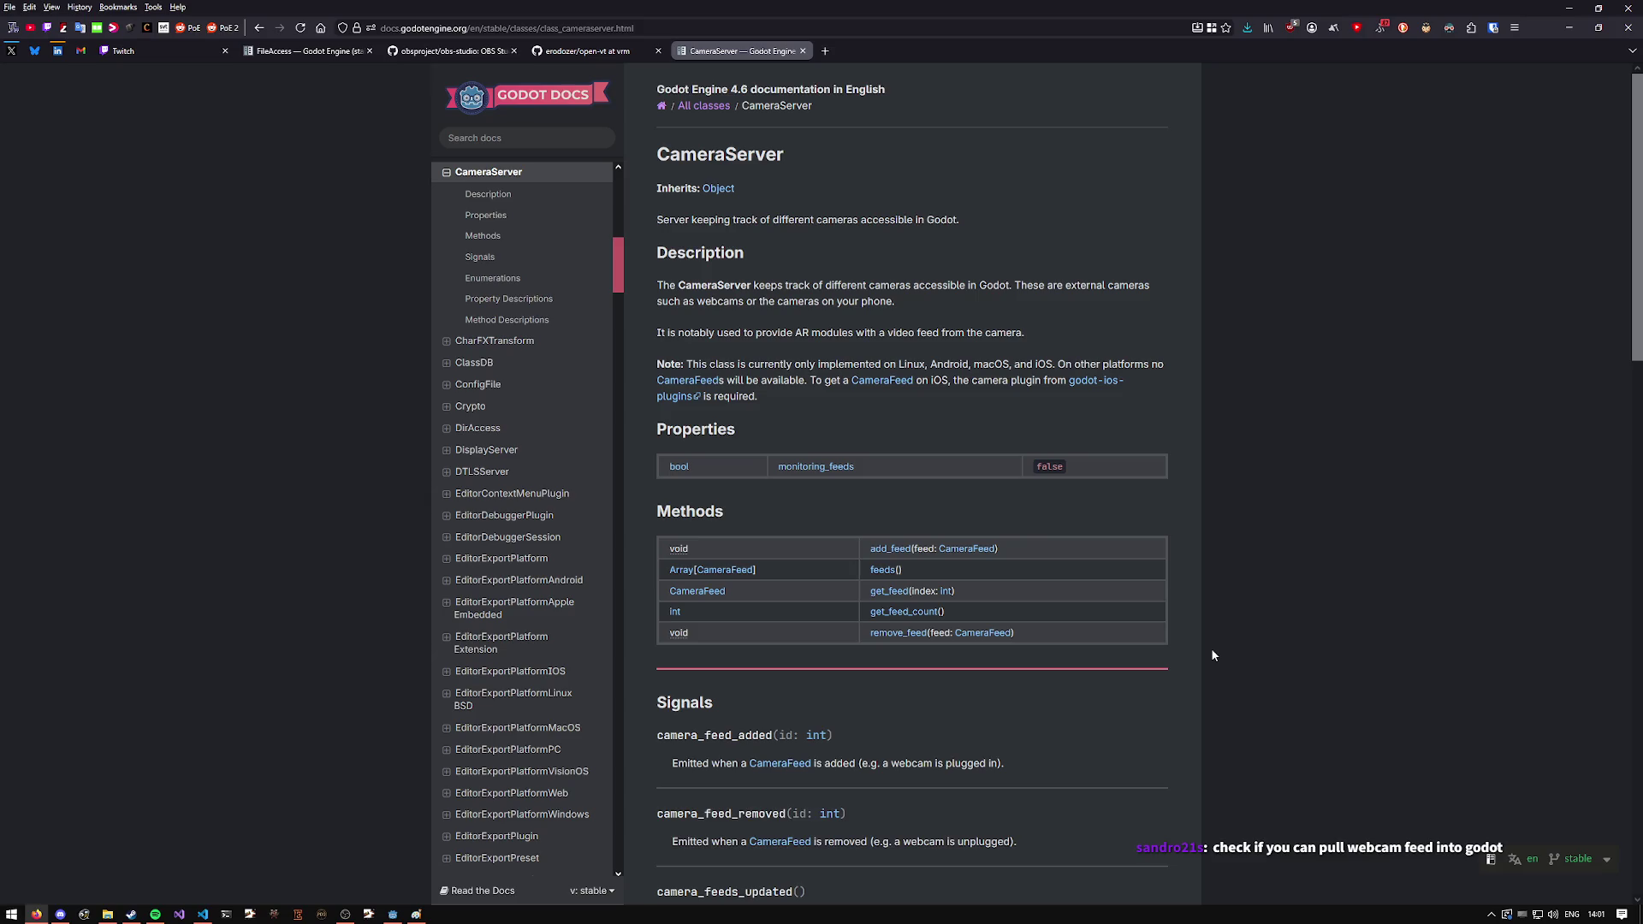
{"action": "scroll", "coordinate": [1213, 656], "scroll_direction": "down", "scroll_amount": 10}
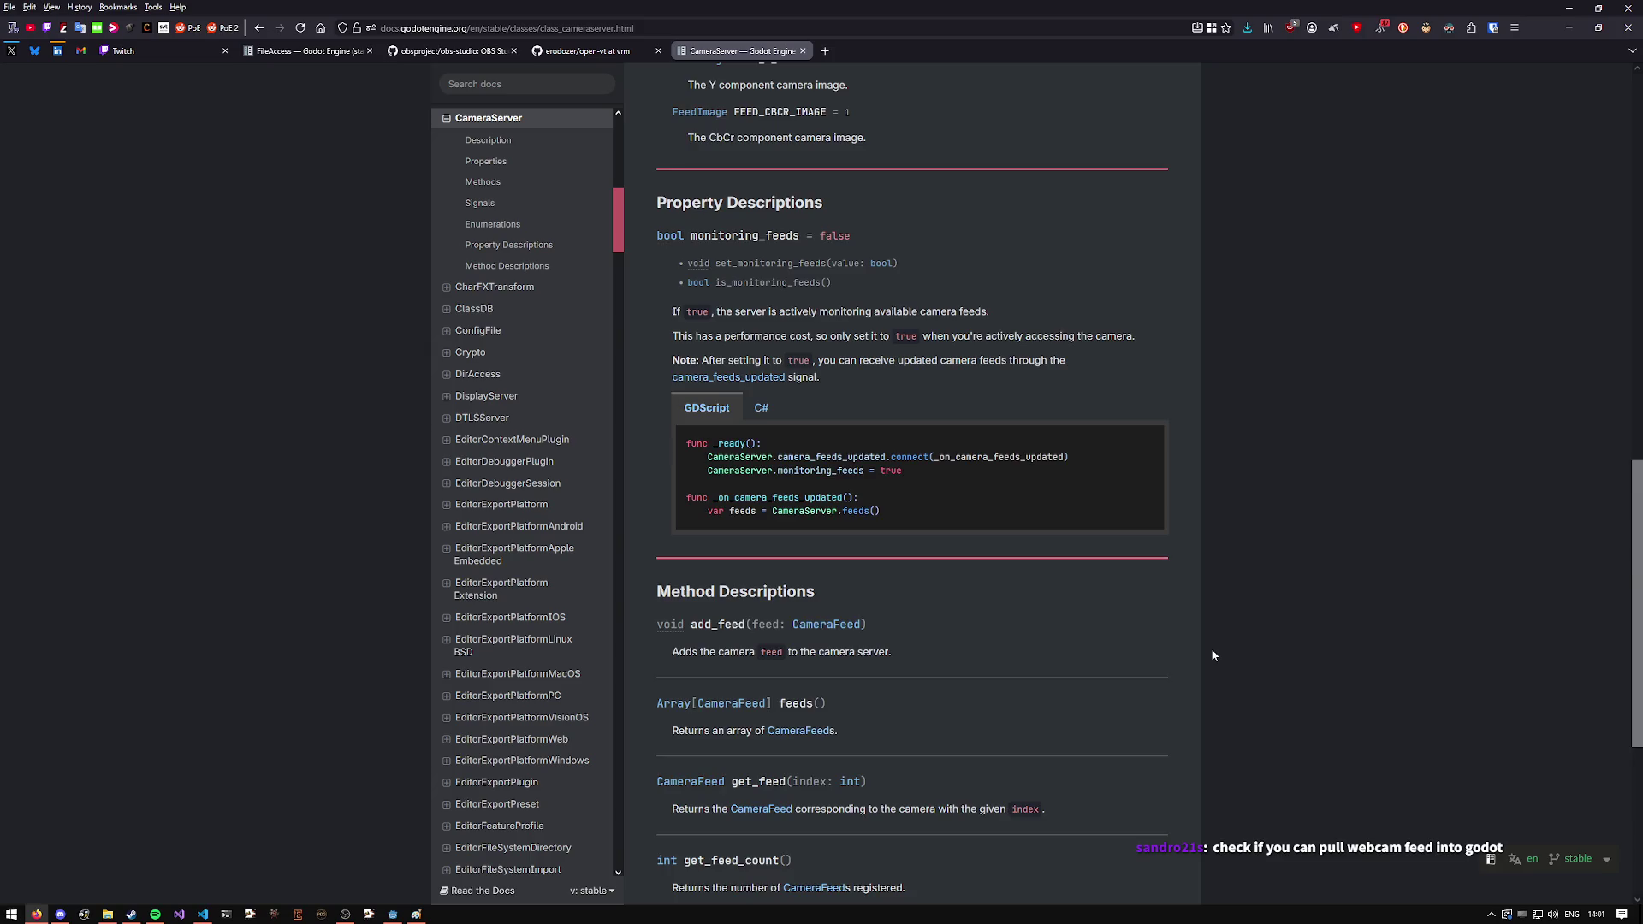
{"action": "scroll", "coordinate": [1212, 656], "scroll_direction": "down", "scroll_amount": 5}
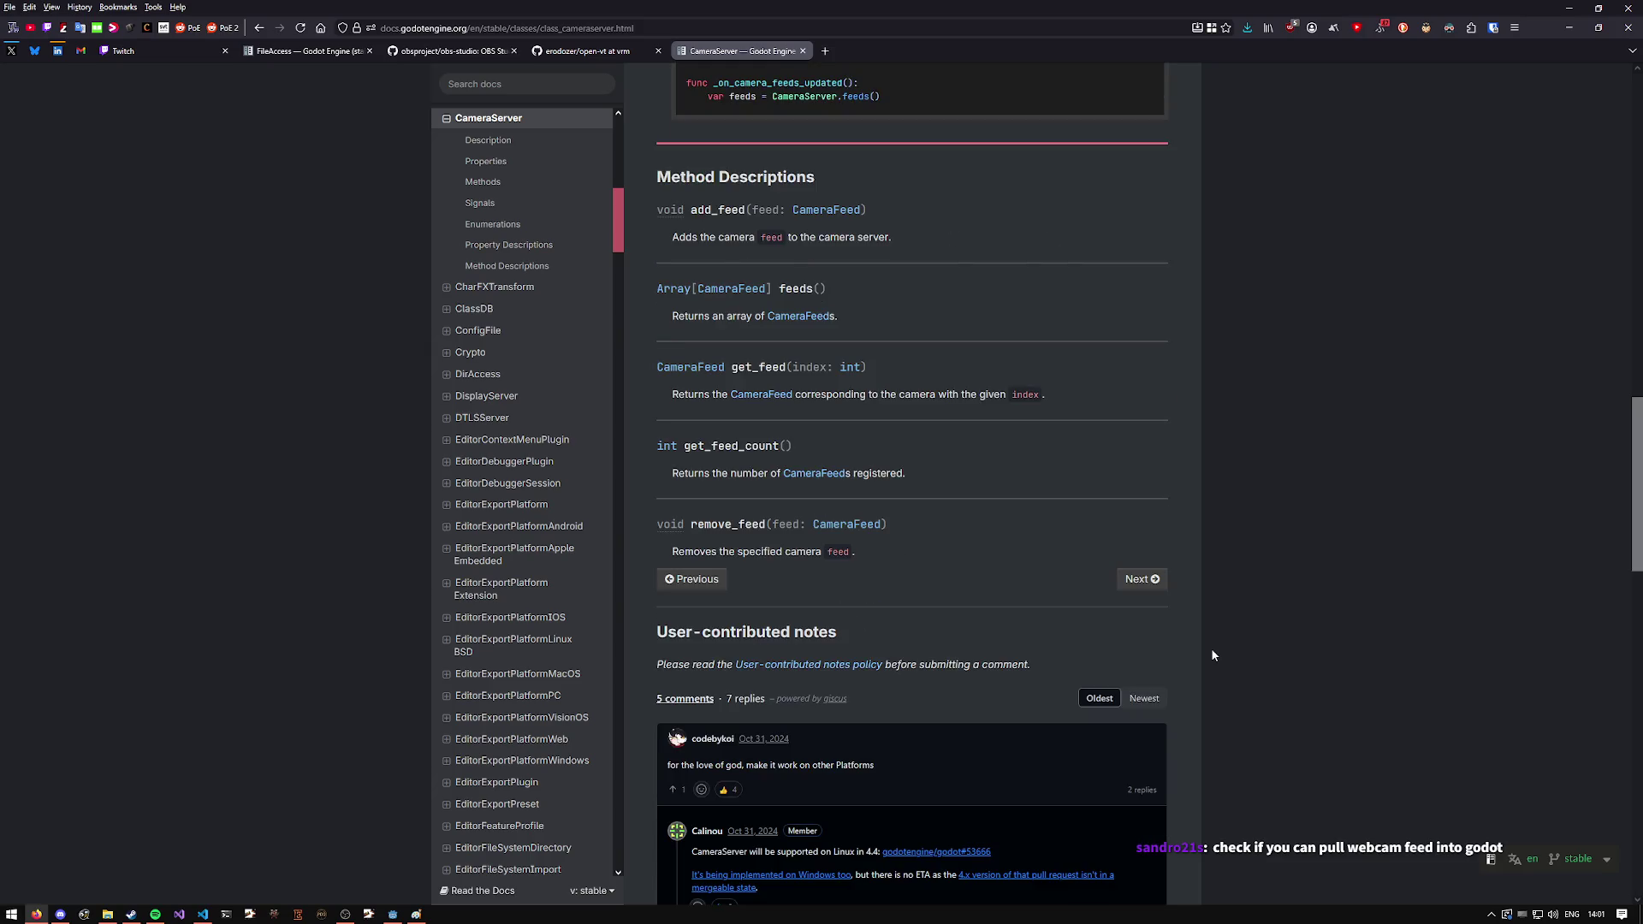
{"action": "scroll", "coordinate": [1240, 656], "scroll_direction": "down", "scroll_amount": 4}
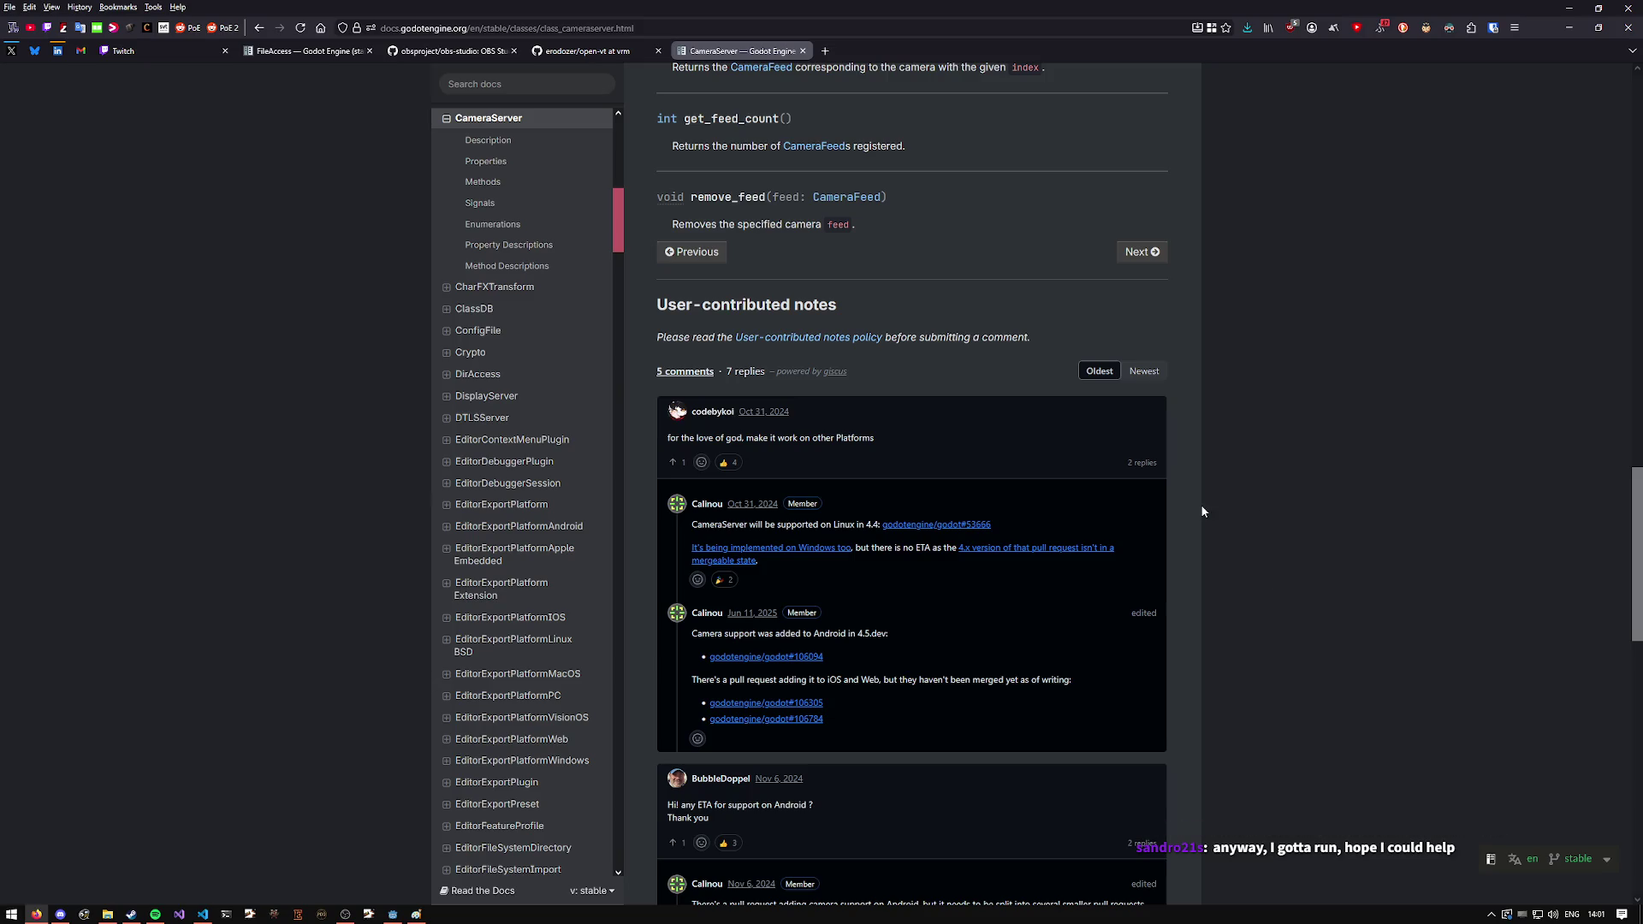
{"action": "scroll", "coordinate": [1225, 500], "scroll_direction": "down", "scroll_amount": 3}
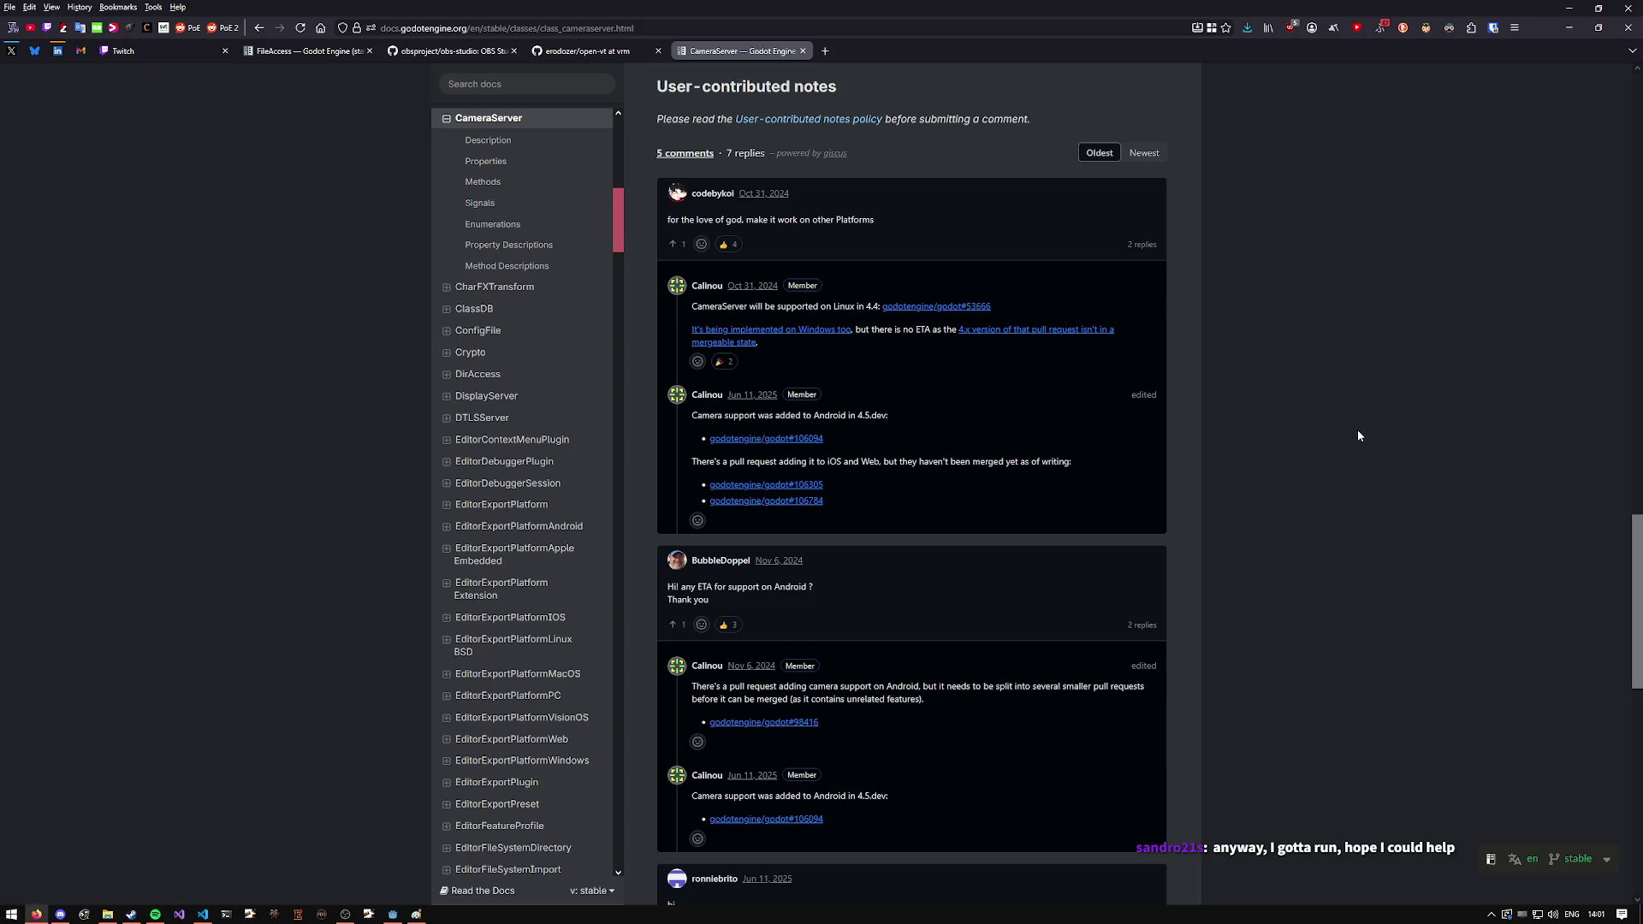
{"action": "scroll", "coordinate": [1349, 429], "scroll_direction": "up", "scroll_amount": 7}
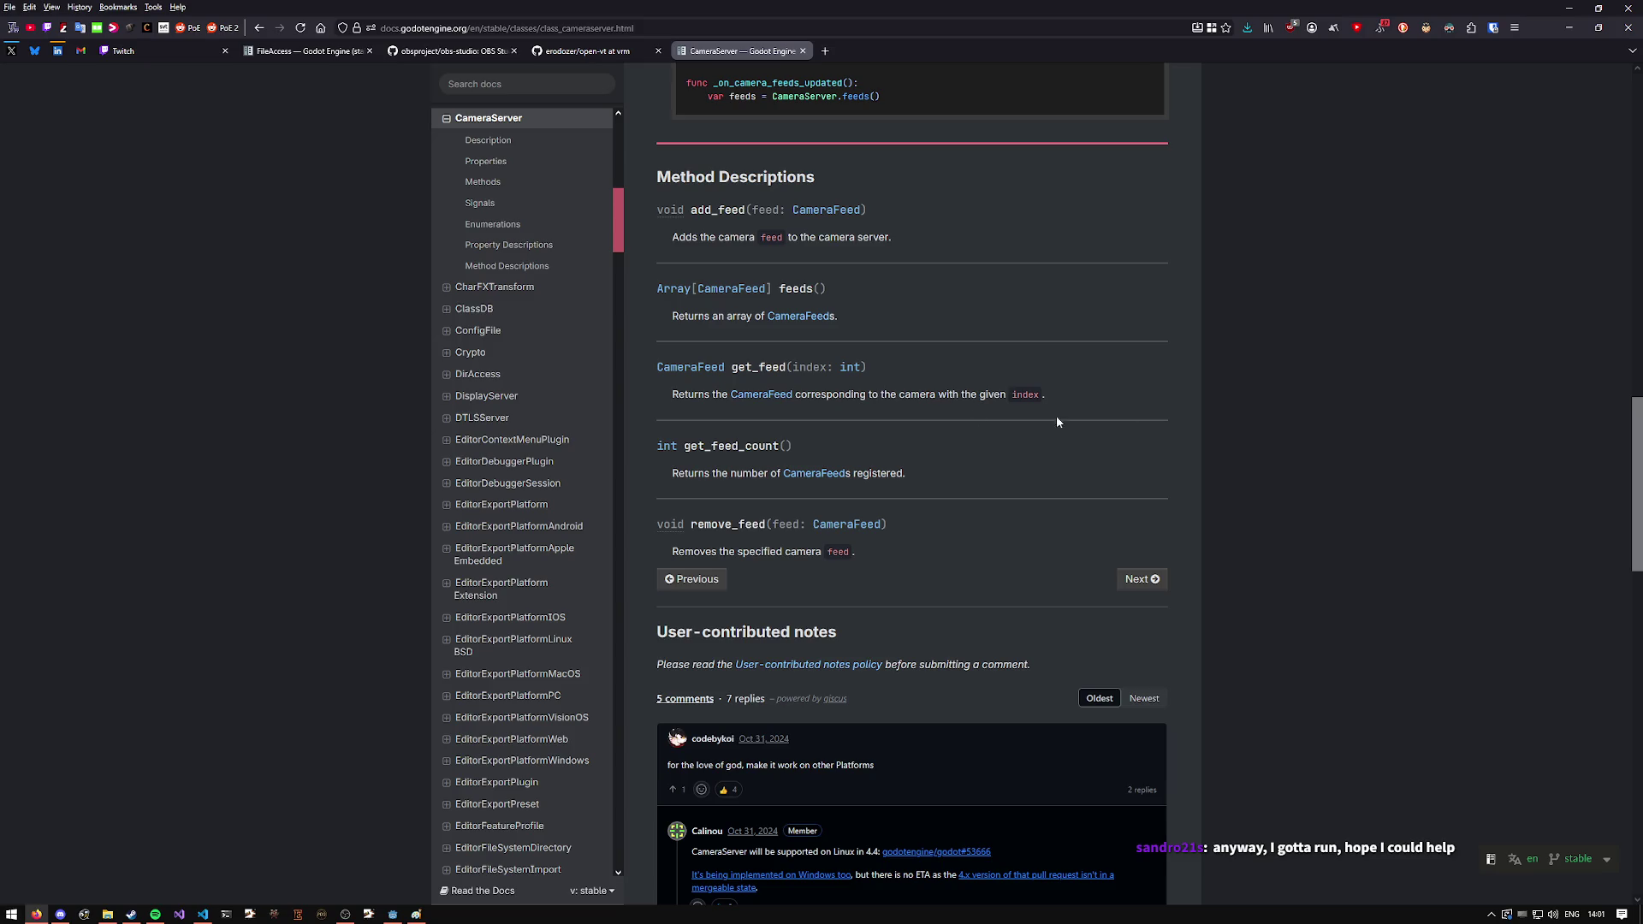
{"action": "left_click", "coordinate": [686, 367]}
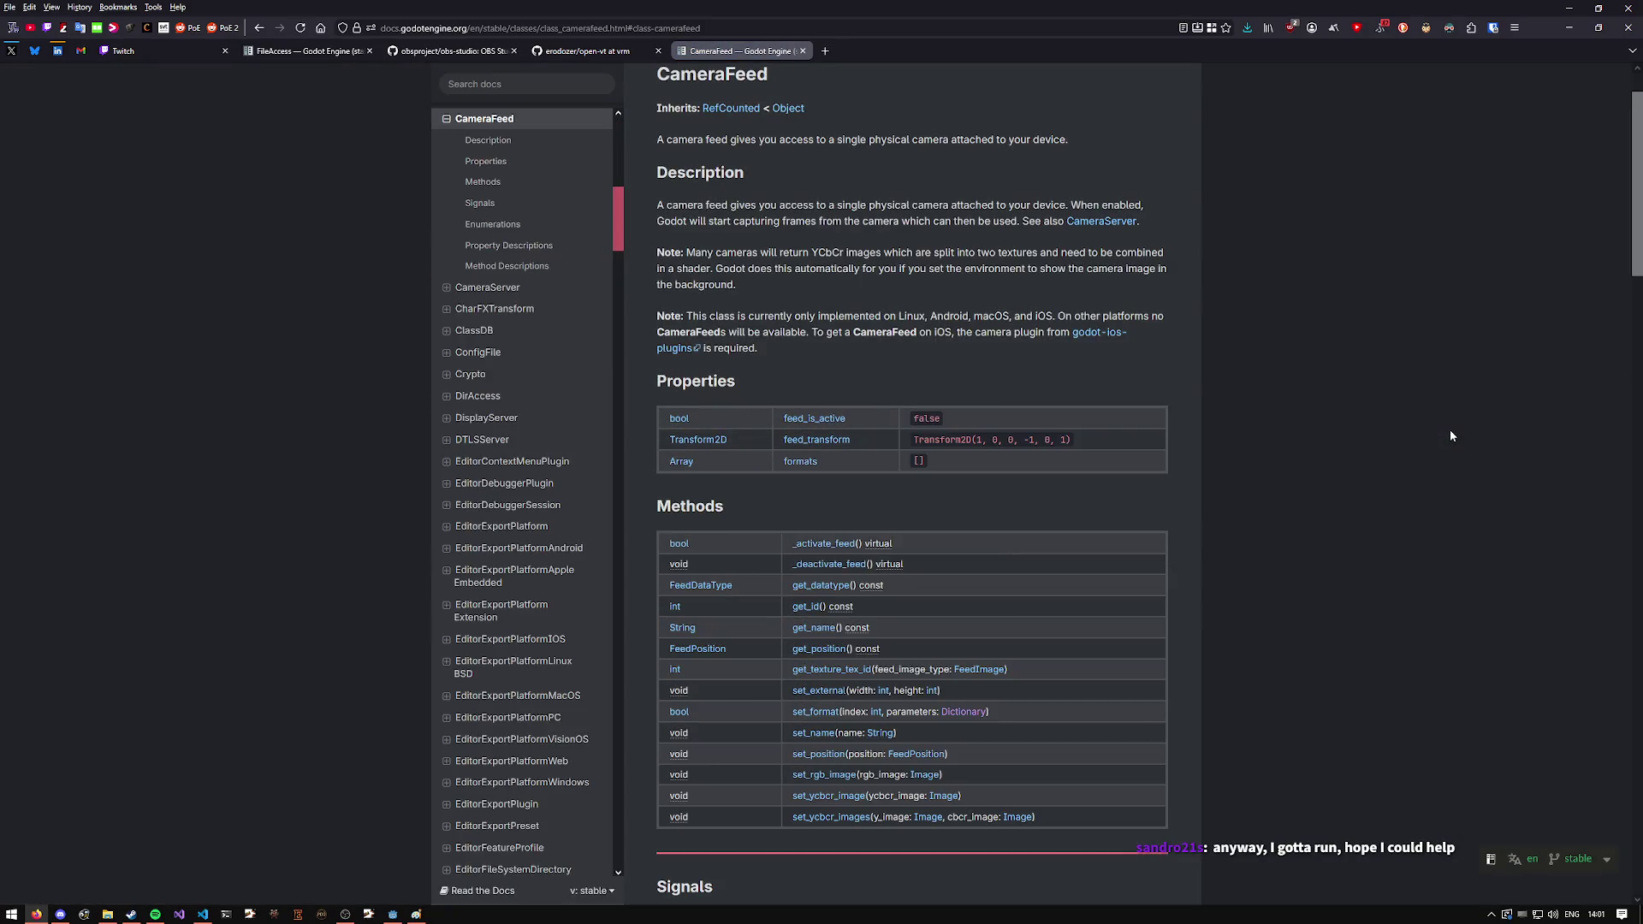
Read the CameraFeed page, highlighting the single-camera line and supported platforms, then return to CameraServer.
{"action": "left_click_drag", "start_coordinate": [808, 139], "coordinate": [1063, 140]}
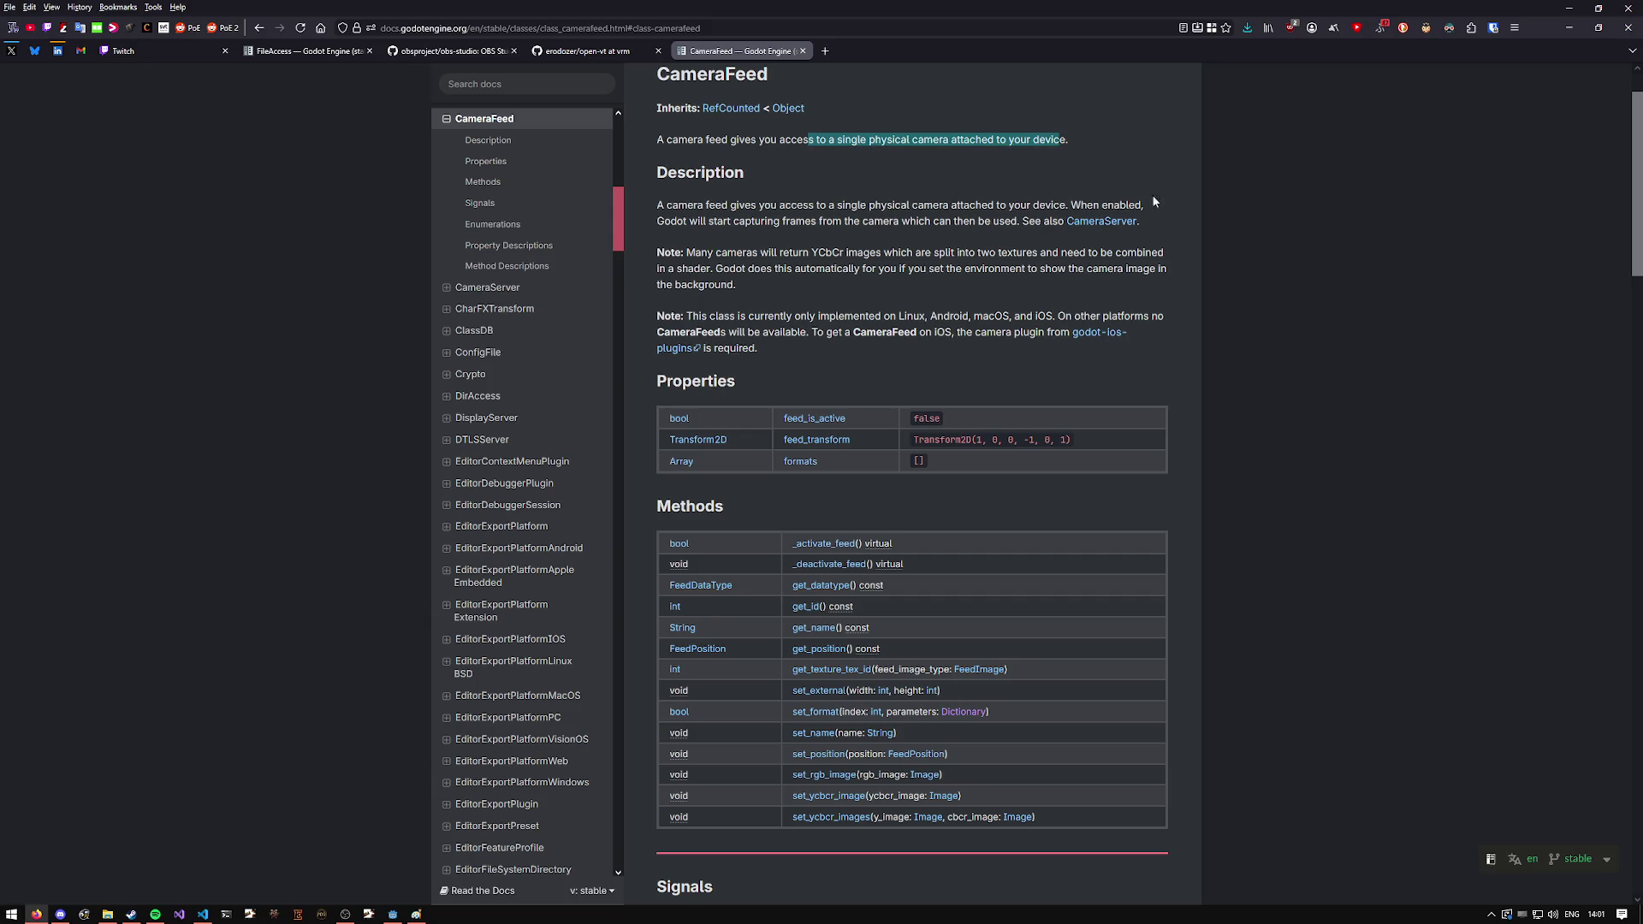
{"action": "left_click", "coordinate": [1329, 289]}
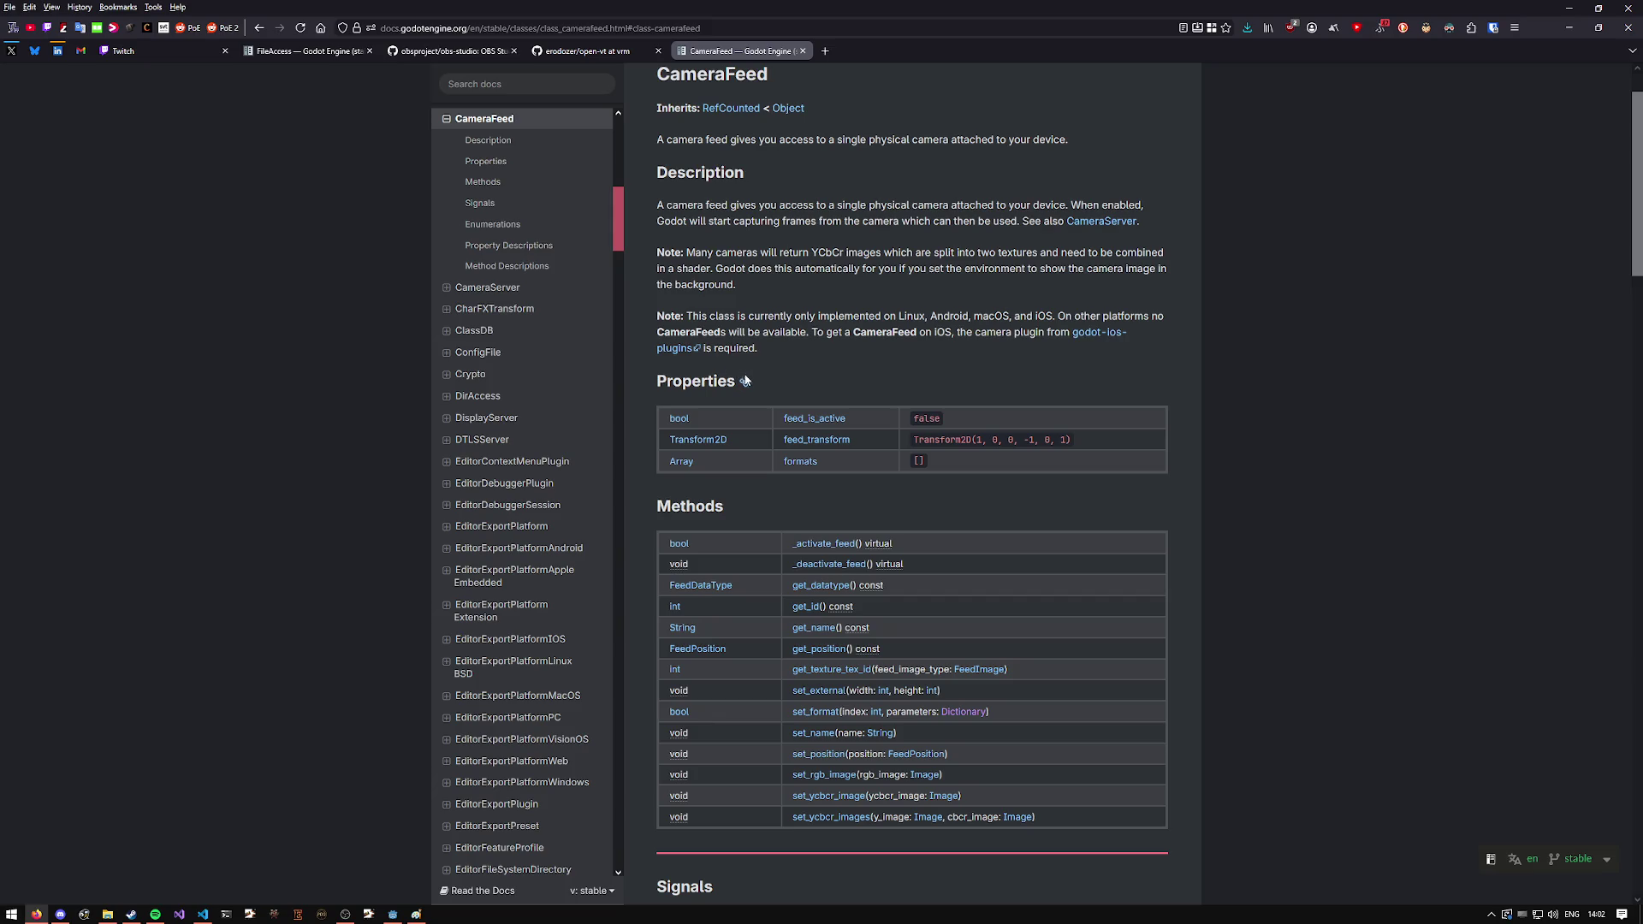
{"action": "left_click_drag", "start_coordinate": [898, 319], "coordinate": [1053, 318]}
{"action": "left_click", "coordinate": [1267, 369]}
{"action": "scroll", "coordinate": [1266, 367], "scroll_direction": "down", "scroll_amount": 6}
{"action": "scroll", "coordinate": [1266, 366], "scroll_direction": "up", "scroll_amount": 7}
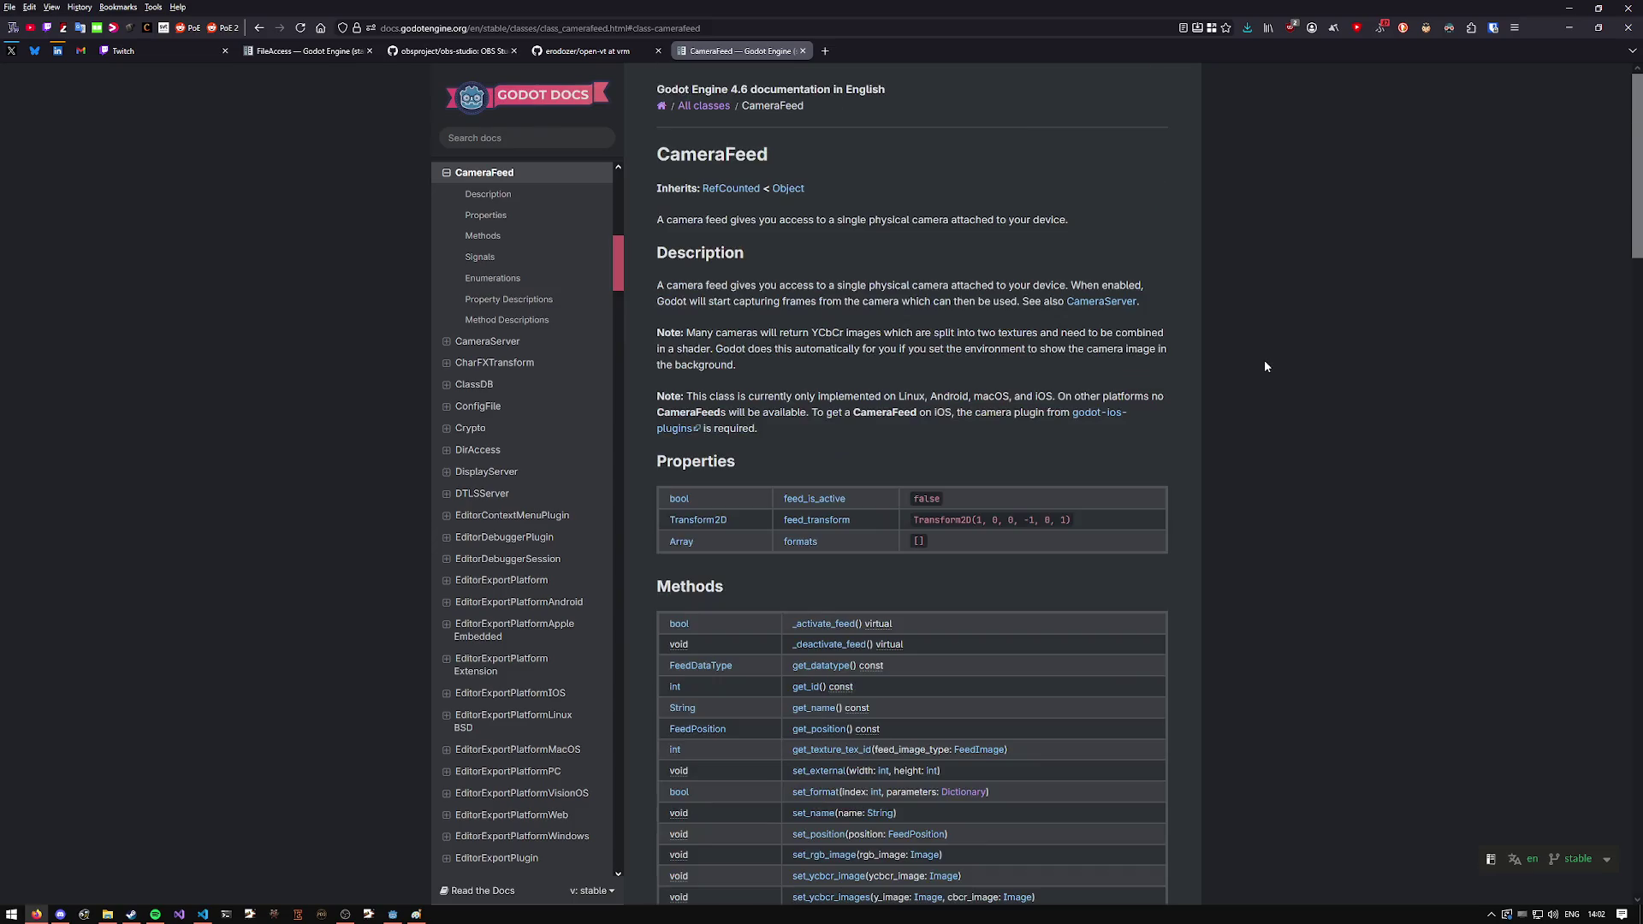
{"action": "scroll", "coordinate": [1264, 366], "scroll_direction": "down", "scroll_amount": 15}
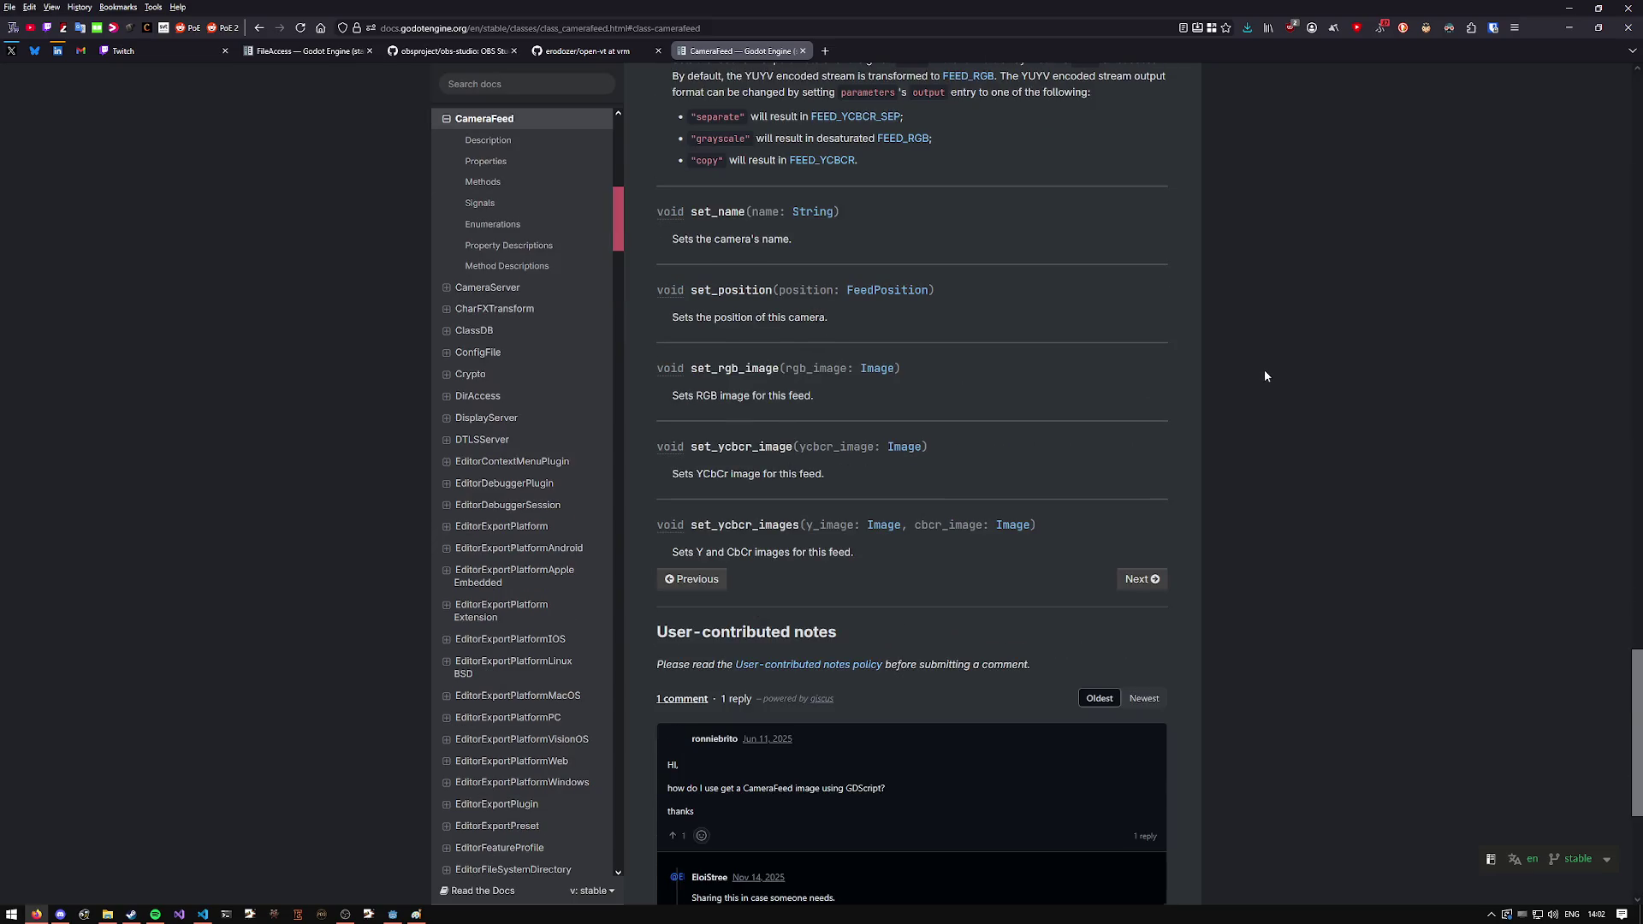
{"action": "scroll", "coordinate": [1317, 368], "scroll_direction": "down", "scroll_amount": 4}
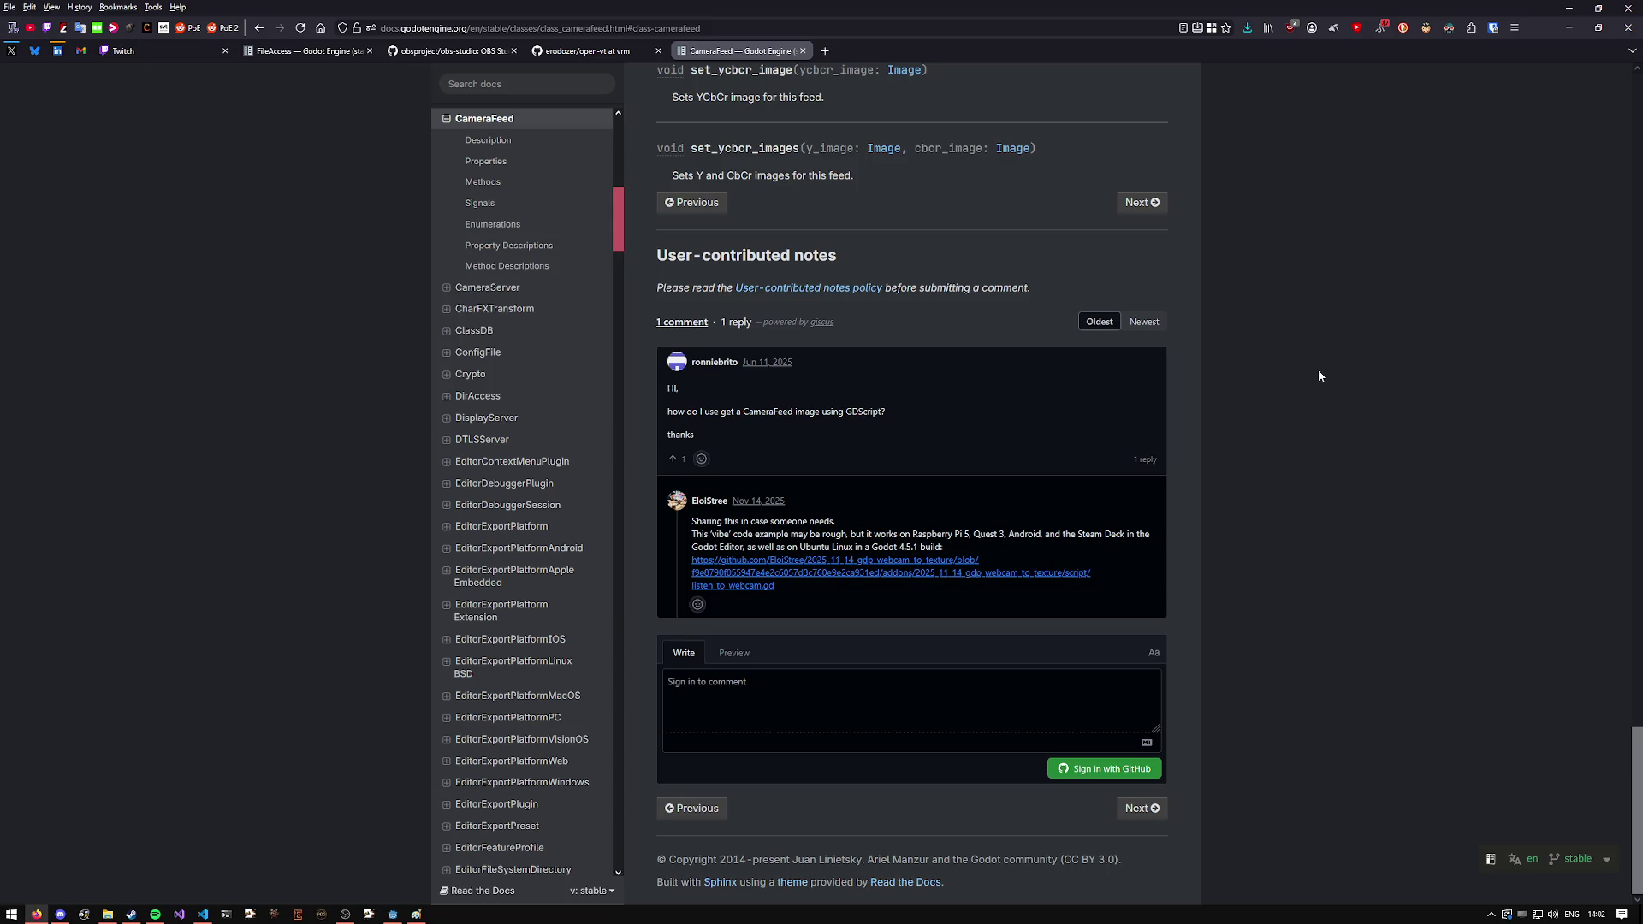
{"action": "key", "text": "alt+Left"}
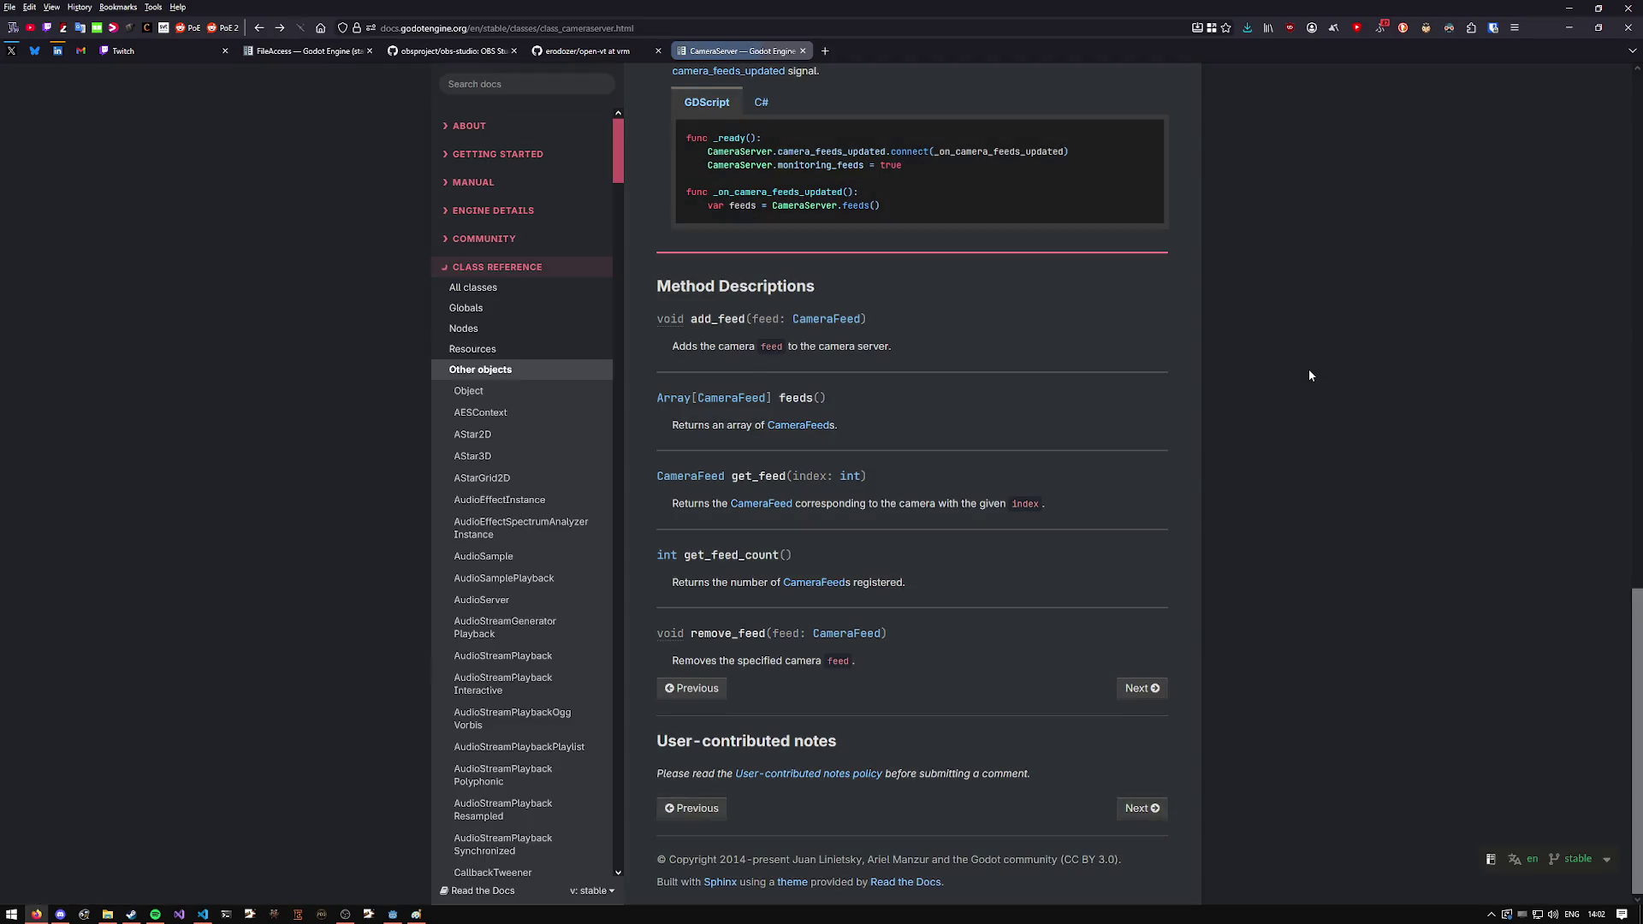
Scroll the CameraServer comments and open the godotengine/godot#108538 Windows camera pull request.
{"action": "scroll", "coordinate": [1308, 375], "scroll_direction": "down", "scroll_amount": 2}
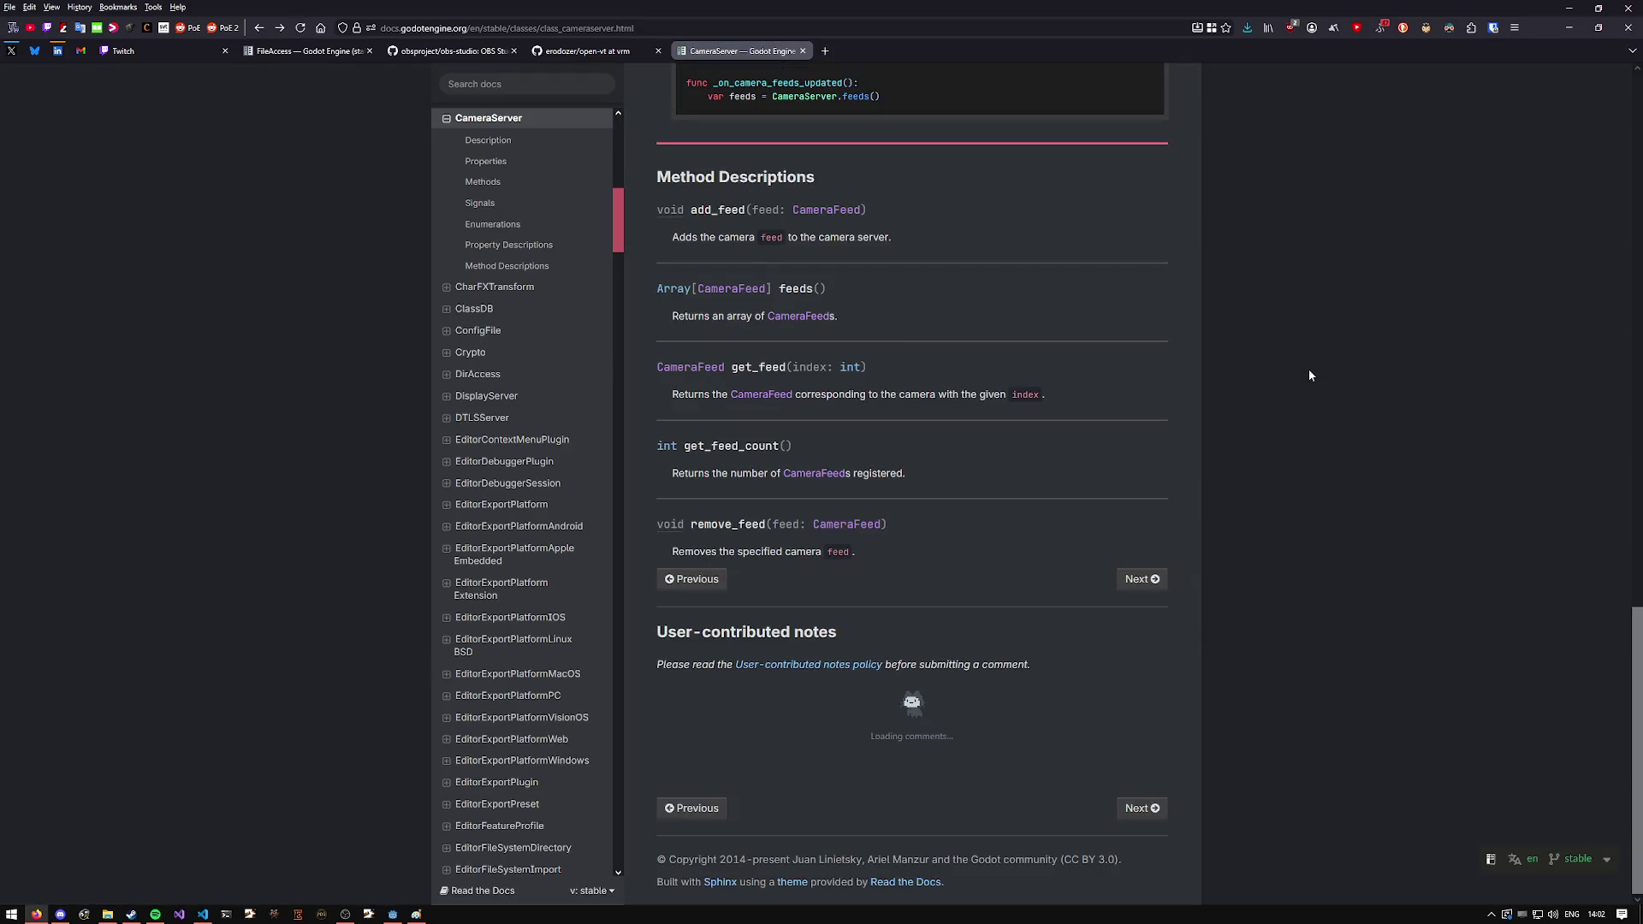
{"action": "scroll", "coordinate": [1309, 375], "scroll_direction": "down", "scroll_amount": 3}
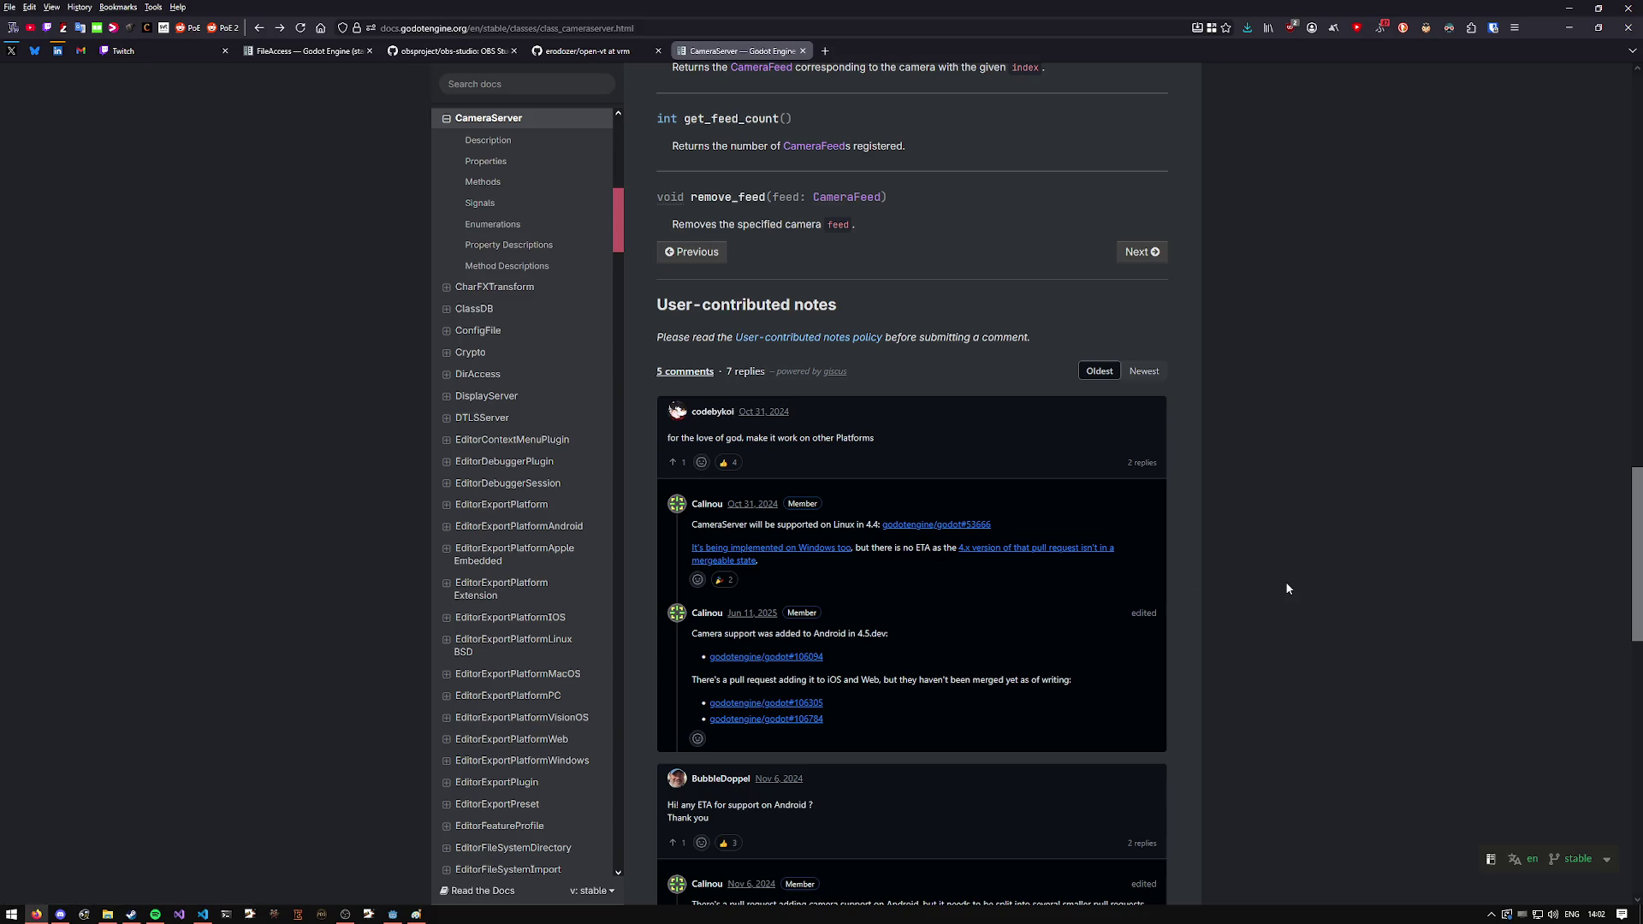
{"action": "scroll", "coordinate": [1288, 599], "scroll_direction": "down", "scroll_amount": 2}
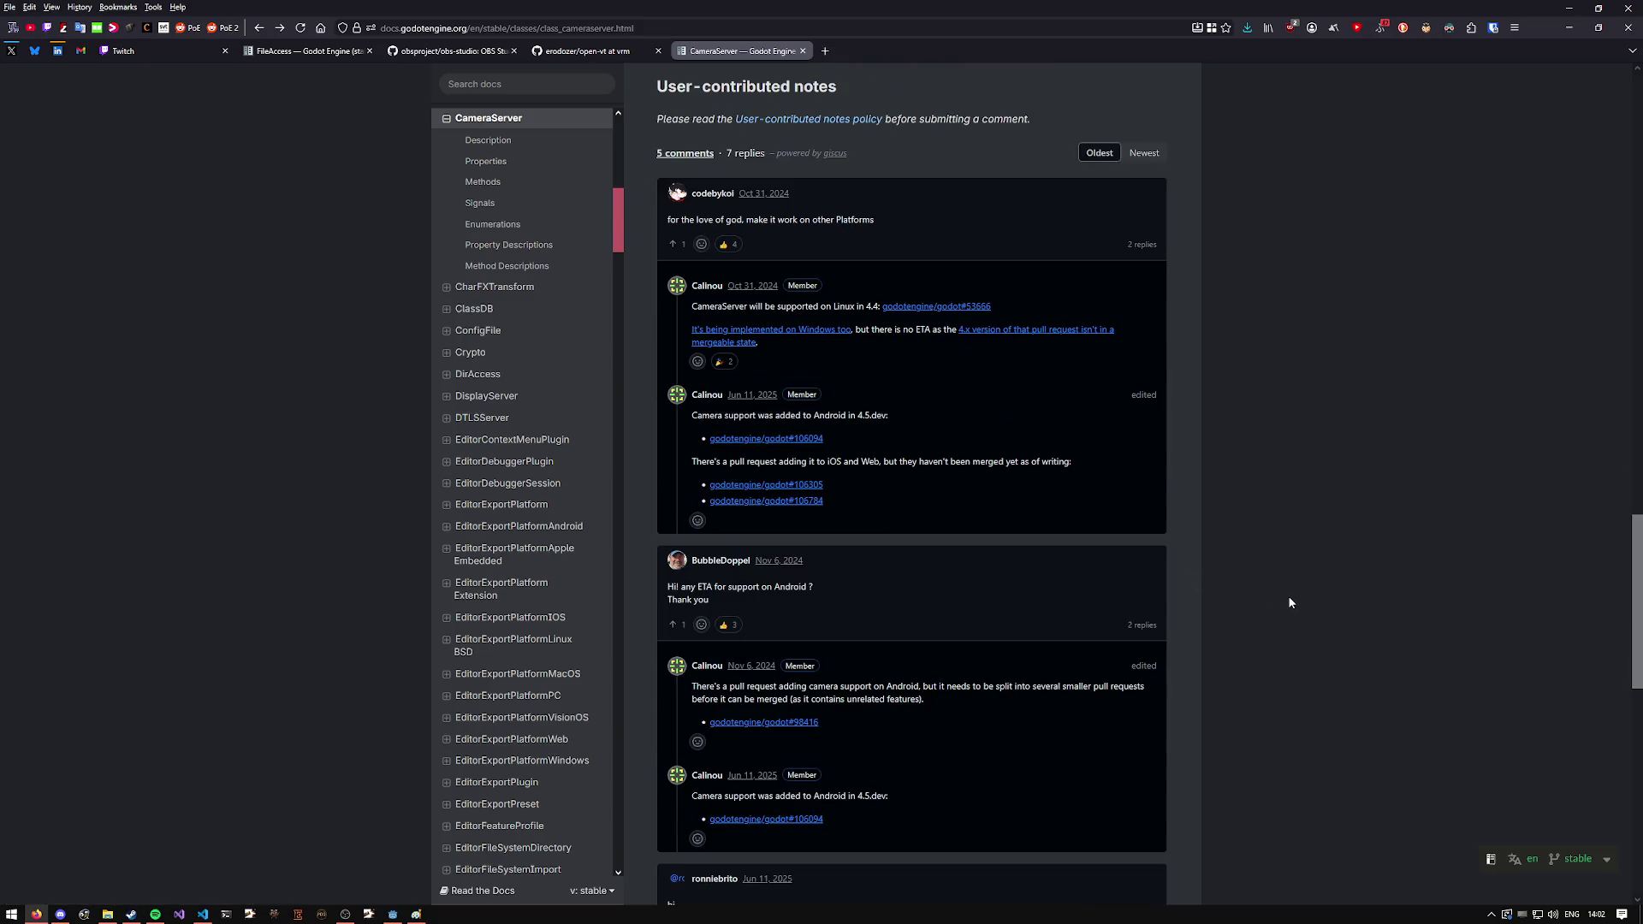
{"action": "scroll", "coordinate": [1279, 596], "scroll_direction": "down", "scroll_amount": 5}
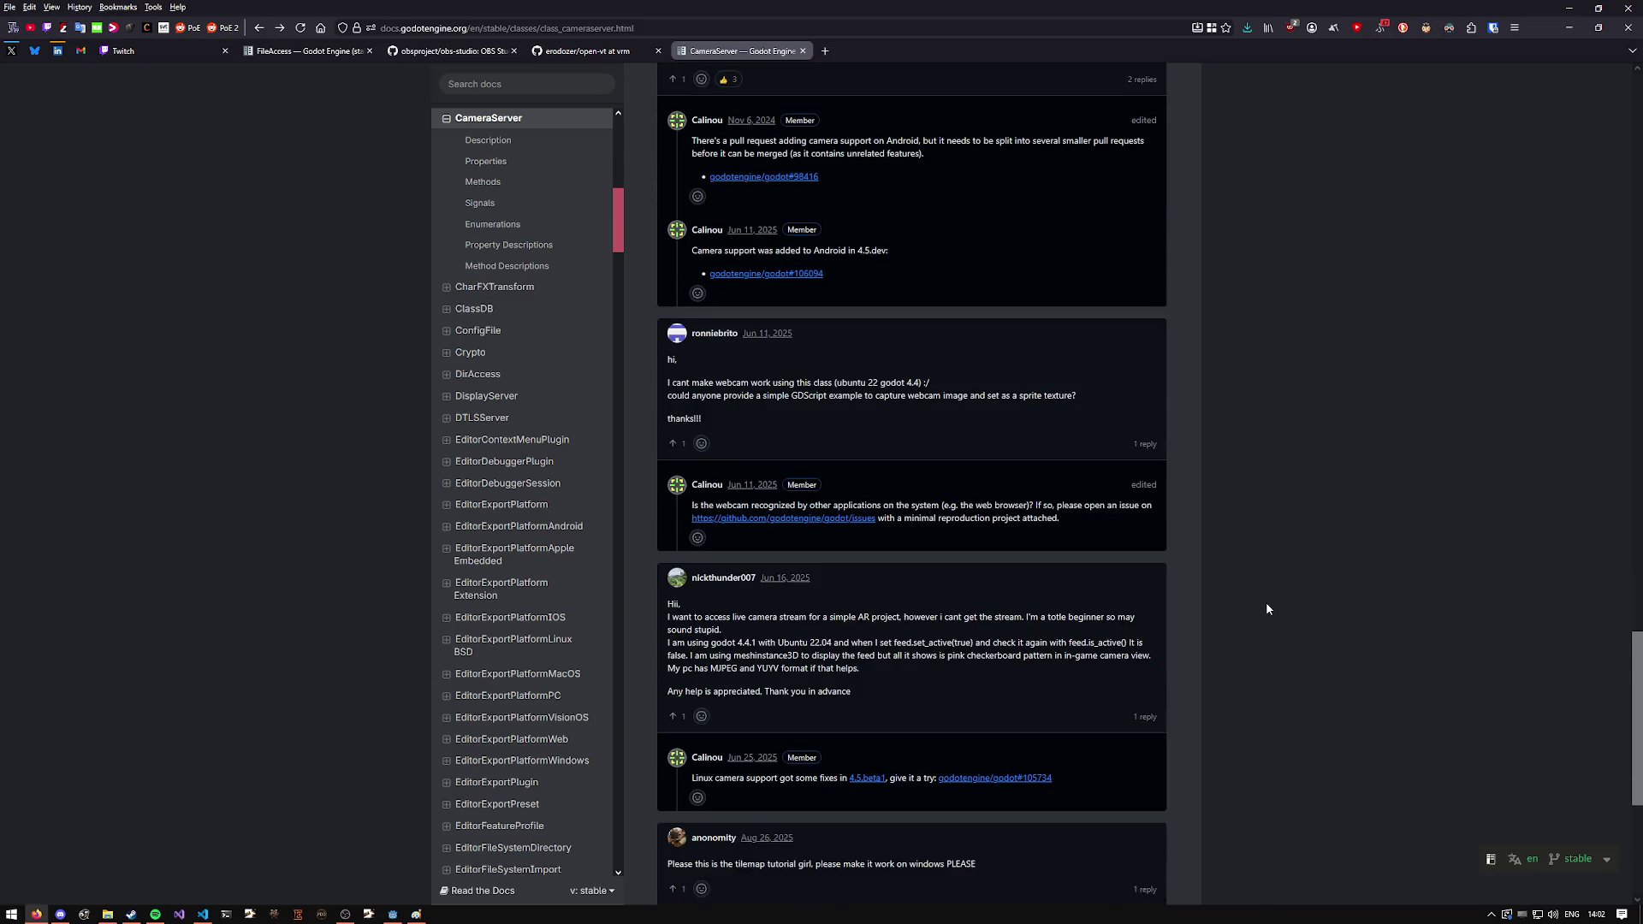
{"action": "middle_click", "coordinate": [1263, 570]}
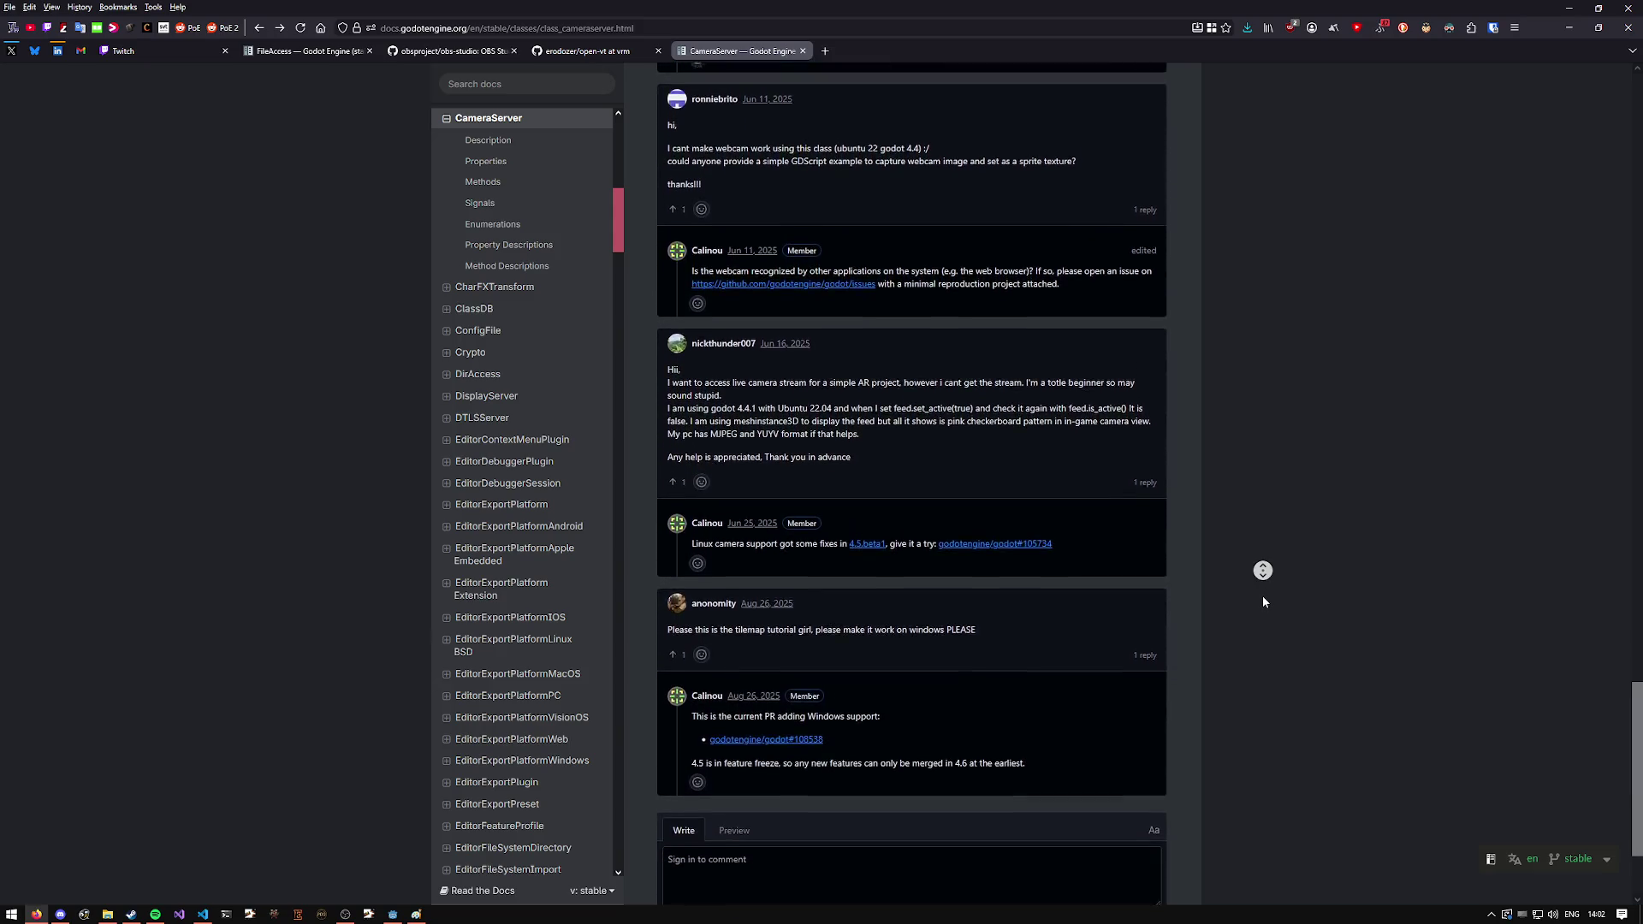
{"action": "middle_click", "coordinate": [1263, 602]}
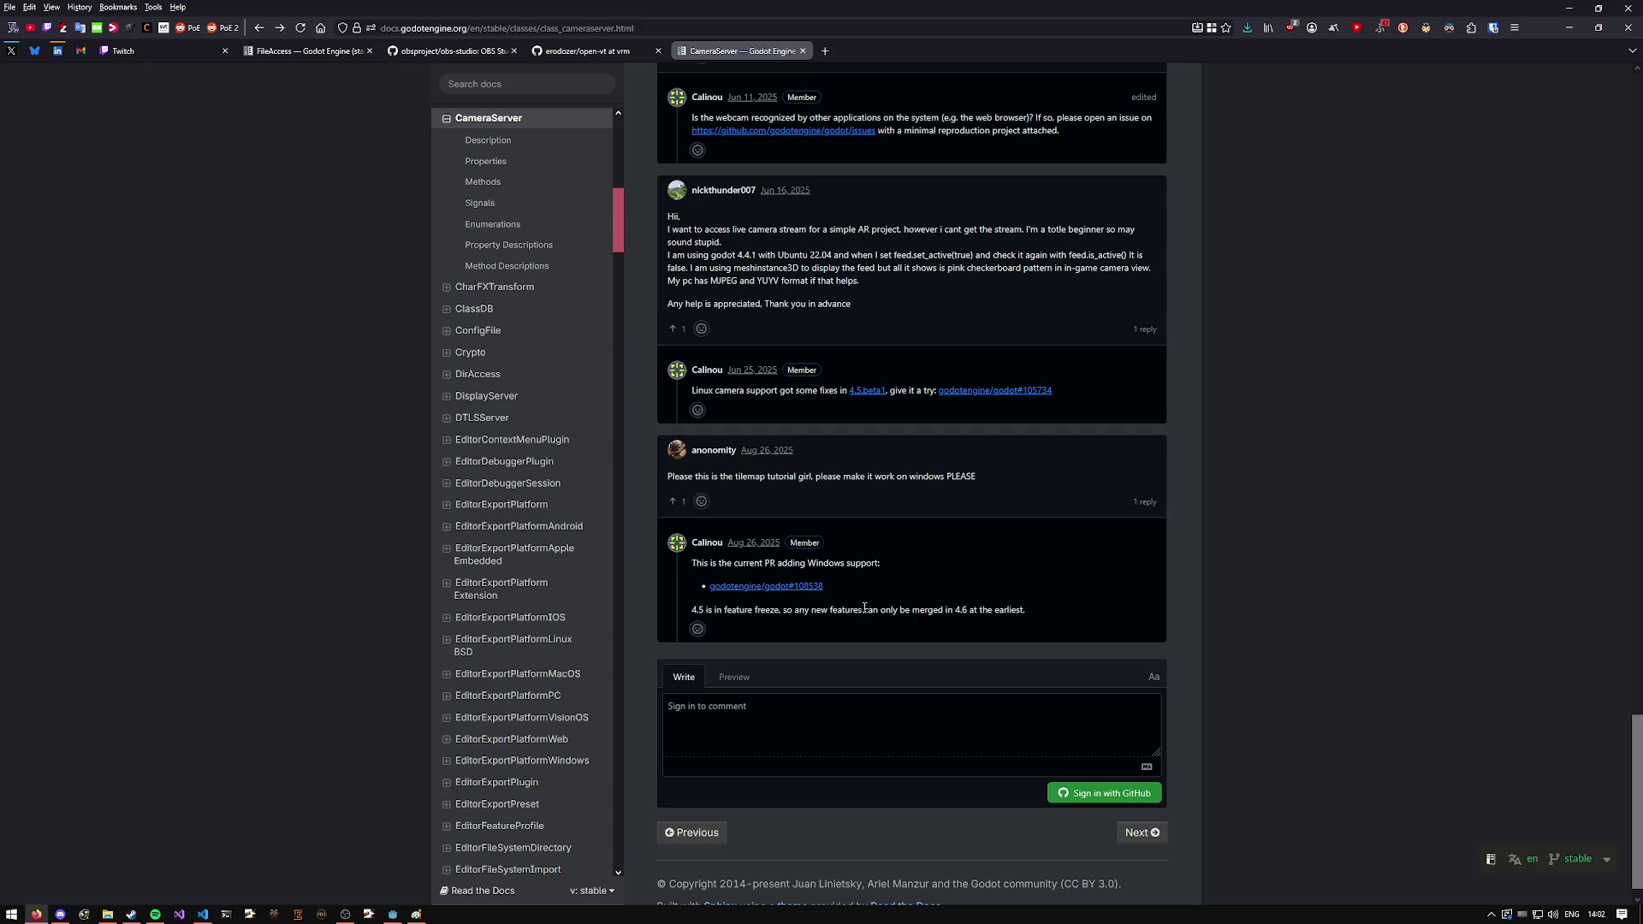
{"action": "left_click", "coordinate": [786, 590]}
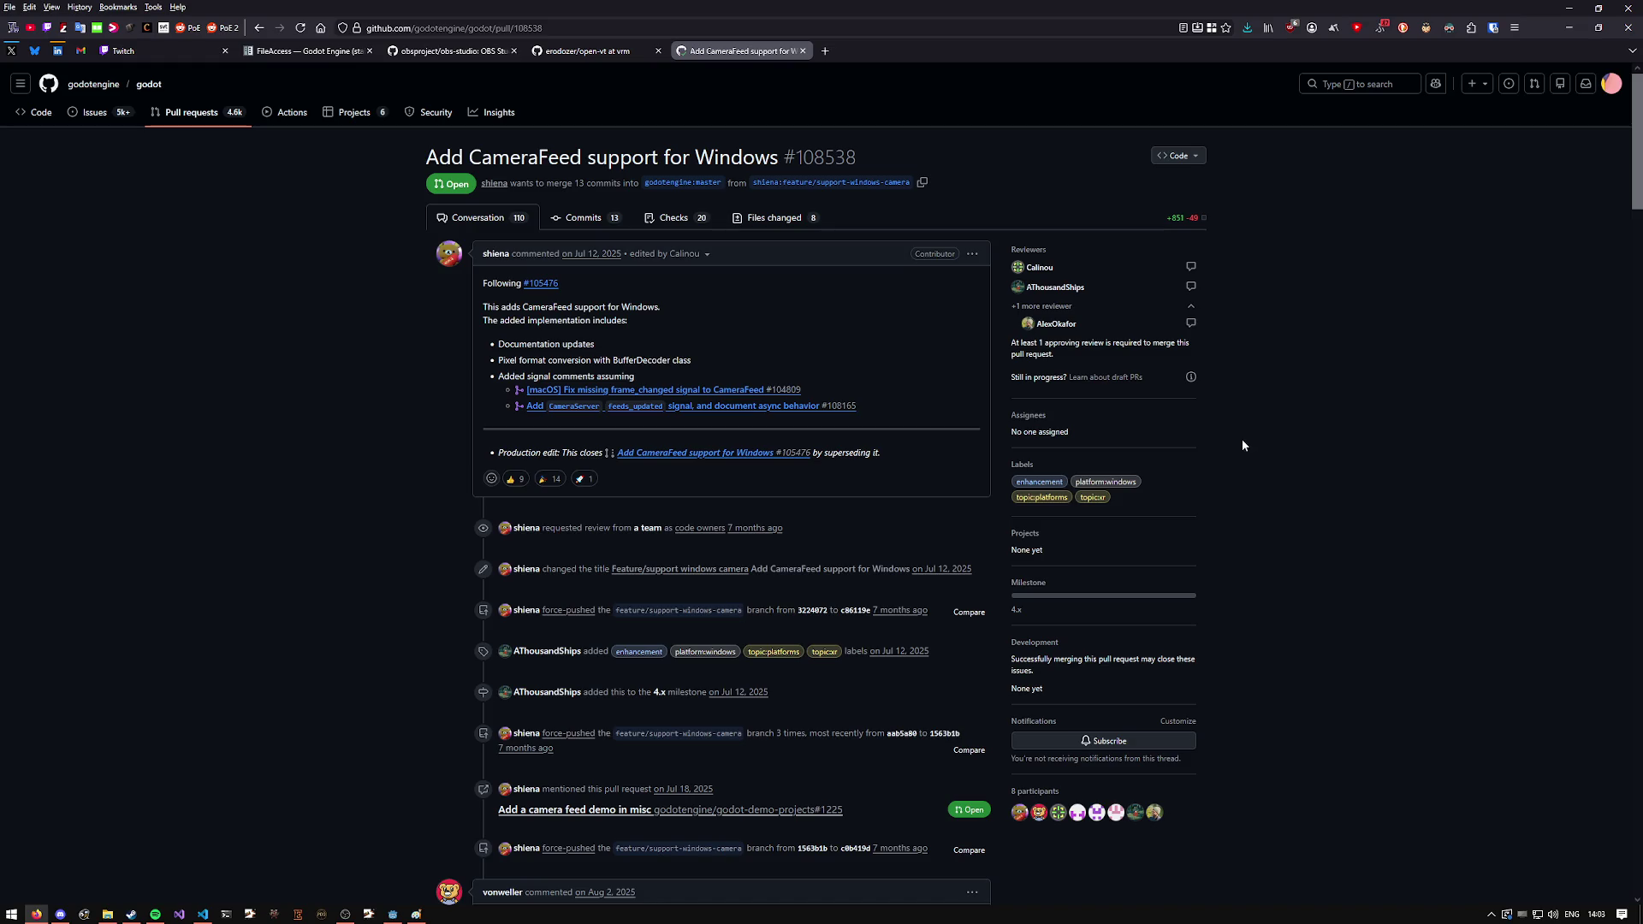
Scroll through PR #108538's discussion and 13-commit list, then return to the godot webcam results.
{"action": "scroll", "coordinate": [642, 419], "scroll_direction": "down", "scroll_amount": 4}
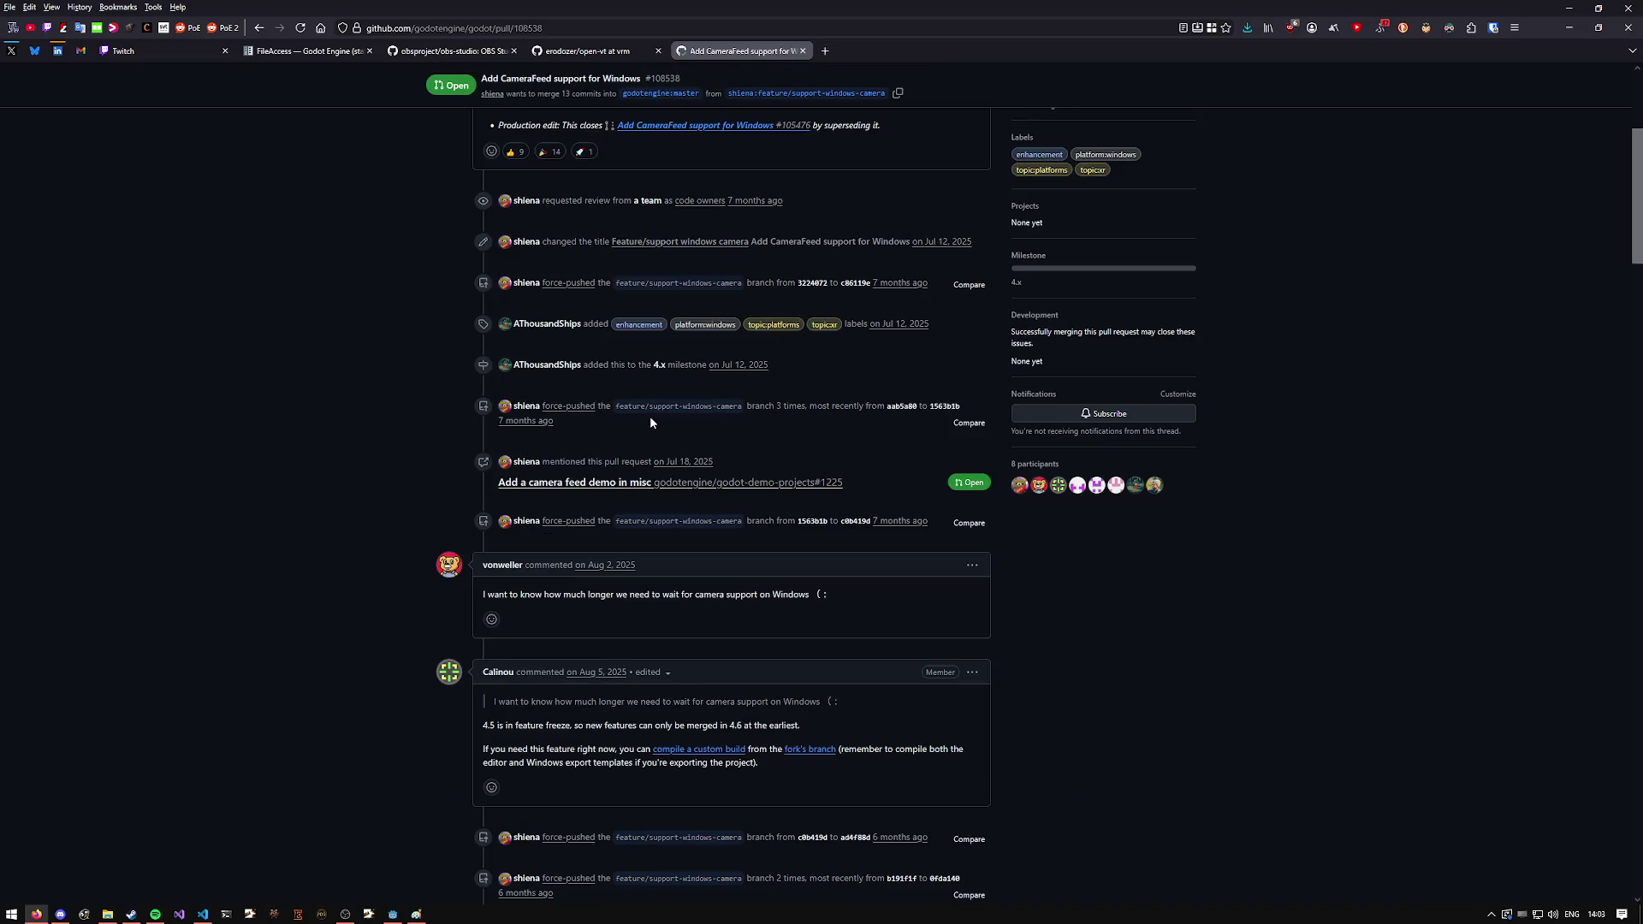
{"action": "scroll", "coordinate": [1063, 624], "scroll_direction": "down", "scroll_amount": 20}
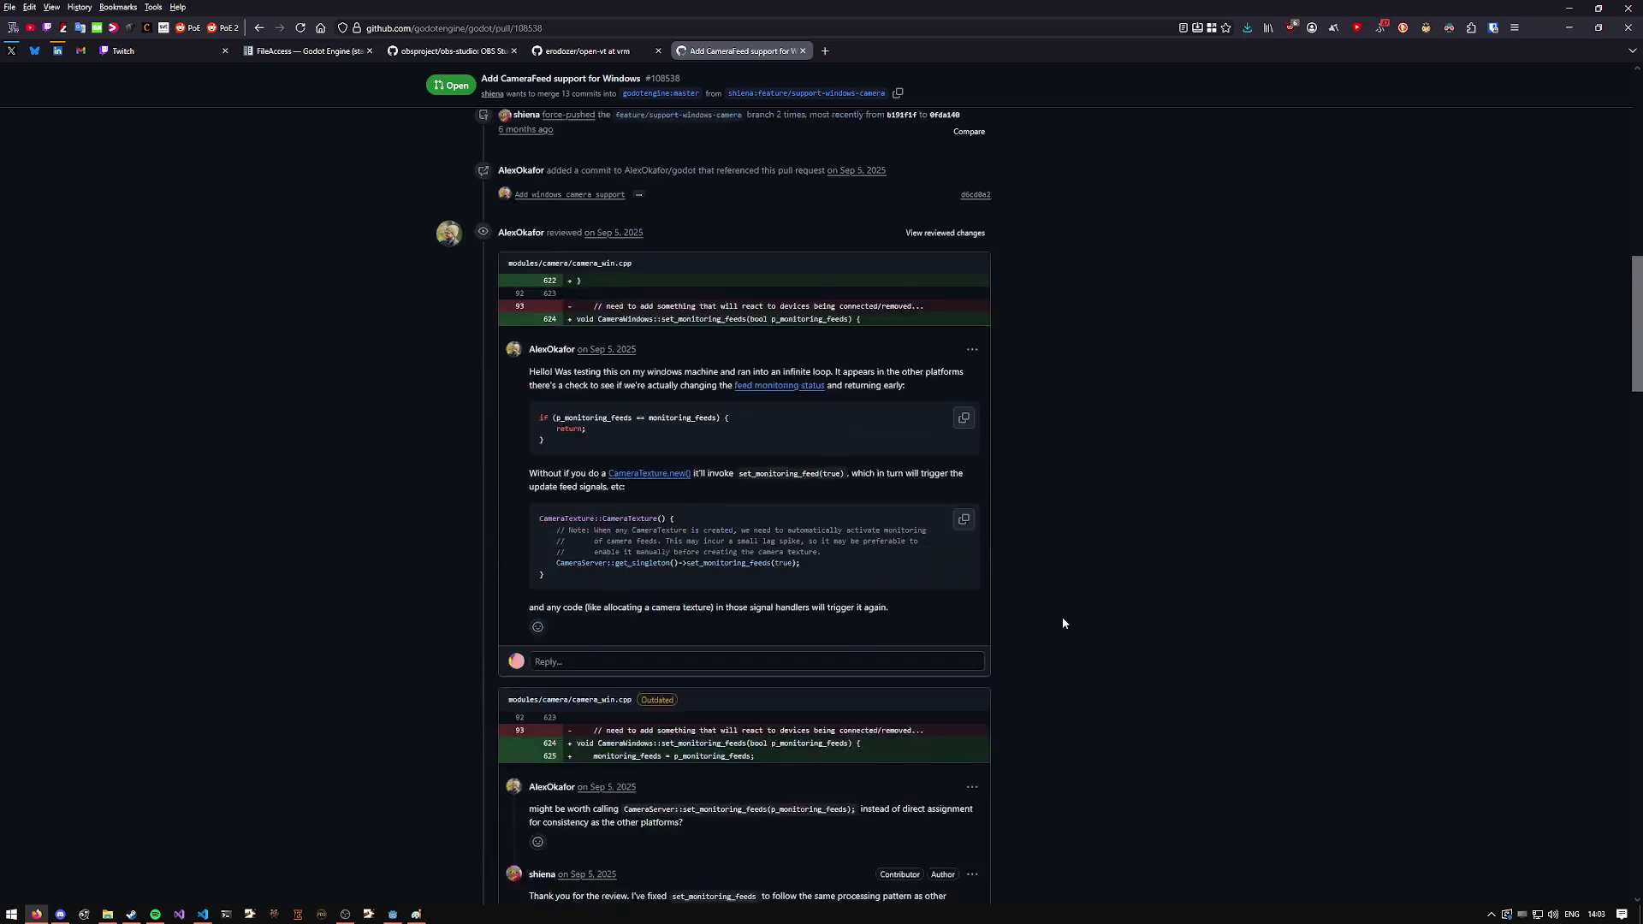
{"action": "scroll", "coordinate": [1063, 623], "scroll_direction": "down", "scroll_amount": 9}
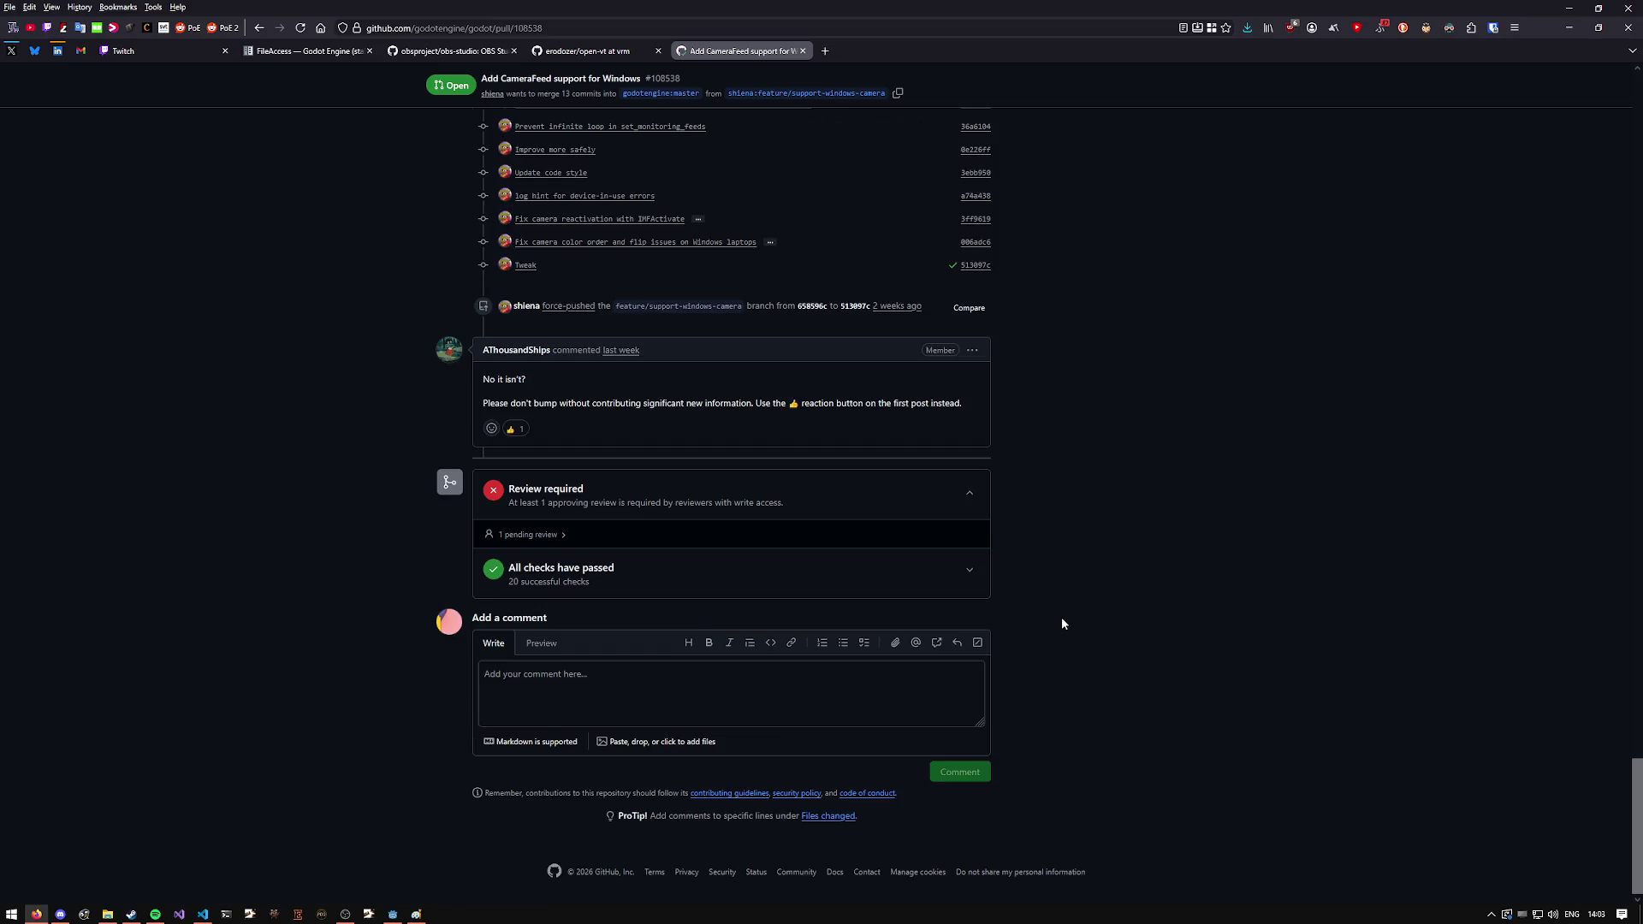
{"action": "scroll", "coordinate": [1061, 624], "scroll_direction": "up", "scroll_amount": 7}
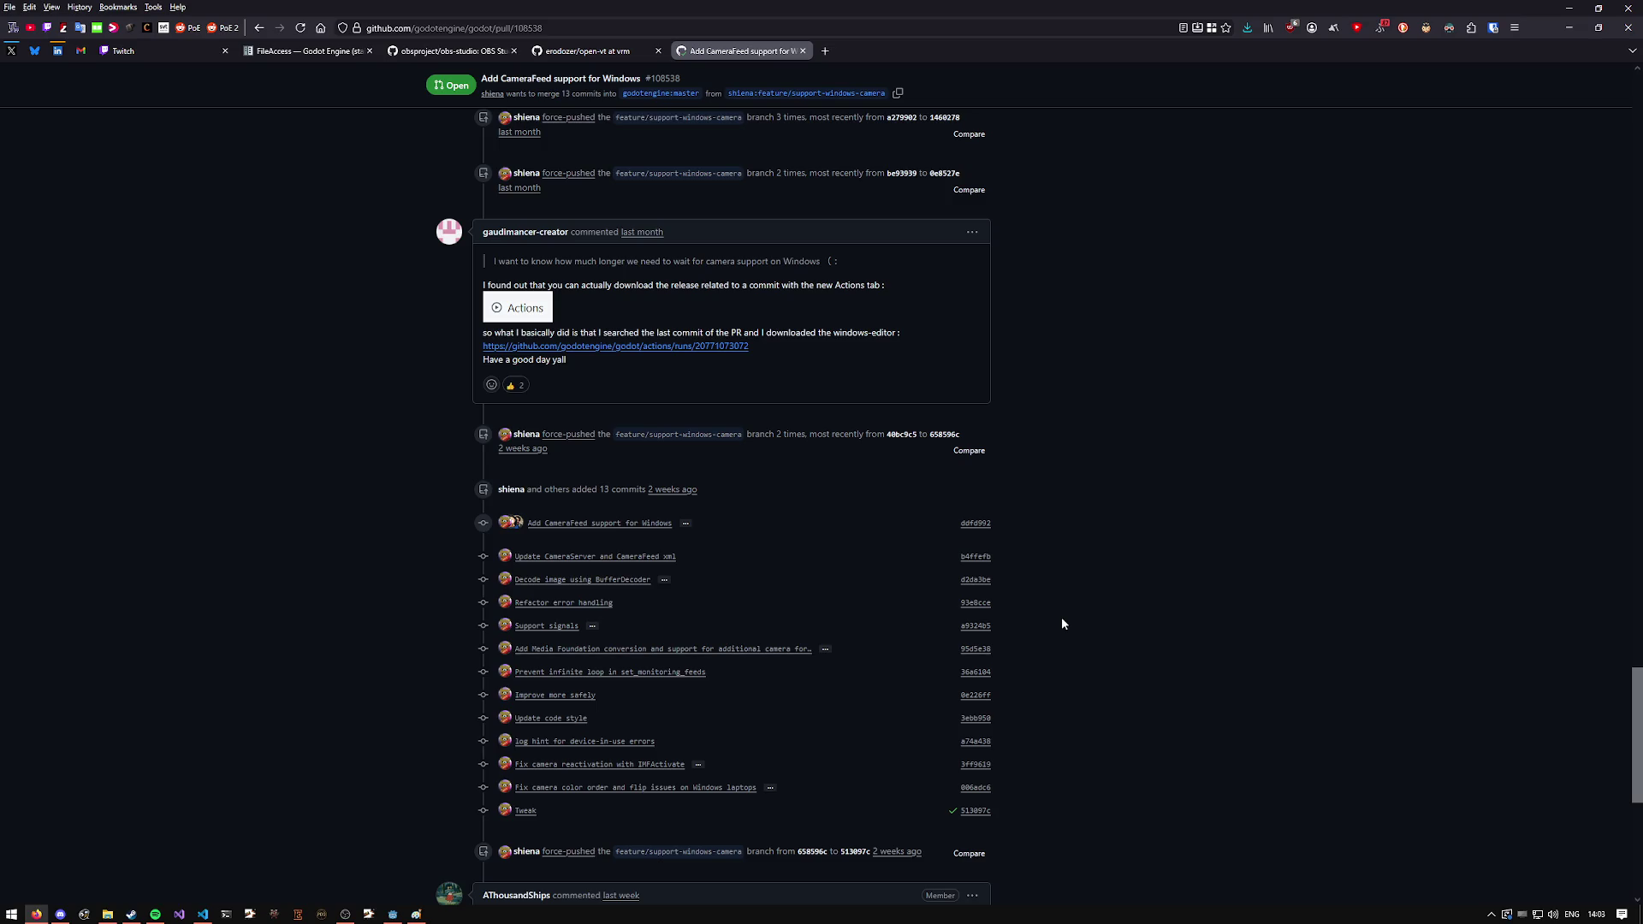
{"action": "scroll", "coordinate": [1062, 624], "scroll_direction": "down", "scroll_amount": 2}
{"action": "scroll", "coordinate": [1061, 624], "scroll_direction": "up", "scroll_amount": 5}
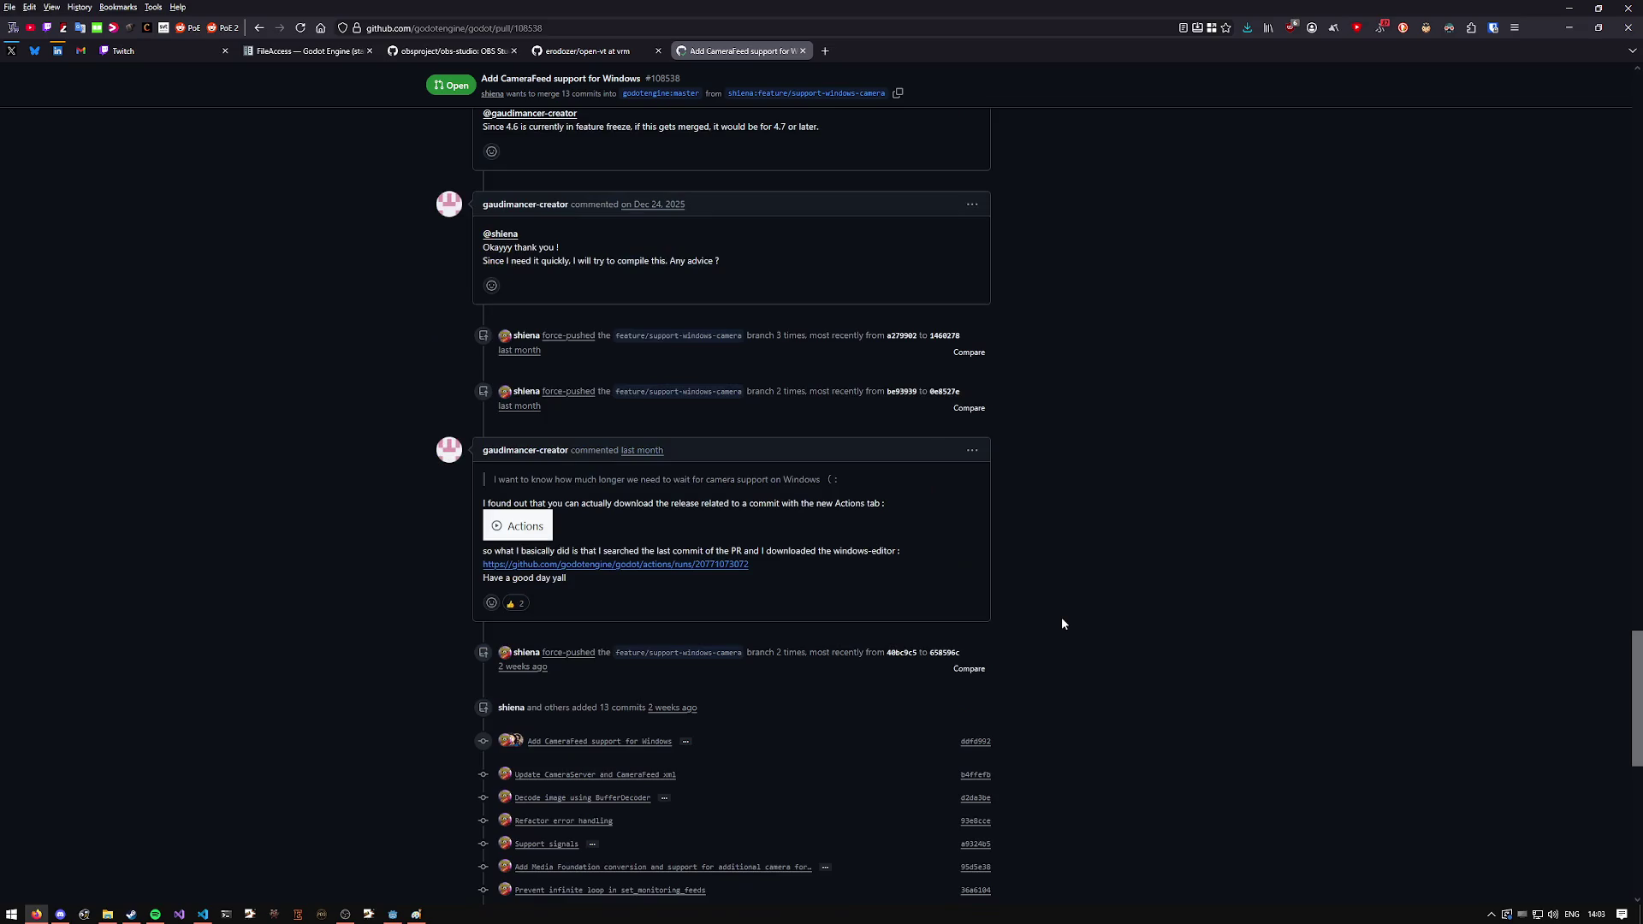
{"action": "scroll", "coordinate": [1061, 624], "scroll_direction": "up", "scroll_amount": 5}
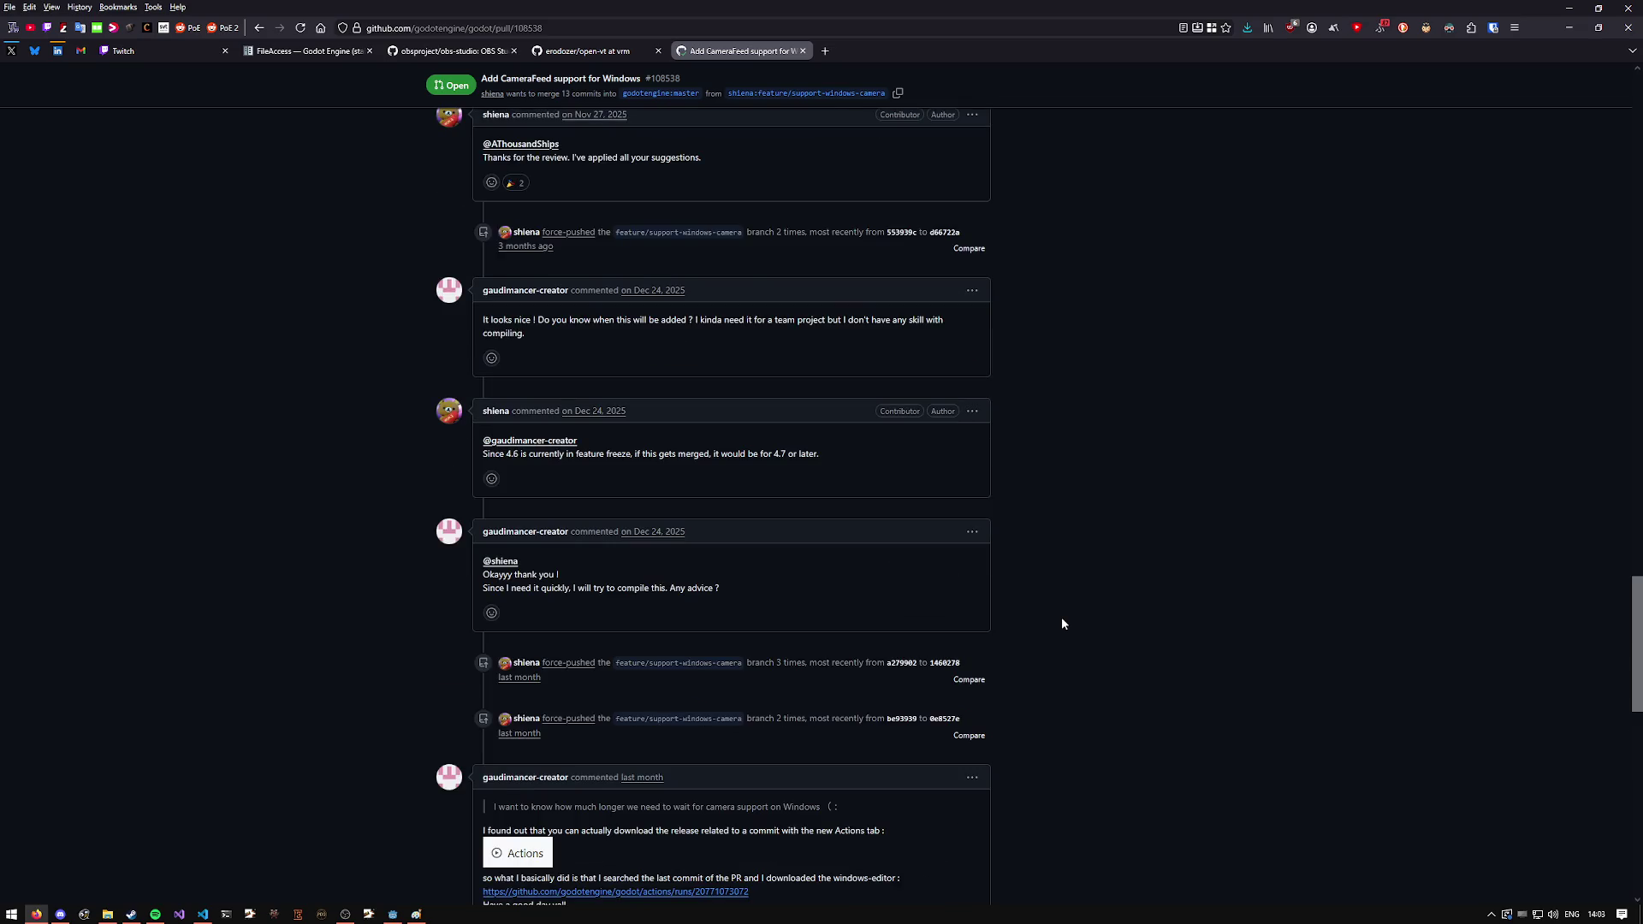
{"action": "scroll", "coordinate": [1062, 623], "scroll_direction": "down", "scroll_amount": 10}
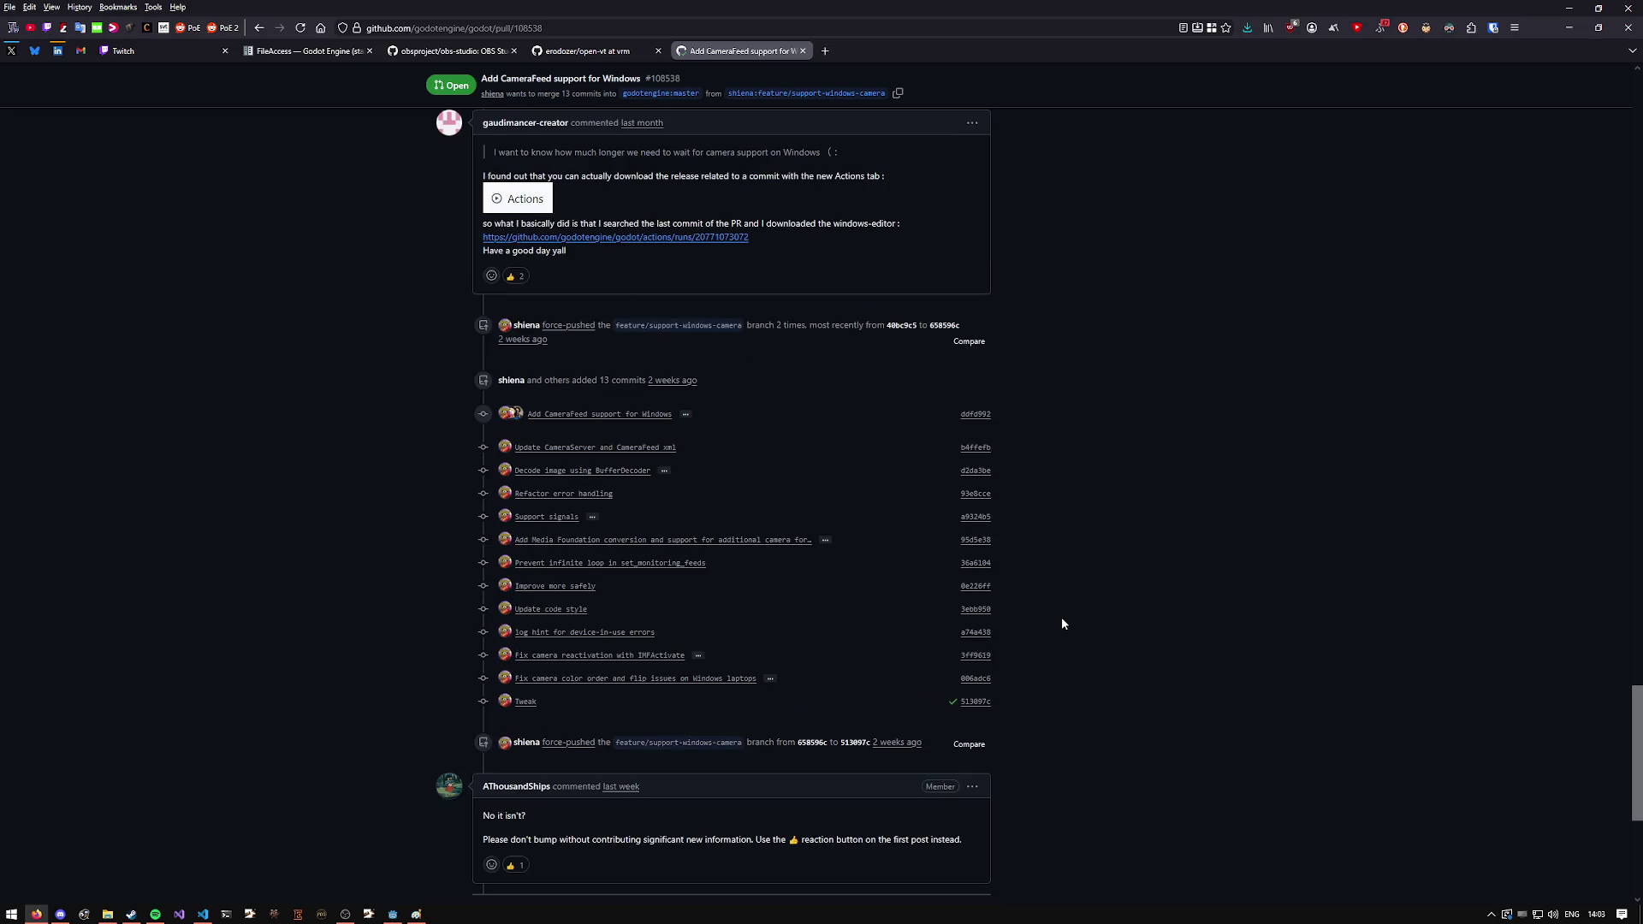
{"action": "scroll", "coordinate": [1062, 624], "scroll_direction": "down", "scroll_amount": 7}
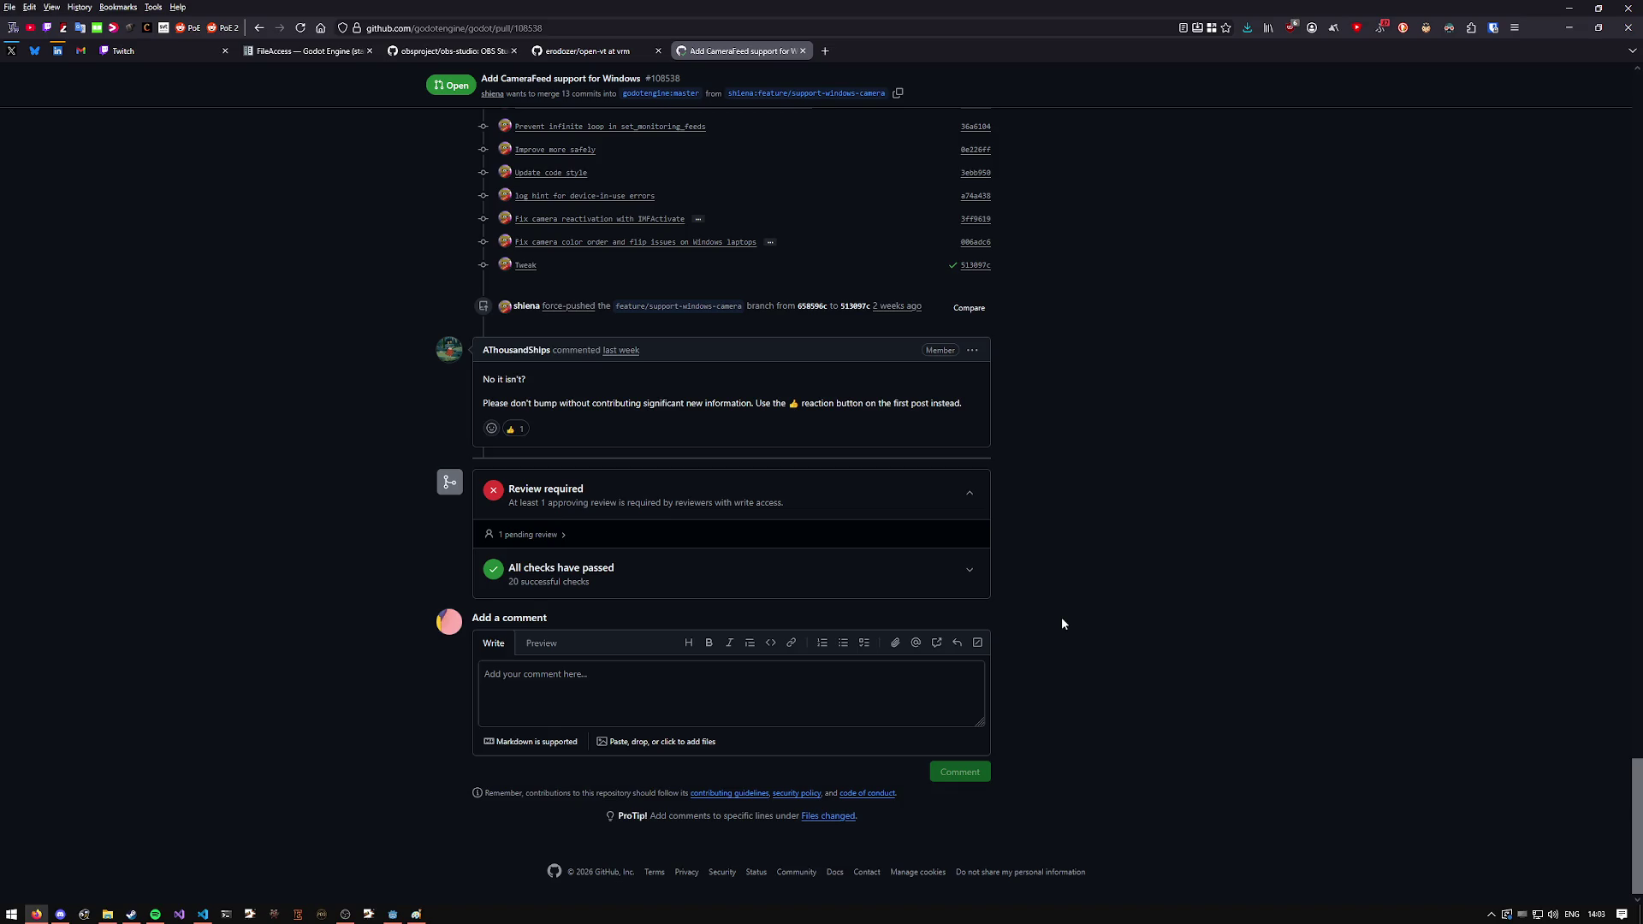
{"action": "scroll", "coordinate": [1062, 623], "scroll_direction": "up", "scroll_amount": 3}
{"action": "scroll", "coordinate": [1062, 621], "scroll_direction": "up", "scroll_amount": 3}
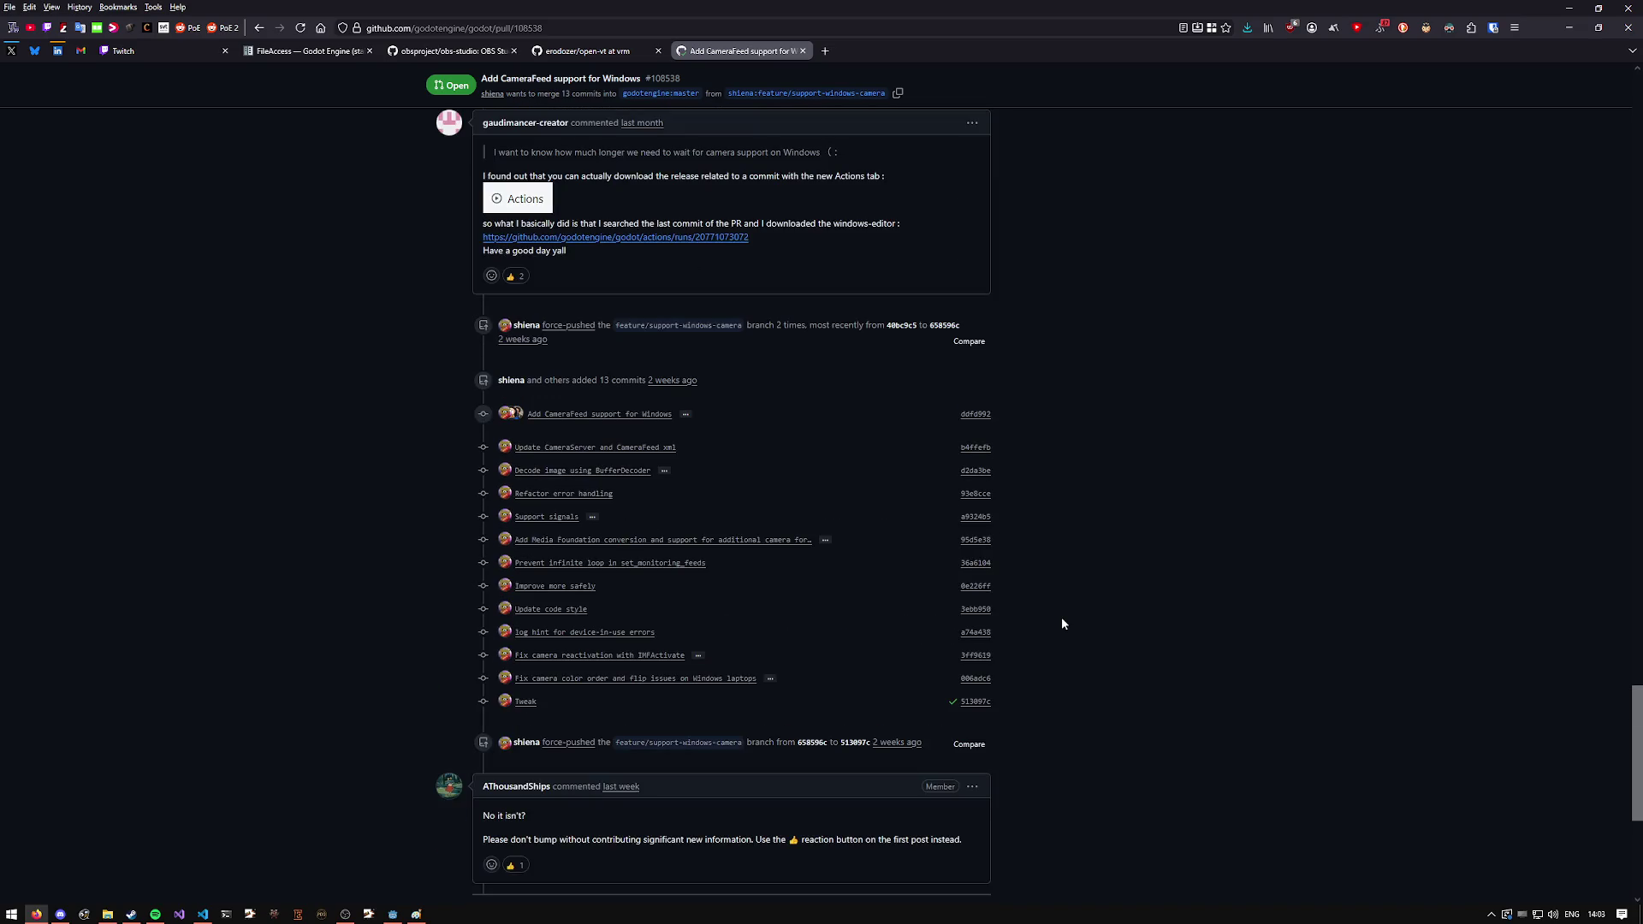
{"action": "scroll", "coordinate": [1062, 624], "scroll_direction": "up", "scroll_amount": 20}
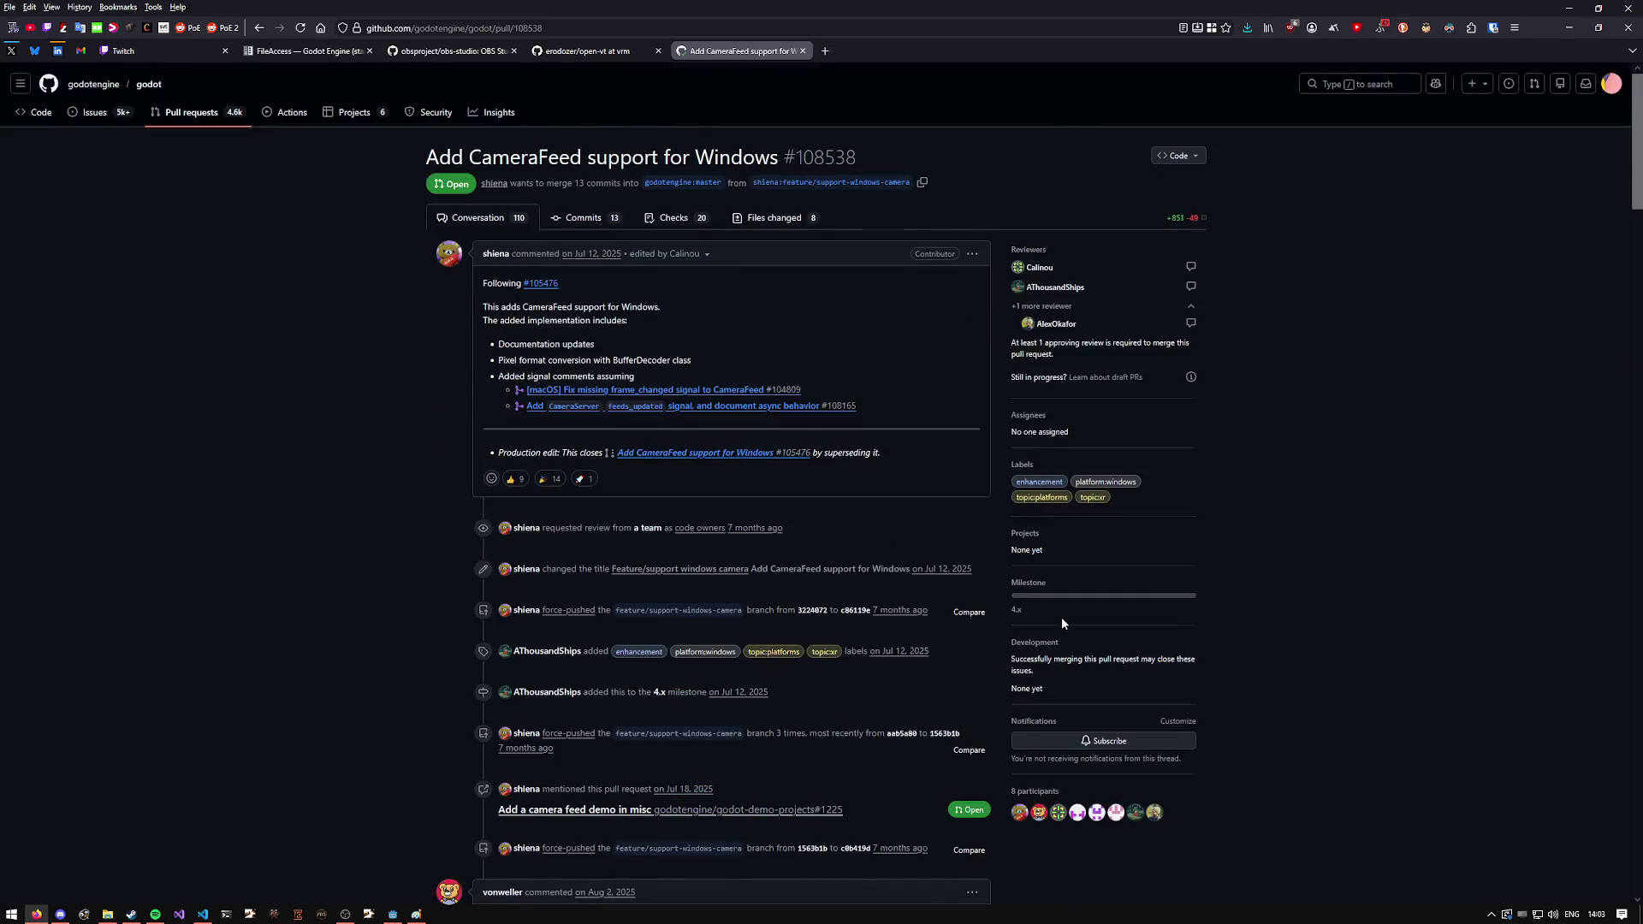
{"action": "scroll", "coordinate": [1061, 618], "scroll_direction": "down", "scroll_amount": 12}
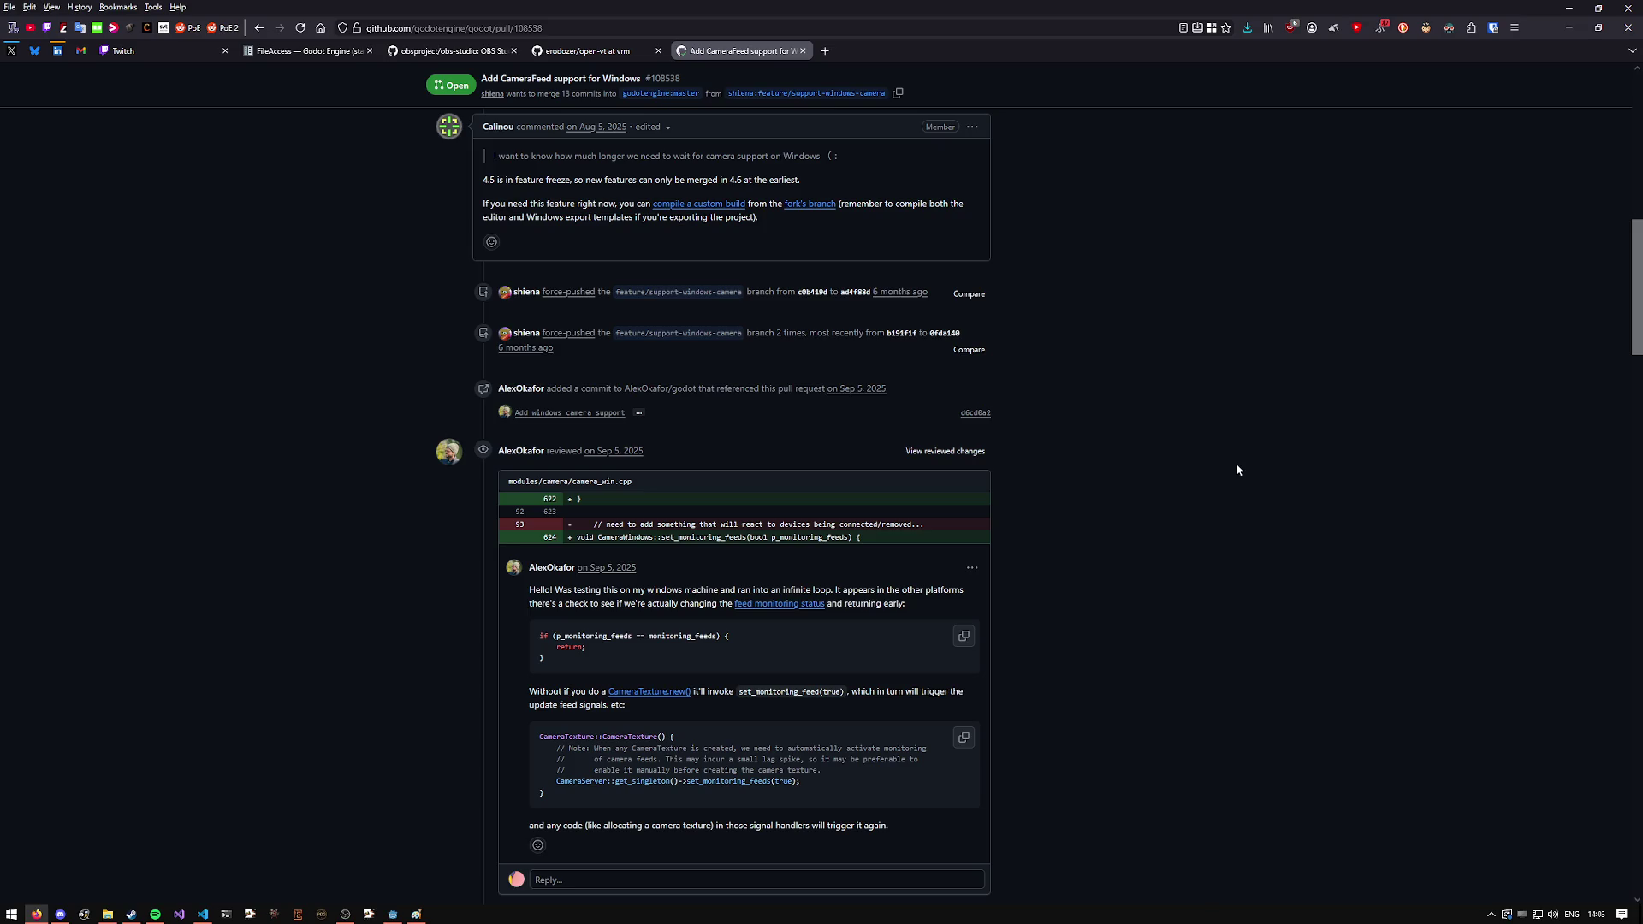
{"action": "scroll", "coordinate": [1230, 450], "scroll_direction": "up", "scroll_amount": 12}
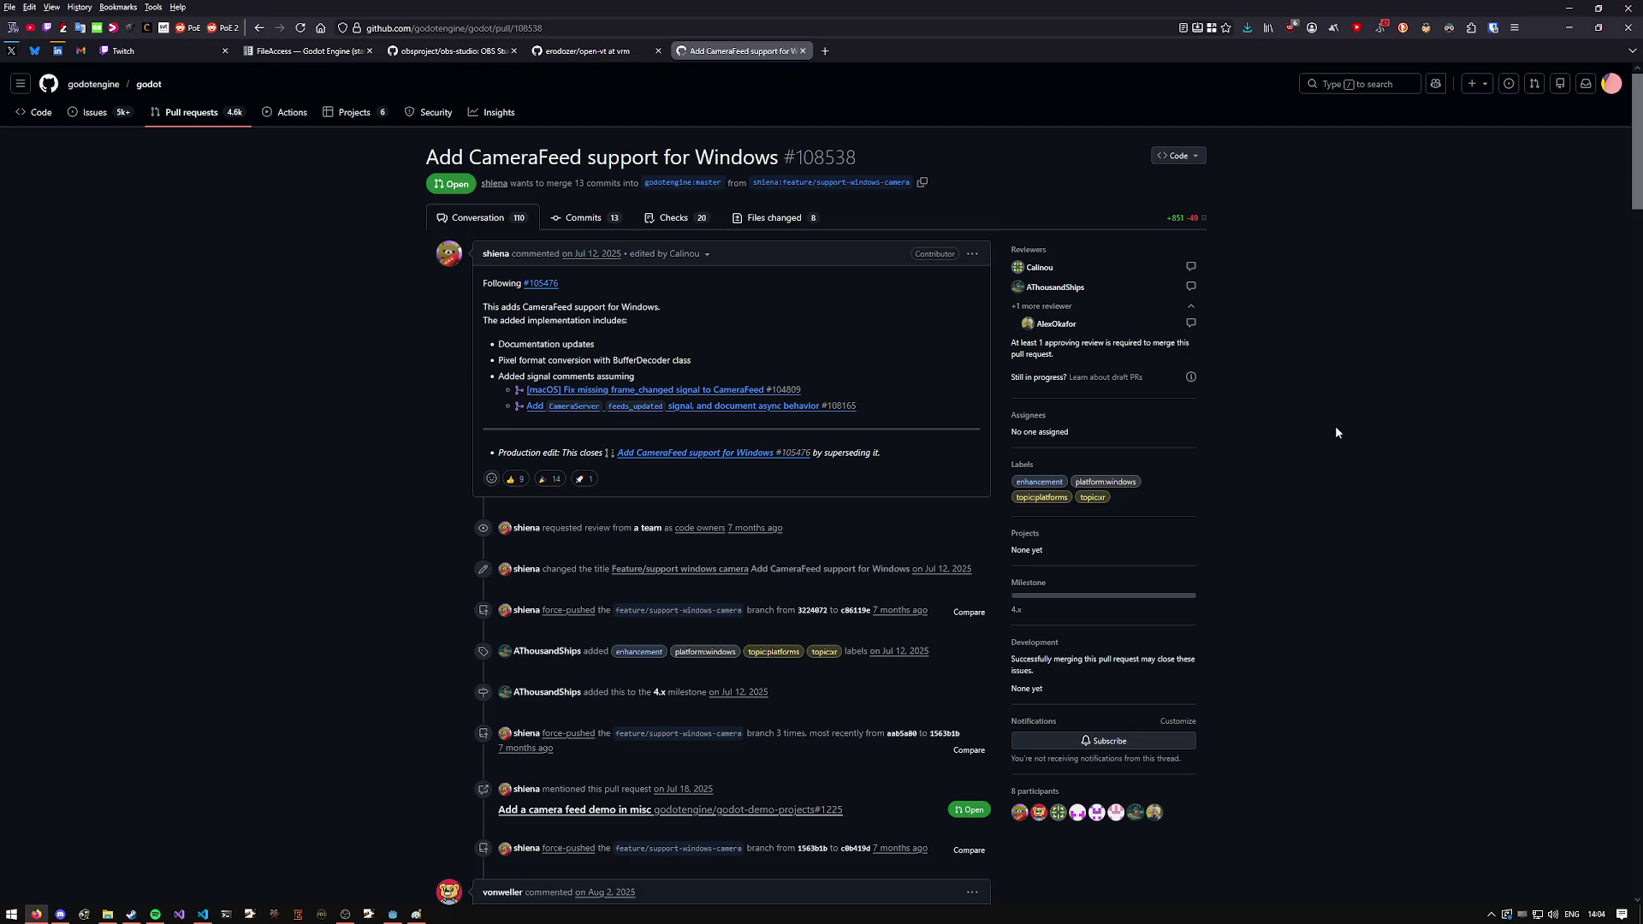
{"action": "key", "text": "alt+Left"}
{"action": "key", "text": "alt+Left"}
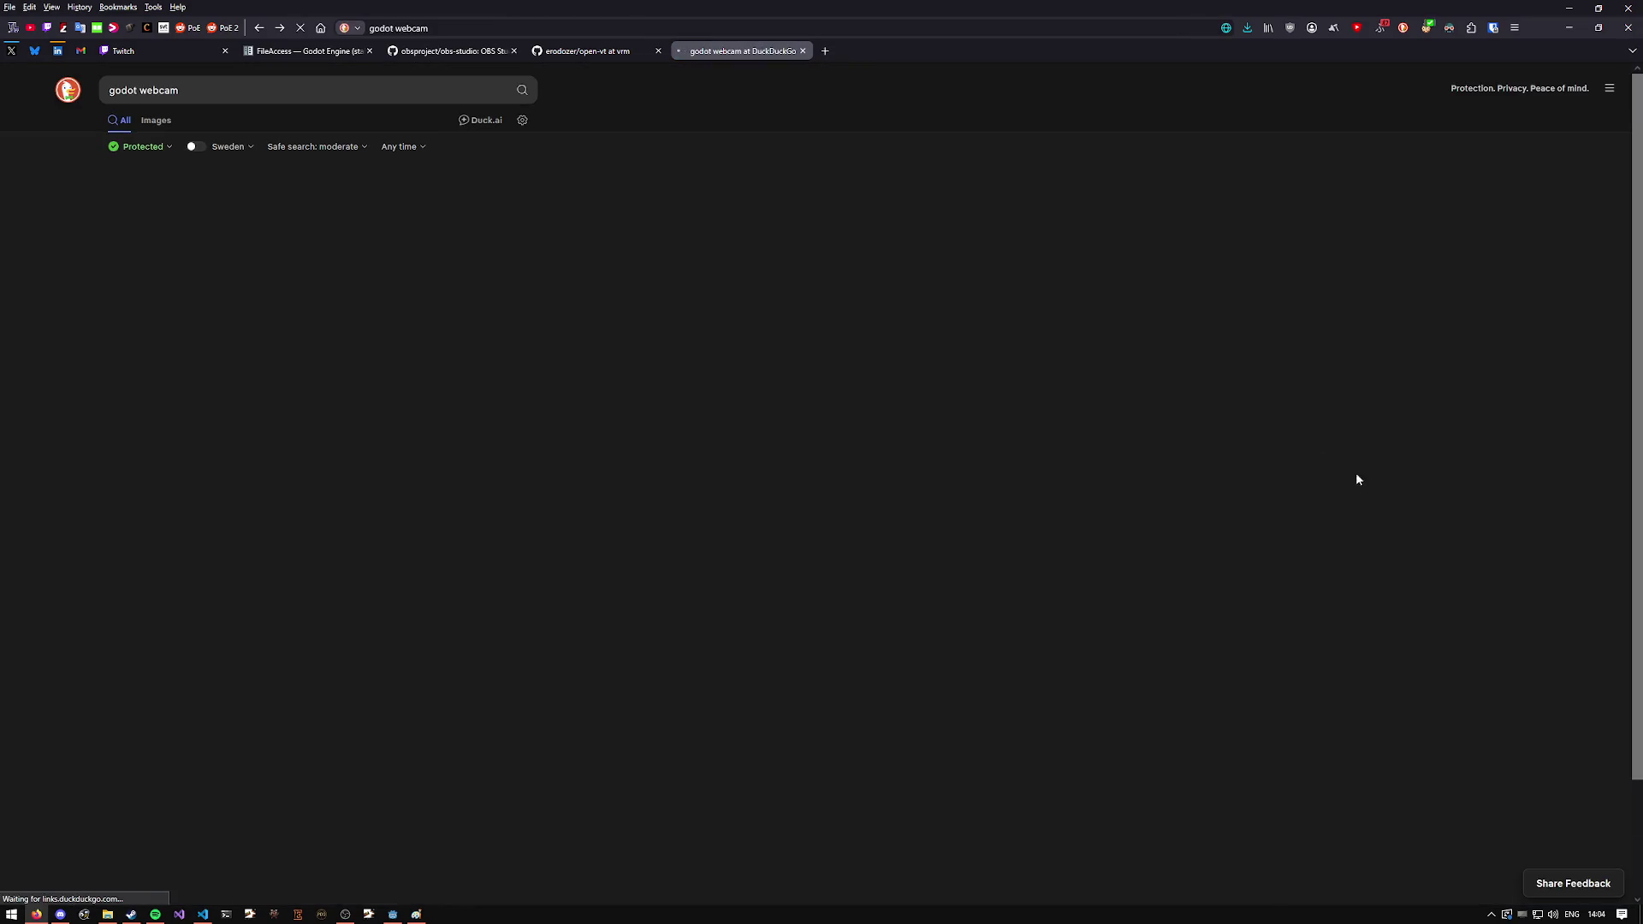
Read the Reddit 'Webcam input in Godot?' thread and background-tab the junk-box.net GDExtension webcam post.
{"action": "left_click", "coordinate": [298, 502]}
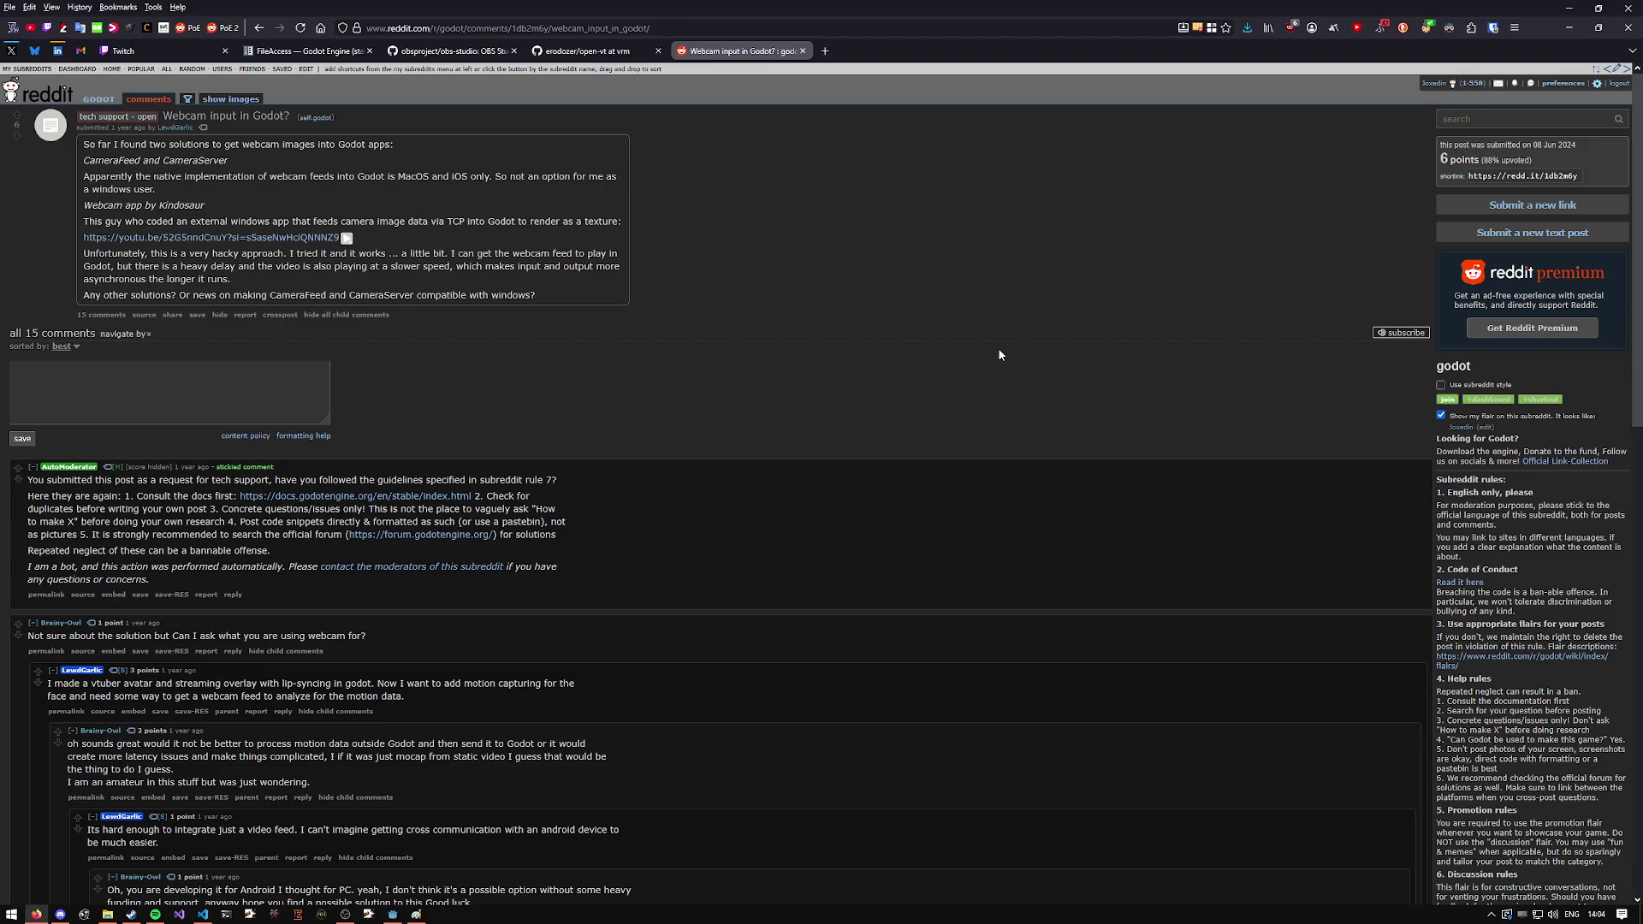
{"action": "scroll", "coordinate": [1000, 354], "scroll_direction": "down", "scroll_amount": 4}
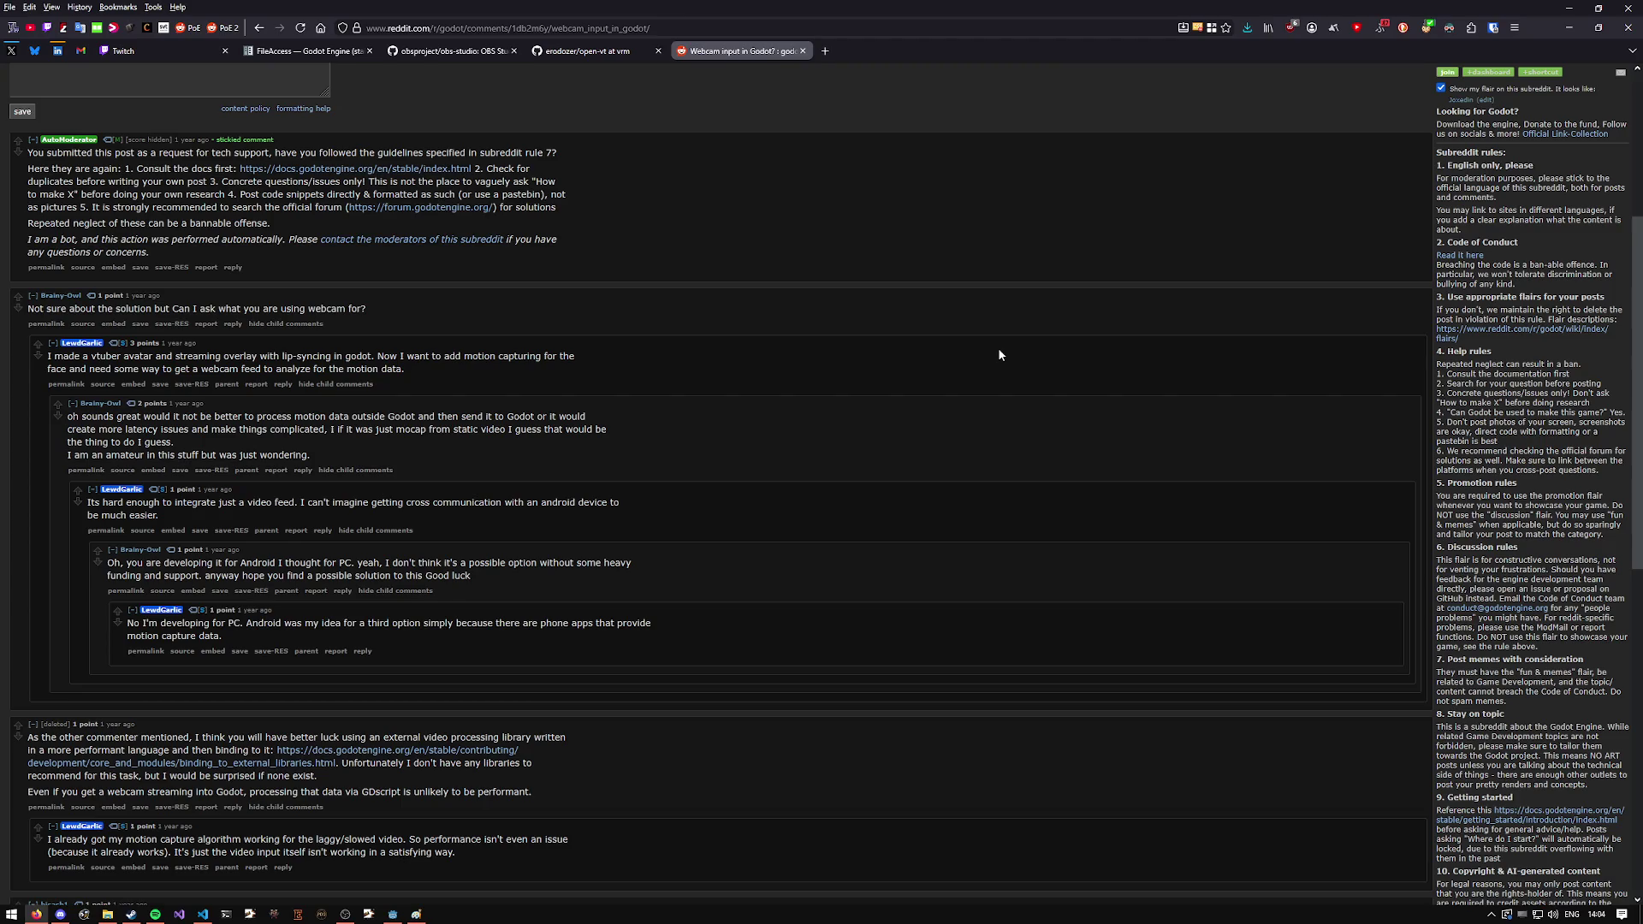
{"action": "scroll", "coordinate": [998, 355], "scroll_direction": "down", "scroll_amount": 4}
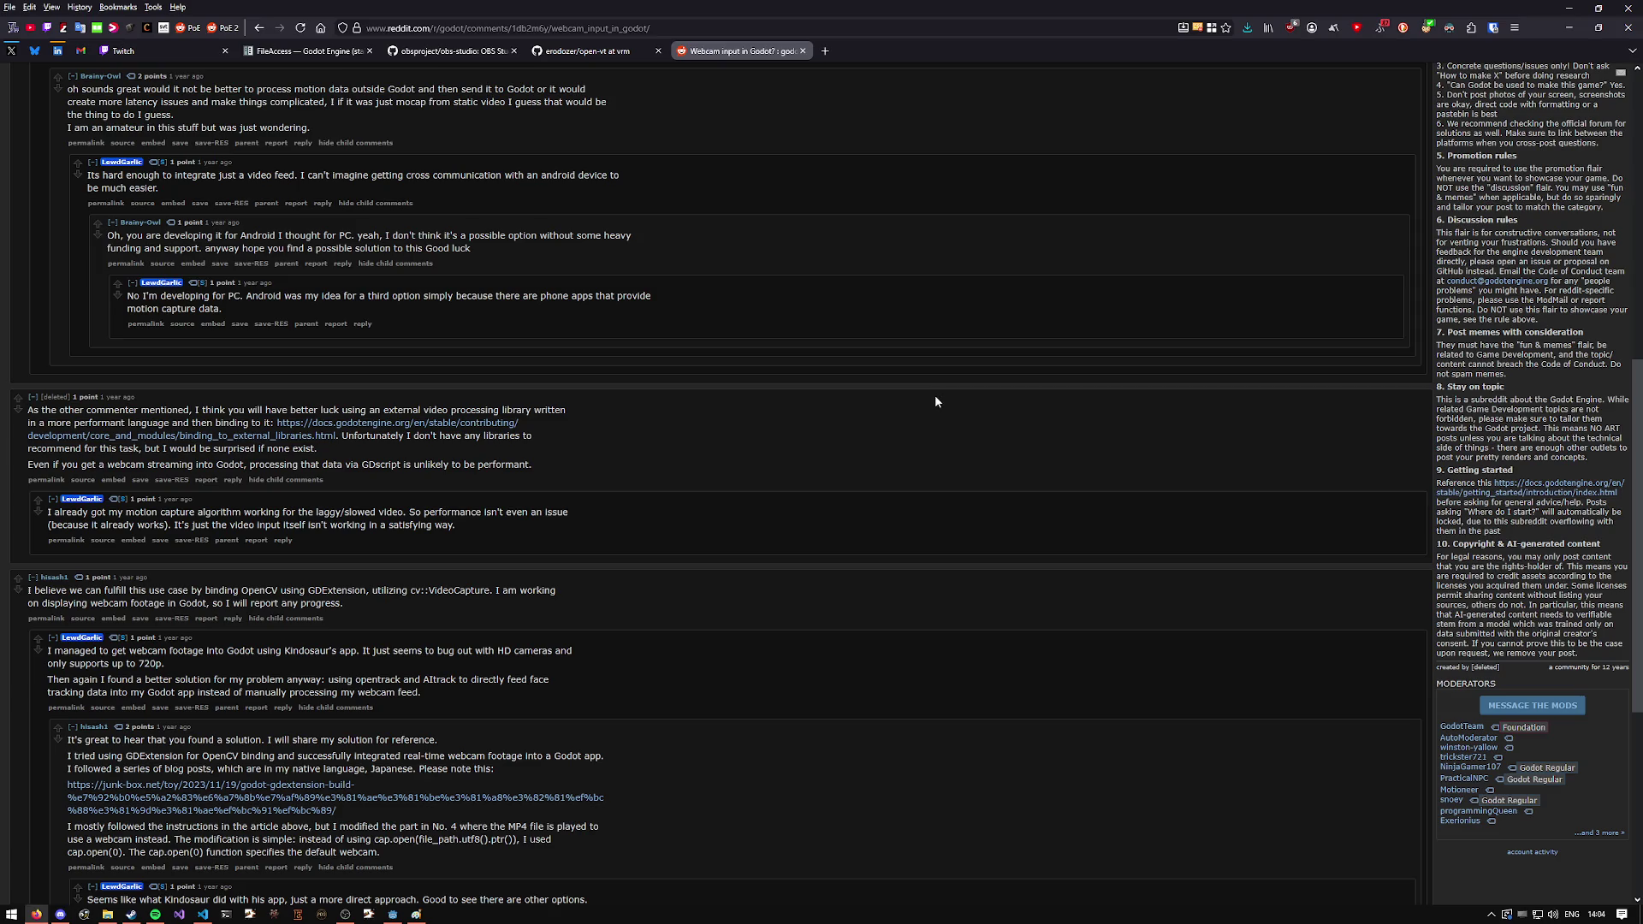
{"action": "middle_click", "coordinate": [934, 386]}
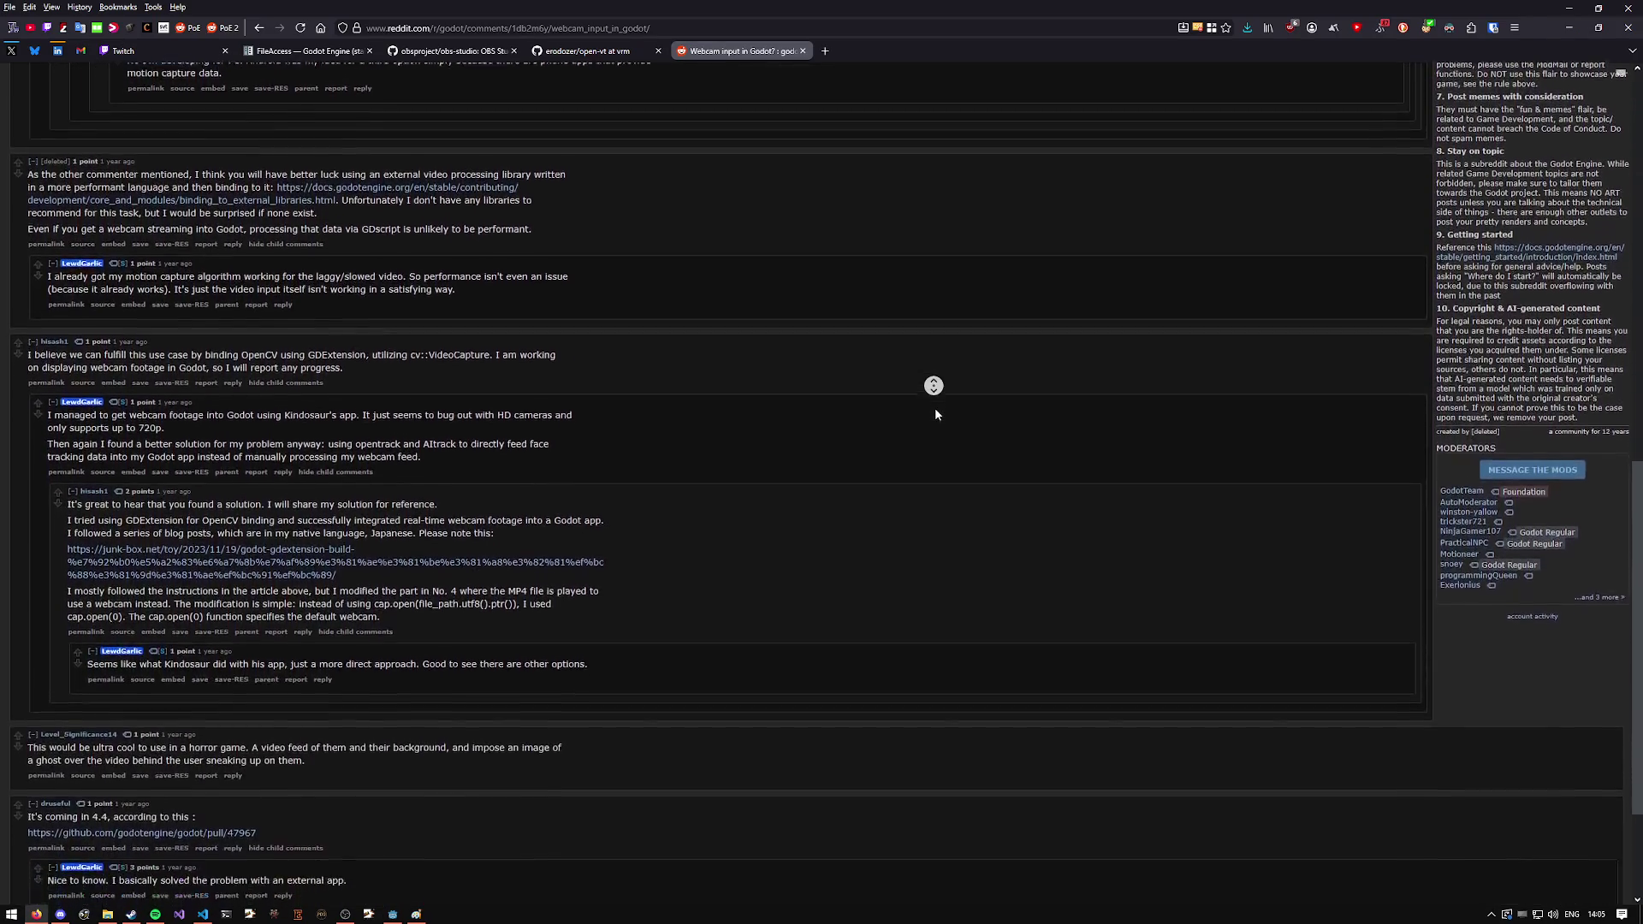
{"action": "middle_click", "coordinate": [935, 409]}
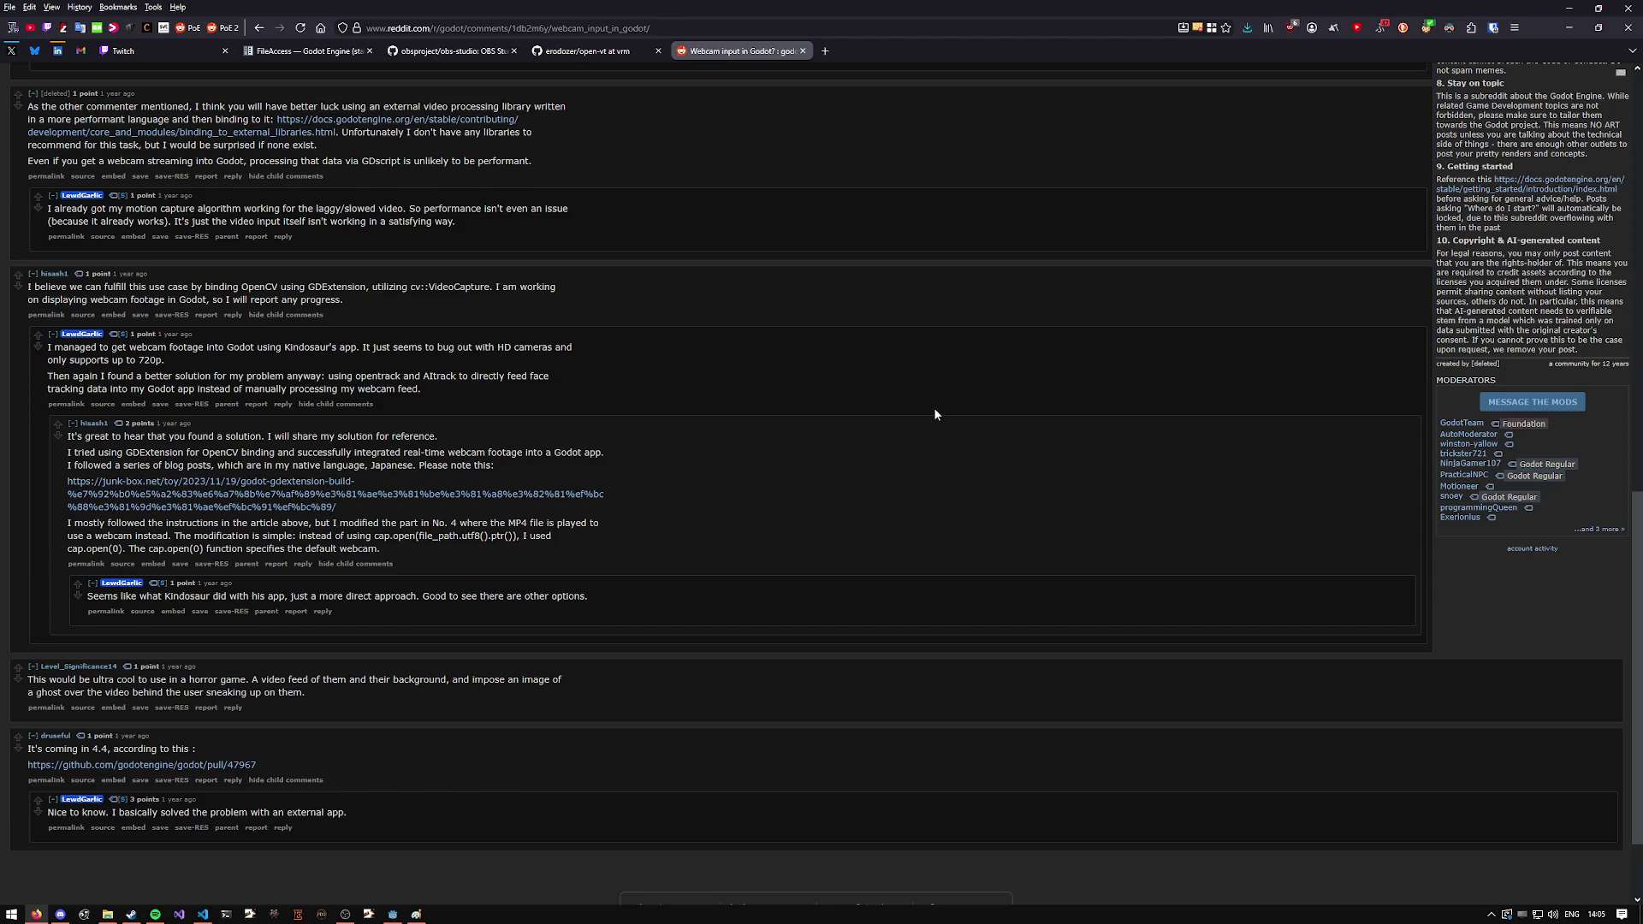
{"action": "middle_click", "coordinate": [248, 486]}
{"action": "key", "text": "alt+Tab"}
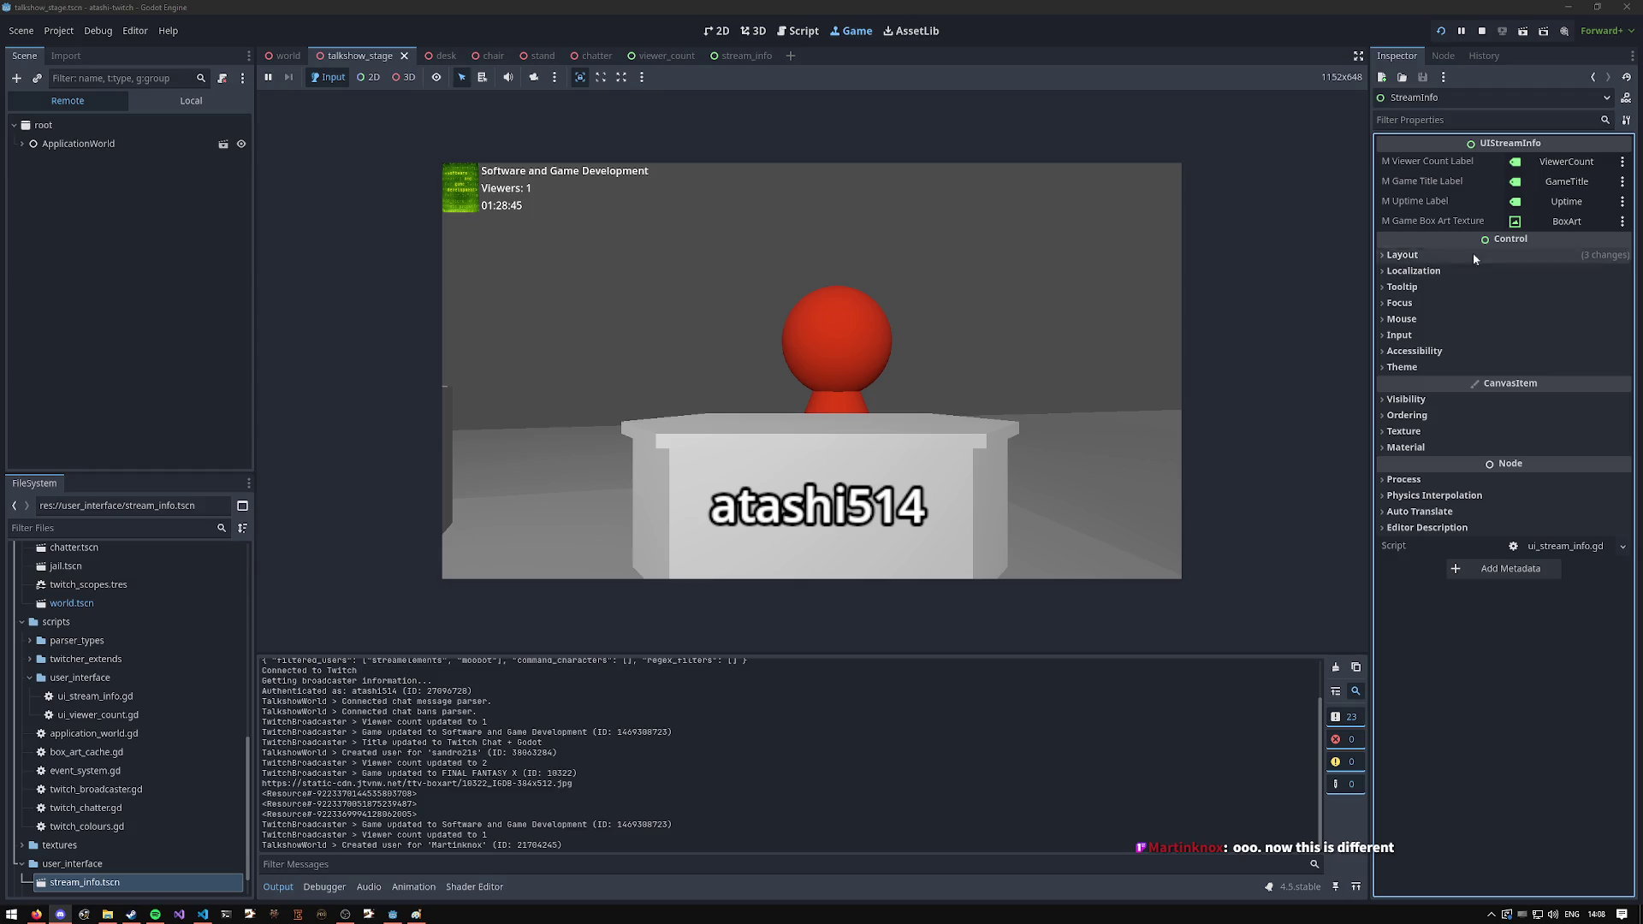
Take free camera control of the running talkshow stage and zoom to inspect the StreamInfo overlay.
{"action": "left_click", "coordinate": [533, 77]}
{"action": "scroll", "coordinate": [811, 370], "scroll_direction": "up", "scroll_amount": 5}
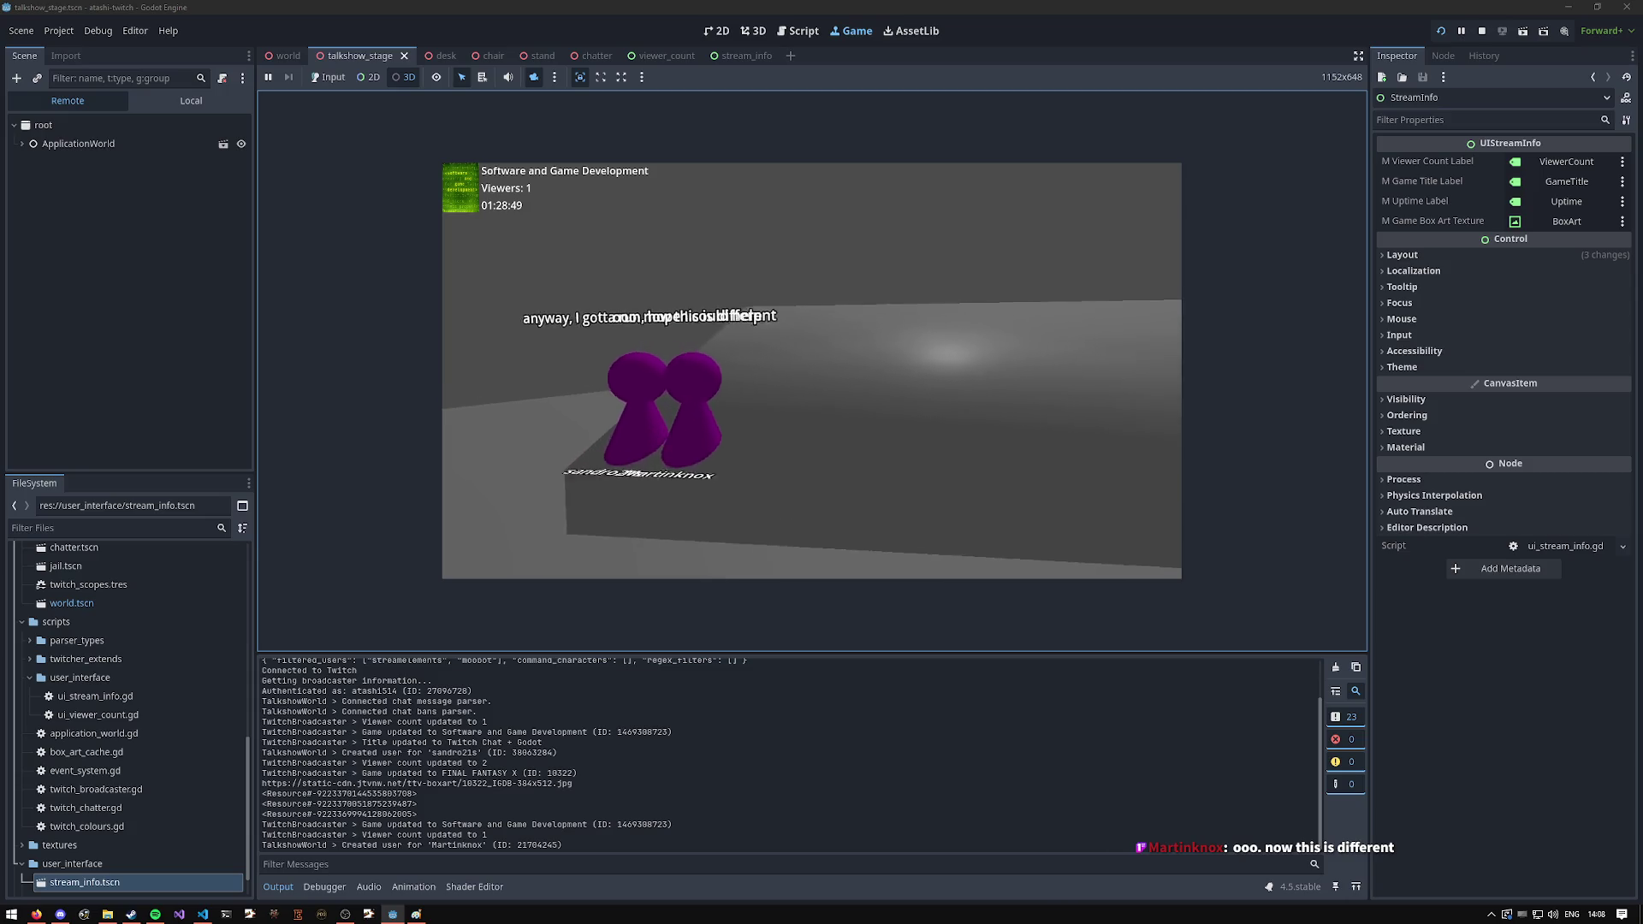
{"action": "scroll", "coordinate": [812, 371], "scroll_direction": "up", "scroll_amount": 3}
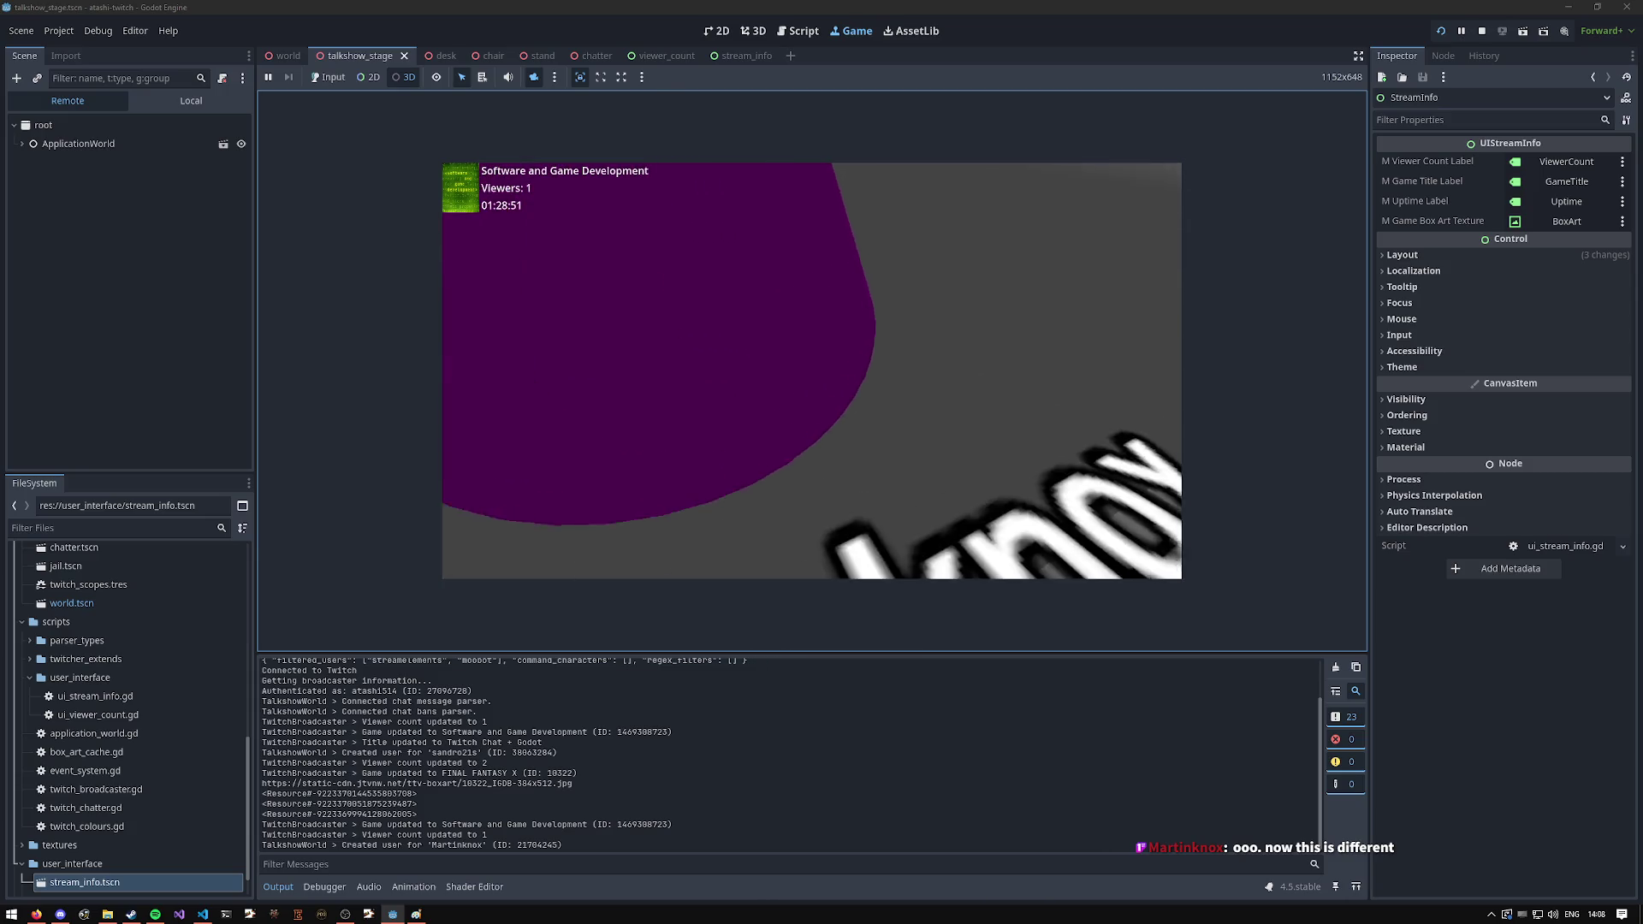
{"action": "scroll", "coordinate": [811, 371], "scroll_direction": "down", "scroll_amount": 4}
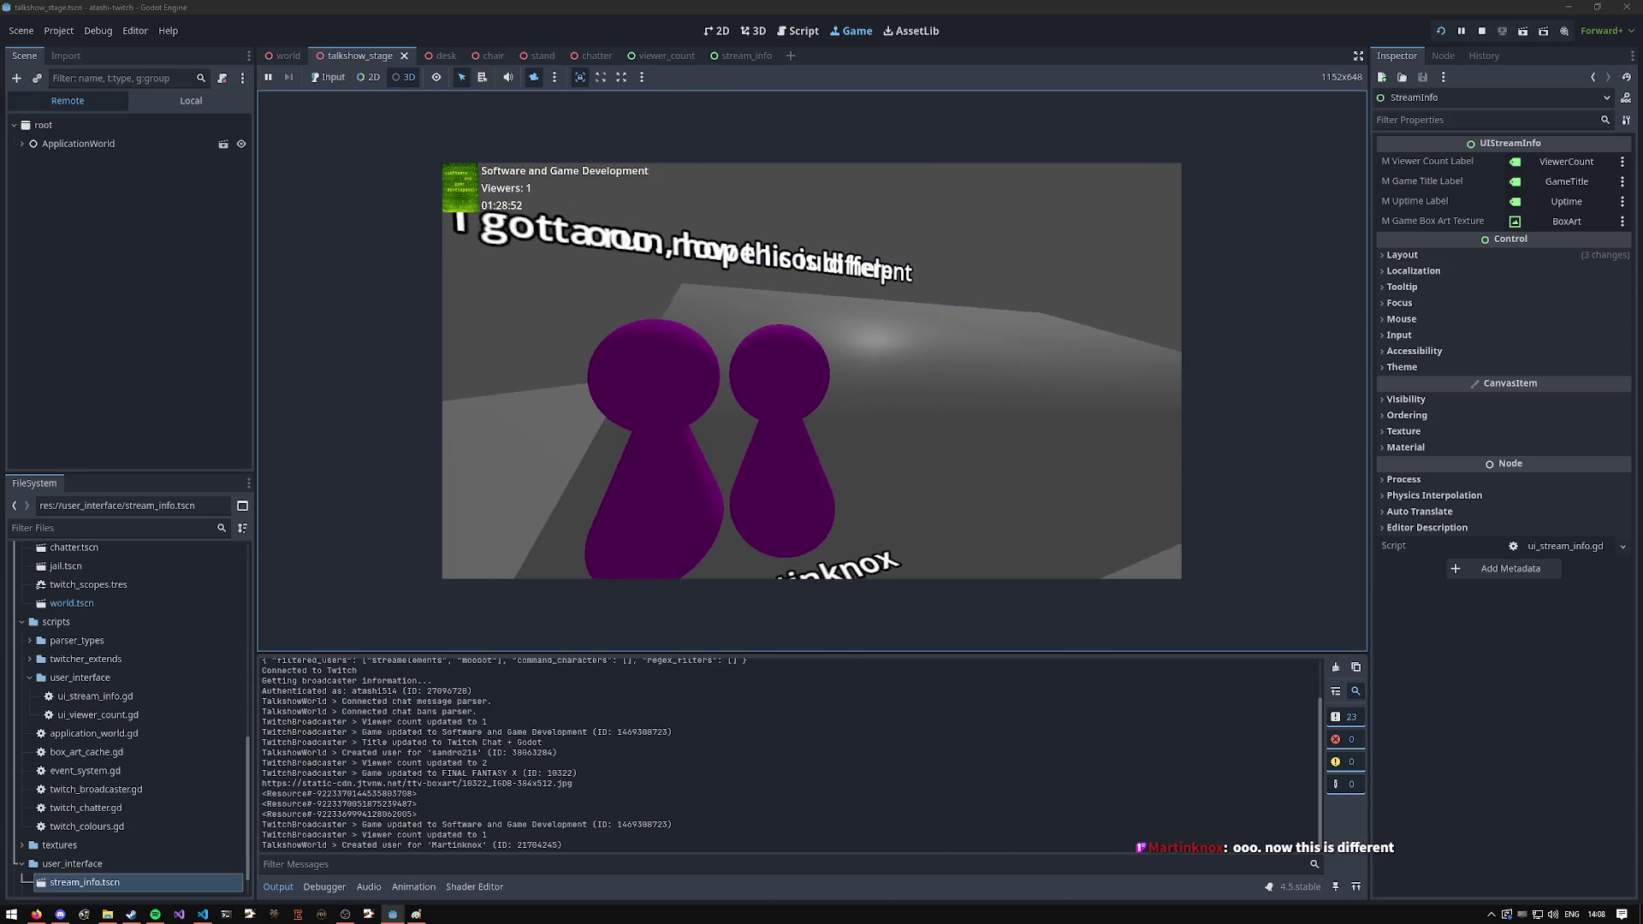
{"action": "scroll", "coordinate": [811, 371], "scroll_direction": "down", "scroll_amount": 5}
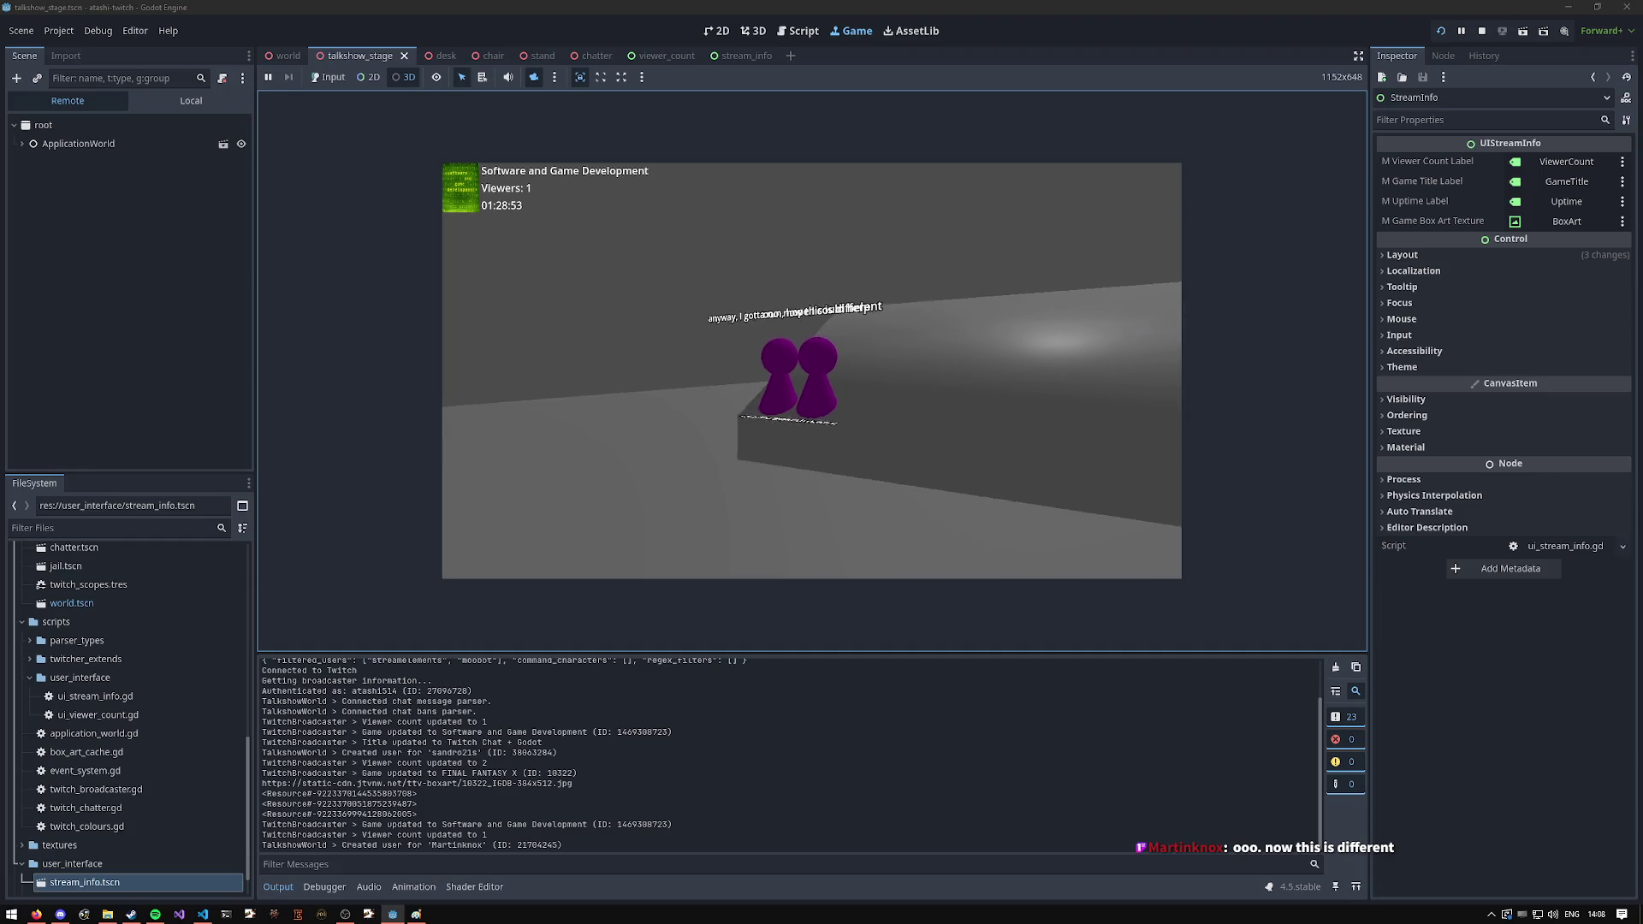
{"action": "scroll", "coordinate": [811, 371], "scroll_direction": "up", "scroll_amount": 5}
{"action": "scroll", "coordinate": [811, 371], "scroll_direction": "up", "scroll_amount": 1}
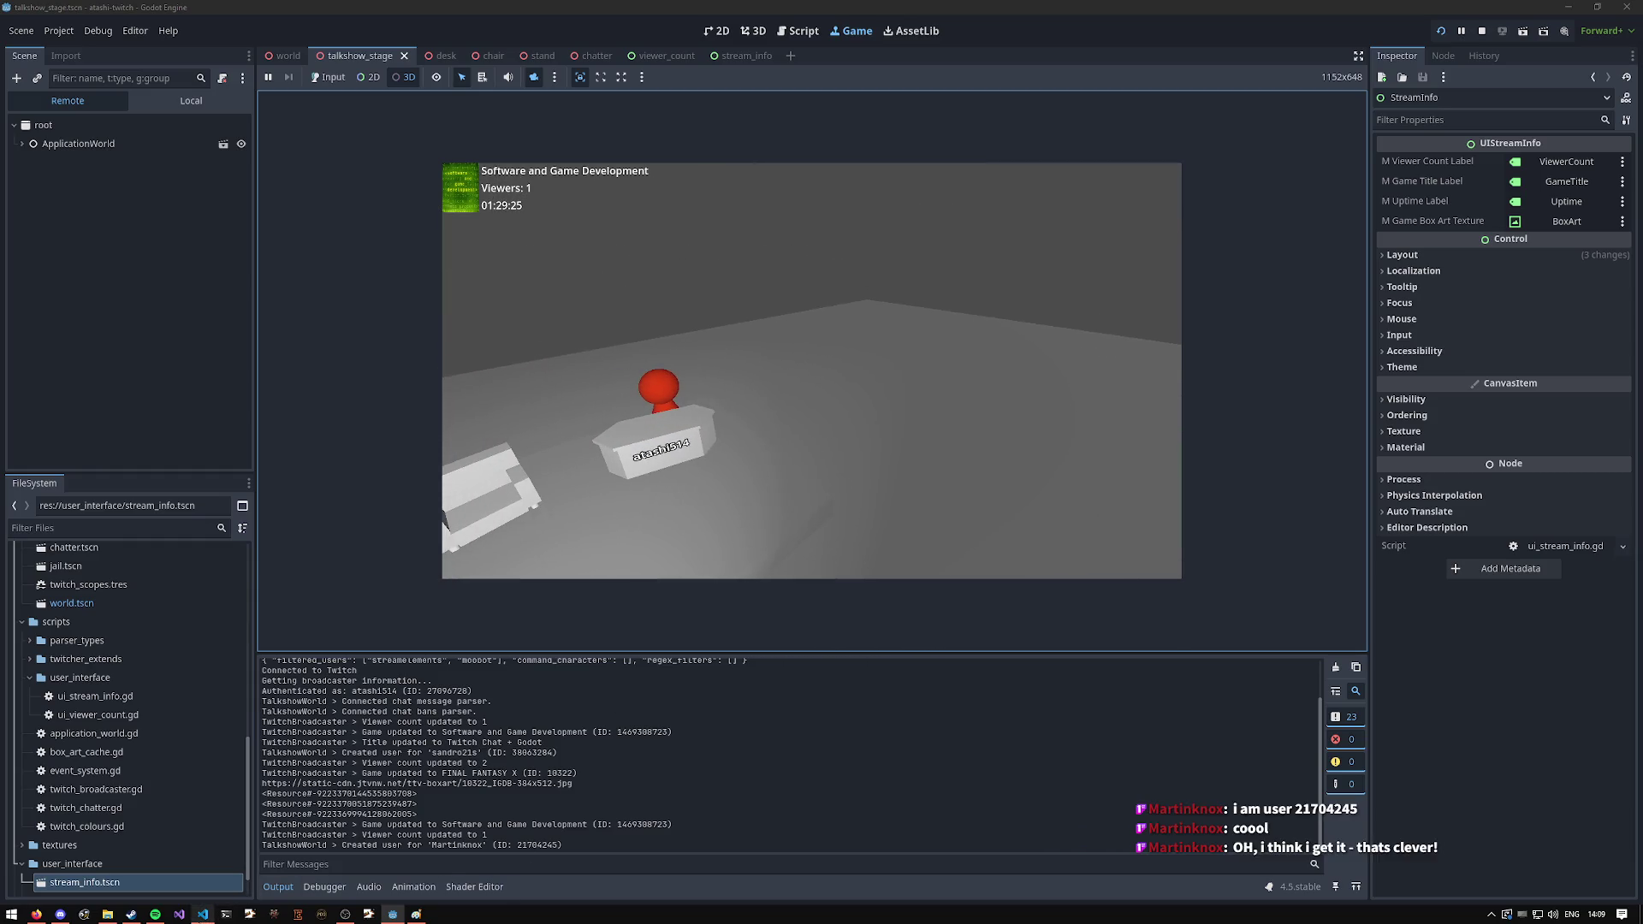
{"action": "left_click", "coordinate": [202, 914]}
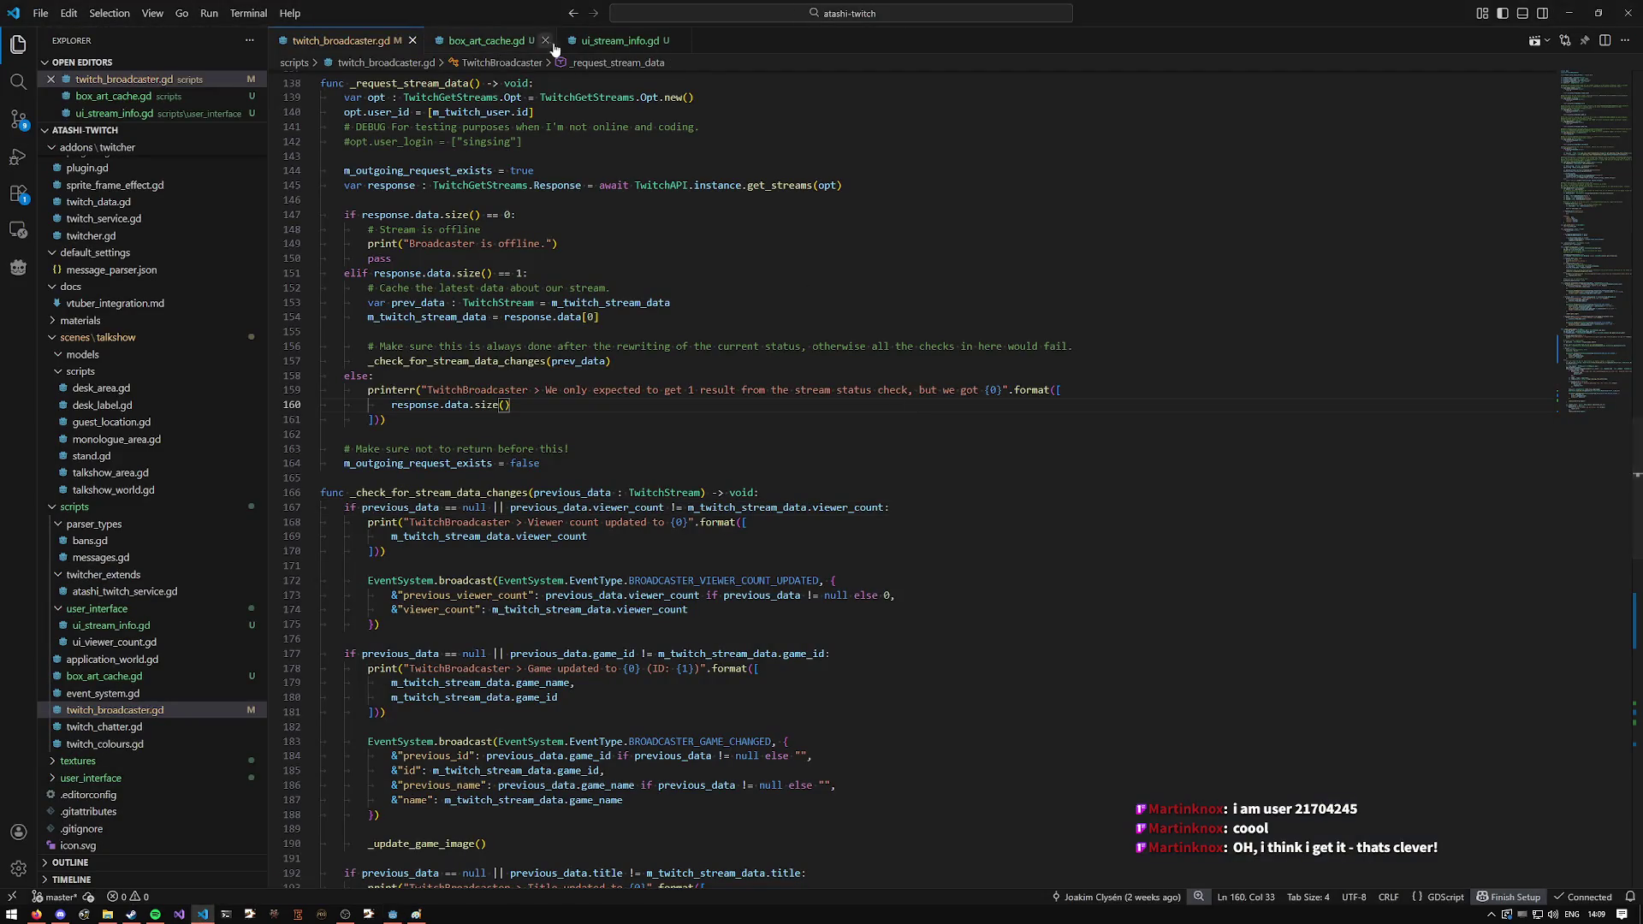
Close Paint without saving, view the running stage in Godot, then return to twitch_broadcaster.gd.
{"action": "left_click", "coordinate": [377, 624]}
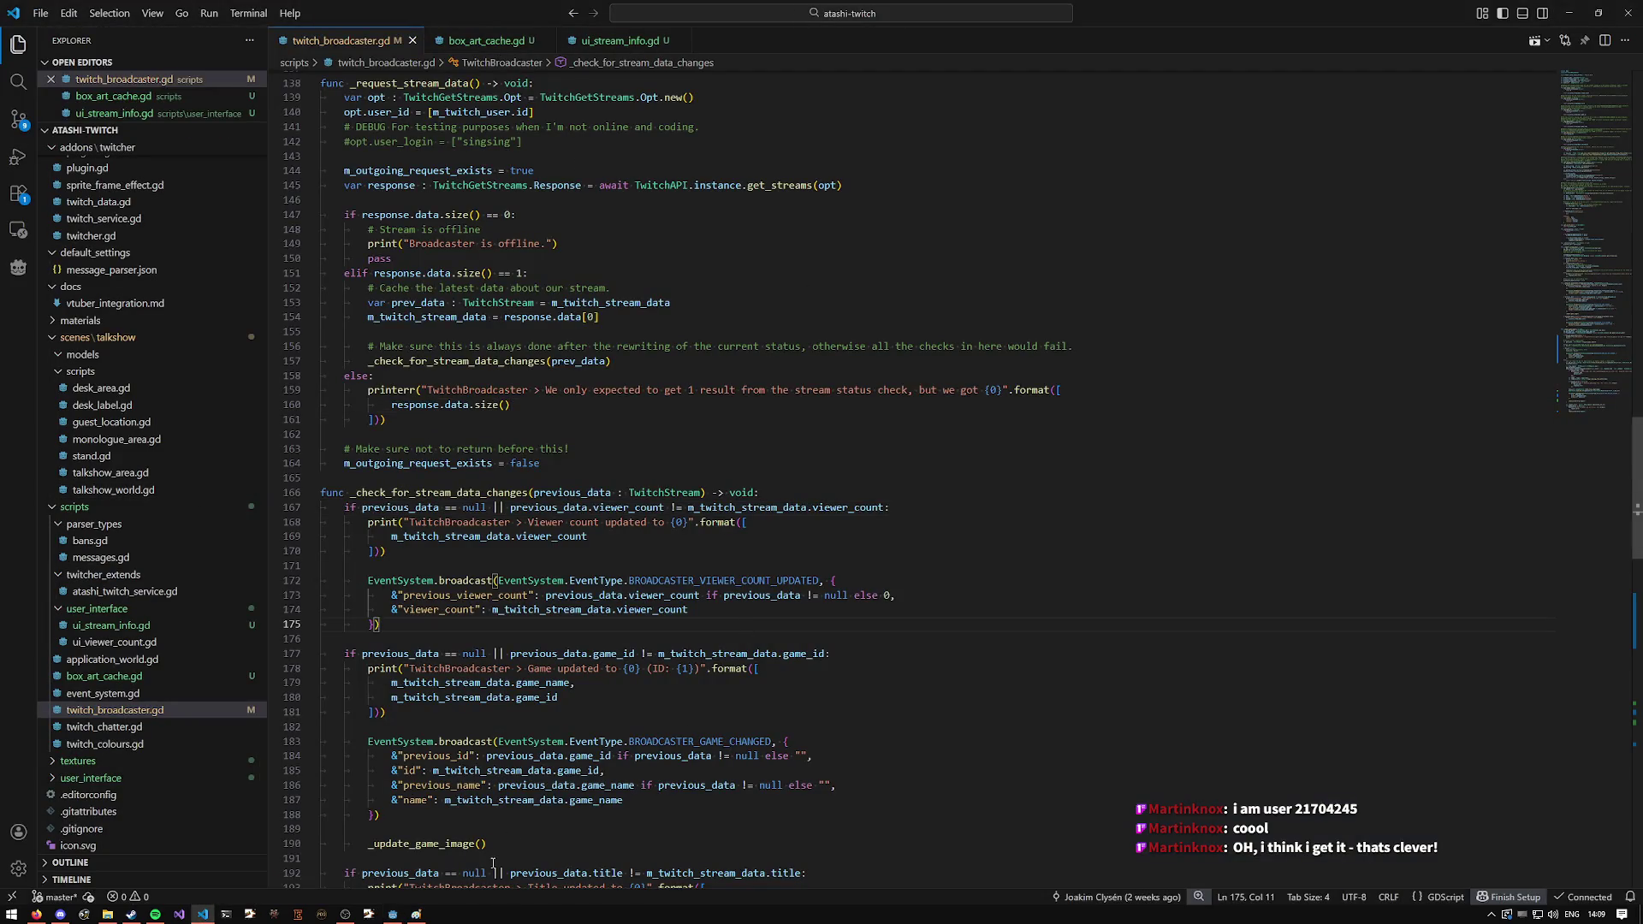
{"action": "mouse_move", "coordinate": [417, 912]}
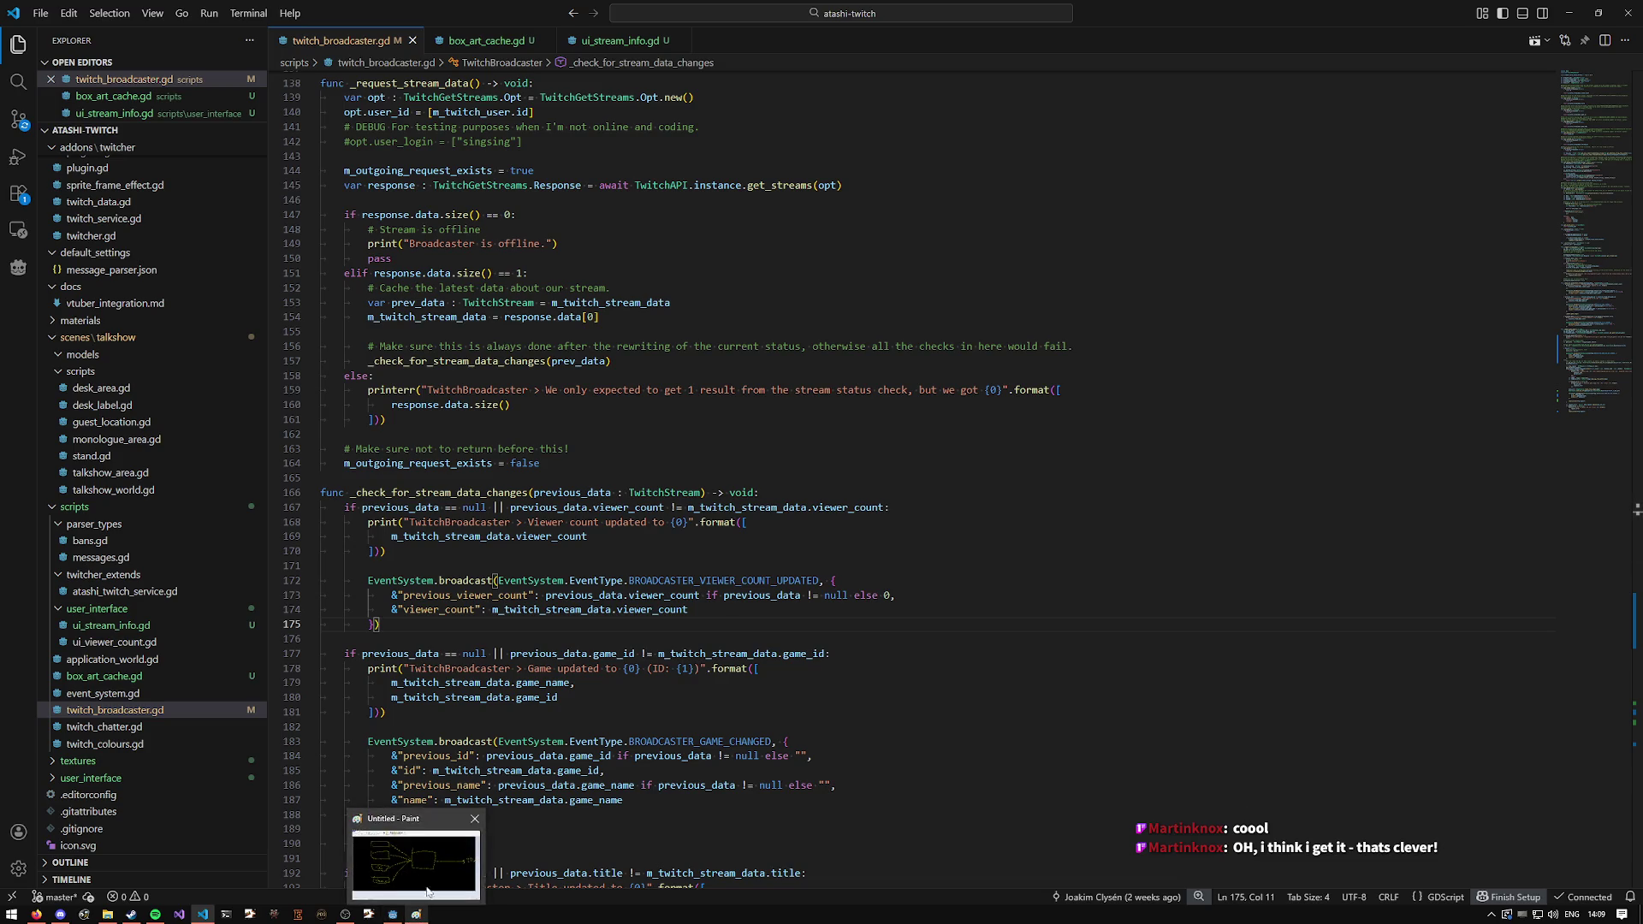
{"action": "left_click", "coordinate": [475, 819]}
{"action": "left_click", "coordinate": [853, 457]}
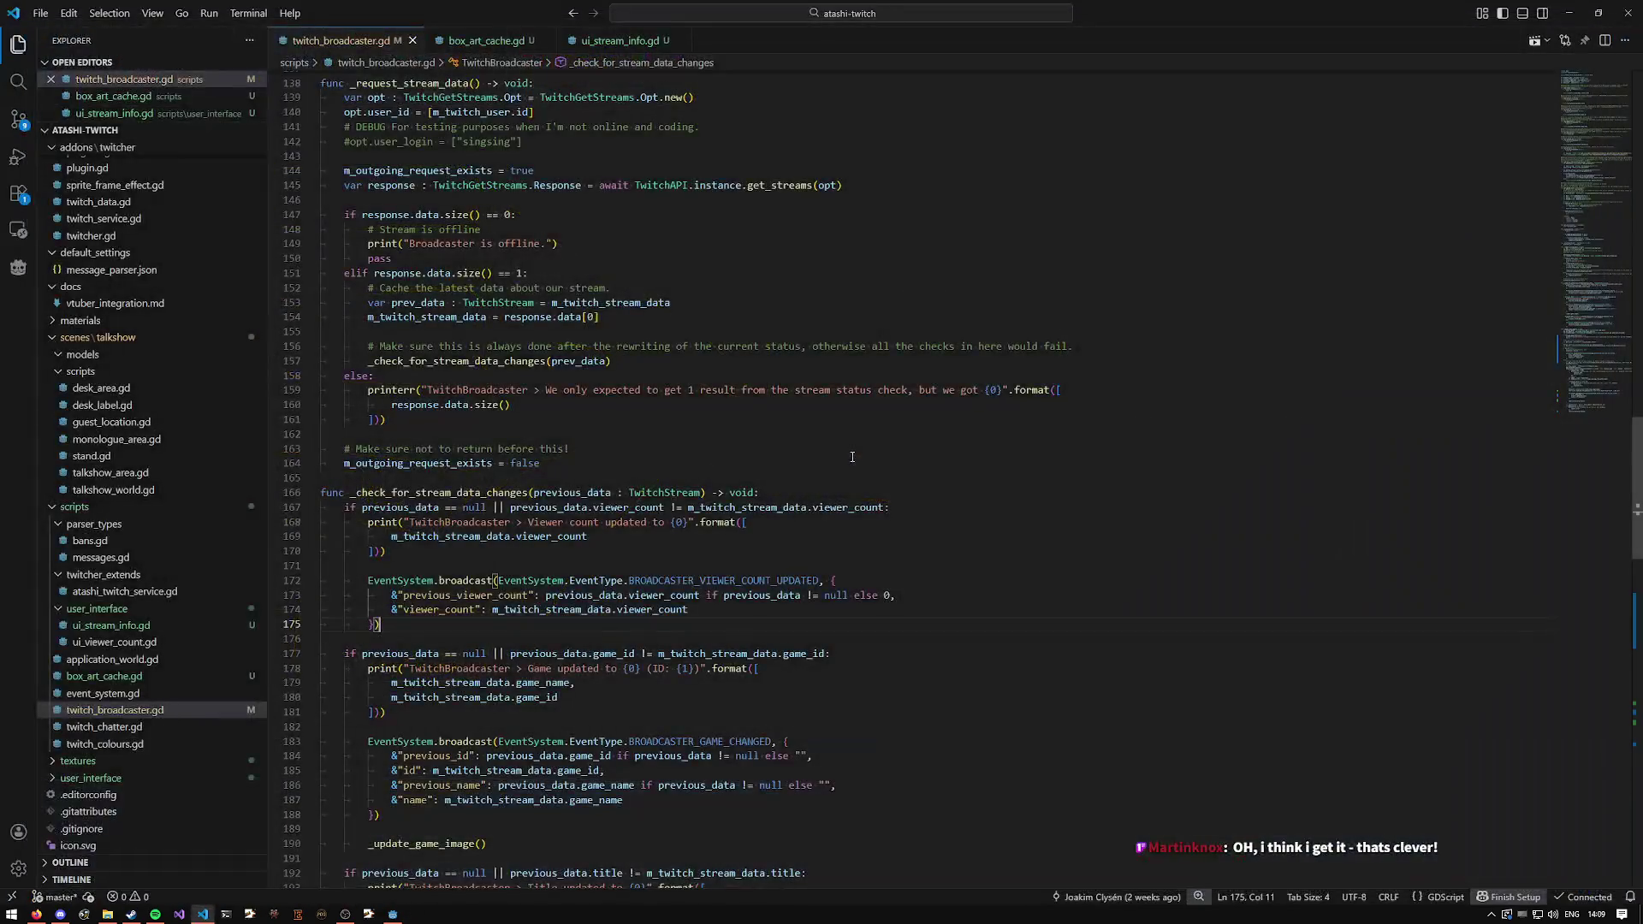
{"action": "left_click", "coordinate": [393, 914]}
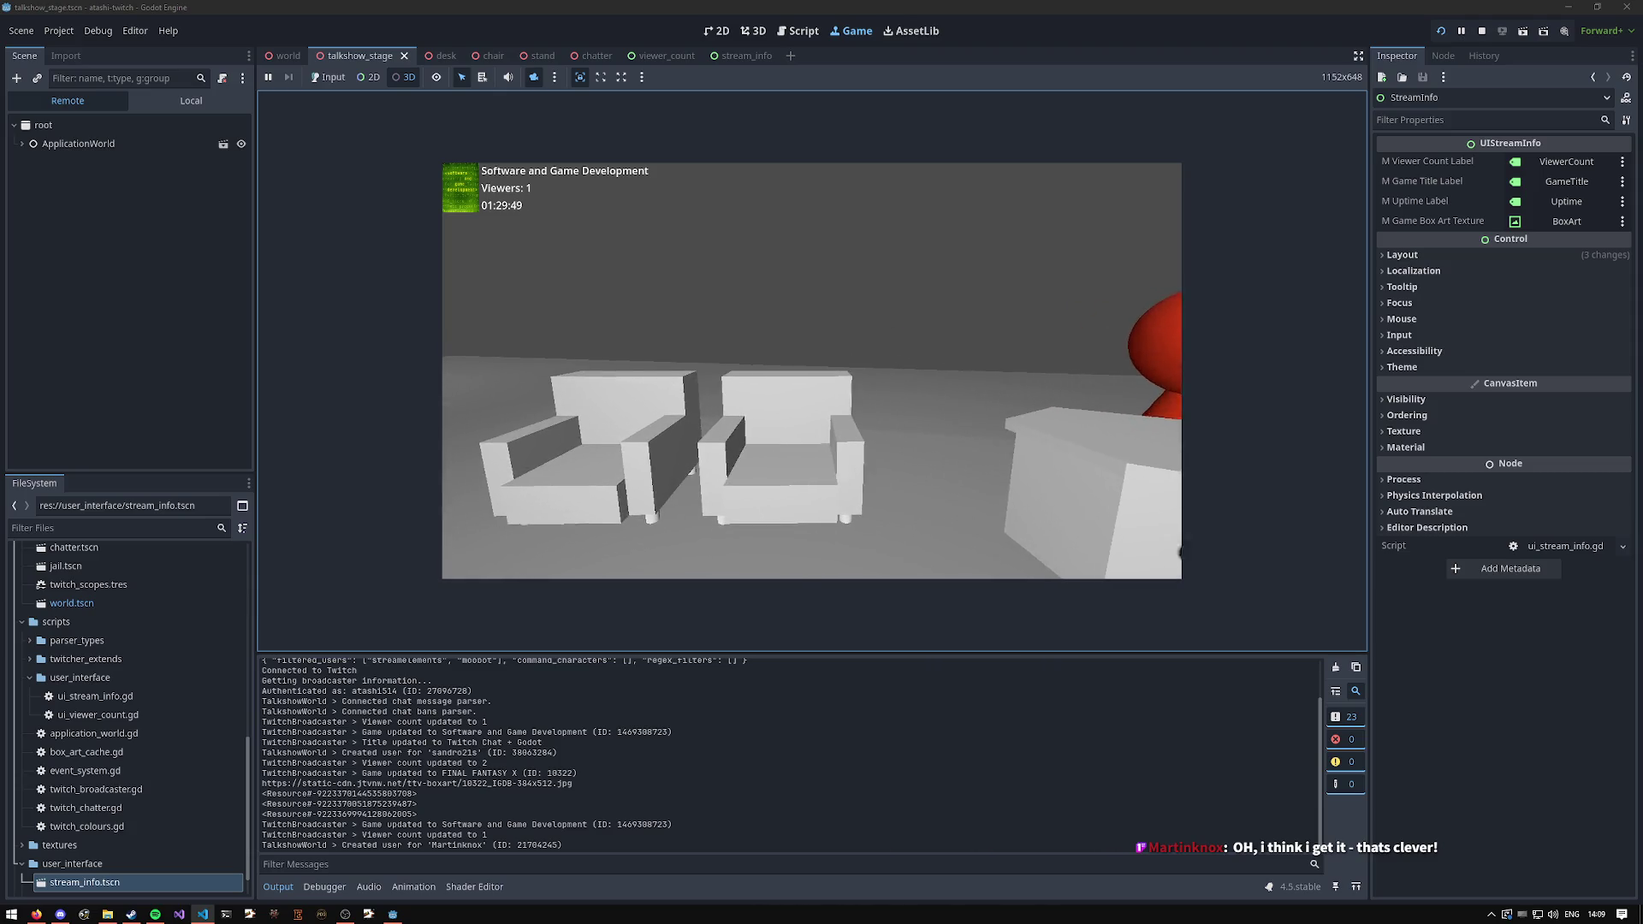
{"action": "left_click", "coordinate": [205, 914]}
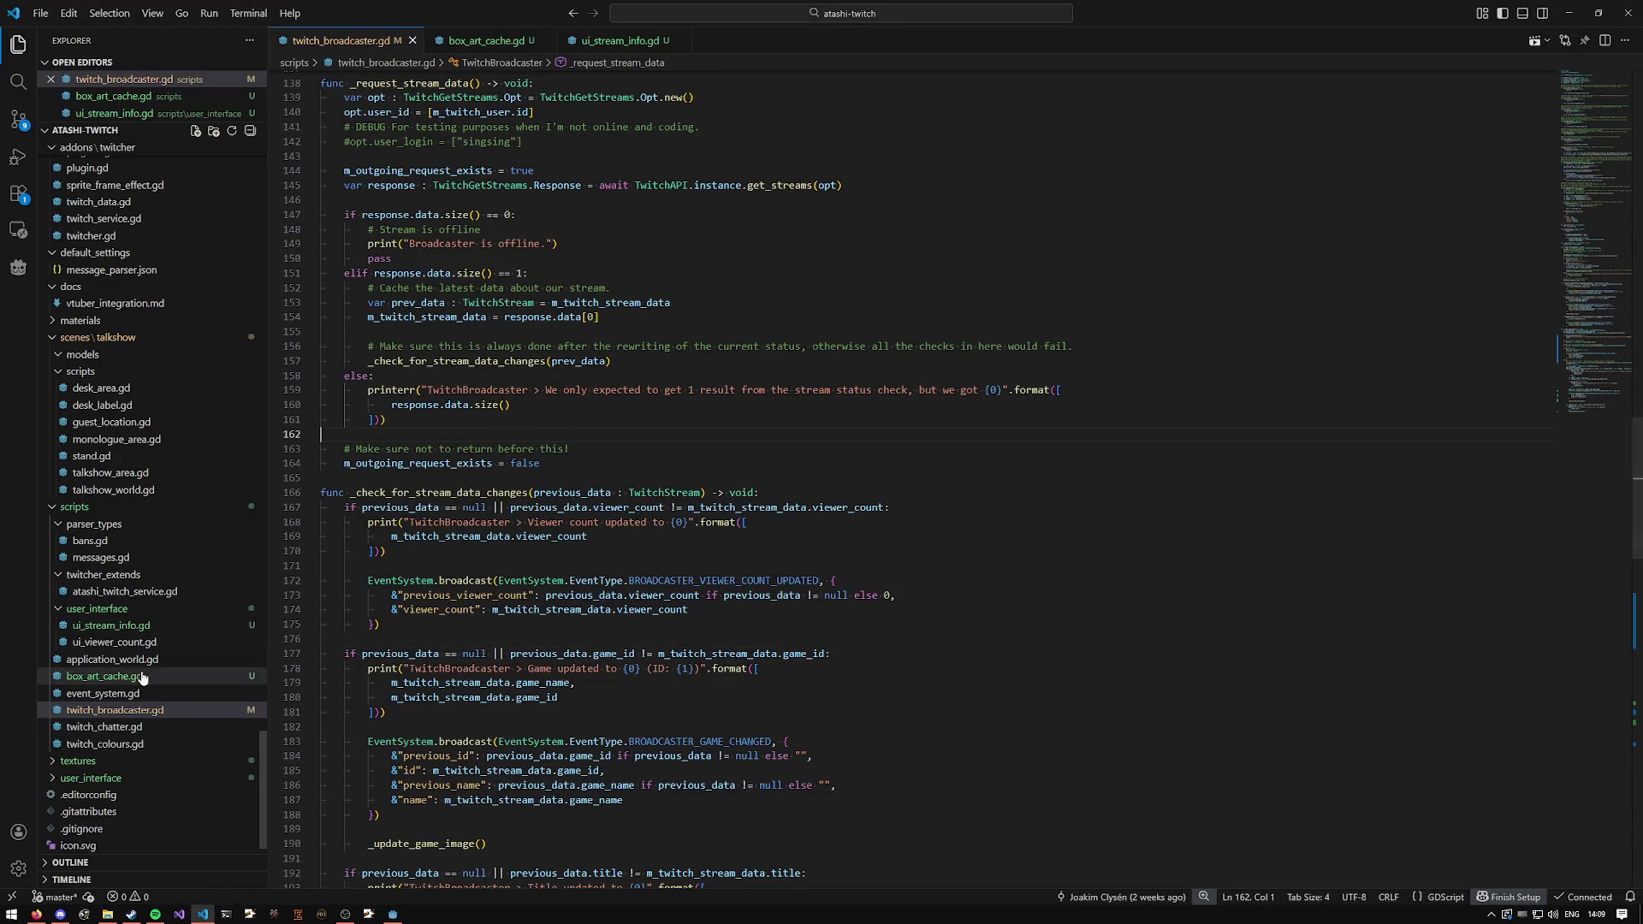
Open talkshow_world.gd, jump to invite_guest's definition from its line 154 call, then return to Godot.
{"action": "left_click", "coordinate": [111, 489]}
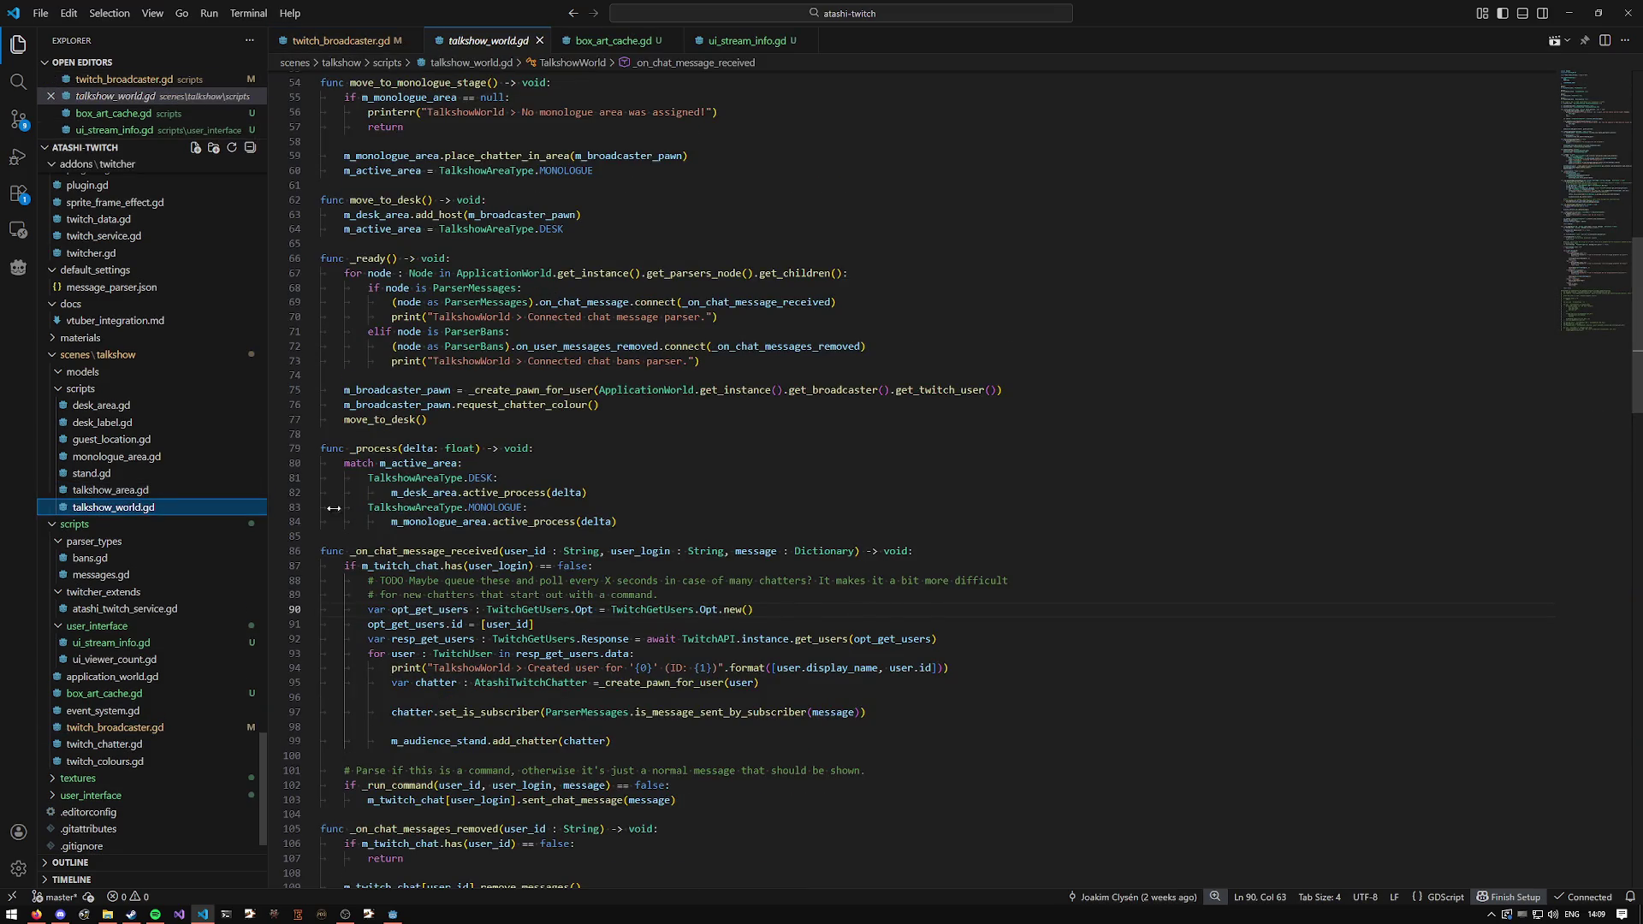
{"action": "scroll", "coordinate": [876, 659], "scroll_direction": "down", "scroll_amount": 20}
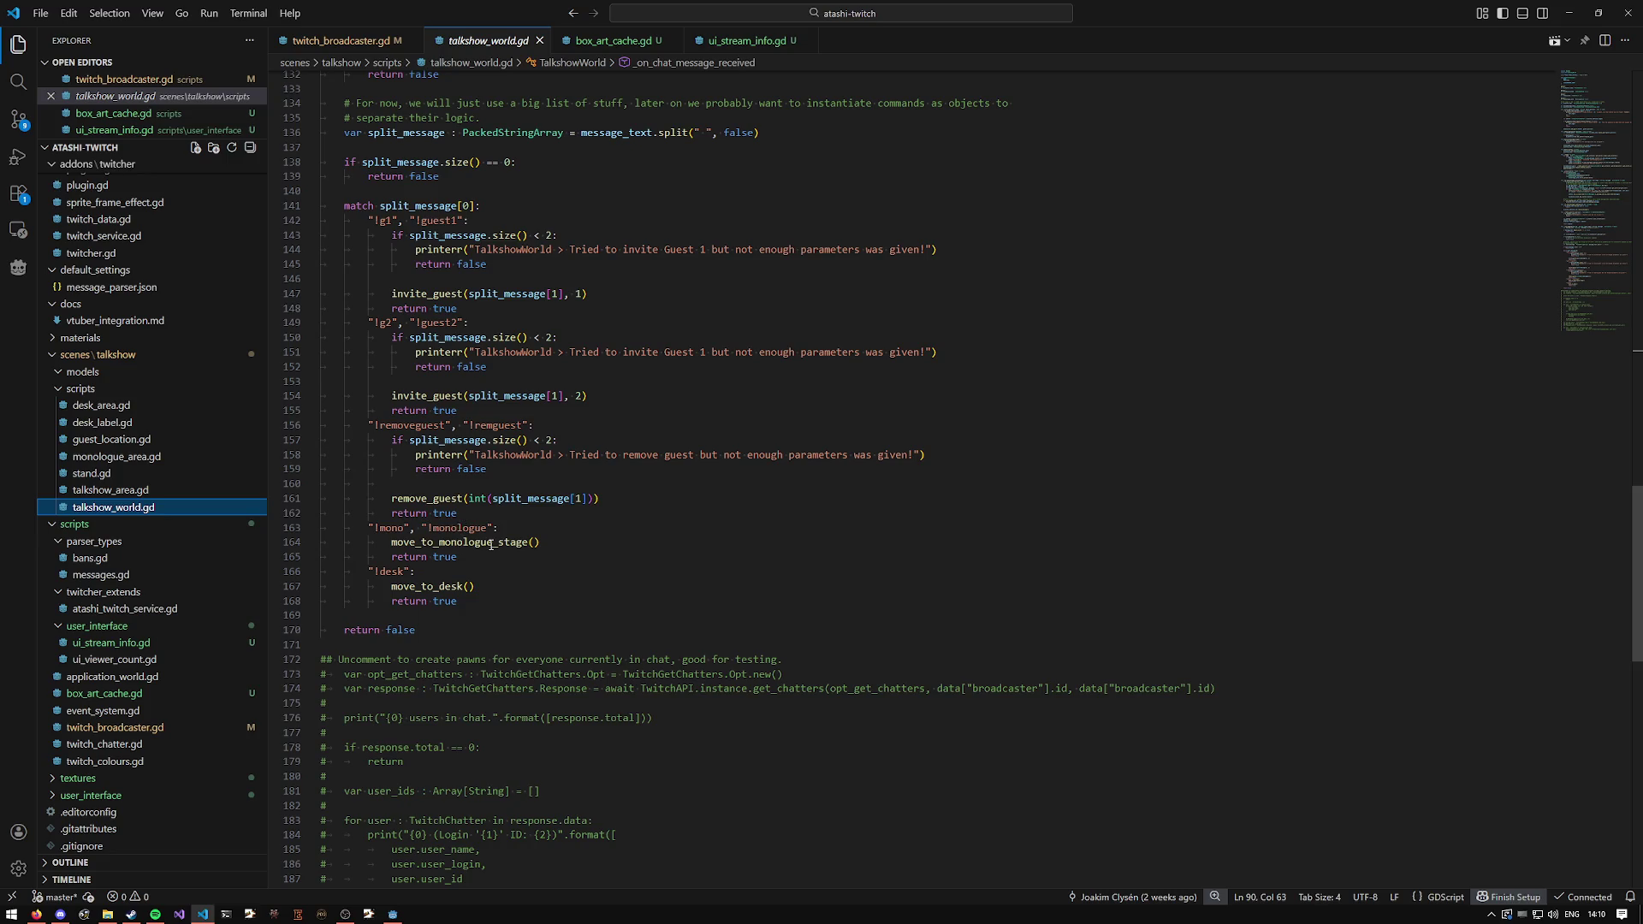
{"action": "left_click", "coordinate": [446, 395]}
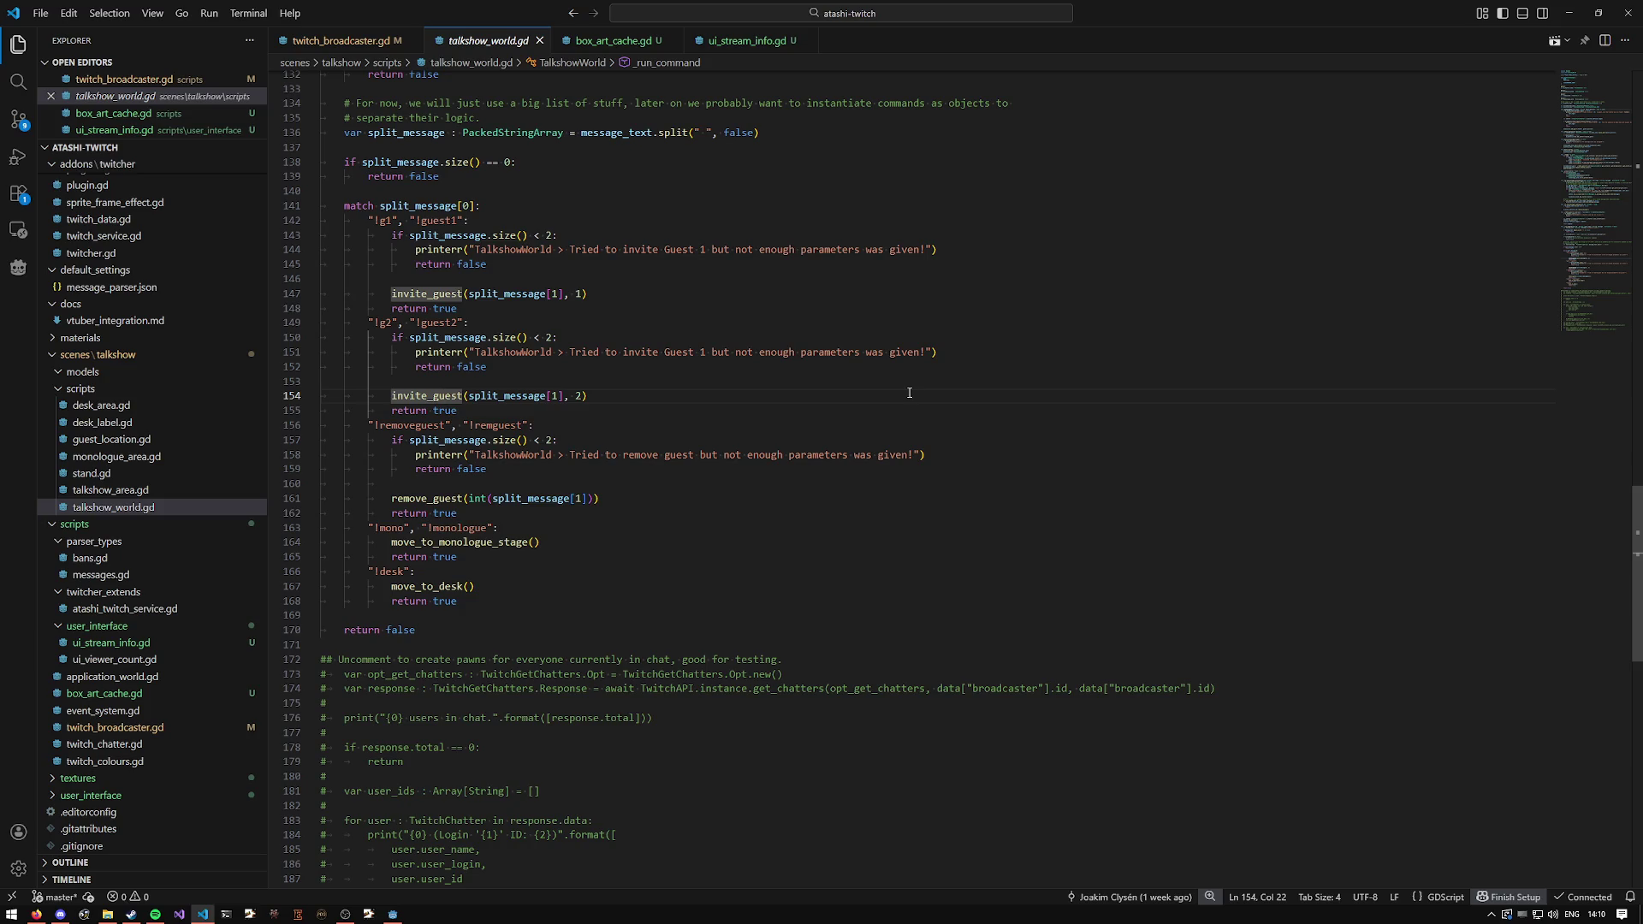
{"action": "key", "text": "F12"}
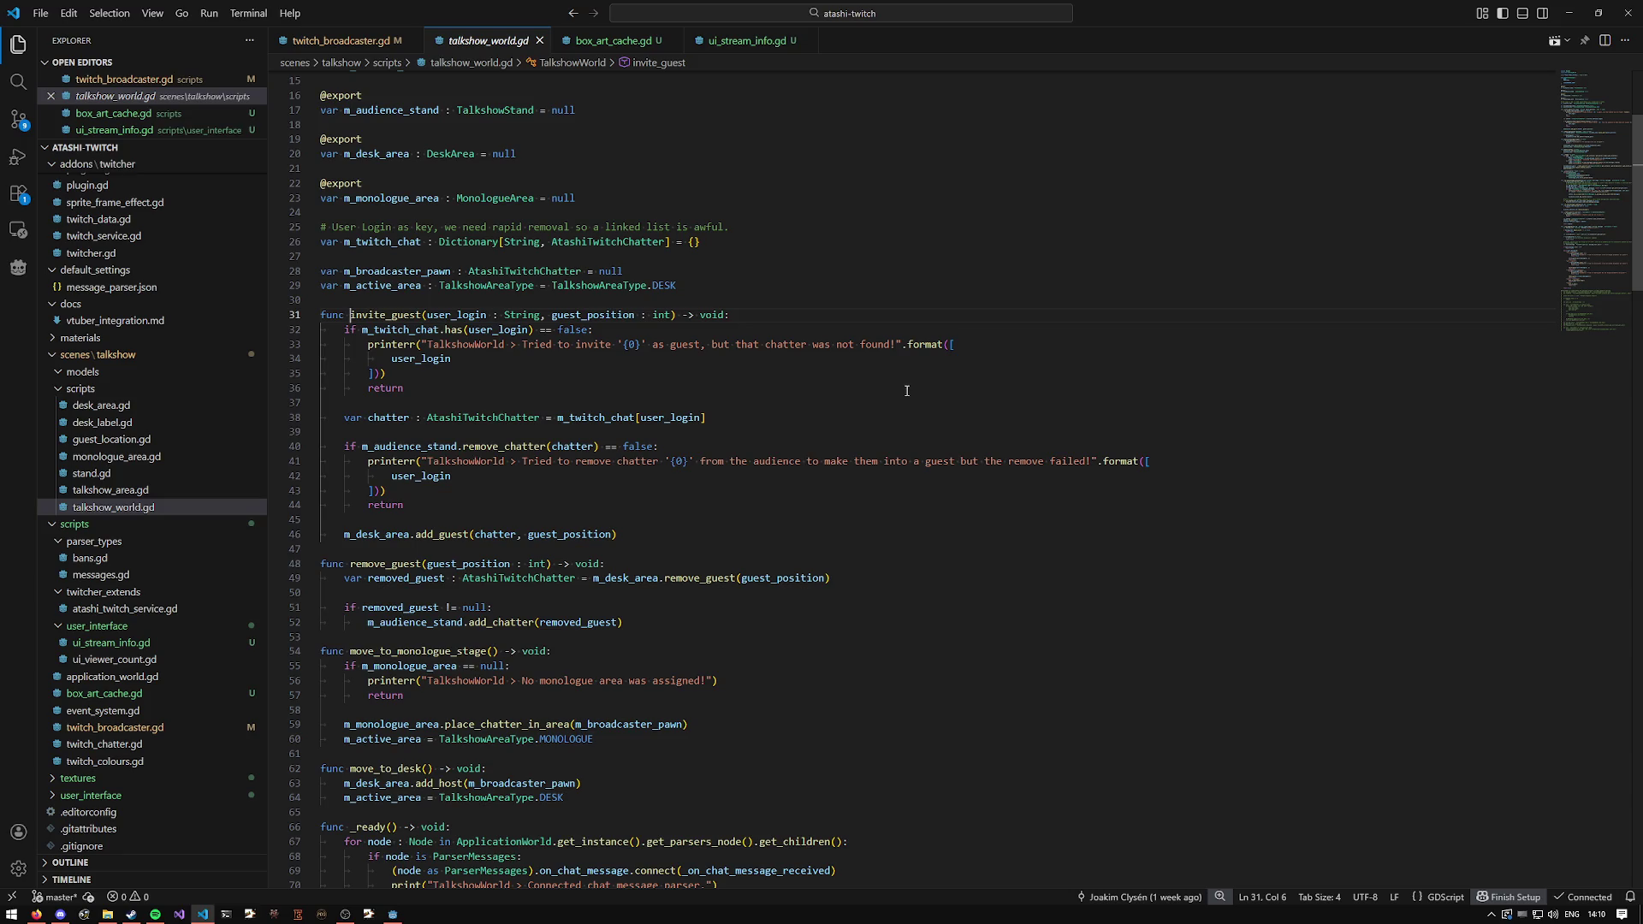
{"action": "mouse_move", "coordinate": [393, 914]}
{"action": "scroll", "coordinate": [738, 680], "scroll_direction": "down", "scroll_amount": 20}
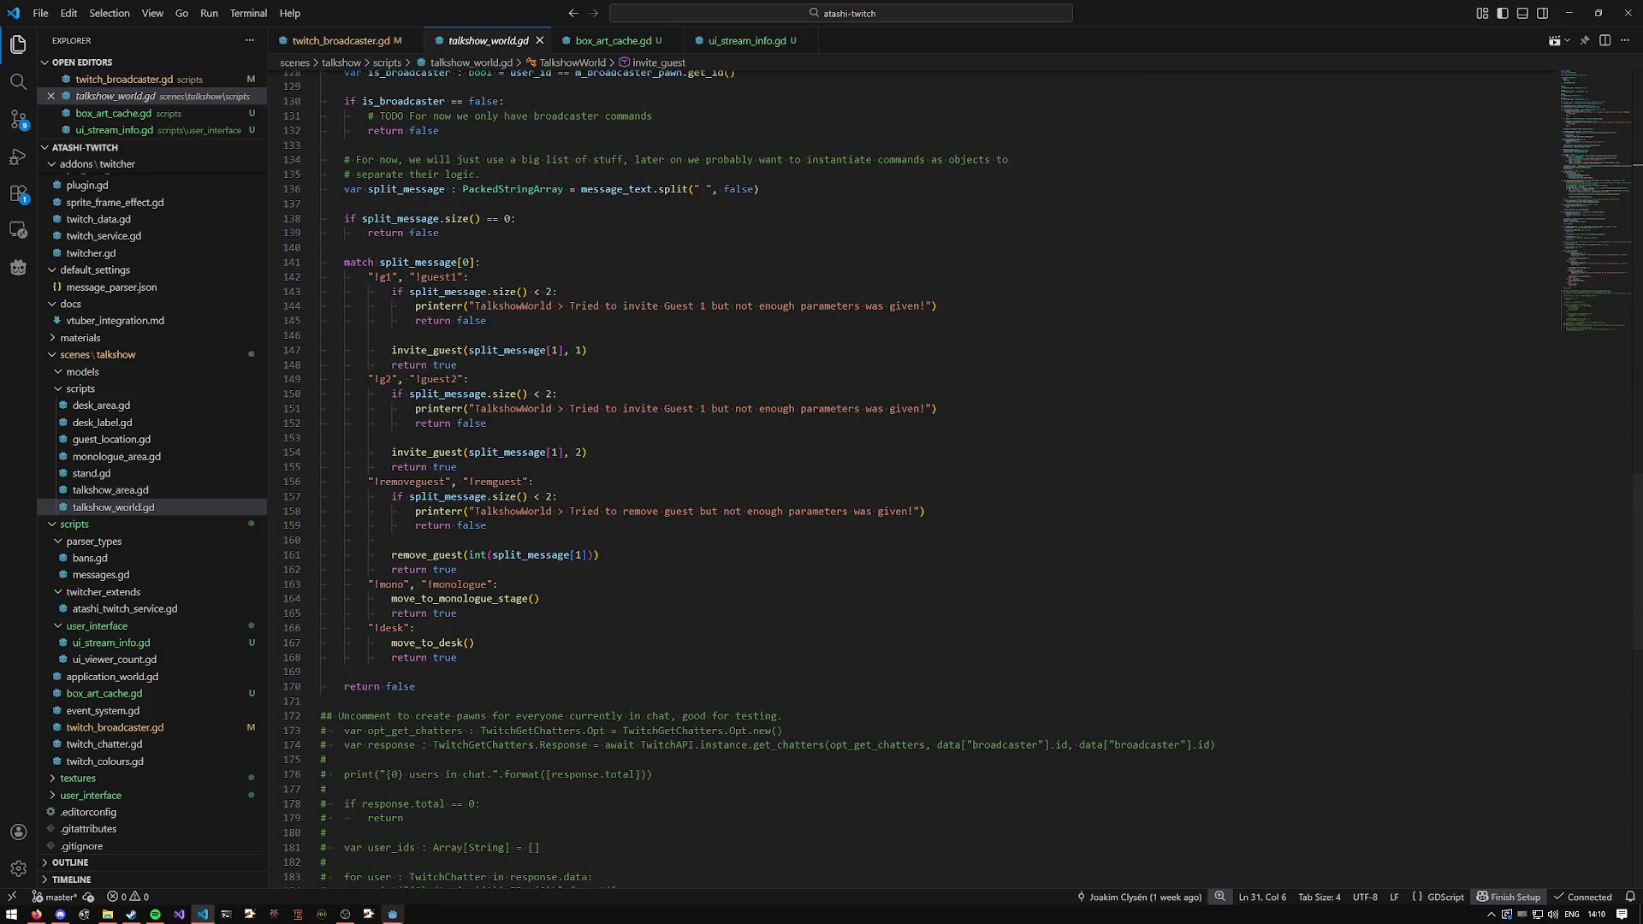
{"action": "scroll", "coordinate": [782, 535], "scroll_direction": "up", "scroll_amount": 3}
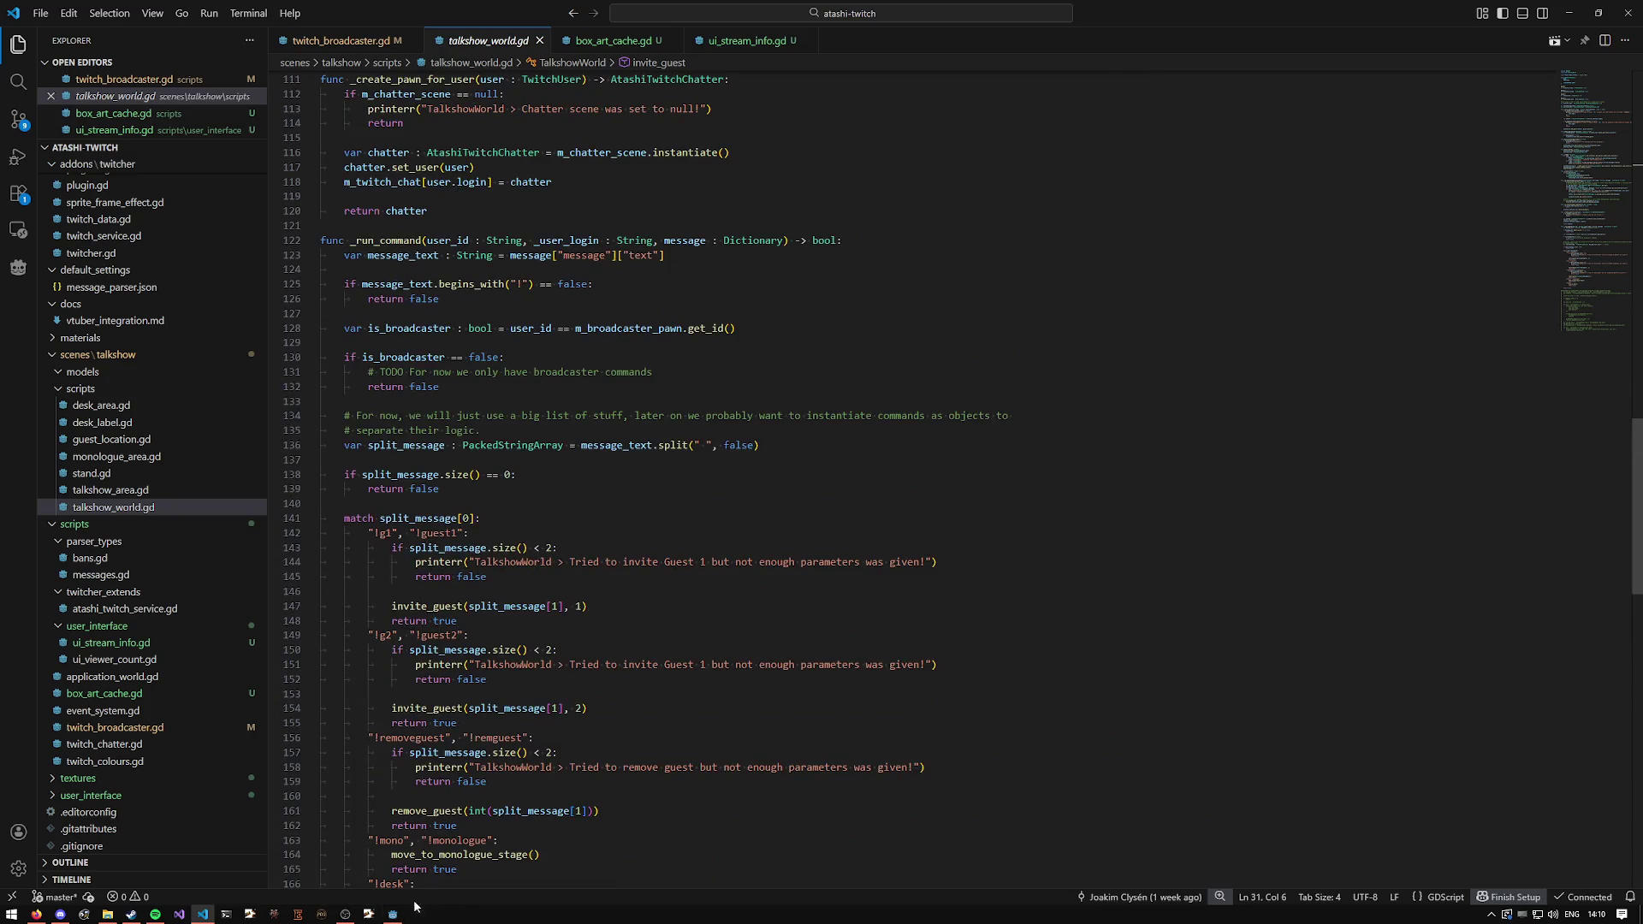
{"action": "key", "text": "alt+Tab"}
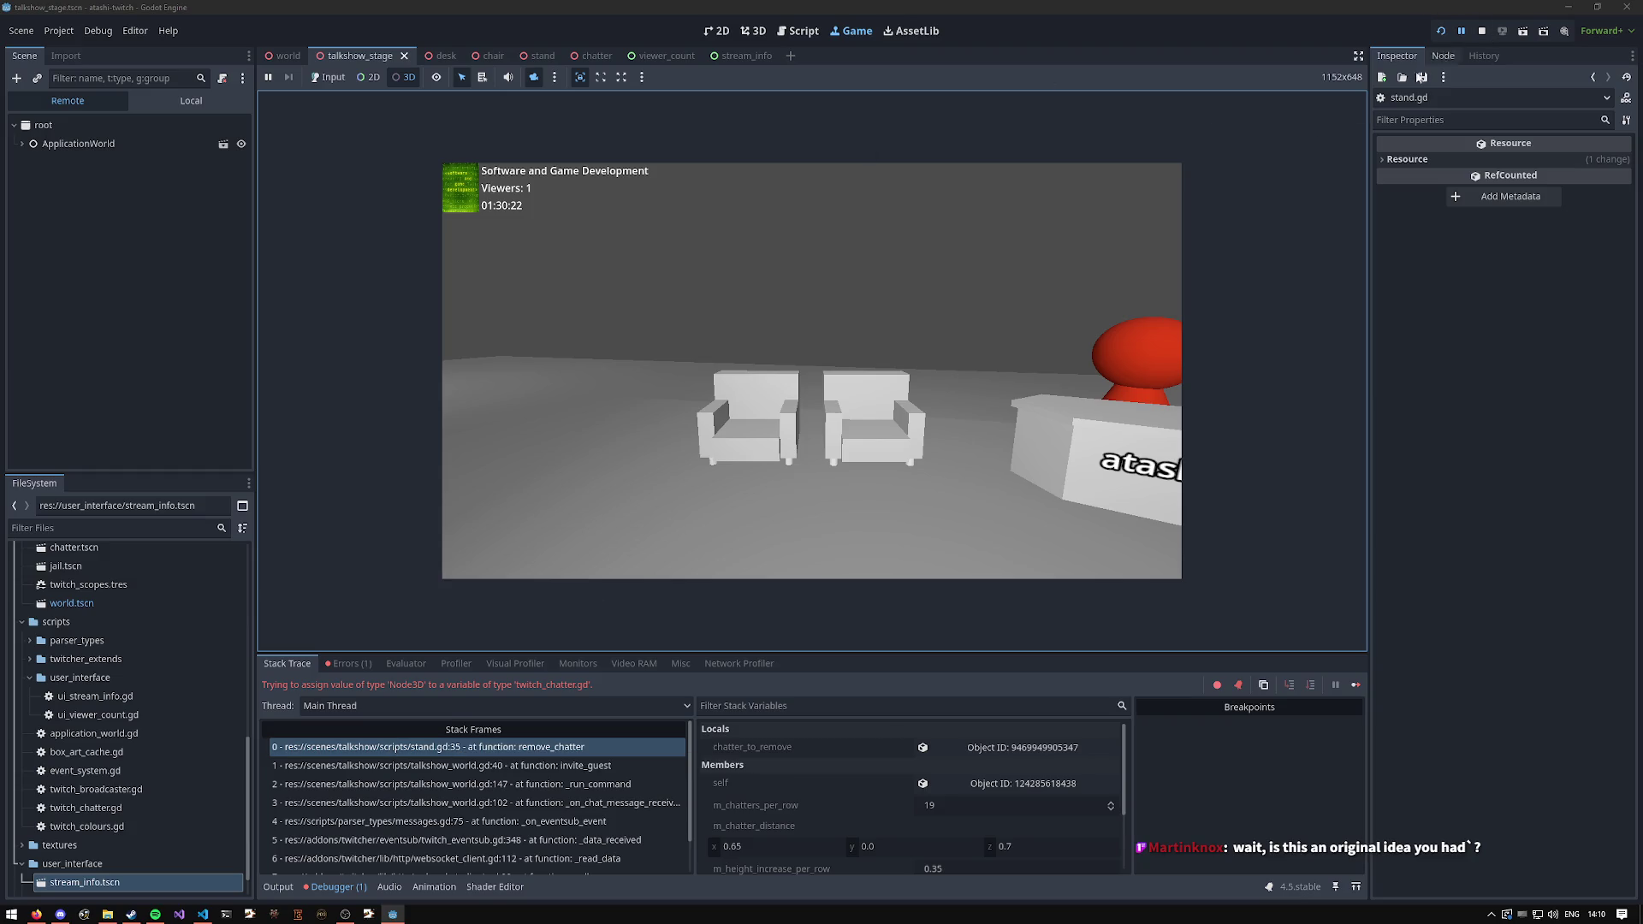
Open stand.gd and place the caret on line 35's remove_chatter loop.
{"action": "left_click", "coordinate": [205, 915]}
{"action": "scroll", "coordinate": [778, 451], "scroll_direction": "up", "scroll_amount": 10}
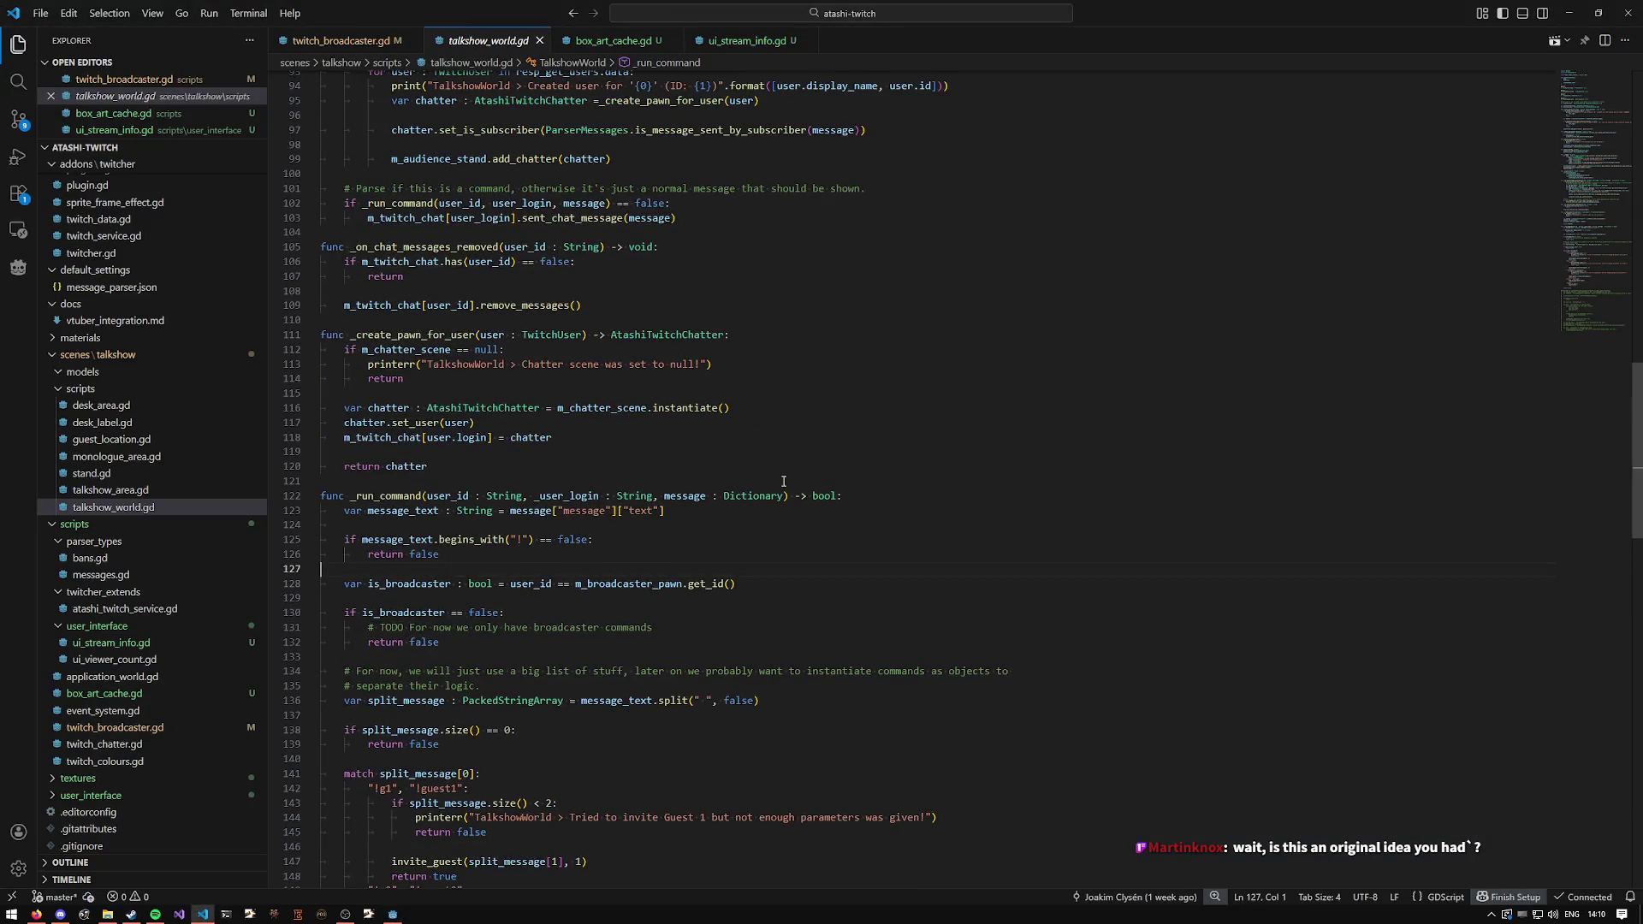
{"action": "scroll", "coordinate": [779, 452], "scroll_direction": "up", "scroll_amount": 12}
{"action": "key", "text": "alt+Tab"}
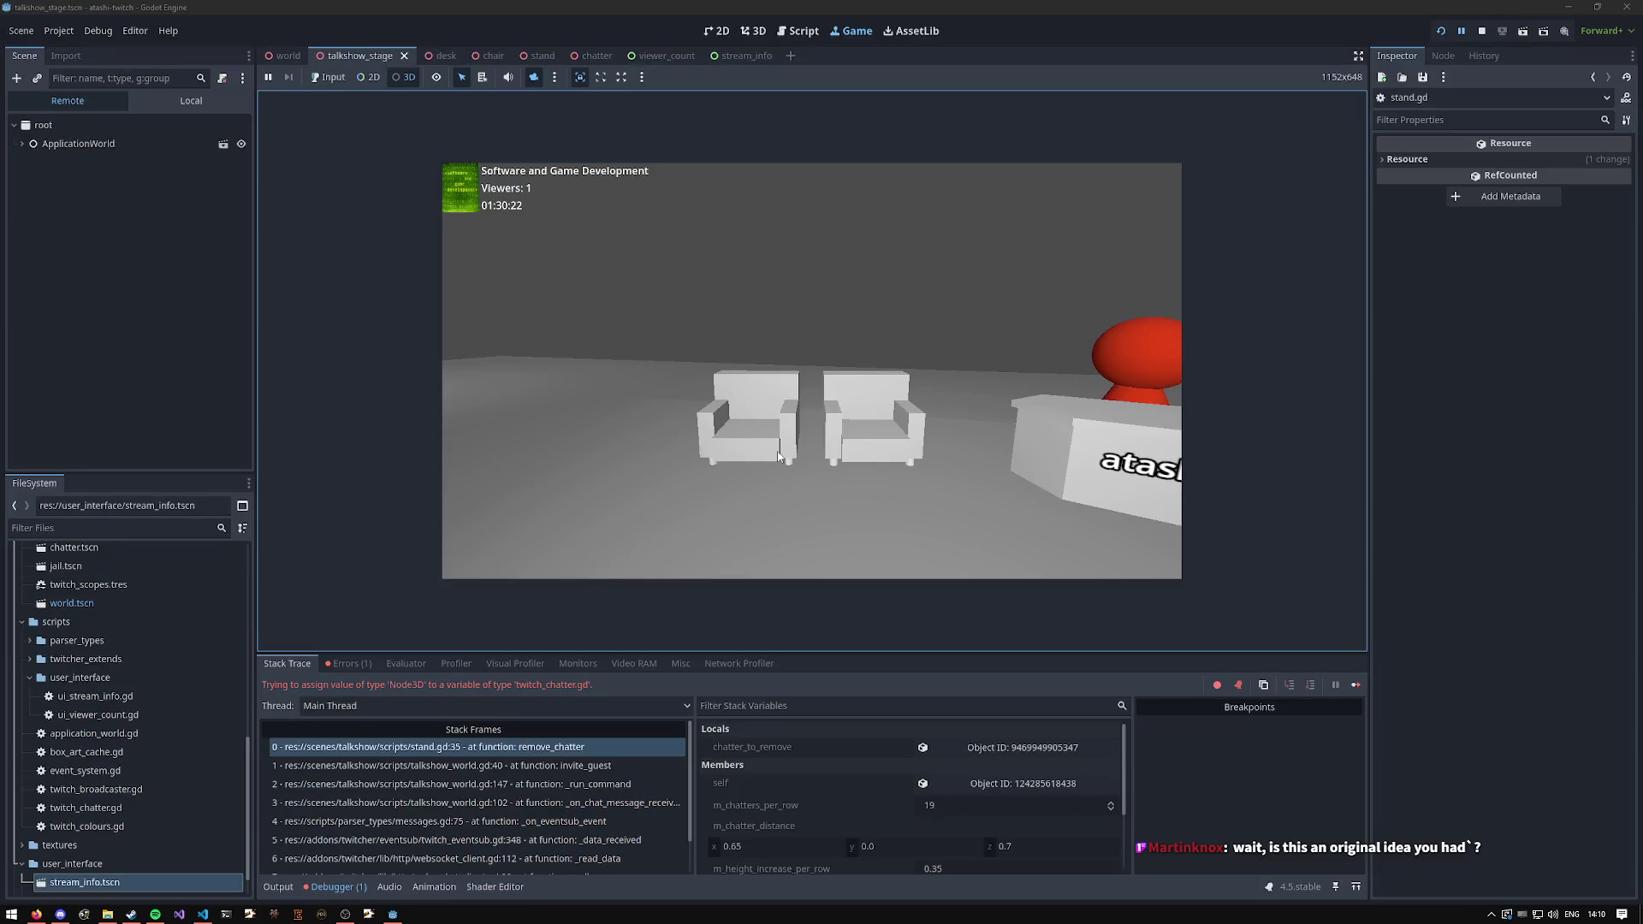
{"action": "key", "text": "alt+Tab"}
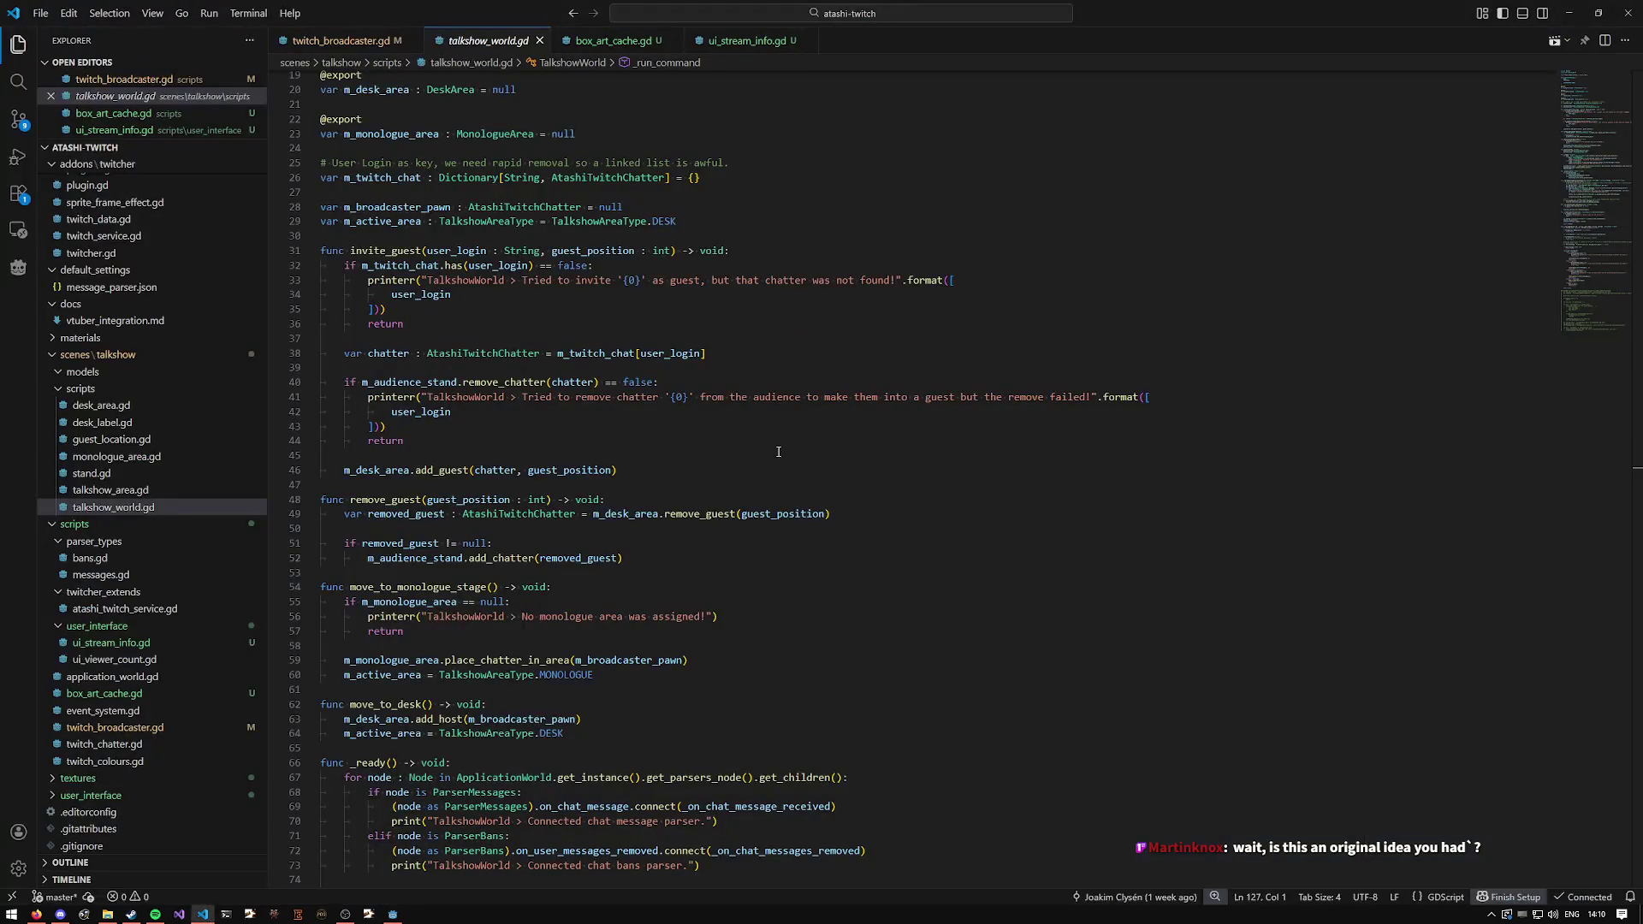
{"action": "left_click", "coordinate": [116, 475]}
{"action": "scroll", "coordinate": [597, 726], "scroll_direction": "down", "scroll_amount": 1}
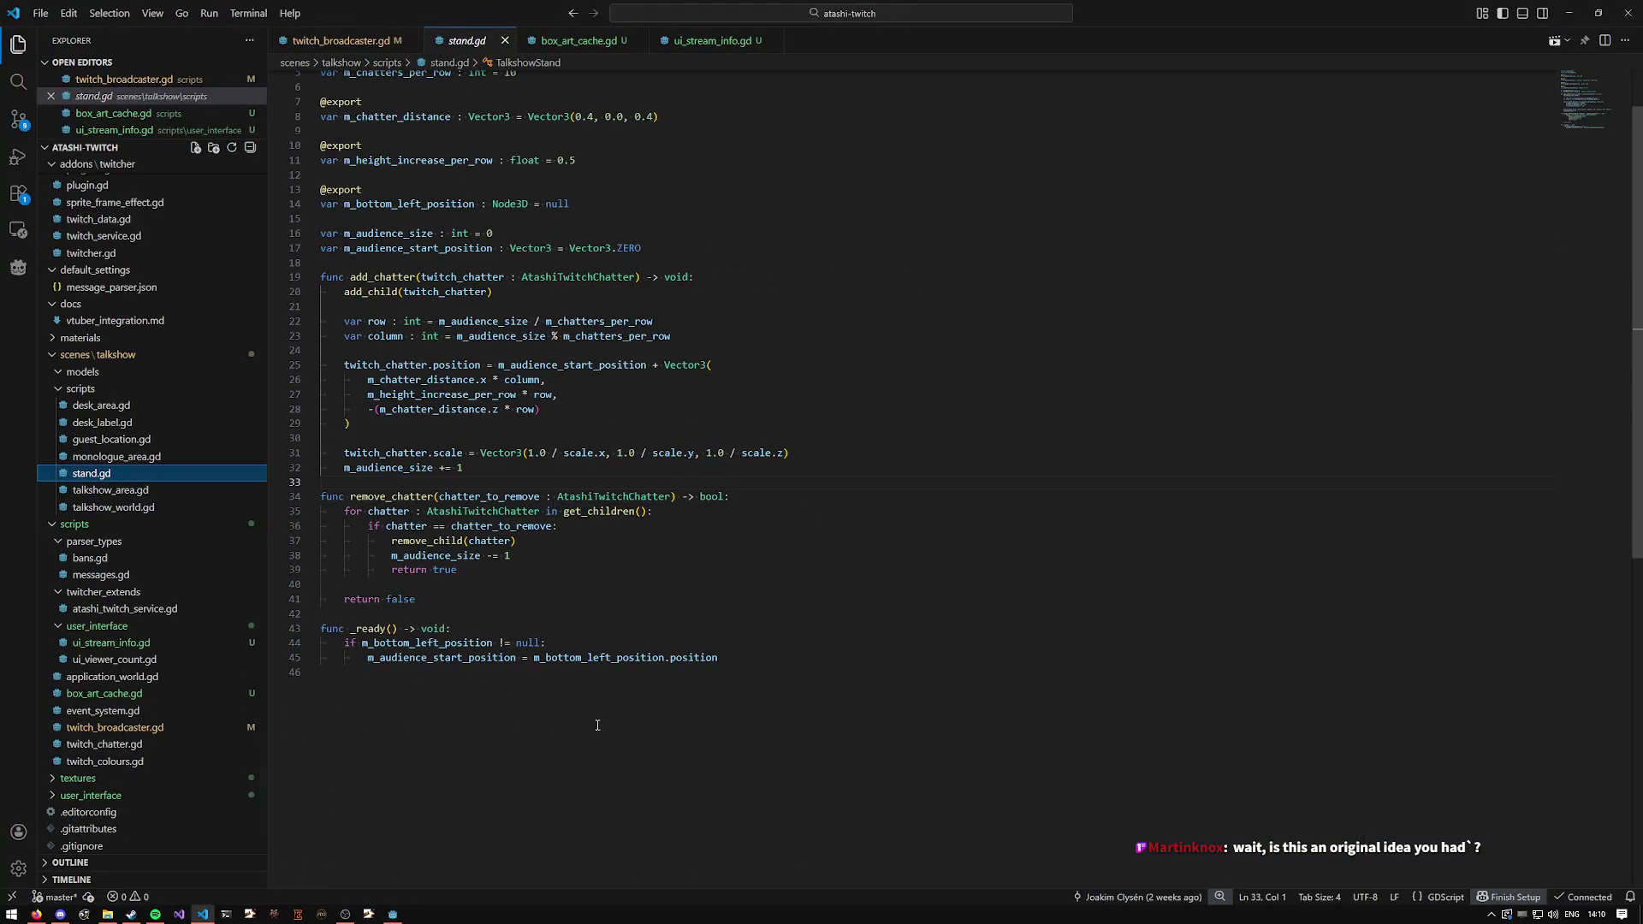
{"action": "left_click", "coordinate": [483, 511]}
{"action": "left_click", "coordinate": [766, 516]}
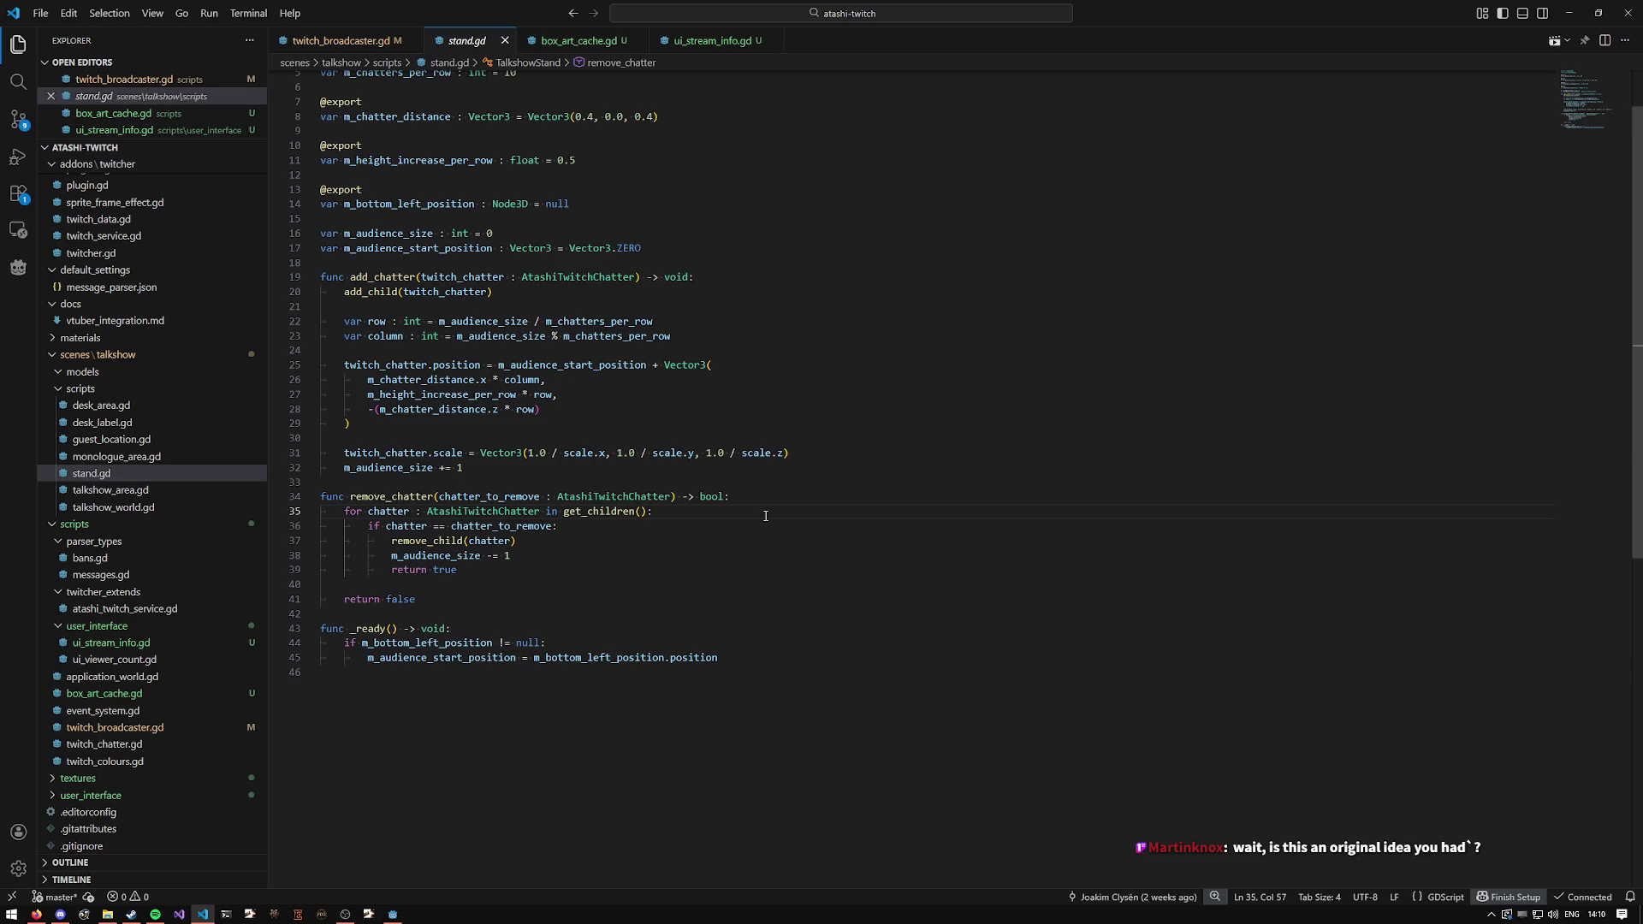
{"action": "mouse_move", "coordinate": [591, 513]}
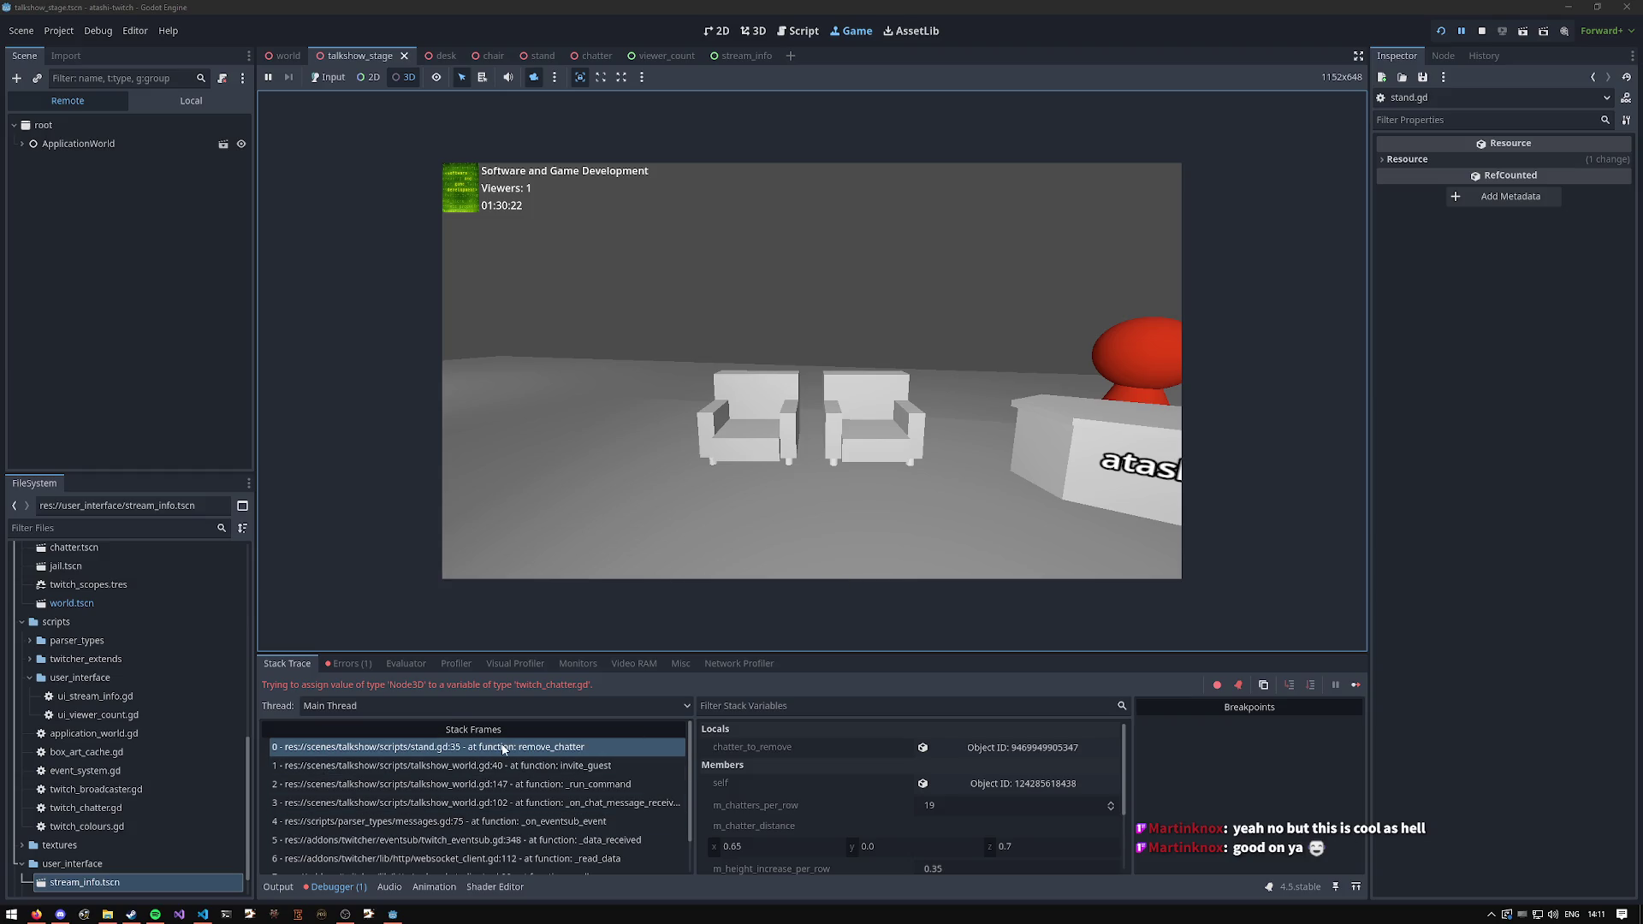
Jump to the failing stand.gd line from the stack trace, then expand ApplicationWorld in the Remote tree.
{"action": "left_click", "coordinate": [503, 747]}
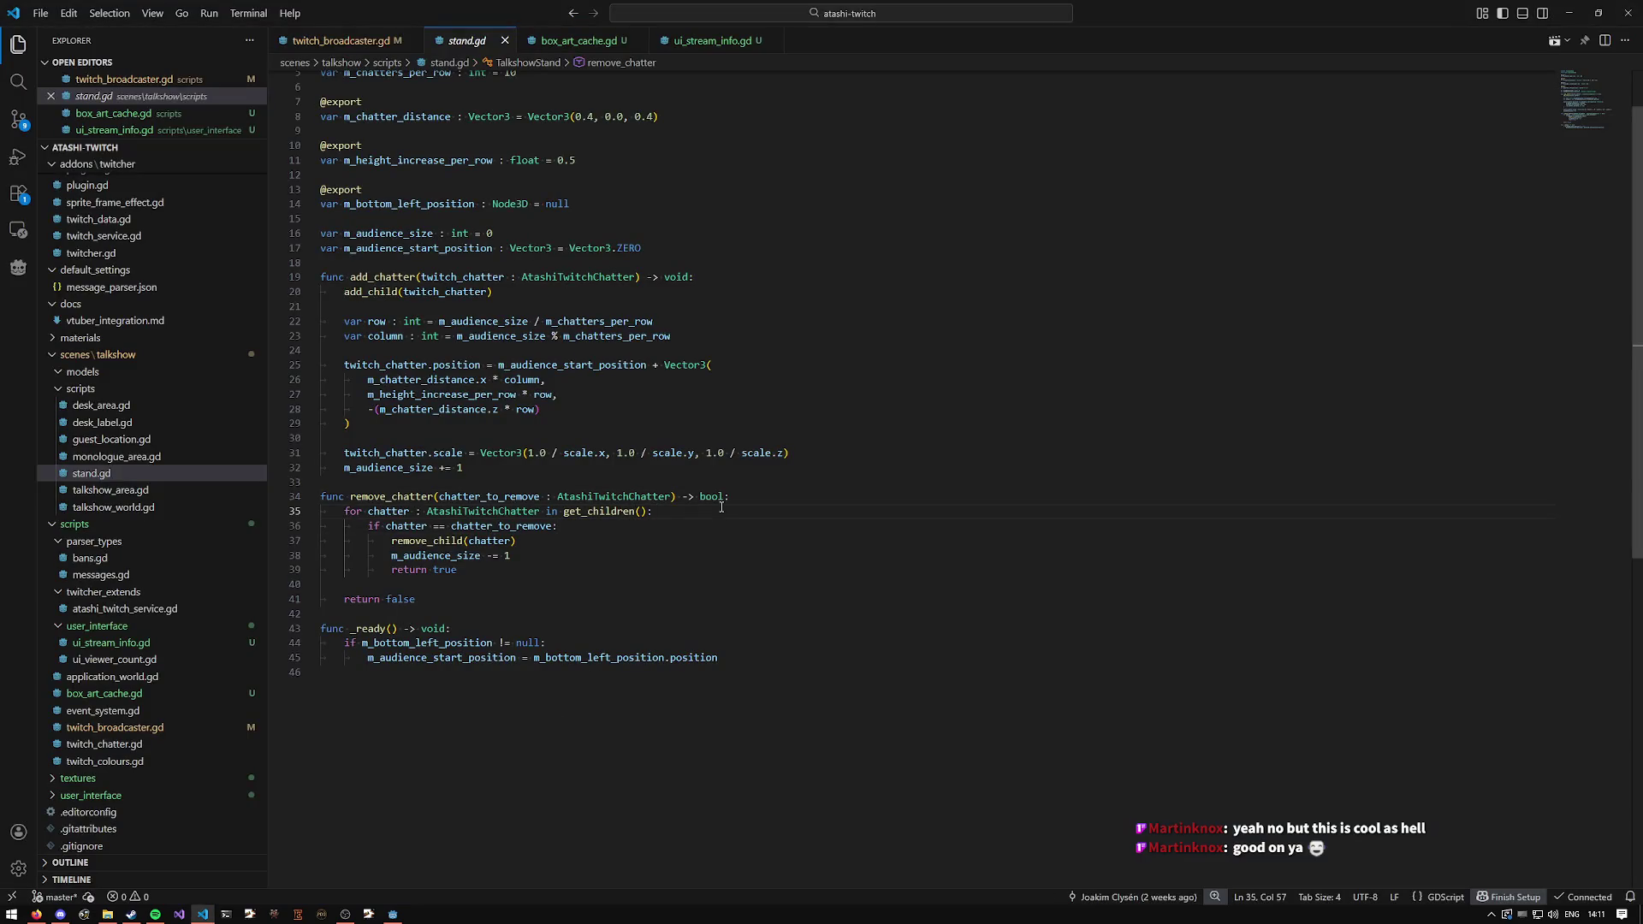
{"action": "left_click", "coordinate": [589, 510]}
{"action": "key", "text": "alt+Tab"}
{"action": "left_click", "coordinate": [21, 144]}
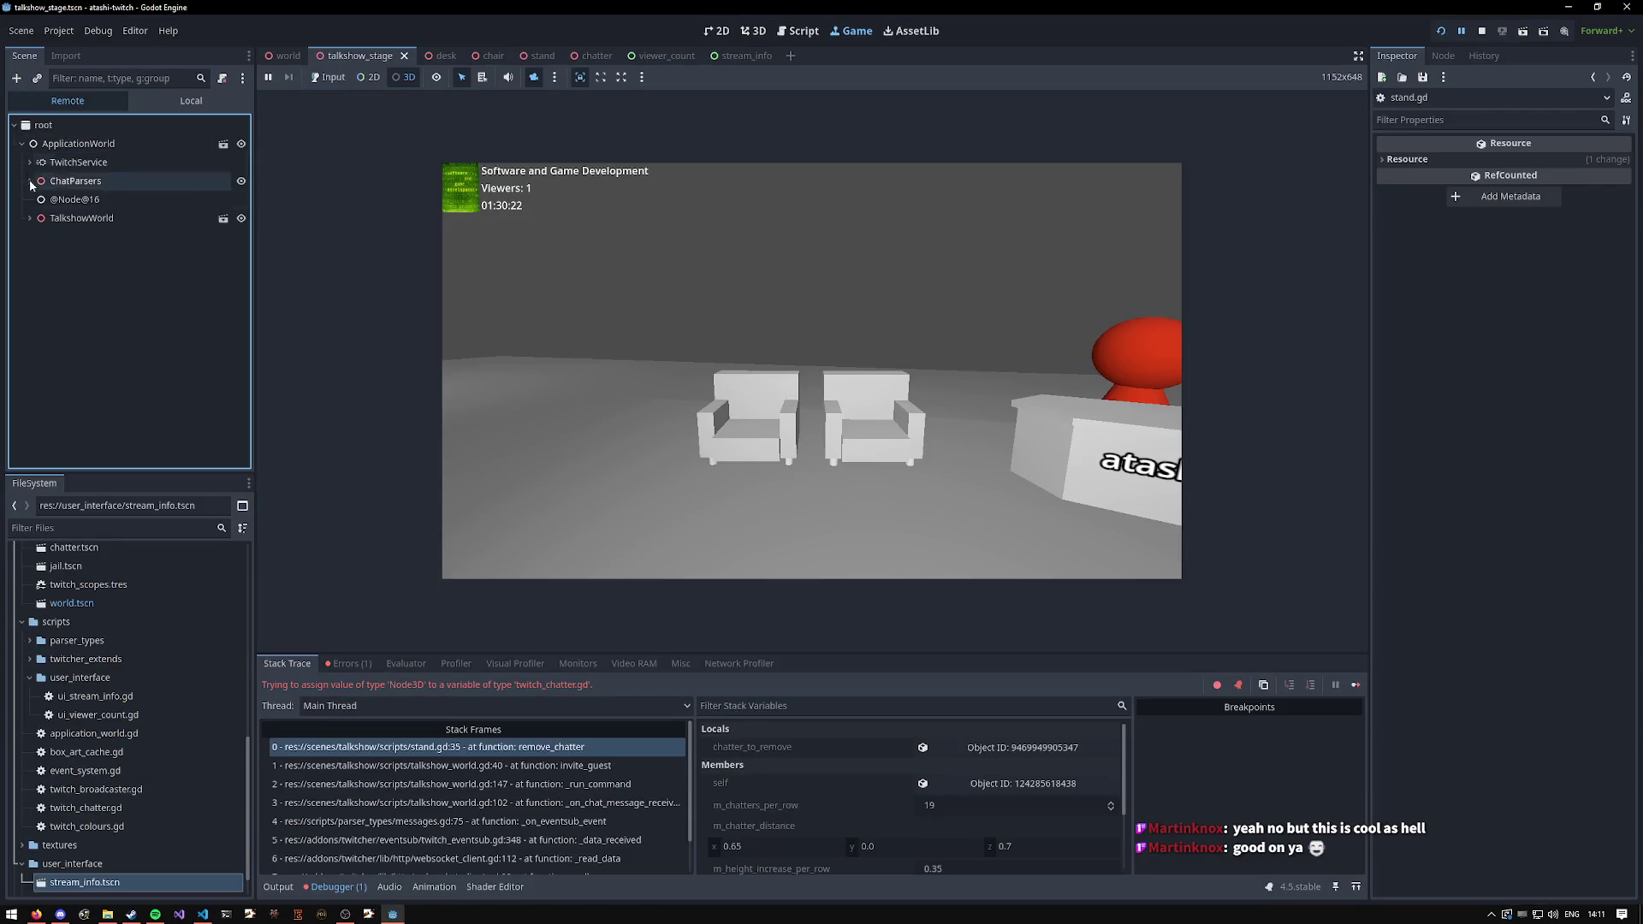
Expand TalkshowWorld, Floor and Stand, then inspect the Stand, talkshow_stand and Chatter nodes.
{"action": "left_click", "coordinate": [30, 218]}
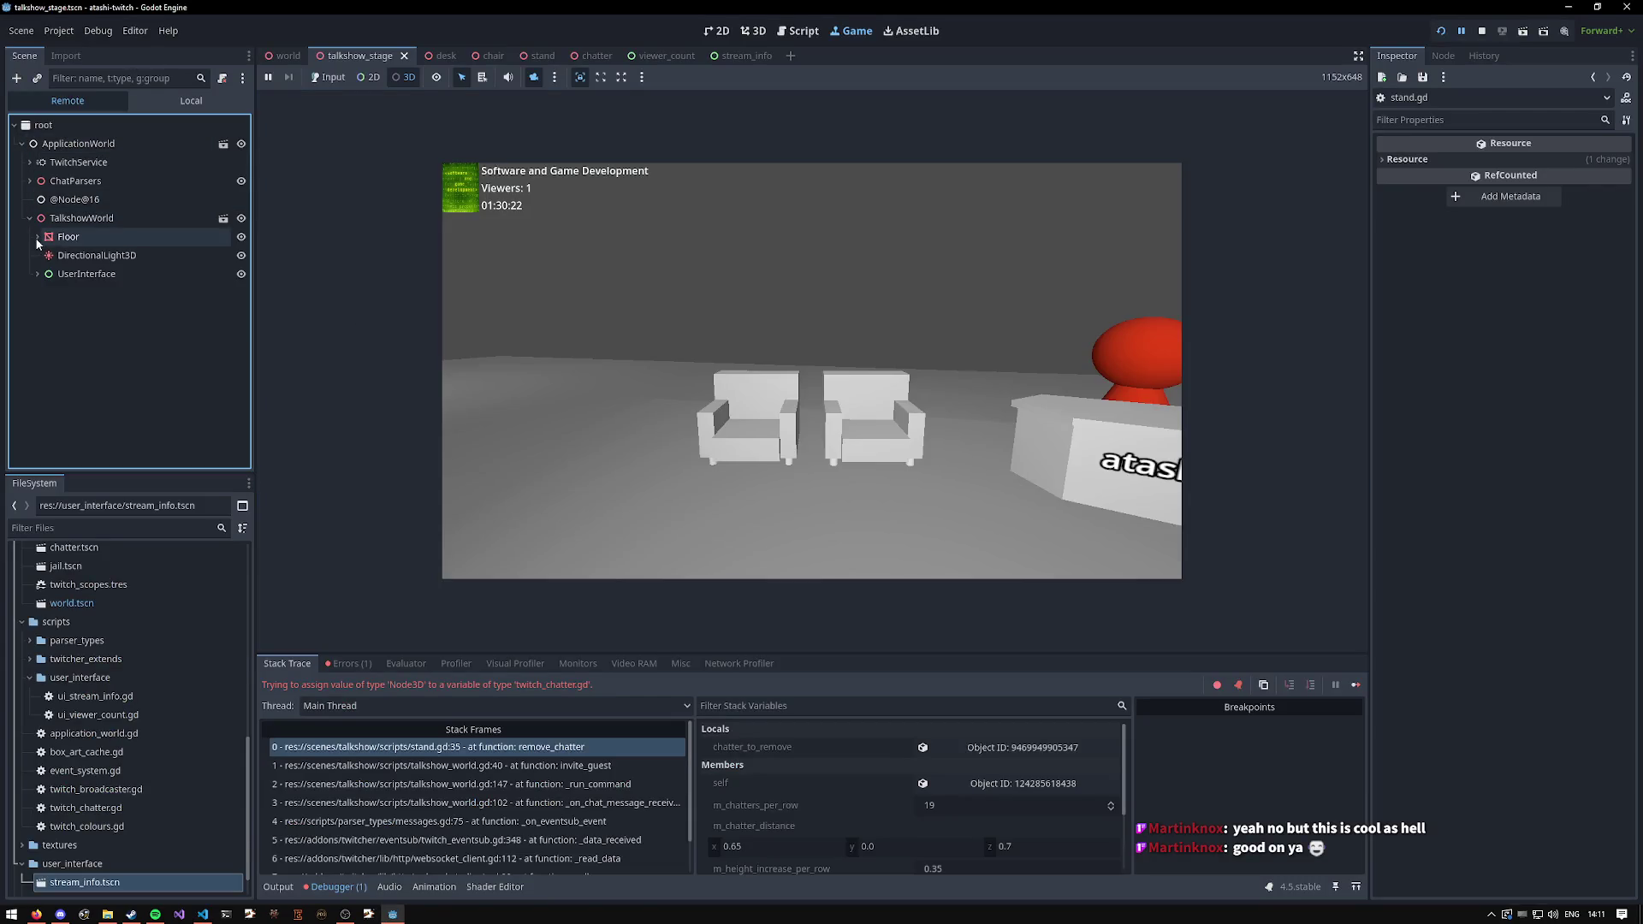
{"action": "left_click", "coordinate": [827, 404]}
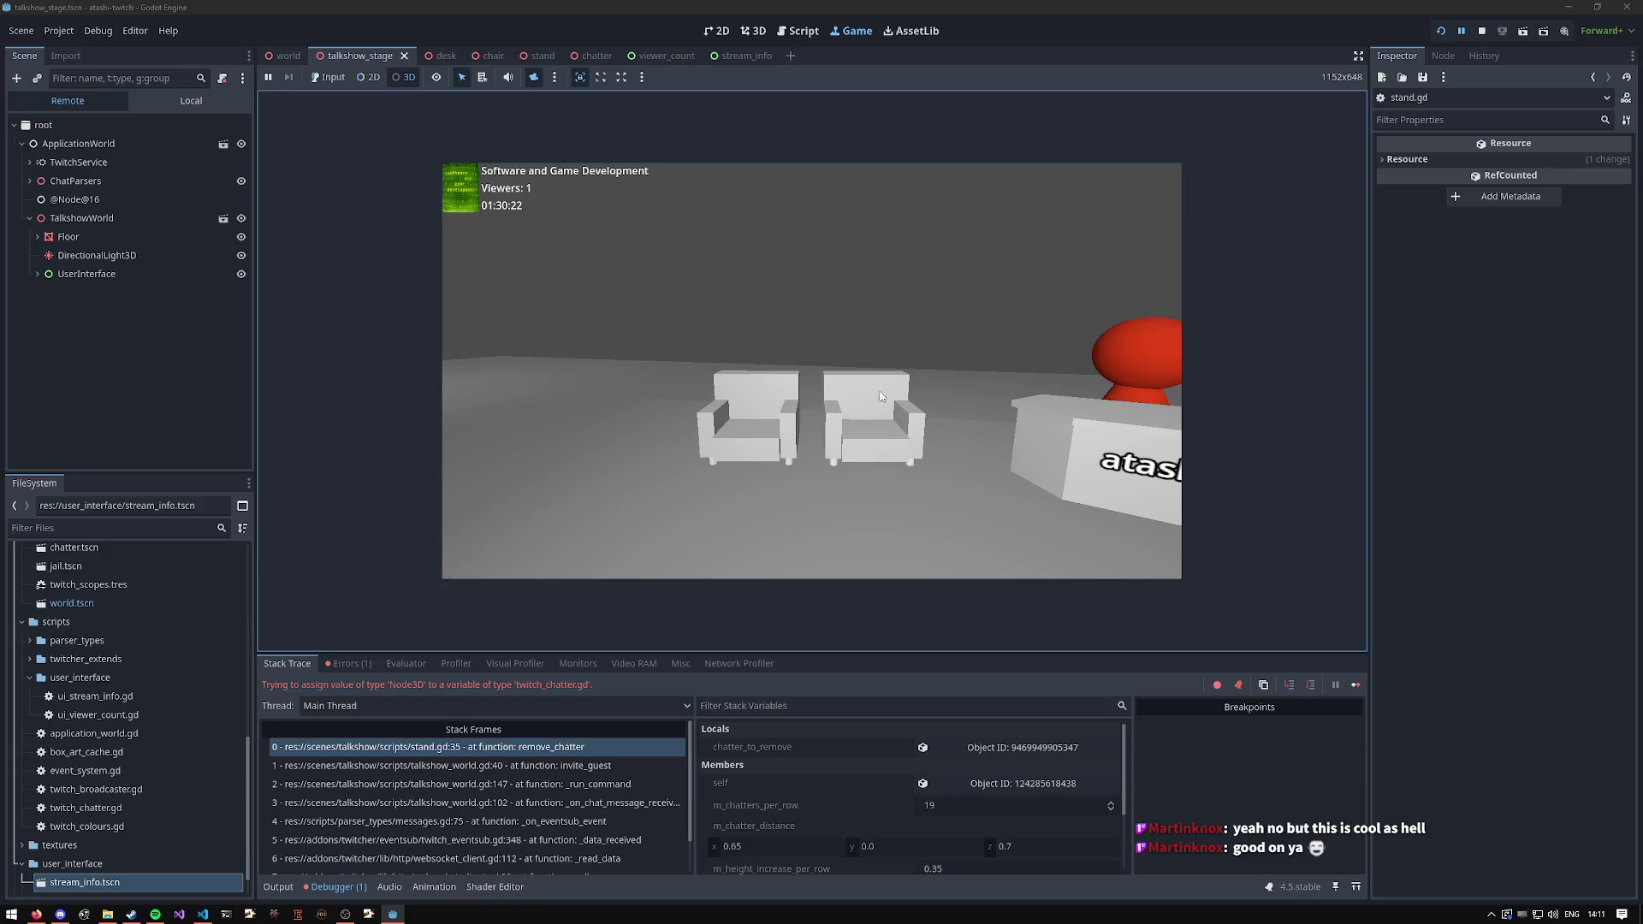
{"action": "left_click", "coordinate": [37, 237]}
{"action": "left_click", "coordinate": [46, 255]}
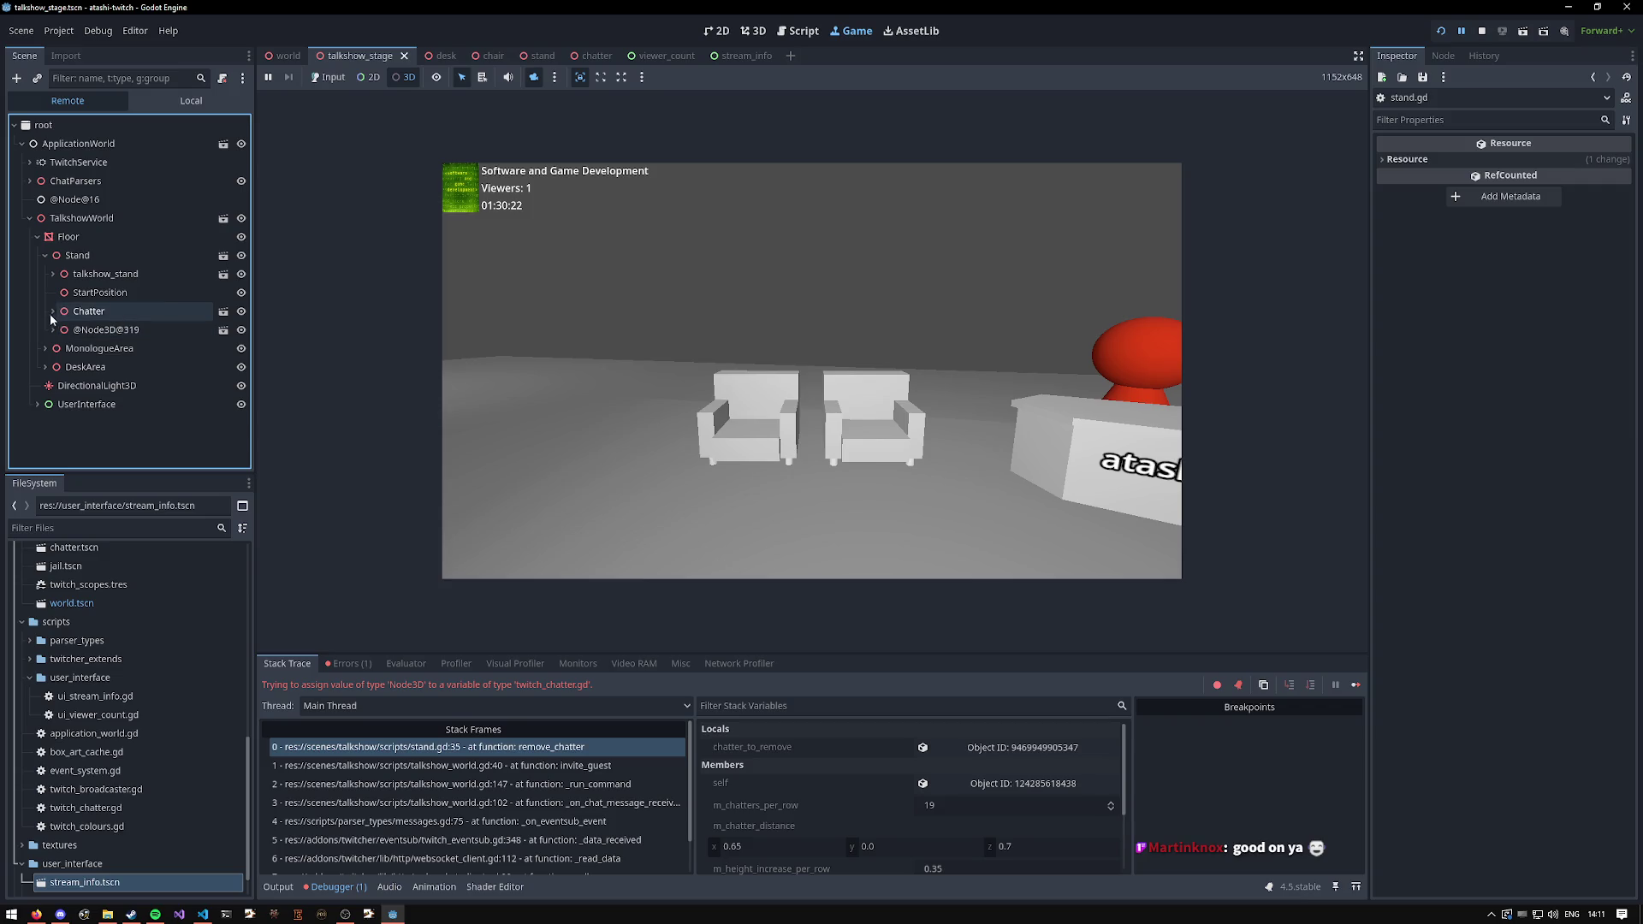
{"action": "left_click", "coordinate": [86, 255]}
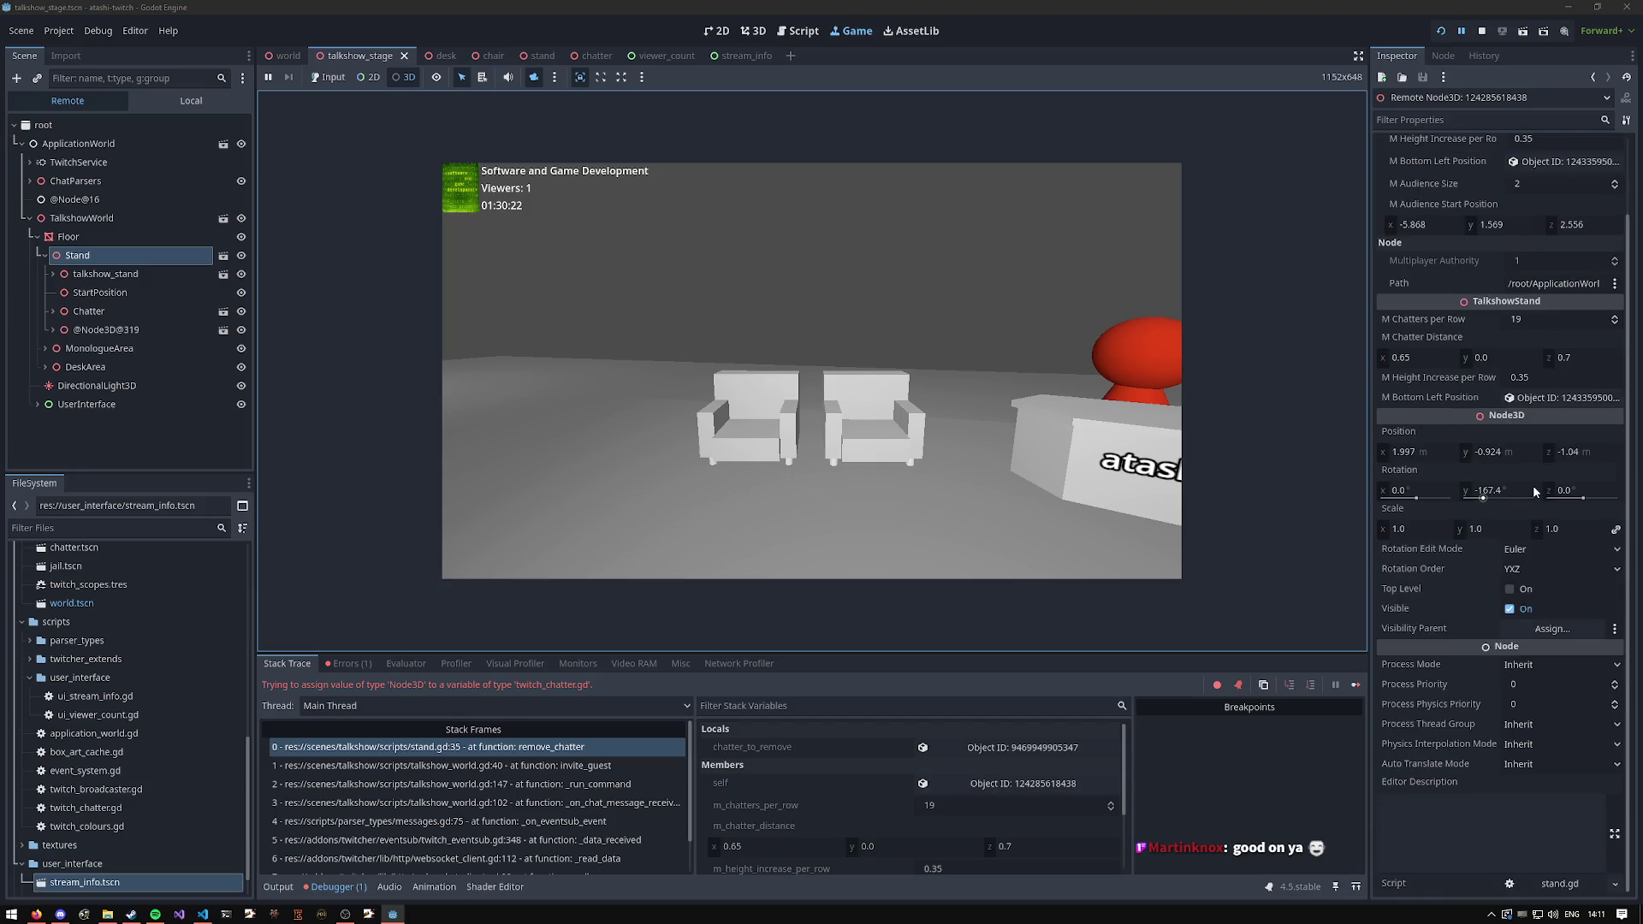
{"action": "left_click", "coordinate": [137, 273]}
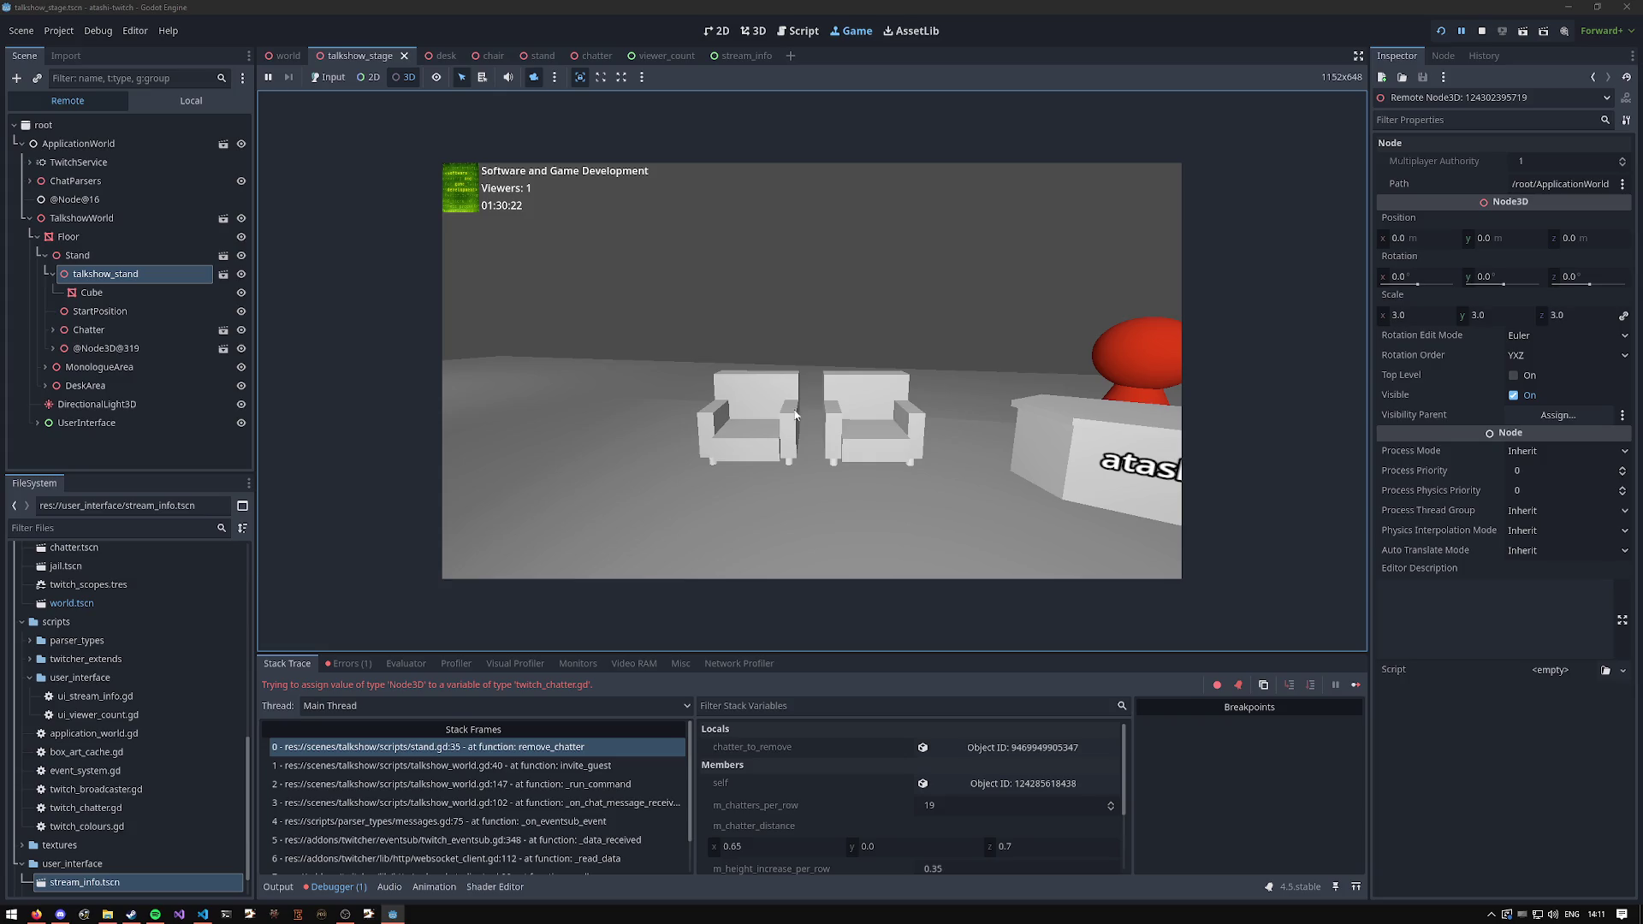
{"action": "left_click", "coordinate": [94, 329]}
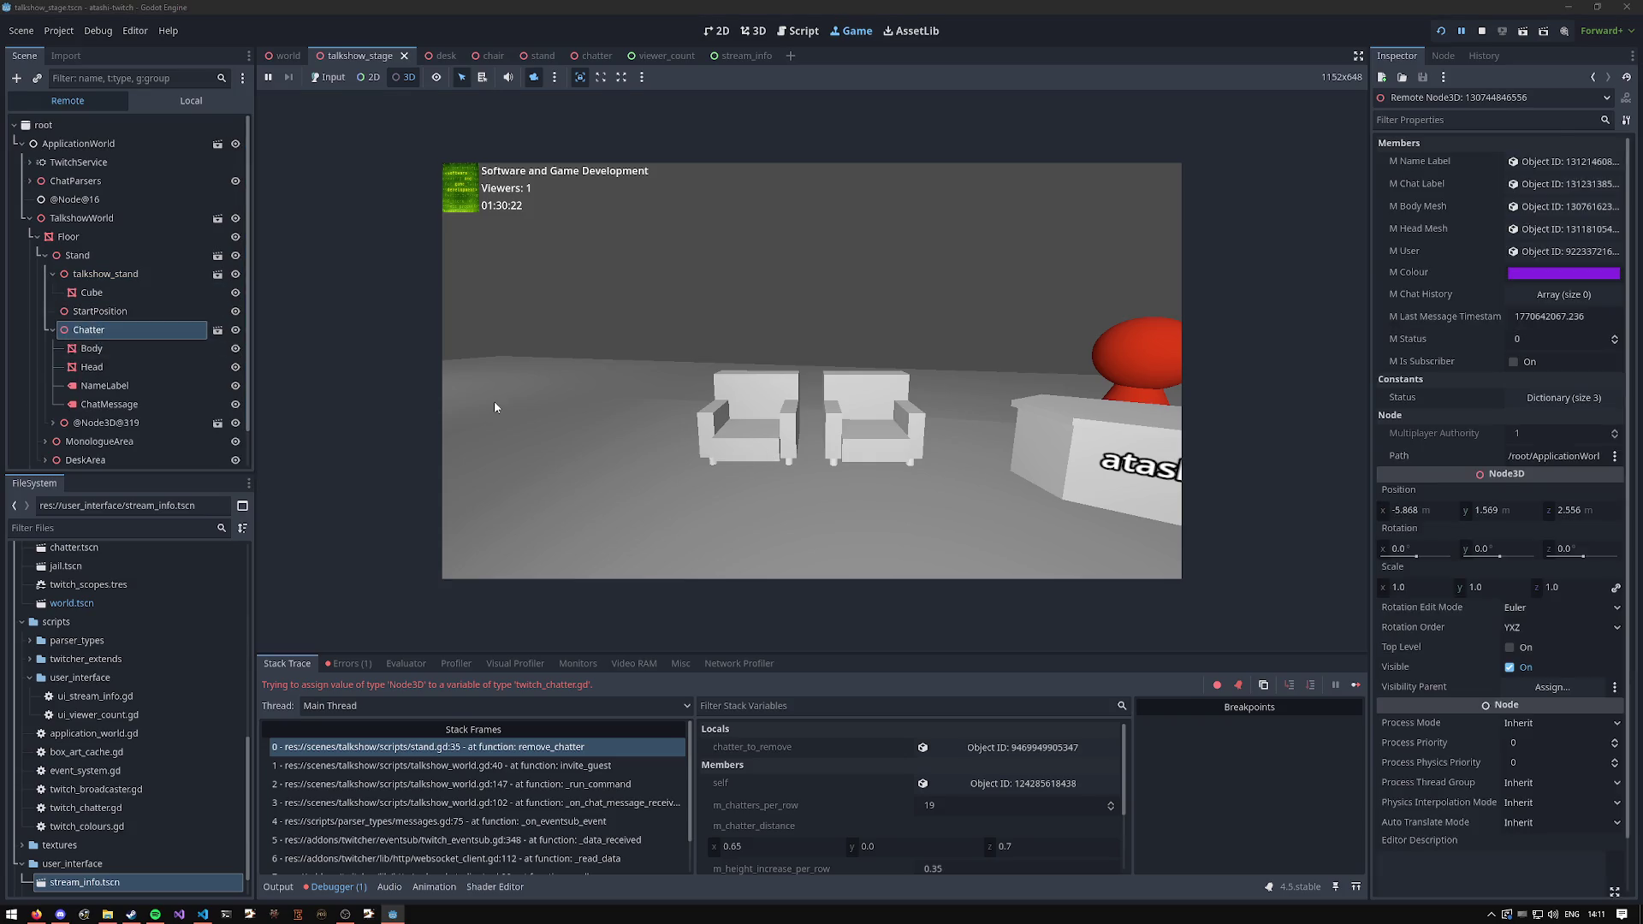
{"action": "key", "text": "alt+Tab"}
Replace the loop variable's AtashiTwitchChatter type hint with Node3D.
{"action": "key", "text": "End"}
{"action": "key", "text": "Left"}
{"action": "key", "text": "Left"}
{"action": "key", "text": "ctrl+shift+Left"}
{"action": "key", "text": "ctrl+shift+Left"}
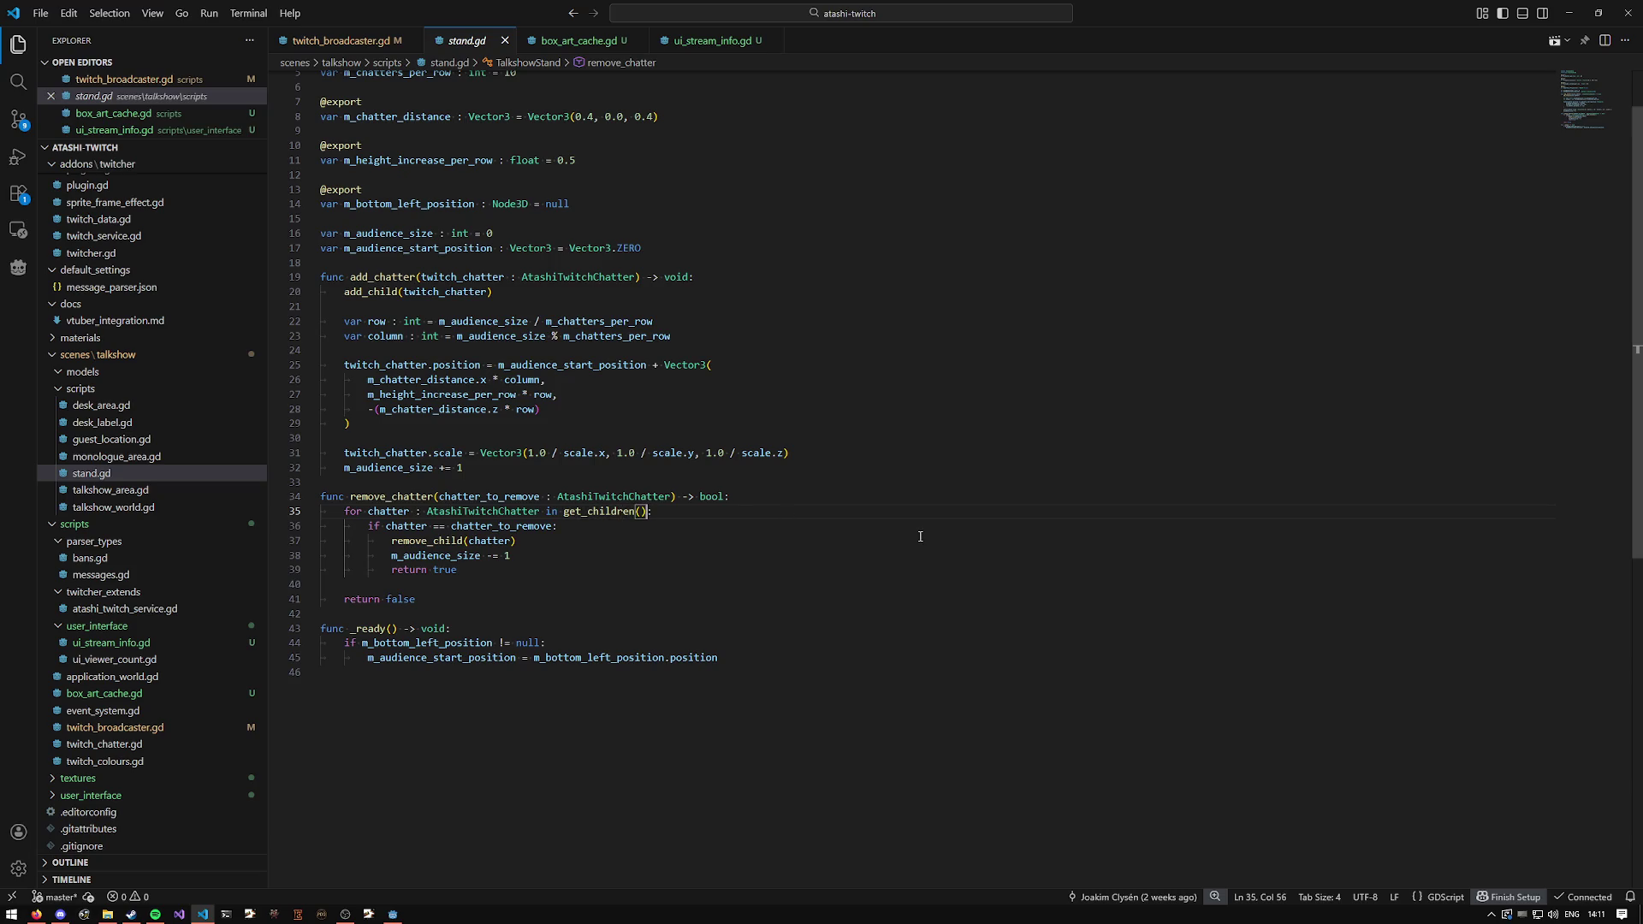
{"action": "key", "text": "ctrl+Left"}
{"action": "key", "text": "Left"}
{"action": "key", "text": "ctrl+shift+Left"}
{"action": "key", "text": "BackSpace"}
{"action": "type", "text": "Node3D"}
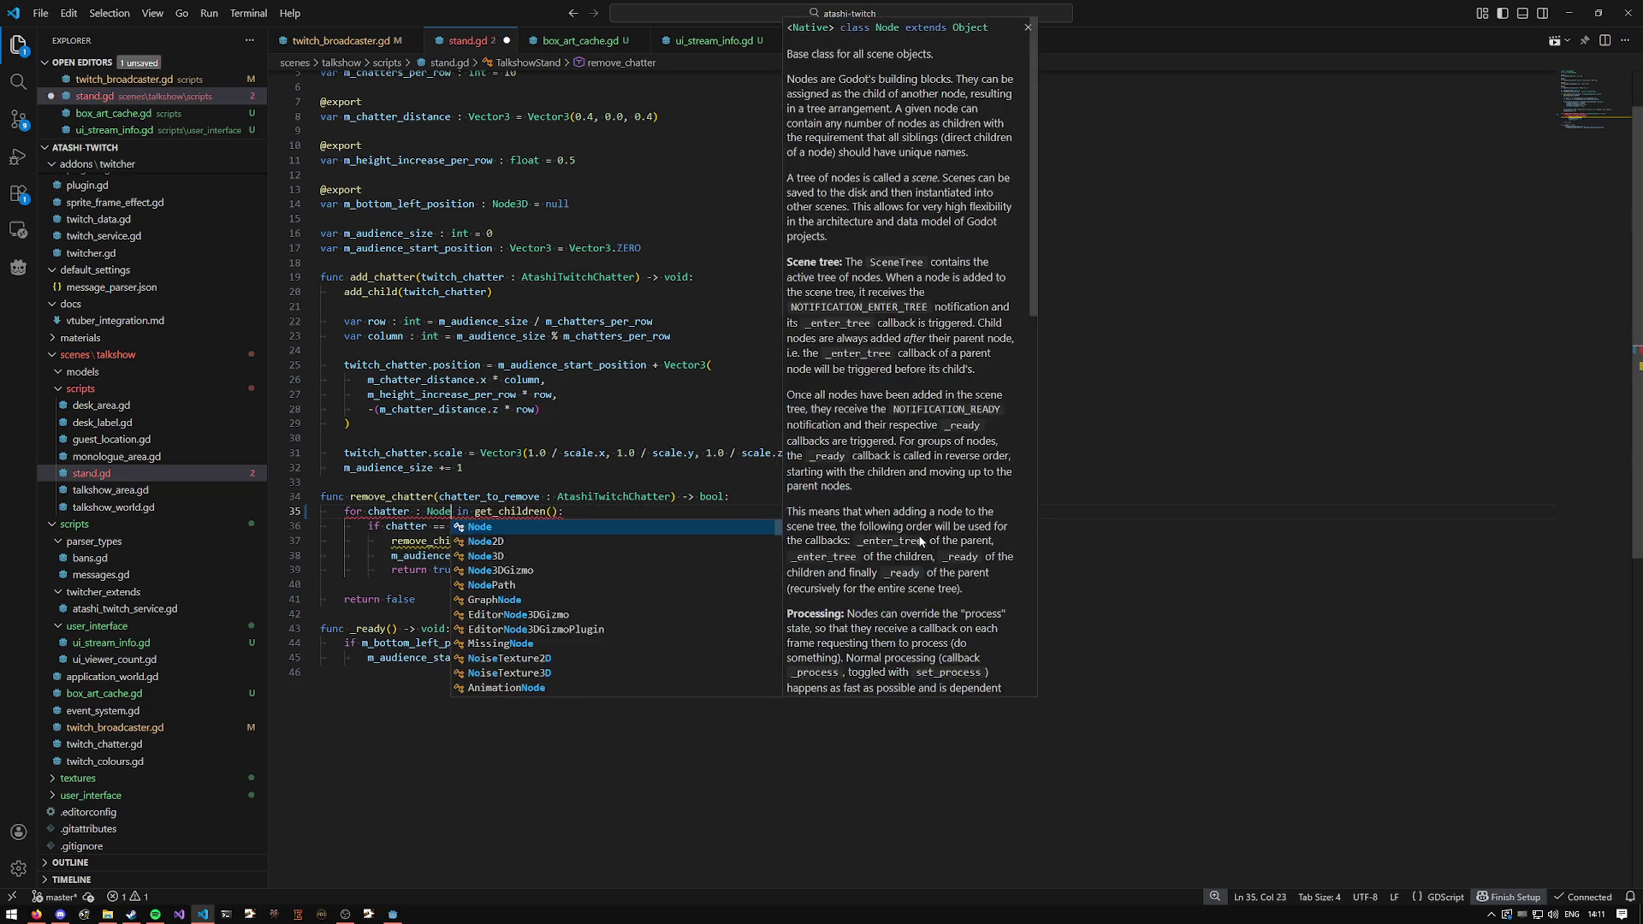
{"action": "key", "text": "End"}
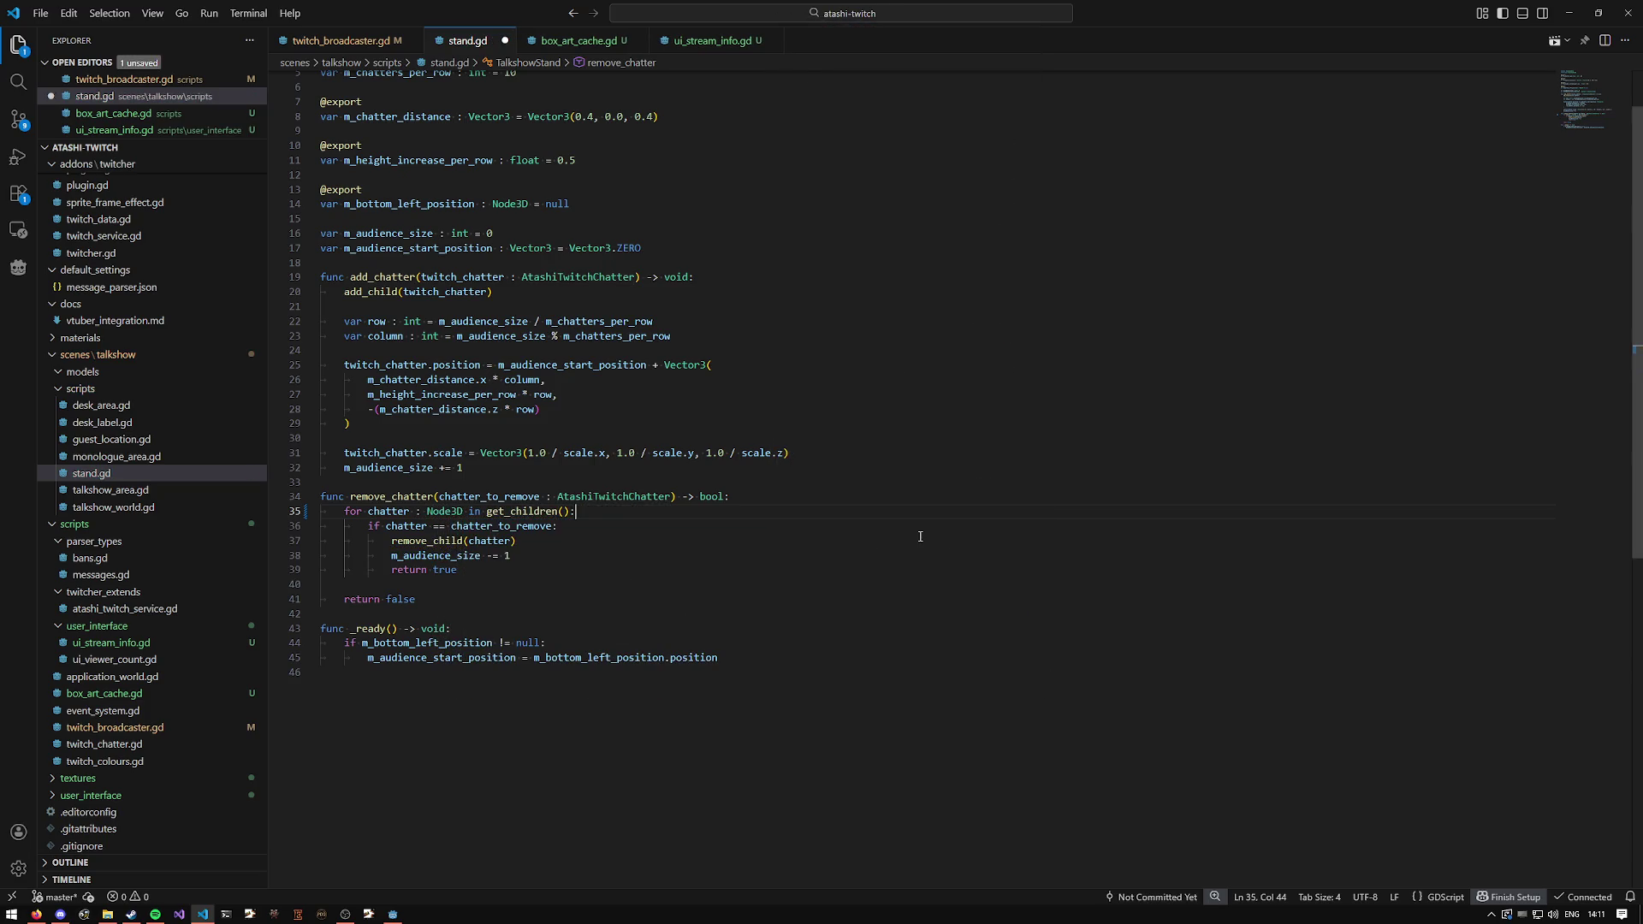
Rename the remove_chatter loop variable to child.
{"action": "key", "text": "Return"}
{"action": "key", "text": "Up"}
{"action": "key", "text": "ctrl+shift+Right"}
{"action": "key", "text": "BackSpace"}
{"action": "type", "text": "child"}
Add 'if not child is AtashiTwitchChatter: continue' at the top of the loop.
{"action": "key", "text": "Down"}
{"action": "type", "text": "if child"}
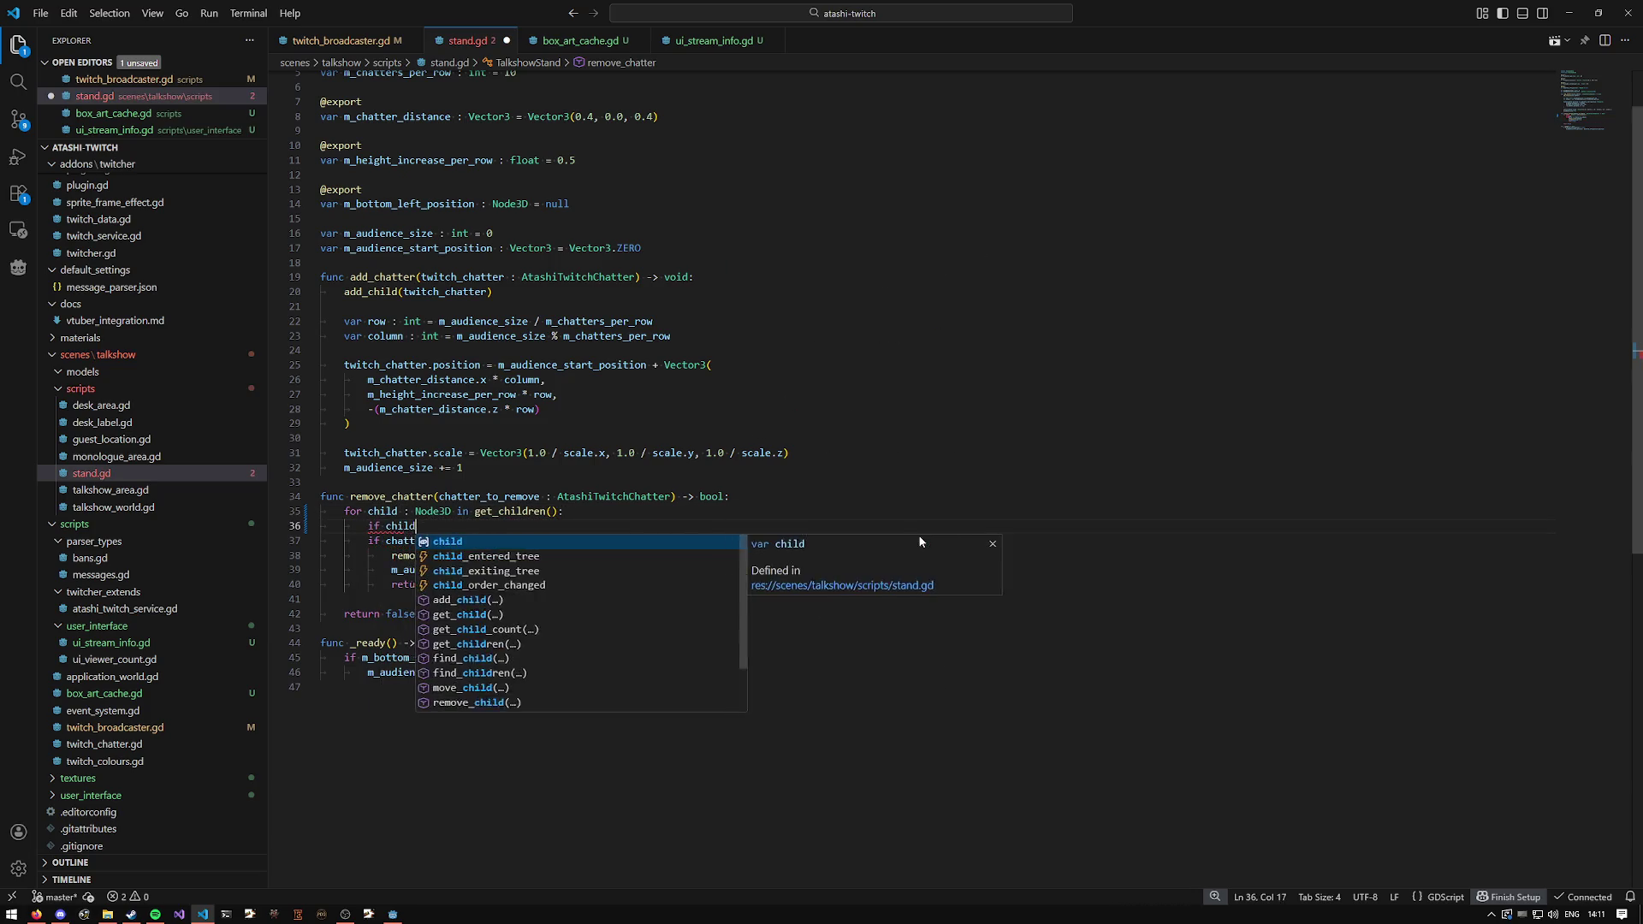
{"action": "key", "text": "BackSpace"}
{"action": "key", "text": "BackSpace"}
{"action": "key", "text": "BackSpace"}
{"action": "type", "text": "not chi"}
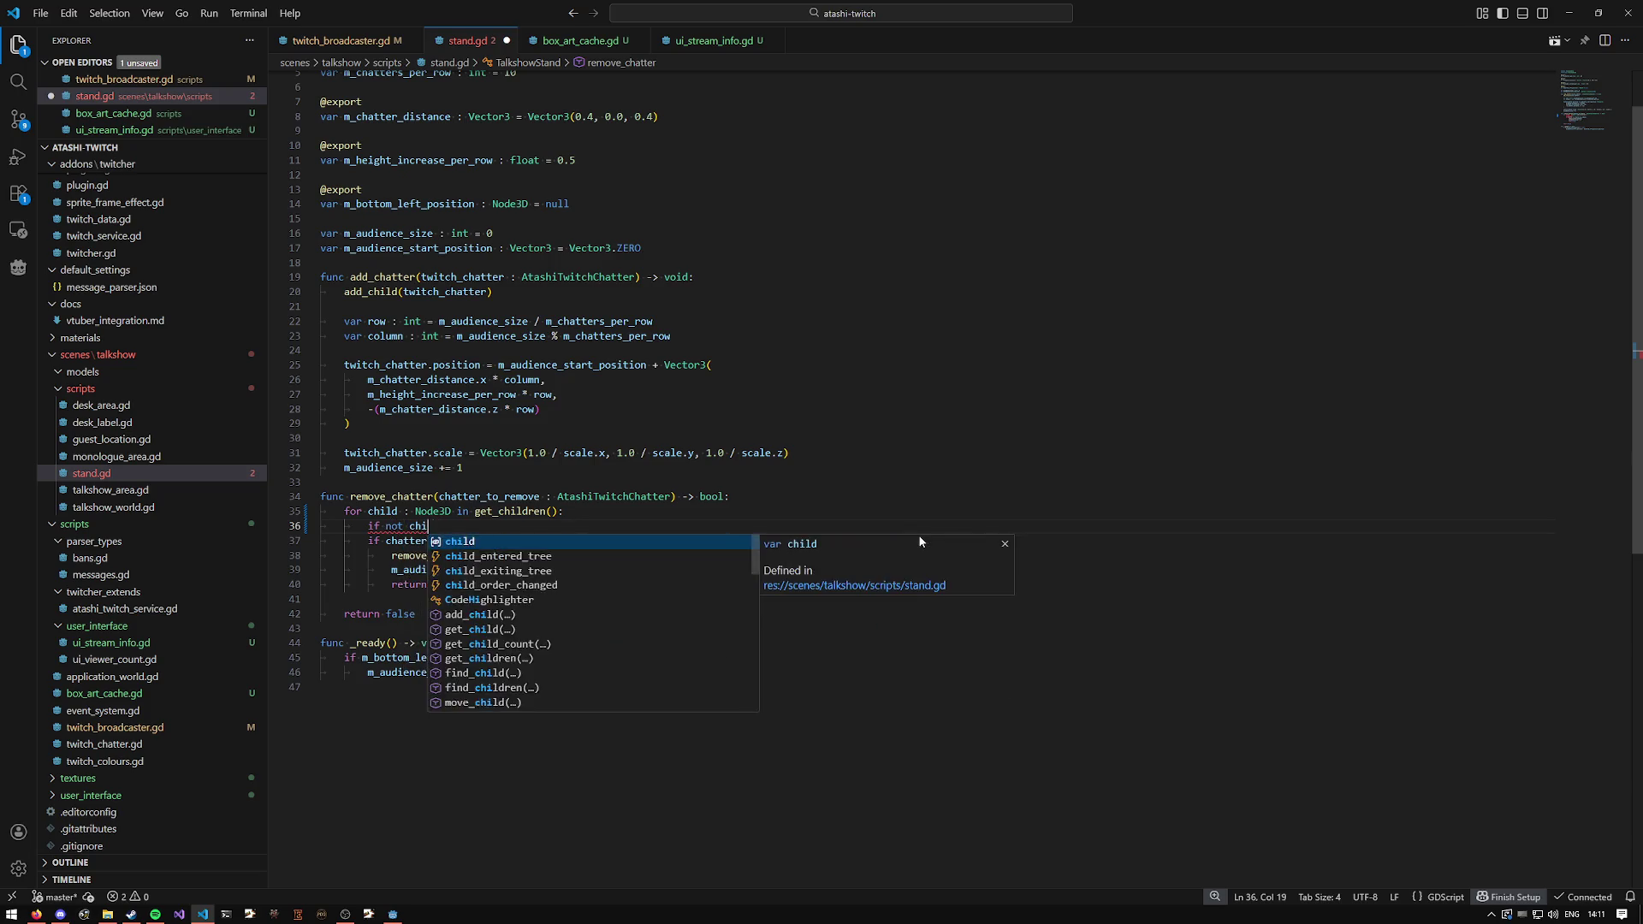
{"action": "type", "text": "ld is AtashiT"}
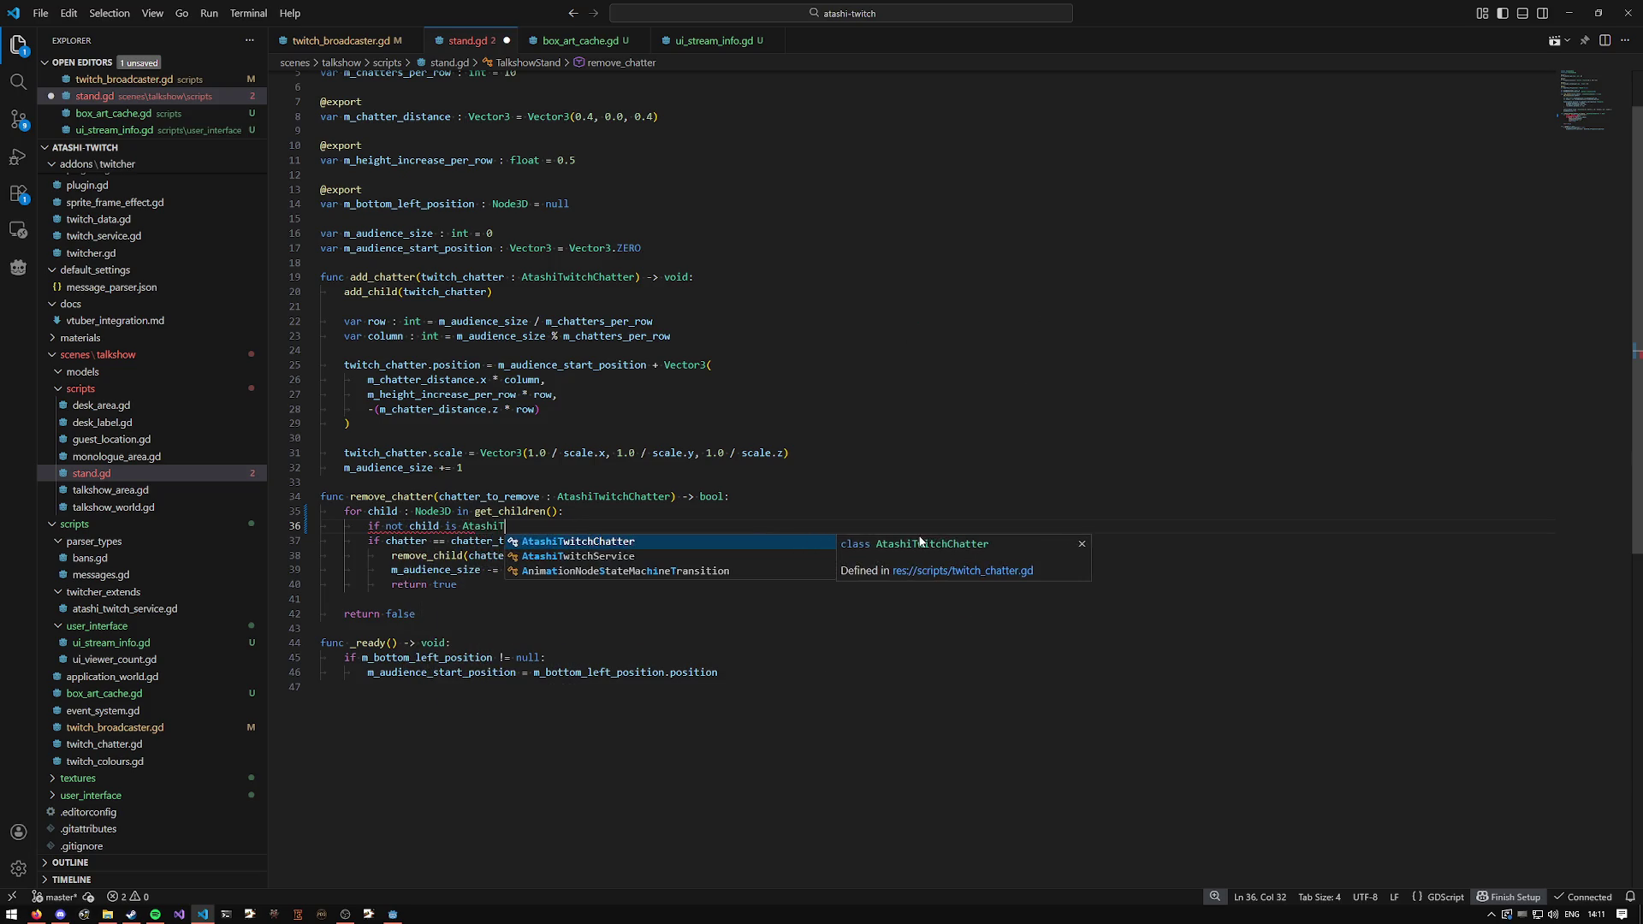
{"action": "key", "text": "Return"}
{"action": "type", "text": ":"}
{"action": "key", "text": "Return"}
{"action": "type", "text": "continue"}
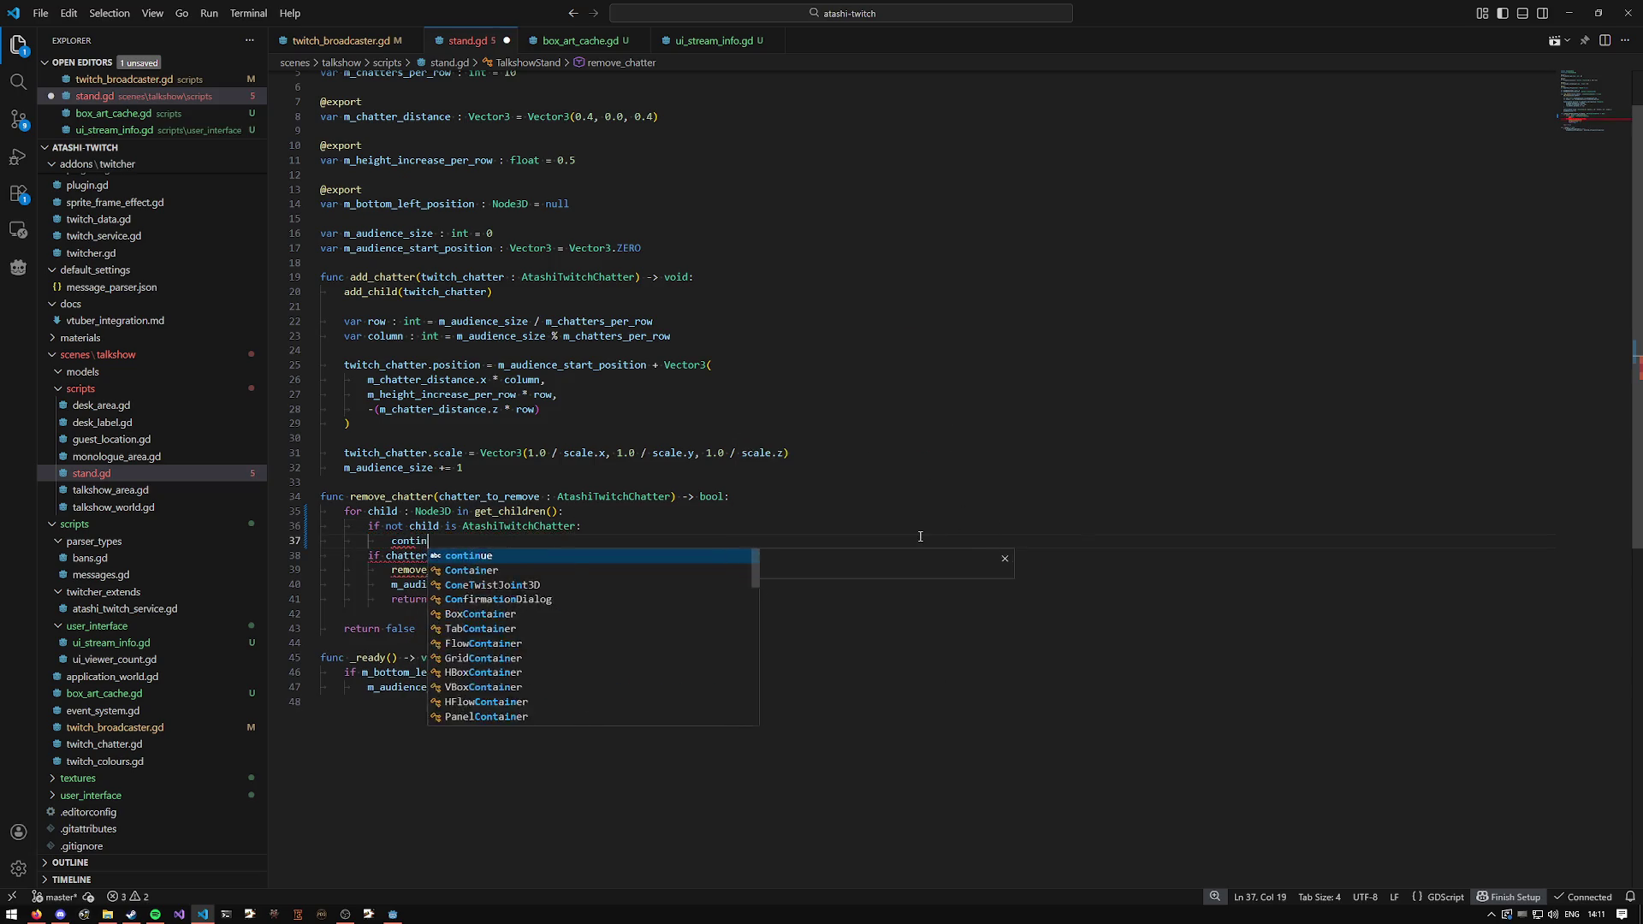
{"action": "key", "text": "Return"}
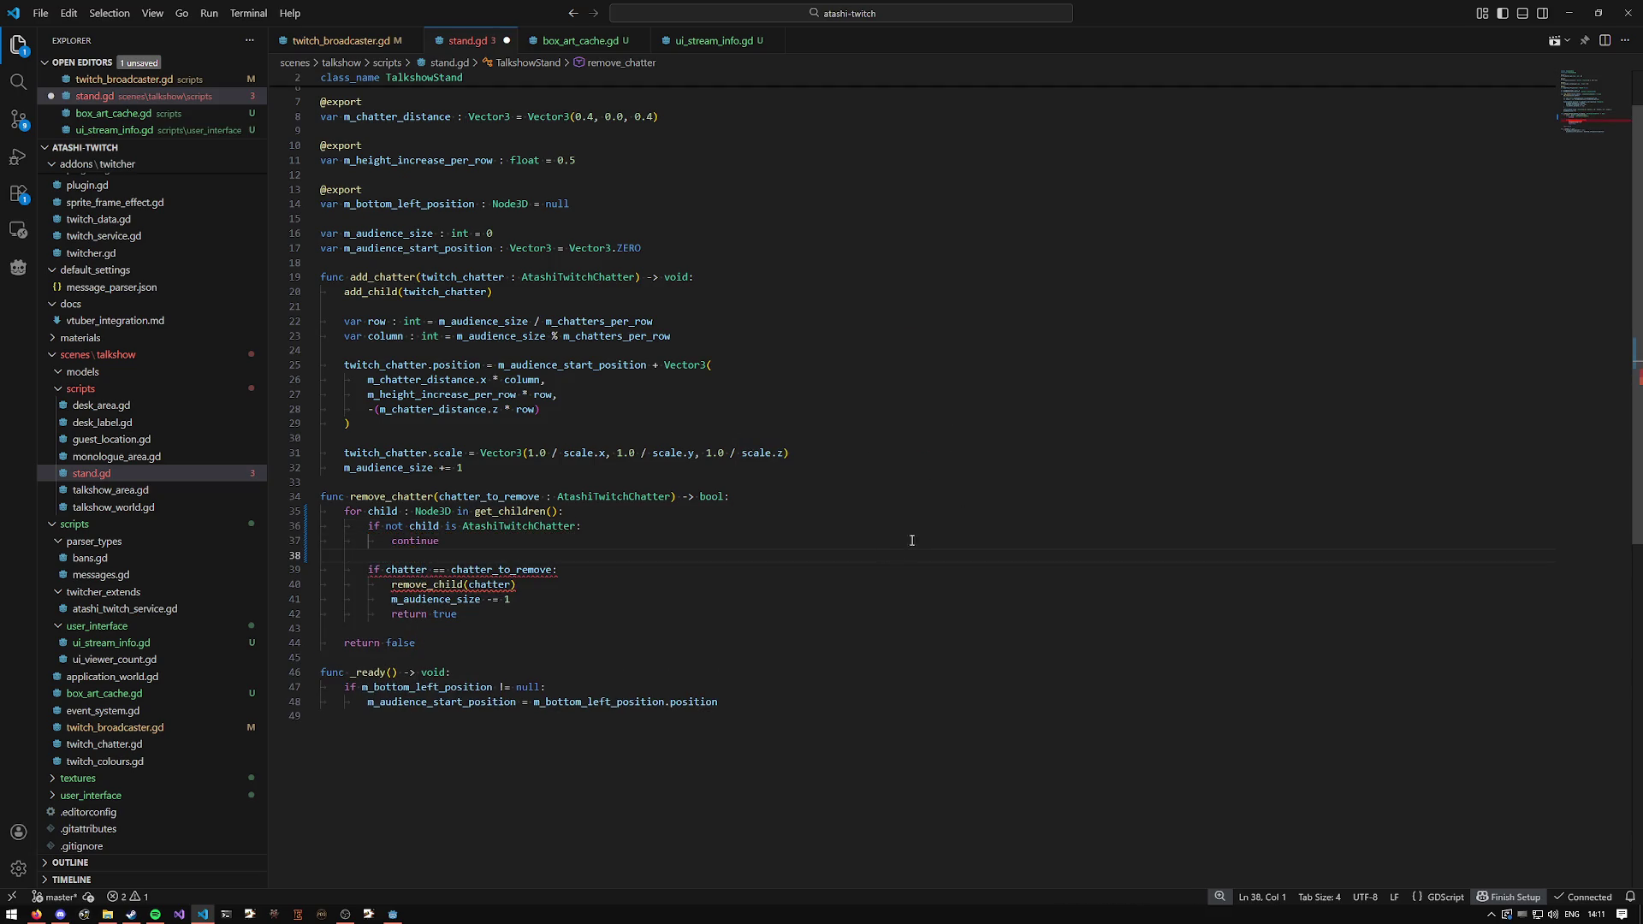
Add an 'as AtashiTwitchChatter' cast to the comparison and save stand.gd.
{"action": "left_click", "coordinate": [521, 585]}
{"action": "left_click", "coordinate": [420, 565]}
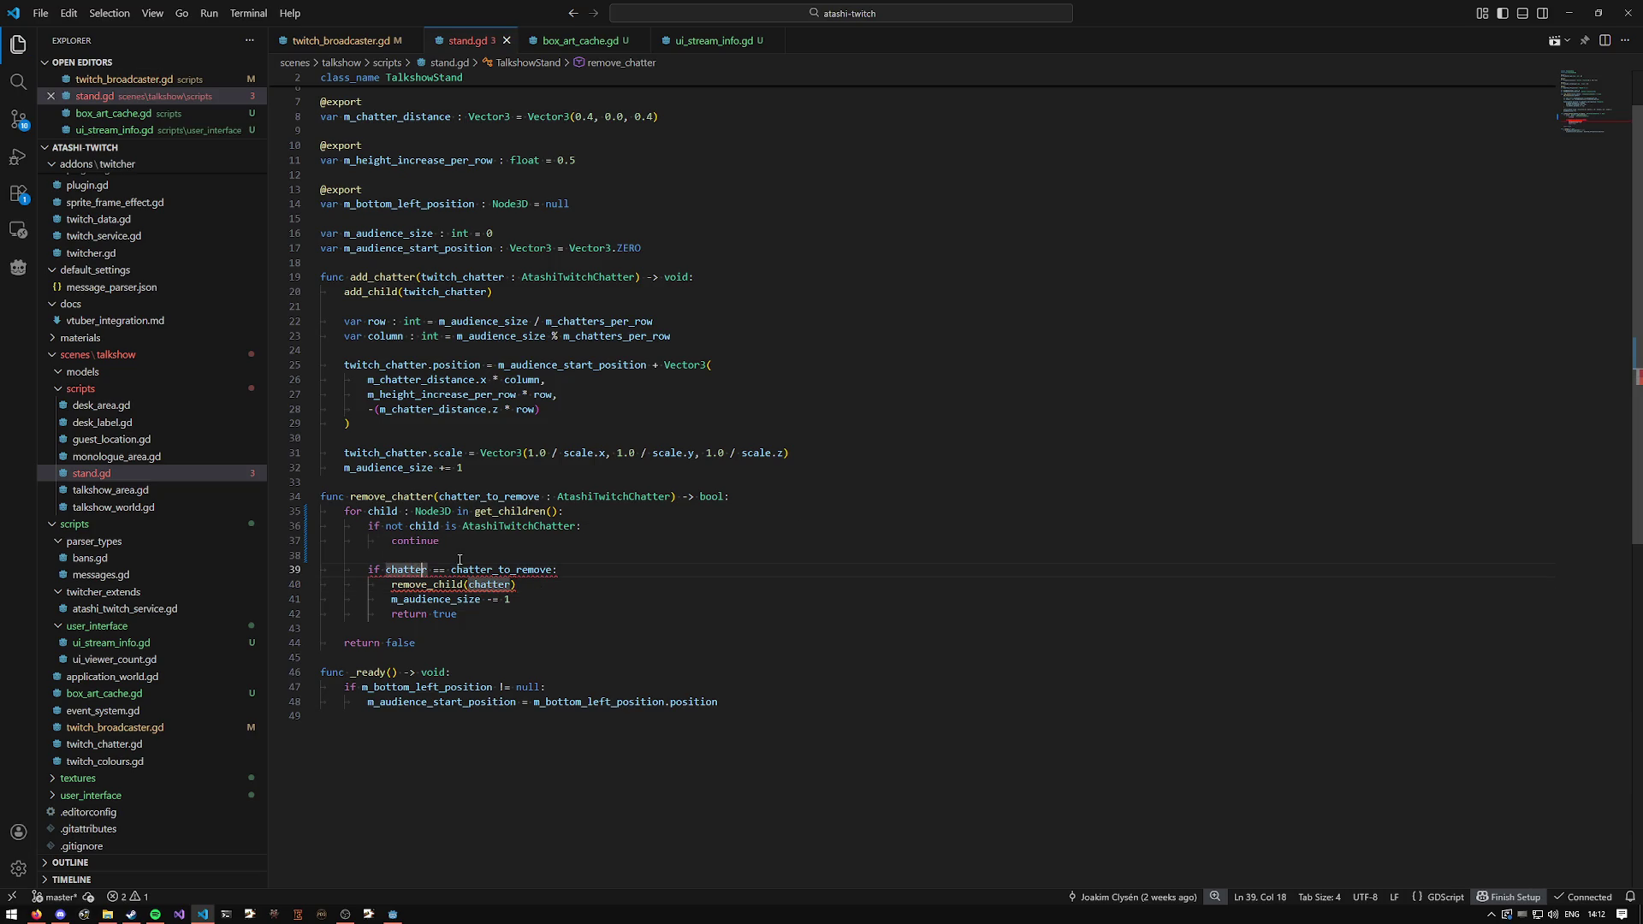
{"action": "type", "text": "as "}
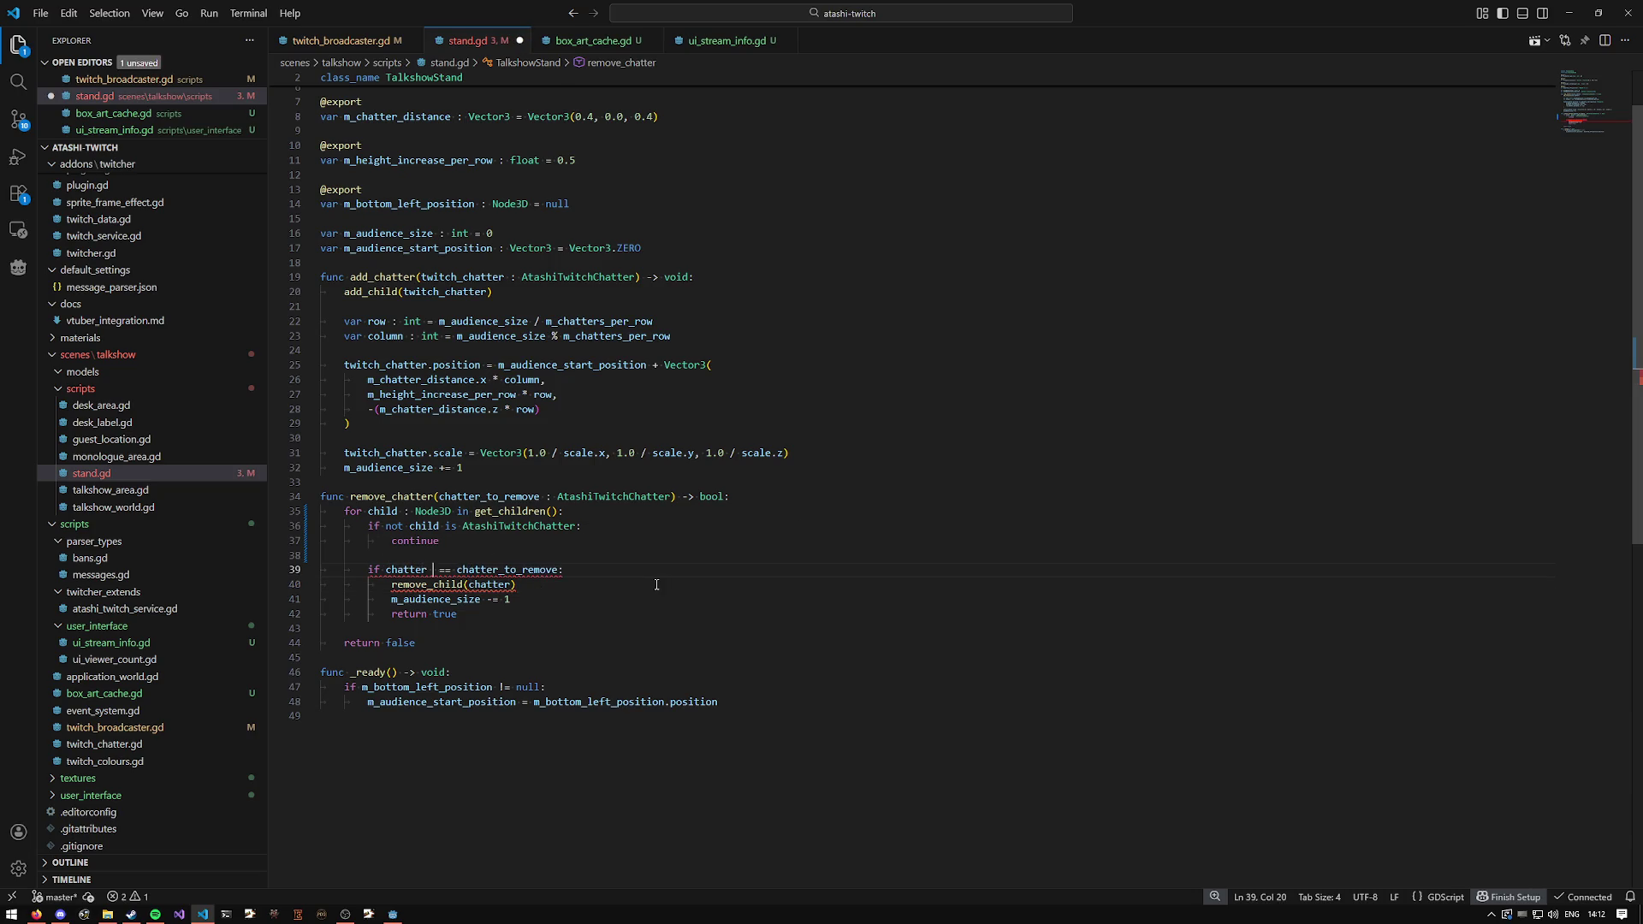
{"action": "type", "text": "Ata"}
{"action": "key", "text": "Return"}
{"action": "key", "text": "ctrl+s"}
Rewrite the comparison operand as (child as AtashiTwitchChatter).
{"action": "left_click", "coordinate": [621, 580]}
{"action": "key", "text": "Up"}
{"action": "key", "text": "Right"}
{"action": "key", "text": "Right"}
{"action": "key", "text": "Right"}
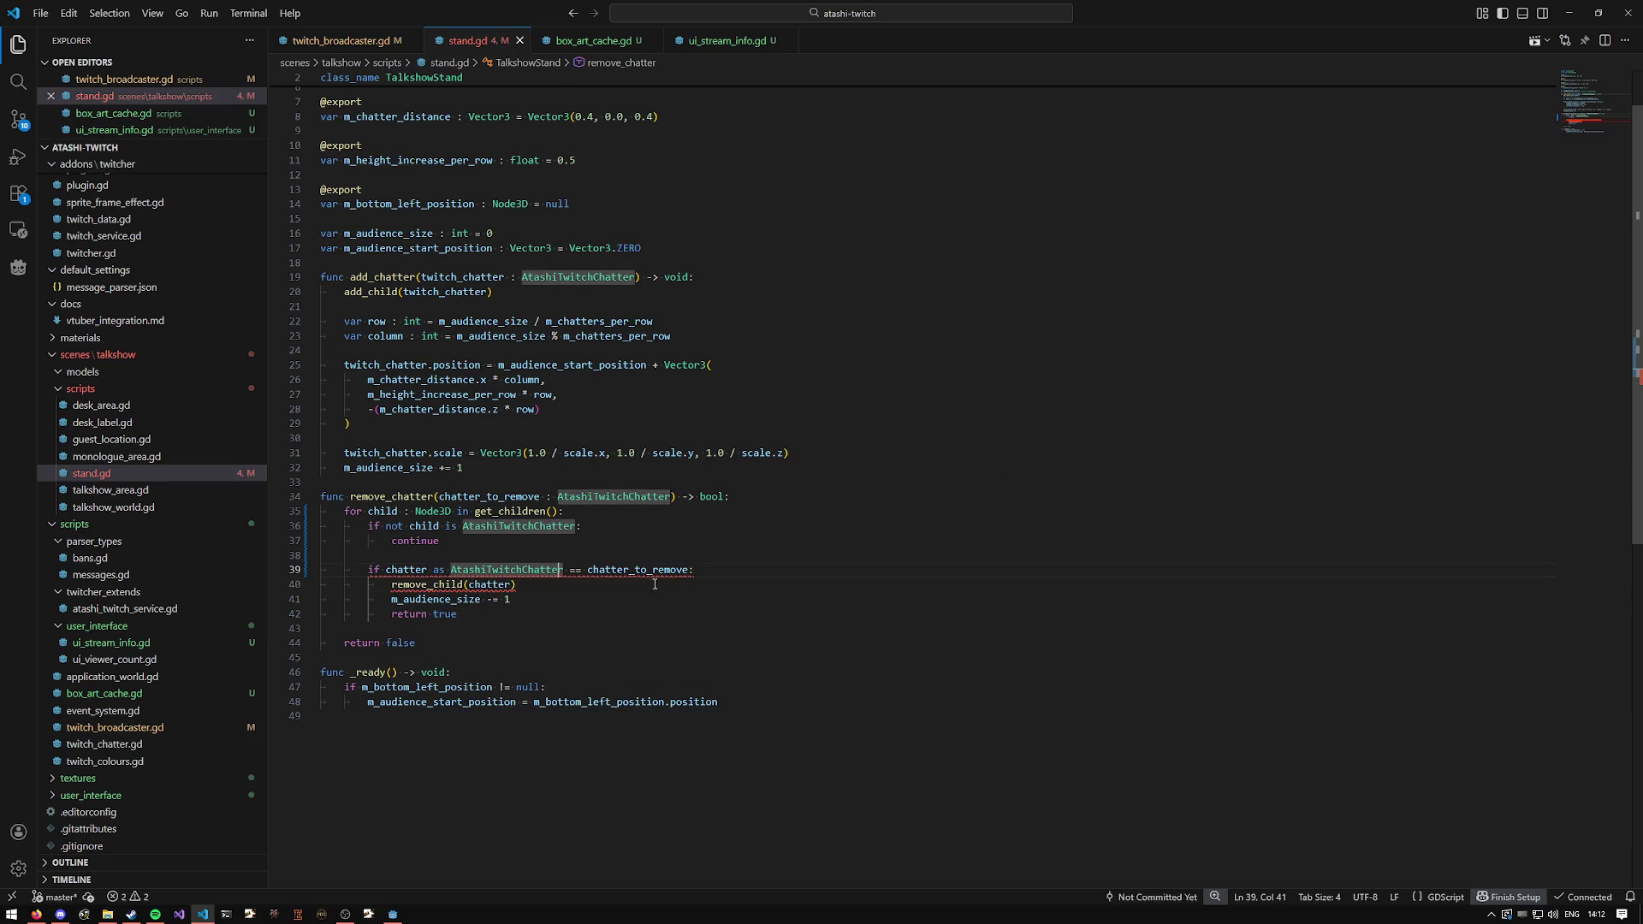
{"action": "type", "text": ")"}
{"action": "key", "text": "ctrl+Left"}
{"action": "key", "text": "ctrl+Left"}
{"action": "key", "text": "ctrl+Left"}
{"action": "type", "text": "("}
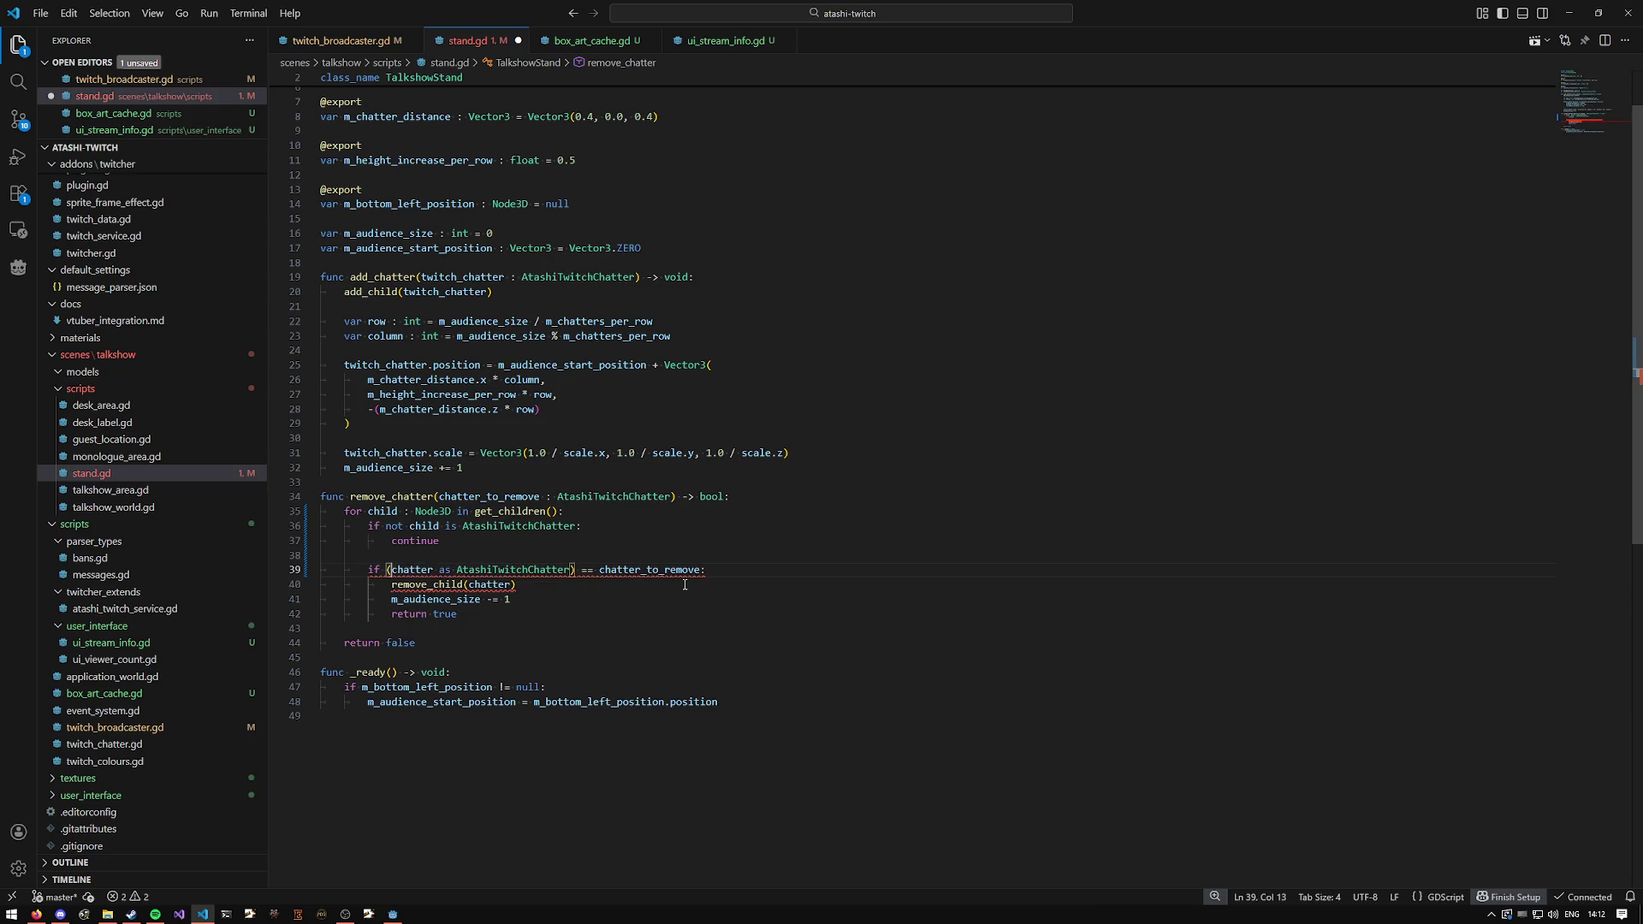
{"action": "key", "text": "ctrl+shift+Right"}
{"action": "type", "text": "child"}
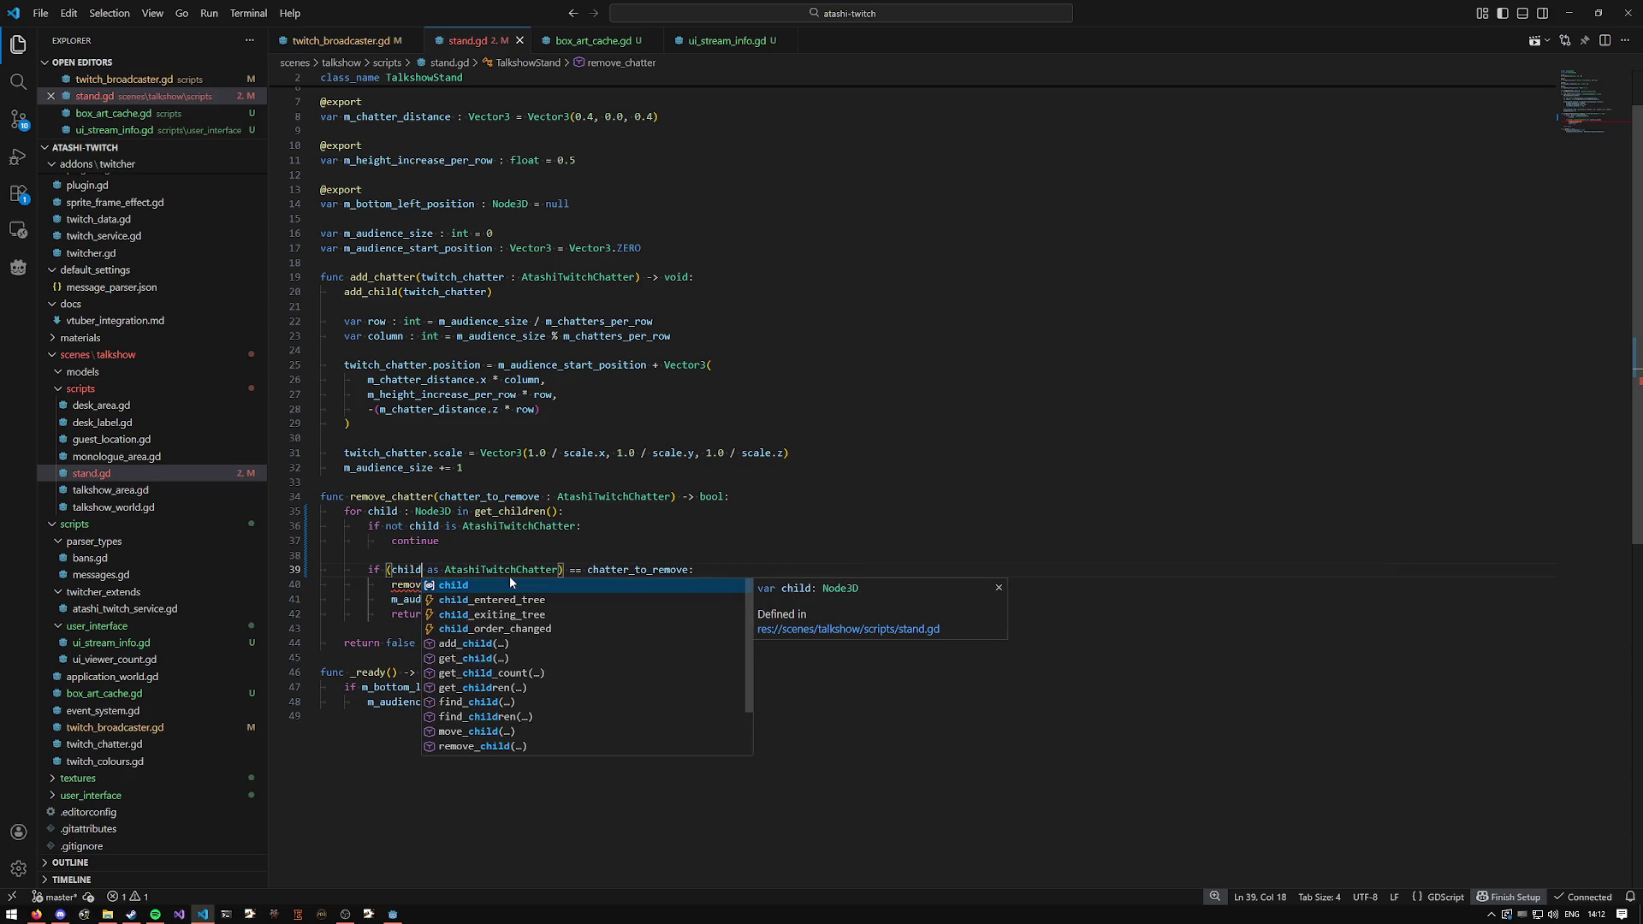
{"action": "left_click", "coordinate": [601, 555]}
Pass child to the remove call, then restart the running talkshow game.
{"action": "double_click", "coordinate": [497, 584]}
{"action": "type", "text": "child"}
{"action": "left_click", "coordinate": [514, 599]}
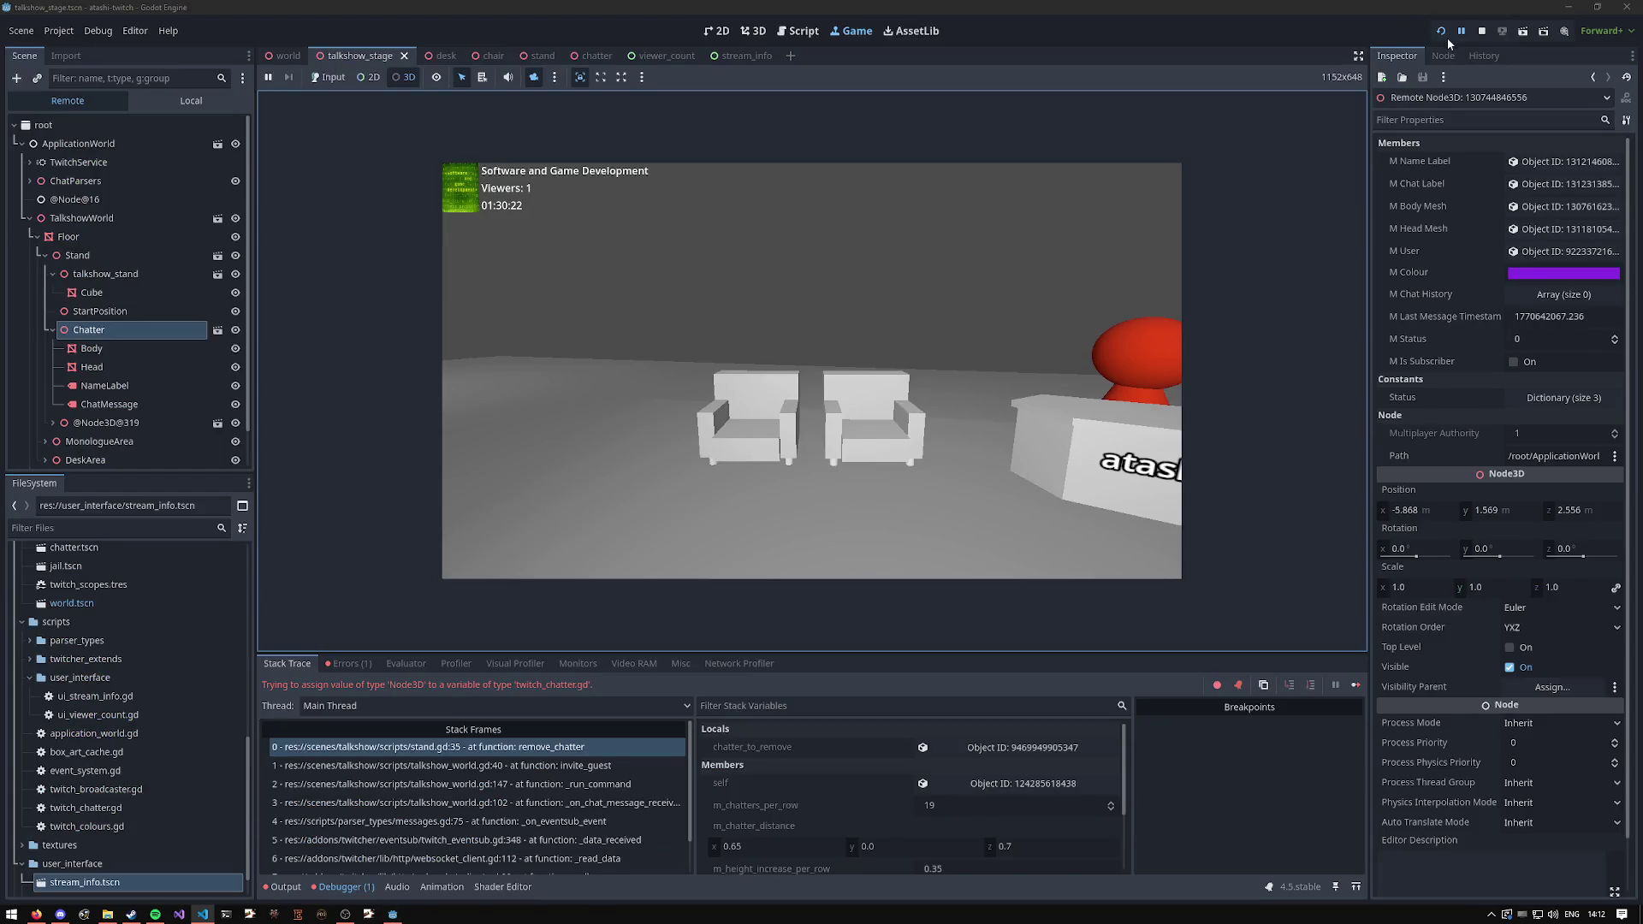
{"action": "left_click", "coordinate": [1442, 33]}
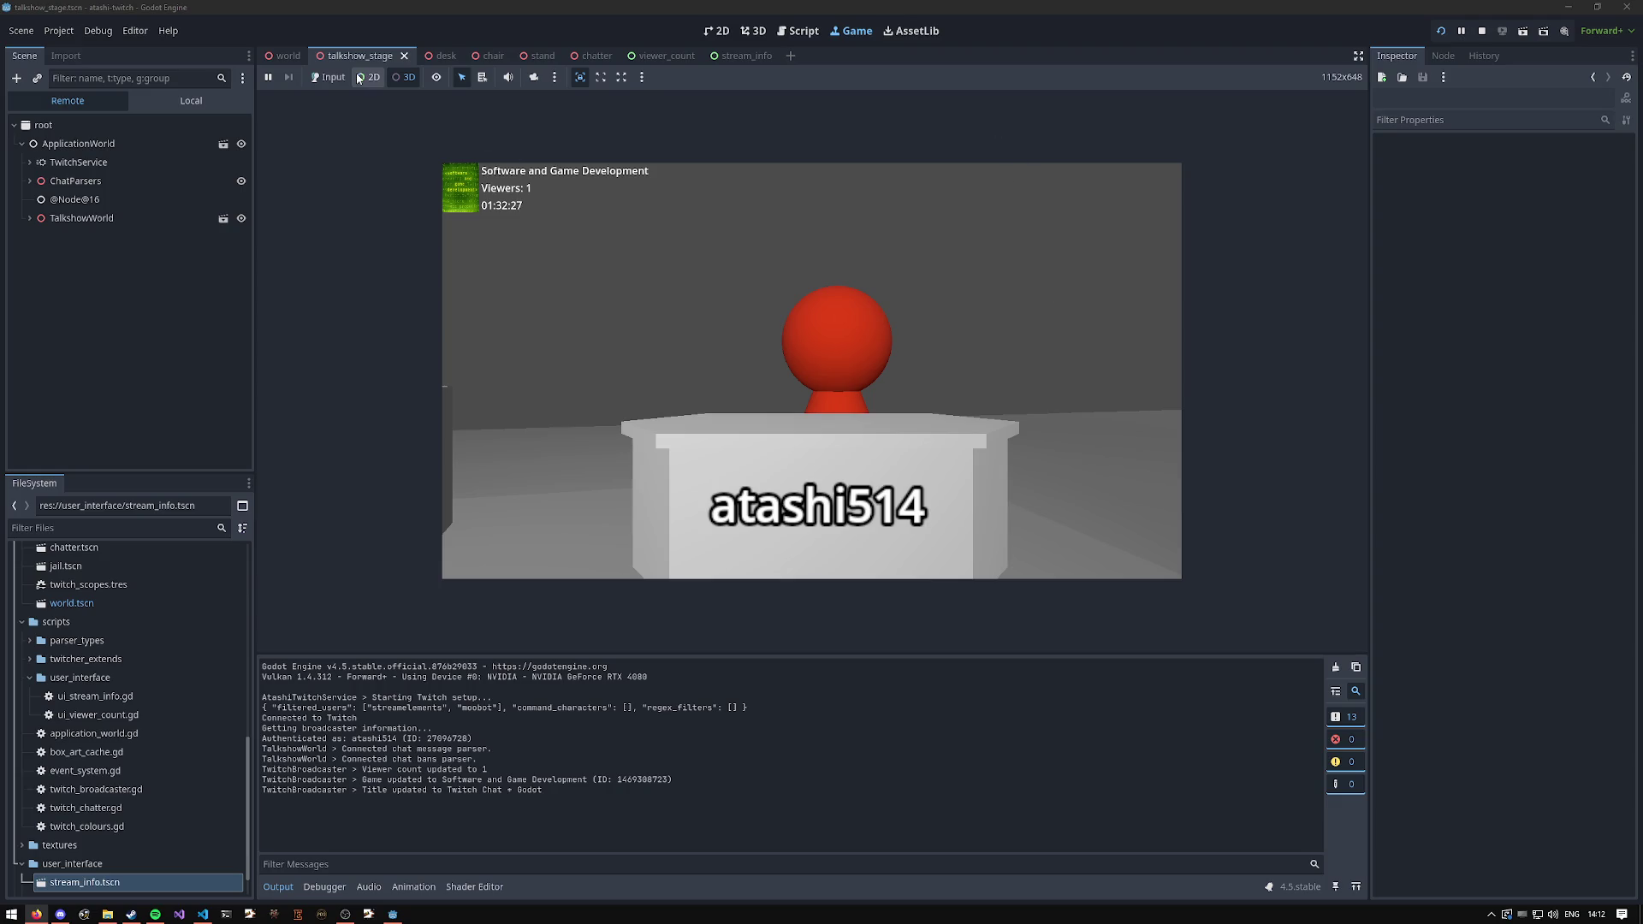
Orbit a free override camera over the stage, enable game input, then restore the podium camera.
{"action": "left_click", "coordinate": [532, 77]}
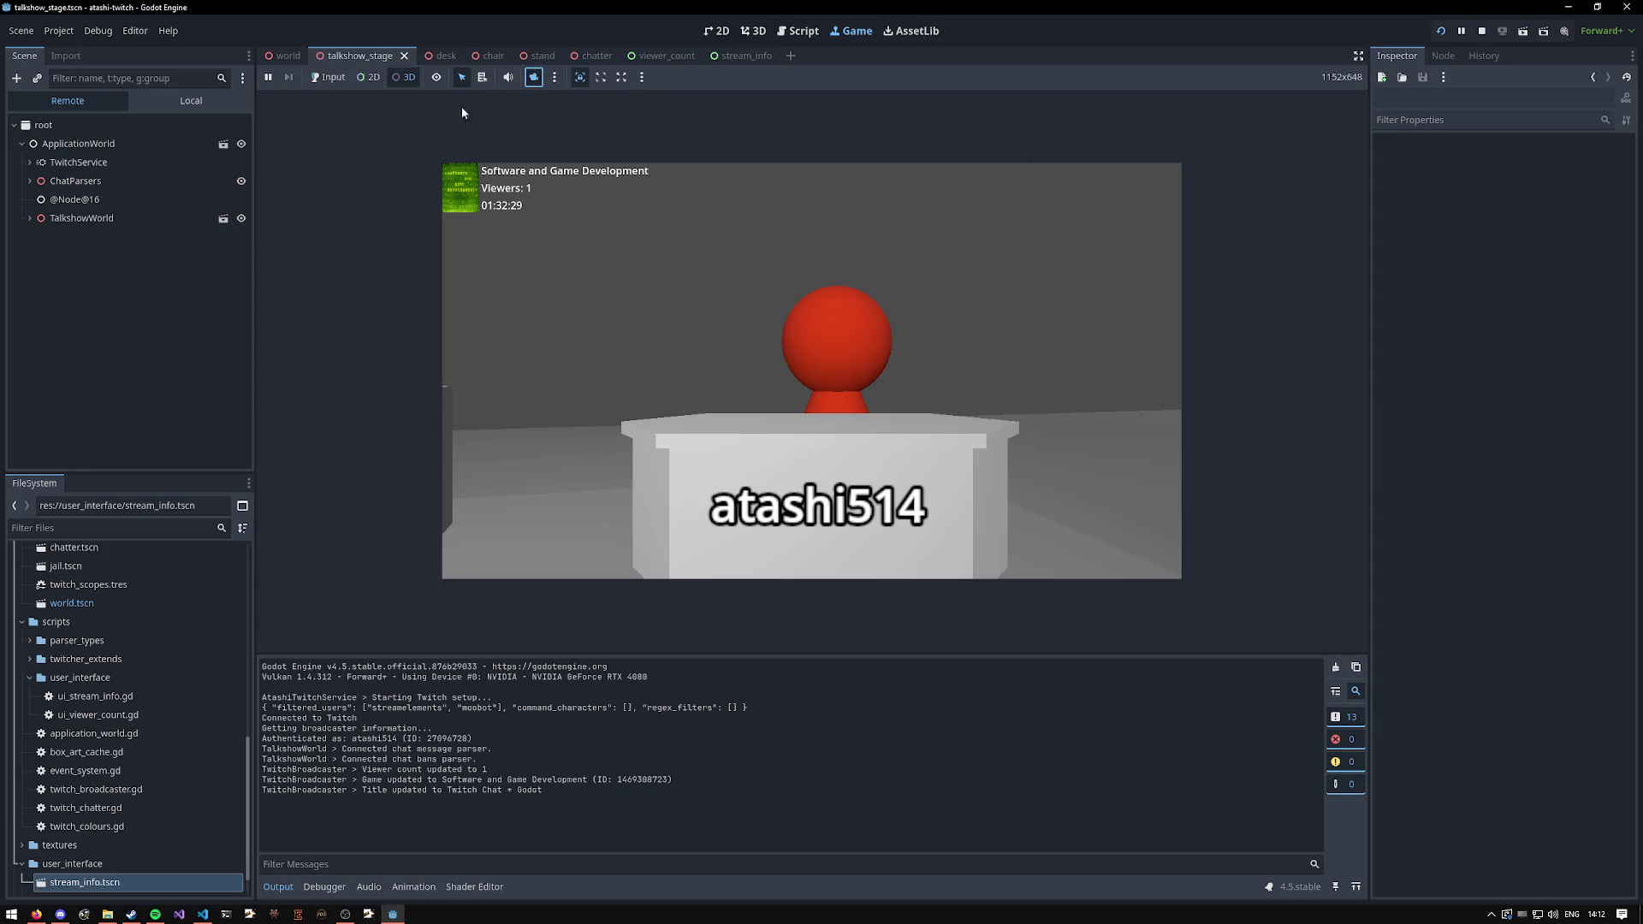
{"action": "left_click_drag", "start_coordinate": [471, 270], "coordinate": [472, 270]}
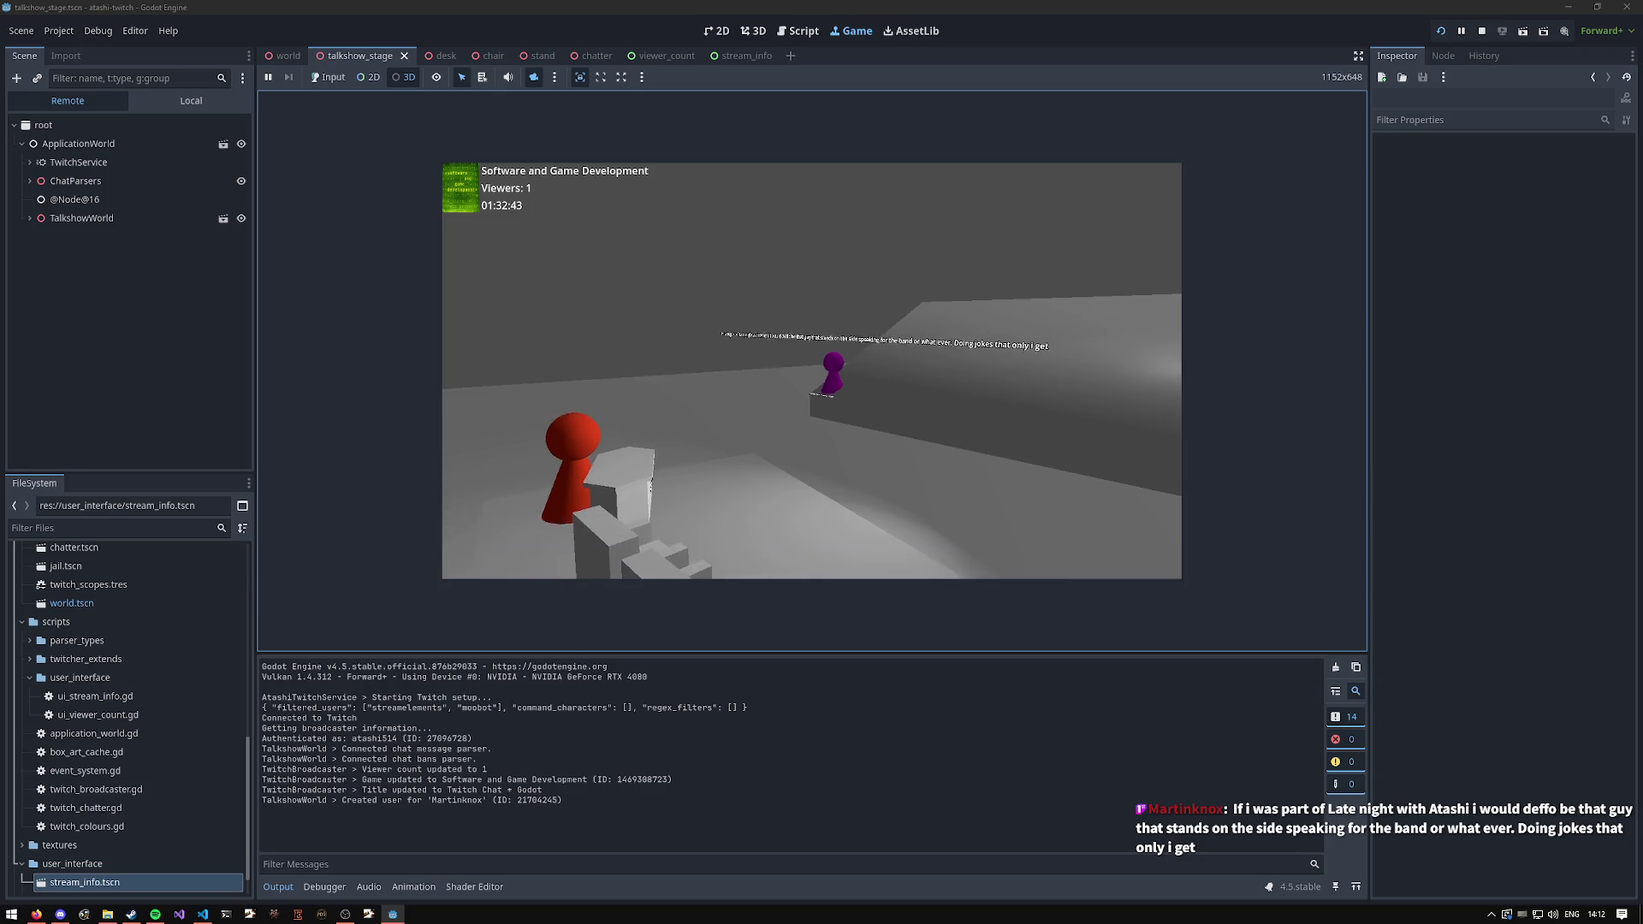
{"action": "left_click", "coordinate": [330, 77]}
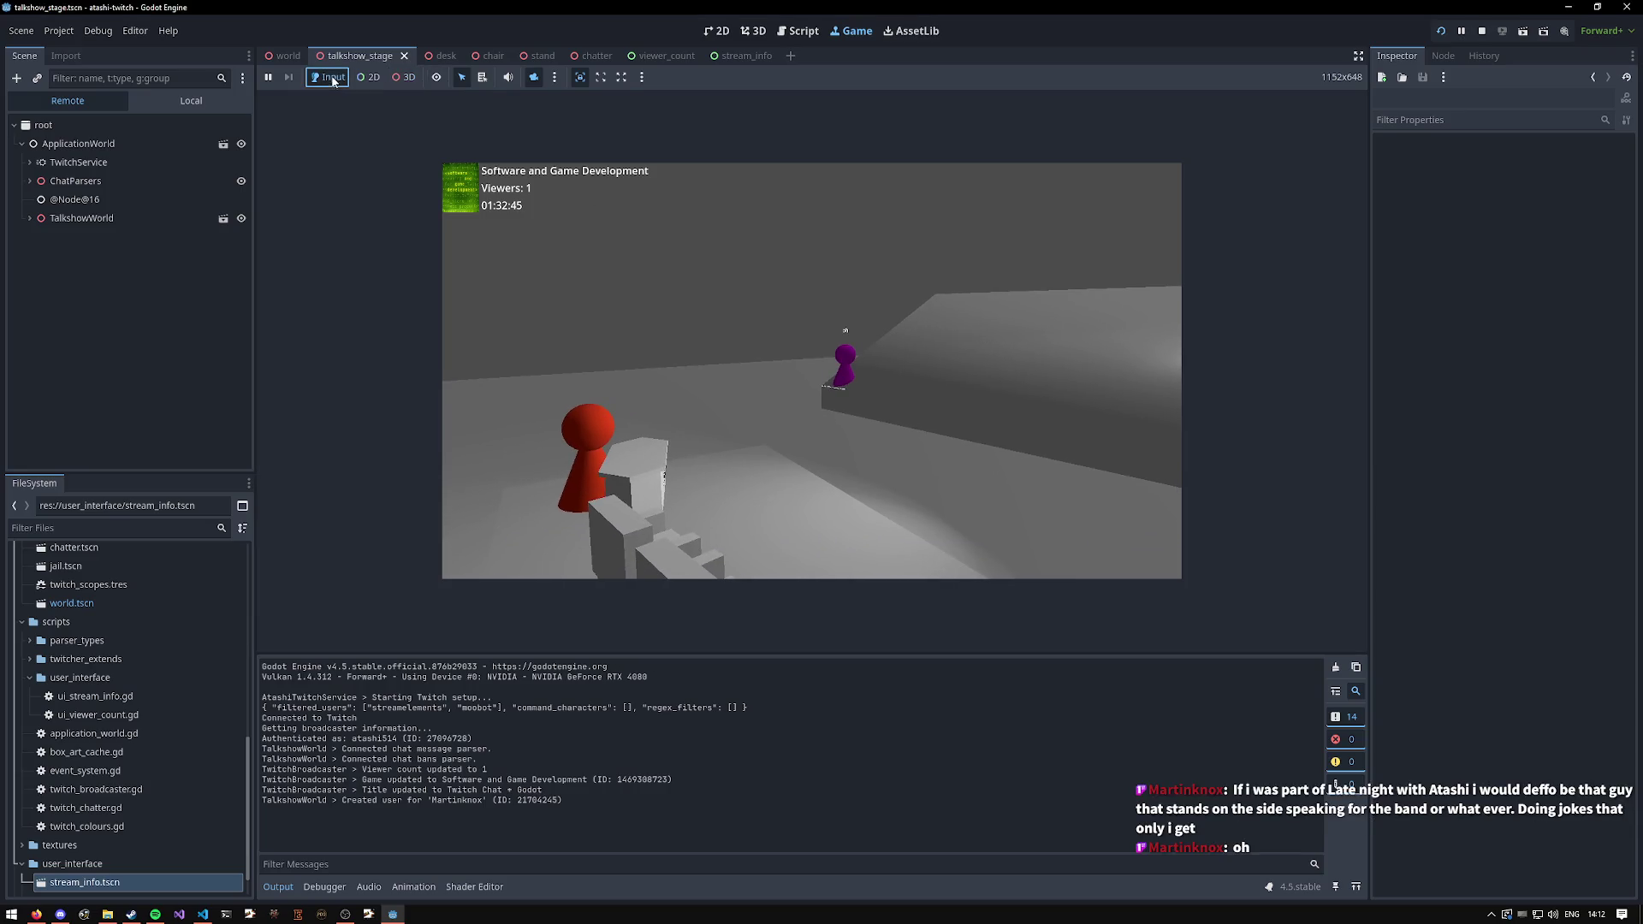
{"action": "left_click", "coordinate": [525, 79]}
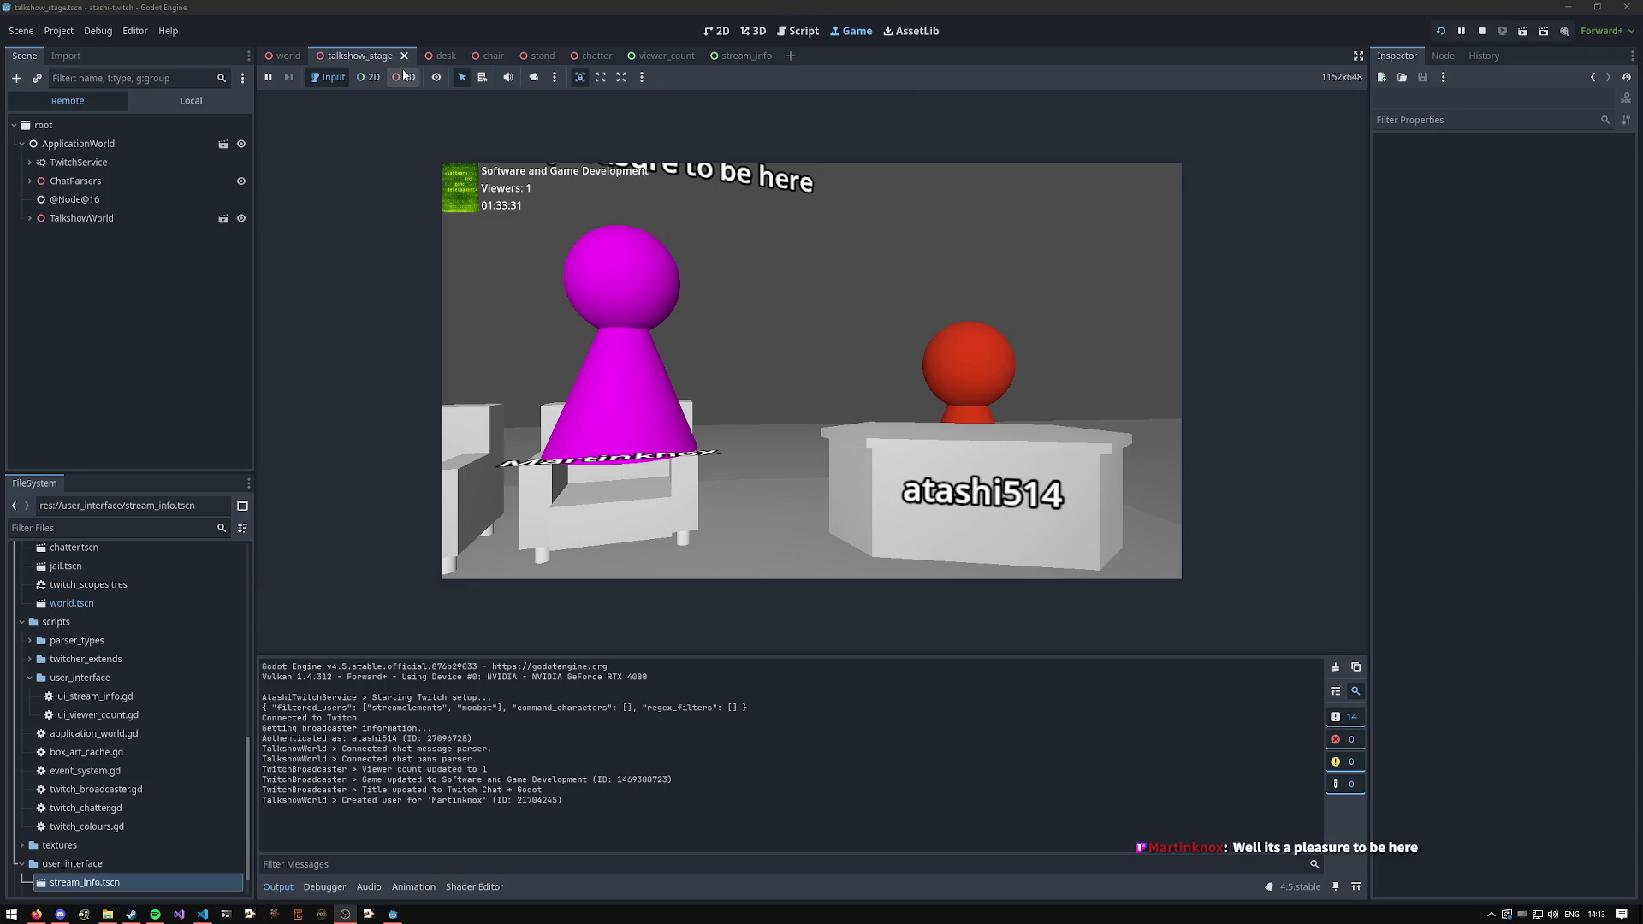
Zoom the override camera out so both chairs, the guest pawn and host desk are visible.
{"action": "left_click", "coordinate": [533, 77]}
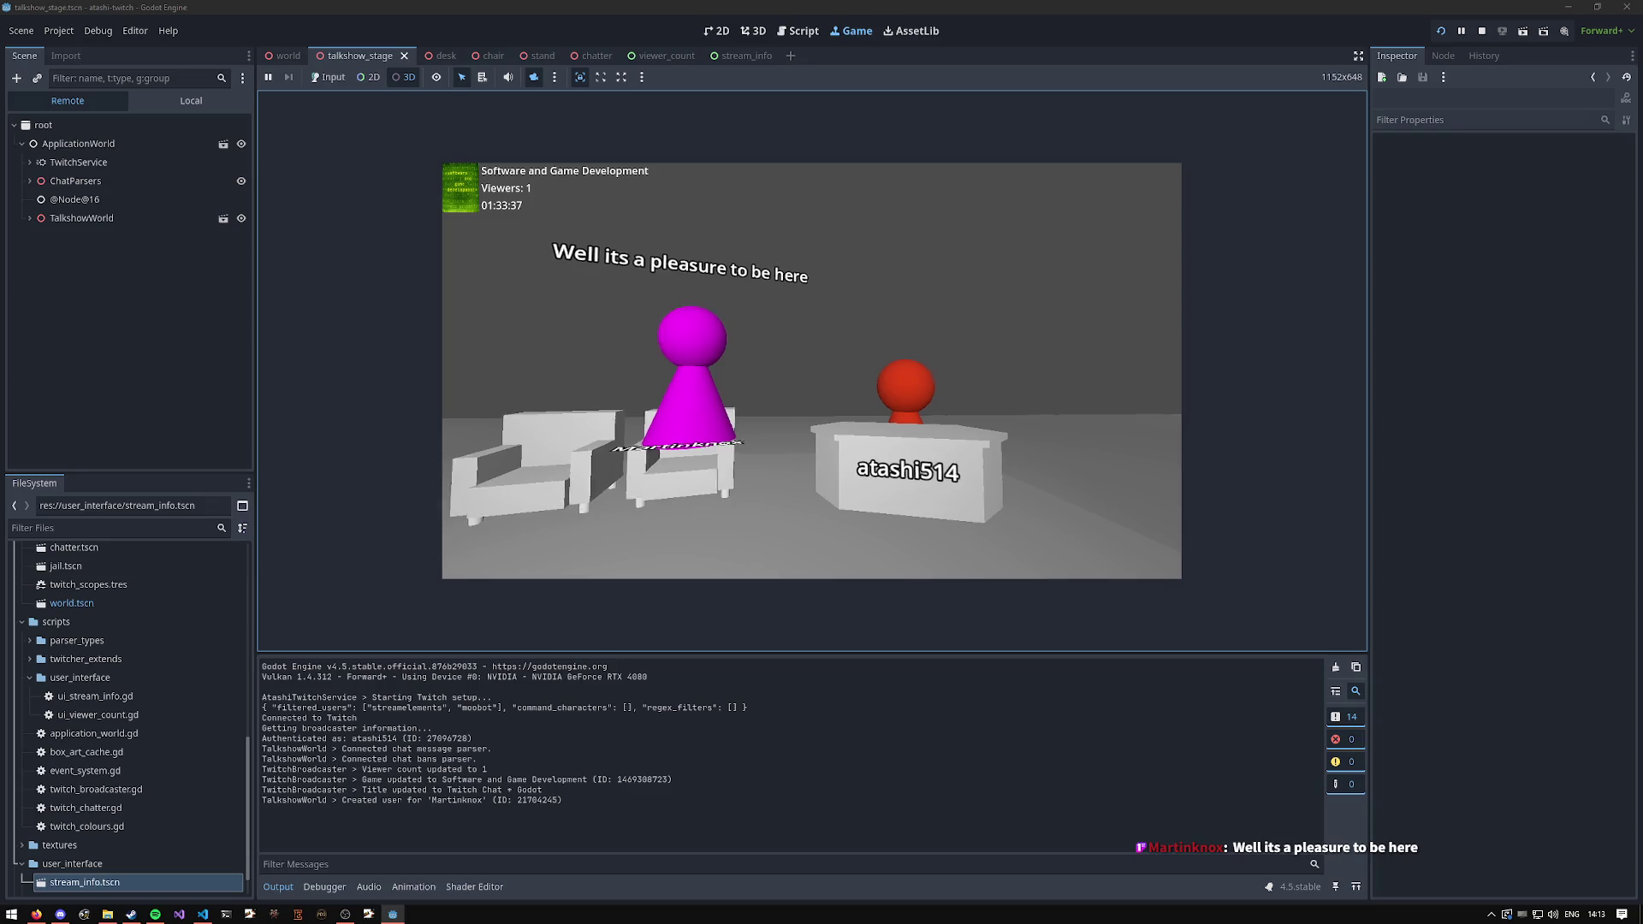
{"action": "scroll", "coordinate": [944, 319], "scroll_direction": "down", "scroll_amount": 2}
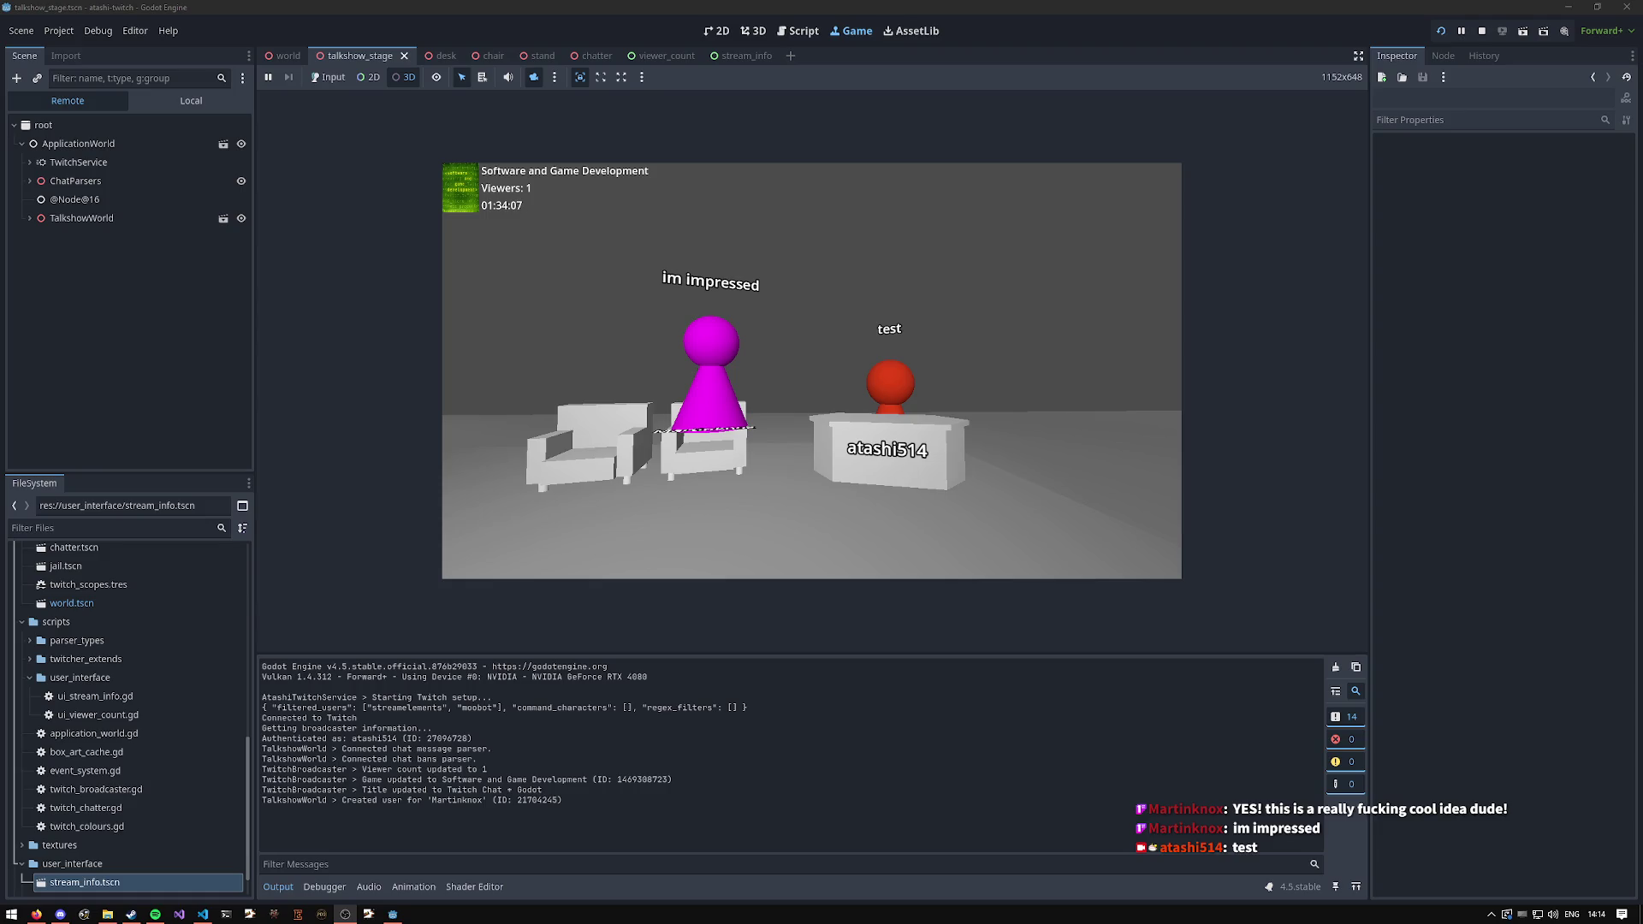
{"action": "left_click", "coordinate": [962, 408]}
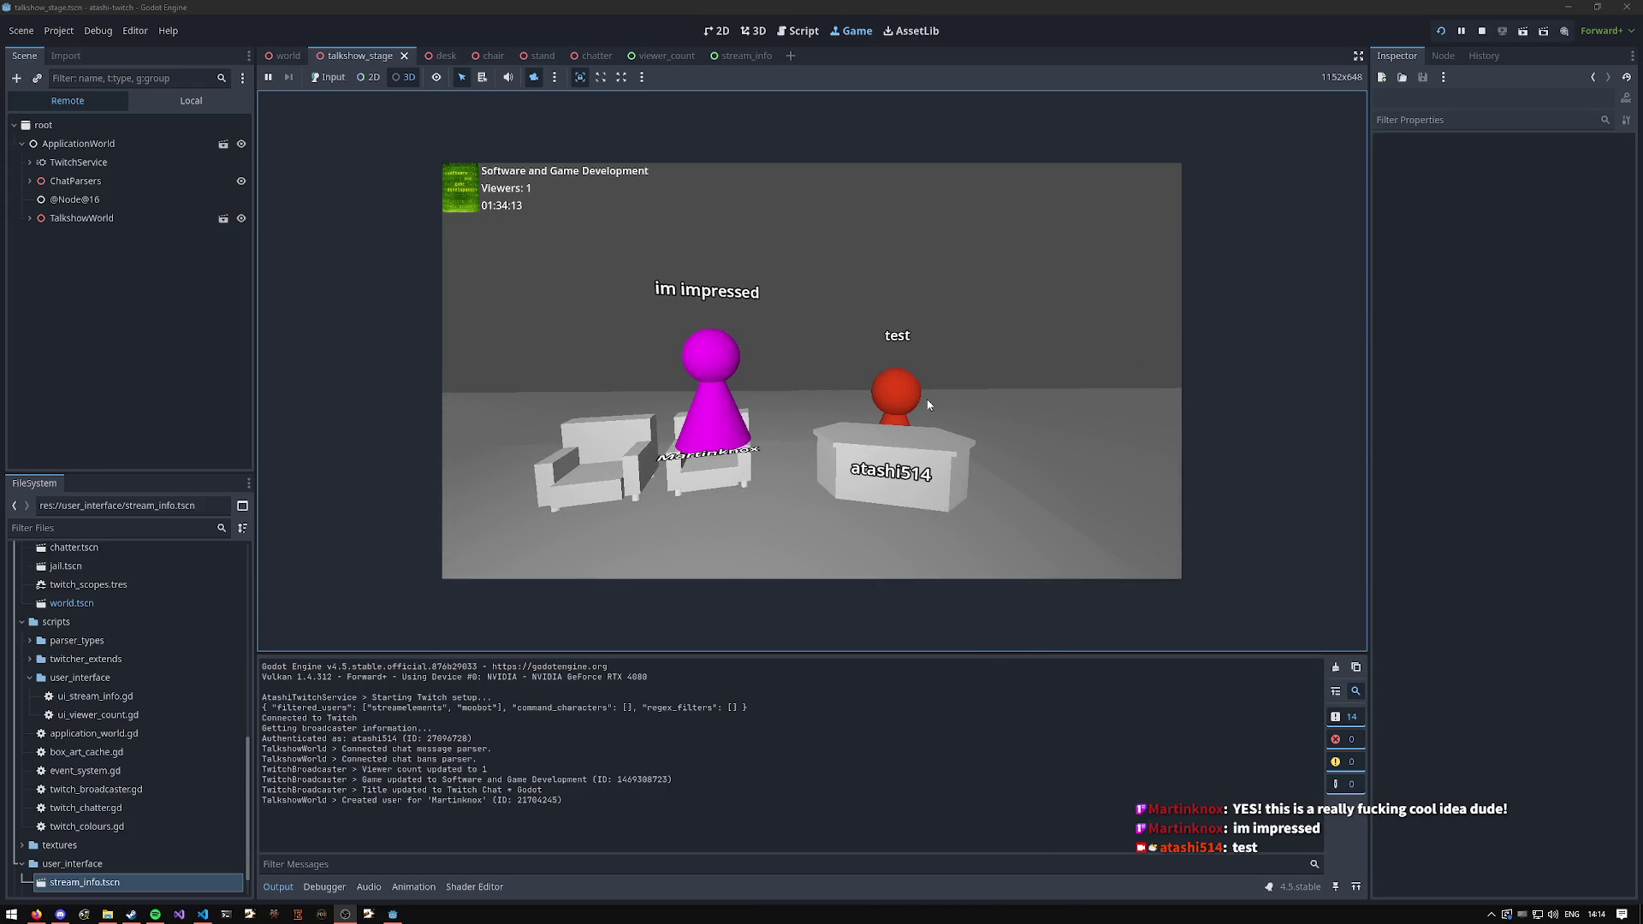
Toggle camera override on and off to restore the game's stage camera, then switch to the browser.
{"action": "left_click", "coordinate": [534, 76]}
{"action": "left_click", "coordinate": [633, 322]}
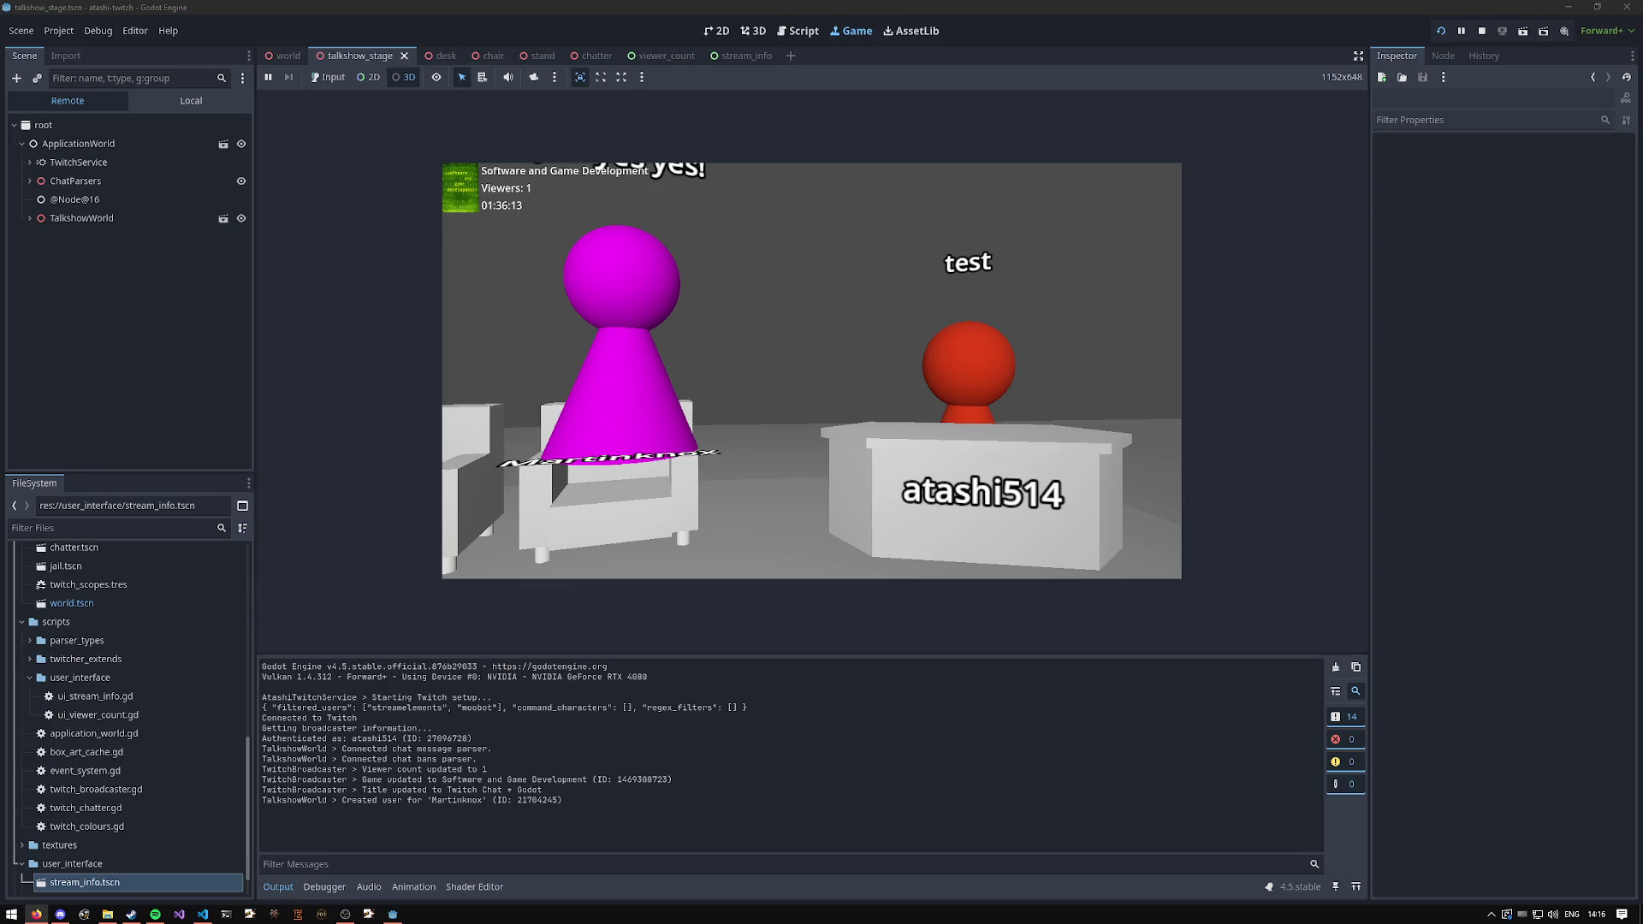
{"action": "key", "text": "alt+Tab"}
{"action": "scroll", "coordinate": [680, 383], "scroll_direction": "down", "scroll_amount": 5}
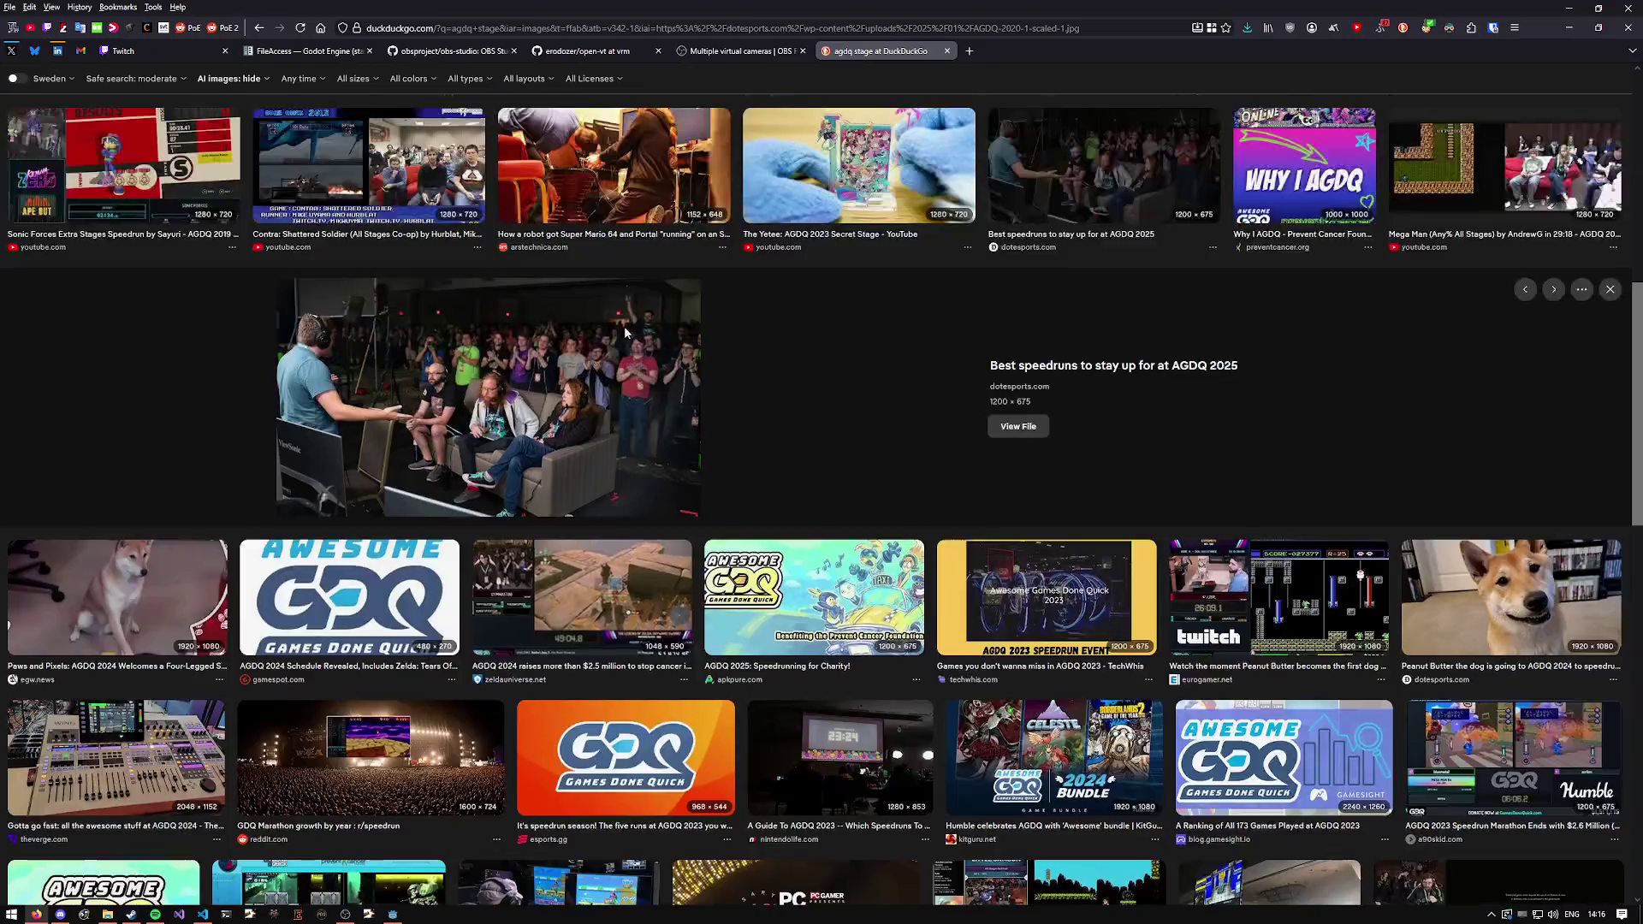
{"action": "scroll", "coordinate": [489, 545], "scroll_direction": "down", "scroll_amount": 1}
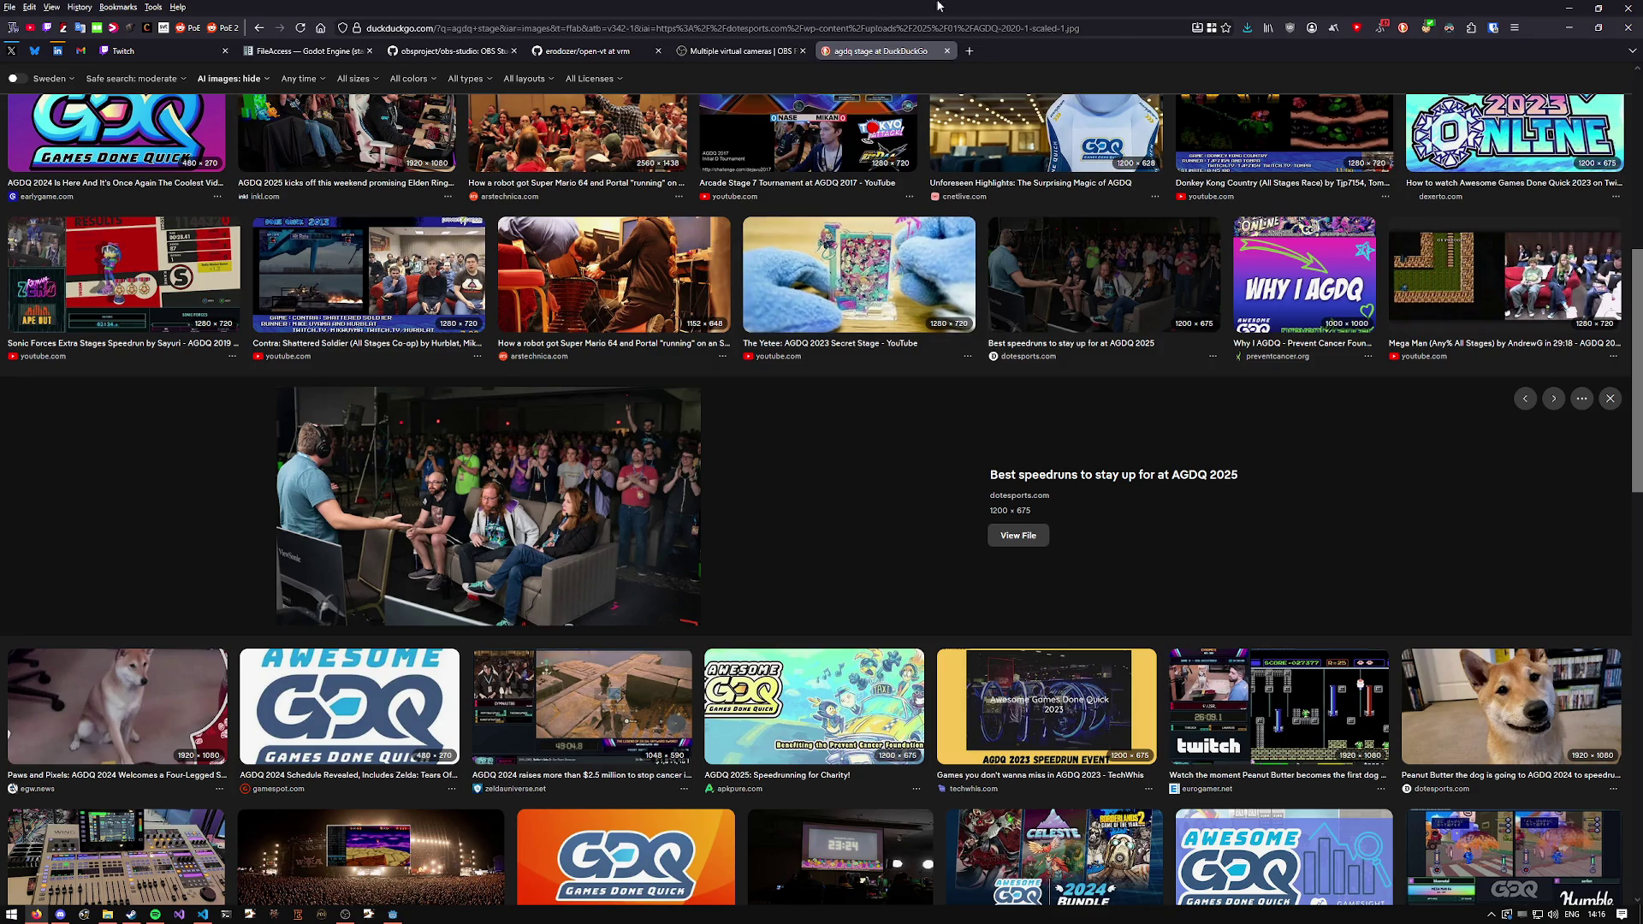
{"action": "key", "text": "alt+Tab"}
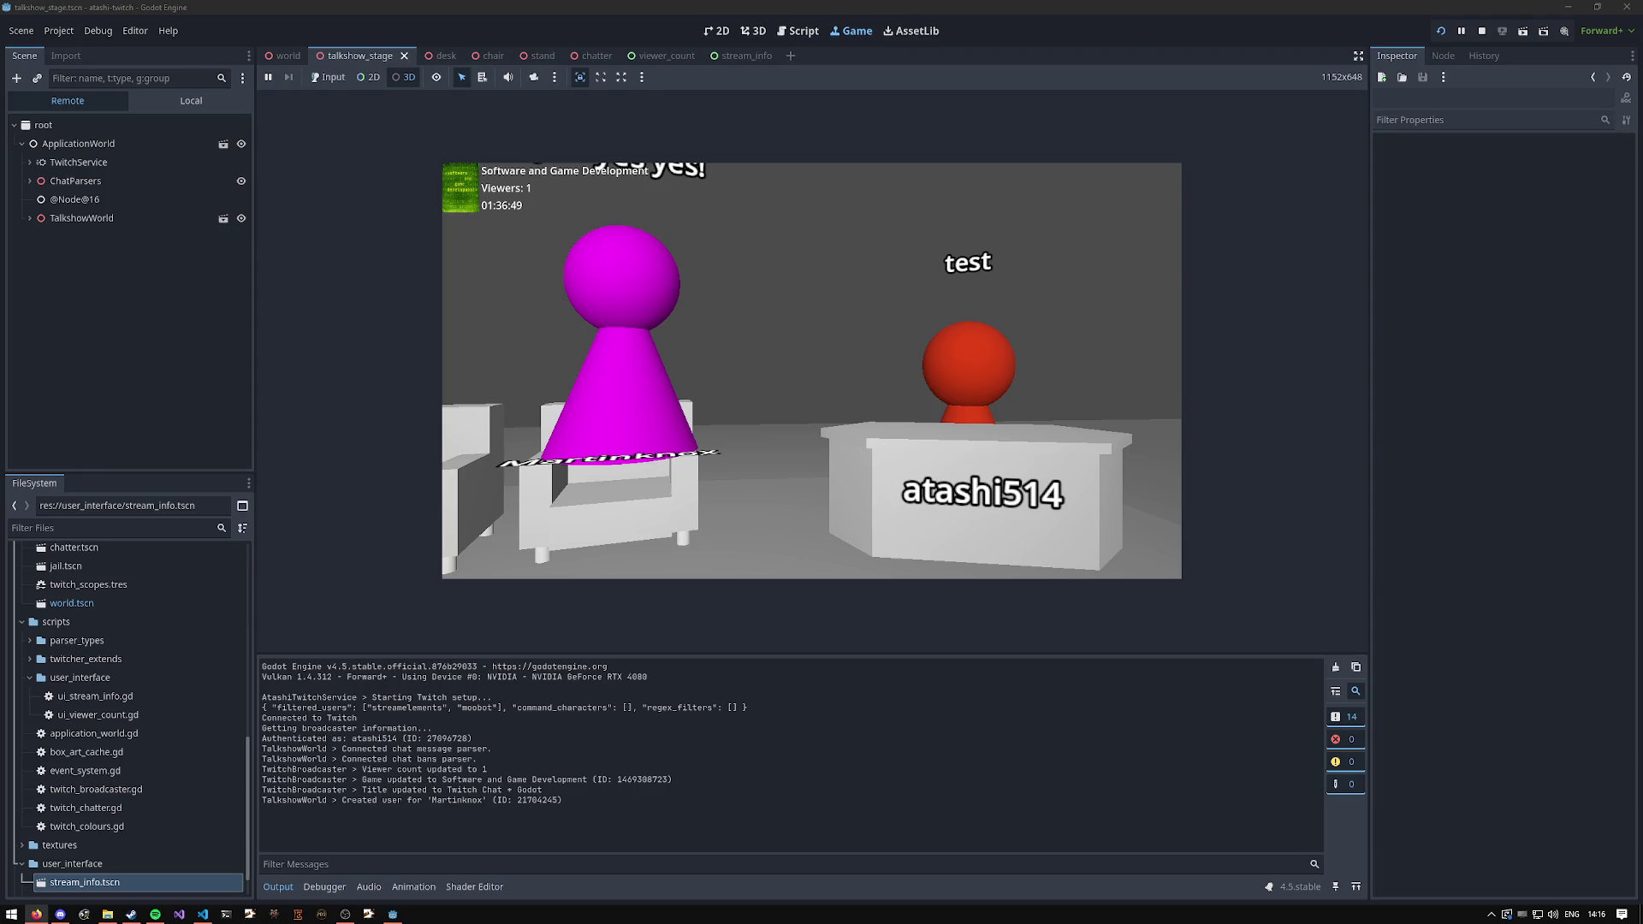
{"action": "key", "text": "alt+Tab"}
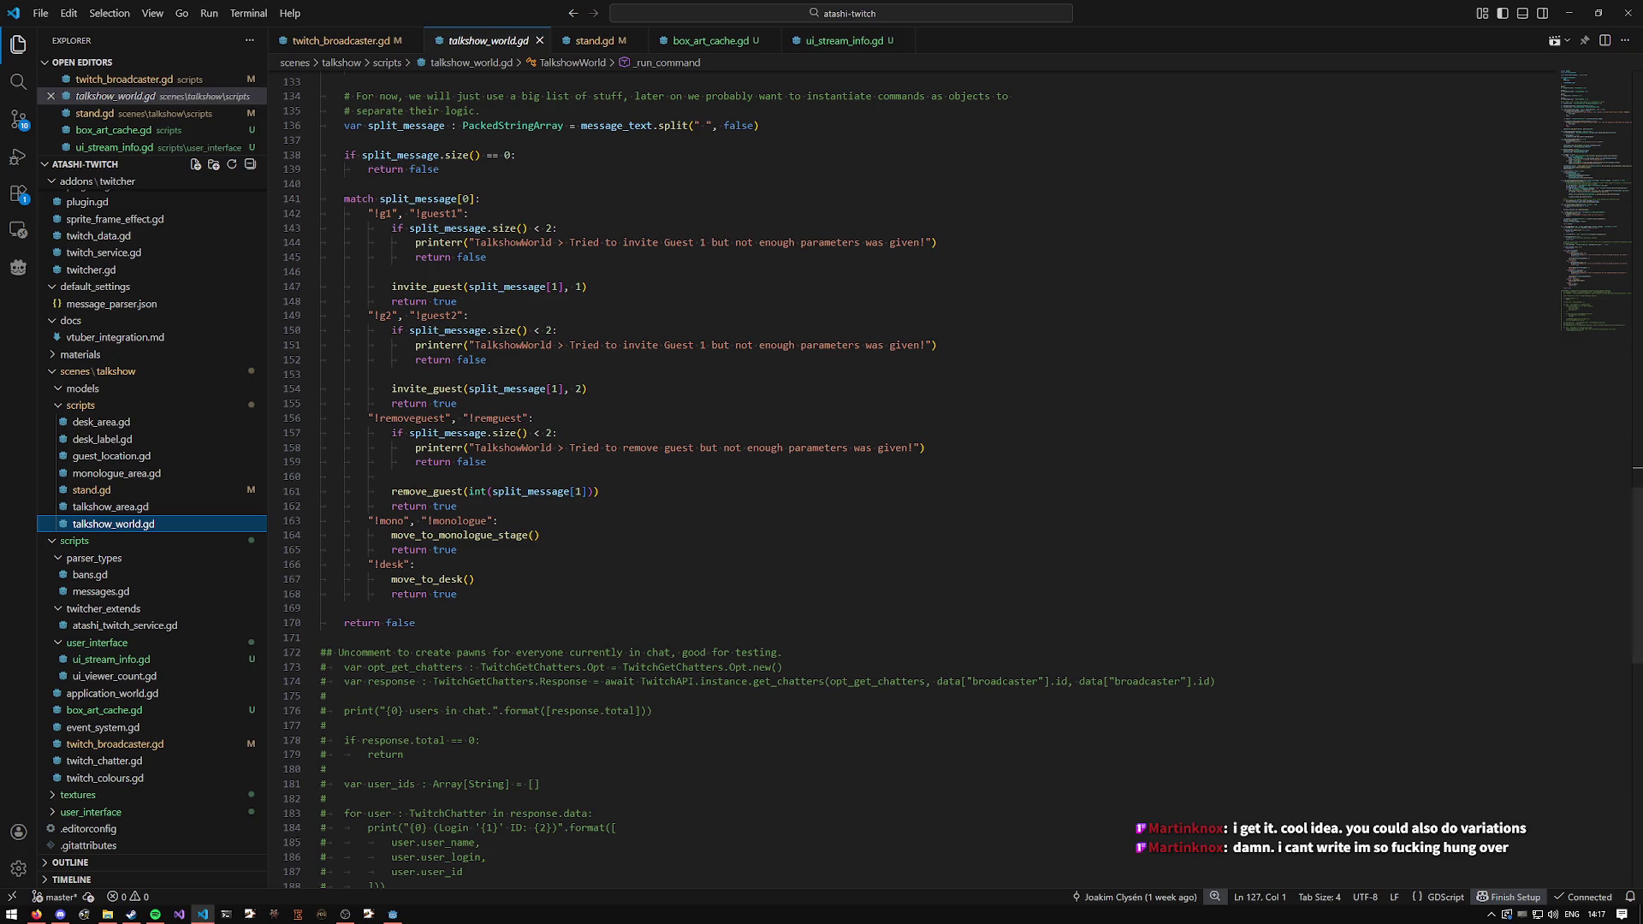
{"action": "left_click", "coordinate": [395, 915]}
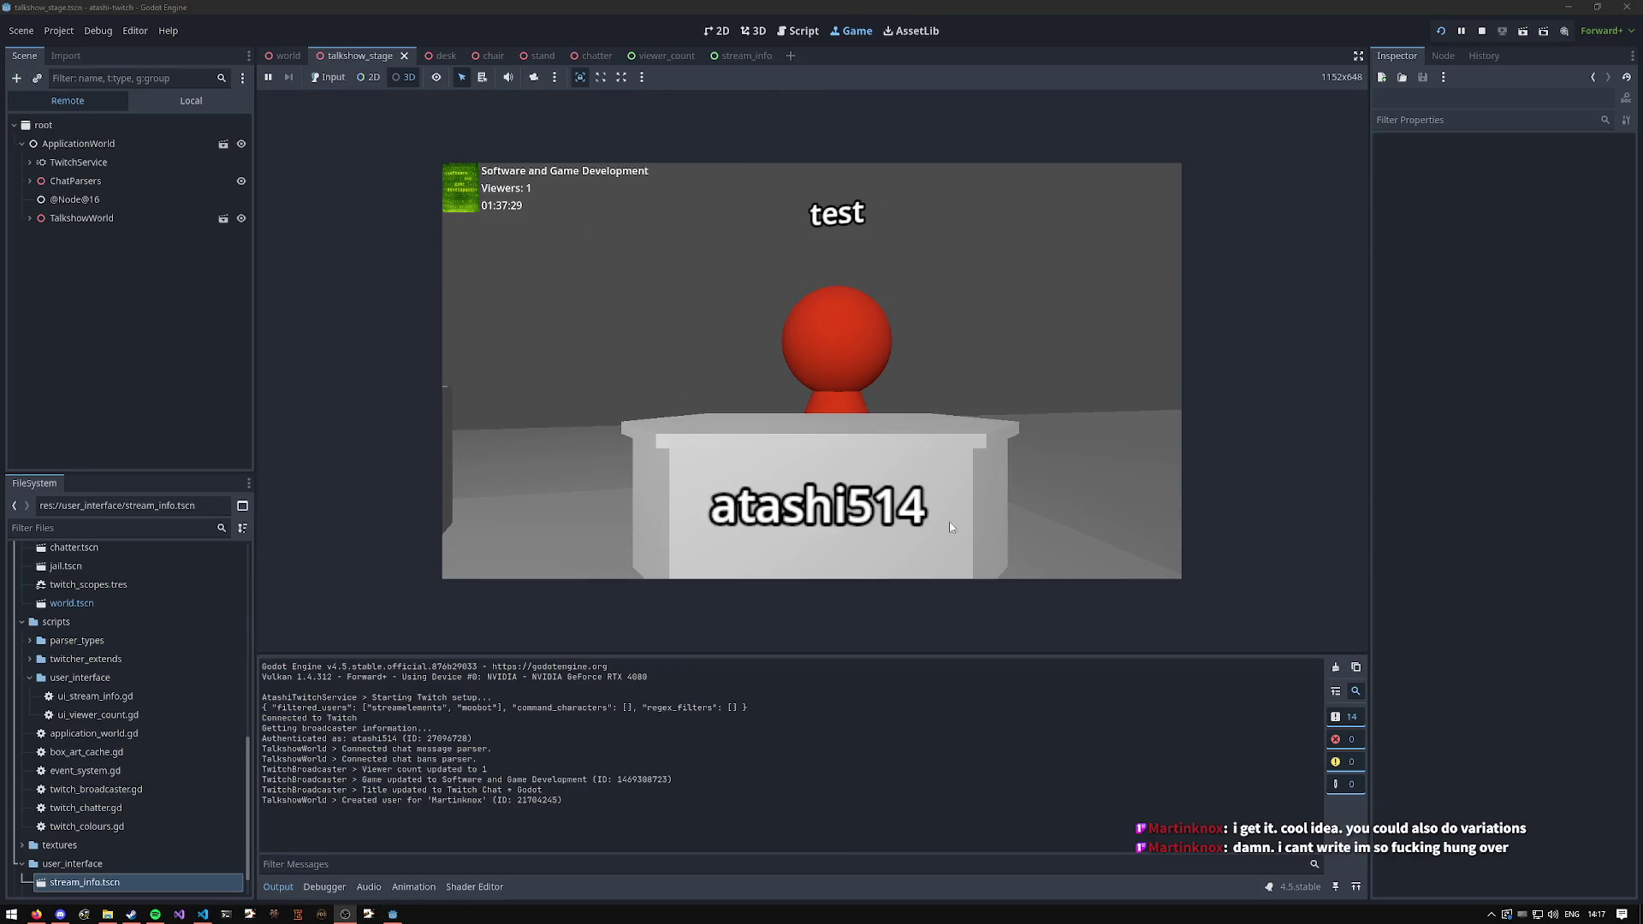
Orbit a free 3D camera around the stage to check the chatters, then stop the project.
{"action": "left_click", "coordinate": [533, 77]}
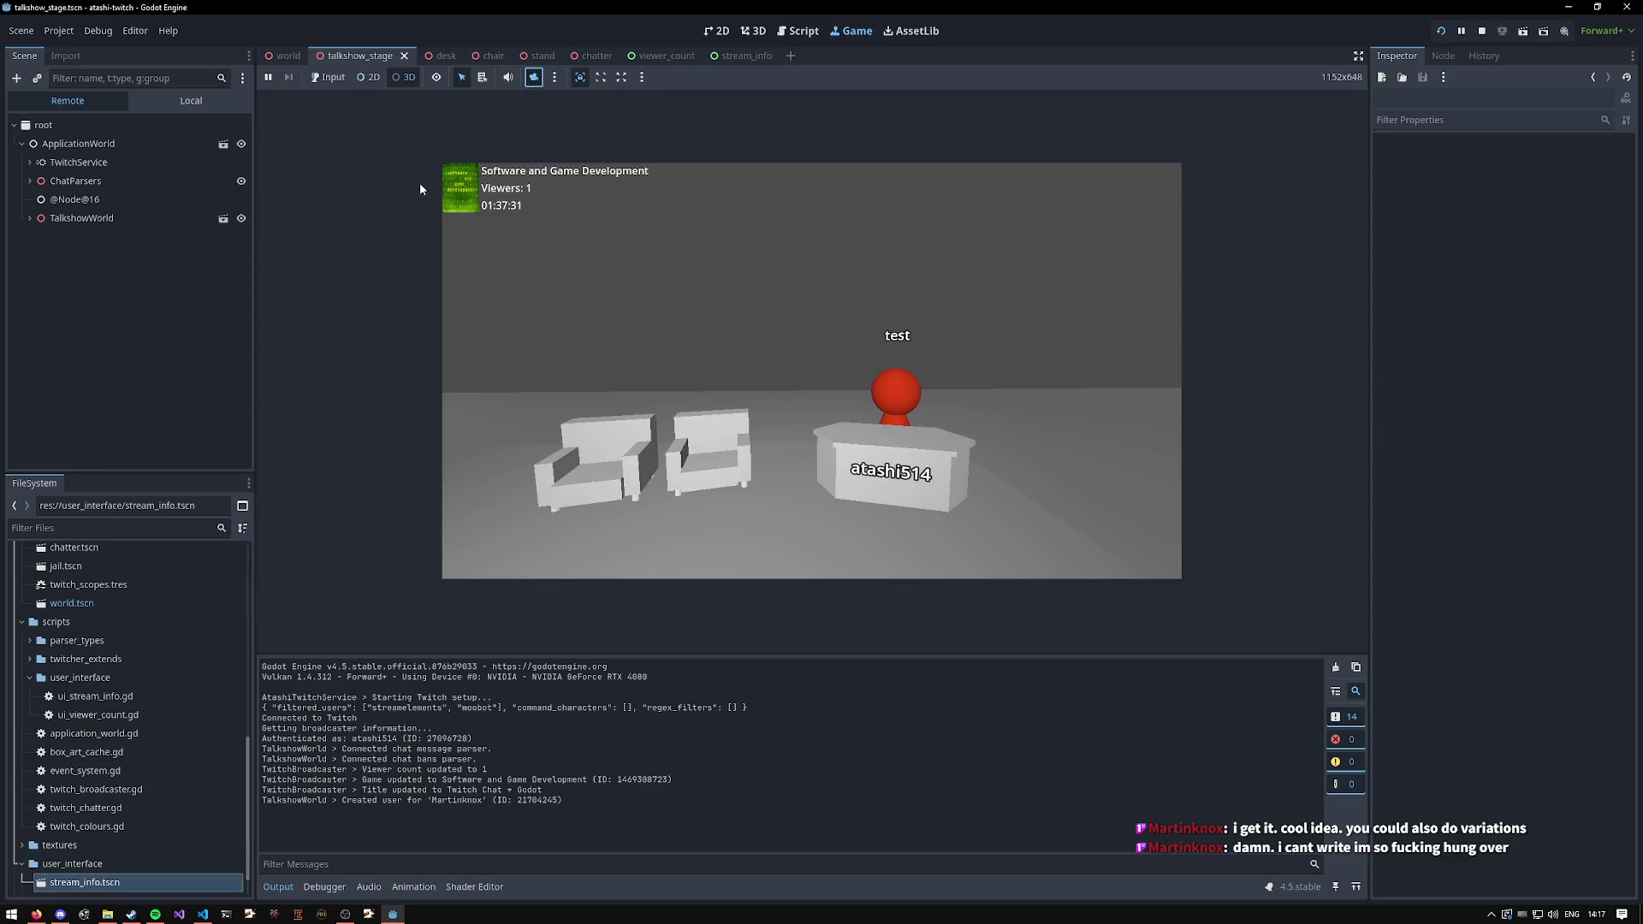
{"action": "left_click", "coordinate": [403, 77]}
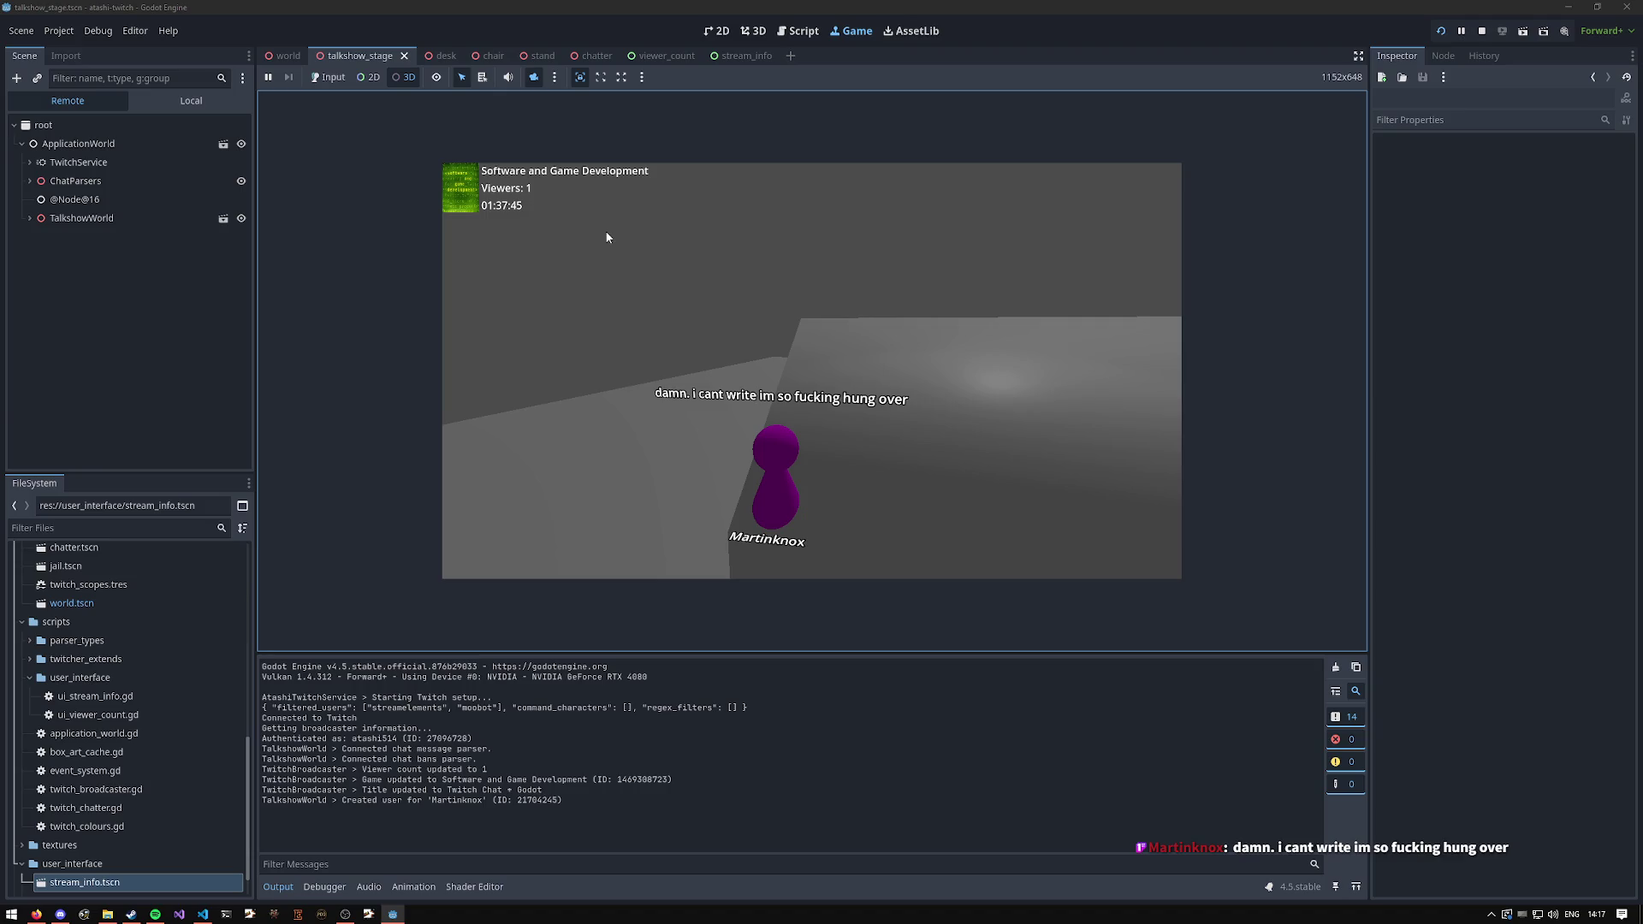
{"action": "left_click", "coordinate": [655, 240]}
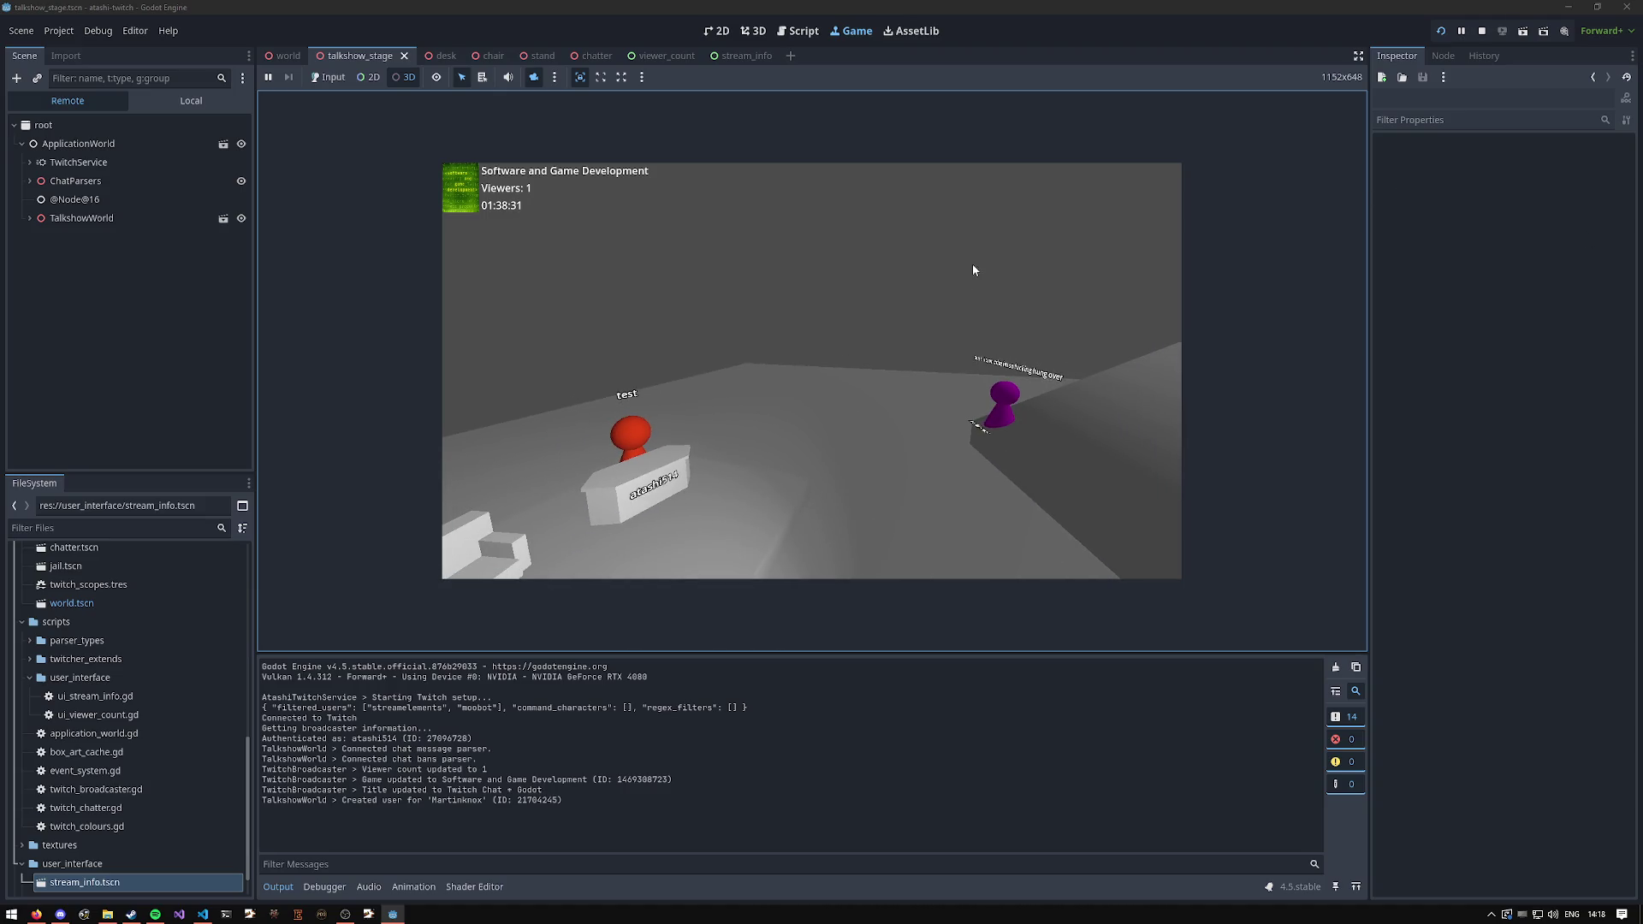
{"action": "left_click", "coordinate": [1482, 33]}
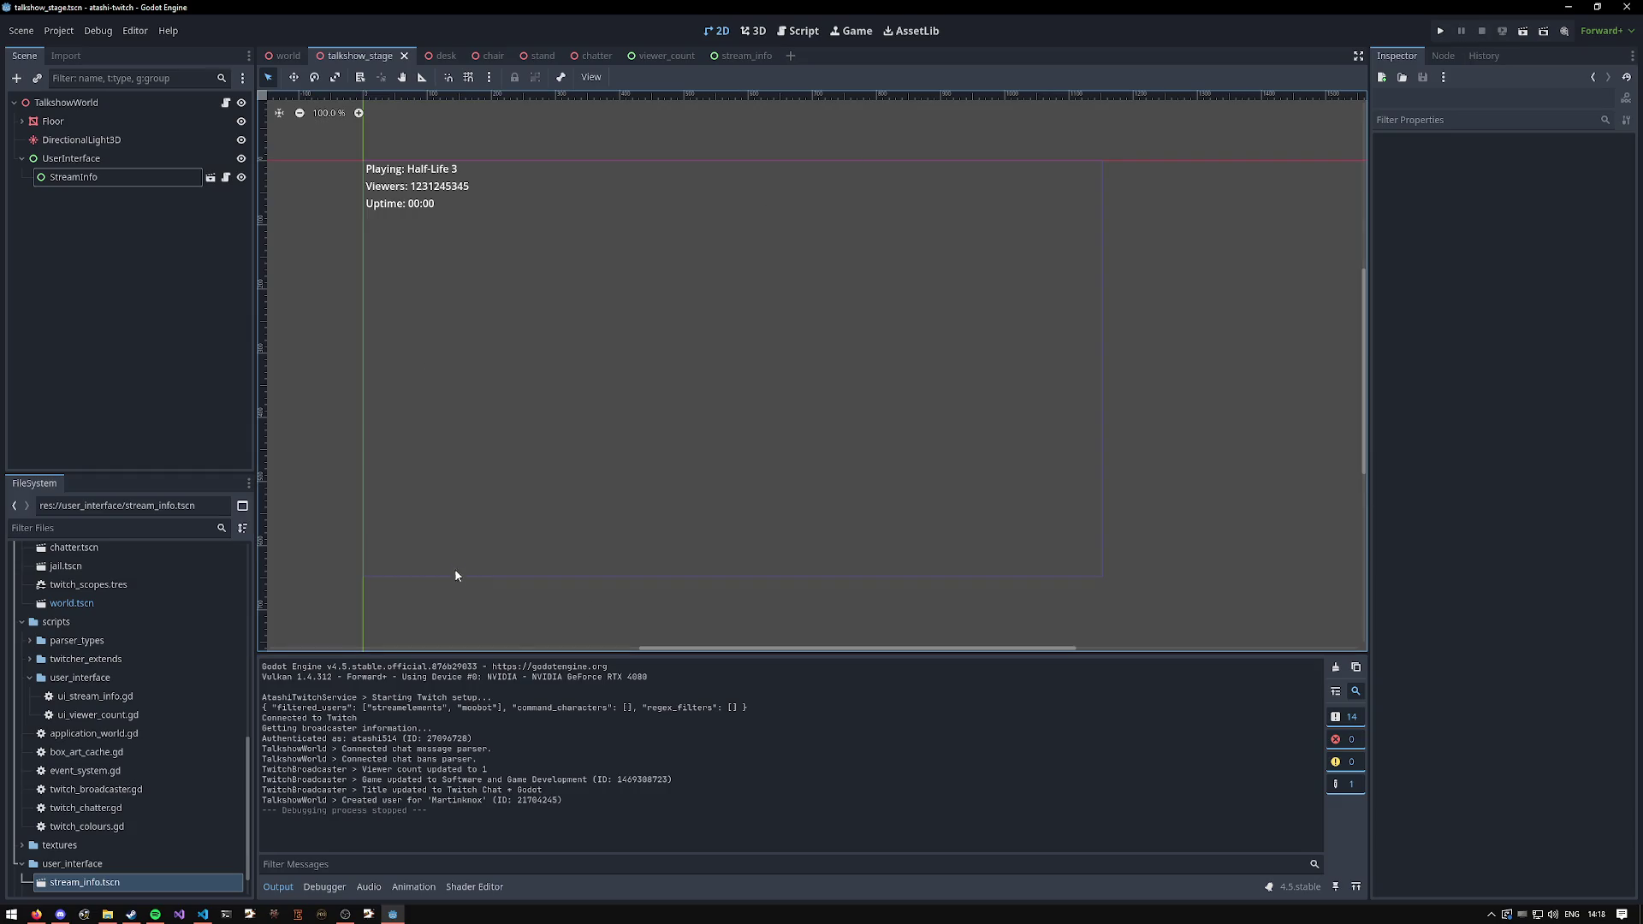
{"action": "left_click", "coordinate": [203, 914]}
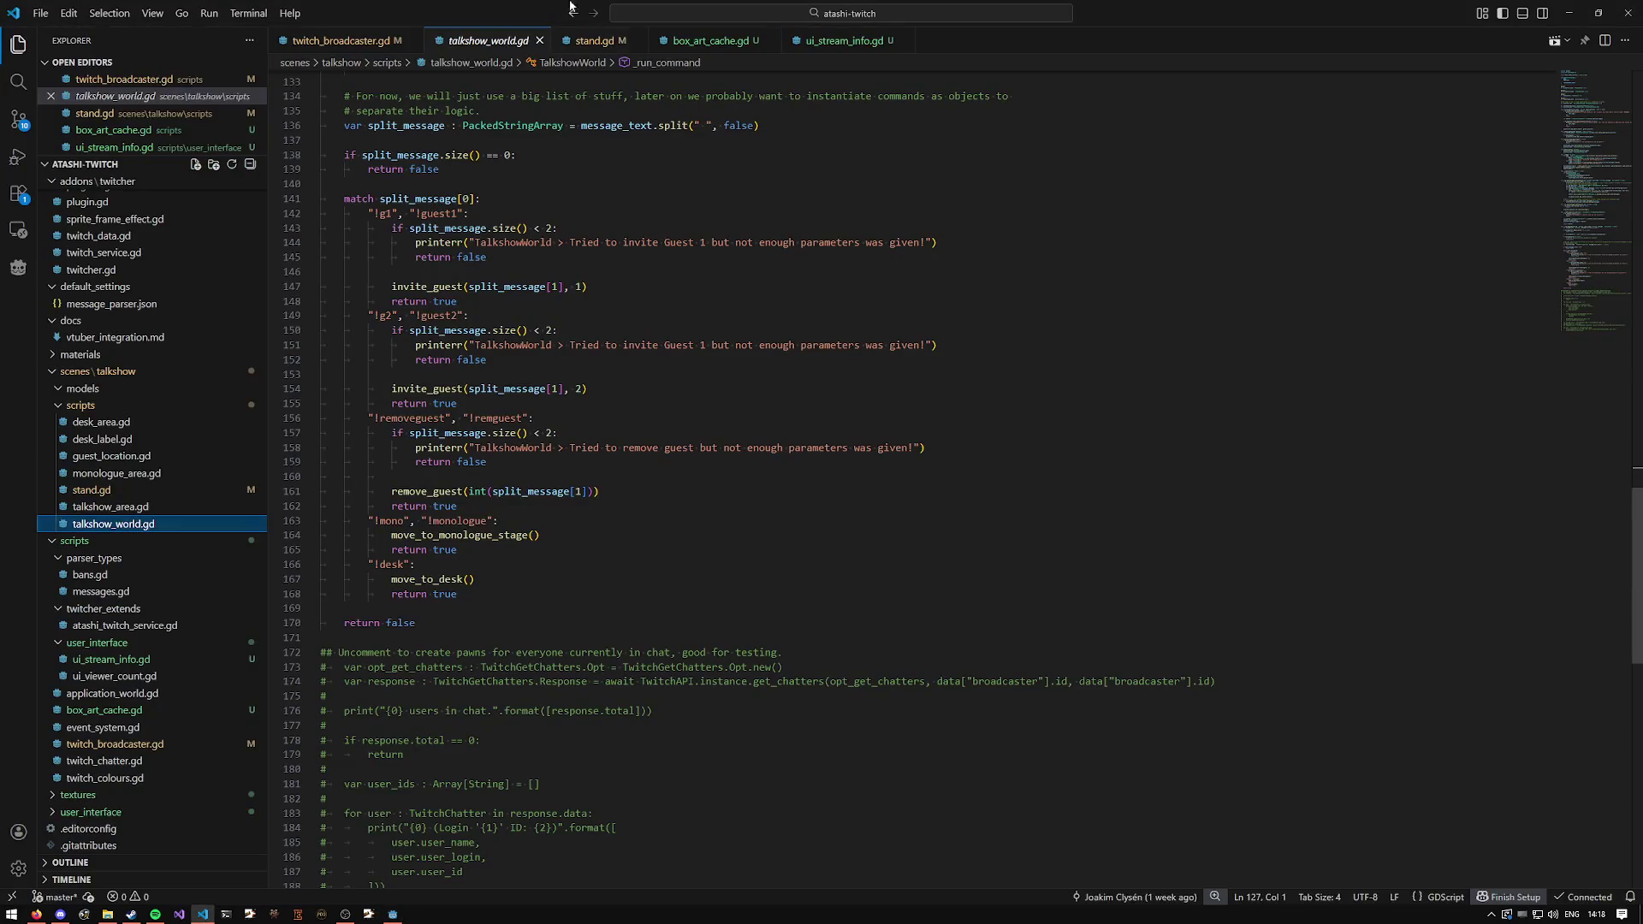
{"action": "key", "text": "ctrl+shift+g"}
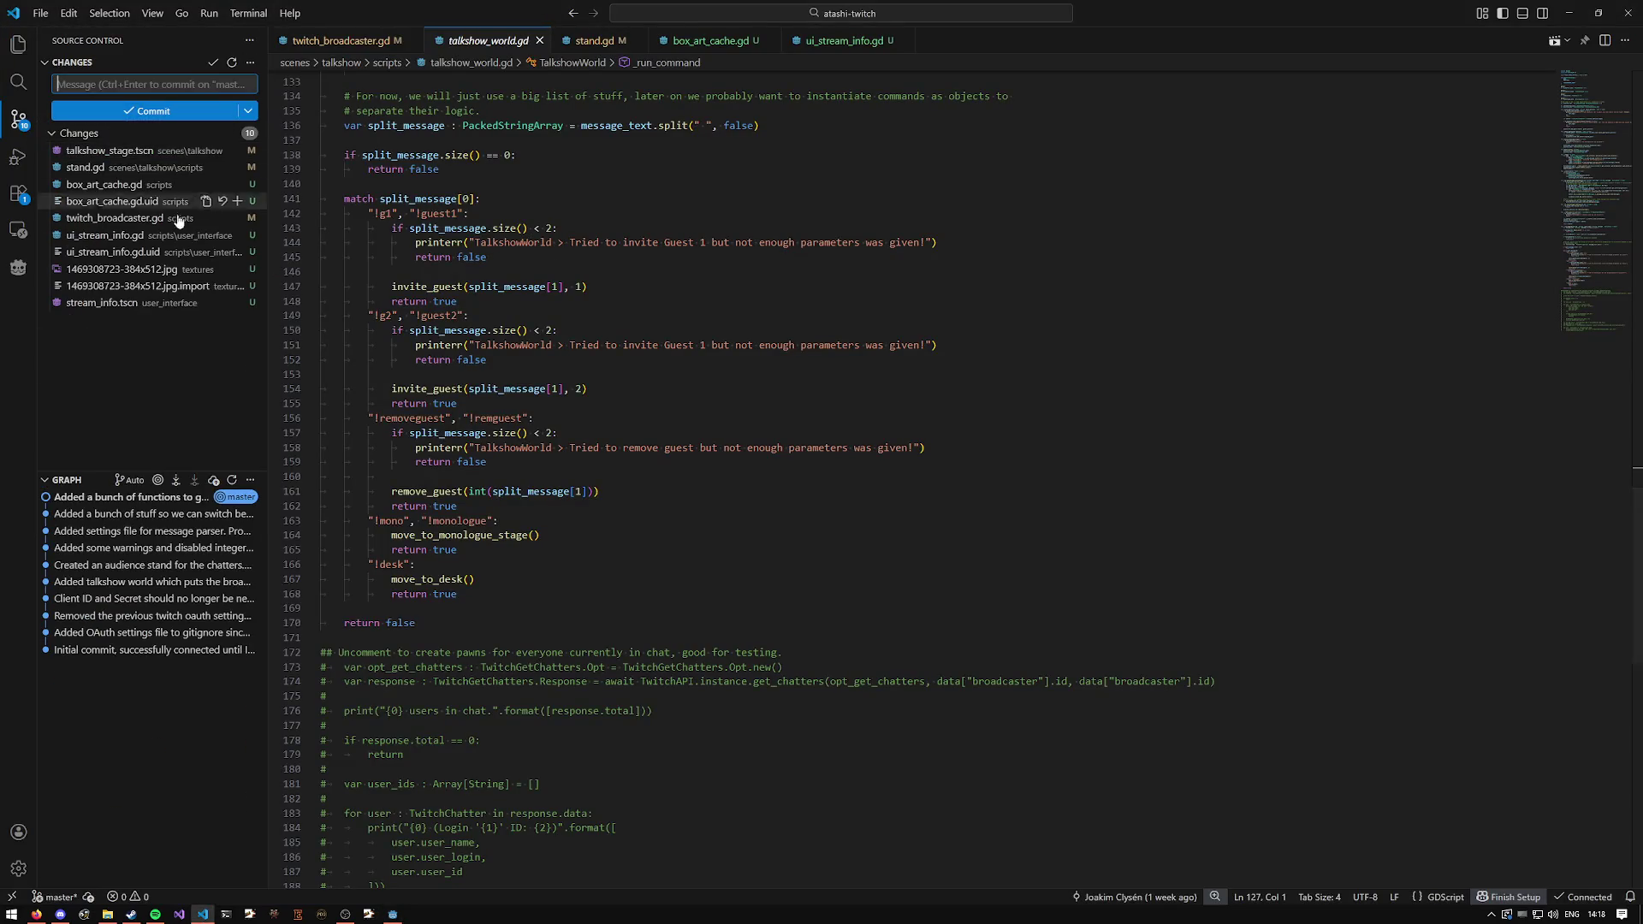
{"action": "left_click", "coordinate": [77, 269]}
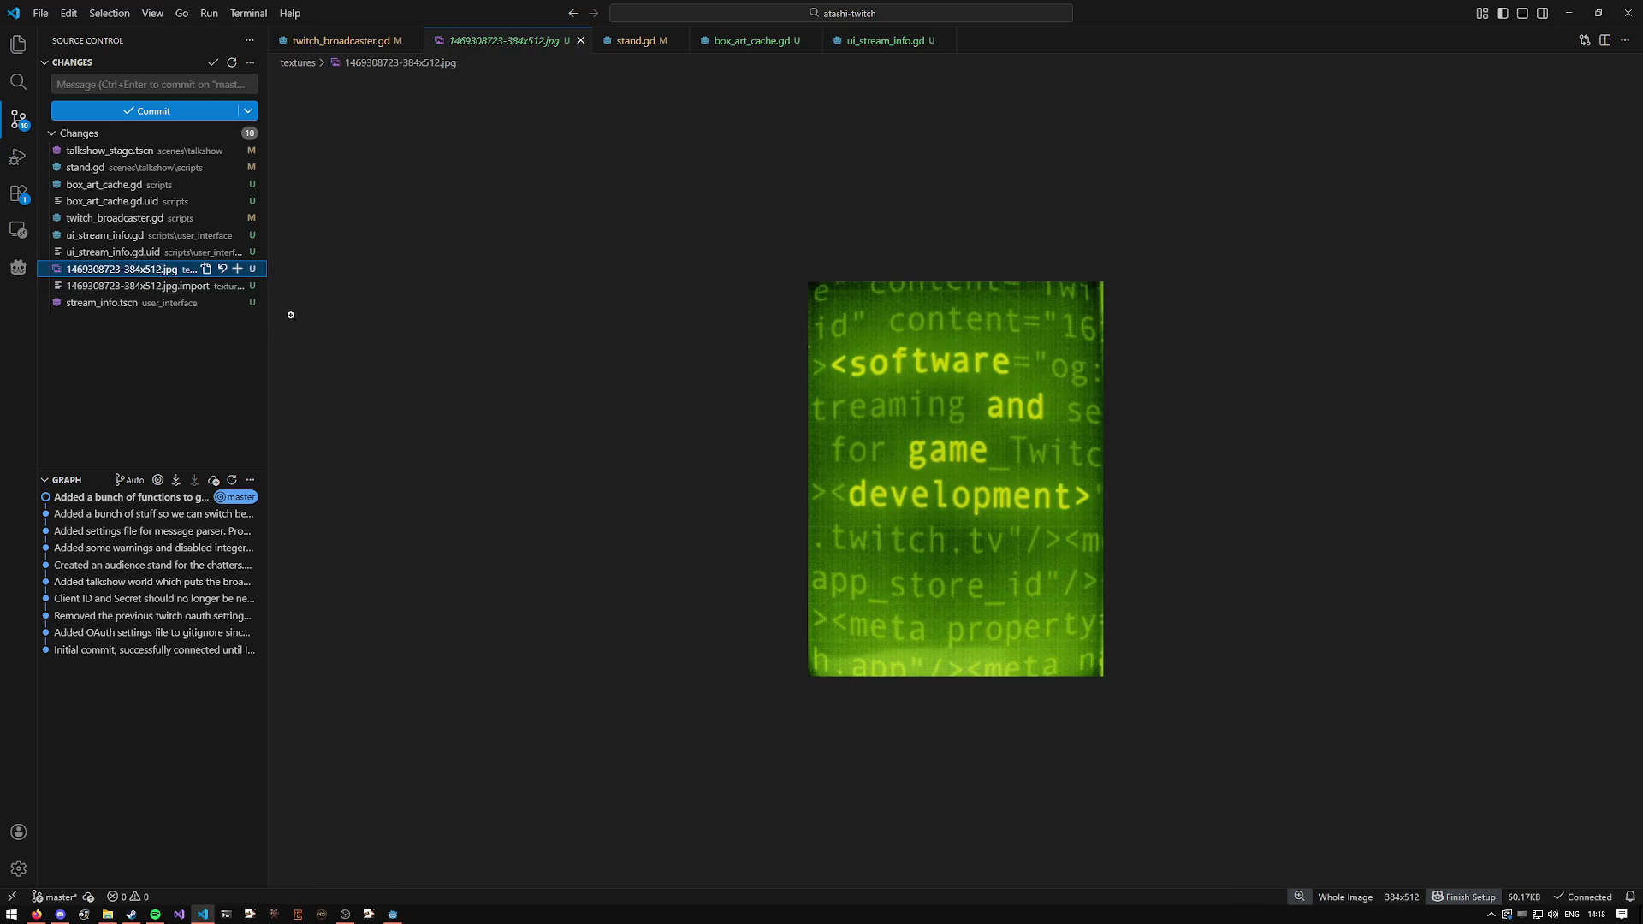
{"action": "right_click", "coordinate": [130, 273]}
{"action": "left_click", "coordinate": [85, 350]}
{"action": "left_click", "coordinate": [18, 43]}
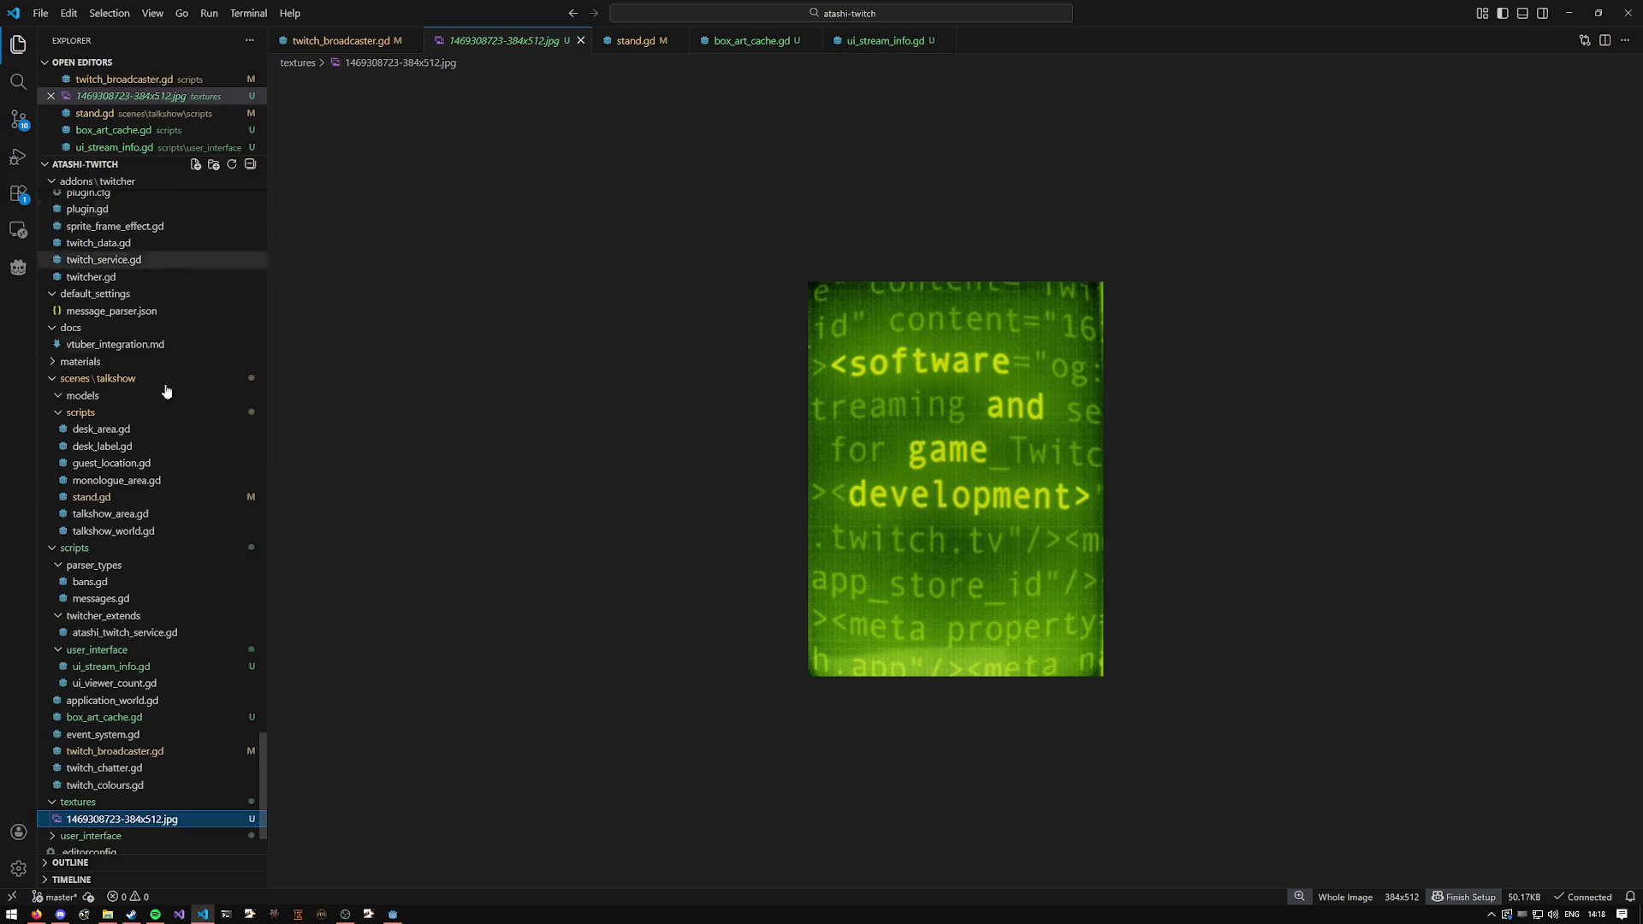
{"action": "key", "text": "alt+Tab"}
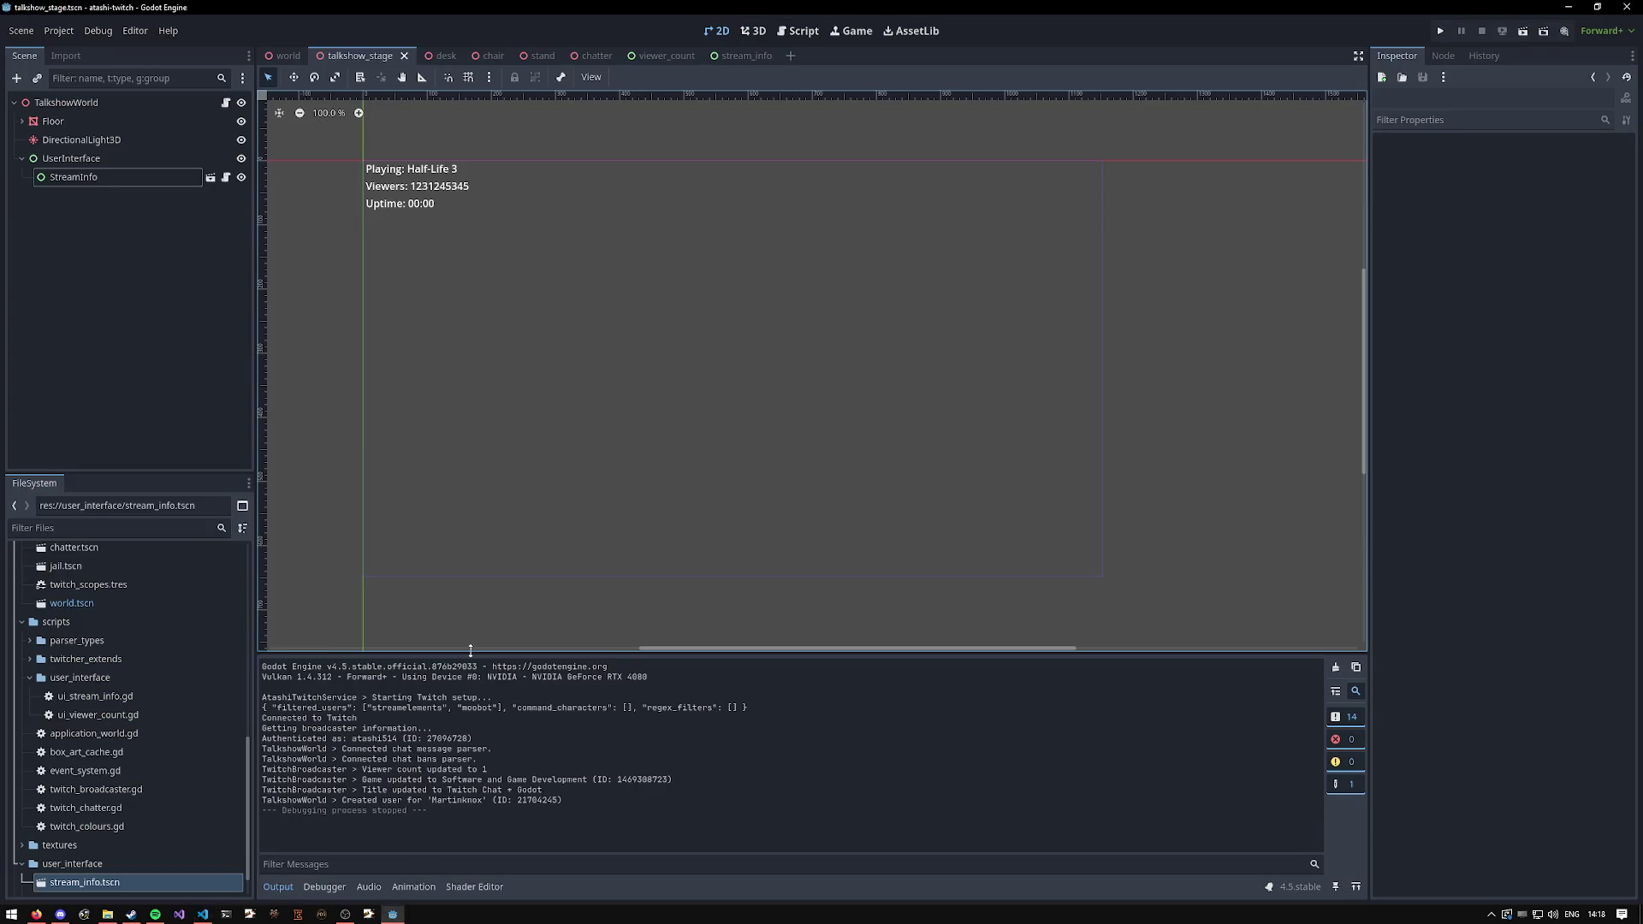
Reveal the textures folder in the file manager and delete both box art files.
{"action": "scroll", "coordinate": [147, 690], "scroll_direction": "up", "scroll_amount": 3}
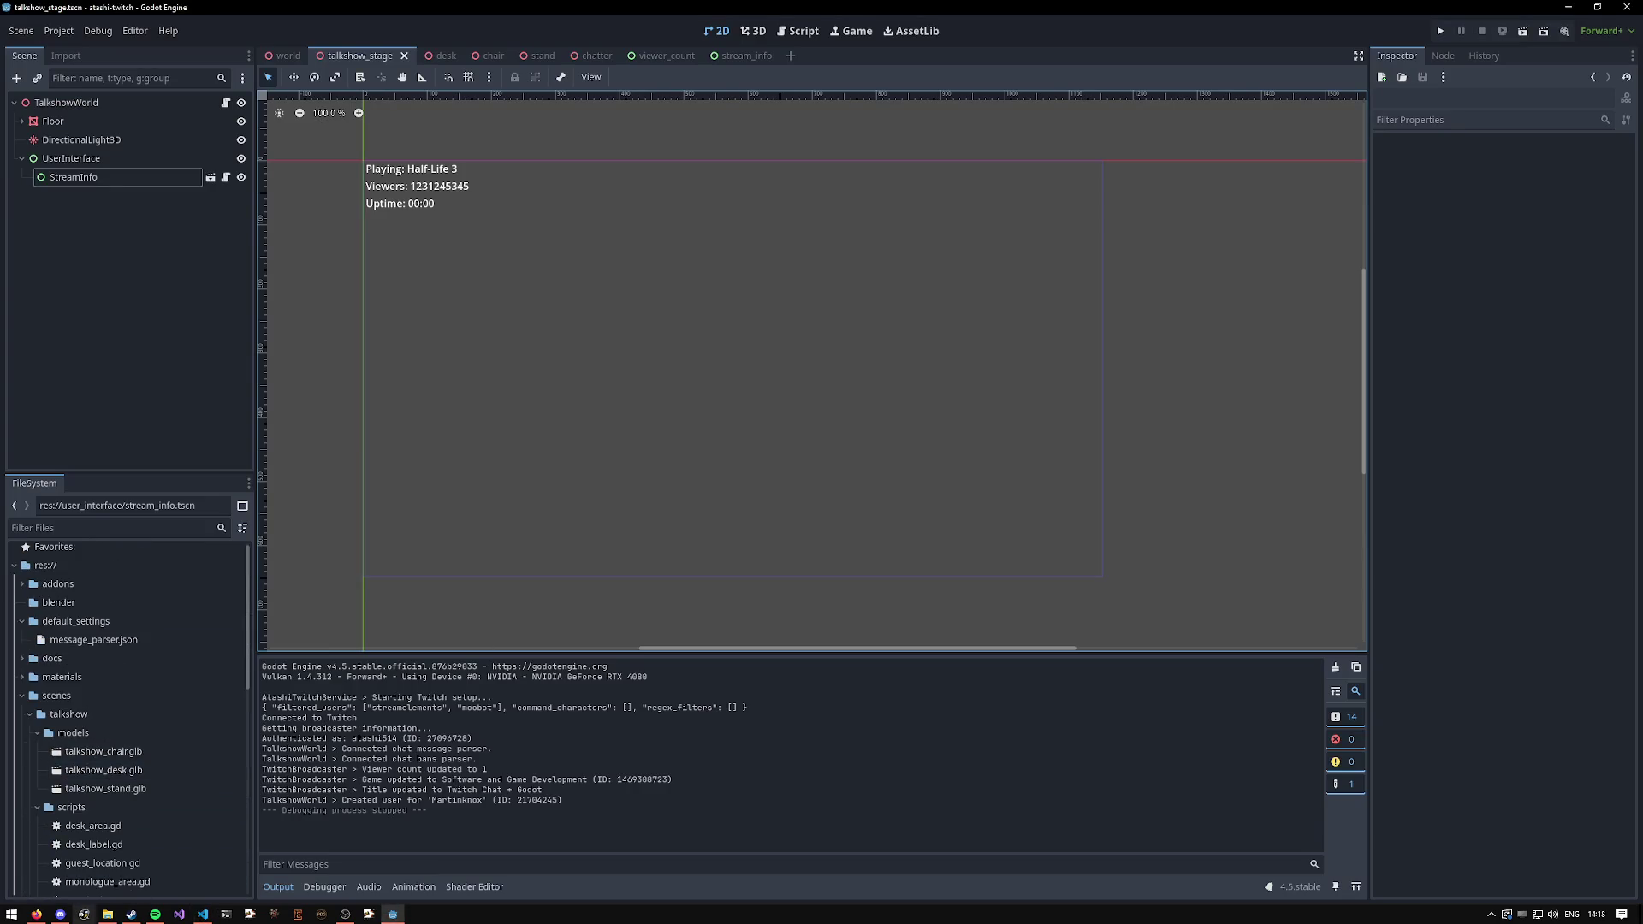
{"action": "scroll", "coordinate": [90, 793], "scroll_direction": "down", "scroll_amount": 5}
{"action": "scroll", "coordinate": [137, 717], "scroll_direction": "down", "scroll_amount": 4}
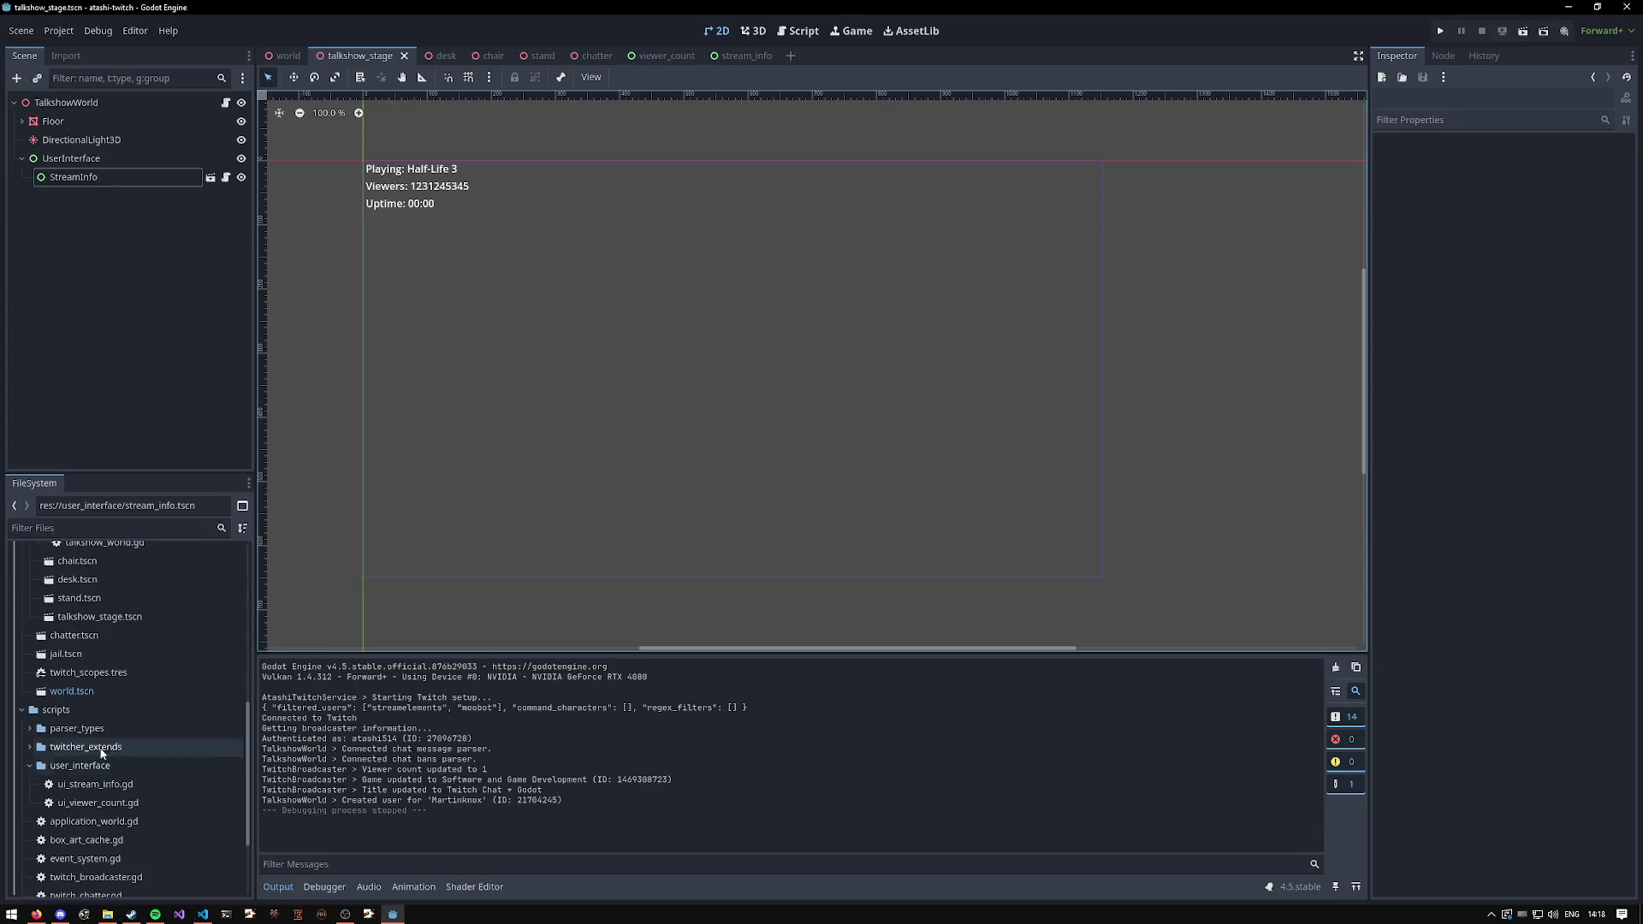
{"action": "left_click", "coordinate": [21, 808]}
{"action": "left_click", "coordinate": [64, 826]}
{"action": "right_click", "coordinate": [77, 825]}
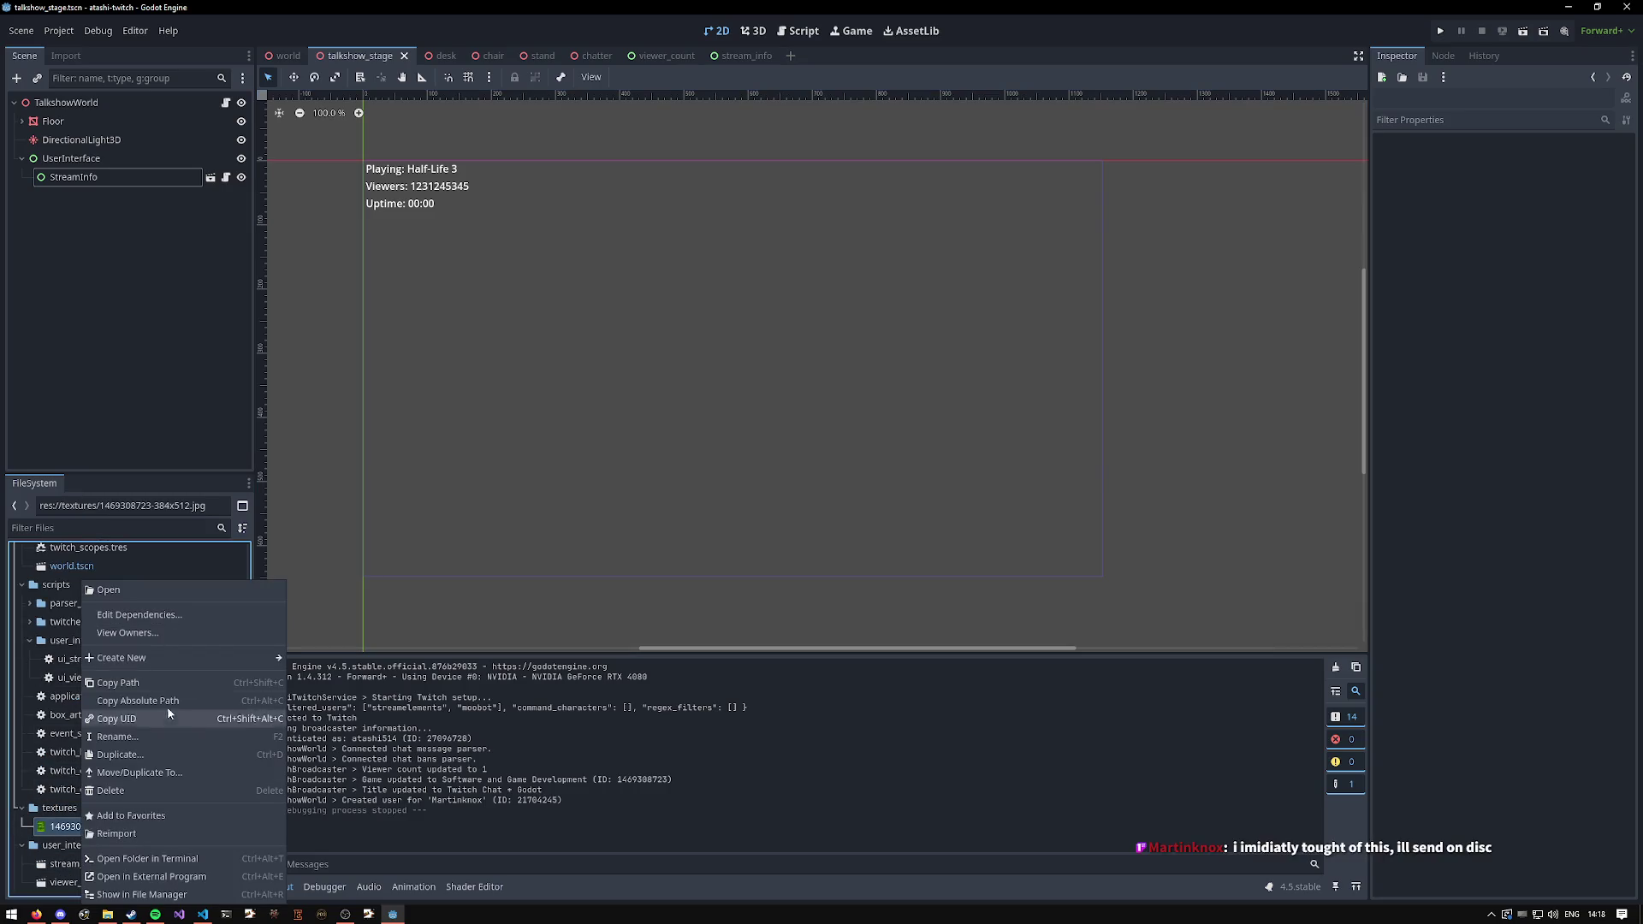
{"action": "left_click", "coordinate": [212, 897]}
{"action": "key", "text": "ctrl+a"}
{"action": "key", "text": "Delete"}
Go to twitch_broadcaster.gd's game change check at line 177 in VS Code.
{"action": "left_click", "coordinate": [1142, 767]}
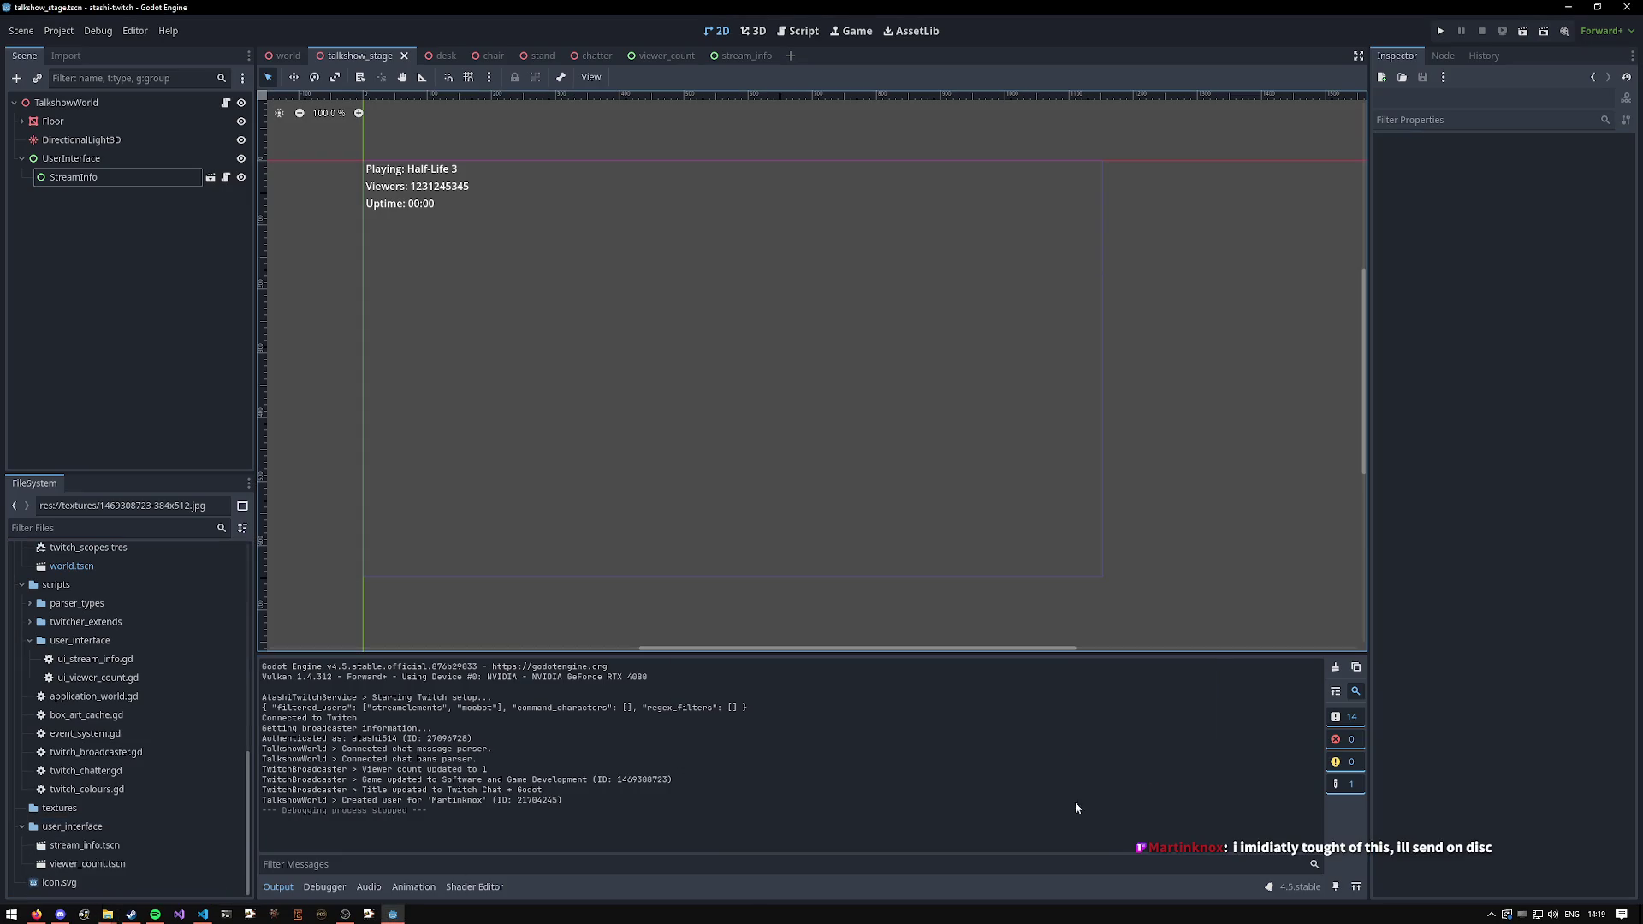
{"action": "left_click", "coordinate": [203, 913]}
{"action": "left_click", "coordinate": [936, 526]}
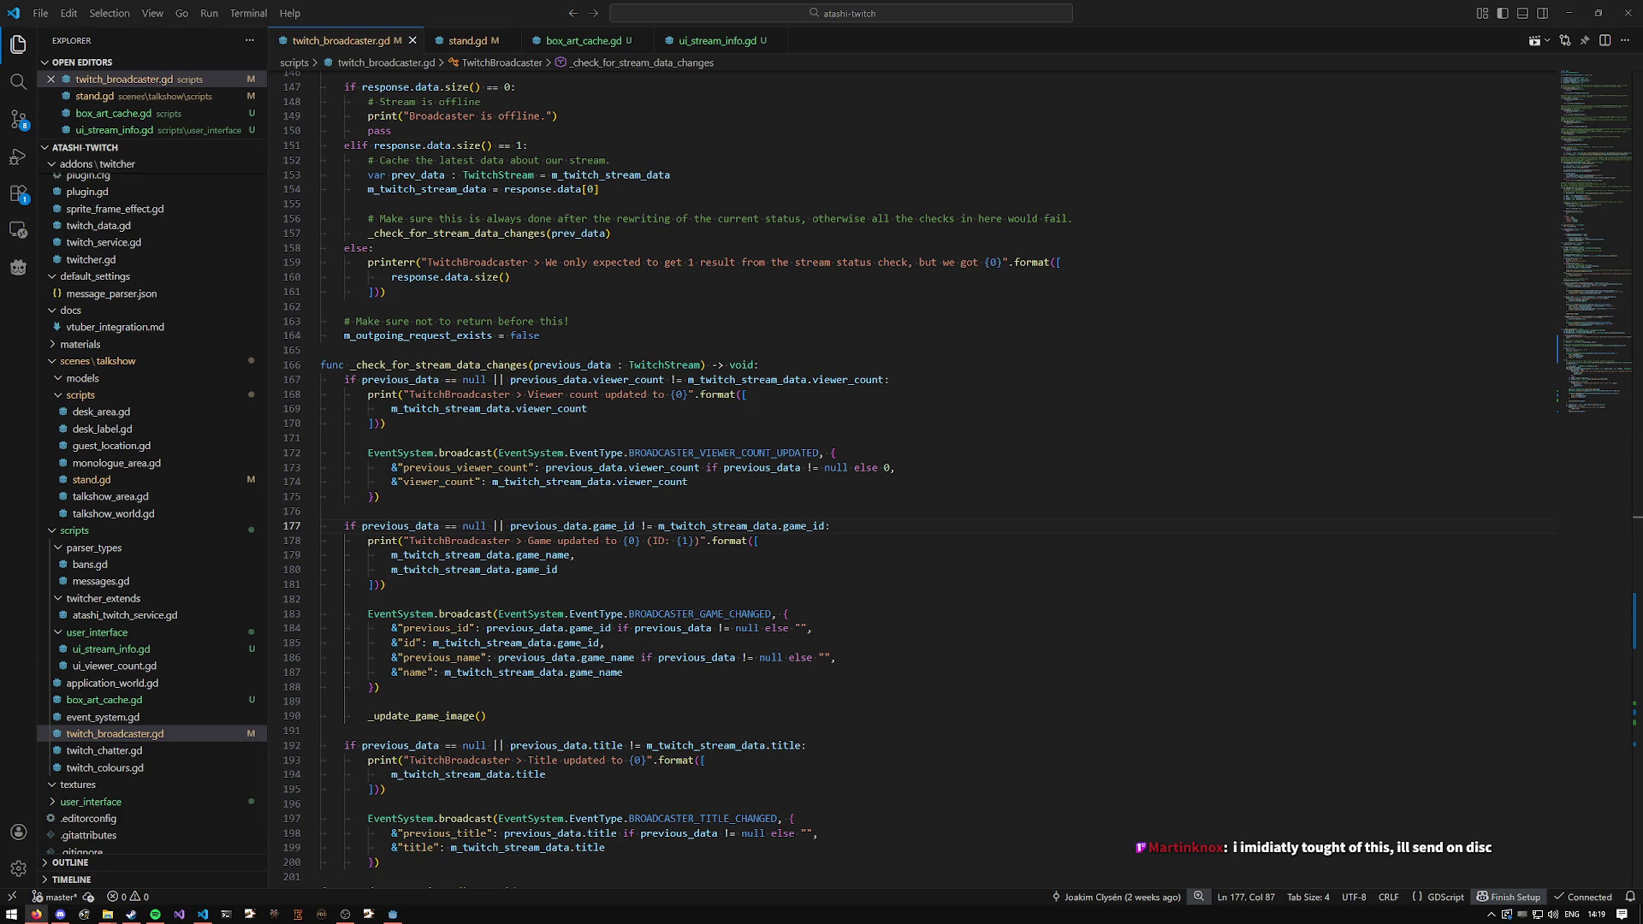
{"action": "left_click", "coordinate": [36, 914]}
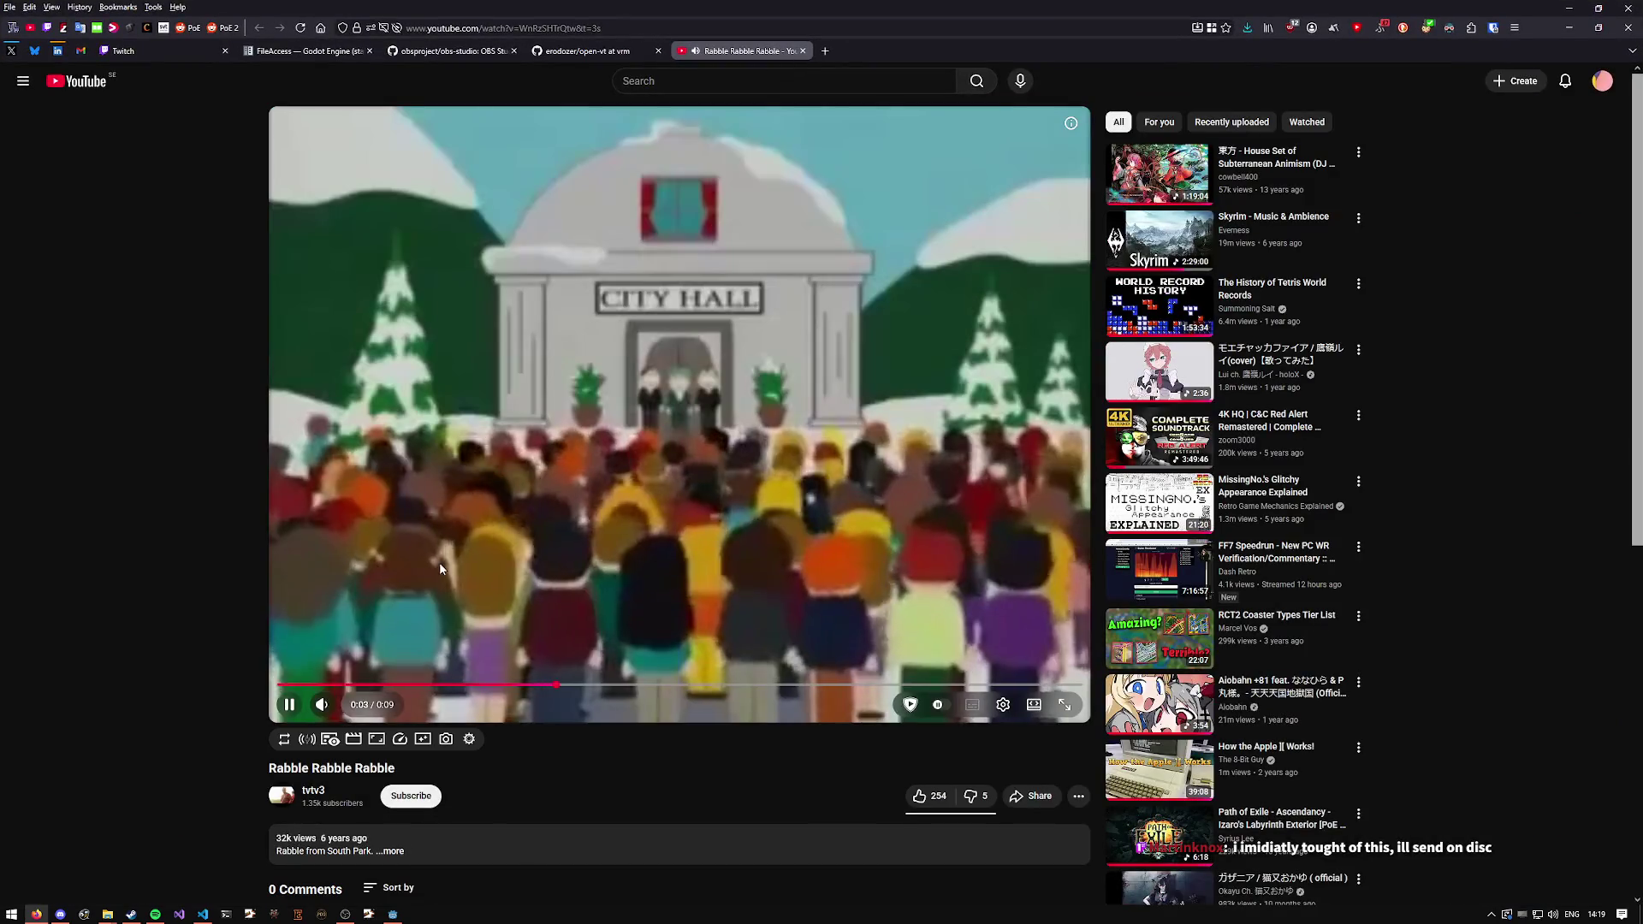
{"action": "mouse_move", "coordinate": [351, 712]}
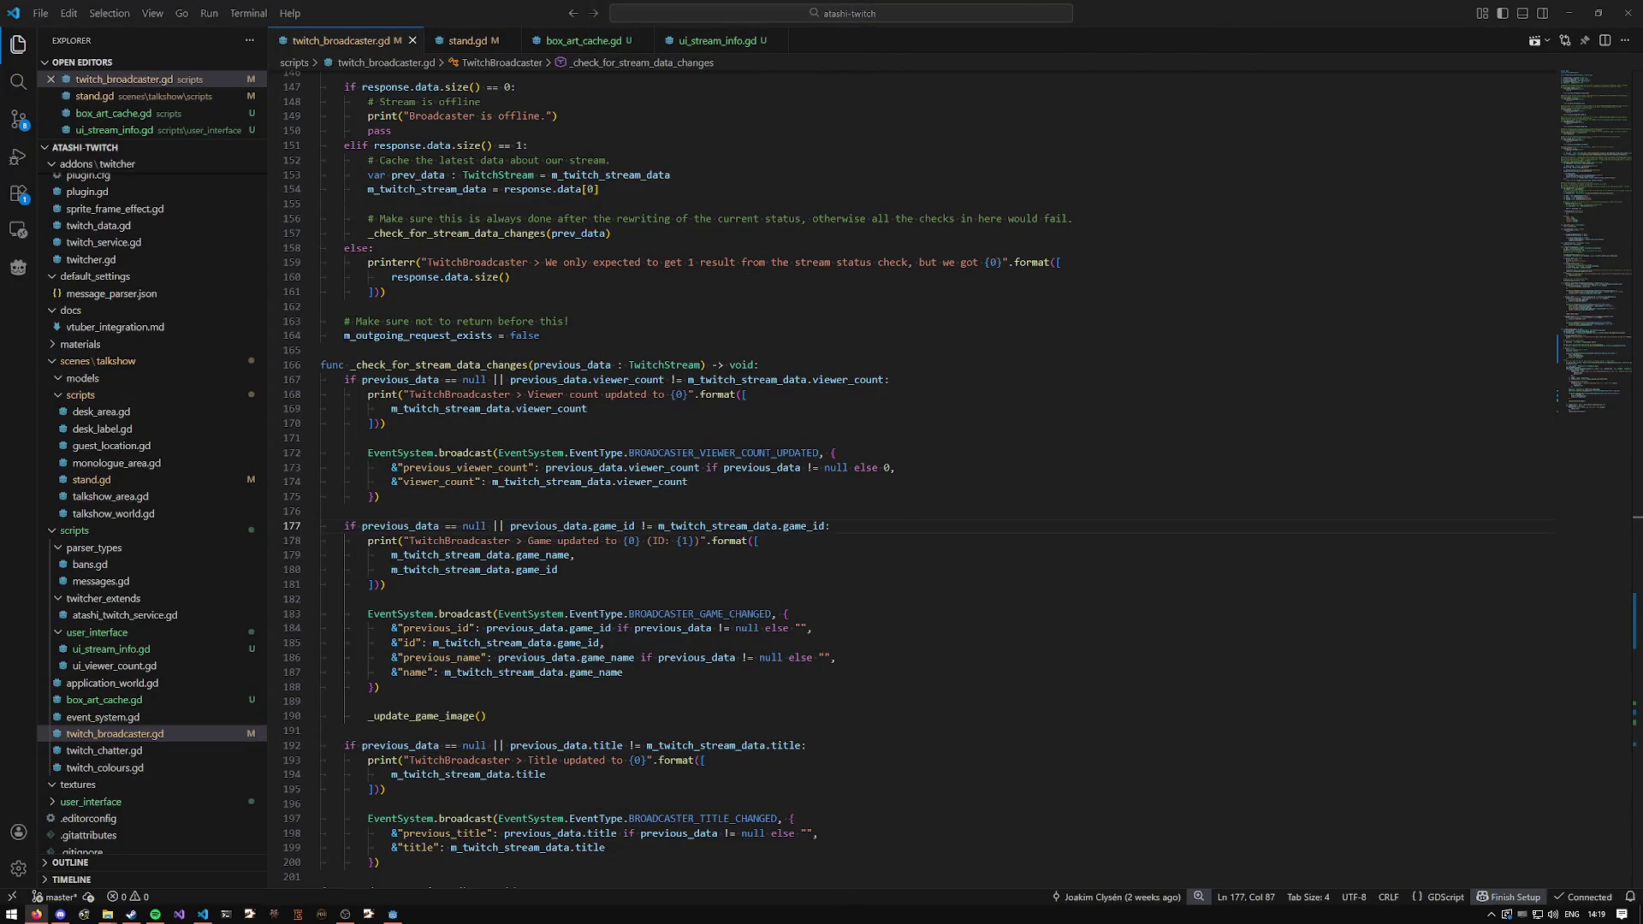
{"action": "left_click", "coordinate": [1040, 577]}
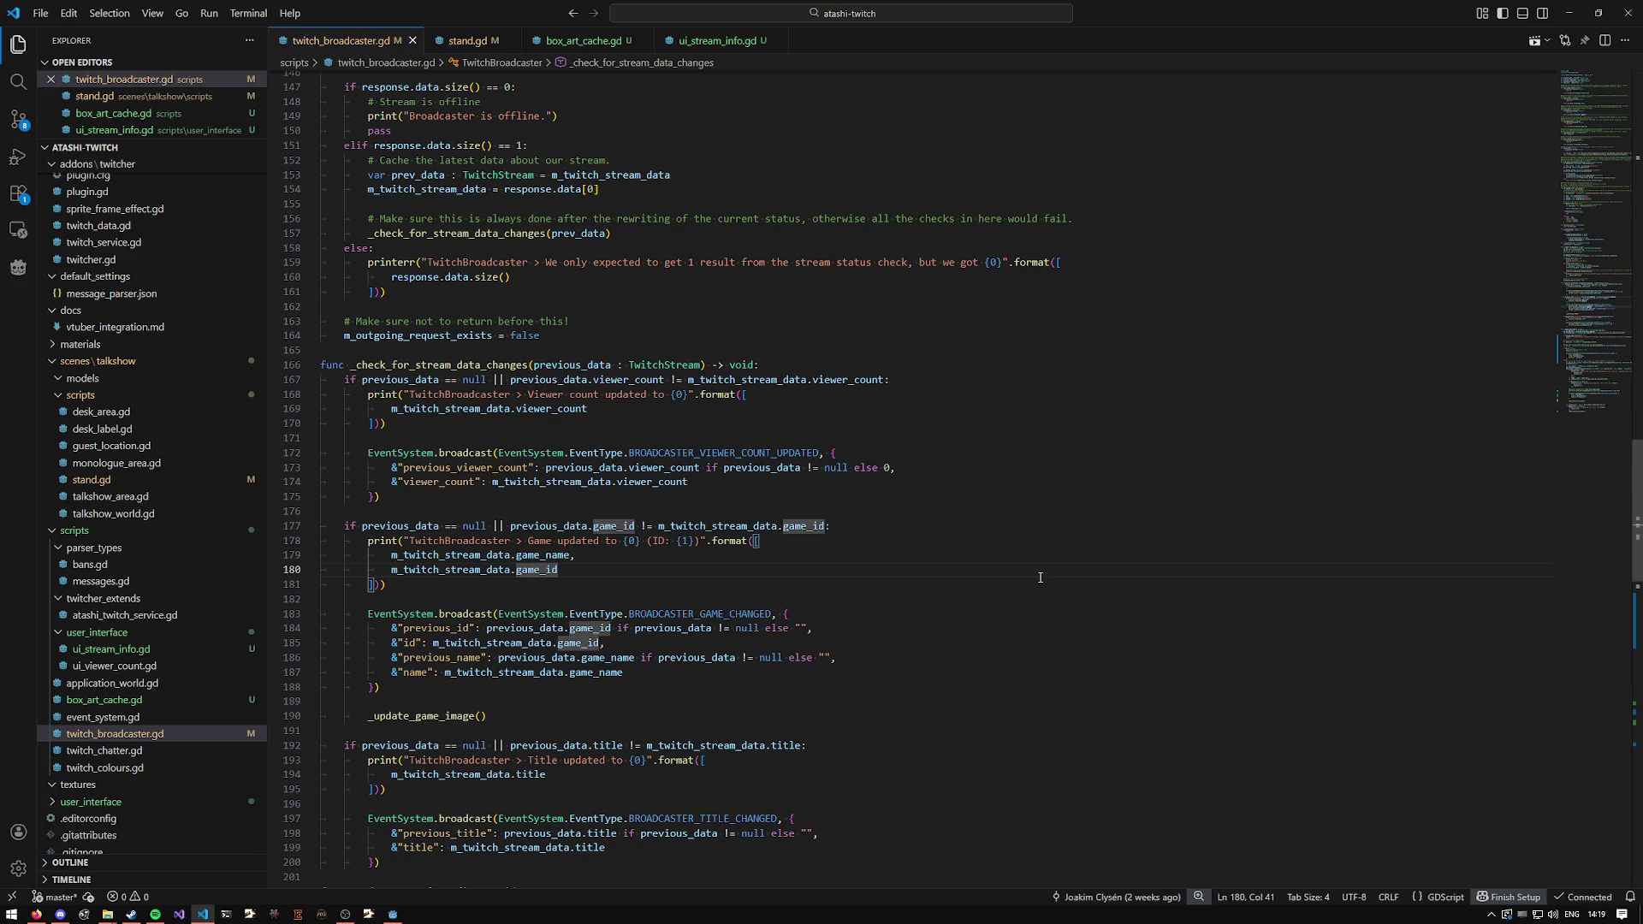
Review the pending diffs: talkshow_stage.tscn, stand.gd, box_art_cache.gd and its .uid, and twitch_broadcaster.gd.
{"action": "left_click", "coordinate": [901, 363]}
{"action": "left_click", "coordinate": [19, 119]}
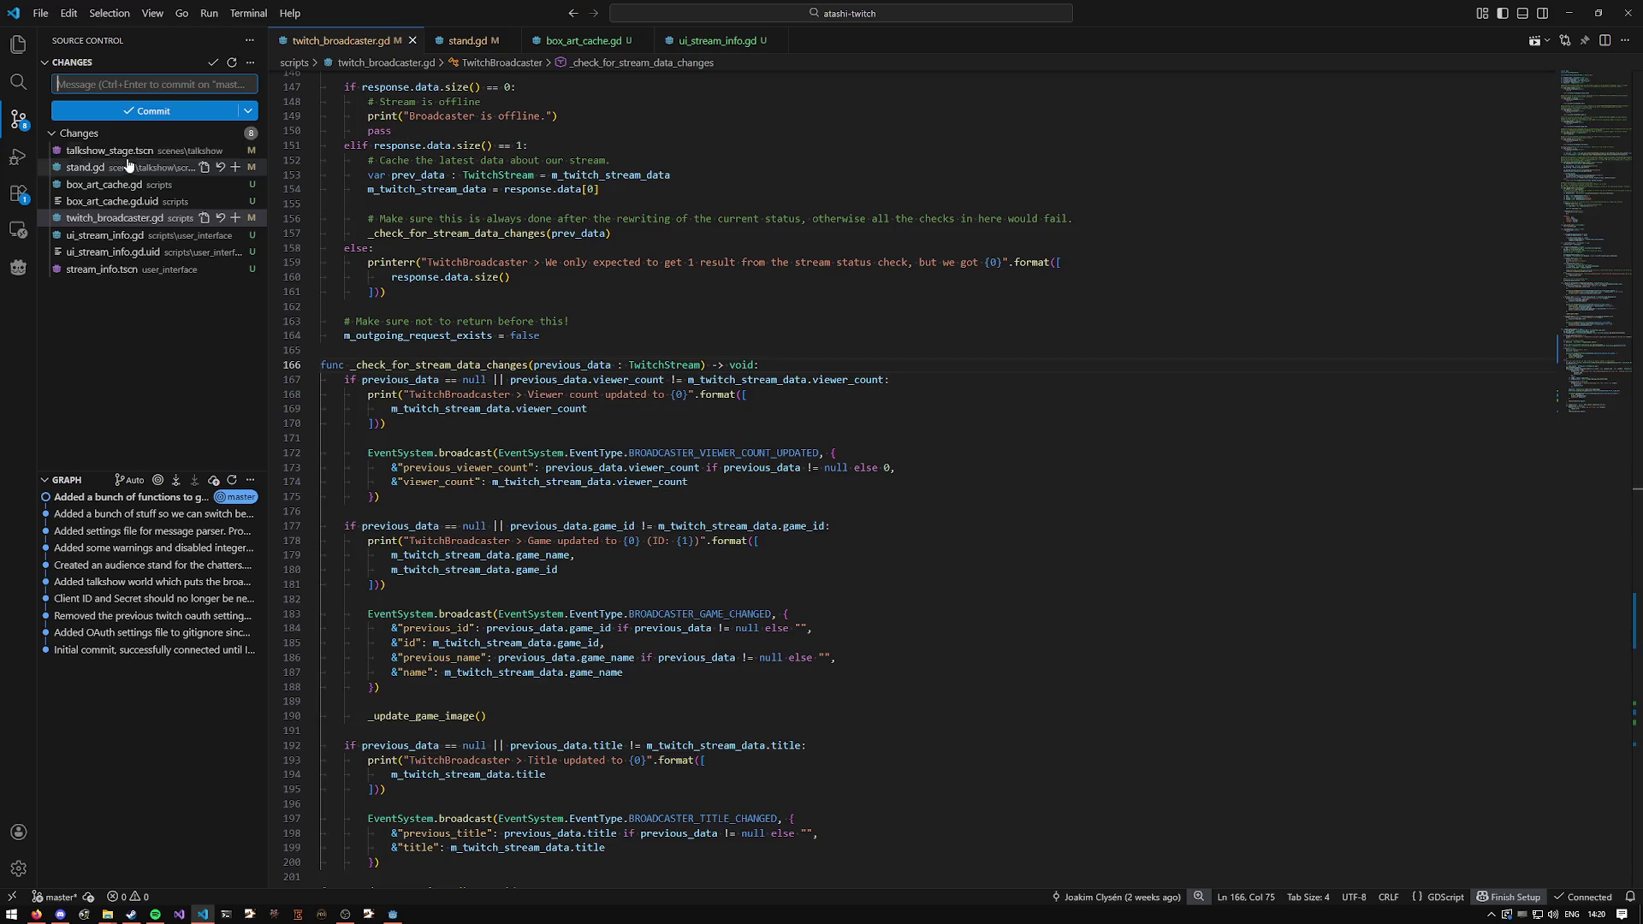
{"action": "left_click", "coordinate": [110, 151]}
{"action": "left_click", "coordinate": [120, 169]}
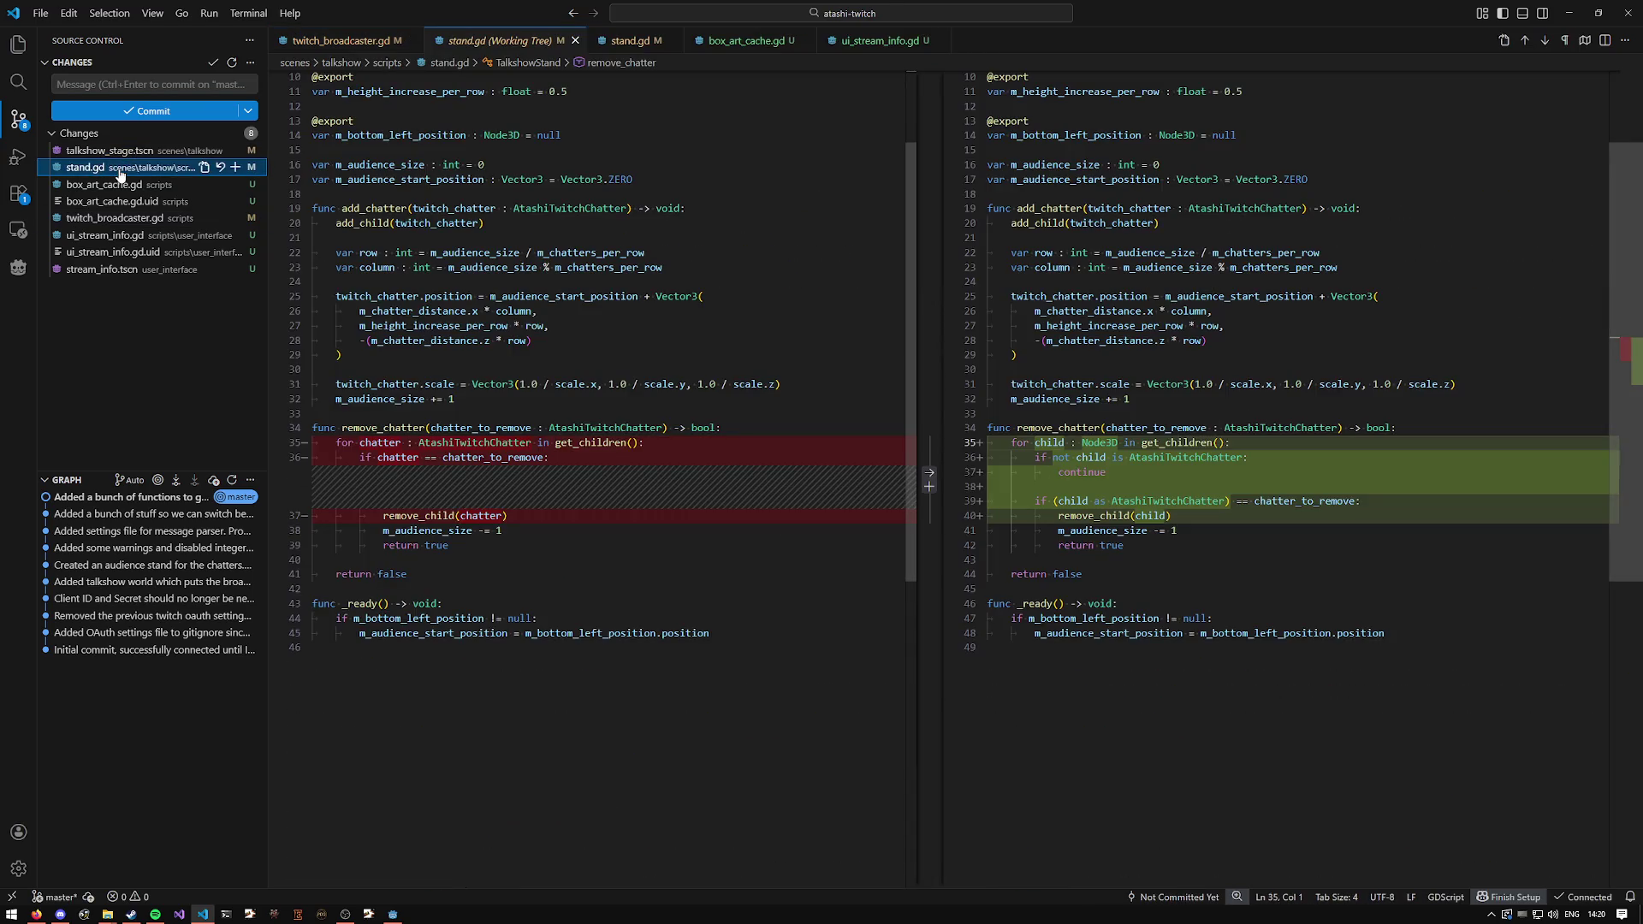
{"action": "left_click", "coordinate": [119, 185]}
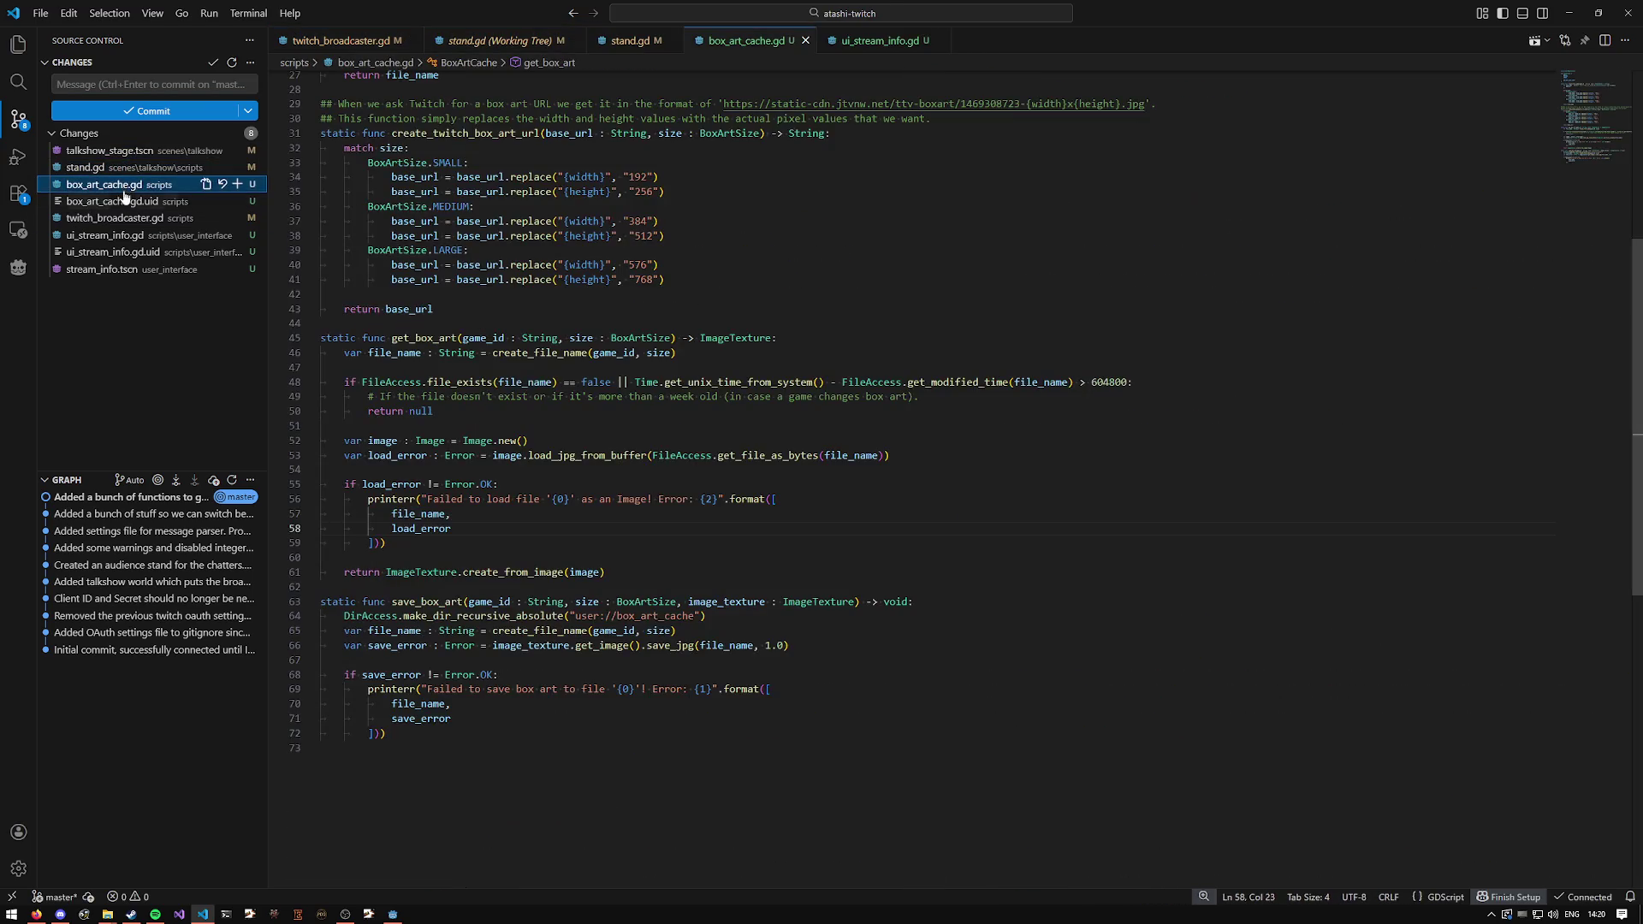
{"action": "left_click", "coordinate": [121, 202]}
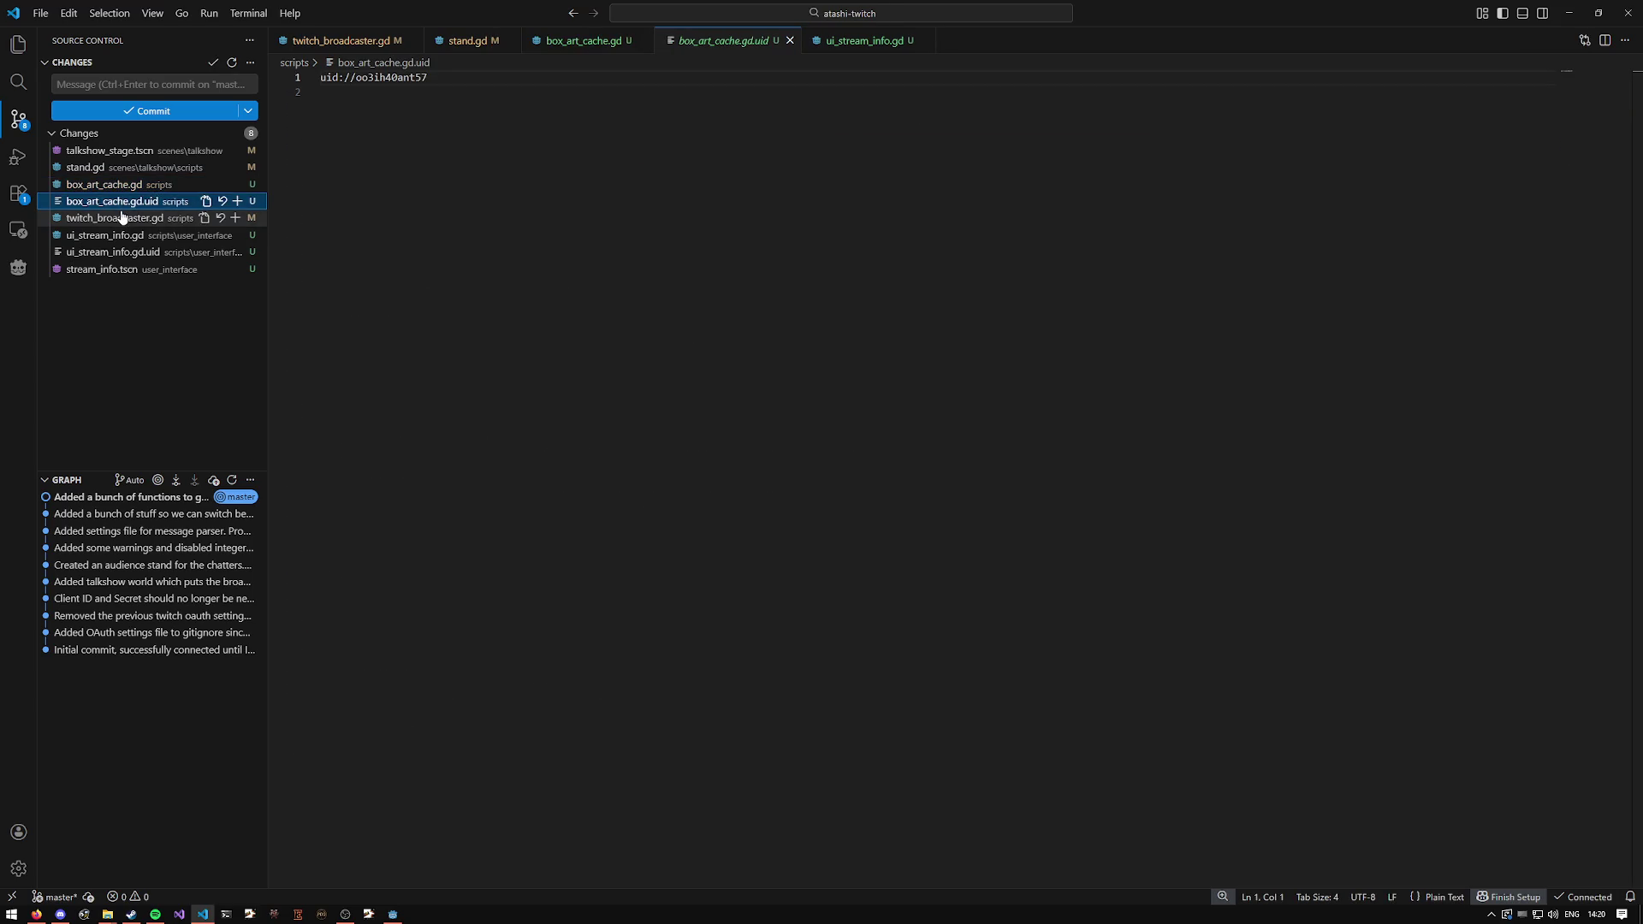
{"action": "left_click", "coordinate": [121, 219]}
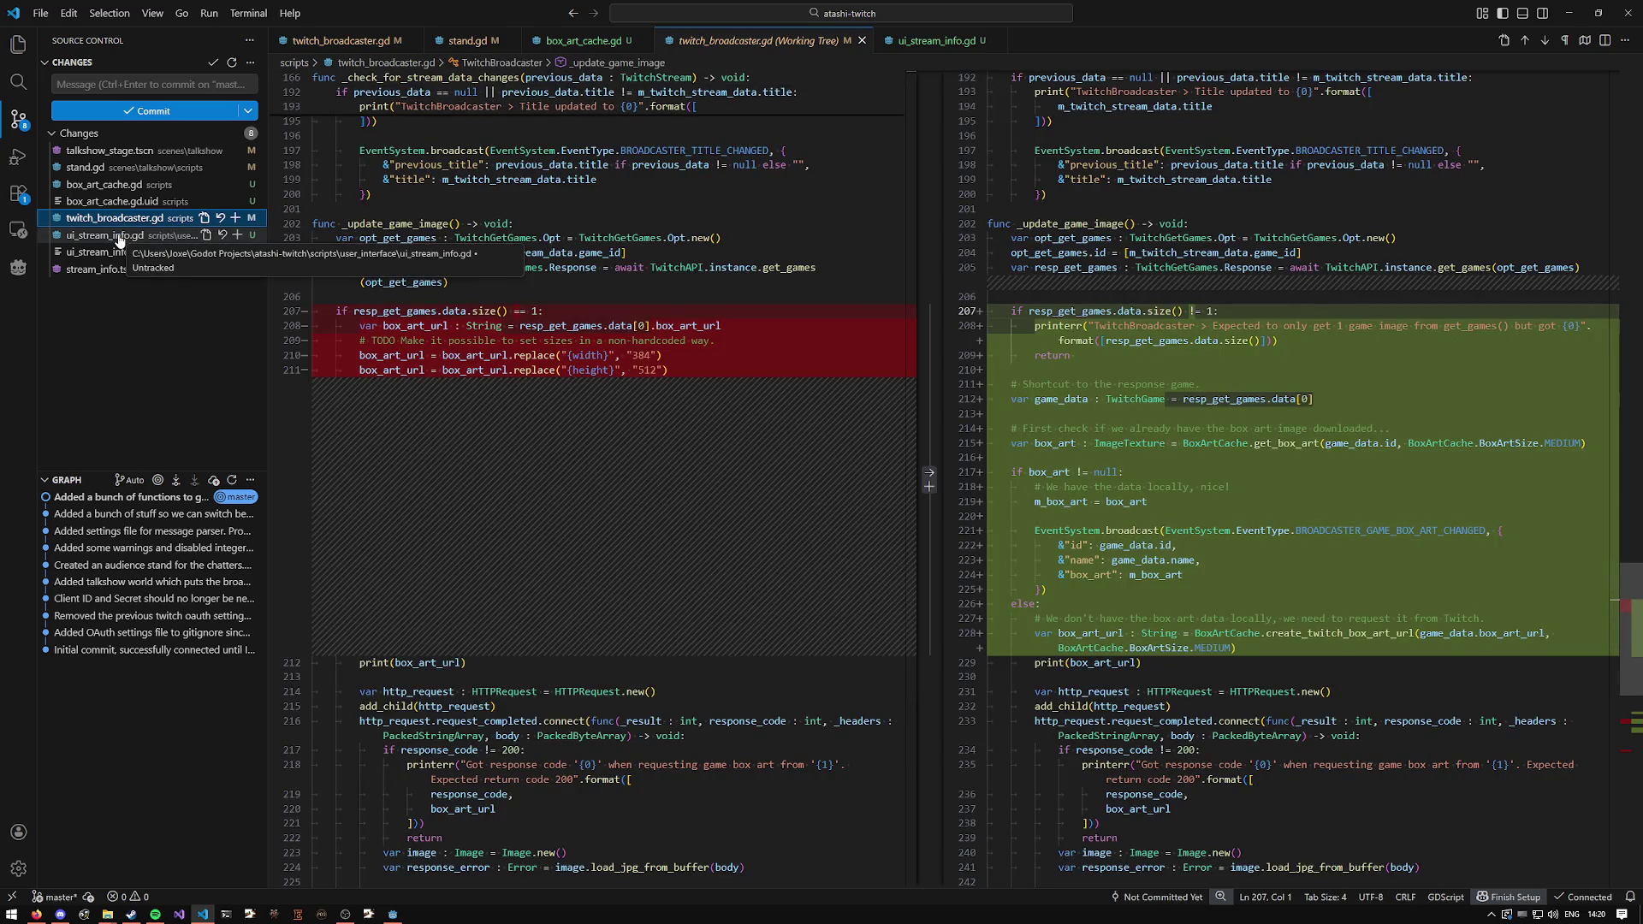
{"action": "left_click", "coordinate": [178, 82]}
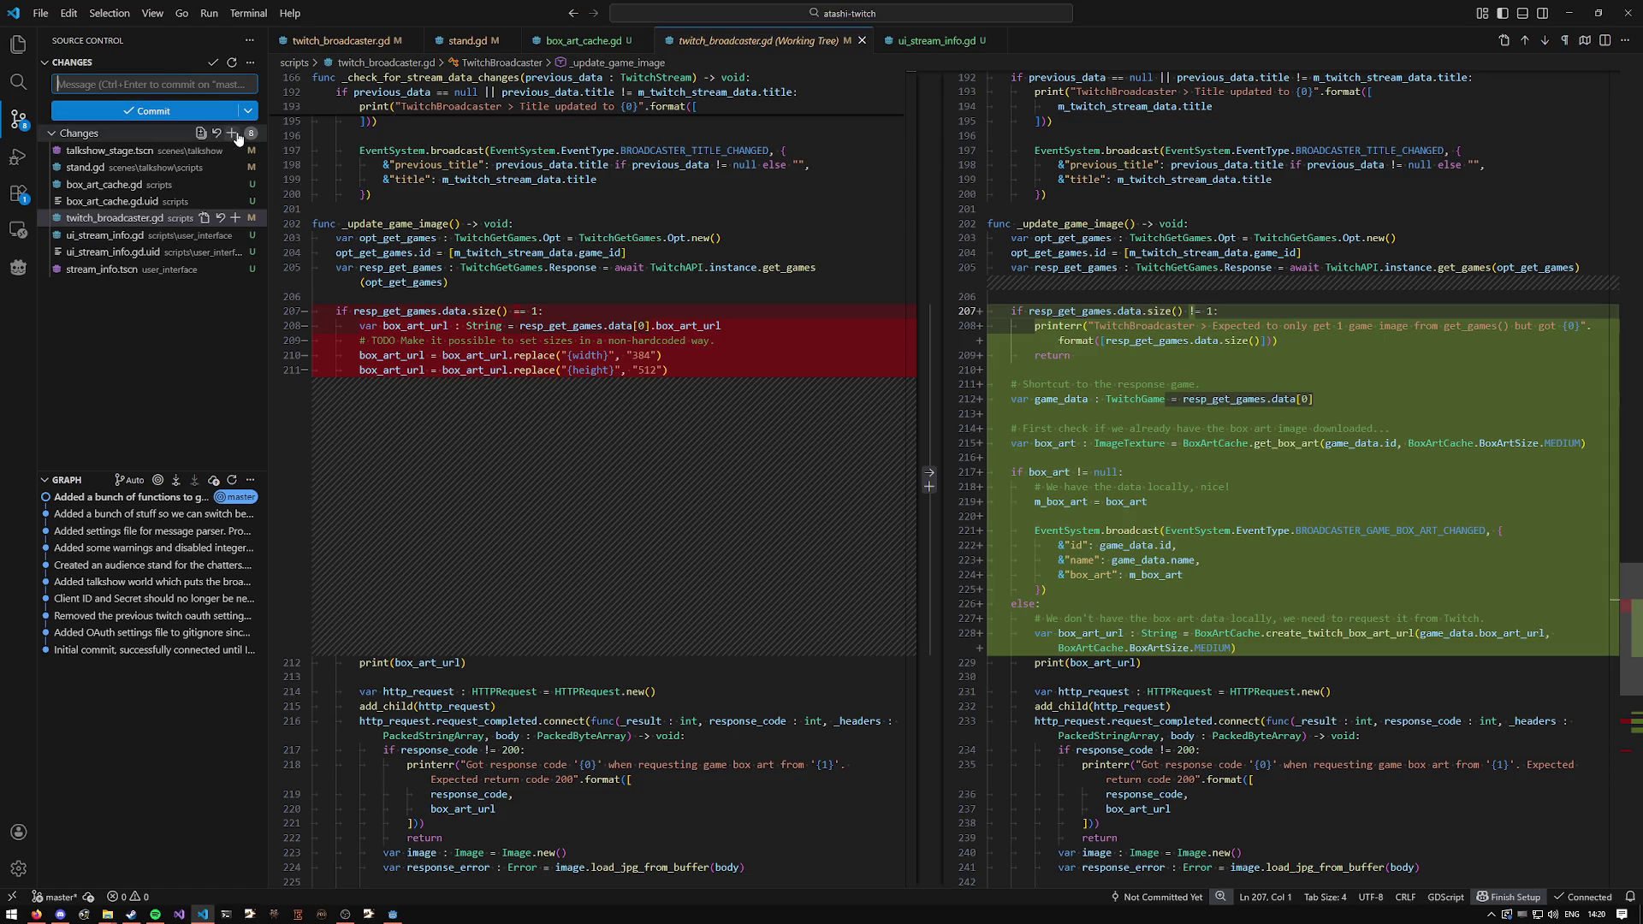
Stage all changes and start the message 'Added a cache for box art so we don't have to request it…'.
{"action": "left_click", "coordinate": [237, 134]}
{"action": "type", "text": "Added a cache for "}
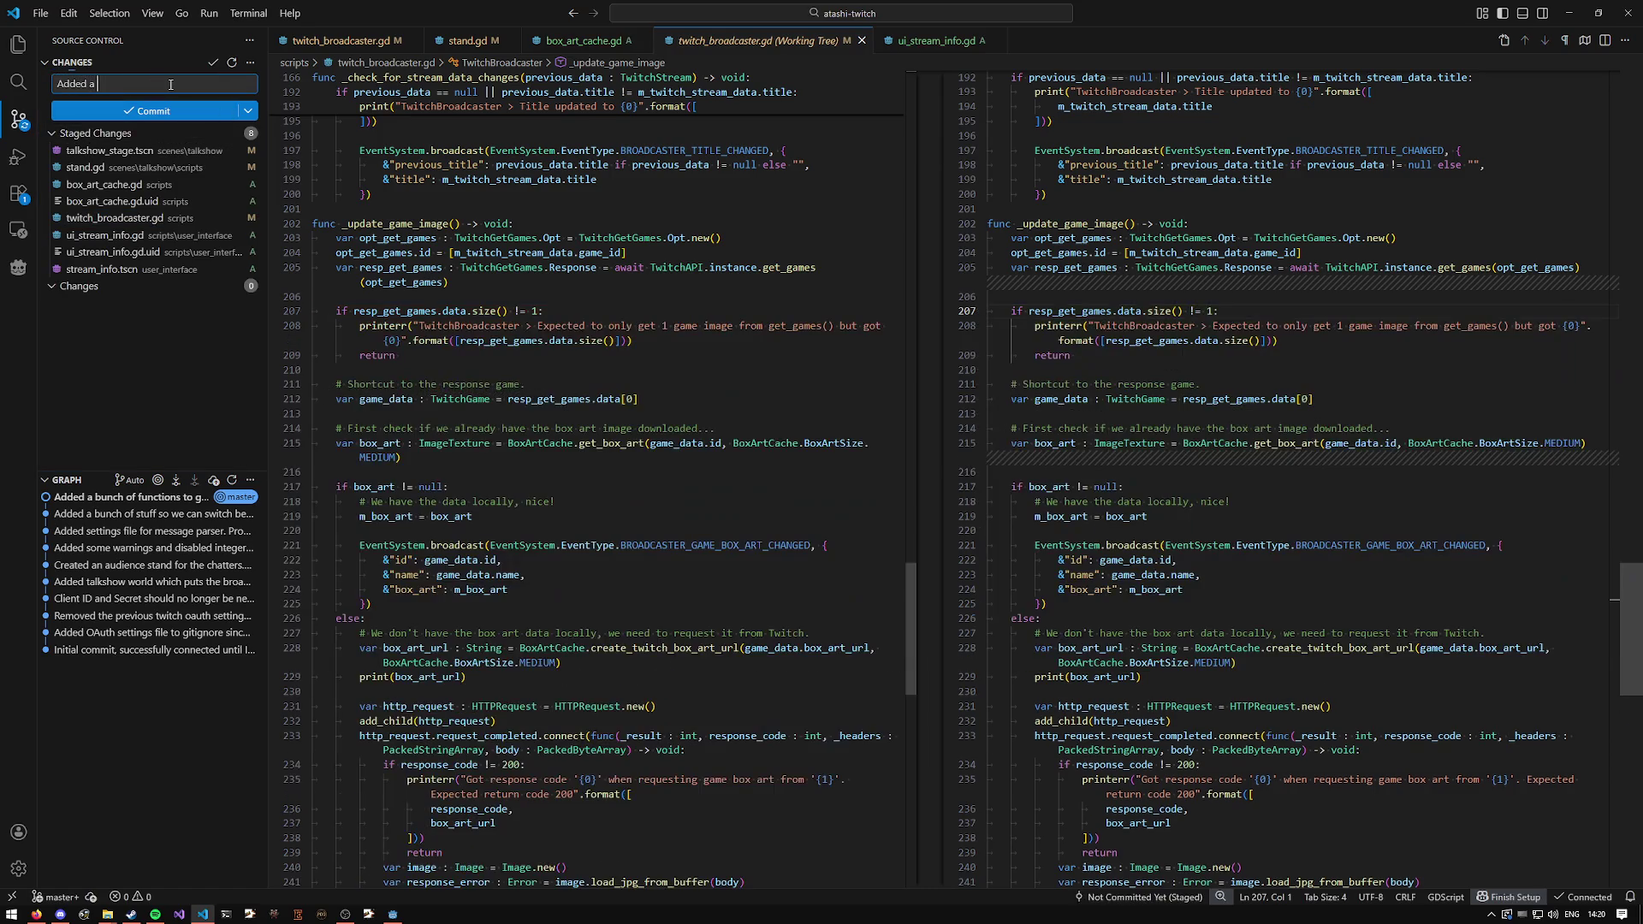
{"action": "type", "text": "box art so we d"}
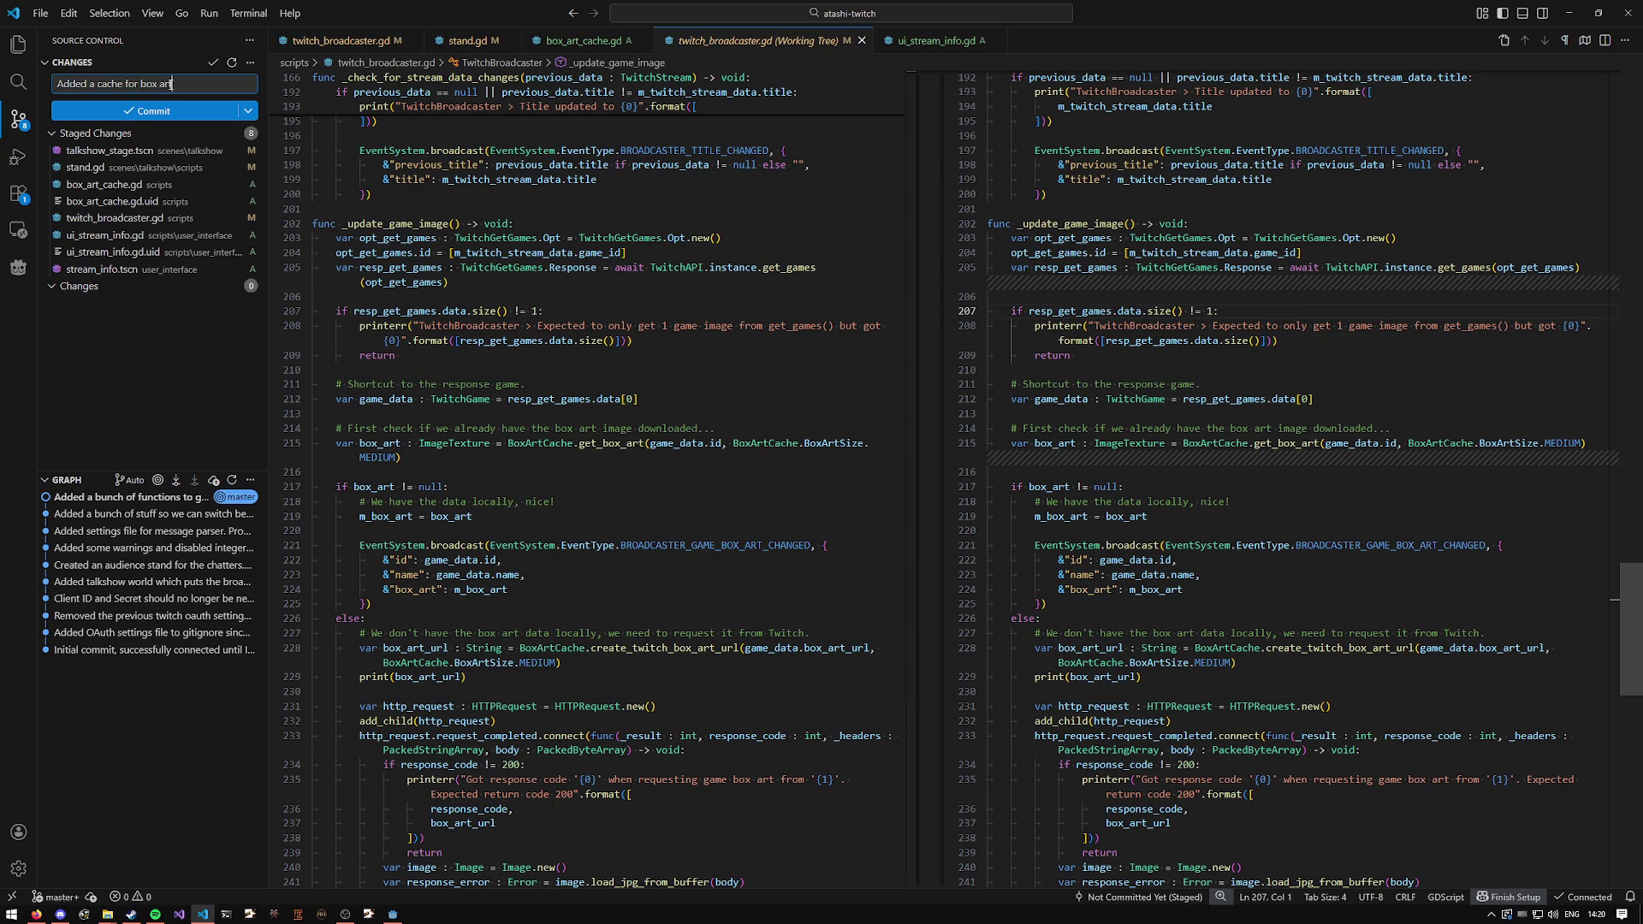
{"action": "type", "text": "on' tha"}
{"action": "key", "text": "BackSpace"}
{"action": "key", "text": "BackSpace"}
{"action": "key", "text": "BackSpace"}
{"action": "type", "text": "'t ha"}
{"action": "type", "text": "ve to request i"}
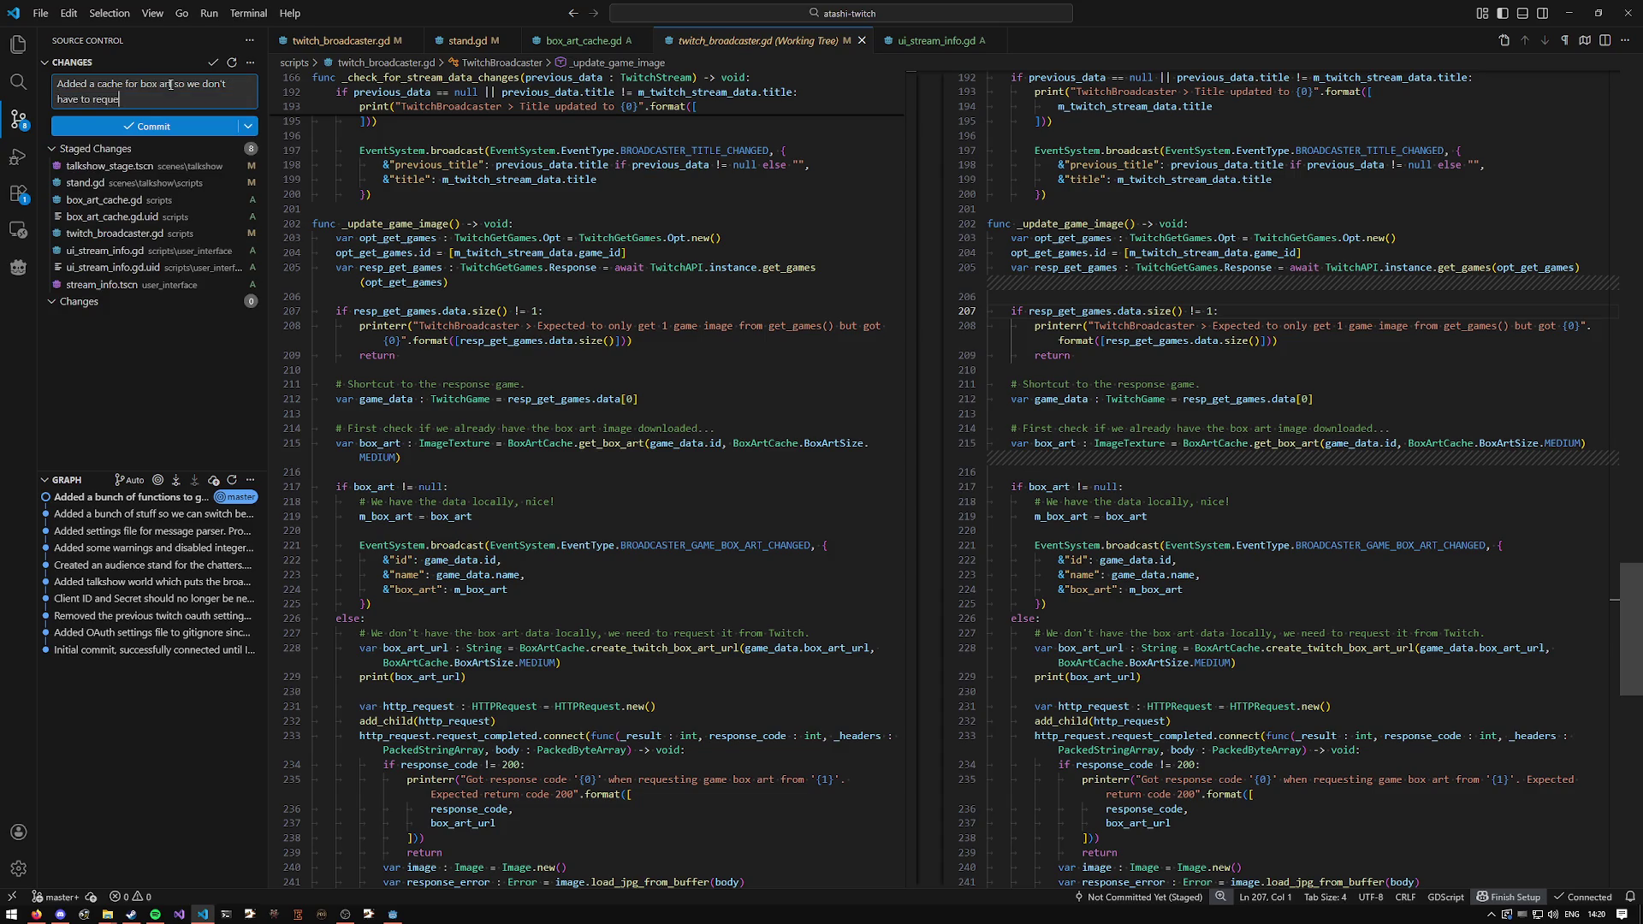
{"action": "type", "text": "t all the time"}
{"action": "type", "text": ", bo"}
{"action": "type", "text": "x arts rarely change"}
{"action": "type", "text": ". "}
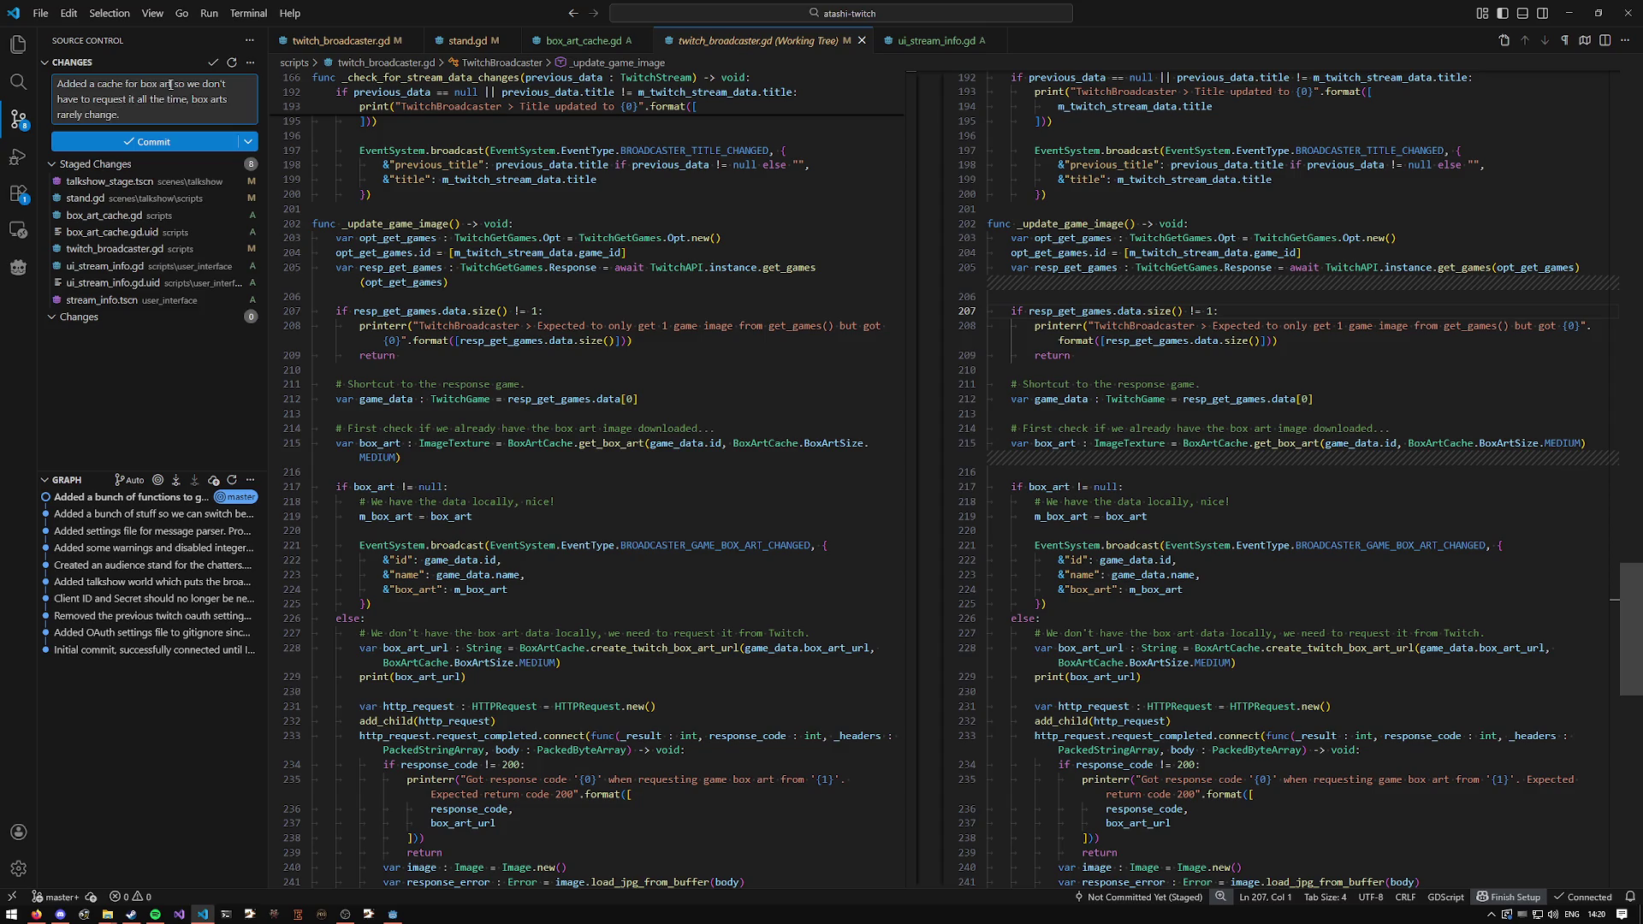
{"action": "type", "text": "Created"}
Finish the message about the new stream-data interface and chatter stand-to-desk tests, then commit.
{"action": "left_click", "coordinate": [125, 268]}
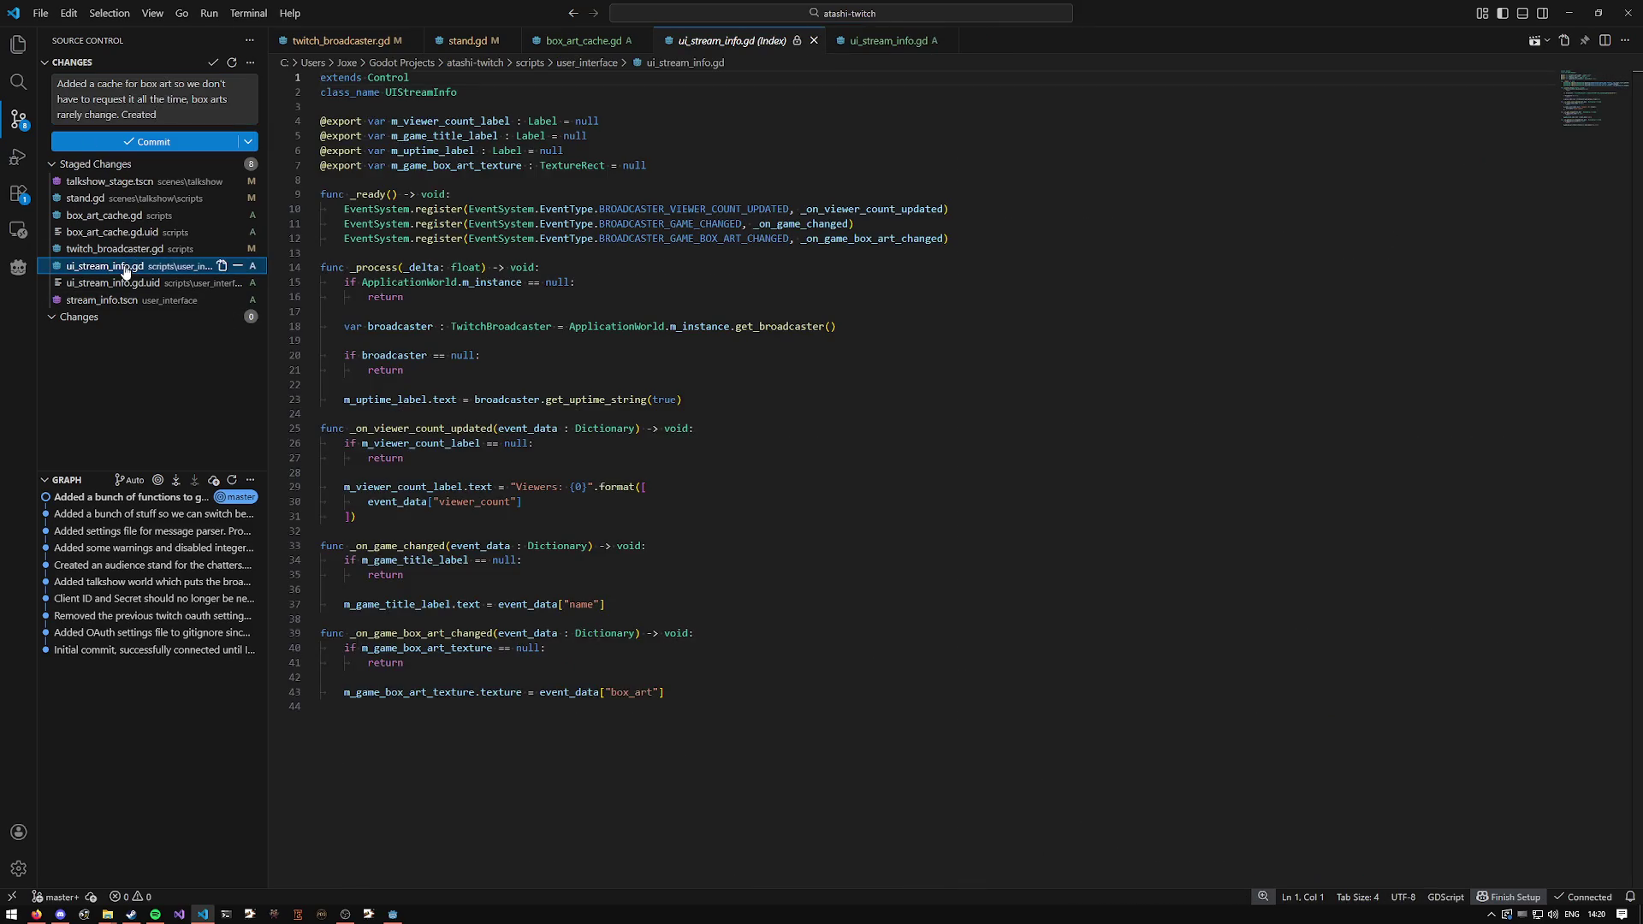
{"action": "left_click", "coordinate": [190, 116]}
{"action": "type", "text": "a "}
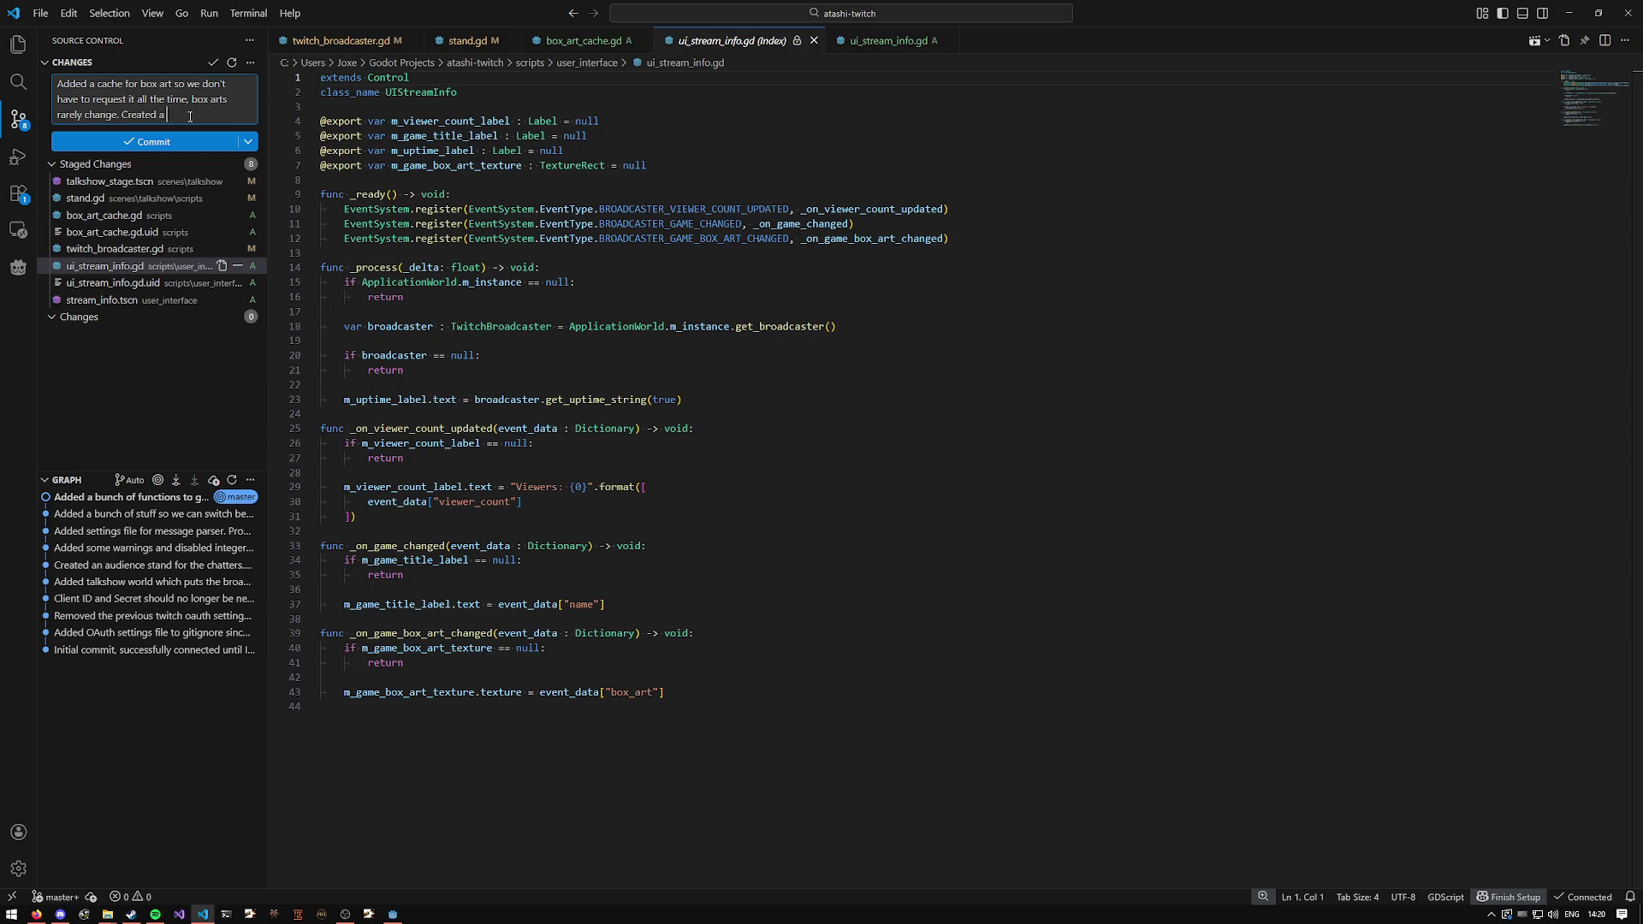
{"action": "type", "text": "new user interfa"}
{"action": "type", "text": "ce for showing stream data."}
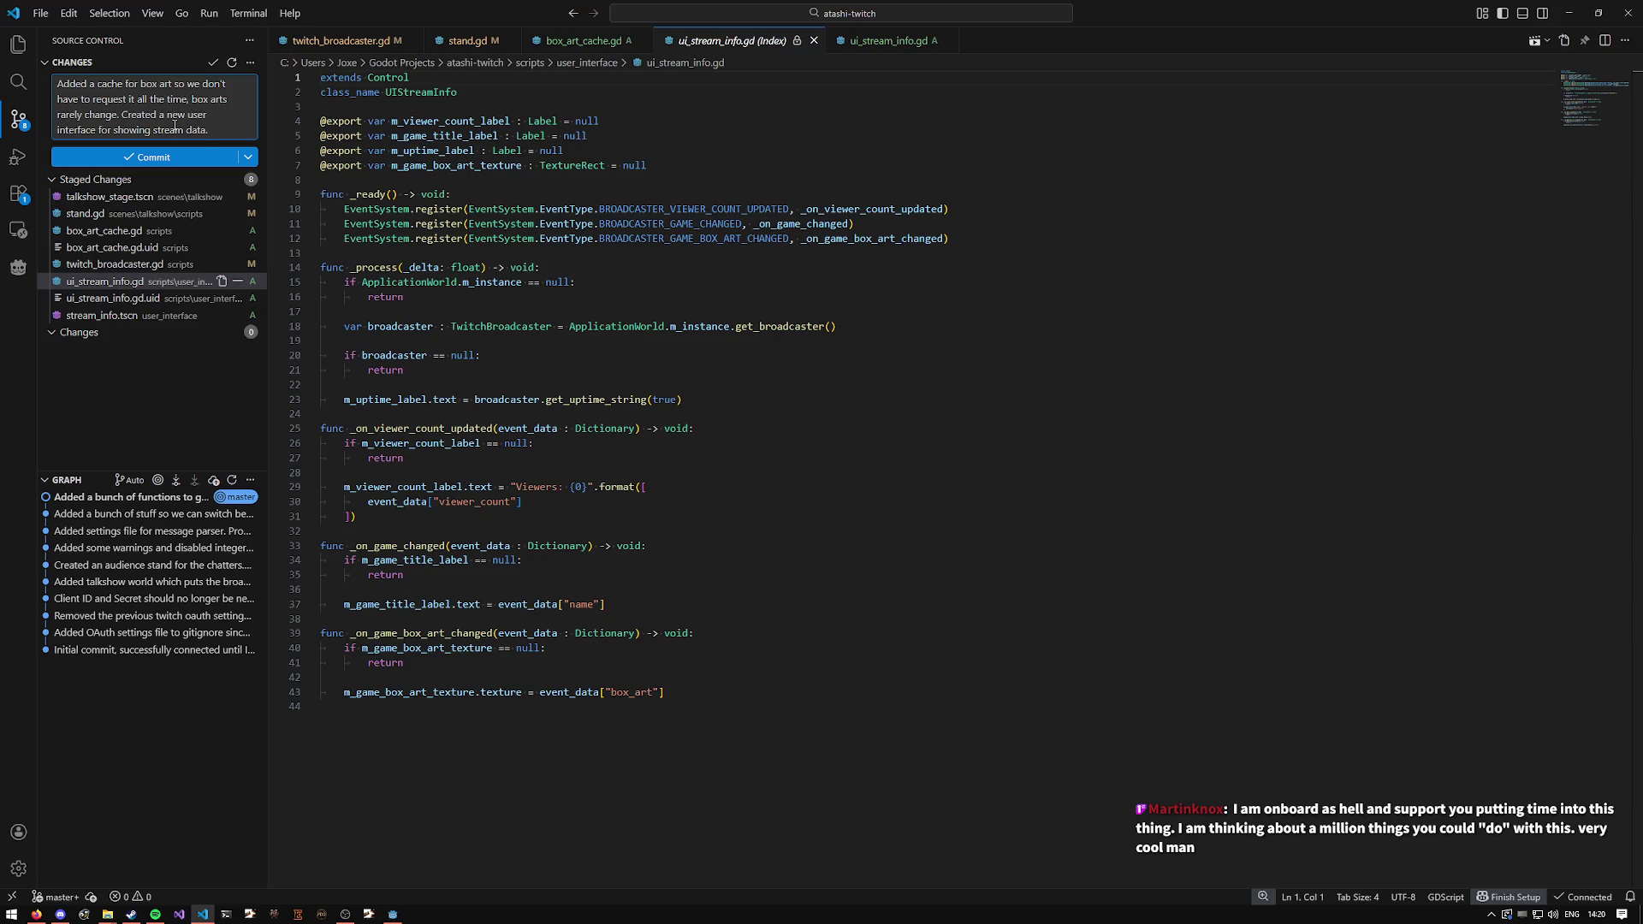
{"action": "type", "text": " Tested "}
{"action": "type", "text": "moving"}
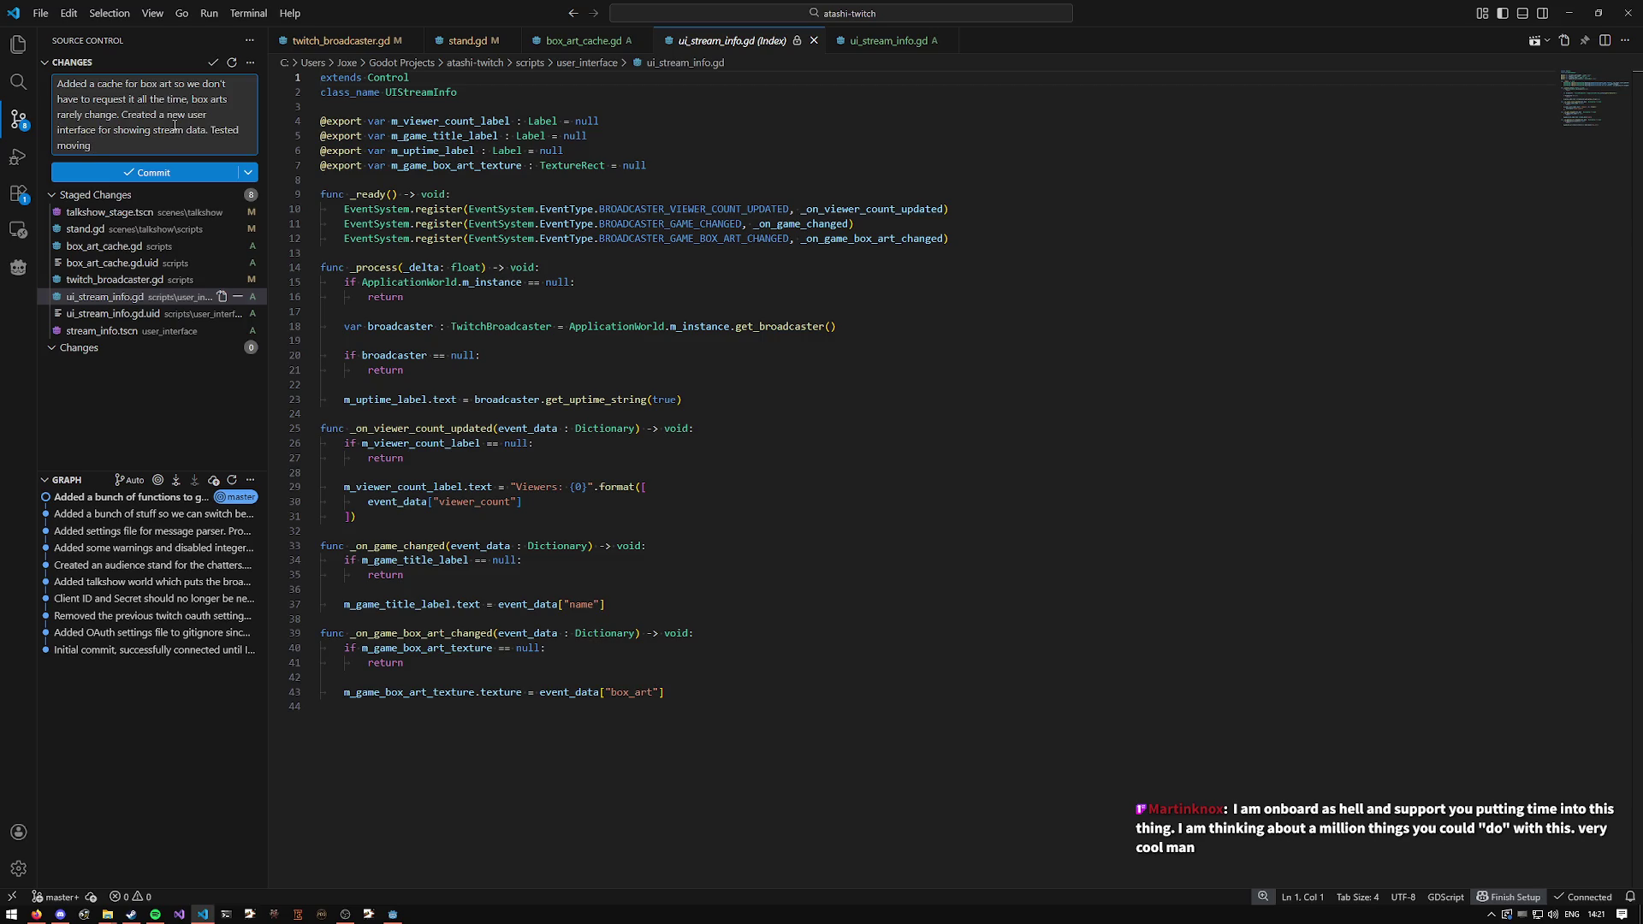
{"action": "type", "text": "chatters from stand to "}
{"action": "type", "text": "desk and back "}
{"action": "type", "text": "(thanks Knox!)"}
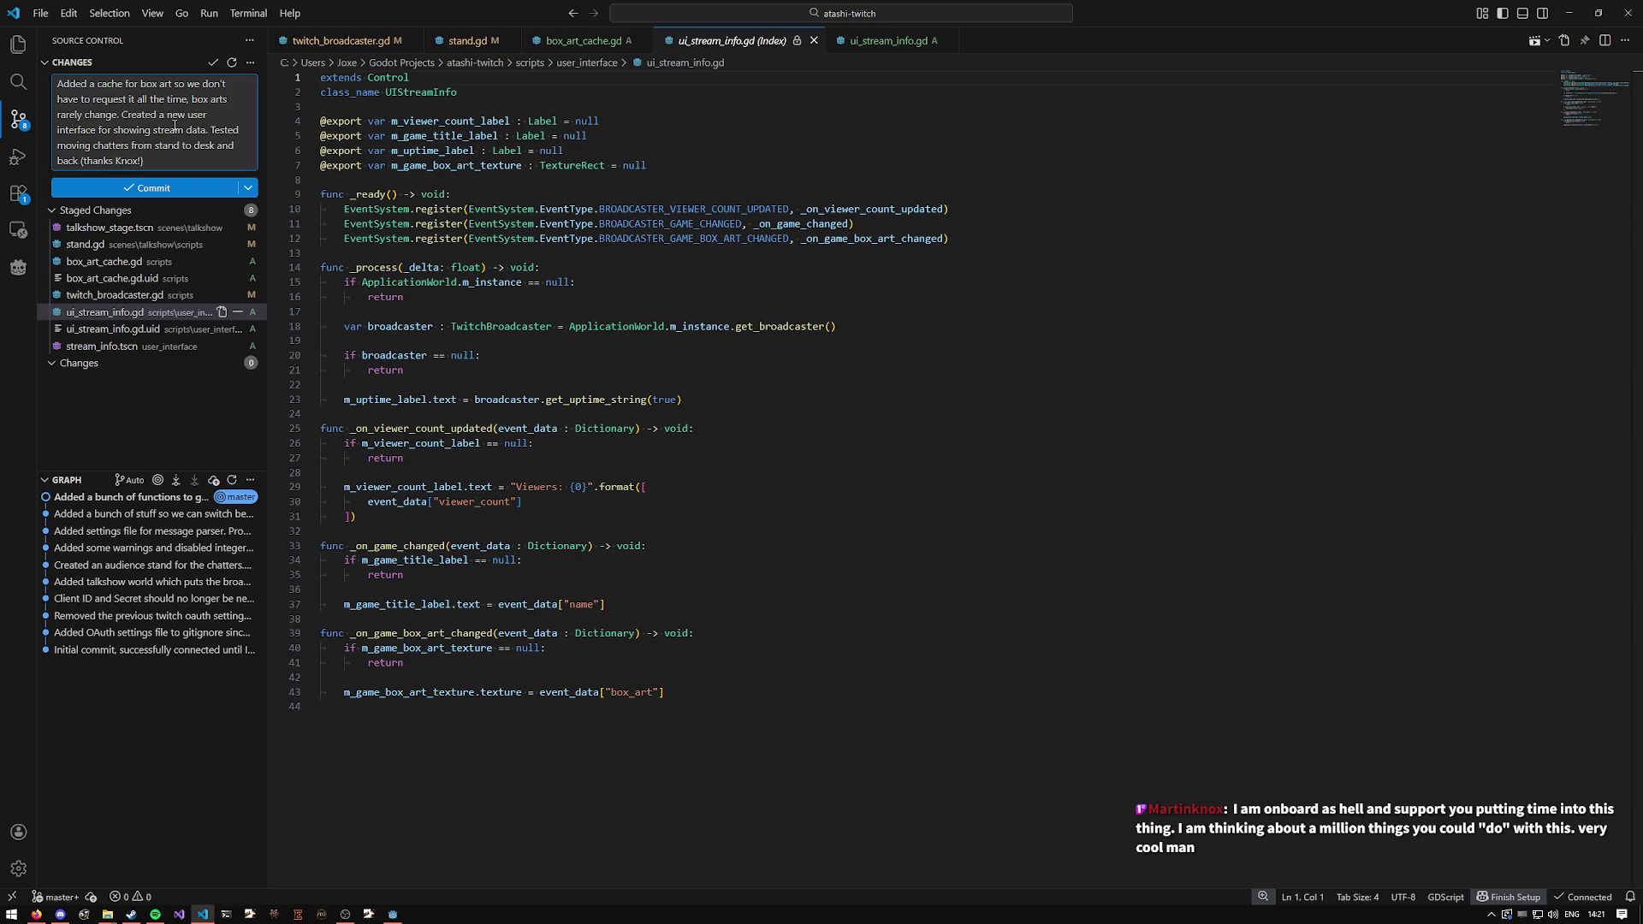
{"action": "left_click", "coordinate": [179, 189]}
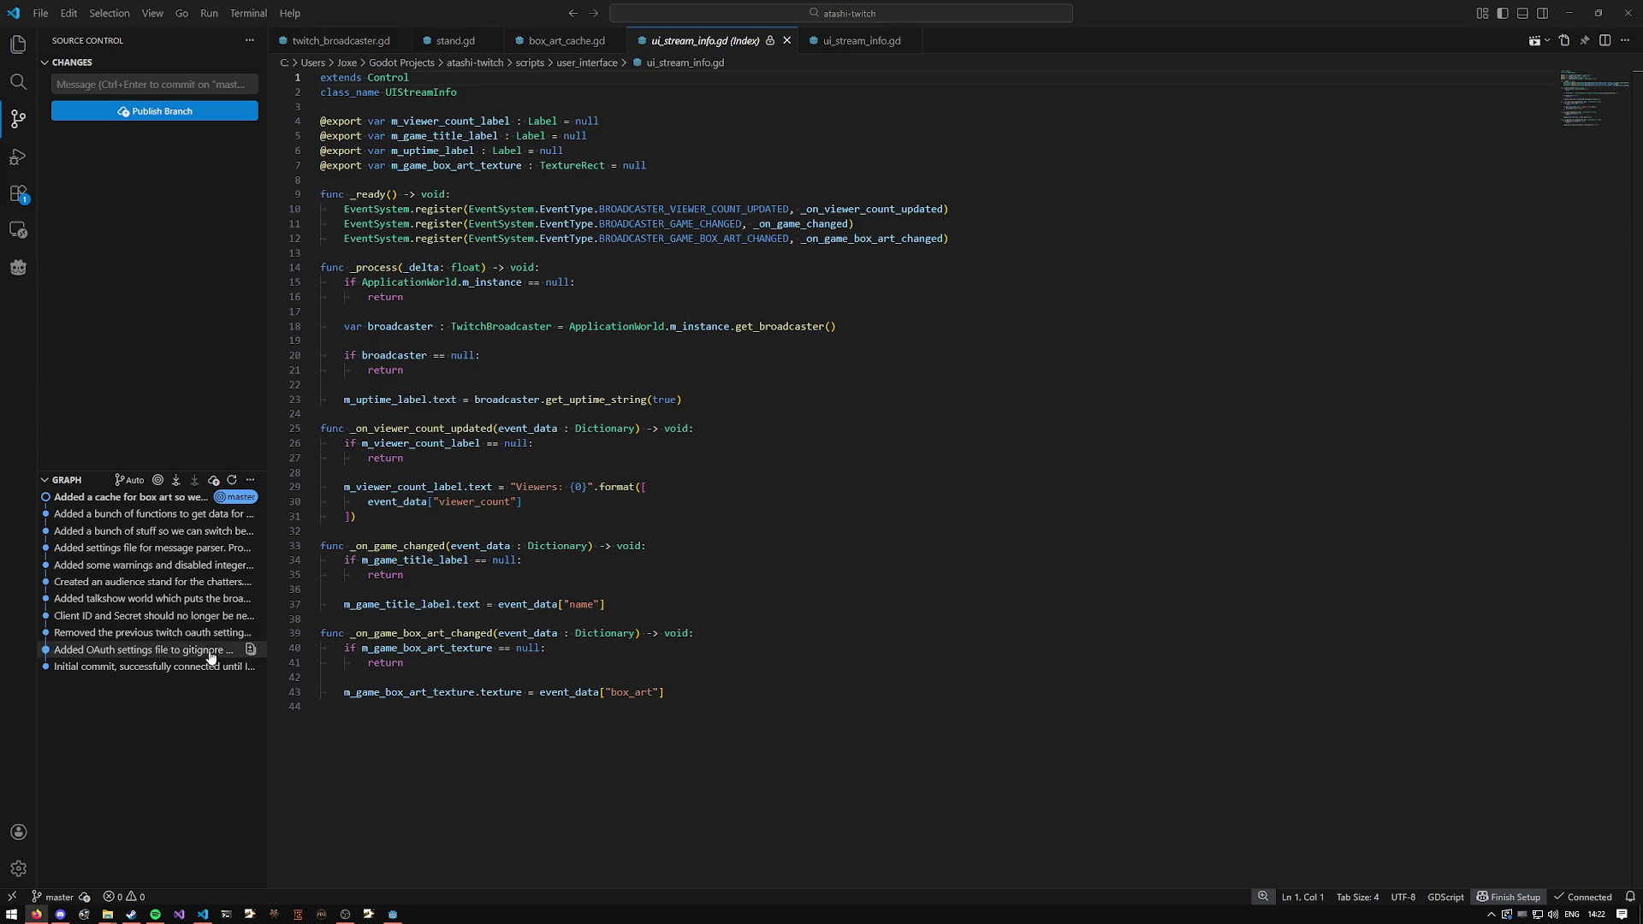
{"action": "left_click", "coordinate": [950, 601]}
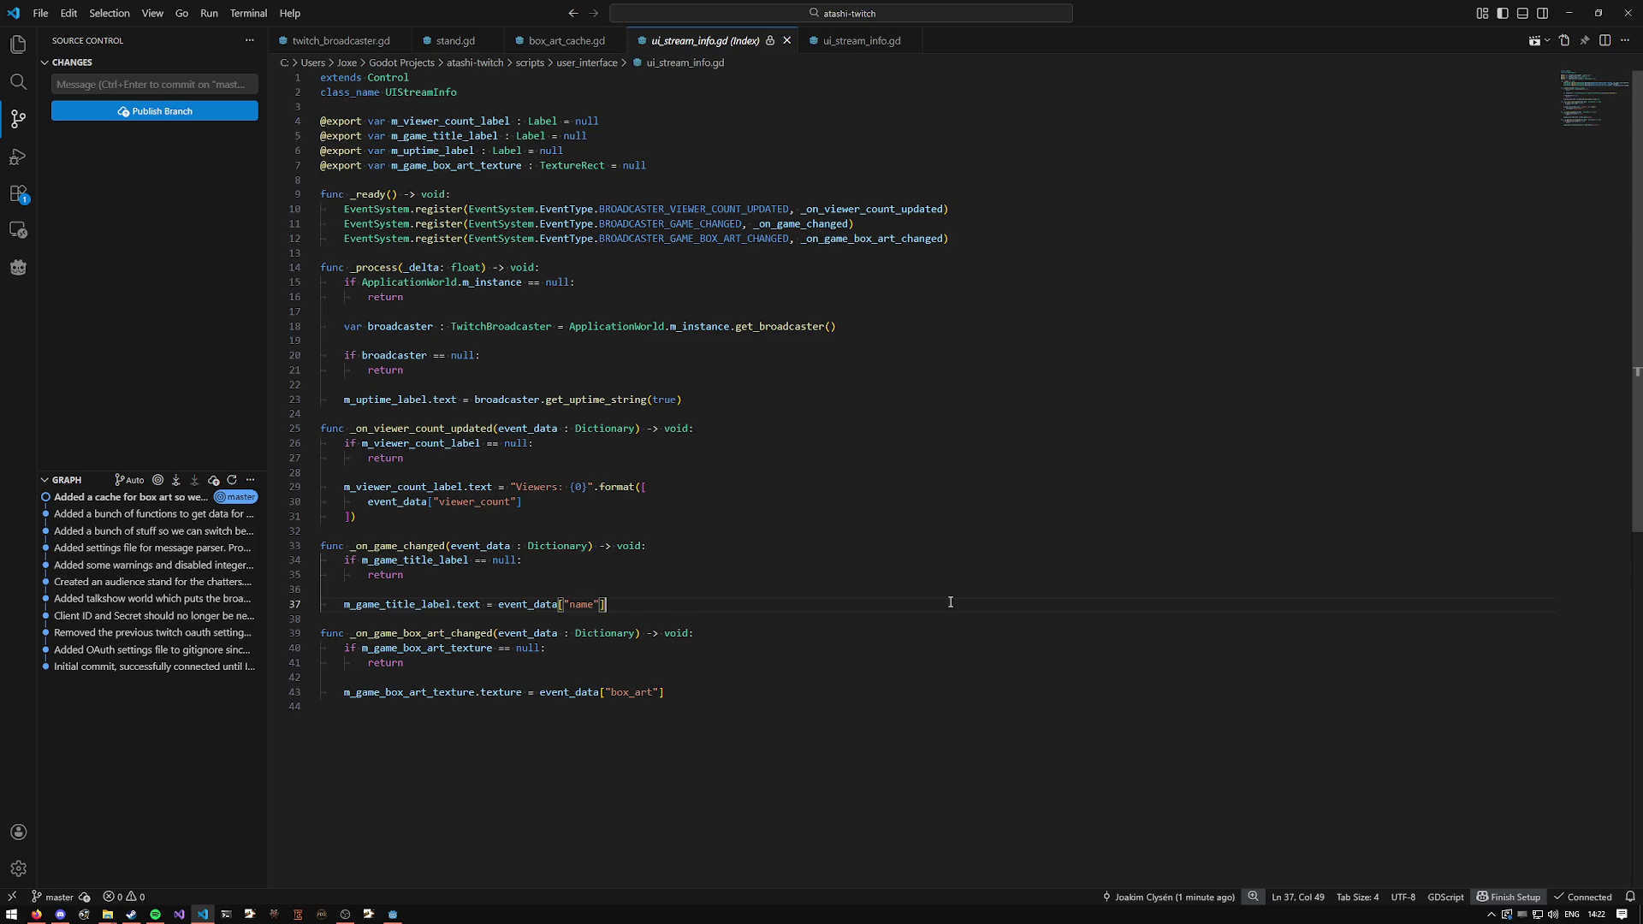
Glance at stand.gd and twitch_broadcaster.gd, then open twitch_chatter.gd from the Explorer.
{"action": "left_click", "coordinate": [445, 40]}
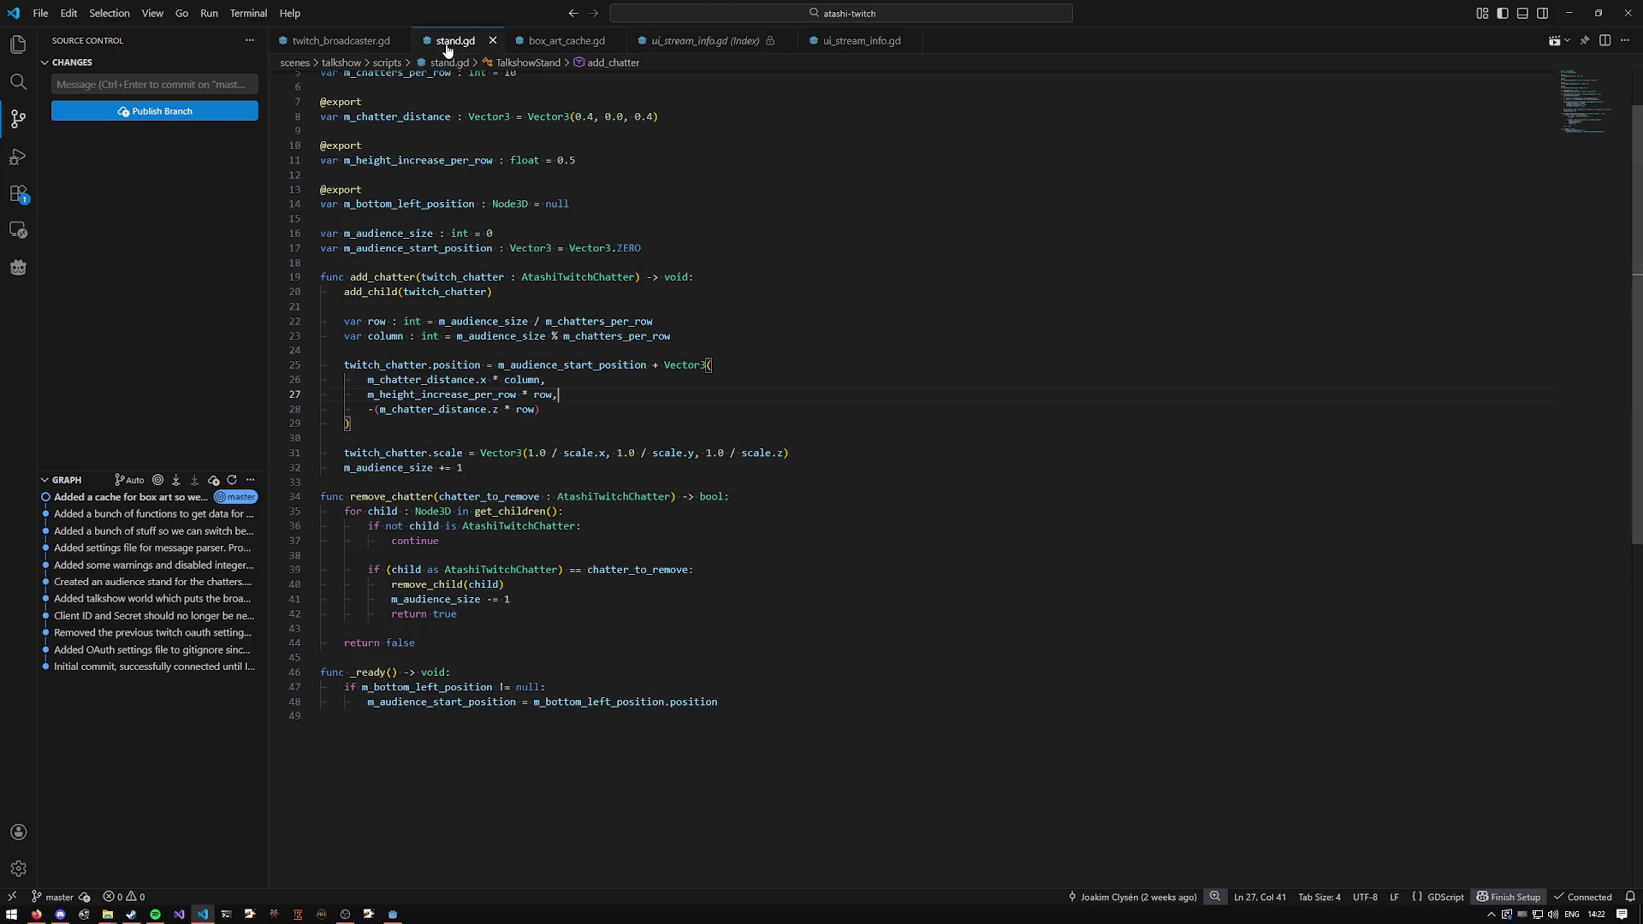
{"action": "left_click", "coordinate": [322, 42]}
{"action": "key", "text": "ctrl+shift+e"}
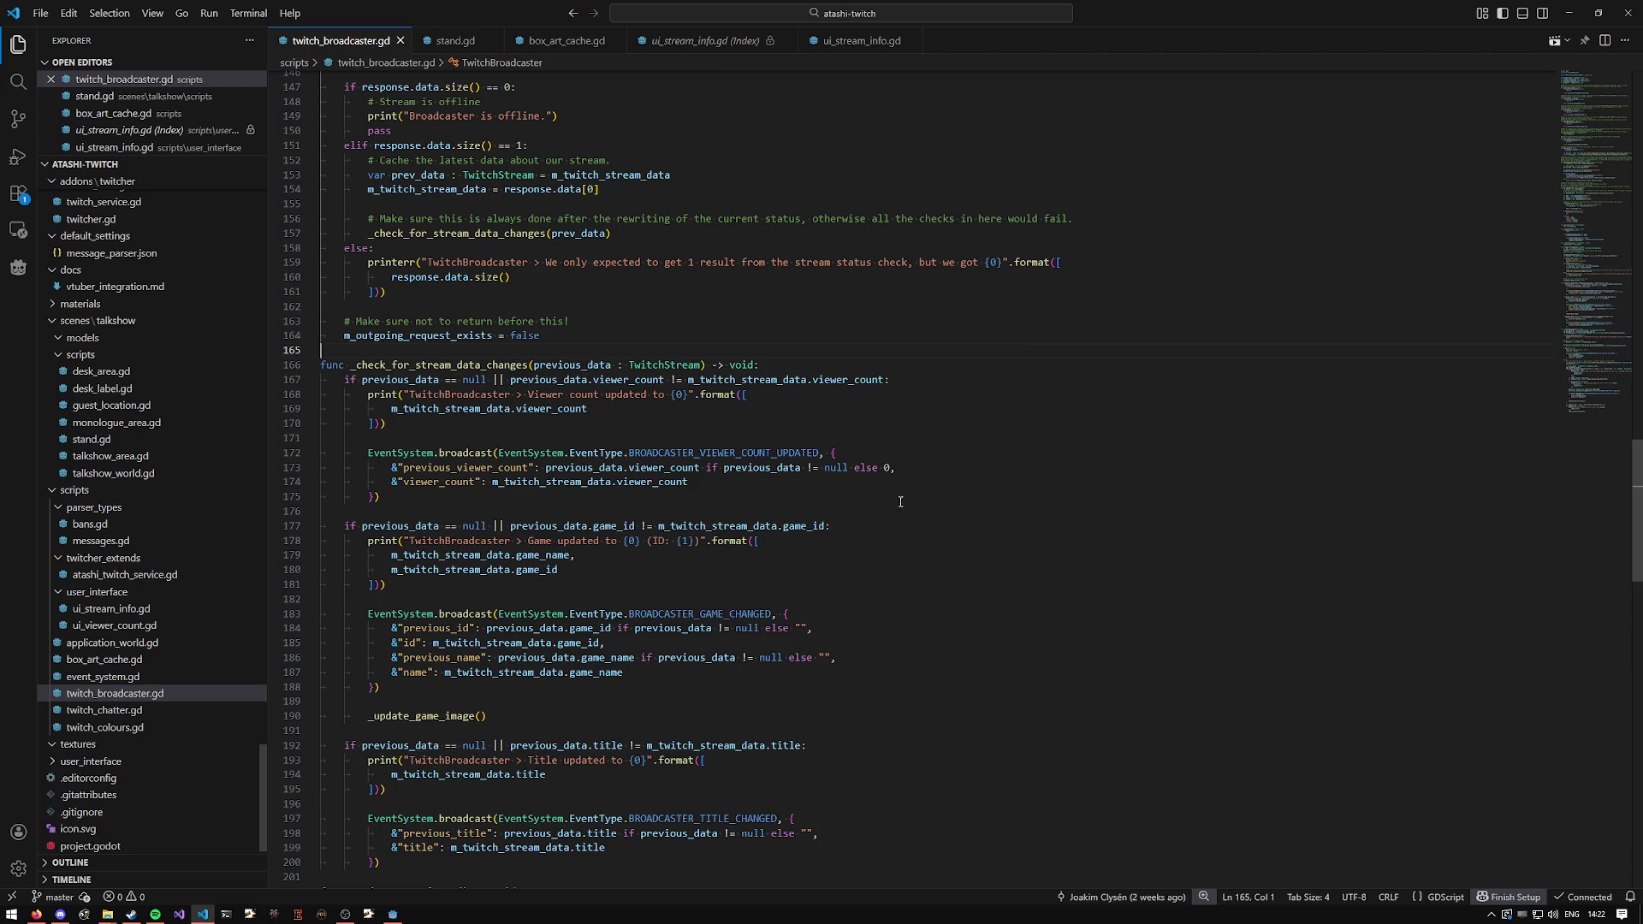
{"action": "left_click", "coordinate": [115, 709]}
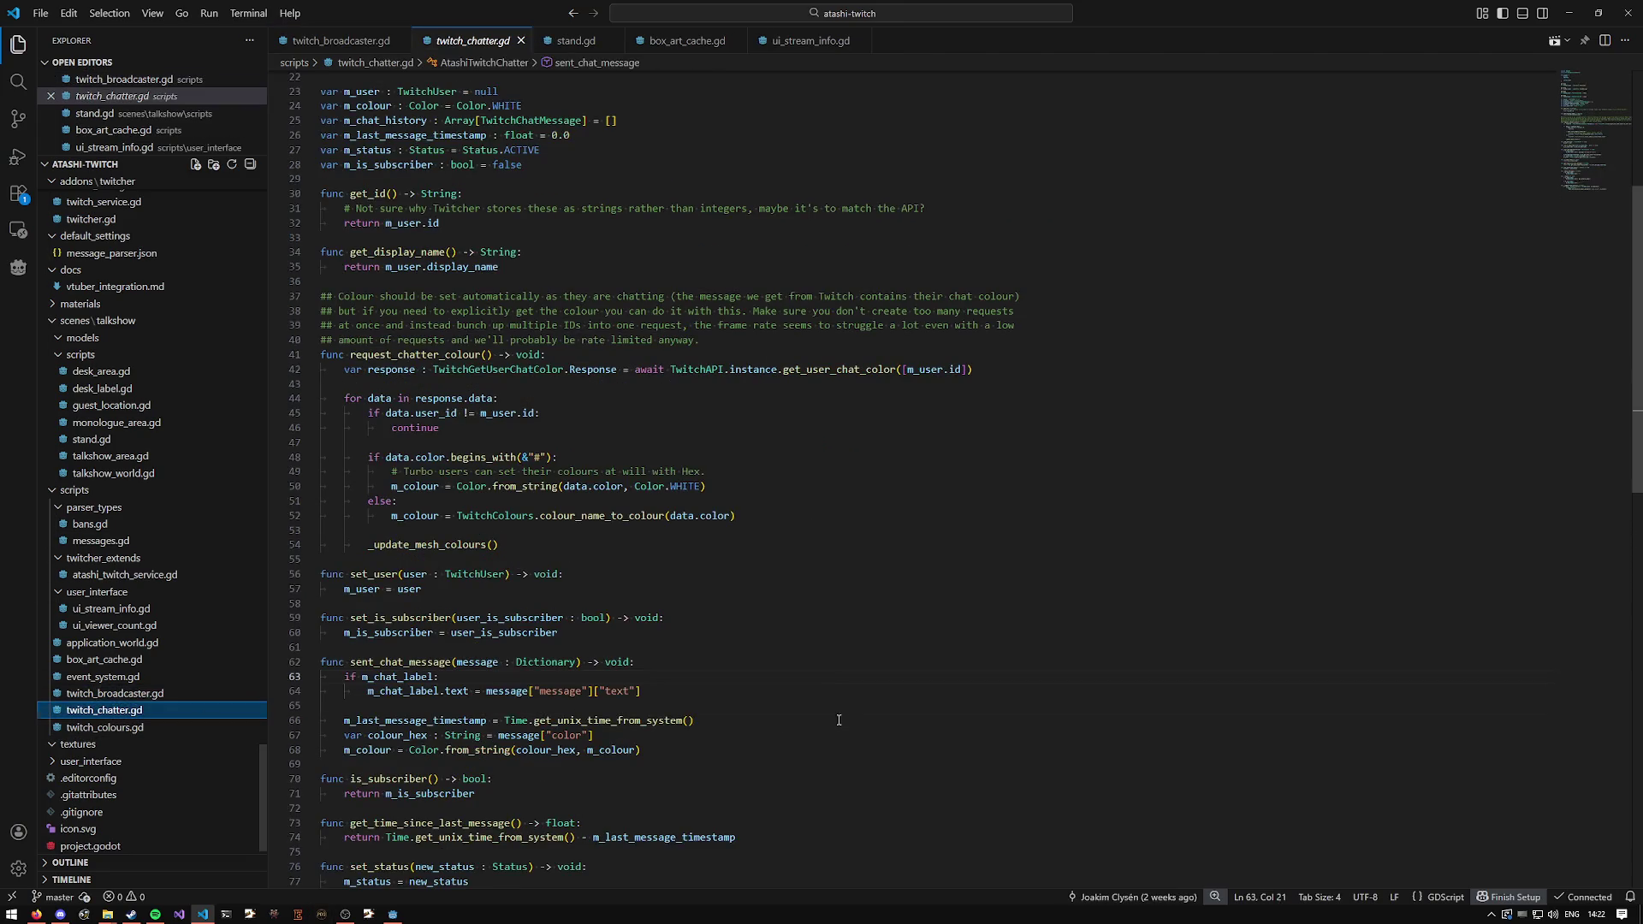
Inspect the sent_chat_message timestamp line and the member variables up to m_is_subscriber.
{"action": "left_click", "coordinate": [838, 720]}
{"action": "scroll", "coordinate": [864, 702], "scroll_direction": "down", "scroll_amount": 3}
{"action": "scroll", "coordinate": [690, 735], "scroll_direction": "down", "scroll_amount": 3}
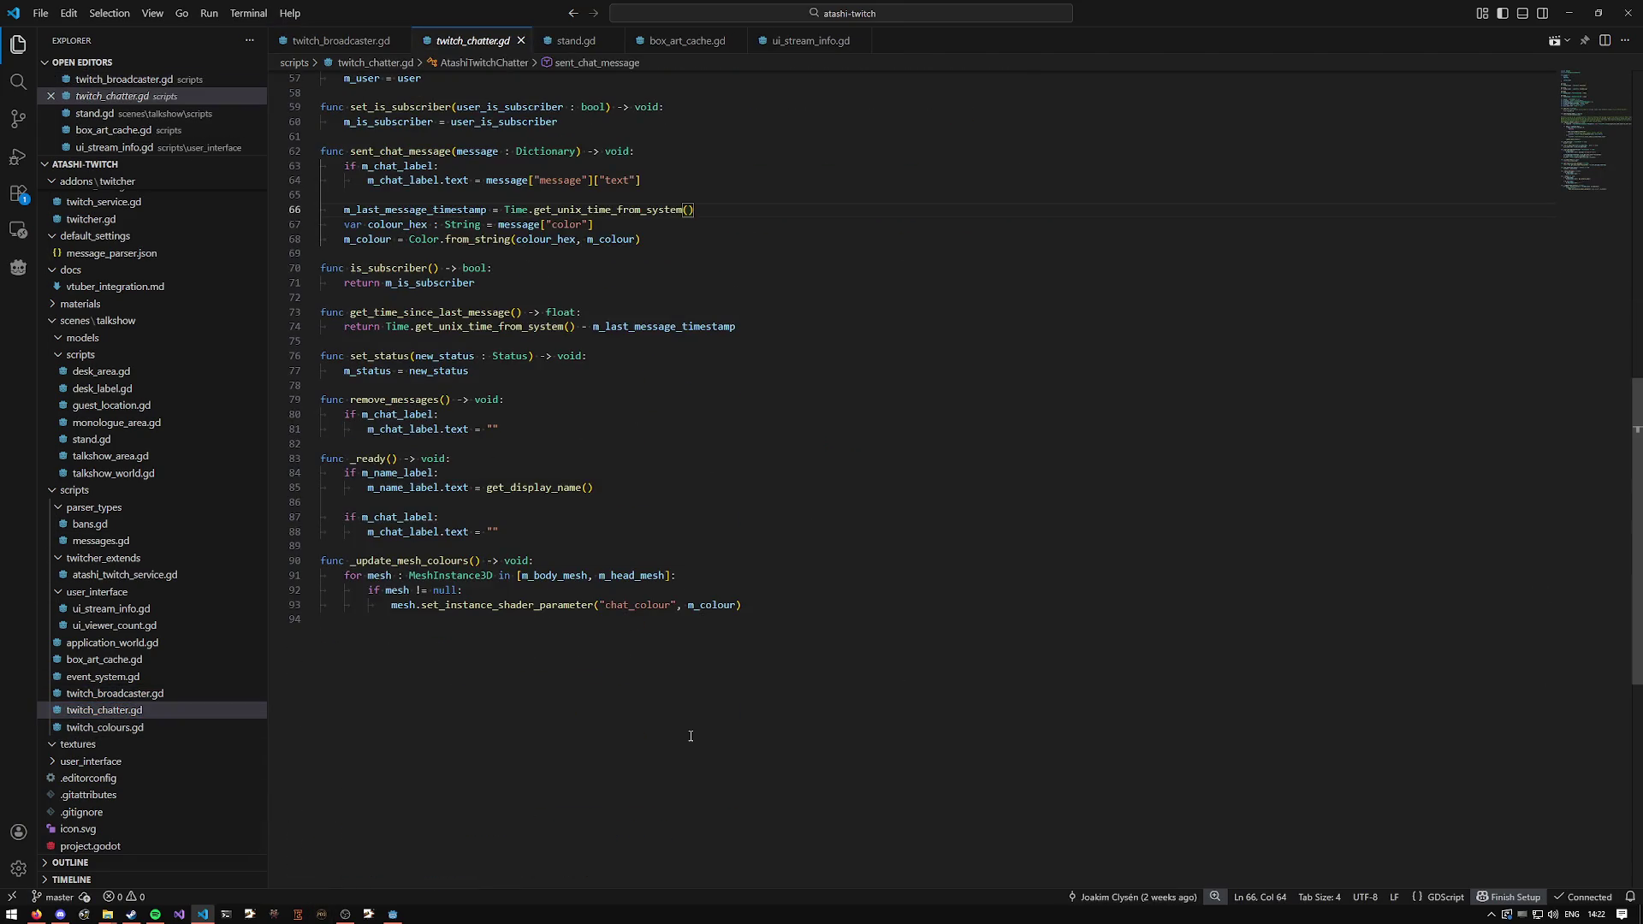
{"action": "scroll", "coordinate": [691, 736], "scroll_direction": "up", "scroll_amount": 3}
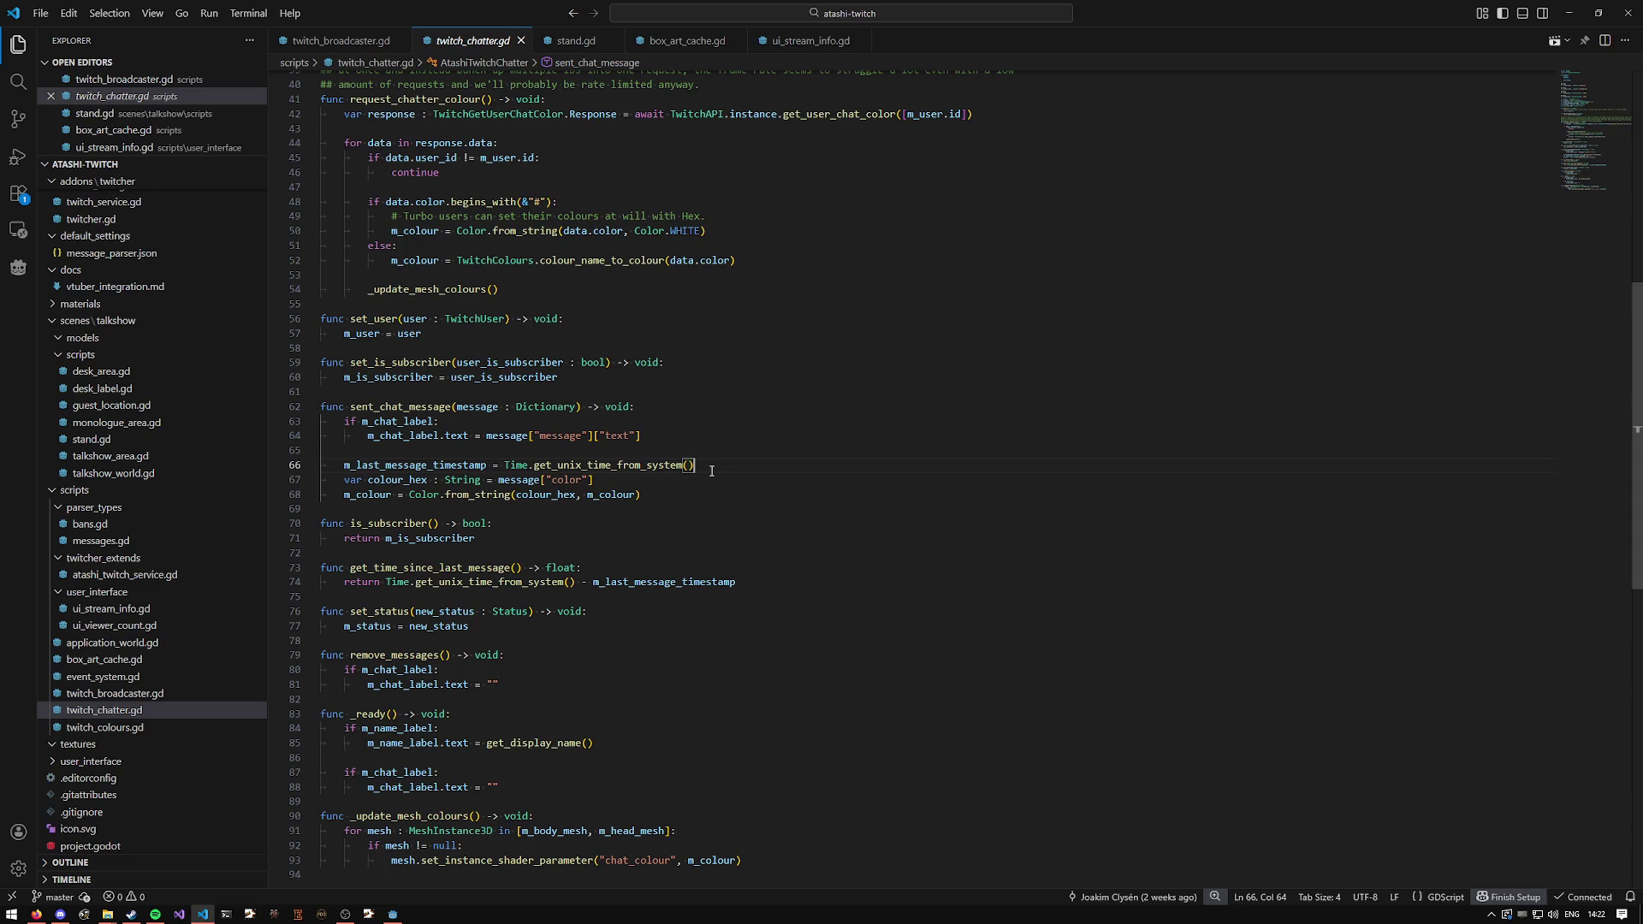
{"action": "scroll", "coordinate": [892, 580], "scroll_direction": "up", "scroll_amount": 10}
{"action": "left_click", "coordinate": [789, 432]}
{"action": "left_click", "coordinate": [762, 426]}
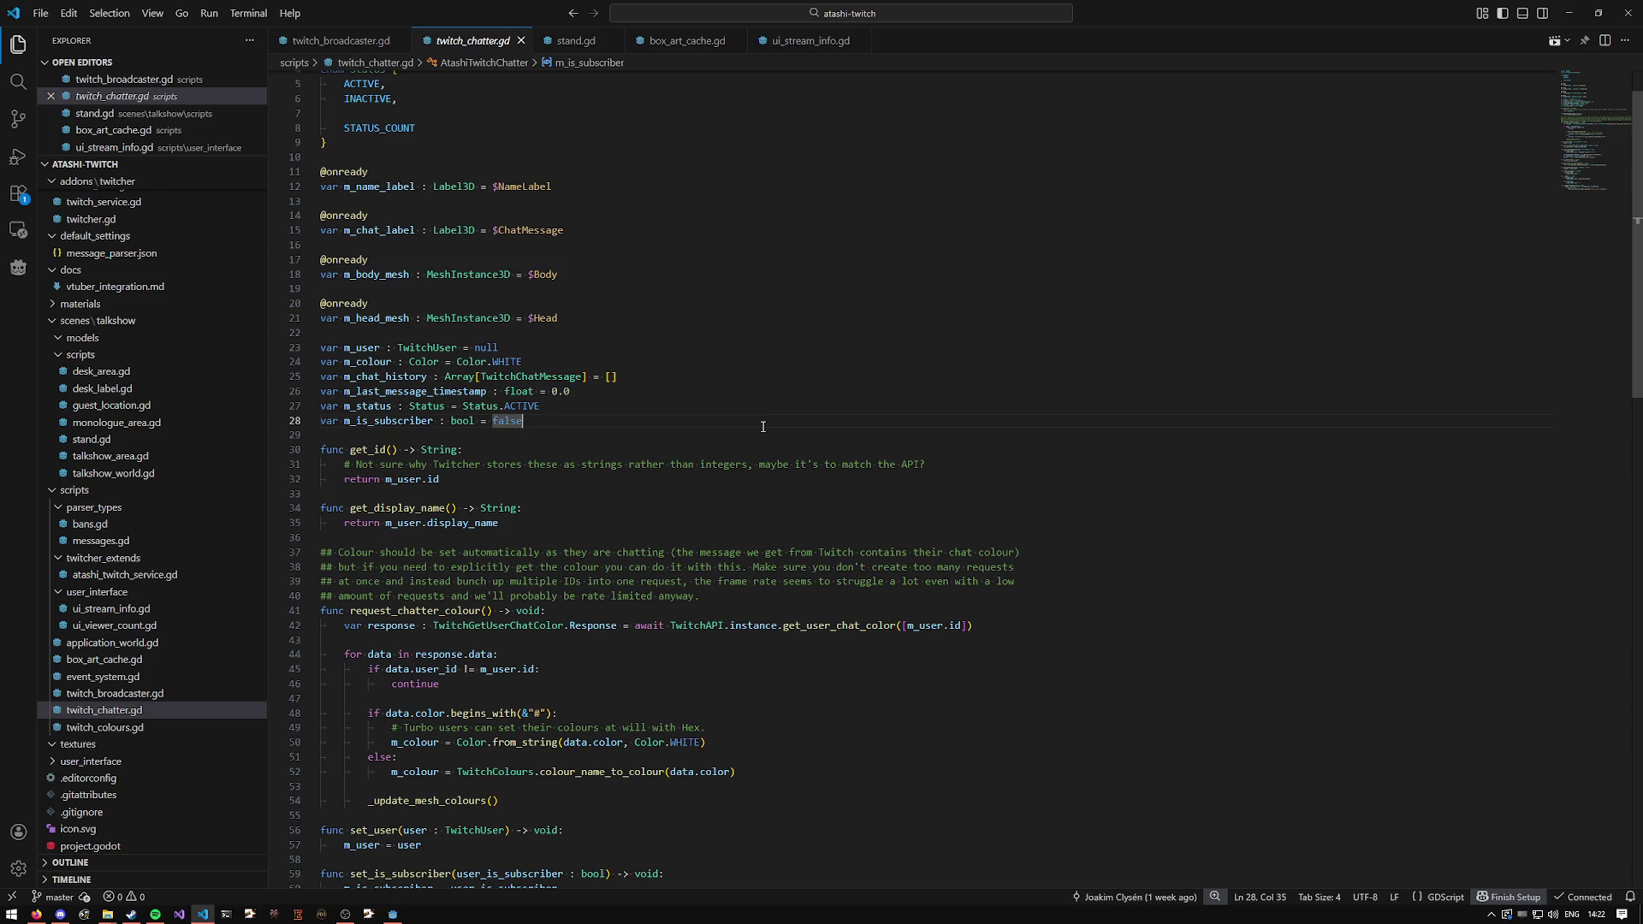
{"action": "scroll", "coordinate": [762, 419], "scroll_direction": "up", "scroll_amount": 2}
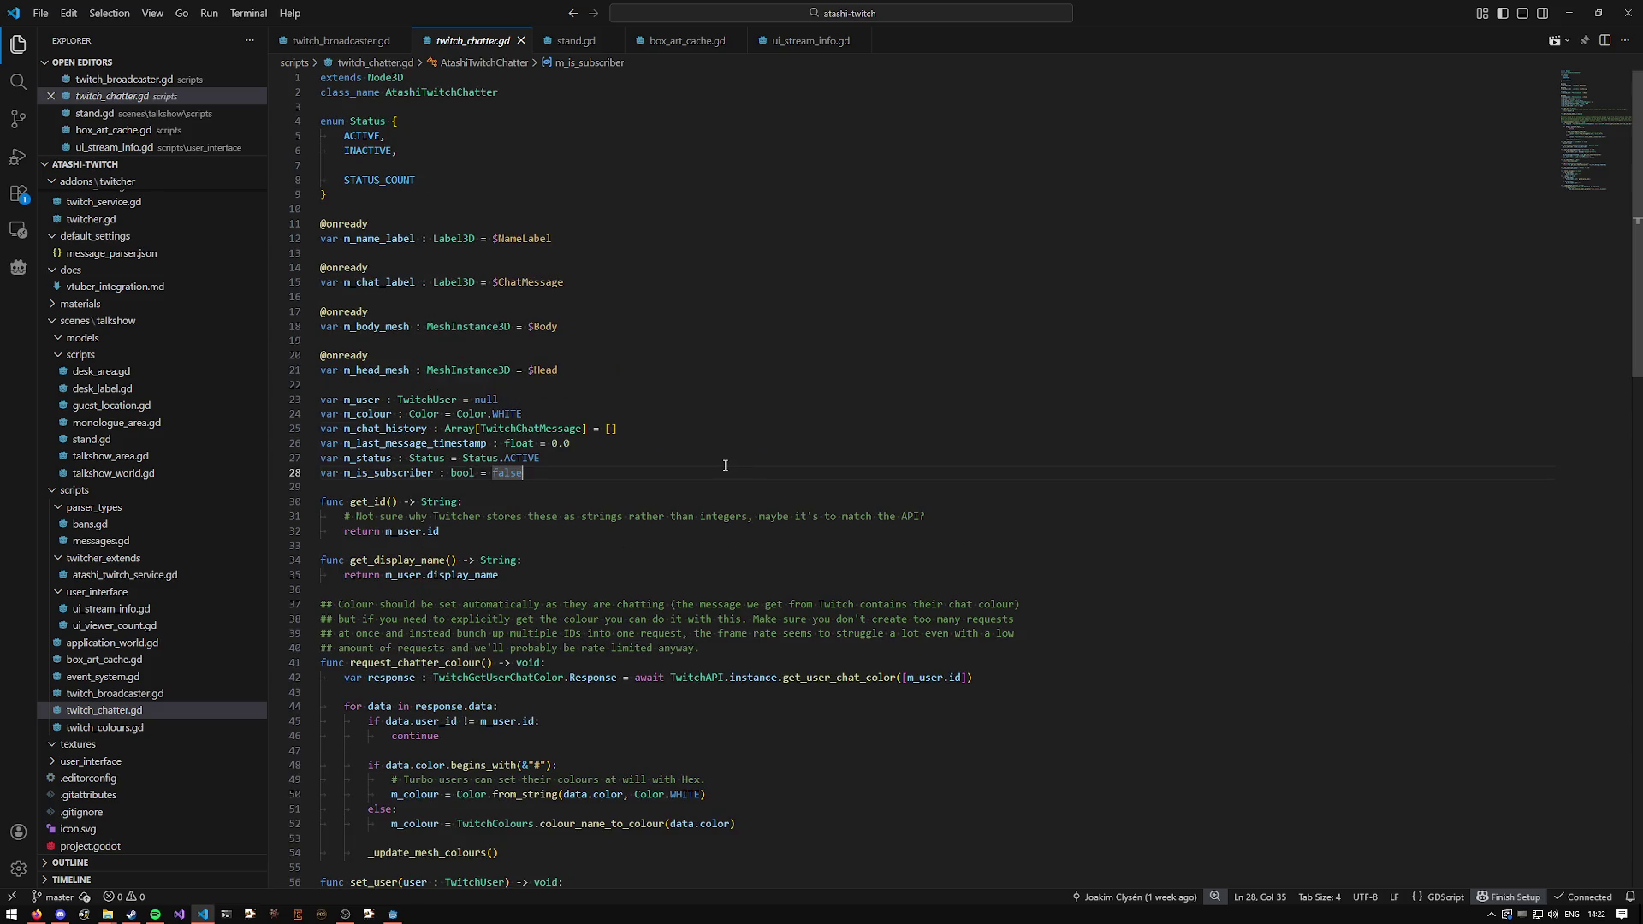
{"action": "left_click", "coordinate": [728, 363]}
{"action": "key", "text": "Return"}
{"action": "key", "text": "Return"}
{"action": "type", "text": "@exprot"}
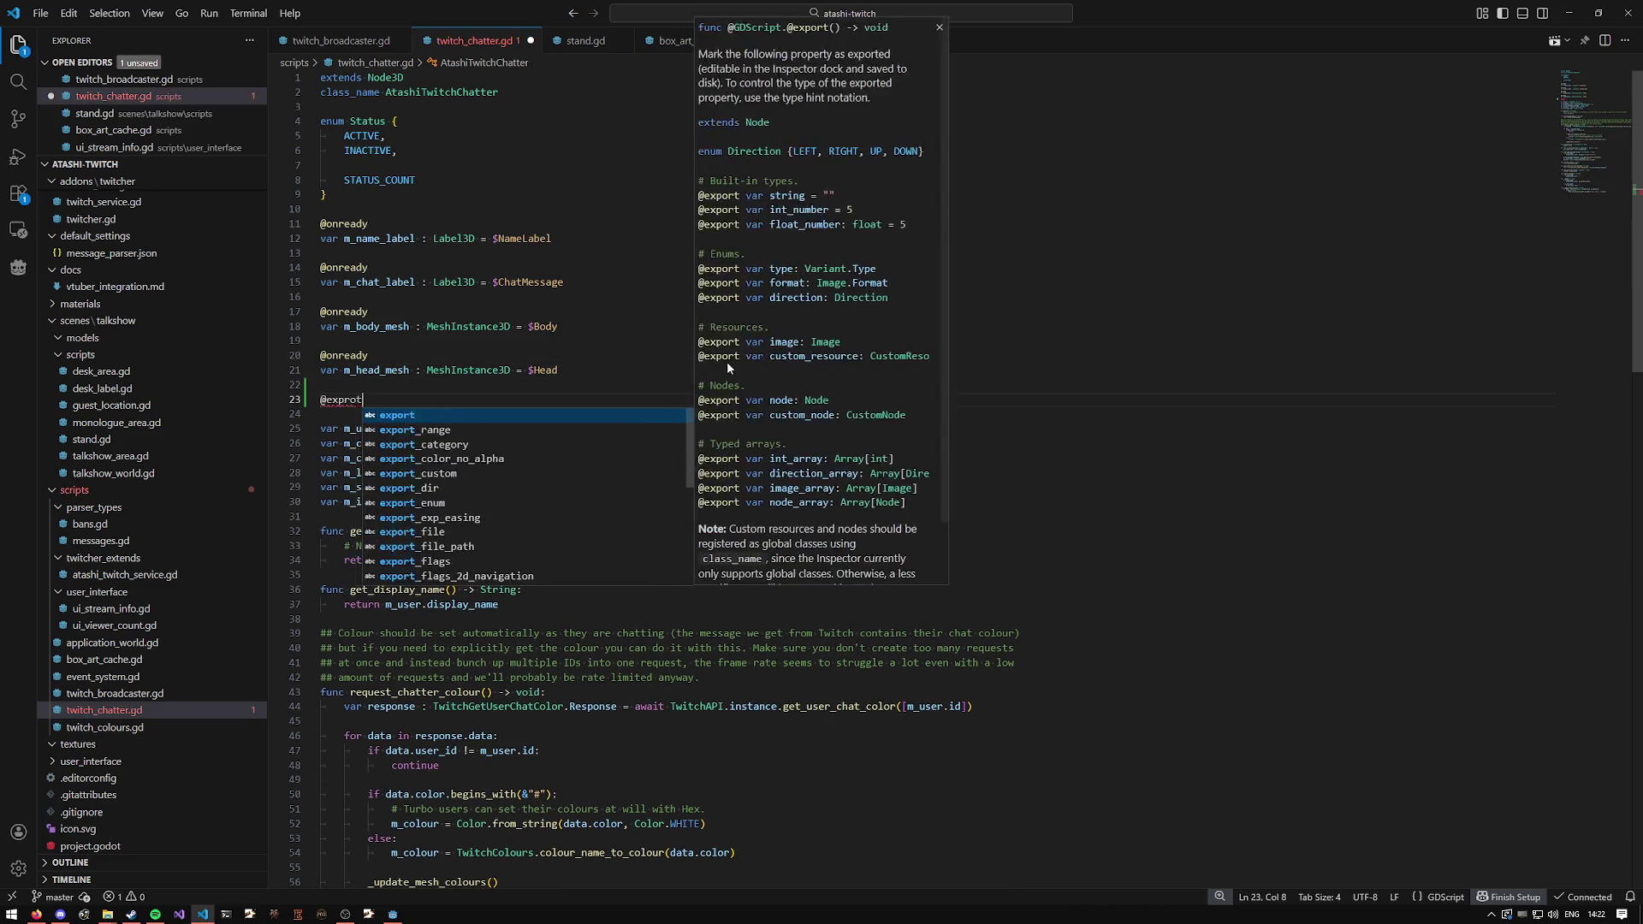
{"action": "key", "text": "Escape"}
{"action": "key", "text": "Return"}
{"action": "type", "text": "var m_minimum_chat_show_time : float = 5.0"}
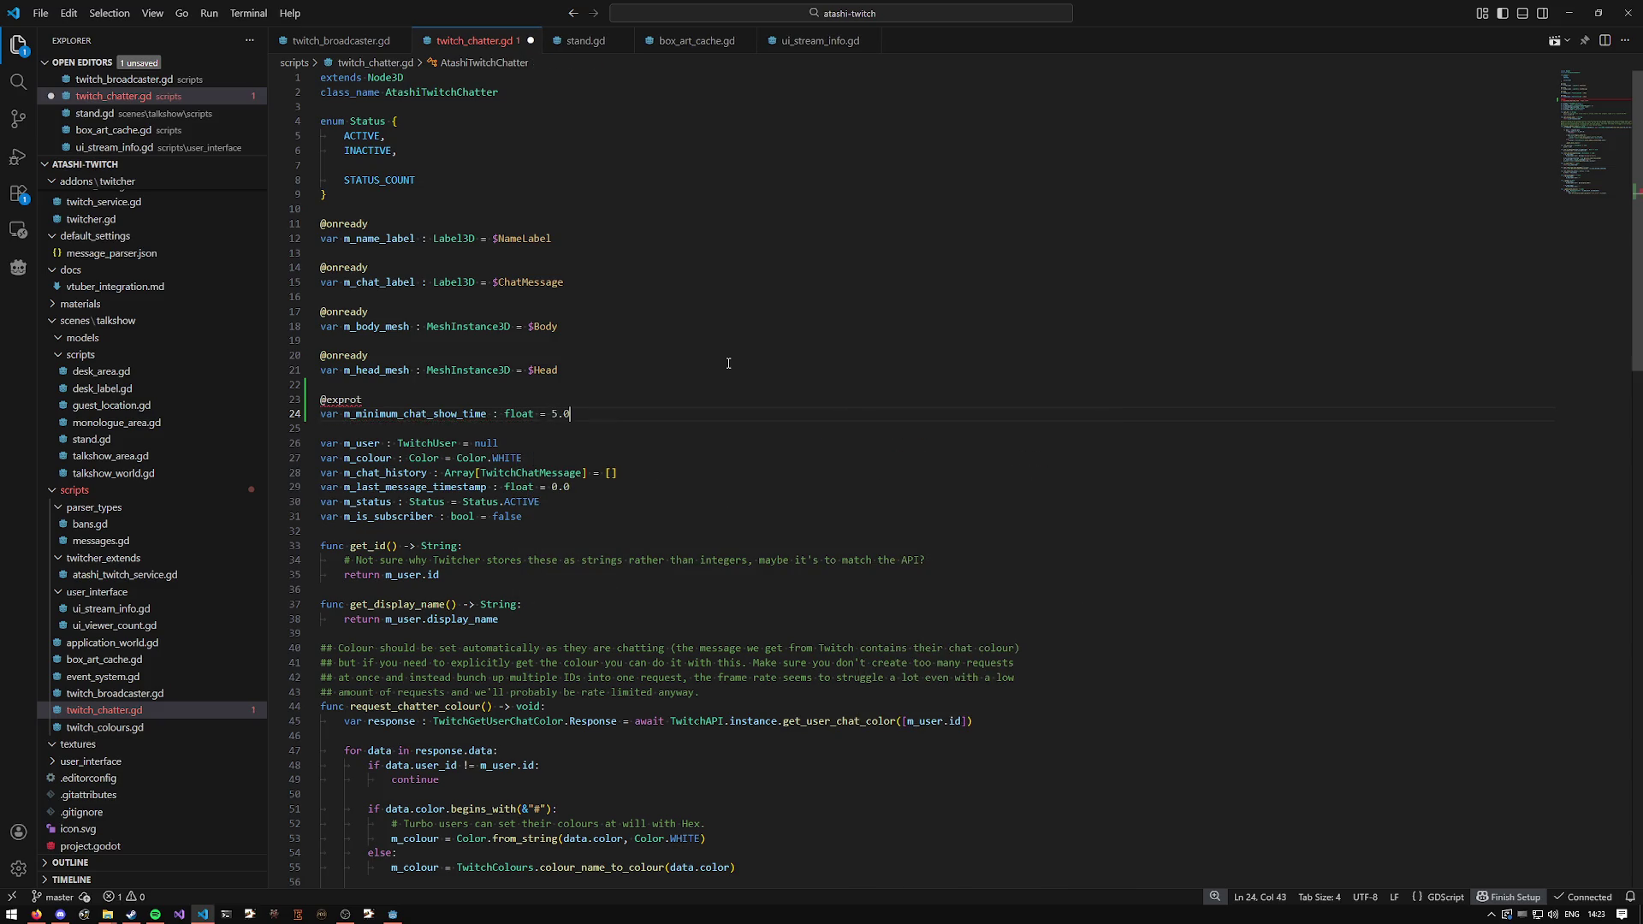
{"action": "key", "text": "Up"}
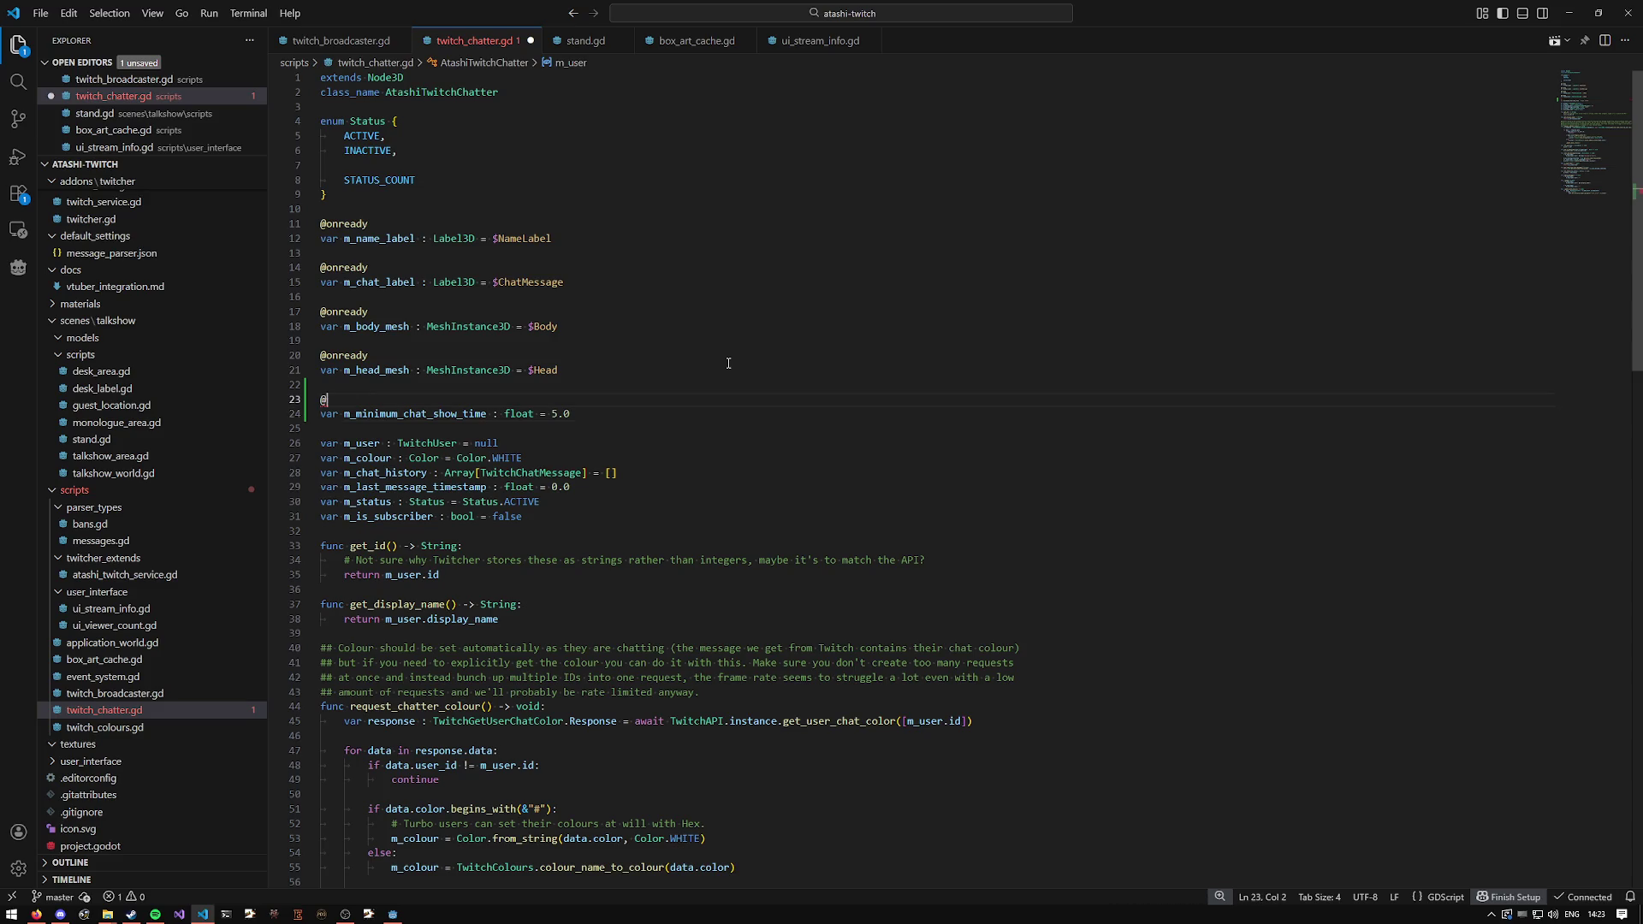
{"action": "key", "text": "BackSpace"}
{"action": "key", "text": "BackSpace"}
{"action": "key", "text": "BackSpace"}
{"action": "type", "text": "ort"}
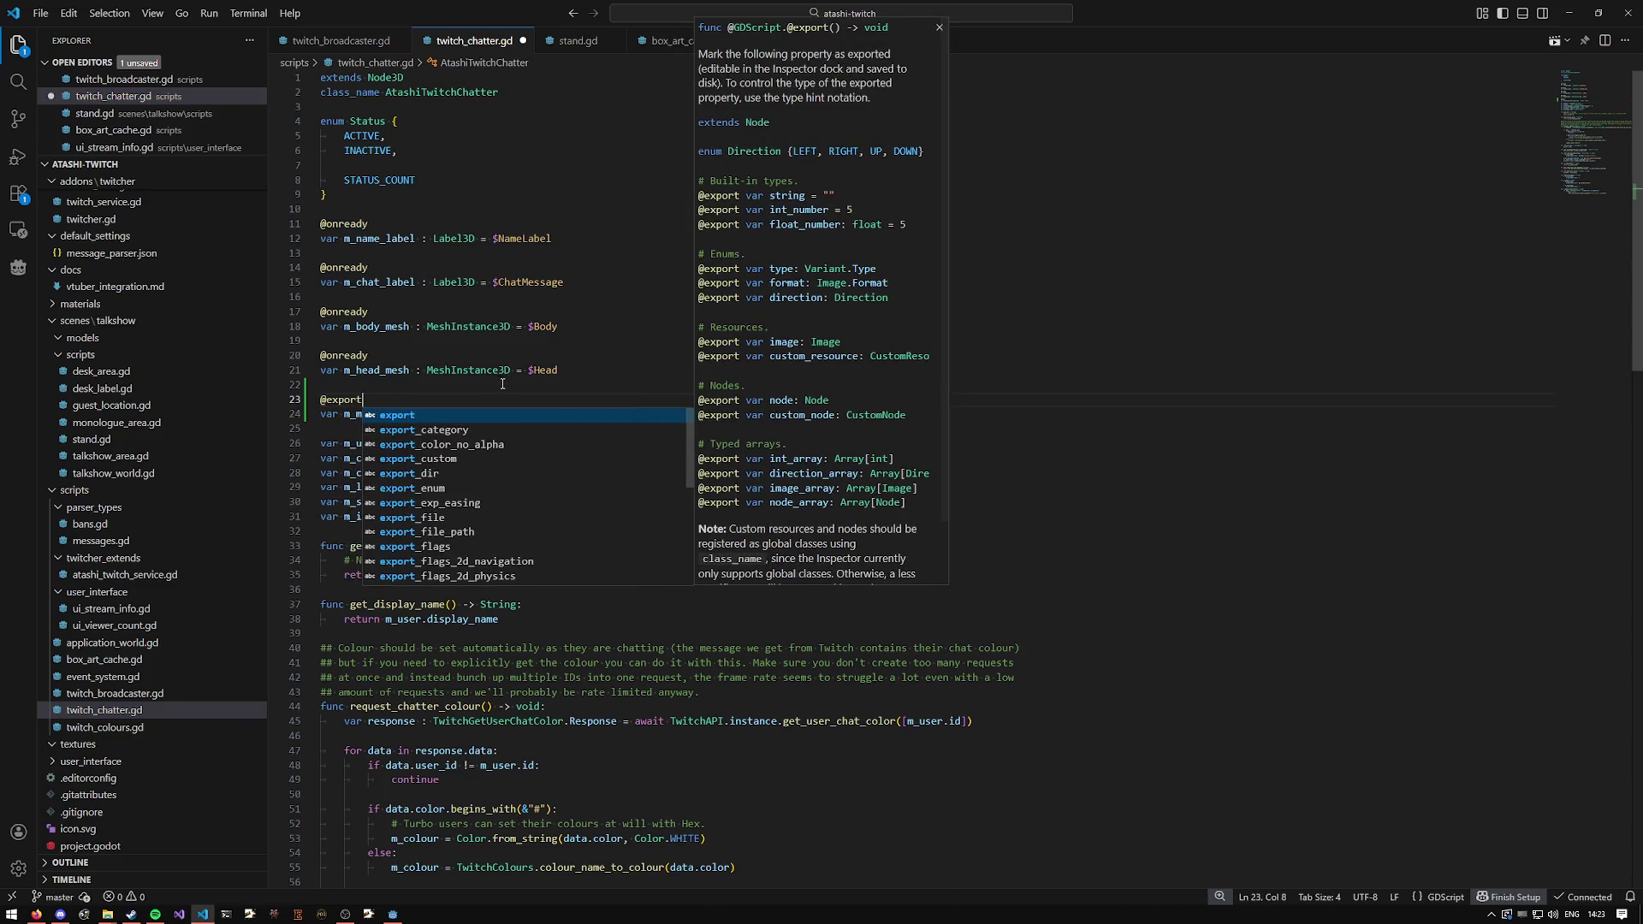
Add an exported m_chat_show_time_increase_per_character float with value 0.05 below it.
{"action": "left_click", "coordinate": [680, 411]}
{"action": "key", "text": "Return"}
{"action": "key", "text": "Return"}
{"action": "type", "text": "@export"}
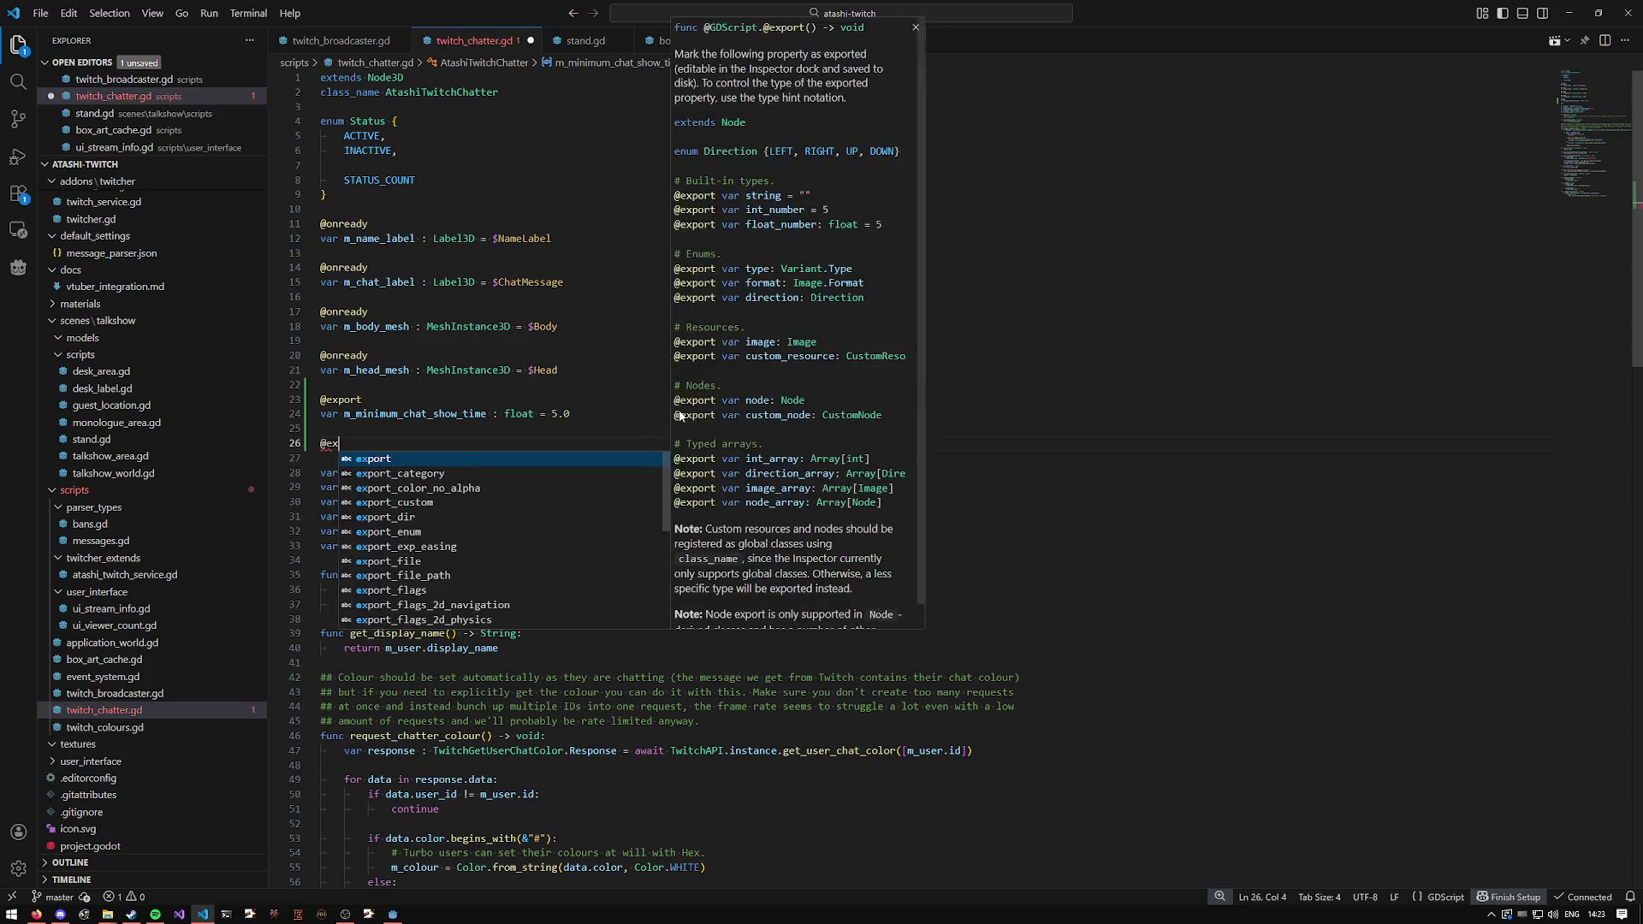
{"action": "key", "text": "Return"}
{"action": "type", "text": "var m_"}
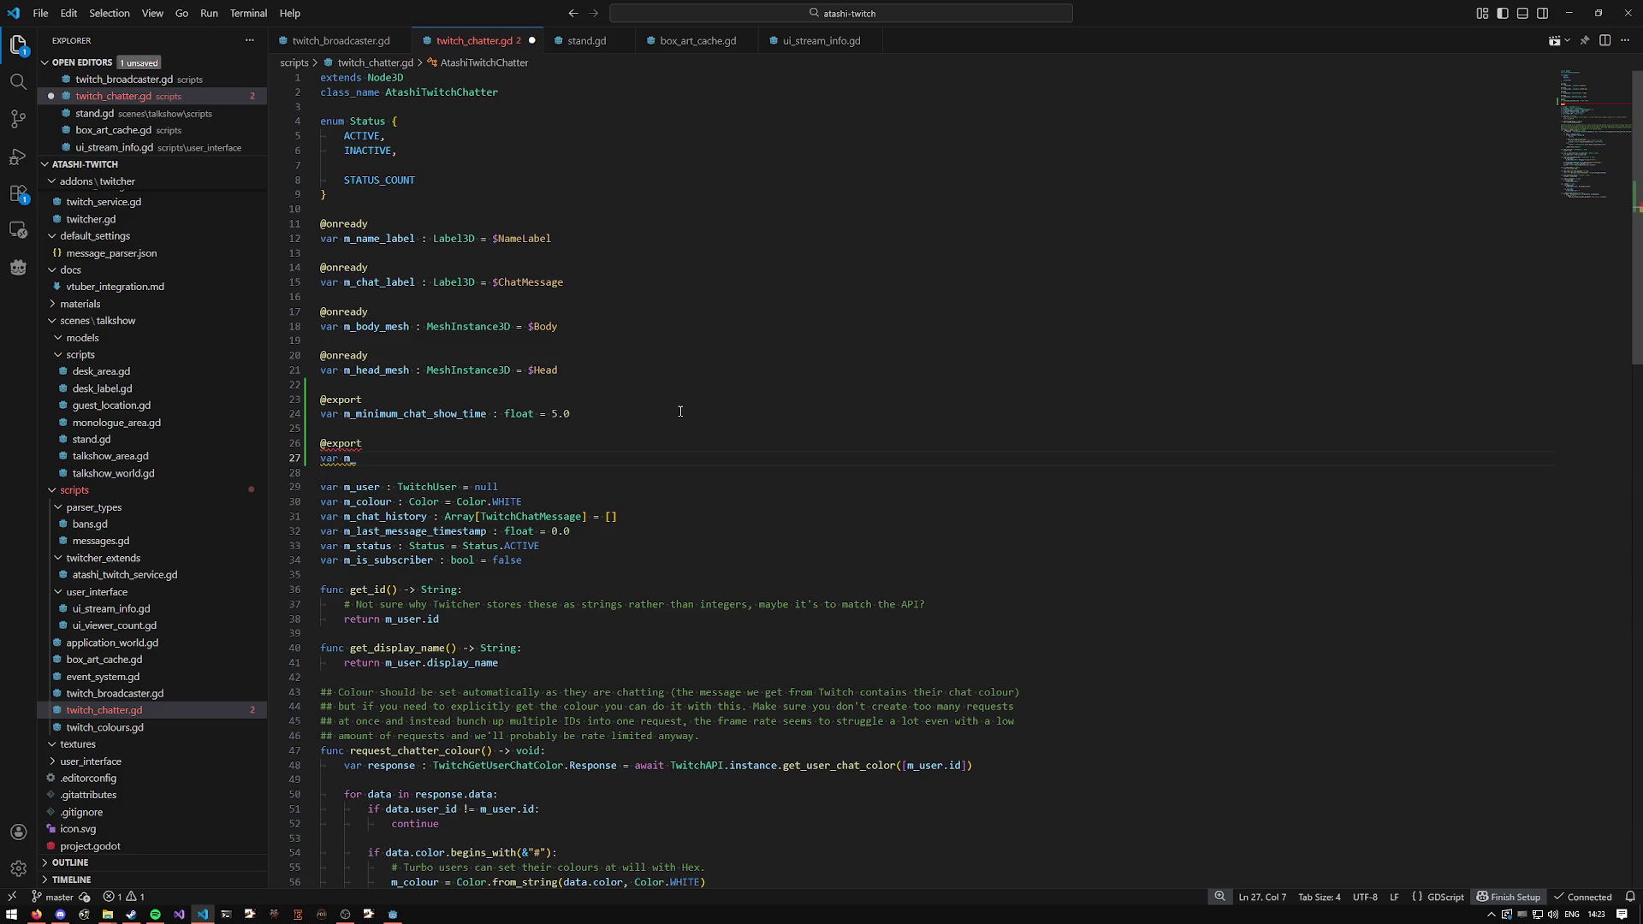
{"action": "type", "text": "chat_shio"}
{"action": "key", "text": "BackSpace"}
{"action": "key", "text": "BackSpace"}
{"action": "type", "text": "ow_time"}
{"action": "key", "text": "BackSpace"}
{"action": "type", "text": "_increase_per_c"}
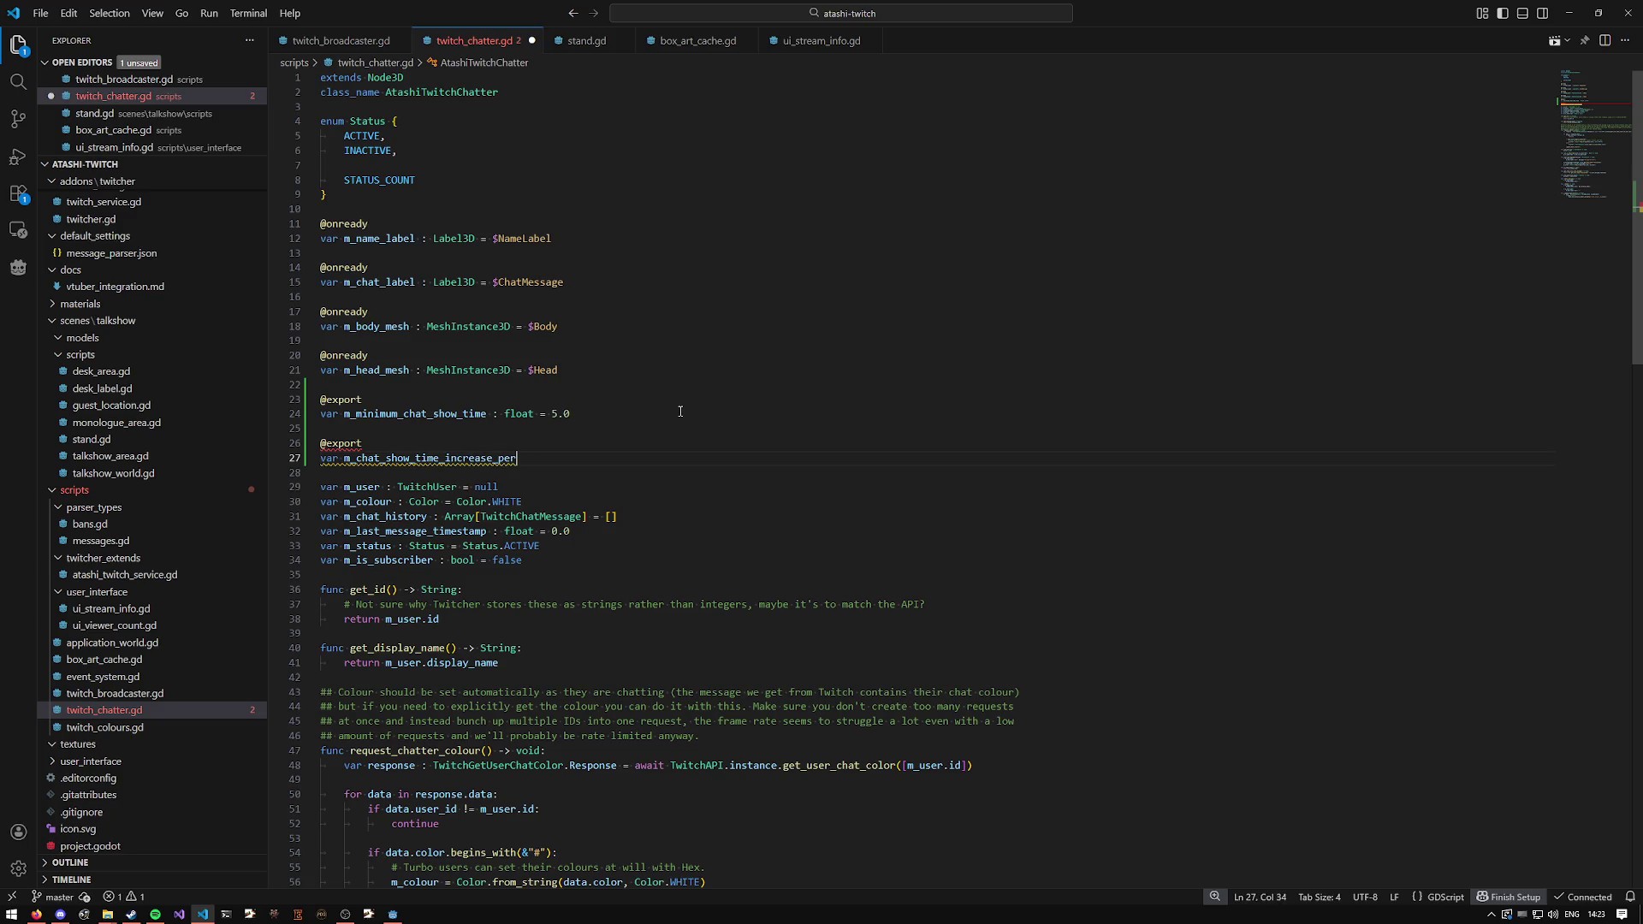
{"action": "type", "text": "haracter : "}
{"action": "type", "text": "float 0="}
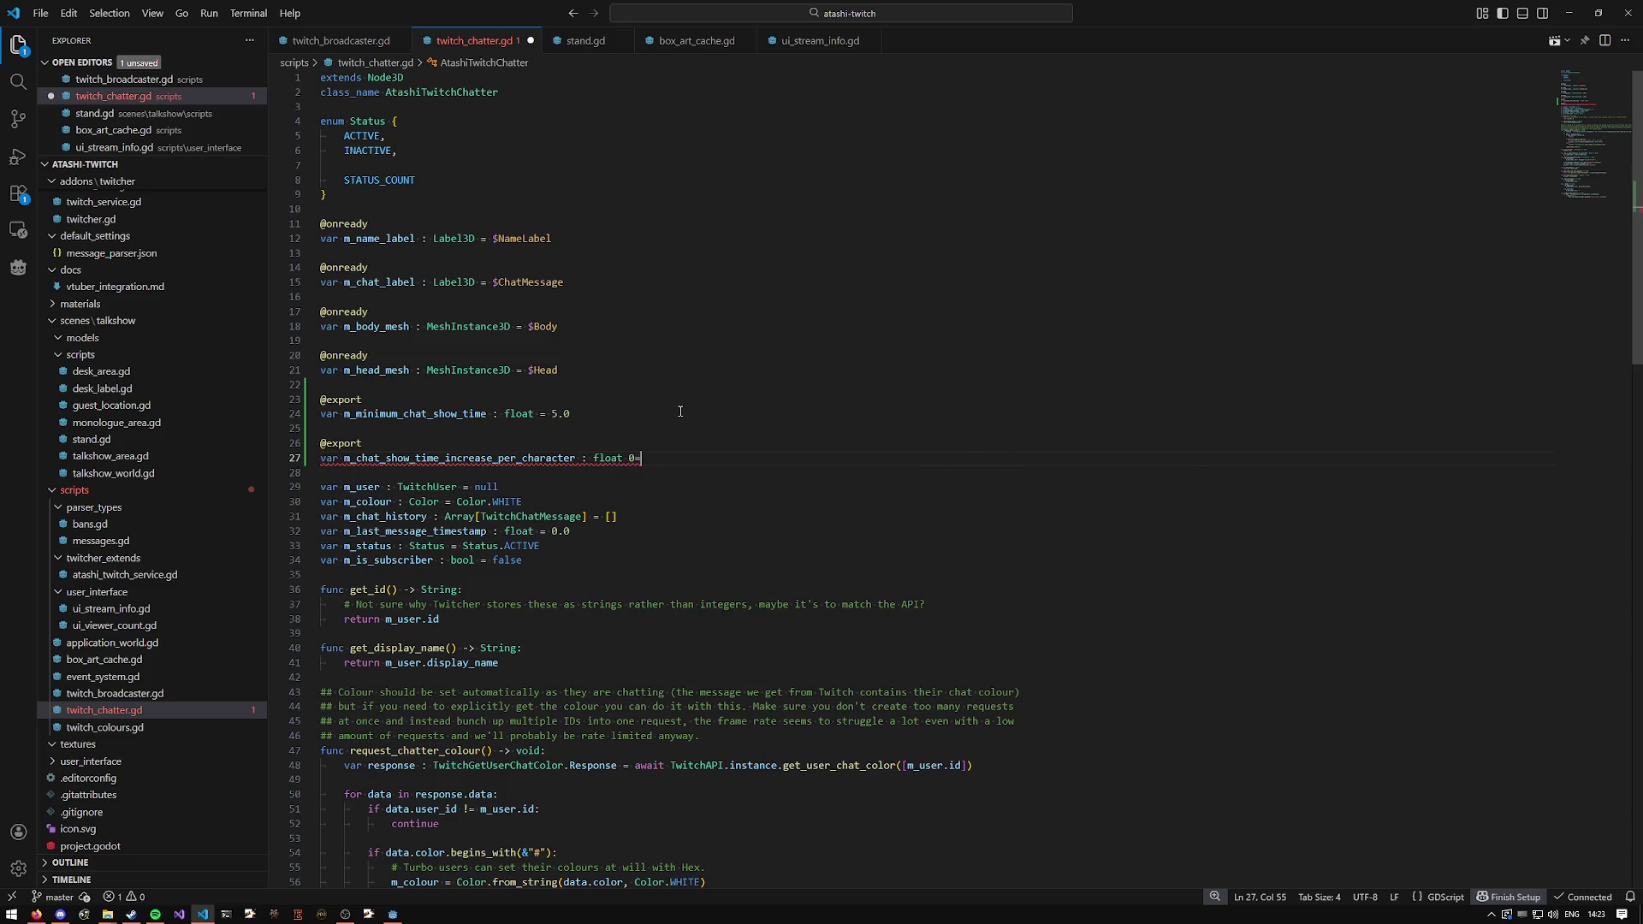
{"action": "type", "text": ".05"}
Insert the missing '=' before 0.05 and save twitch_chatter.gd.
{"action": "key", "text": "Left"}
{"action": "key", "text": "Left"}
{"action": "key", "text": "Left"}
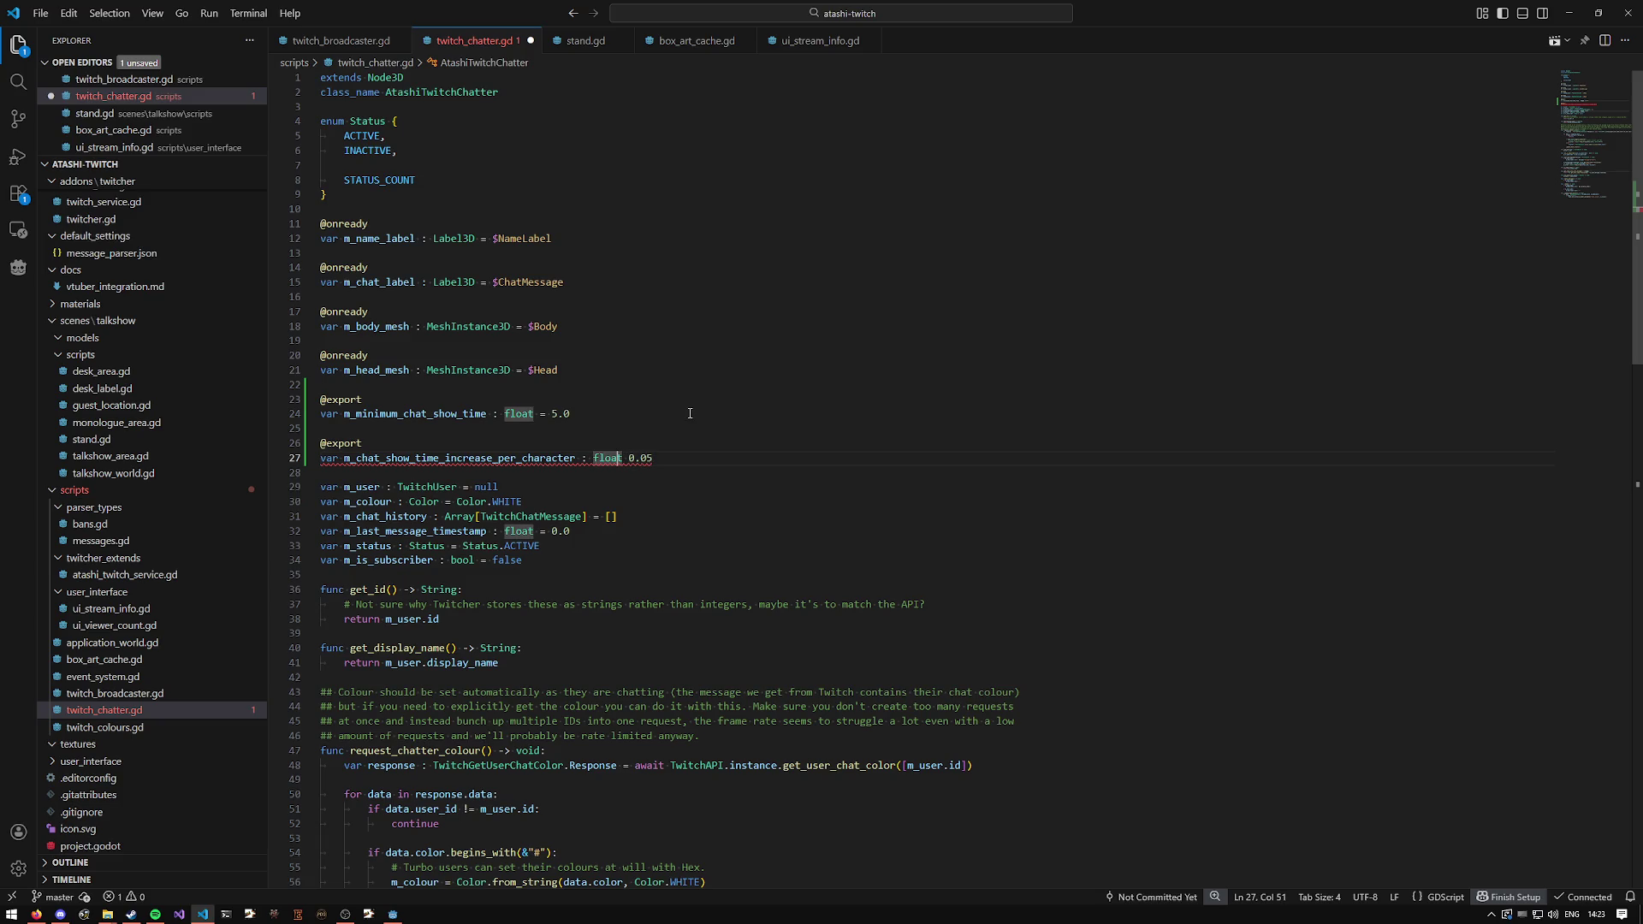
{"action": "type", "text": "="}
{"action": "key", "text": "BackSpace"}
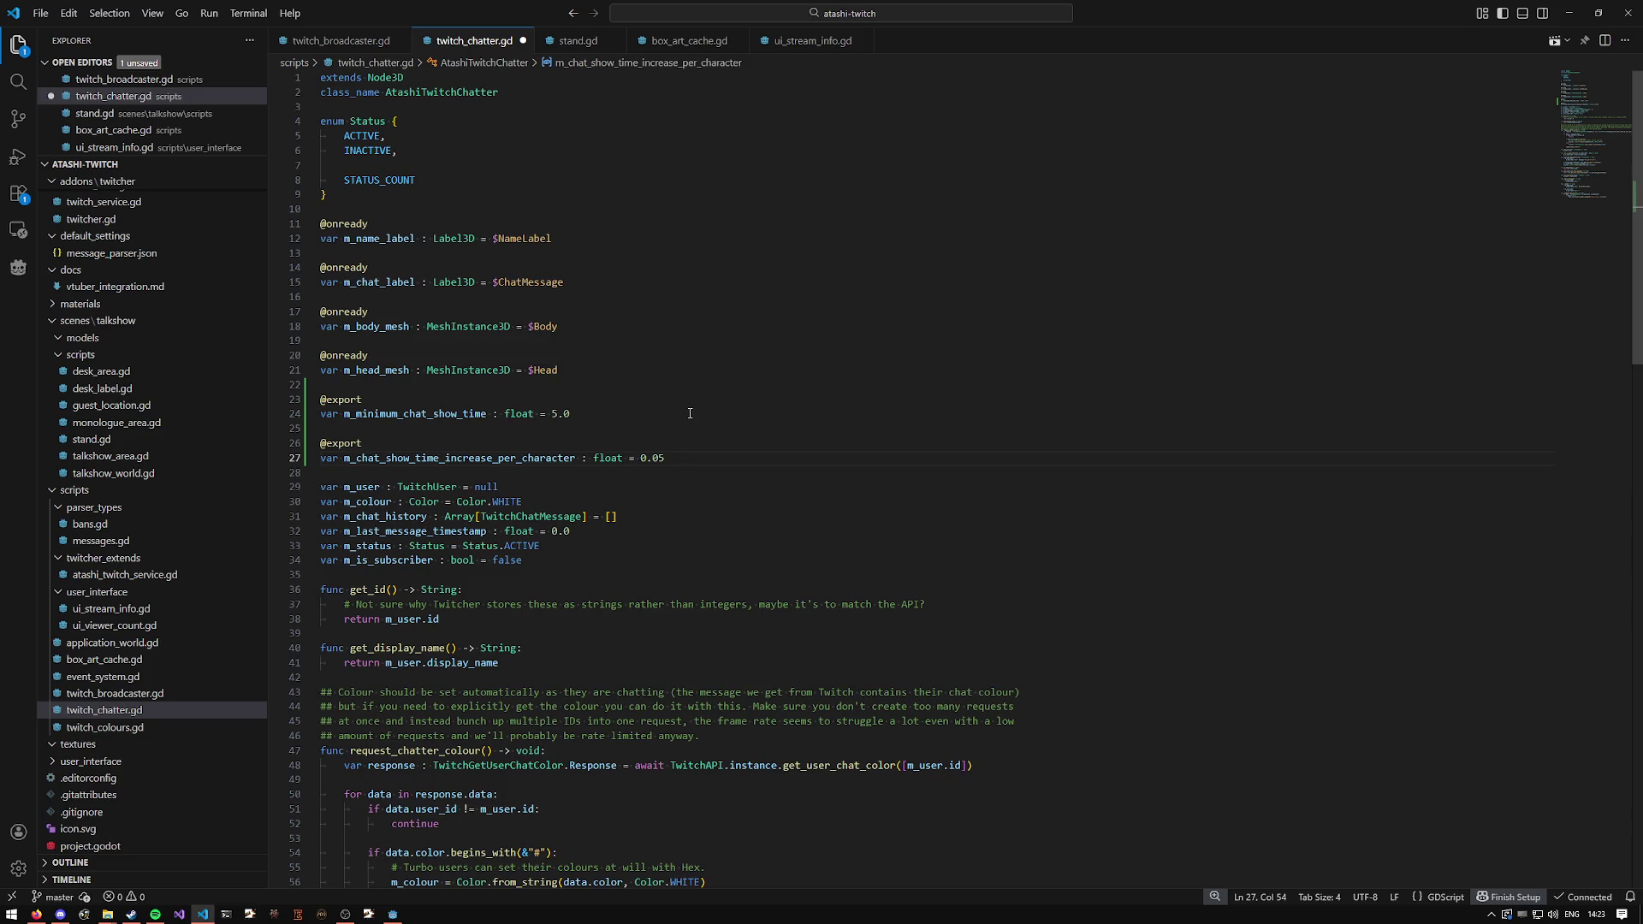
{"action": "left_click", "coordinate": [748, 431]}
{"action": "key", "text": "ctrl+s"}
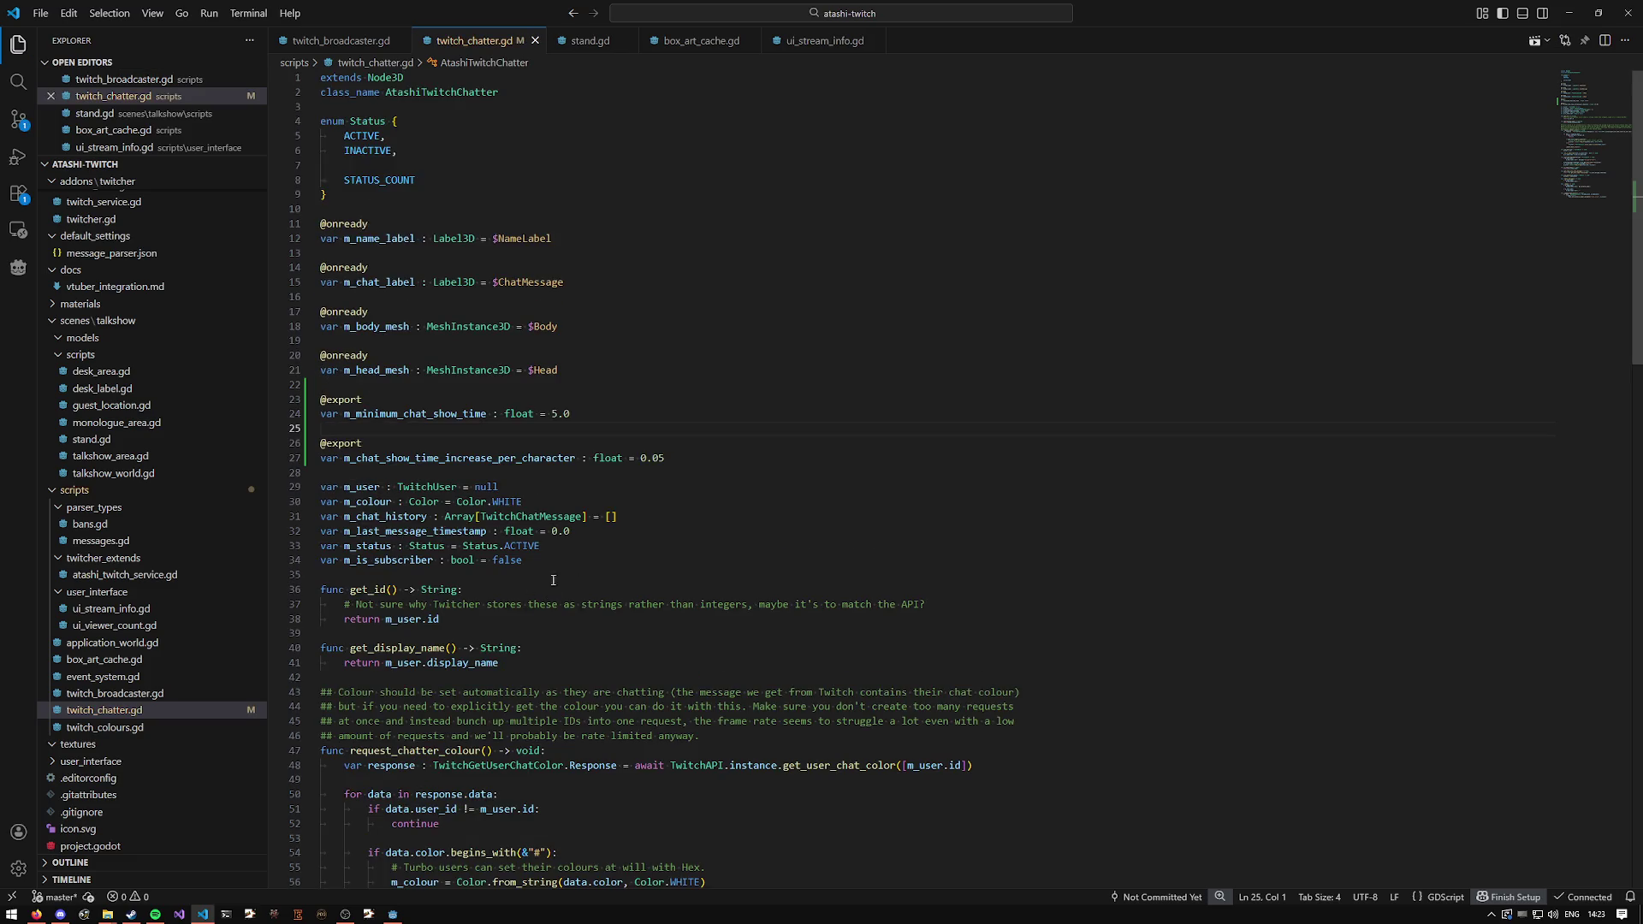
{"action": "left_click", "coordinate": [598, 557]}
Add 'var m_hide_chat_message_in : float = 0.' below the subscriber flag and save.
{"action": "key", "text": "Return"}
{"action": "type", "text": "var m_hide"}
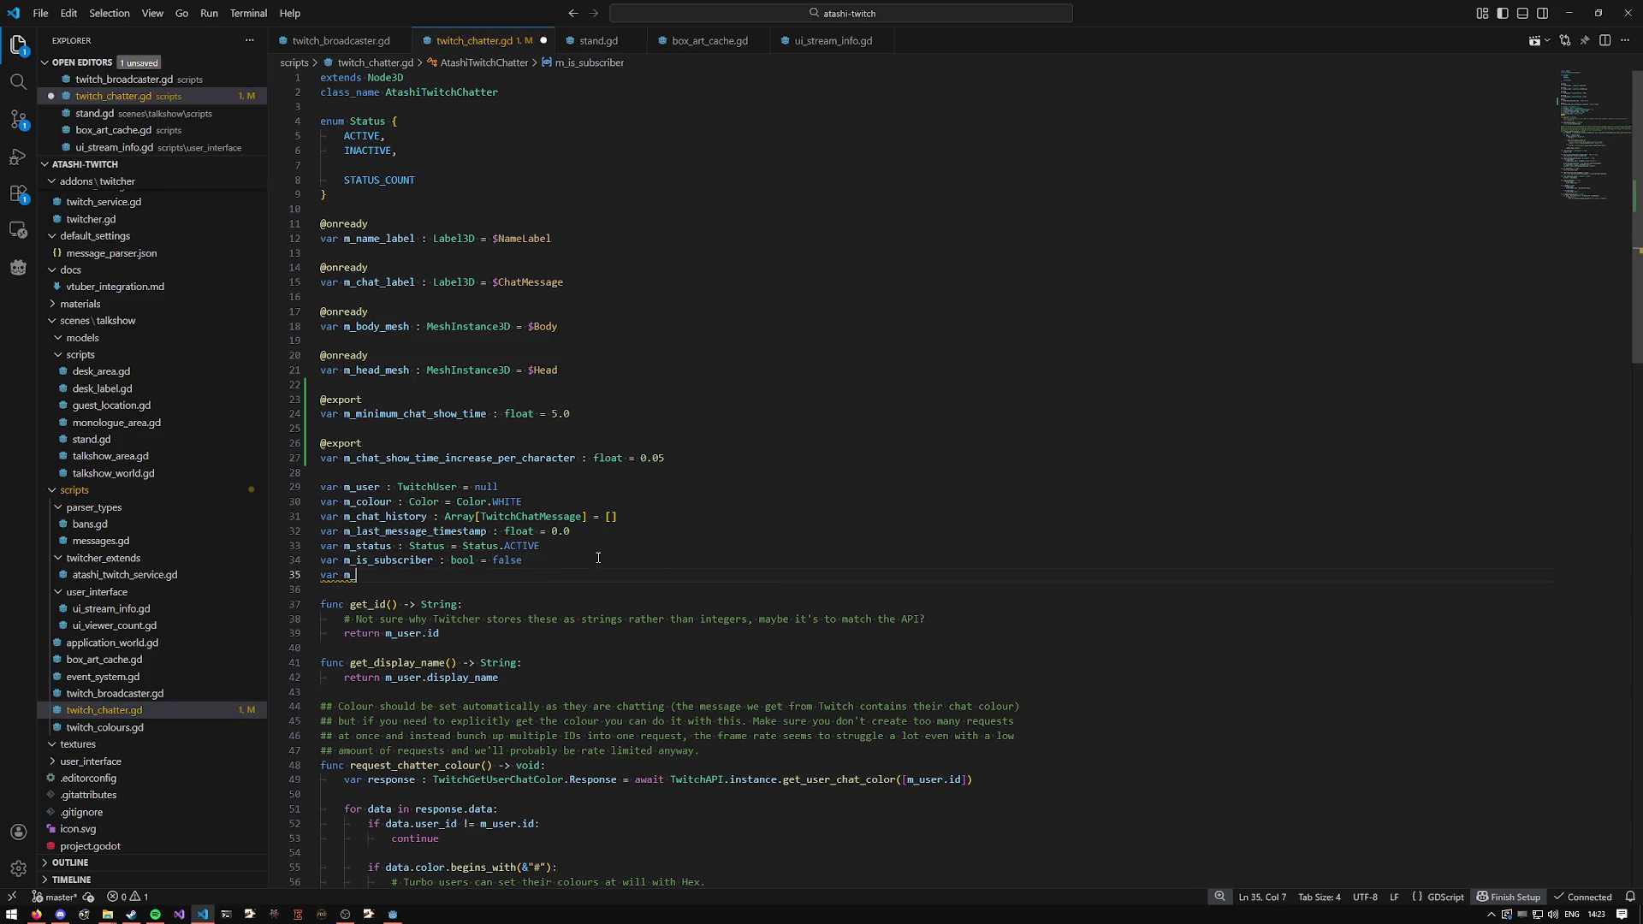
{"action": "key", "text": "BackSpace"}
{"action": "type", "text": "_chat_in"}
{"action": "type", "text": " : float ="}
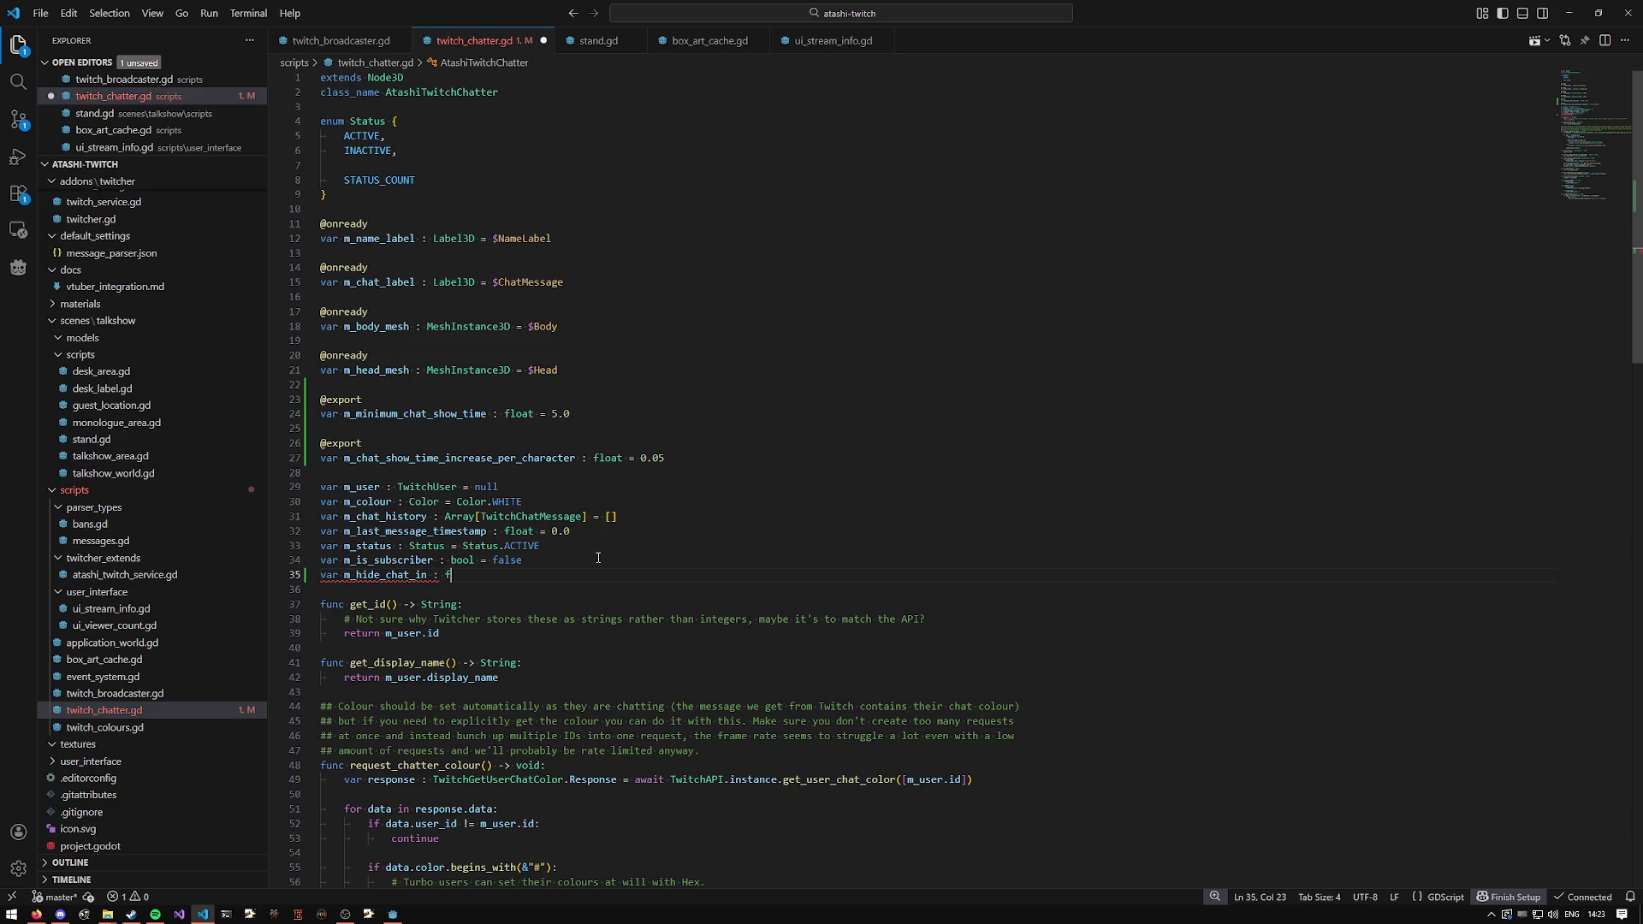
{"action": "type", "text": "0.0"}
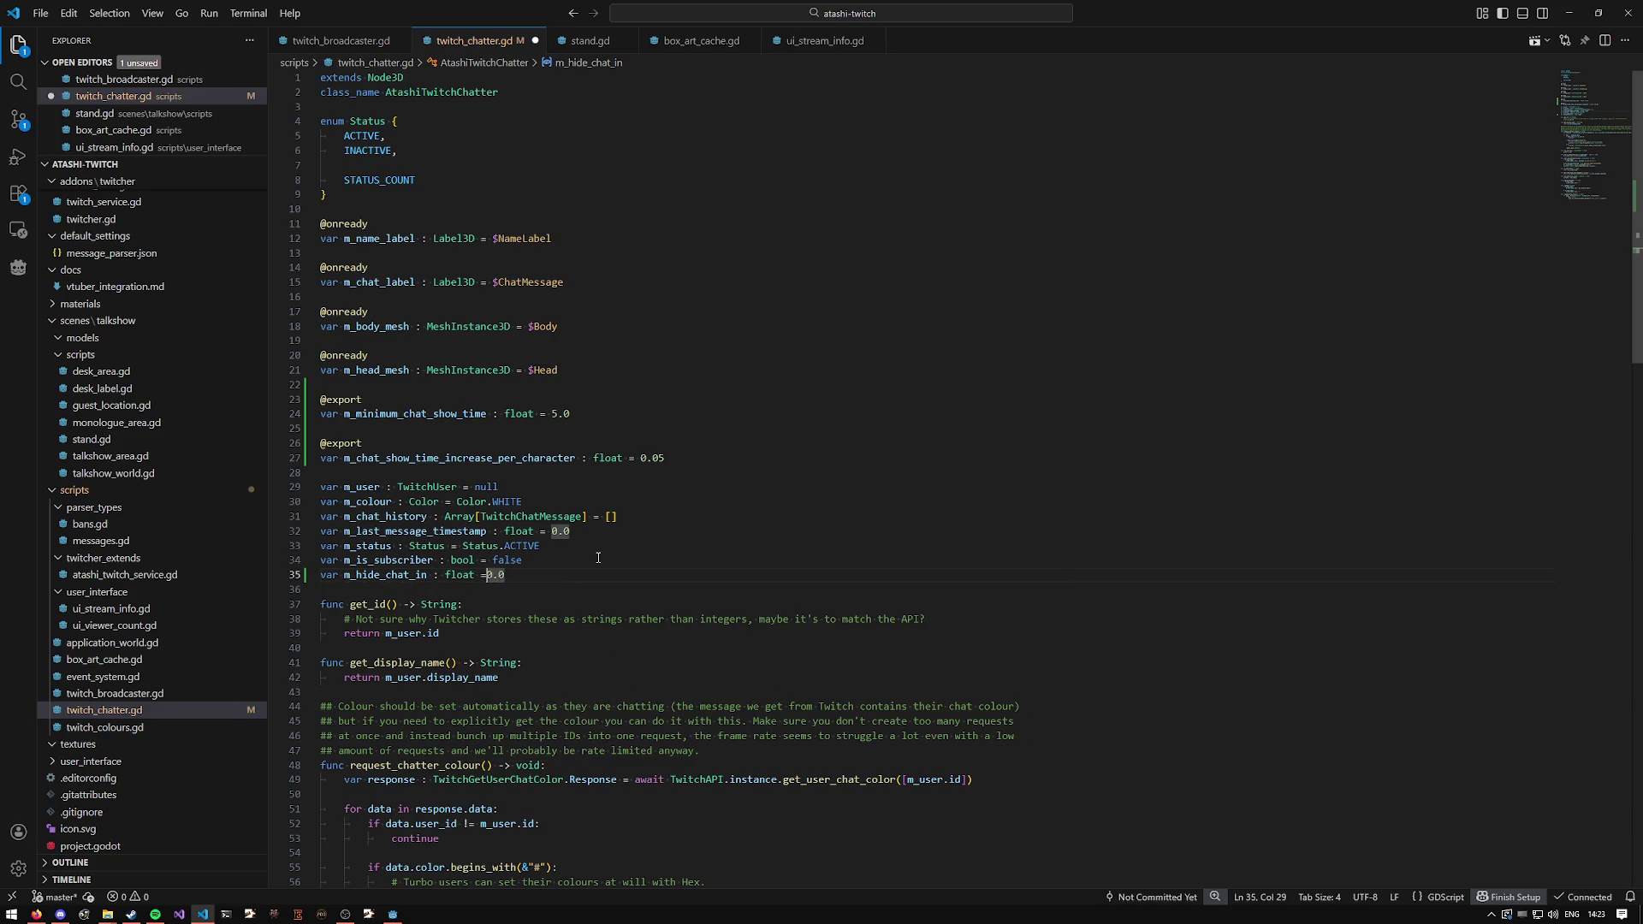
{"action": "left_click", "coordinate": [422, 577]}
{"action": "type", "text": "message_"}
{"action": "key", "text": "ctrl+s"}
Select the m_minimum_chat_show_time name and move to the chat label line in sent_chat_message.
{"action": "double_click", "coordinate": [447, 413]}
{"action": "scroll", "coordinate": [975, 650], "scroll_direction": "down", "scroll_amount": 10}
{"action": "scroll", "coordinate": [822, 656], "scroll_direction": "down", "scroll_amount": 9}
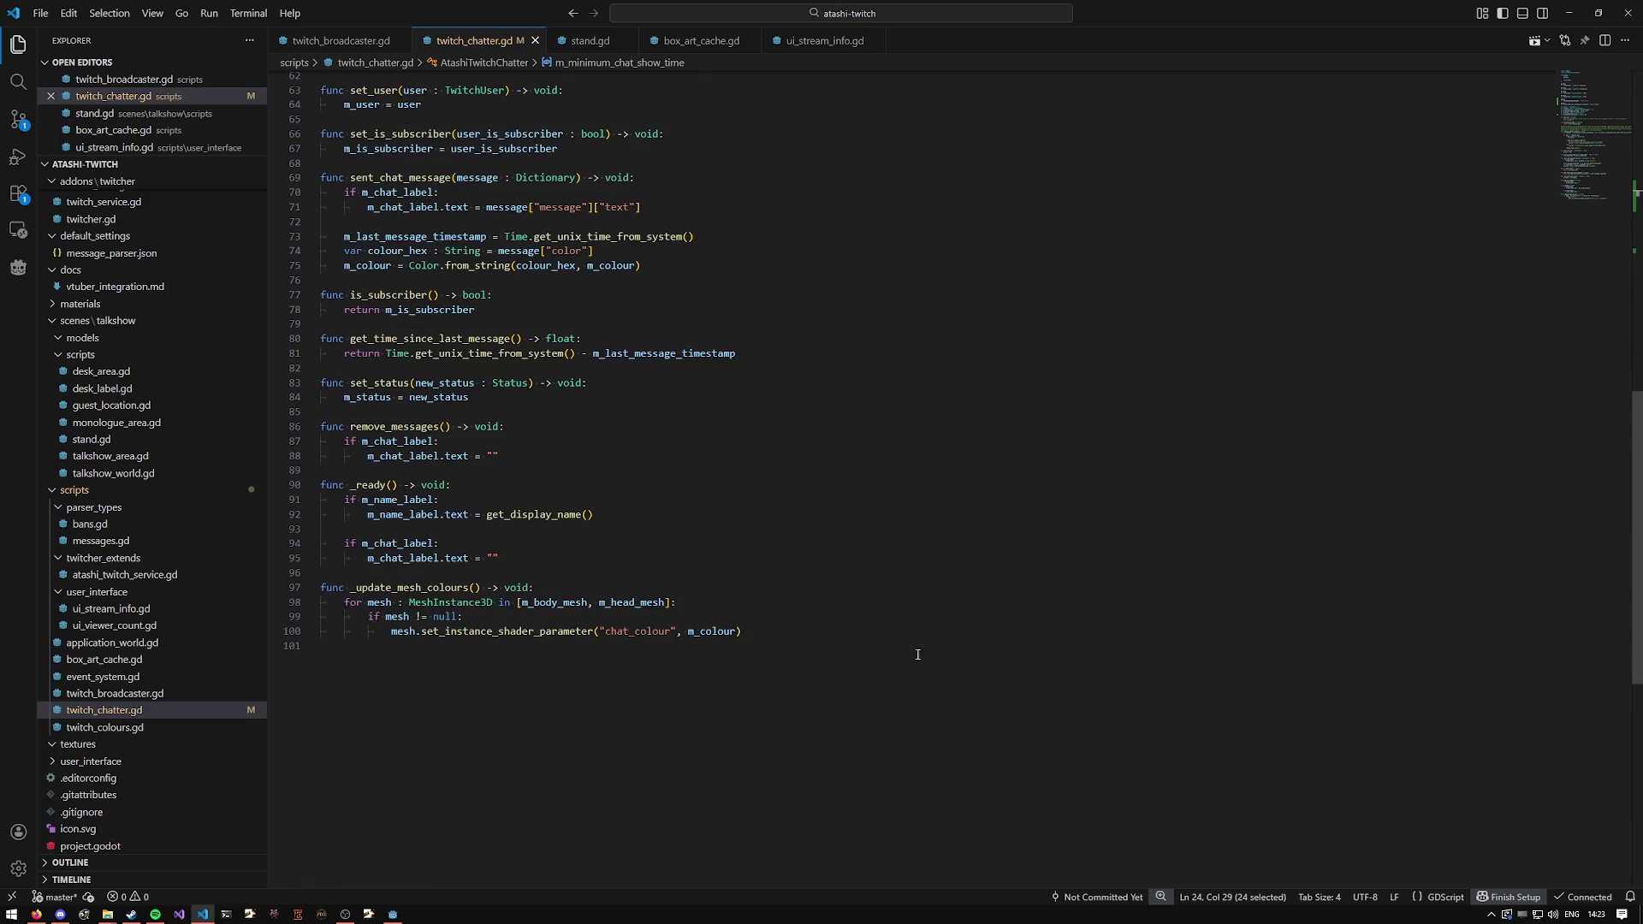
{"action": "scroll", "coordinate": [777, 464], "scroll_direction": "up", "scroll_amount": 6}
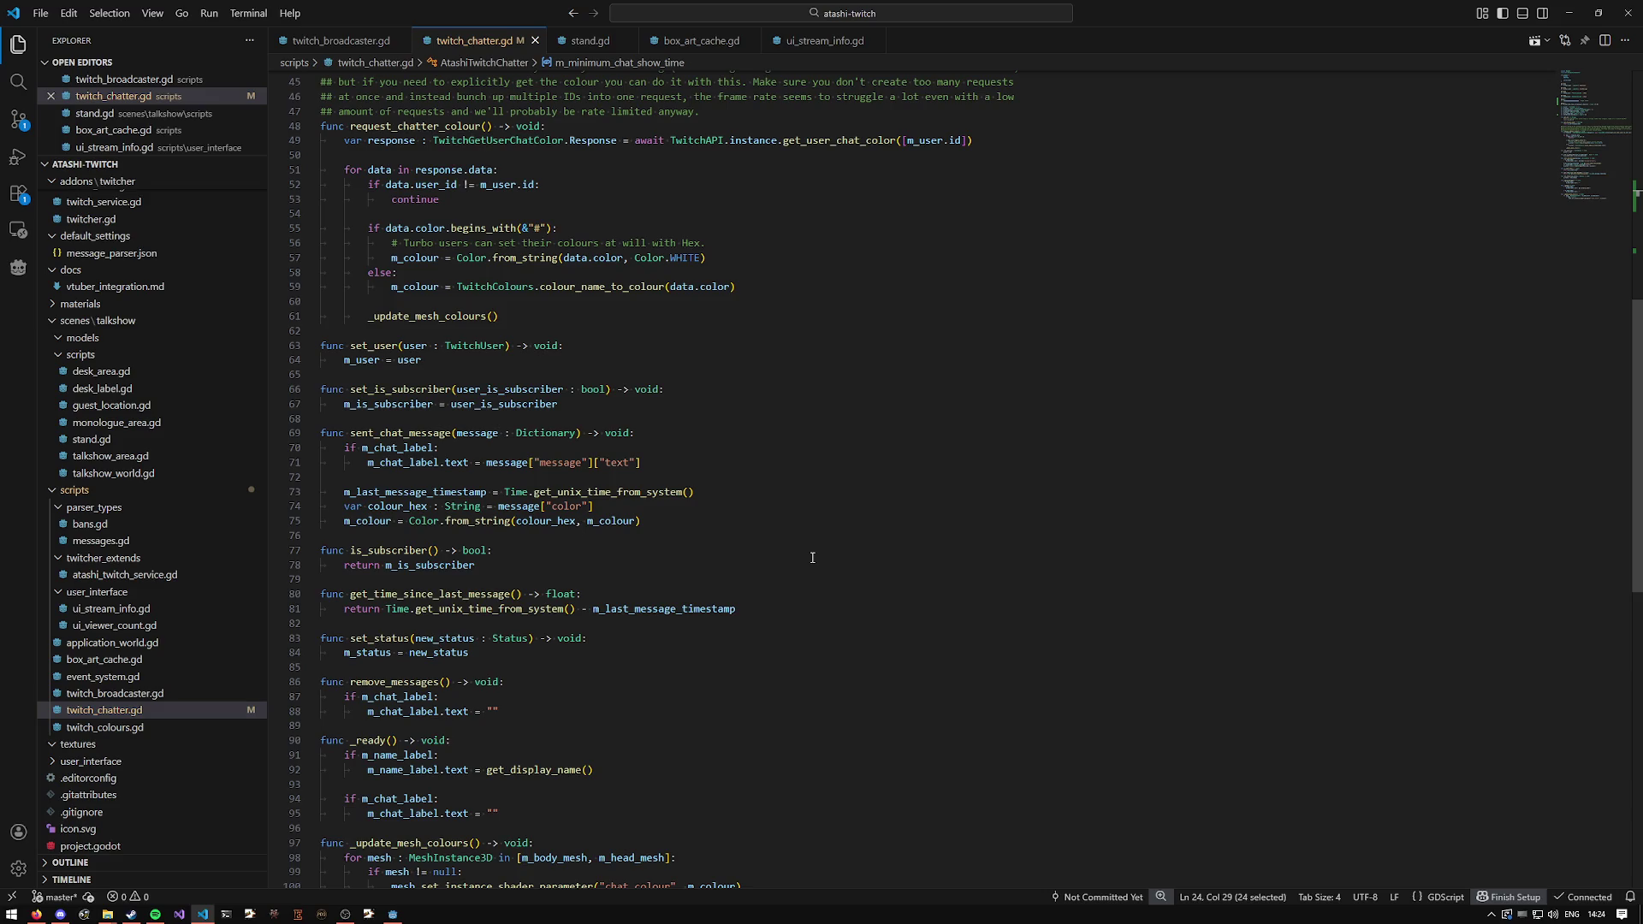
{"action": "left_click", "coordinate": [685, 463]}
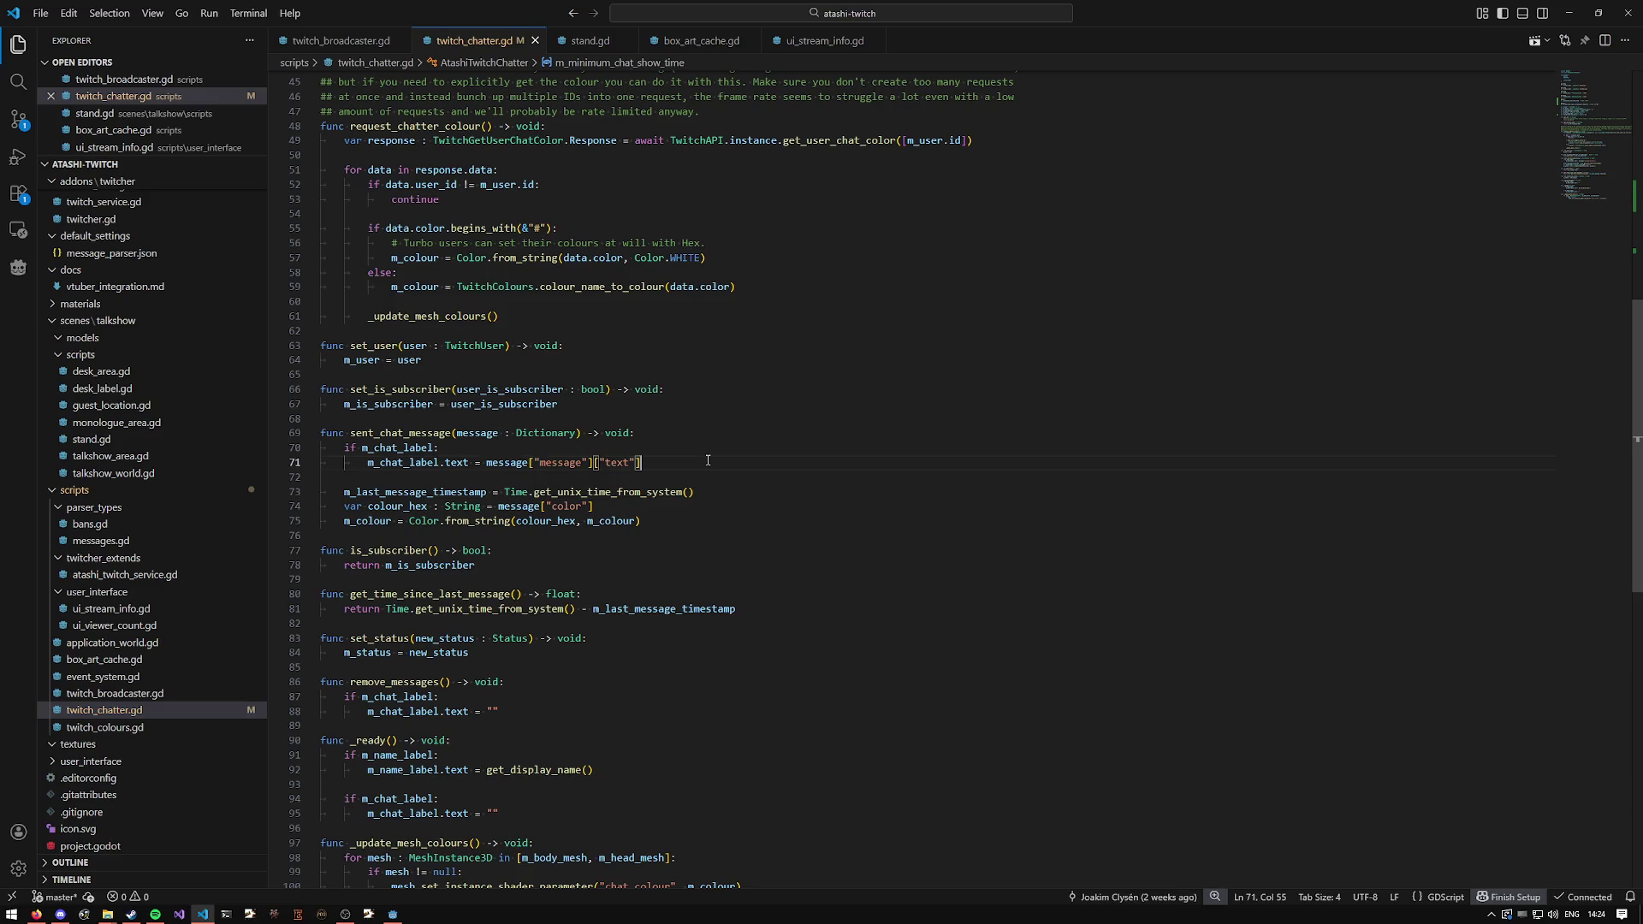
Start a new line 'm_hide_chat_message_in = m_chat_show_time_increase_per_character' below the label text assignment.
{"action": "key", "text": "Return"}
{"action": "key", "text": "Return"}
{"action": "key", "text": "BackSpace"}
{"action": "type", "text": "child"}
{"action": "key", "text": "ctrl+BackSpace"}
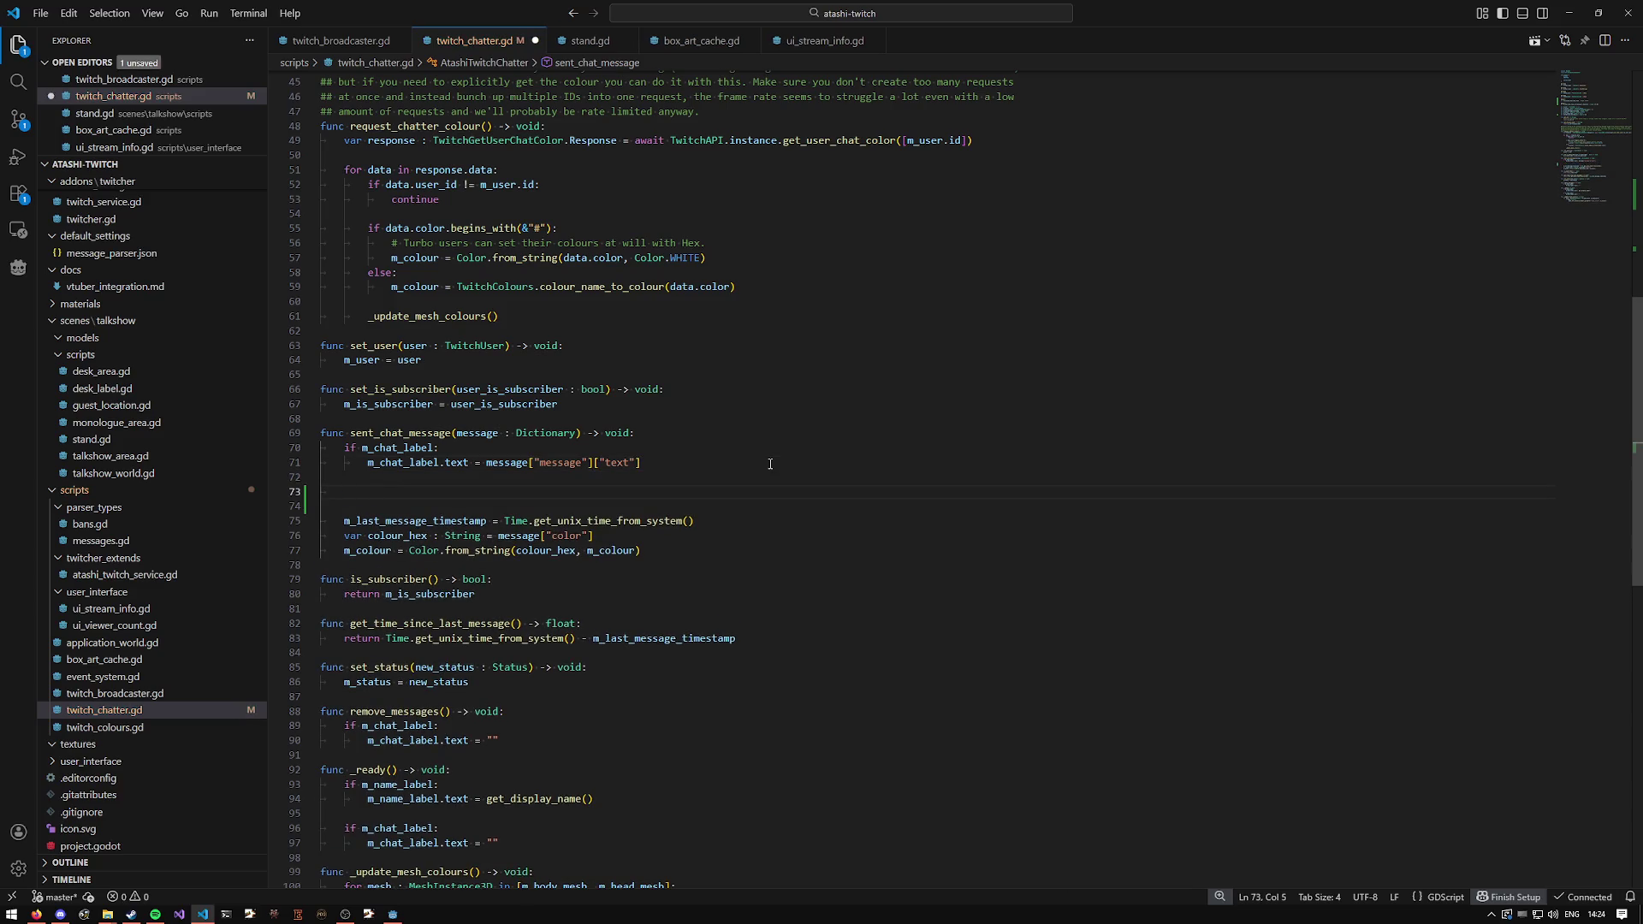
{"action": "scroll", "coordinate": [770, 464], "scroll_direction": "up", "scroll_amount": 5}
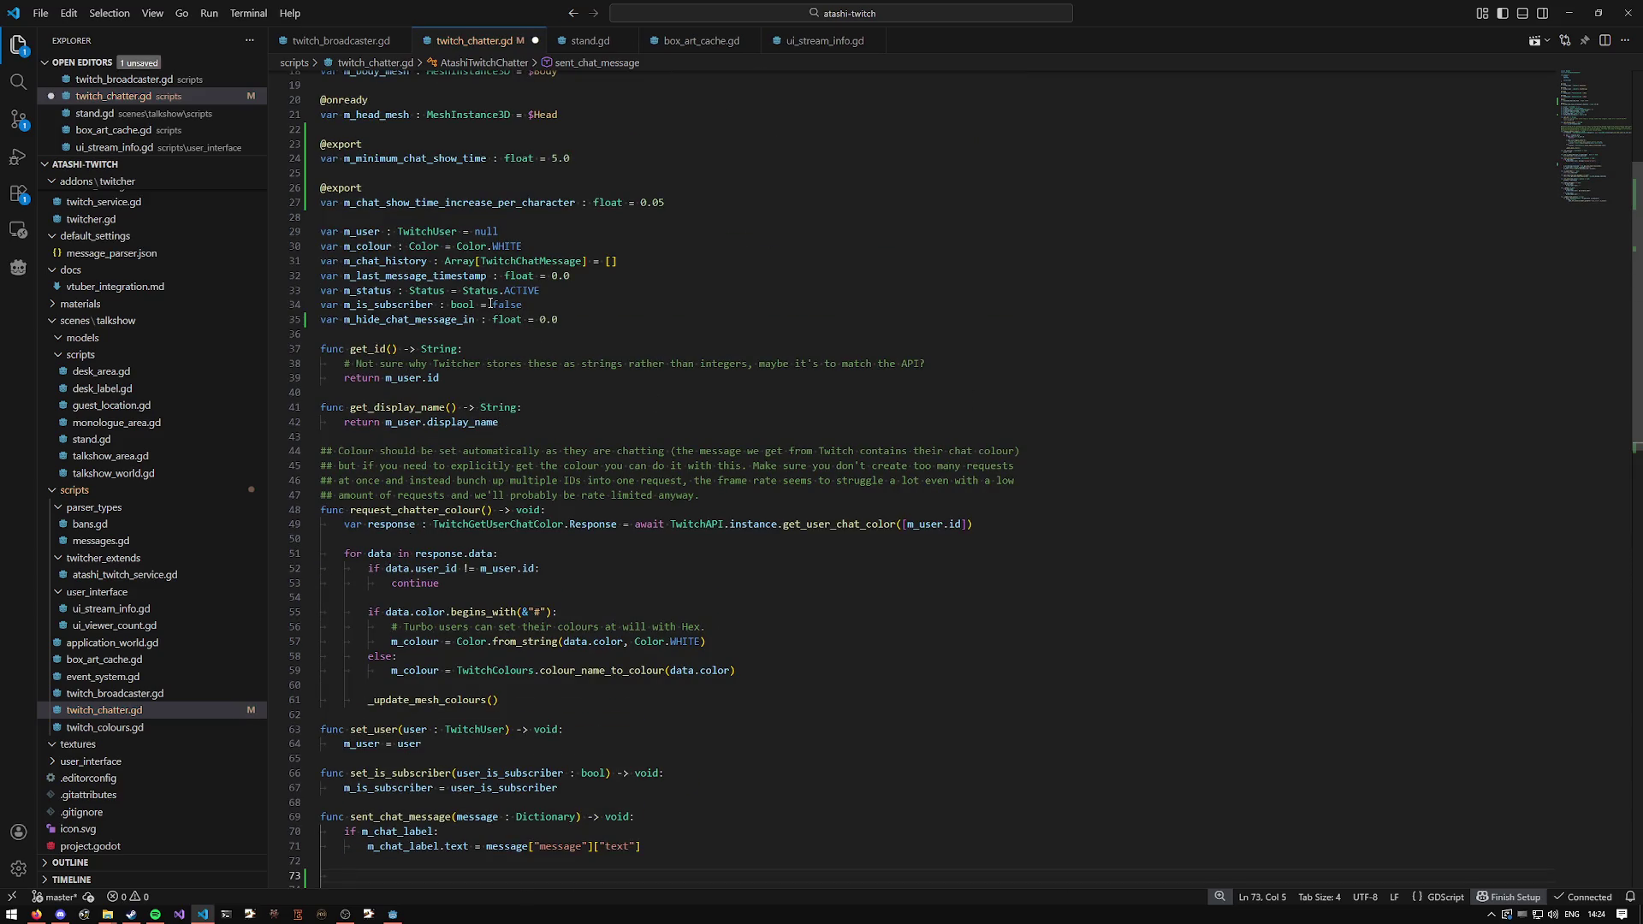
{"action": "type", "text": "m_hide"}
{"action": "key", "text": "Tab"}
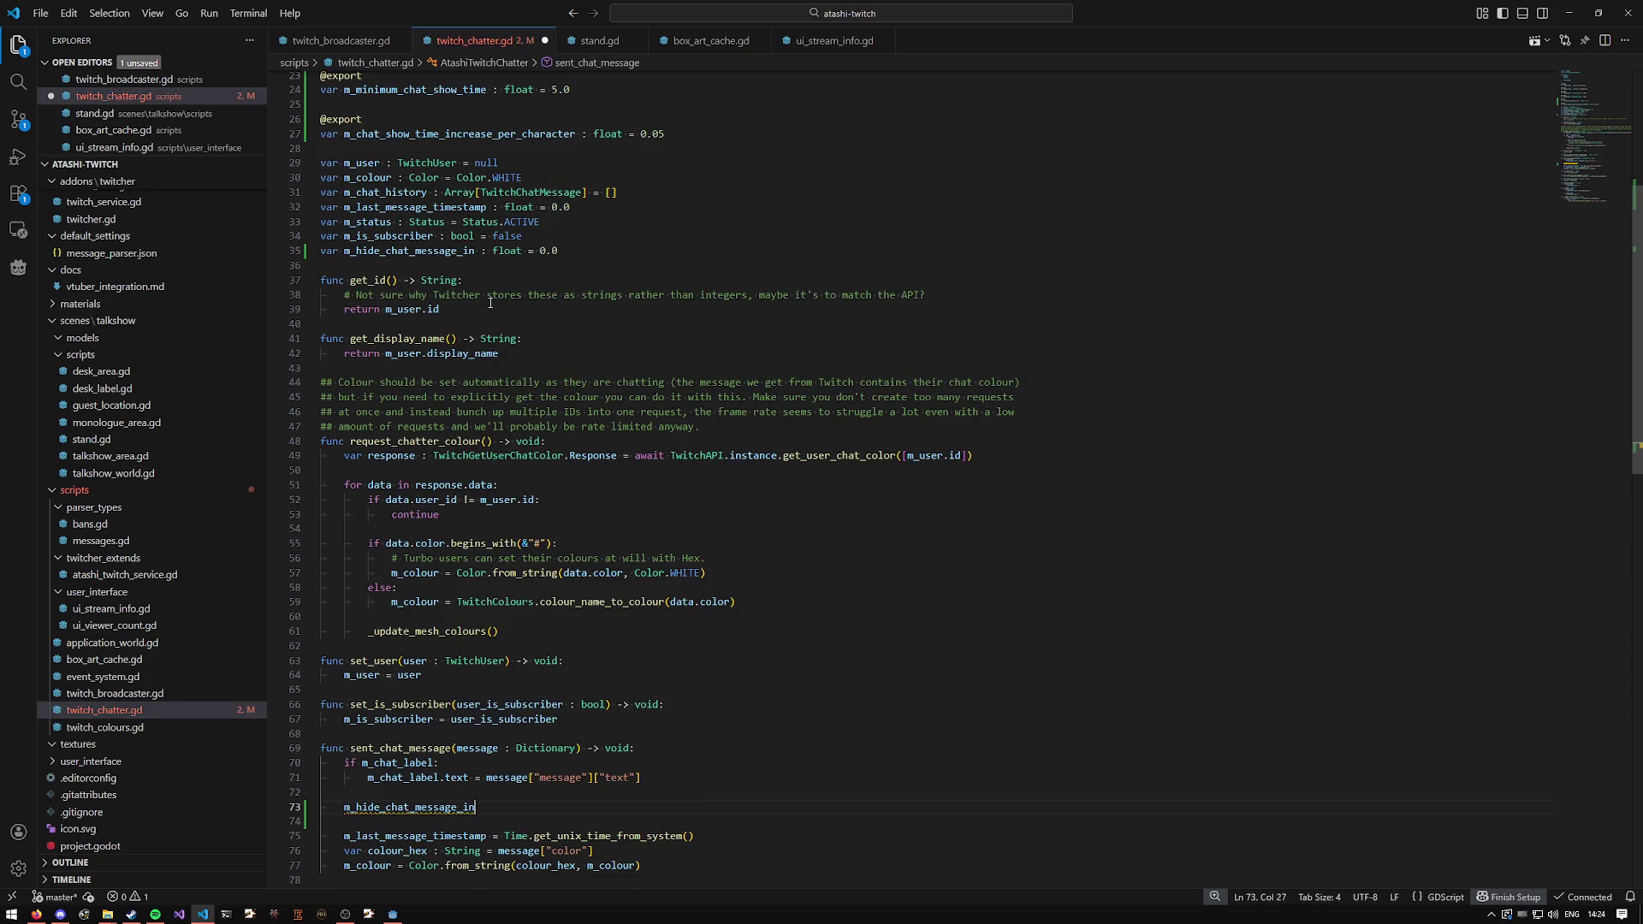
{"action": "type", "text": "= cha"}
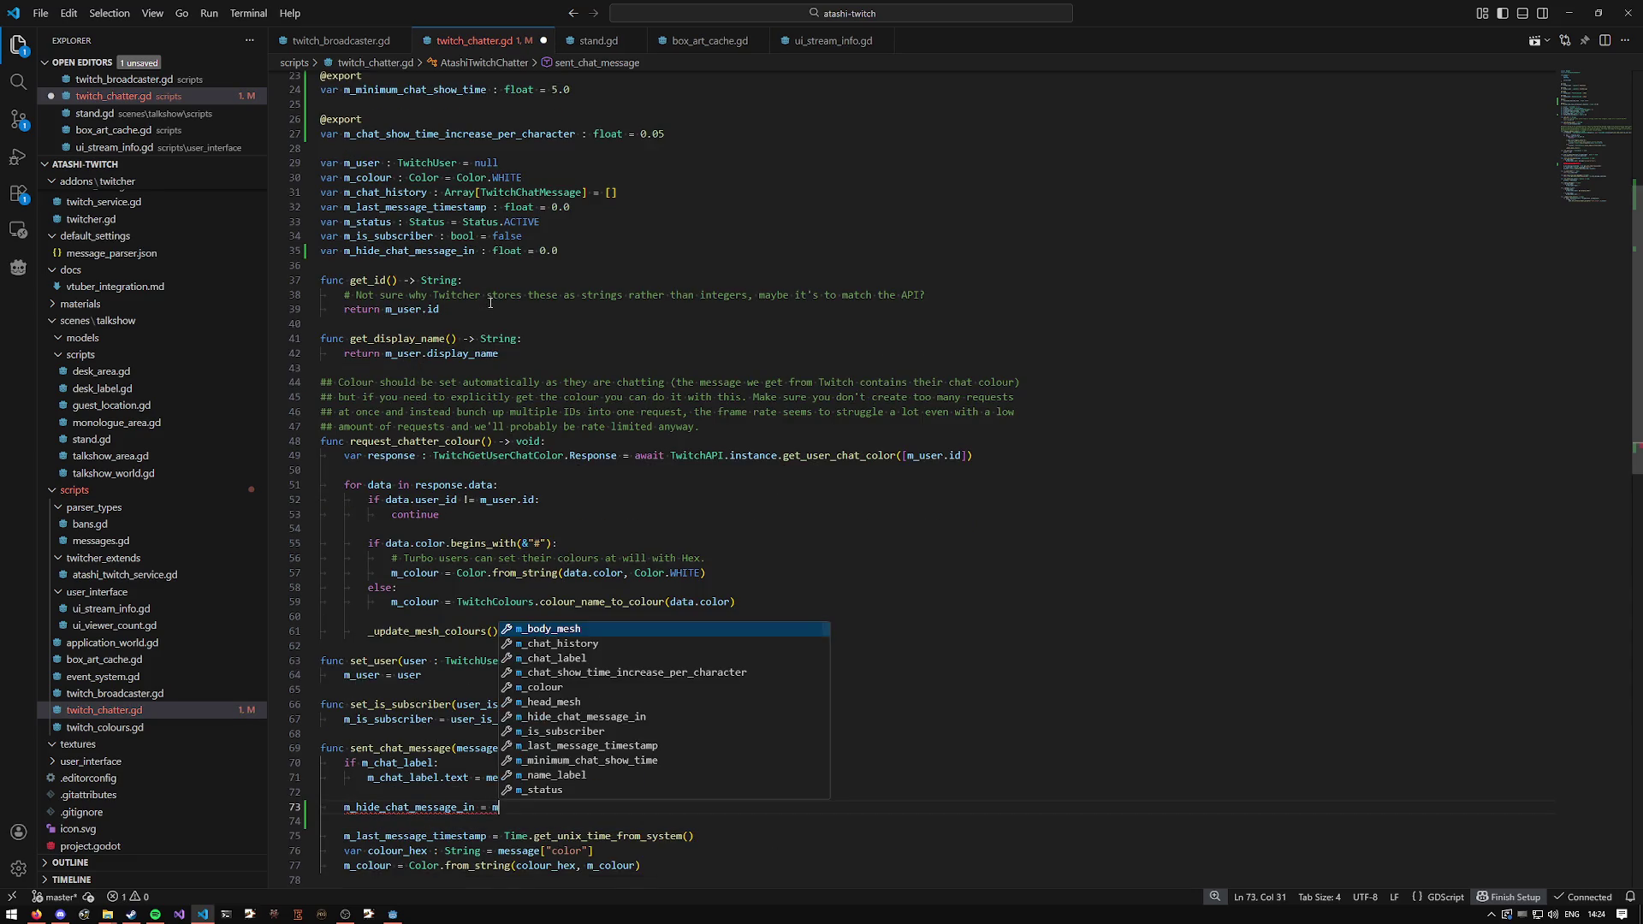
{"action": "type", "text": "t"}
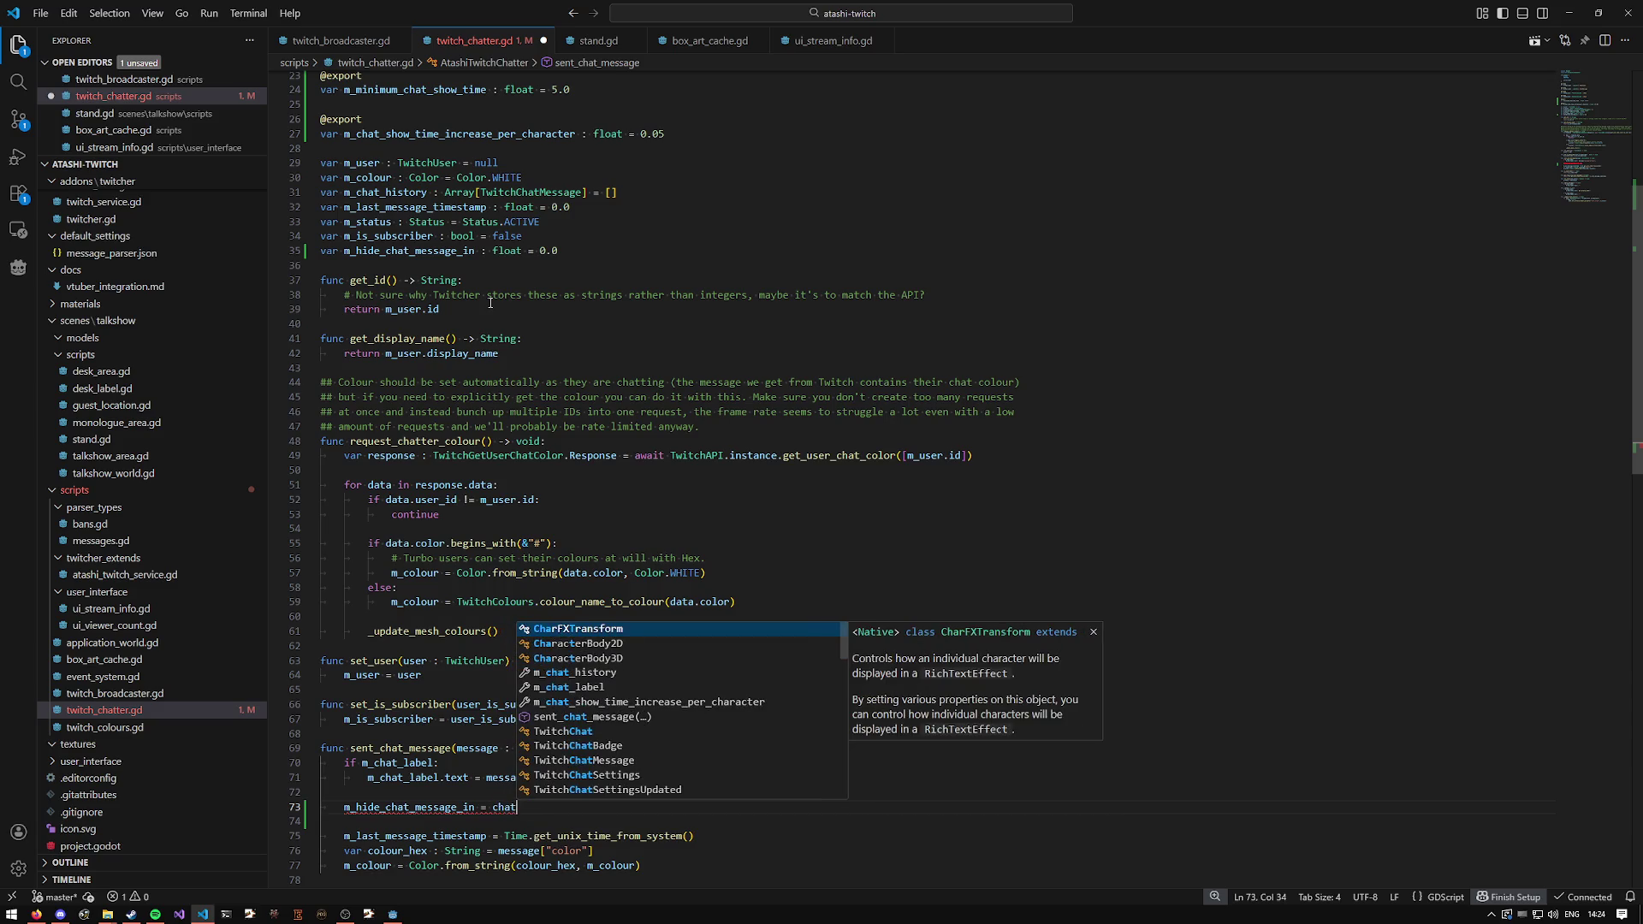
{"action": "key", "text": "Down"}
{"action": "key", "text": "Down"}
{"action": "key", "text": "Down"}
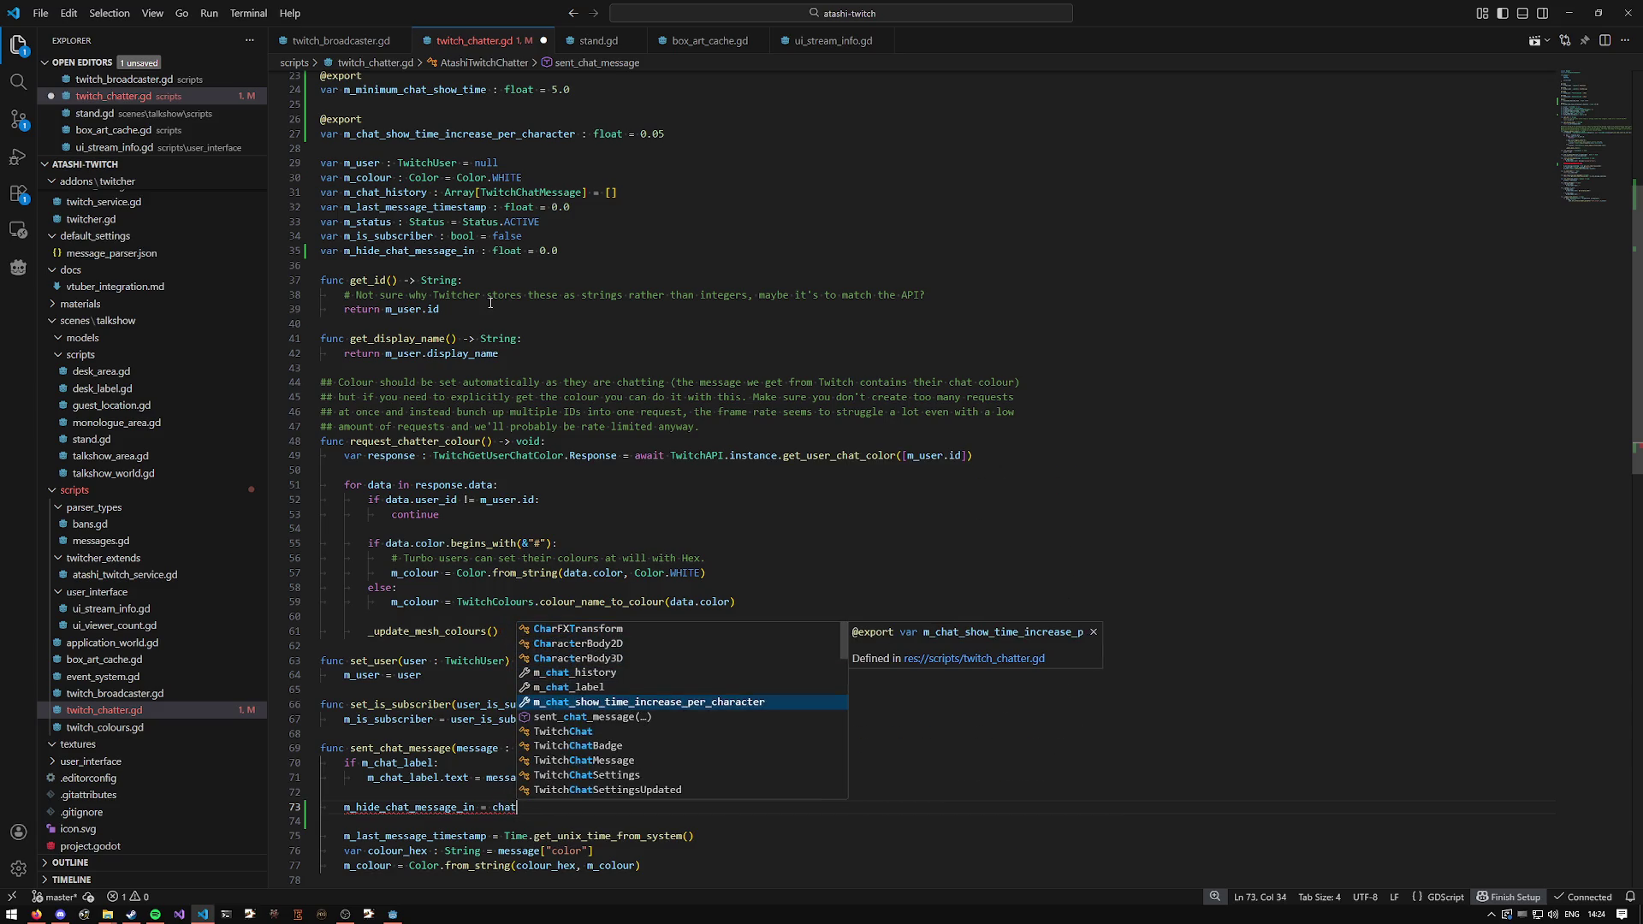
{"action": "key", "text": "Return"}
Extend it to 'm_minimum_chat_show_time + (m_chat_show_time_increase_per_character * m_chat_label.text'.
{"action": "scroll", "coordinate": [384, 248], "scroll_direction": "up", "scroll_amount": 7}
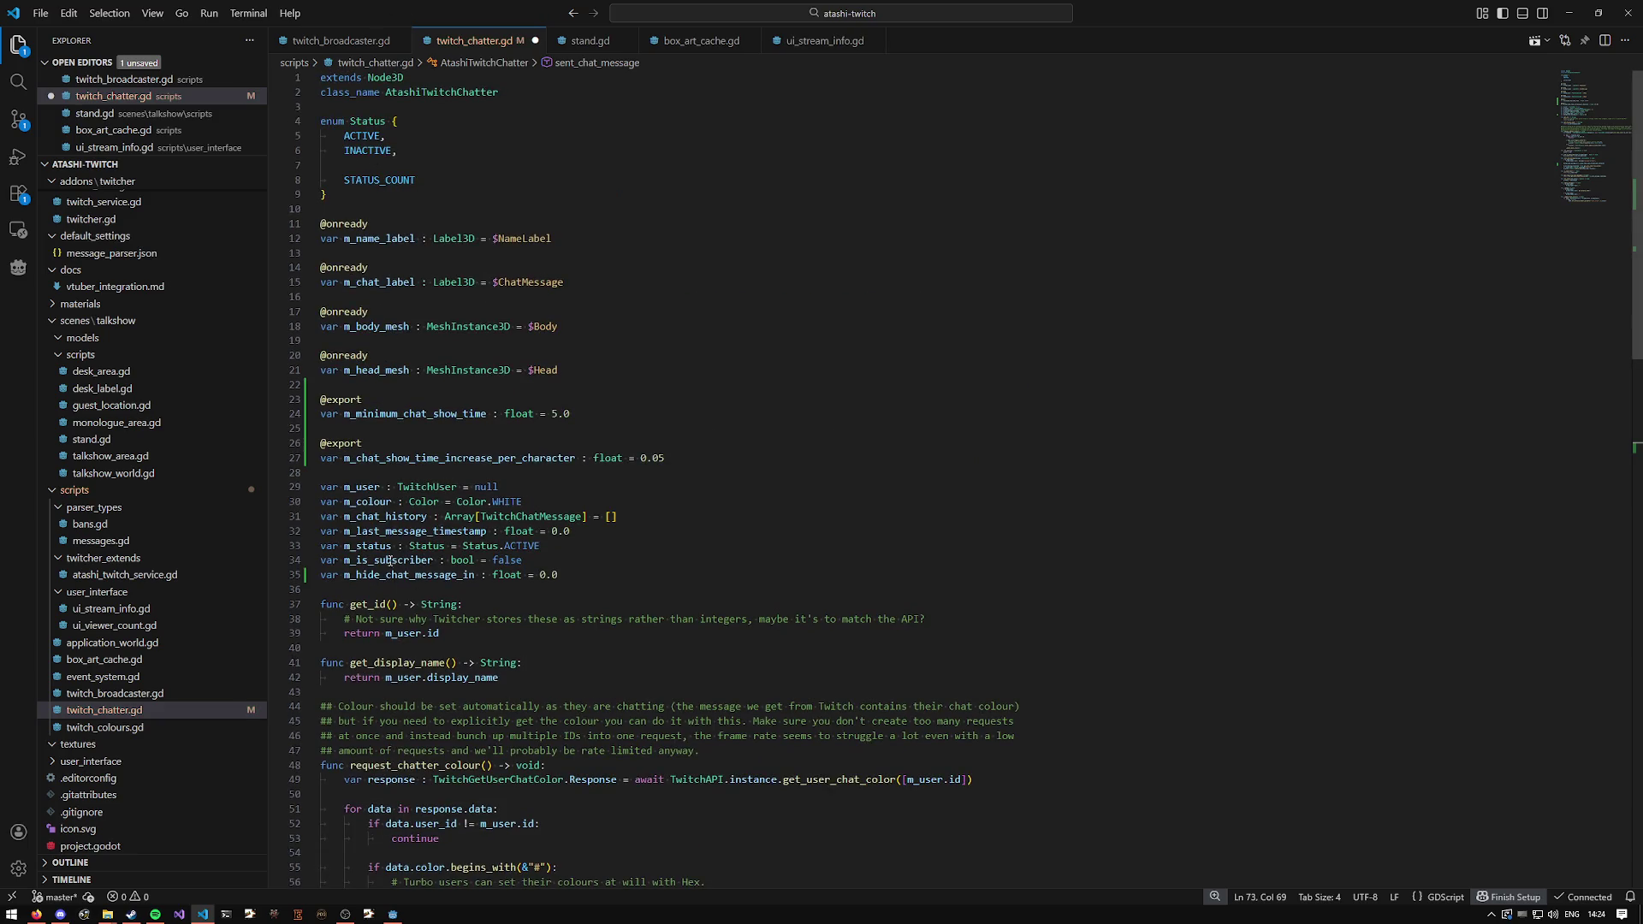
{"action": "double_click", "coordinate": [402, 413]}
{"action": "key", "text": "ctrl+c"}
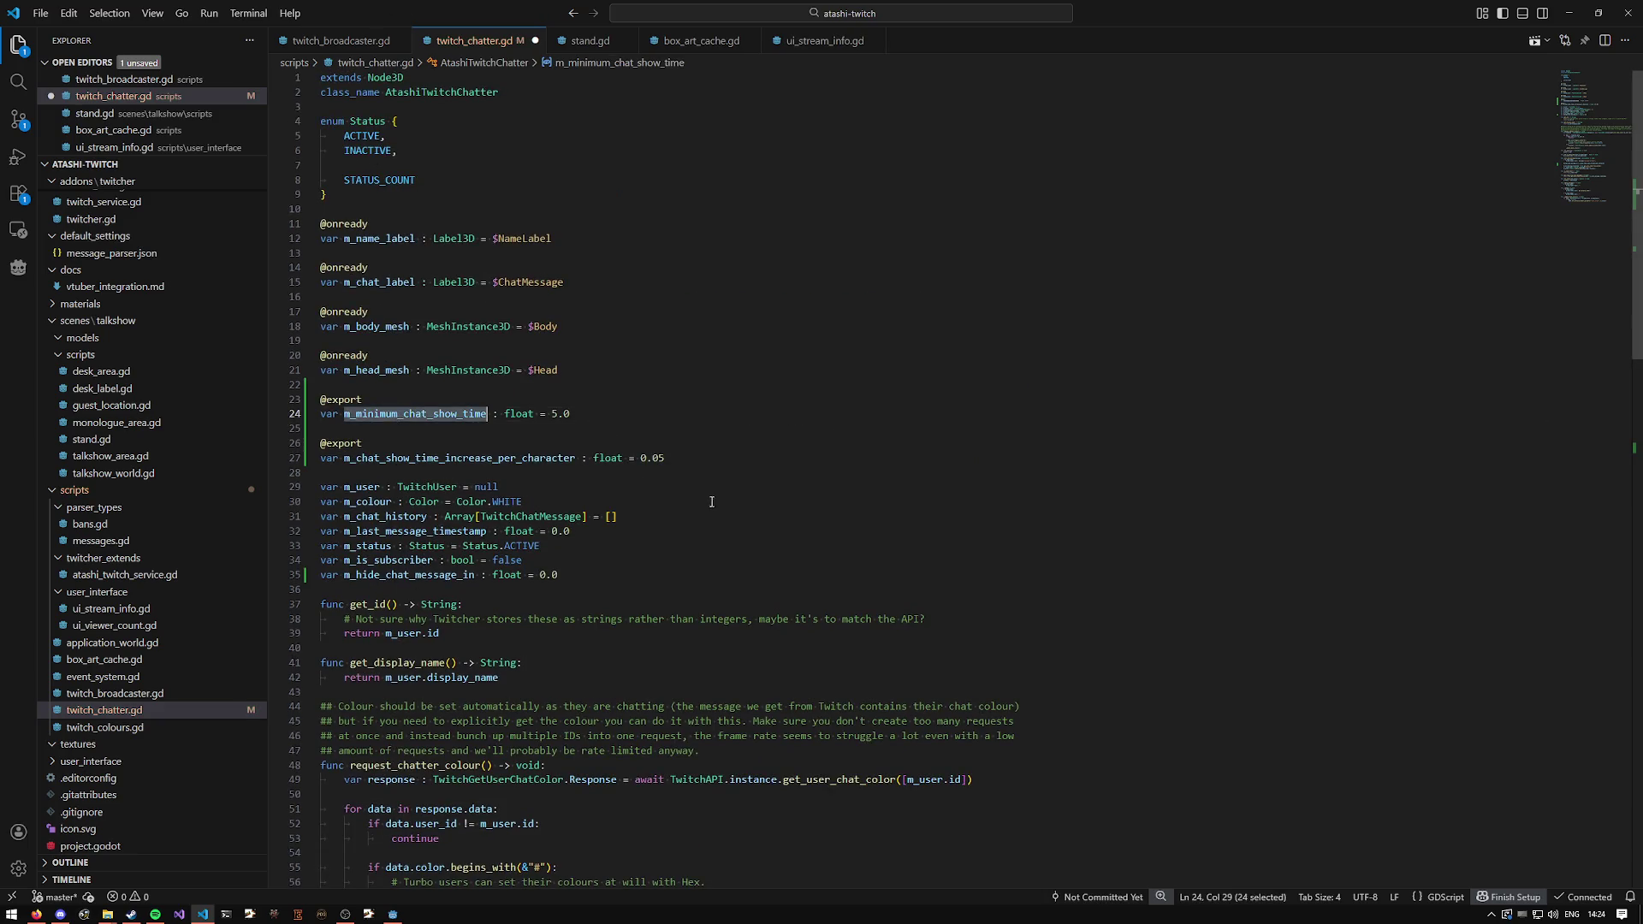
{"action": "scroll", "coordinate": [534, 631], "scroll_direction": "down", "scroll_amount": 10}
{"action": "scroll", "coordinate": [534, 631], "scroll_direction": "down", "scroll_amount": 4}
{"action": "left_click", "coordinate": [488, 365]}
{"action": "key", "text": "ctrl+v"}
{"action": "type", "text": "+"}
{"action": "key", "text": "End"}
{"action": "key", "text": "ctrl+Left"}
{"action": "type", "text": "("}
{"action": "key", "text": "End"}
{"action": "type", "text": "* "}
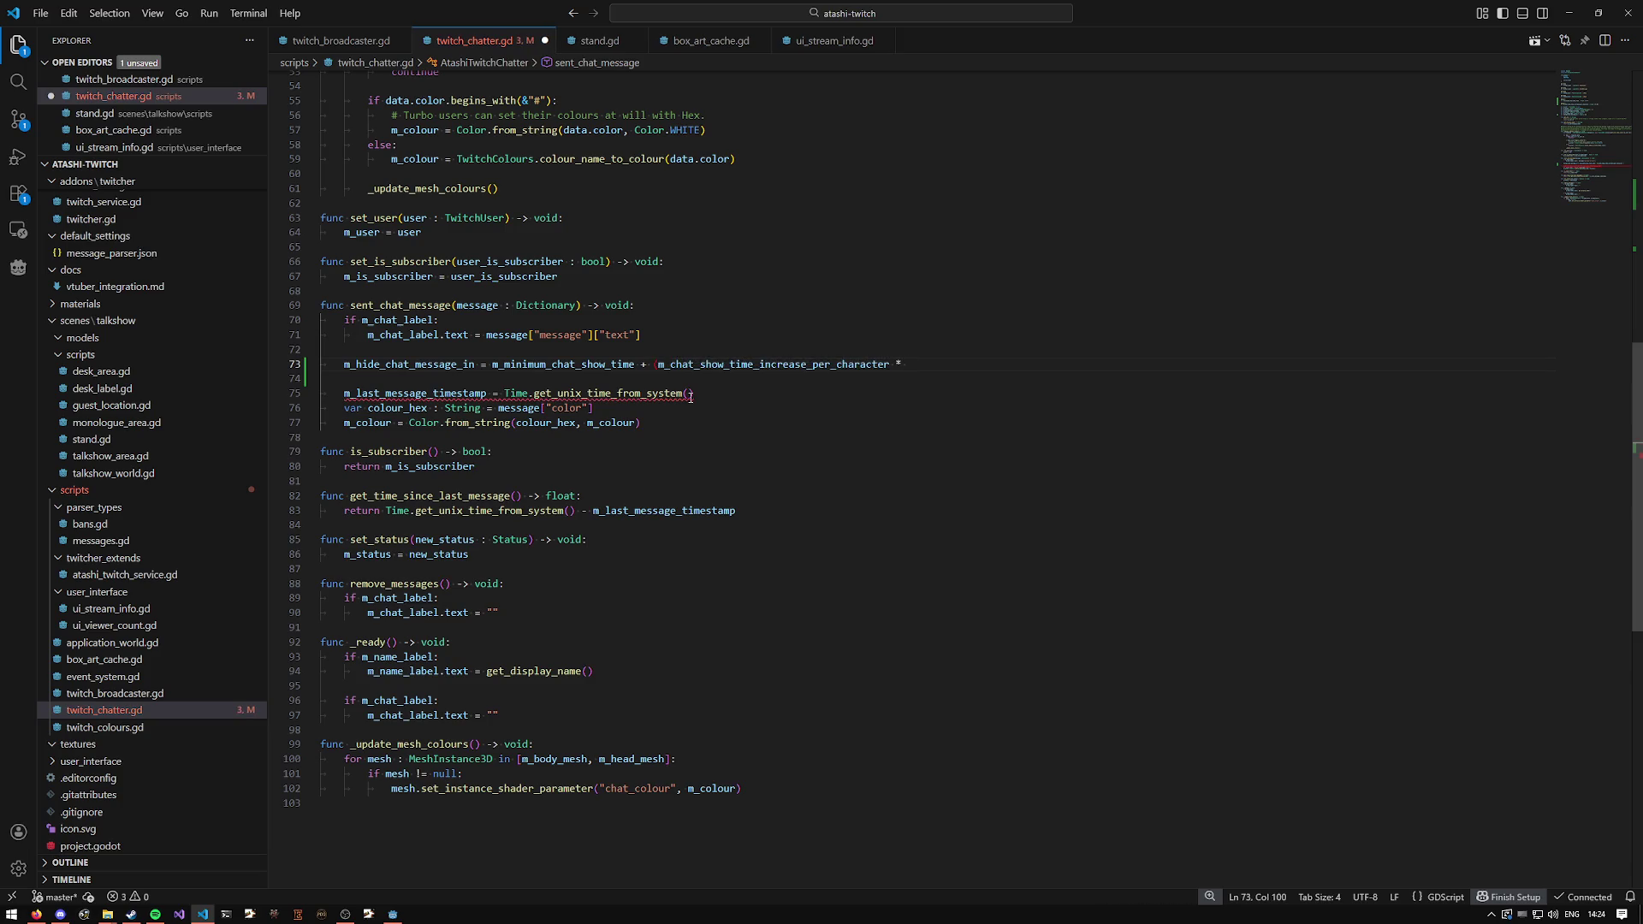
{"action": "type", "text": "m_chat_label."}
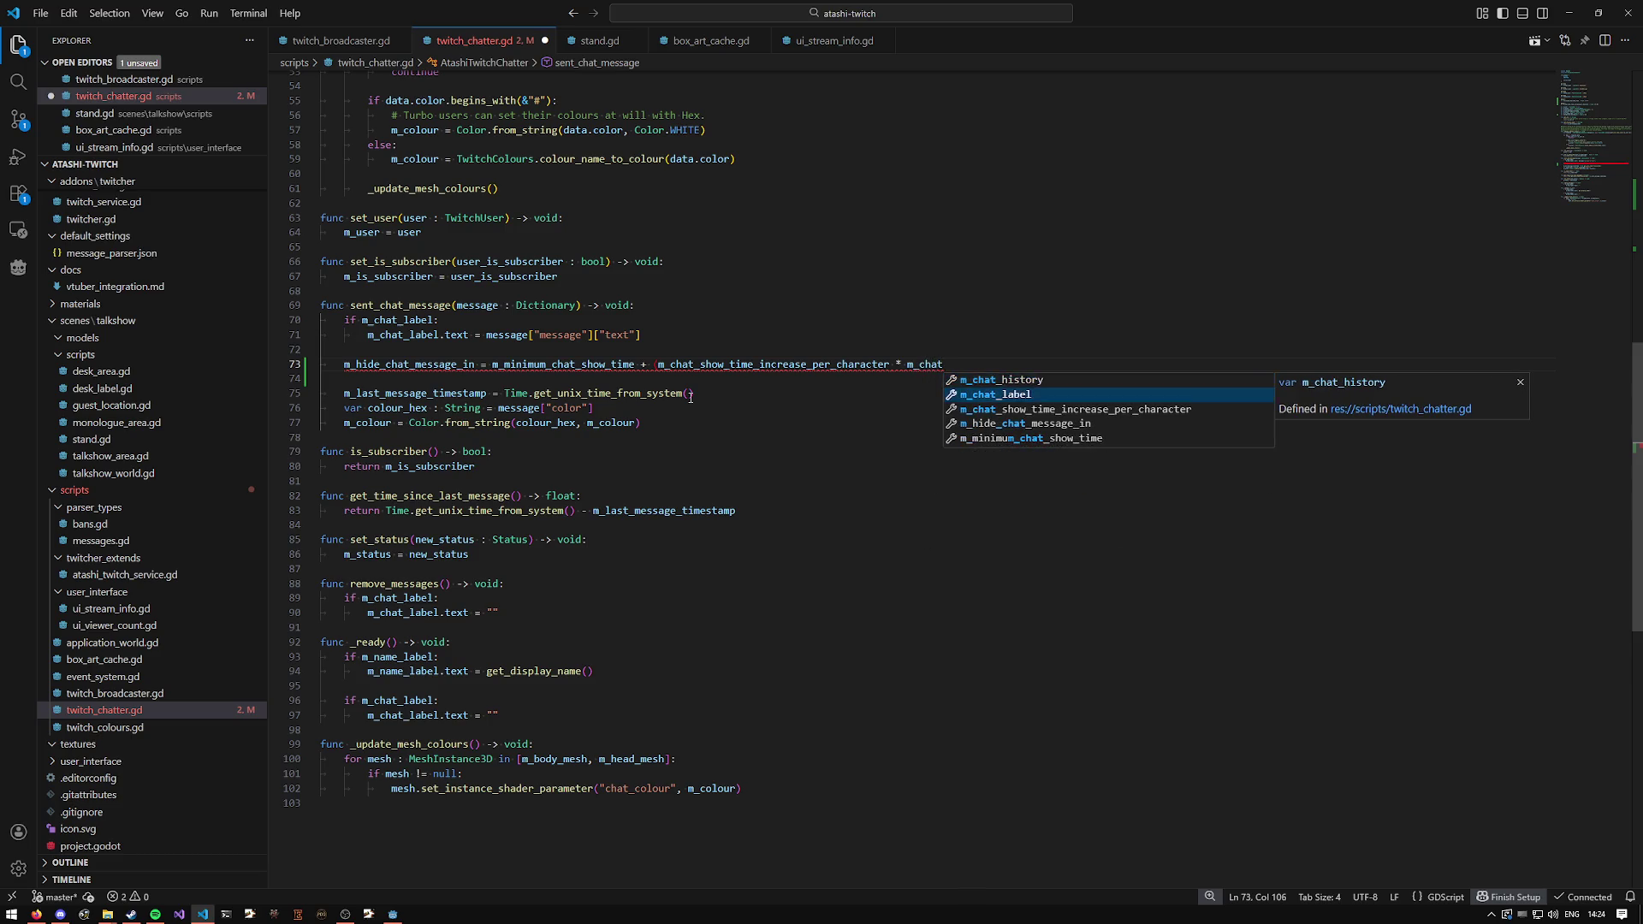
{"action": "type", "text": "text"}
Finish the expression with 'm_chat_label.text.length())'.
{"action": "key", "text": "ctrl+BackSpace"}
{"action": "key", "text": "ctrl+BackSpace"}
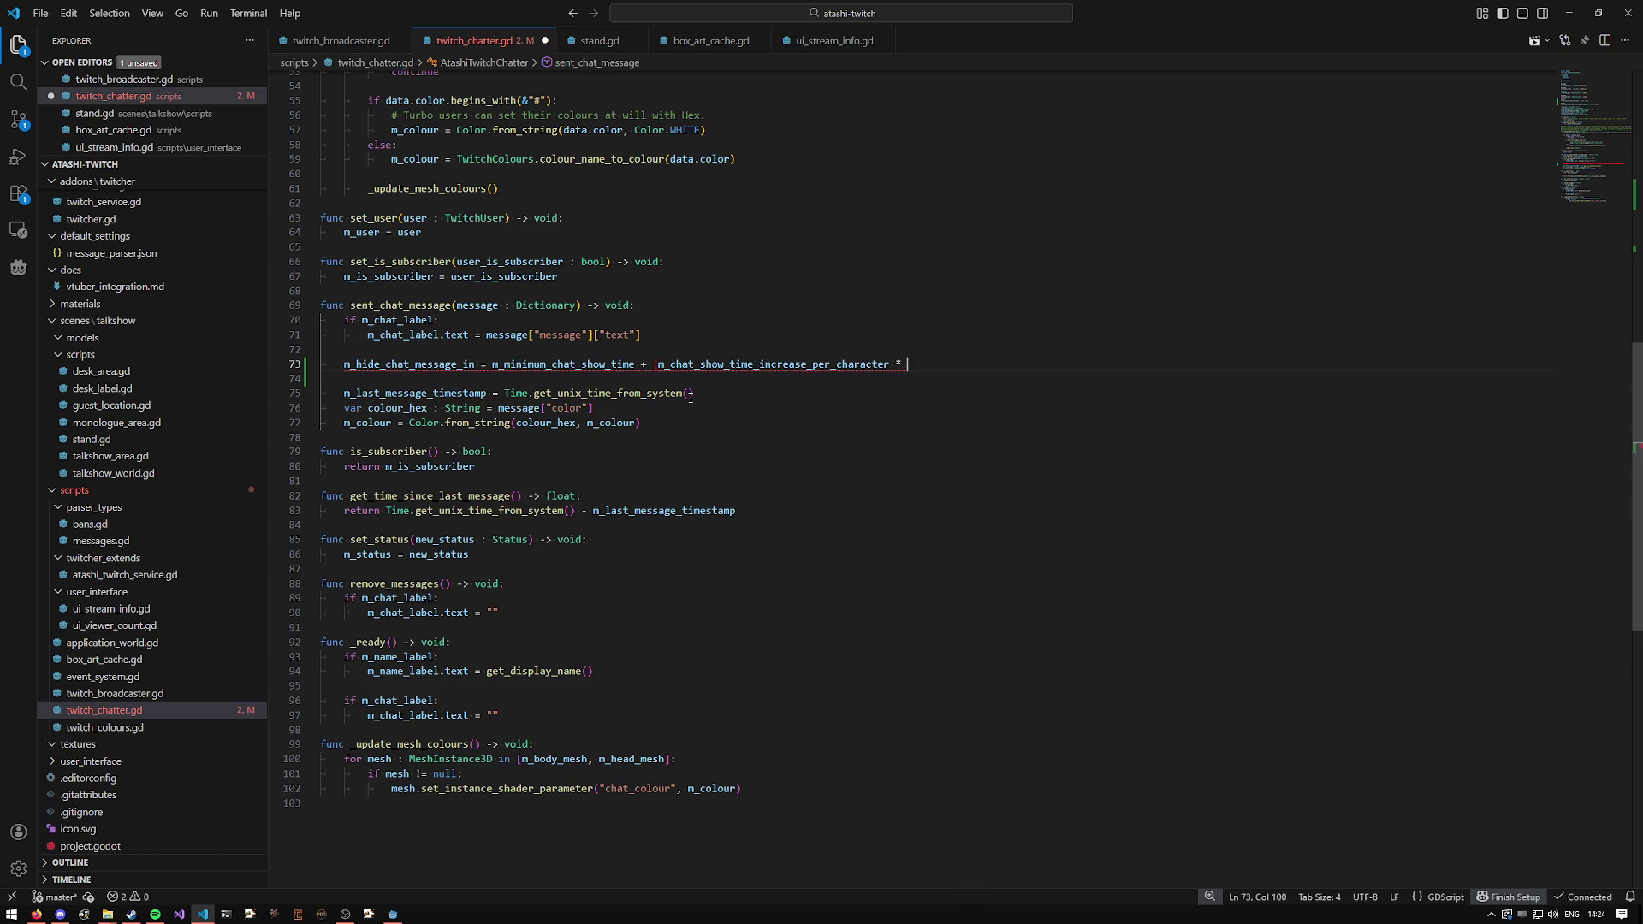
{"action": "type", "text": "message "}
{"action": "type", "text": "\"message\"][\"text"}
{"action": "type", "text": "\"]."}
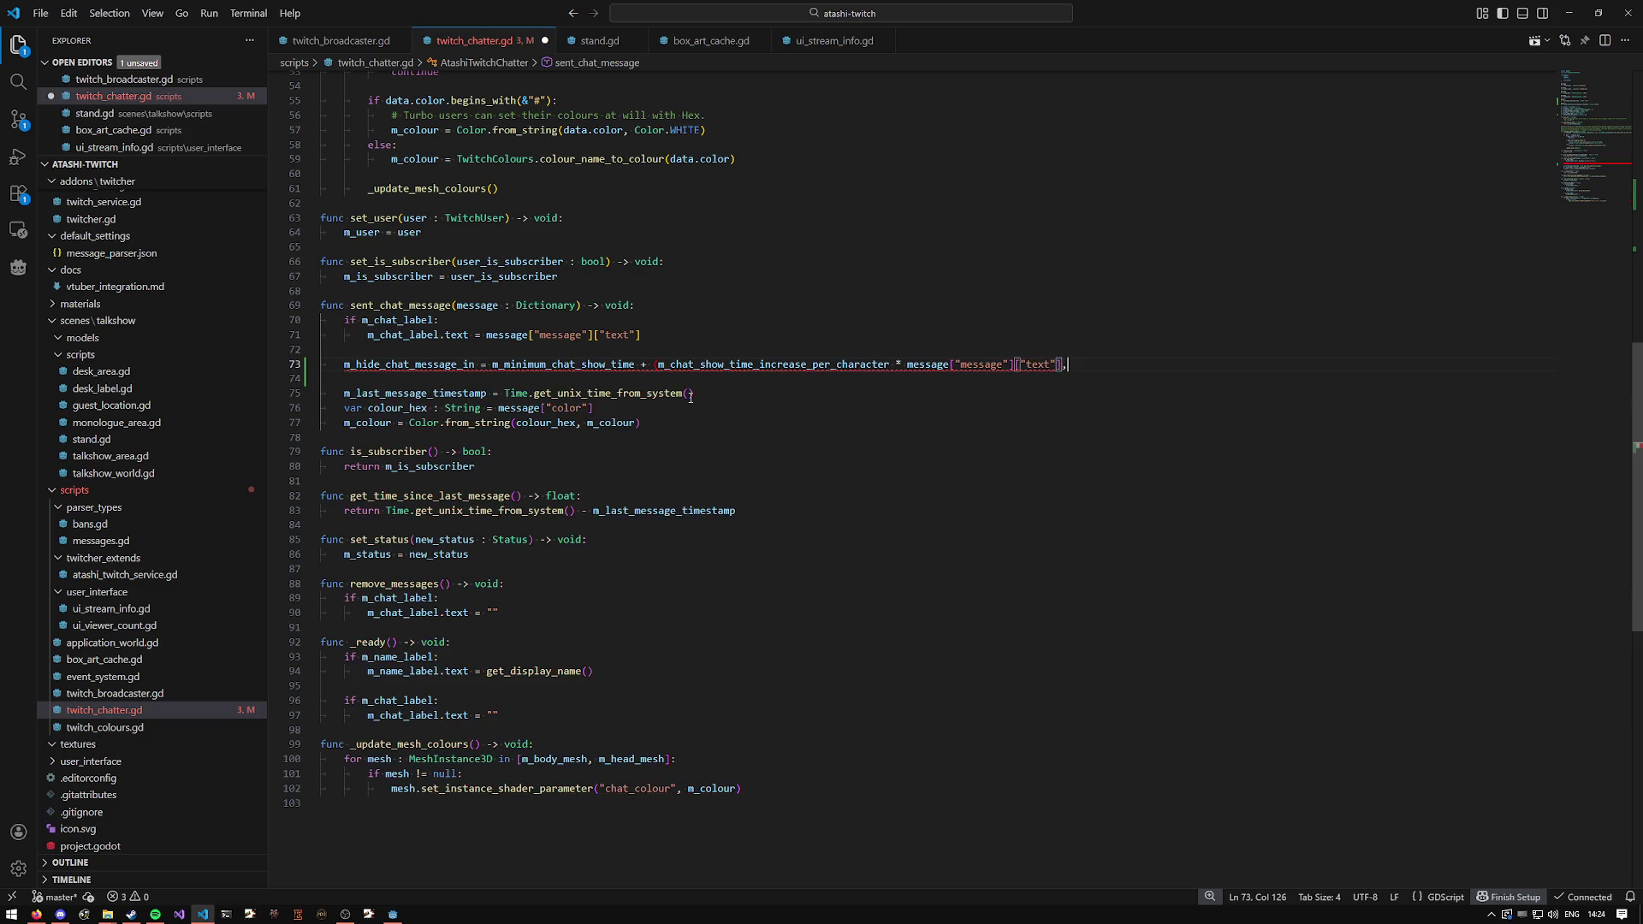
{"action": "type", "text": "len"}
{"action": "key", "text": "BackSpace"}
{"action": "key", "text": "BackSpace"}
{"action": "key", "text": "BackSpace"}
{"action": "key", "text": "BackSpace"}
{"action": "key", "text": "BackSpace"}
{"action": "key", "text": "BackSpace"}
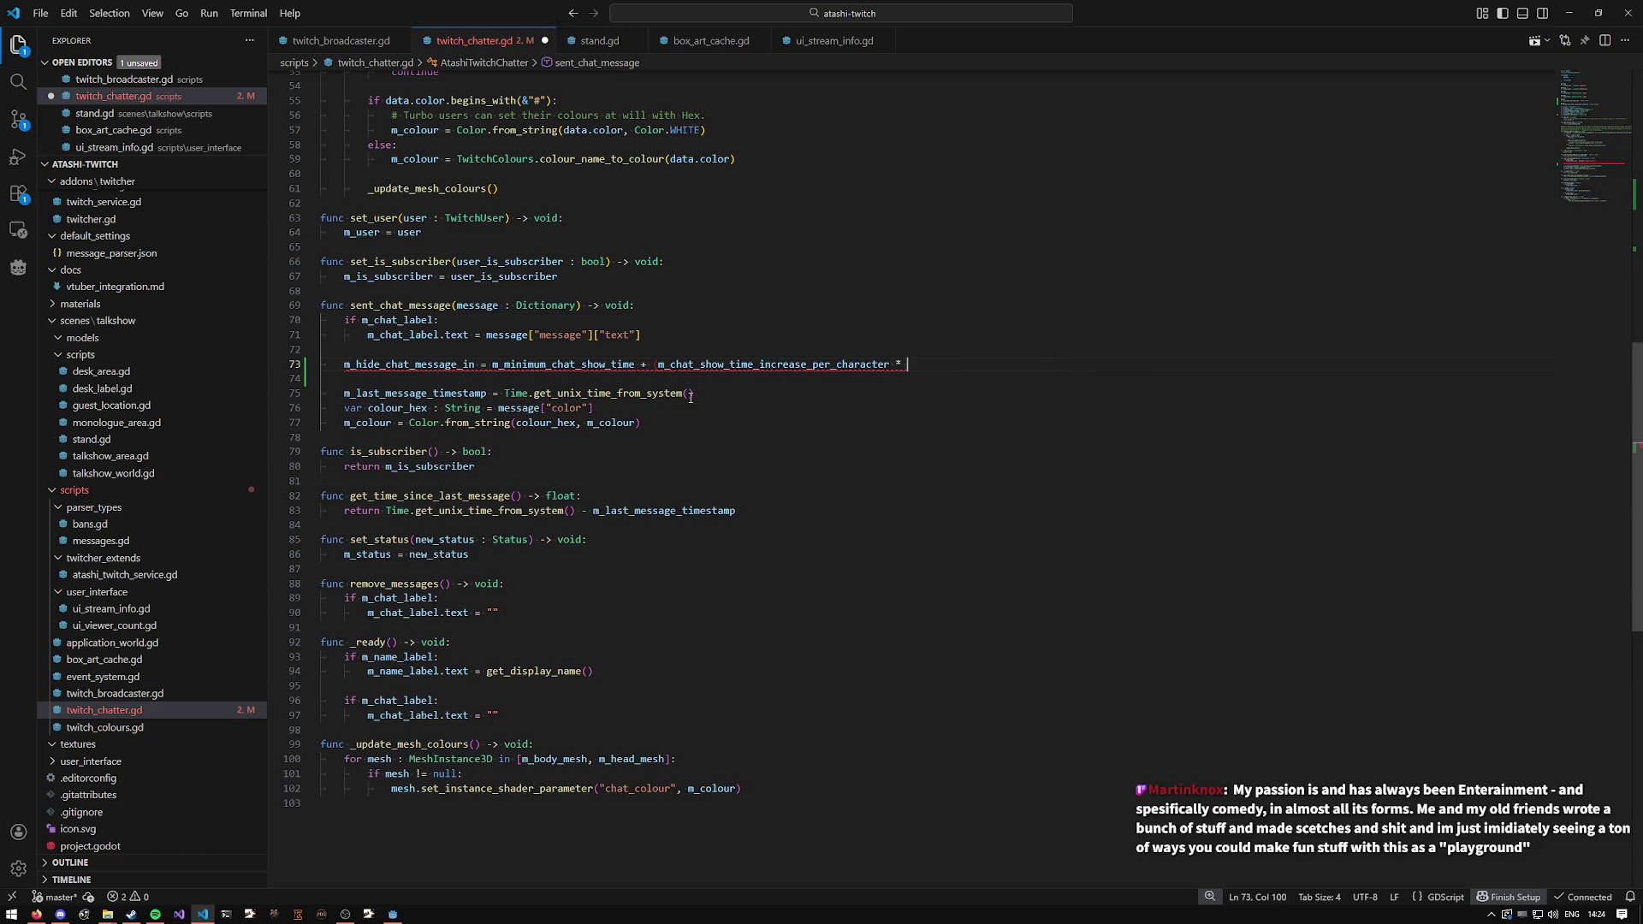
{"action": "type", "text": "m_cha"}
{"action": "type", "text": "t_l"}
{"action": "key", "text": "Return"}
{"action": "type", "text": ".text."}
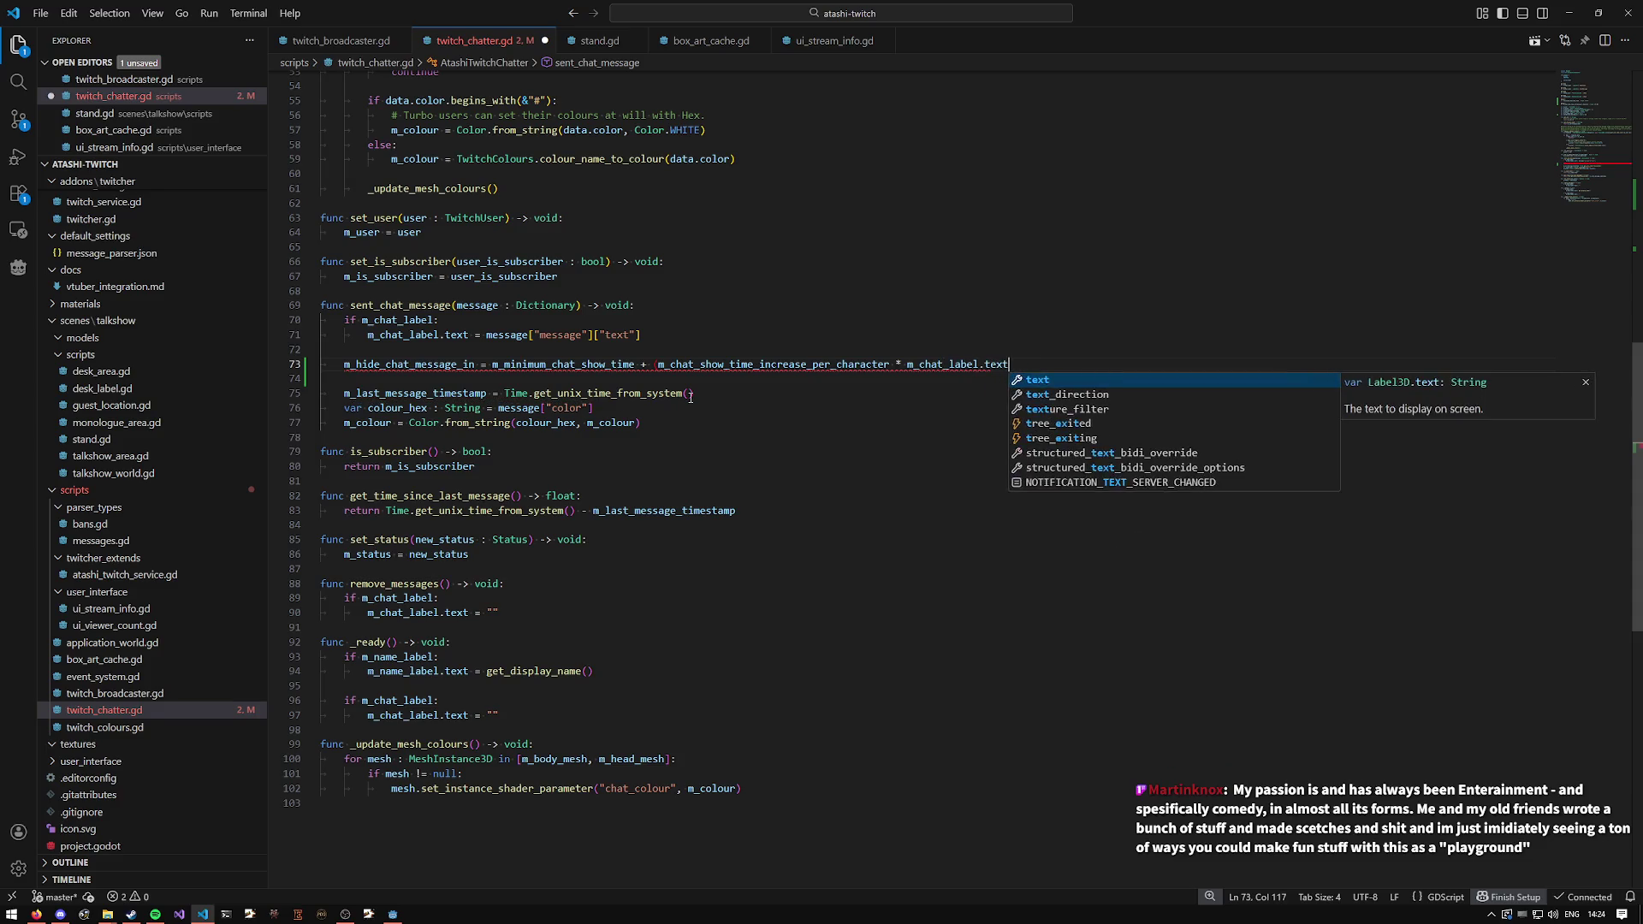
{"action": "type", "text": "len"}
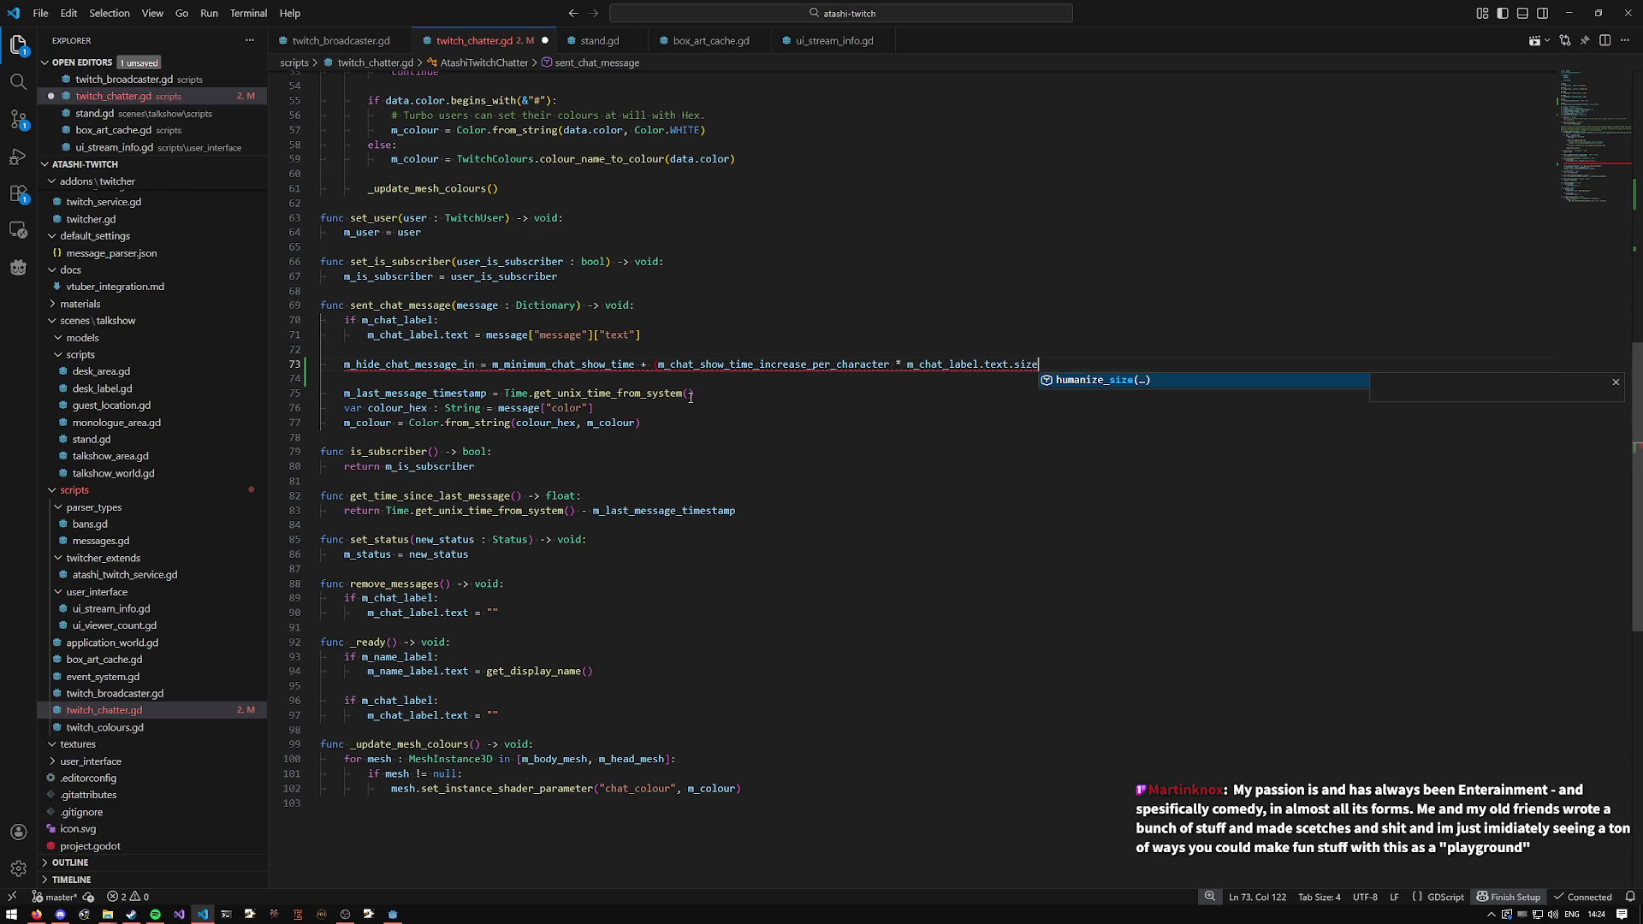
{"action": "key", "text": "Return"}
{"action": "type", "text": ")"}
Move the assignment into the if block, indent it, remove the blank line, and save.
{"action": "key", "text": "alt+Up"}
{"action": "key", "text": "Home"}
{"action": "key", "text": "Tab"}
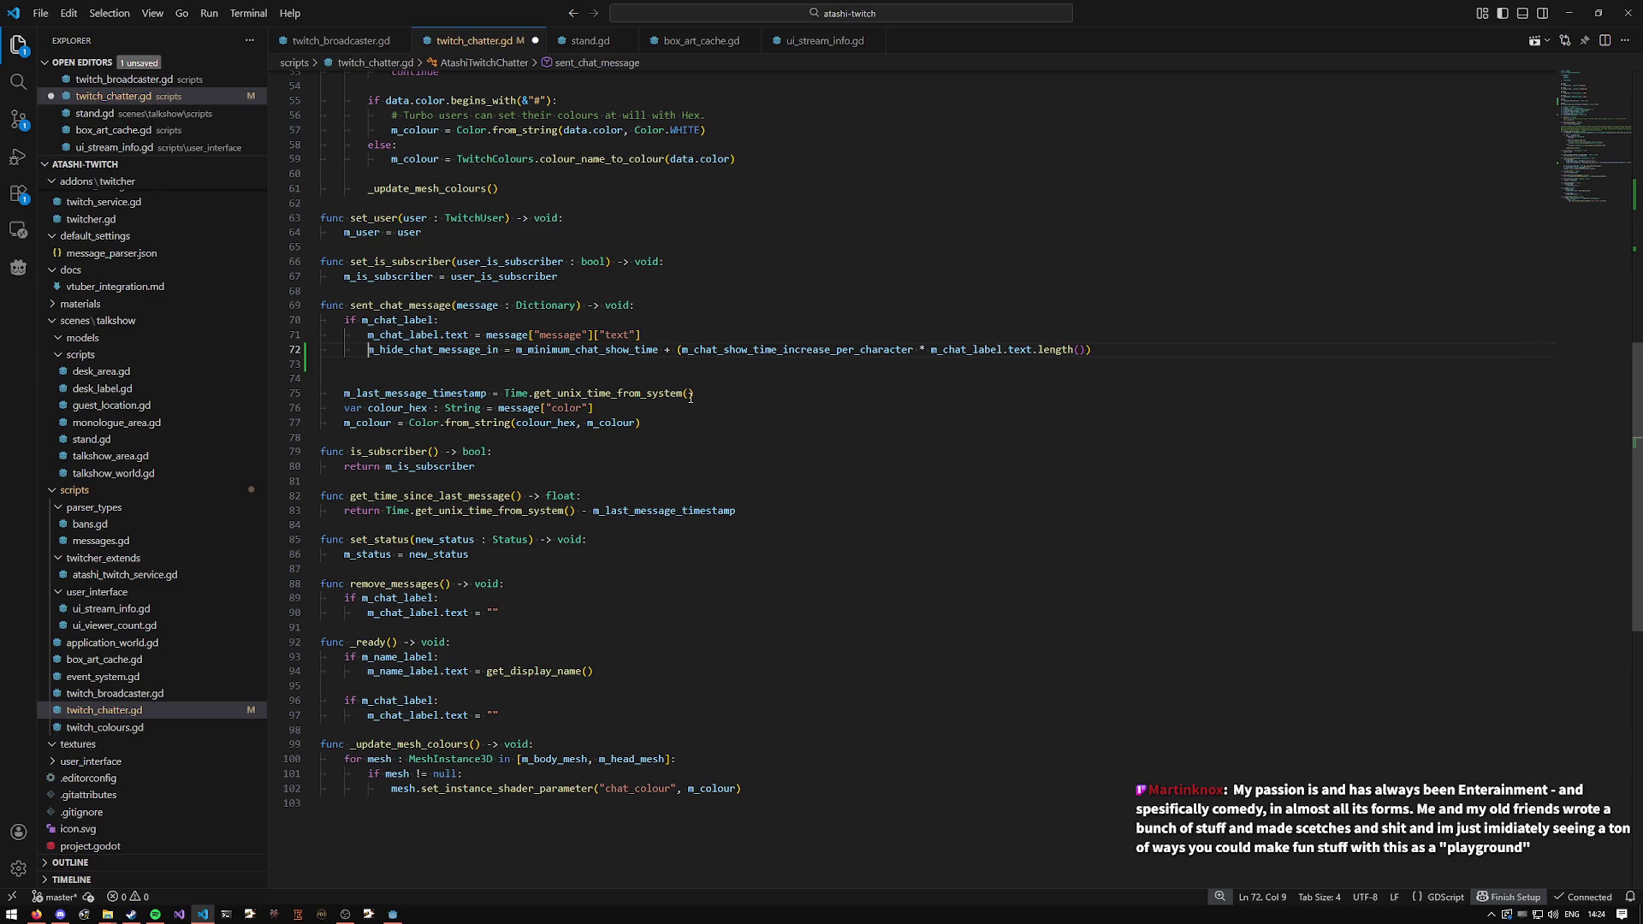
{"action": "key", "text": "Down"}
{"action": "key", "text": "Delete"}
{"action": "key", "text": "ctrl+s"}
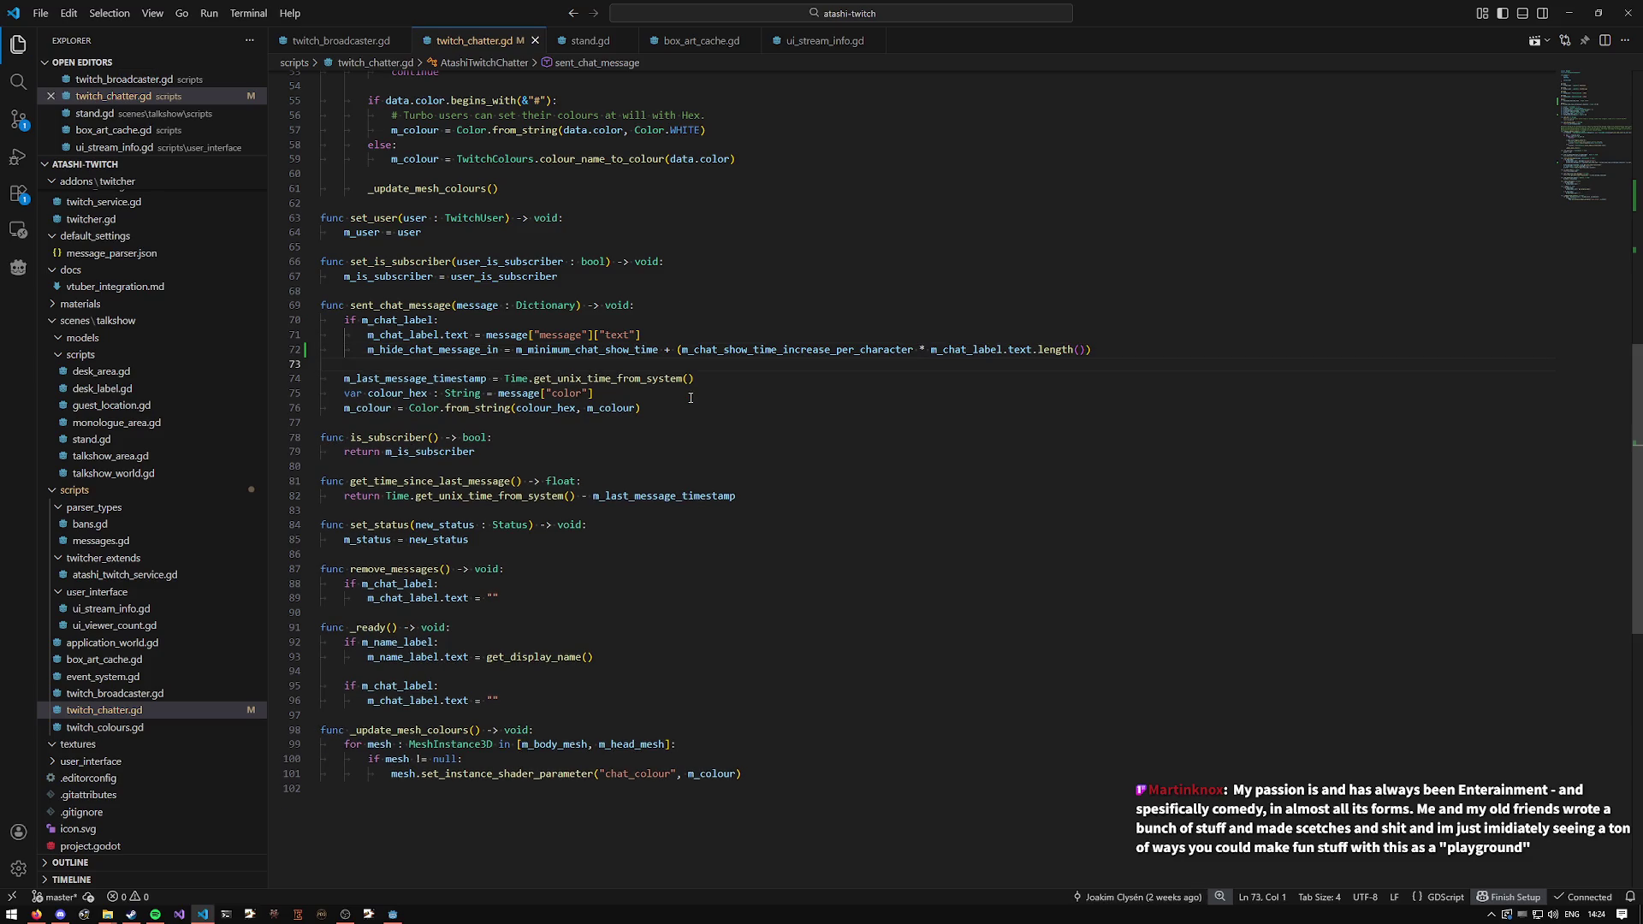
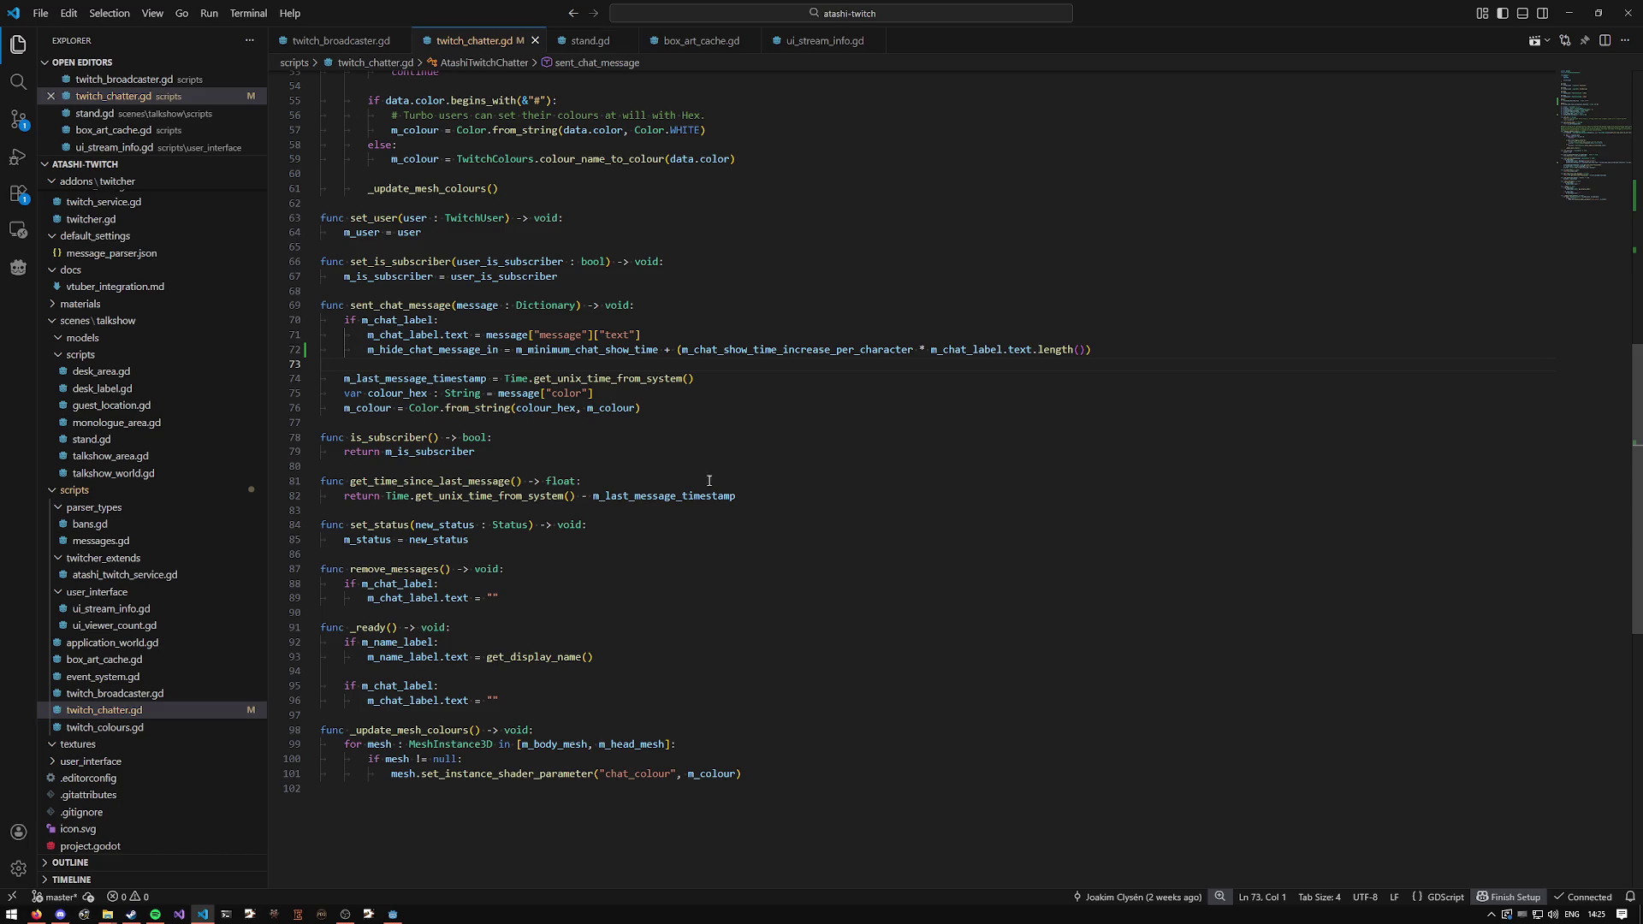
Add a new func _process(delta) below the _ready function in twitch_chatter.gd.
{"action": "scroll", "coordinate": [856, 505], "scroll_direction": "up", "scroll_amount": 5}
{"action": "left_click", "coordinate": [1019, 511]}
{"action": "scroll", "coordinate": [1019, 511], "scroll_direction": "down", "scroll_amount": 4}
{"action": "scroll", "coordinate": [1070, 507], "scroll_direction": "up", "scroll_amount": 14}
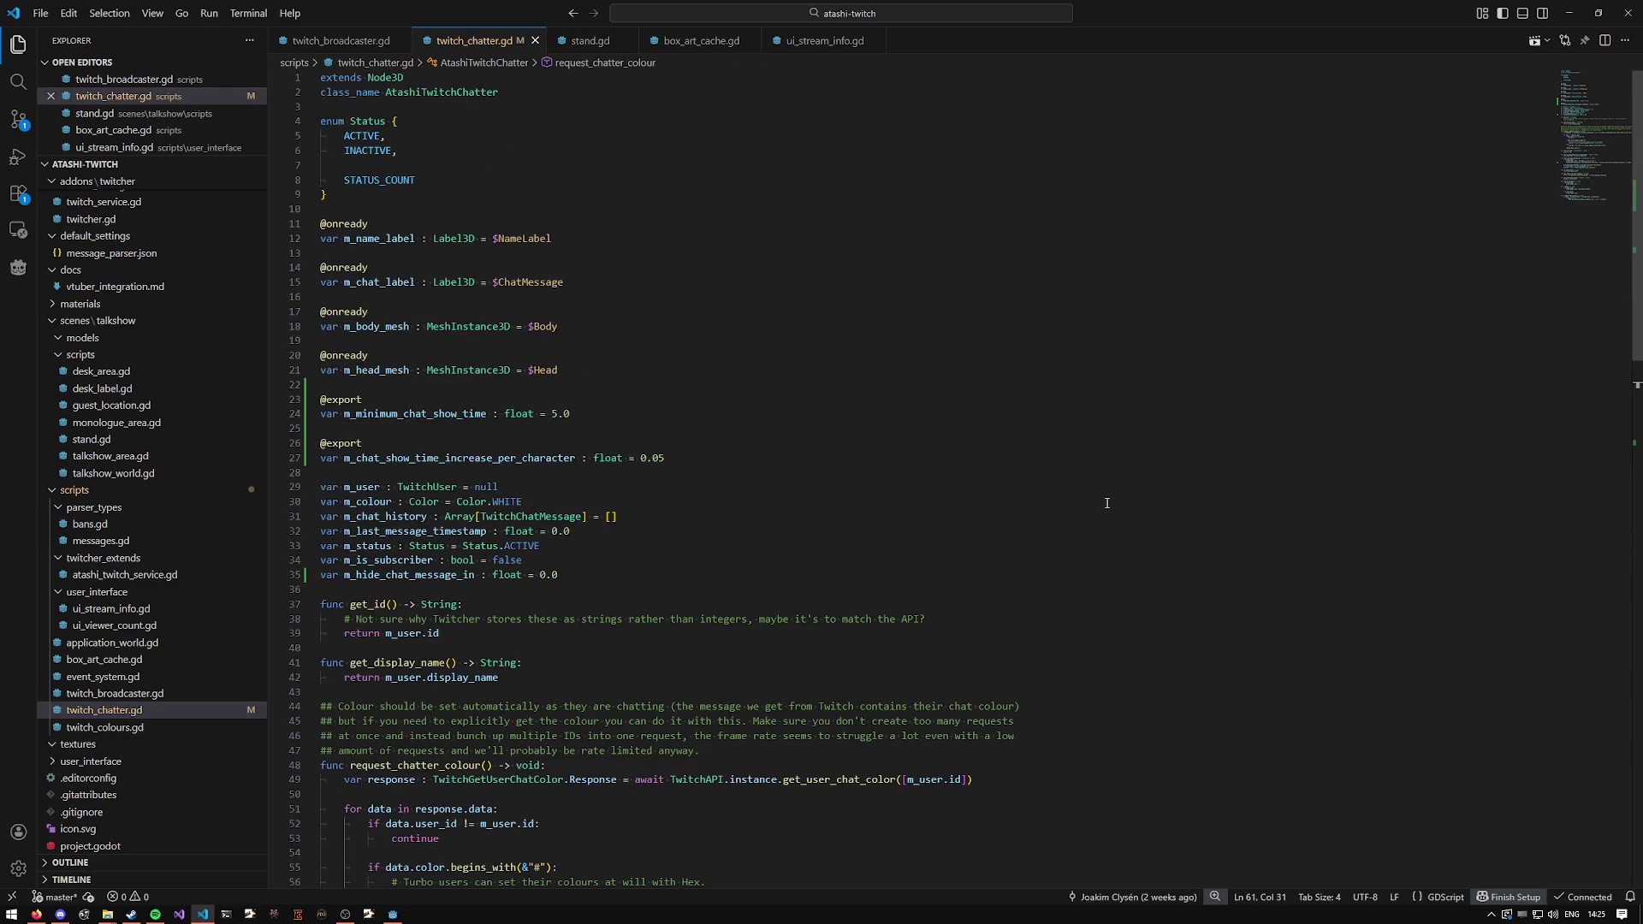
{"action": "scroll", "coordinate": [1103, 503], "scroll_direction": "down", "scroll_amount": 13}
{"action": "left_click", "coordinate": [876, 707]}
{"action": "key", "text": "Up"}
{"action": "key", "text": "Up"}
{"action": "key", "text": "Up"}
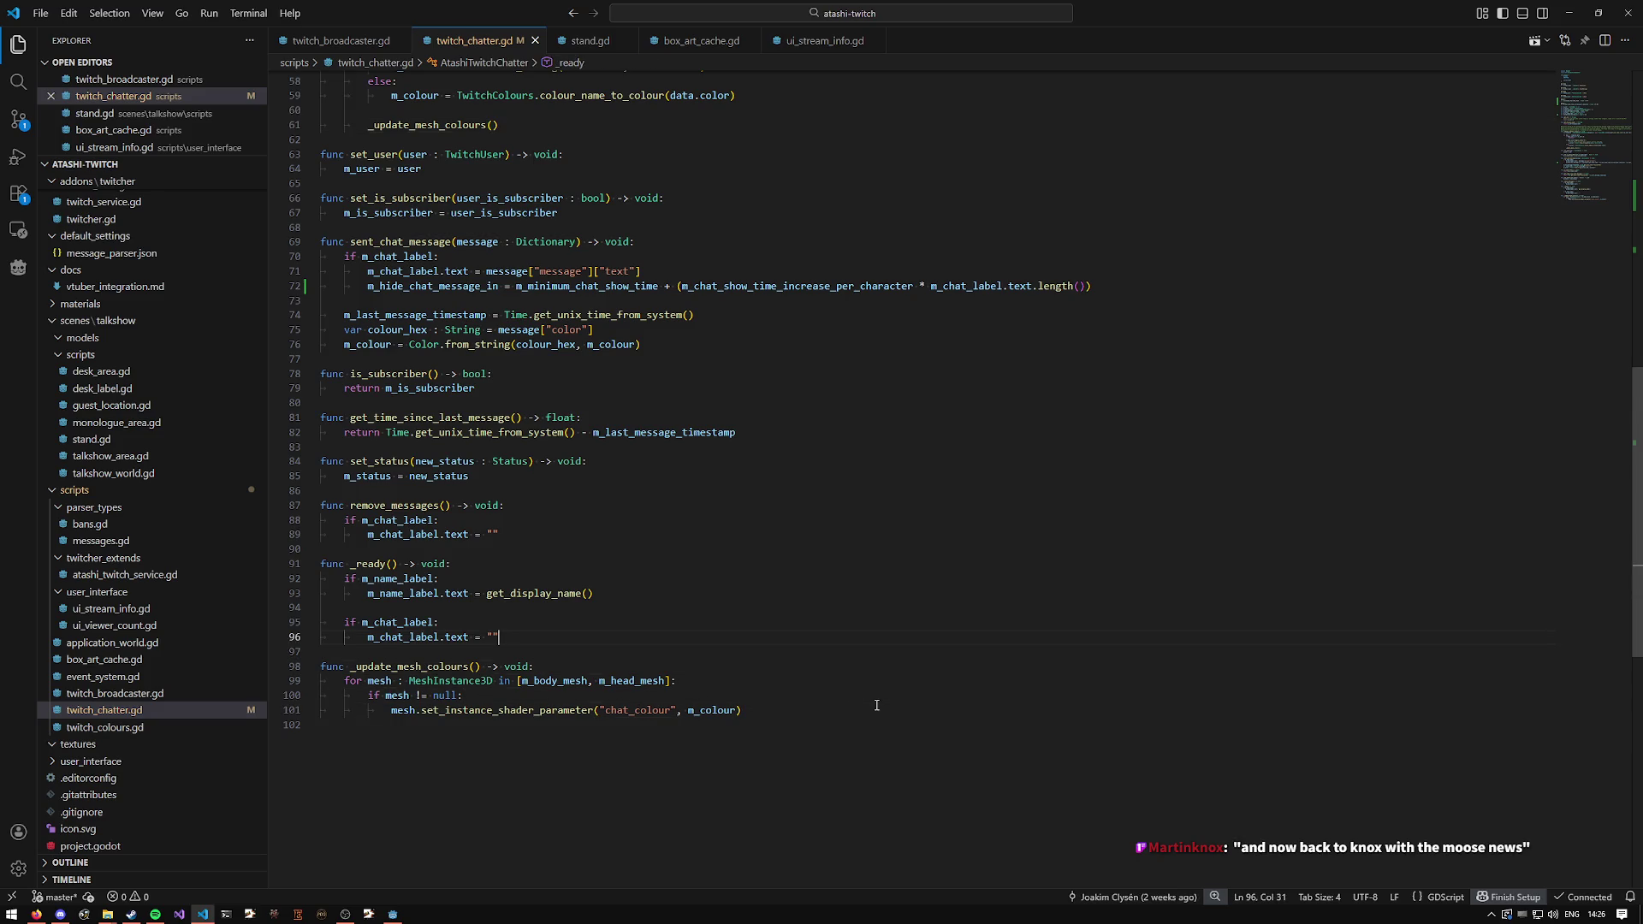
{"action": "key", "text": "Return"}
{"action": "key", "text": "Return"}
{"action": "key", "text": "BackSpace"}
{"action": "key", "text": "BackSpace"}
{"action": "type", "text": "fu"}
{"action": "key", "text": "Return"}
{"action": "type", "text": "_"}
{"action": "key", "text": "Return"}
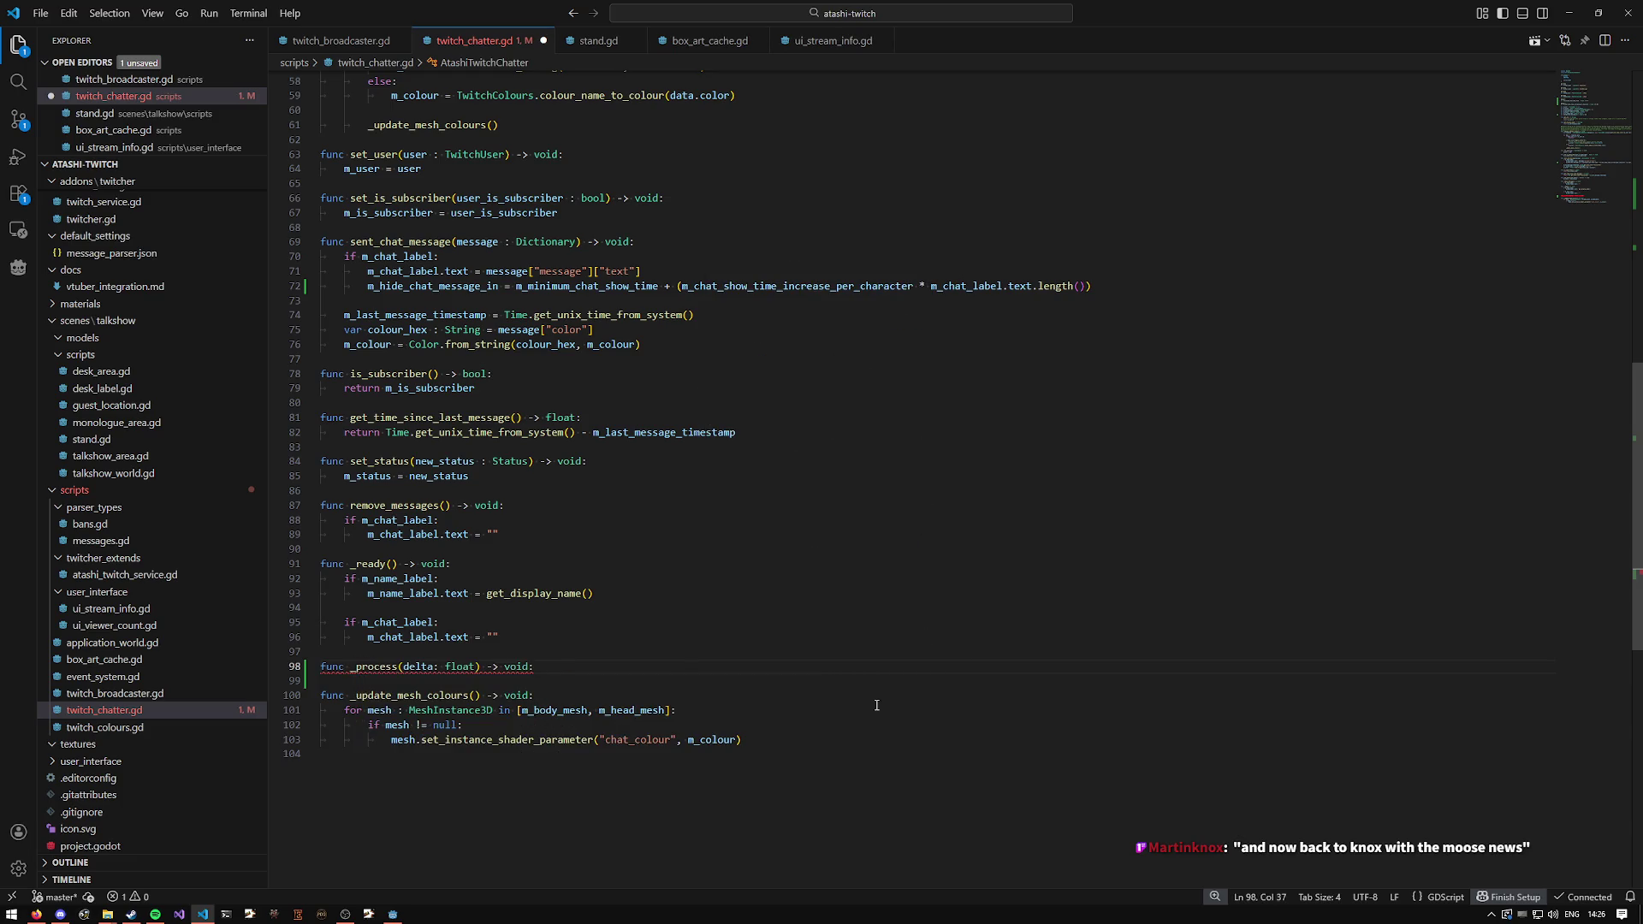
{"action": "key", "text": "Return"}
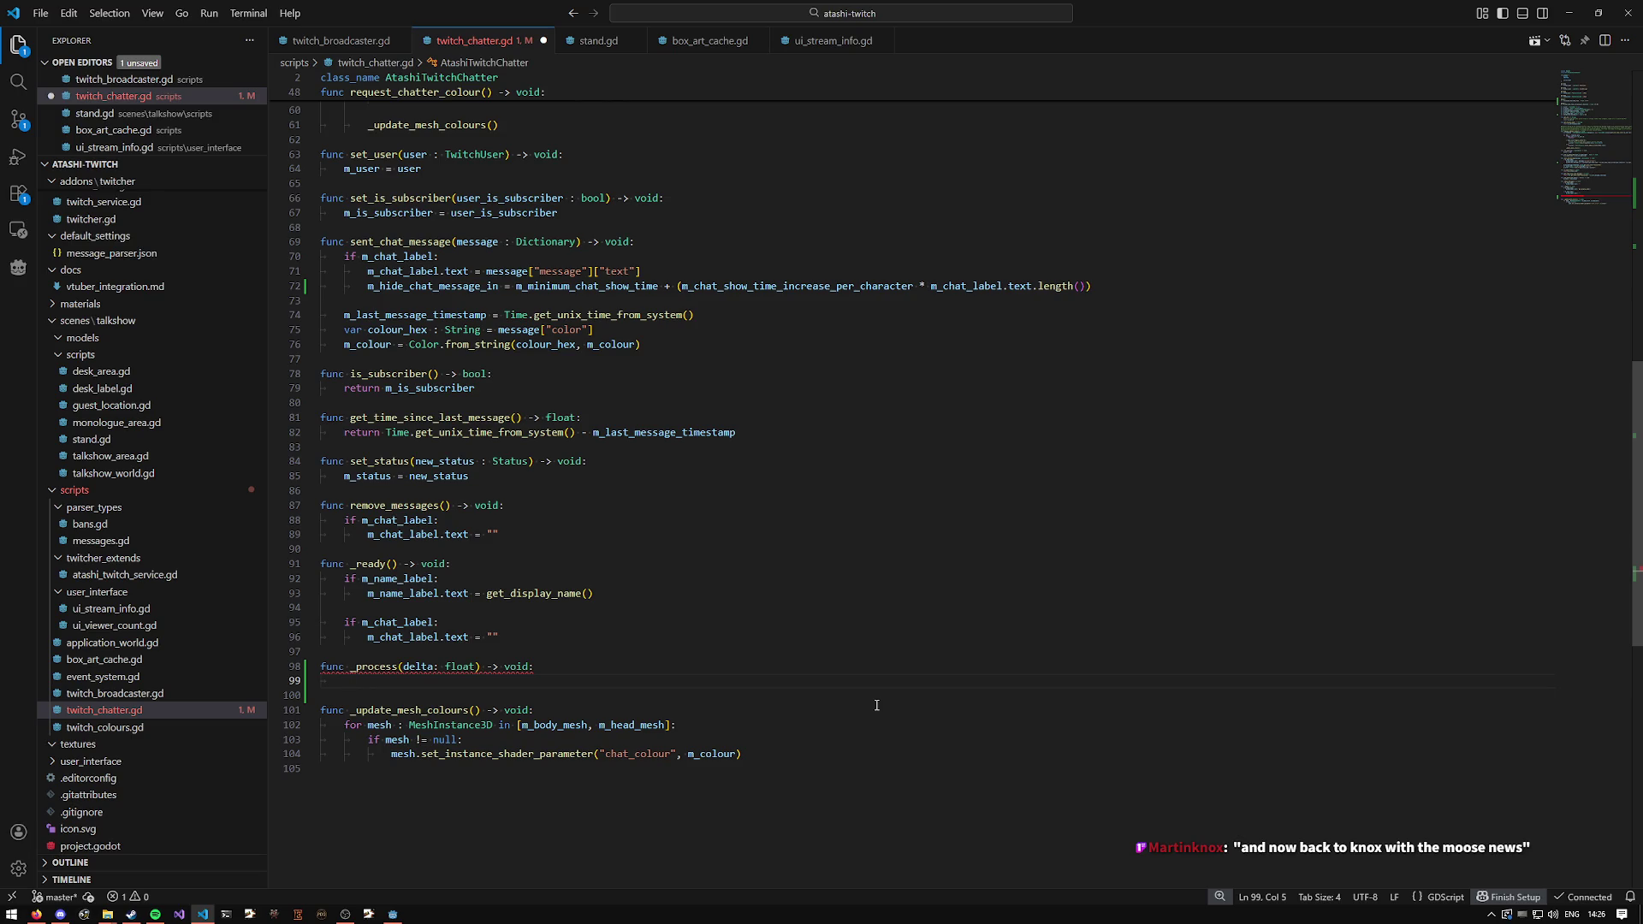
When m_chat_label is non-null and its text isn't empty, decrease m_hide_chat_message_in by delta.
{"action": "type", "text": "if m_c"}
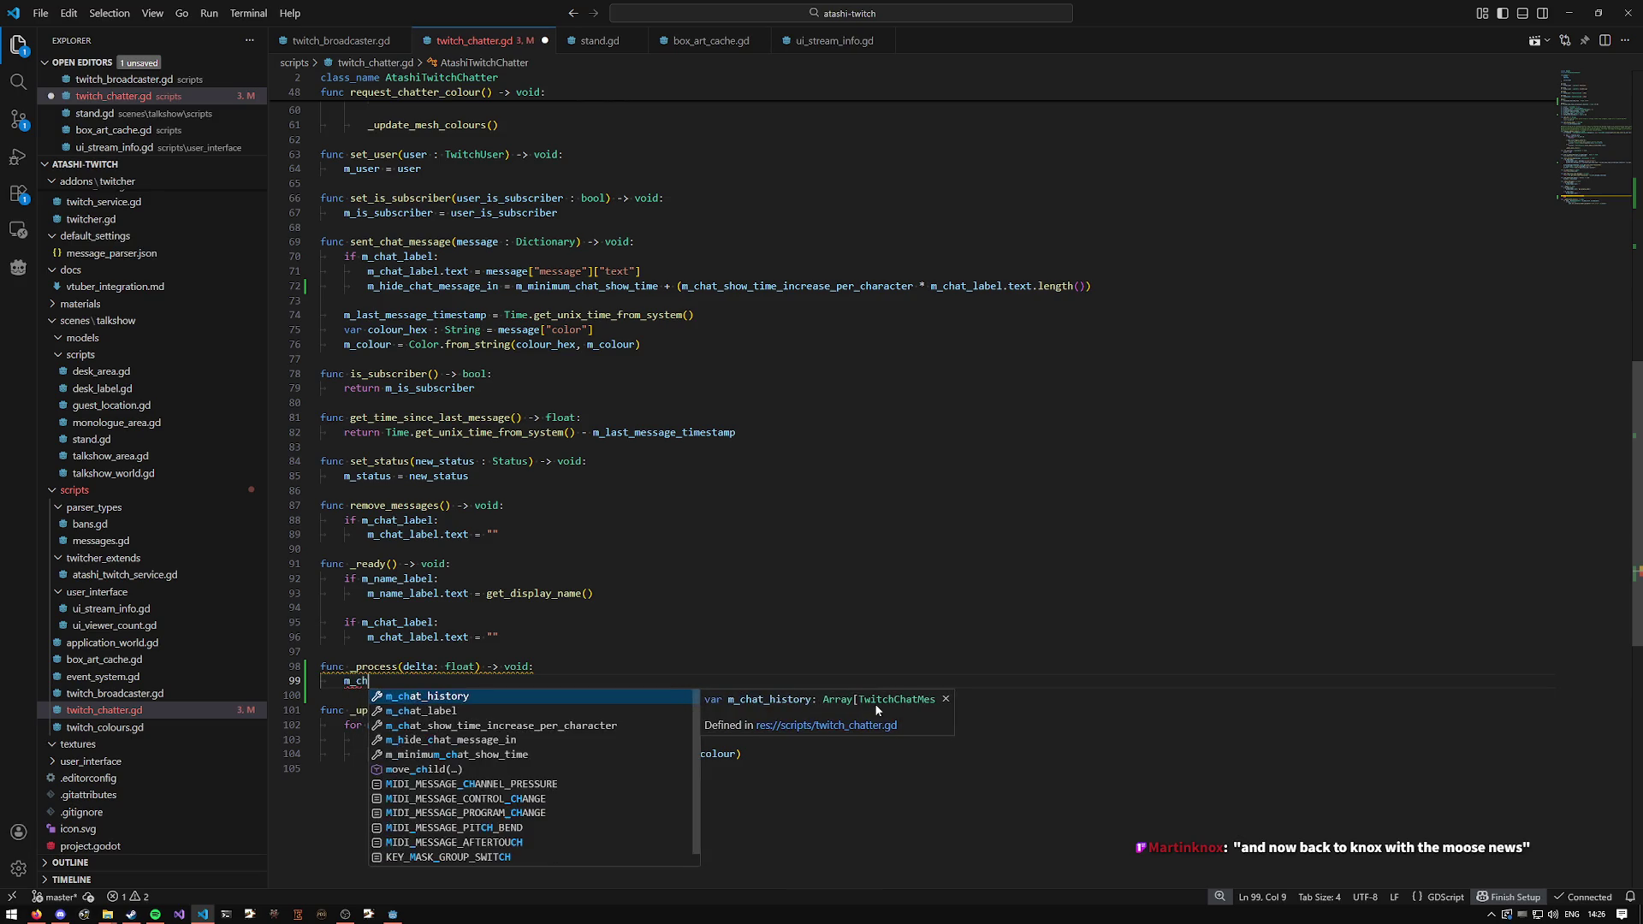
{"action": "key", "text": "Down"}
{"action": "key", "text": "Return"}
{"action": "type", "text": "!= nul"}
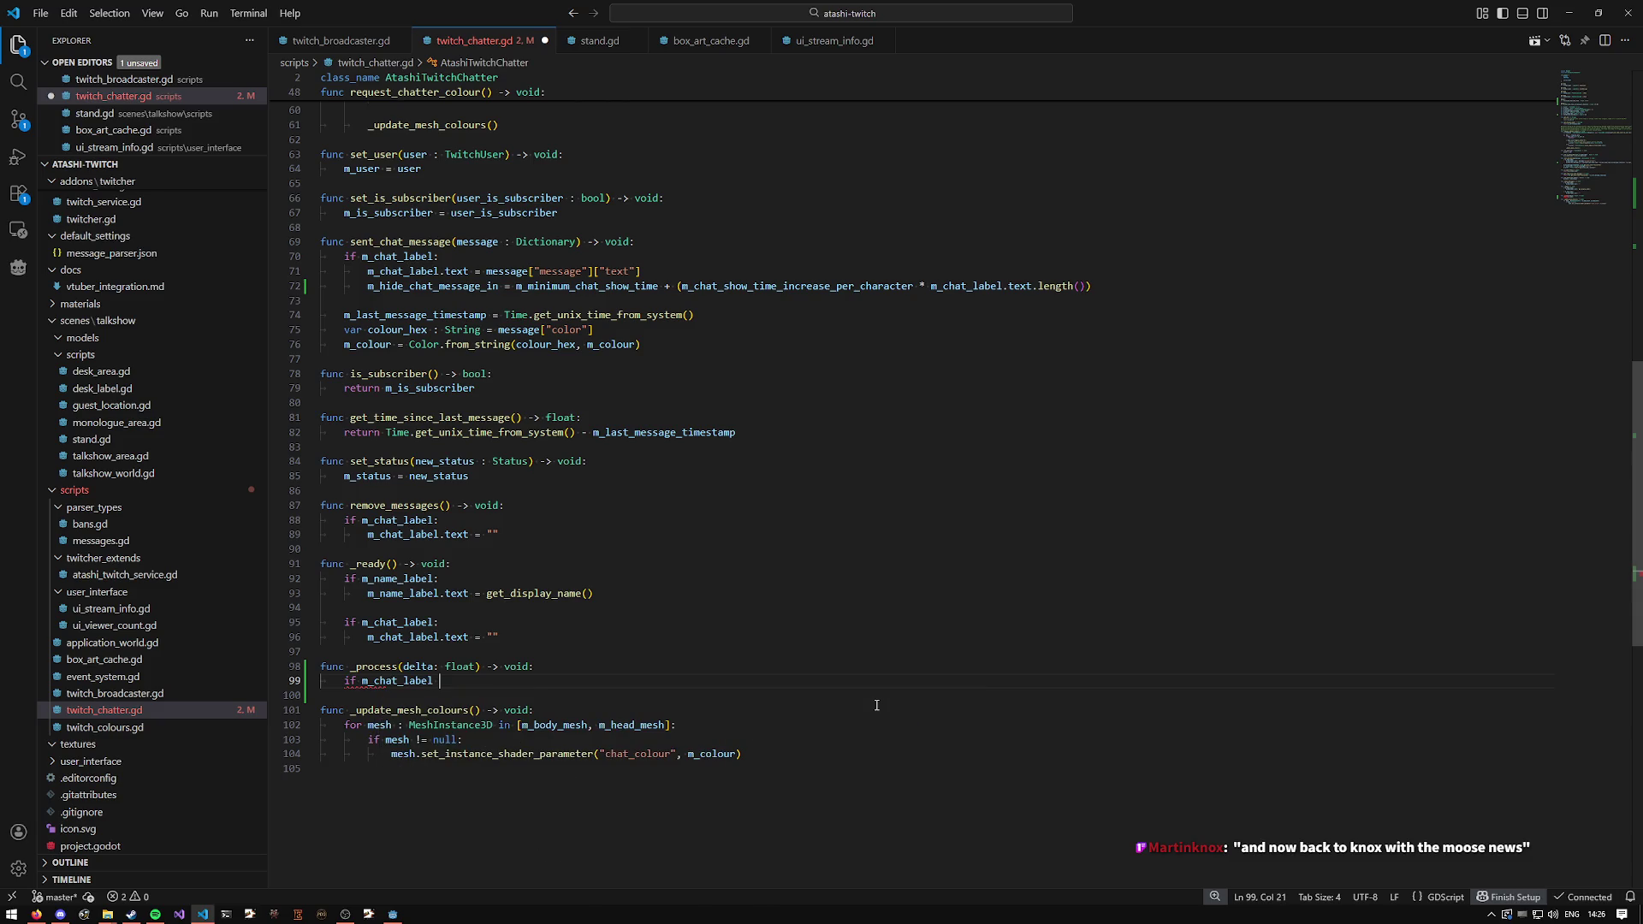
{"action": "type", "text": "l && m_ch"}
{"action": "key", "text": "Down"}
{"action": "key", "text": "Return"}
{"action": "type", "text": ".text != \"\":"}
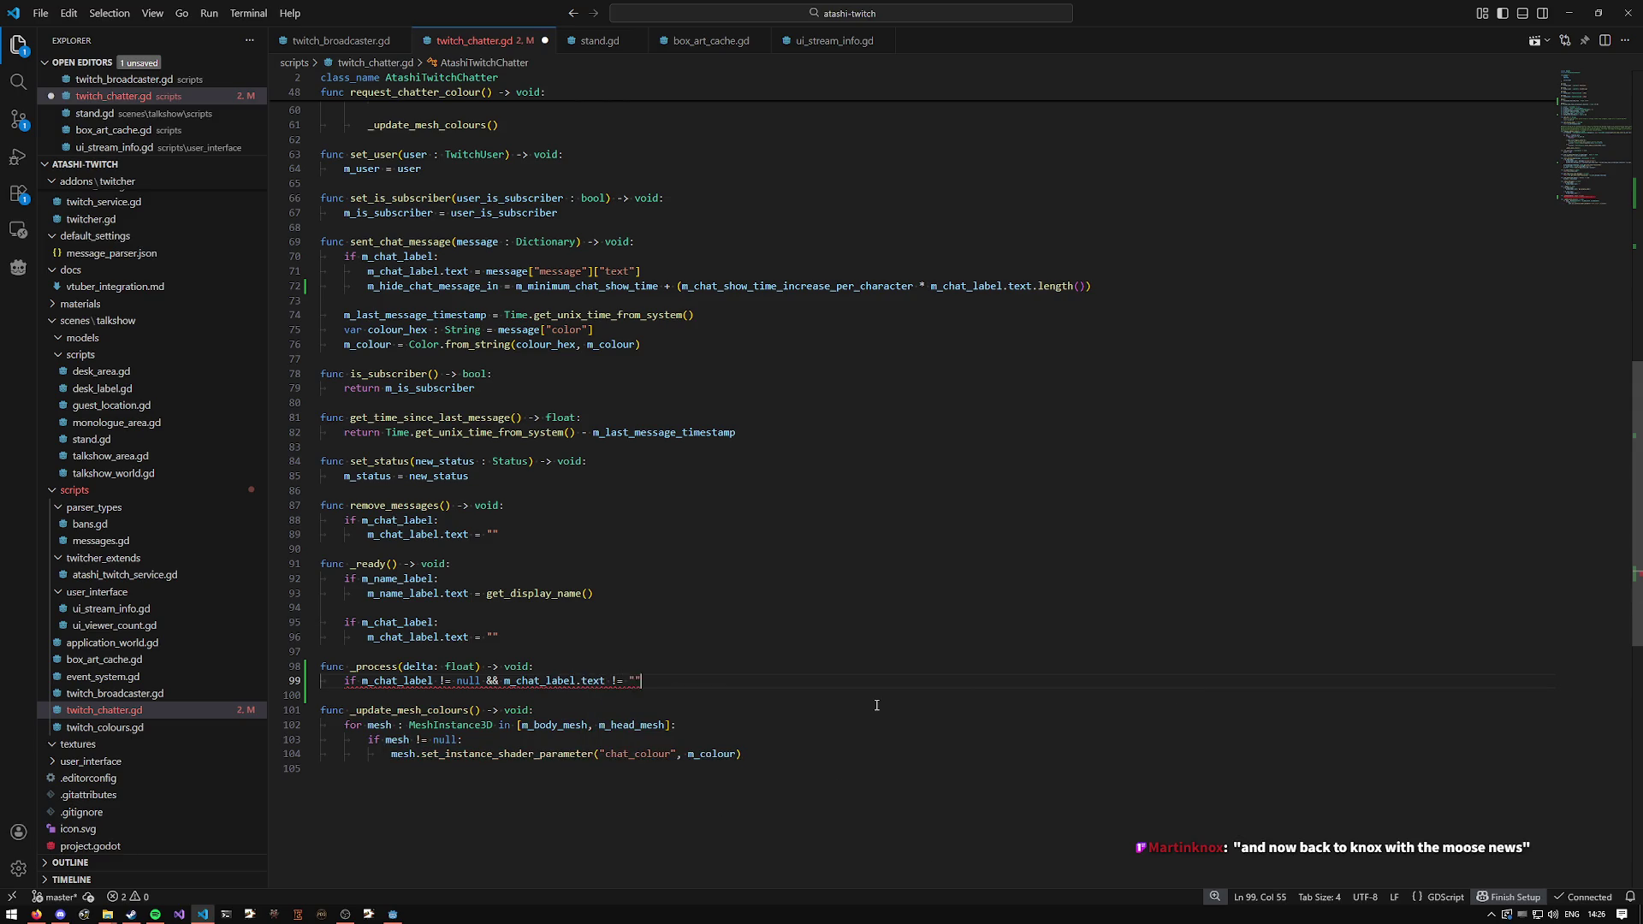
{"action": "key", "text": "Return"}
{"action": "type", "text": "m_de"}
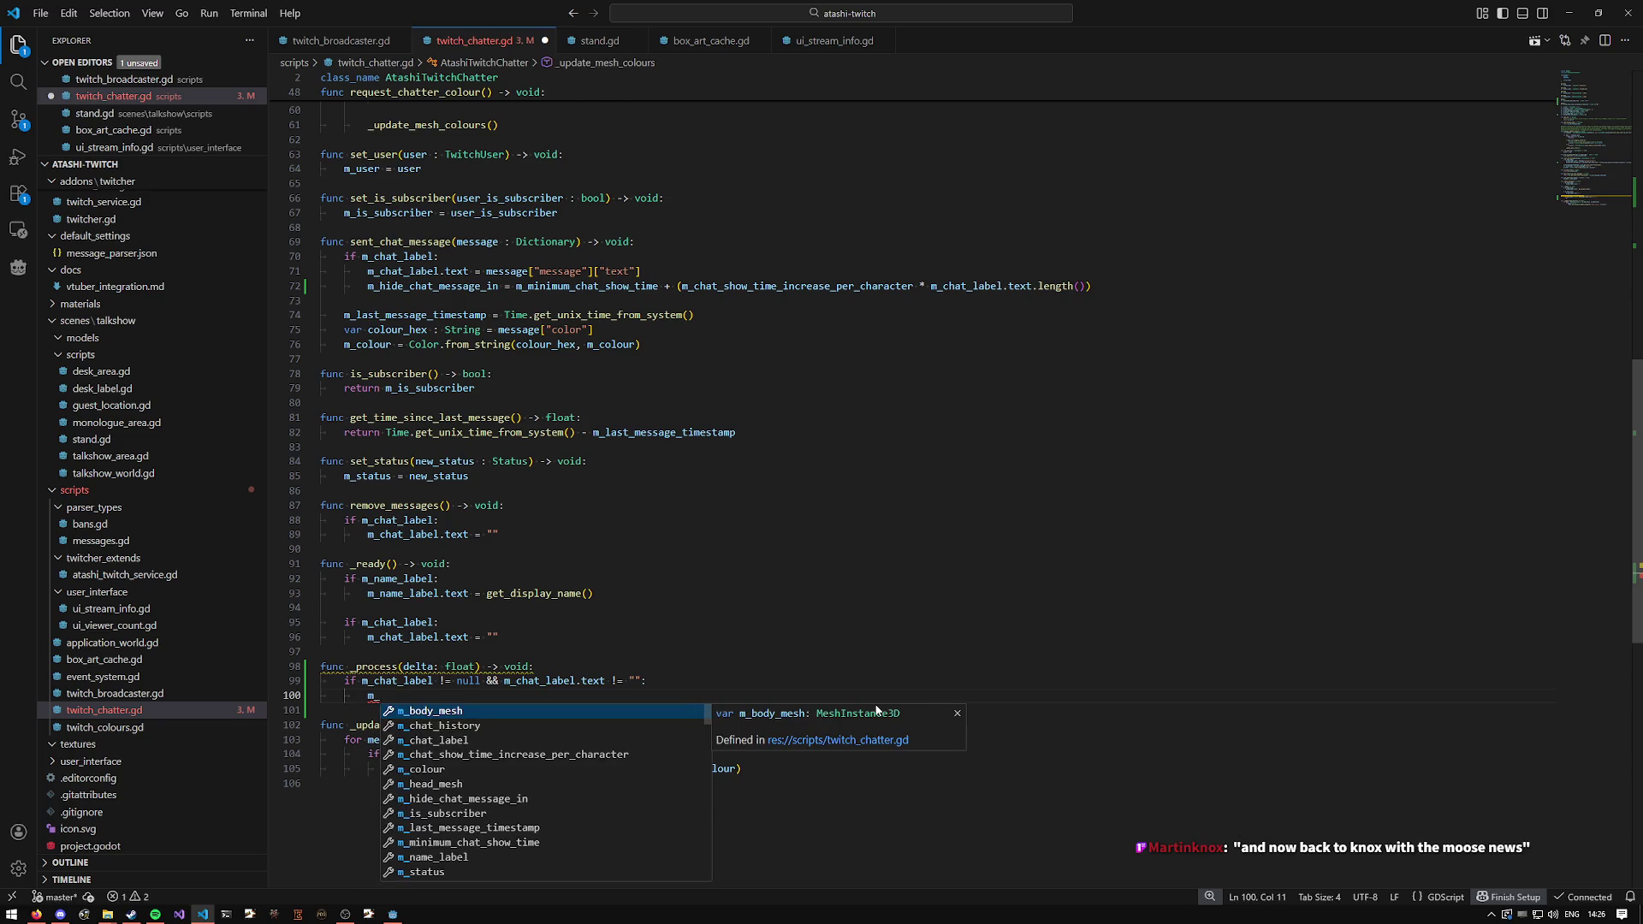
{"action": "key", "text": "Return"}
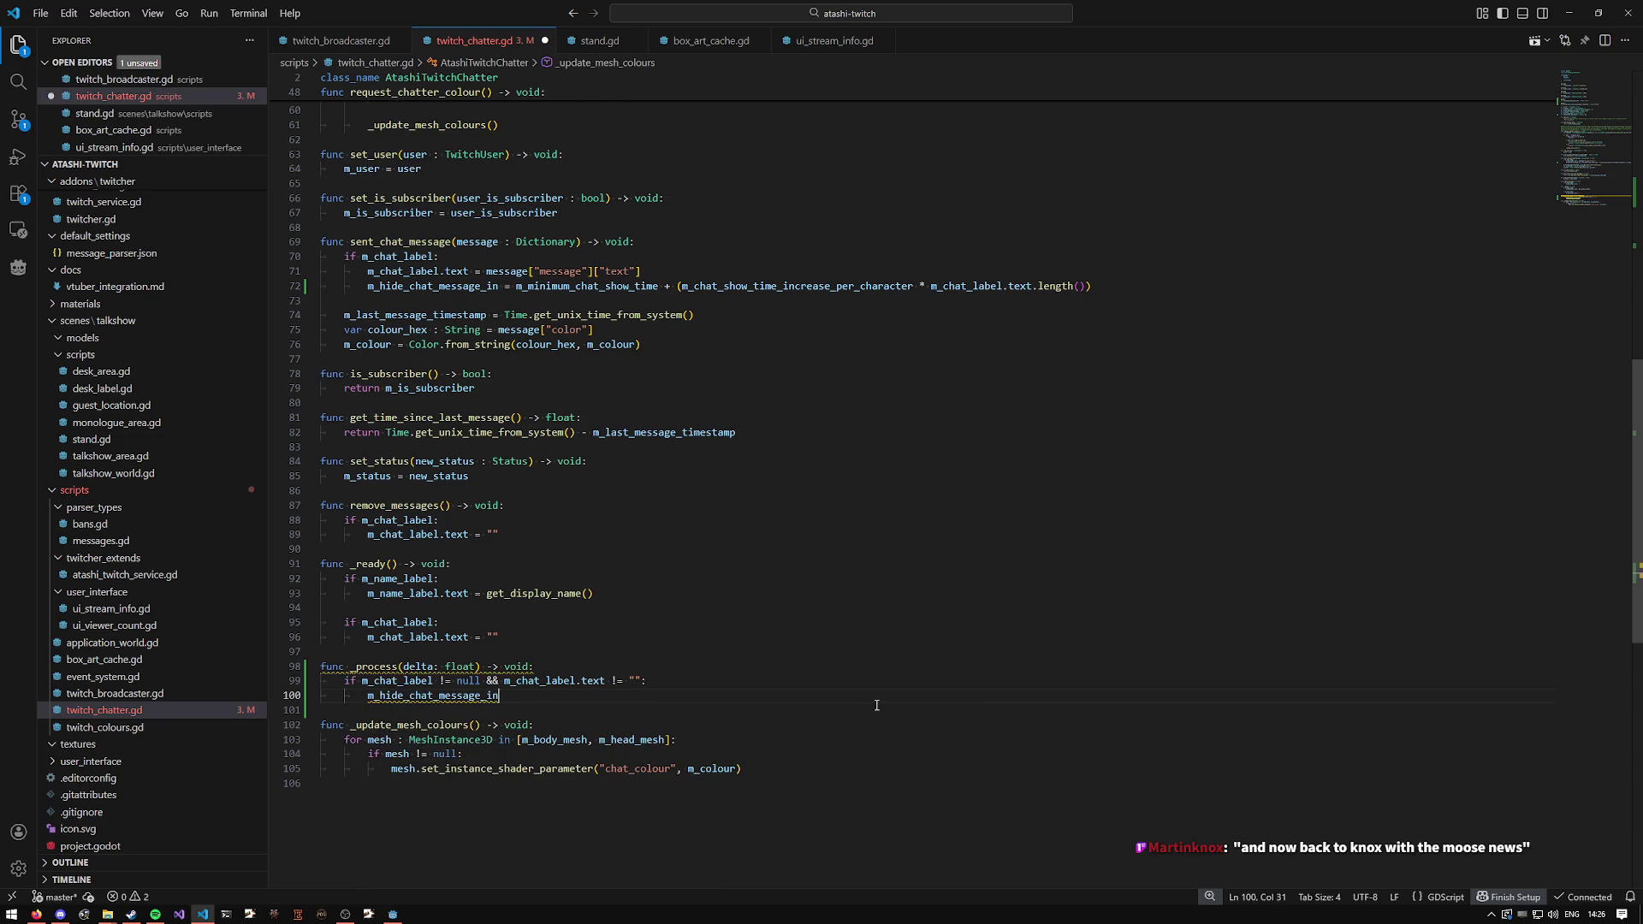
{"action": "type", "text": "-= delta"}
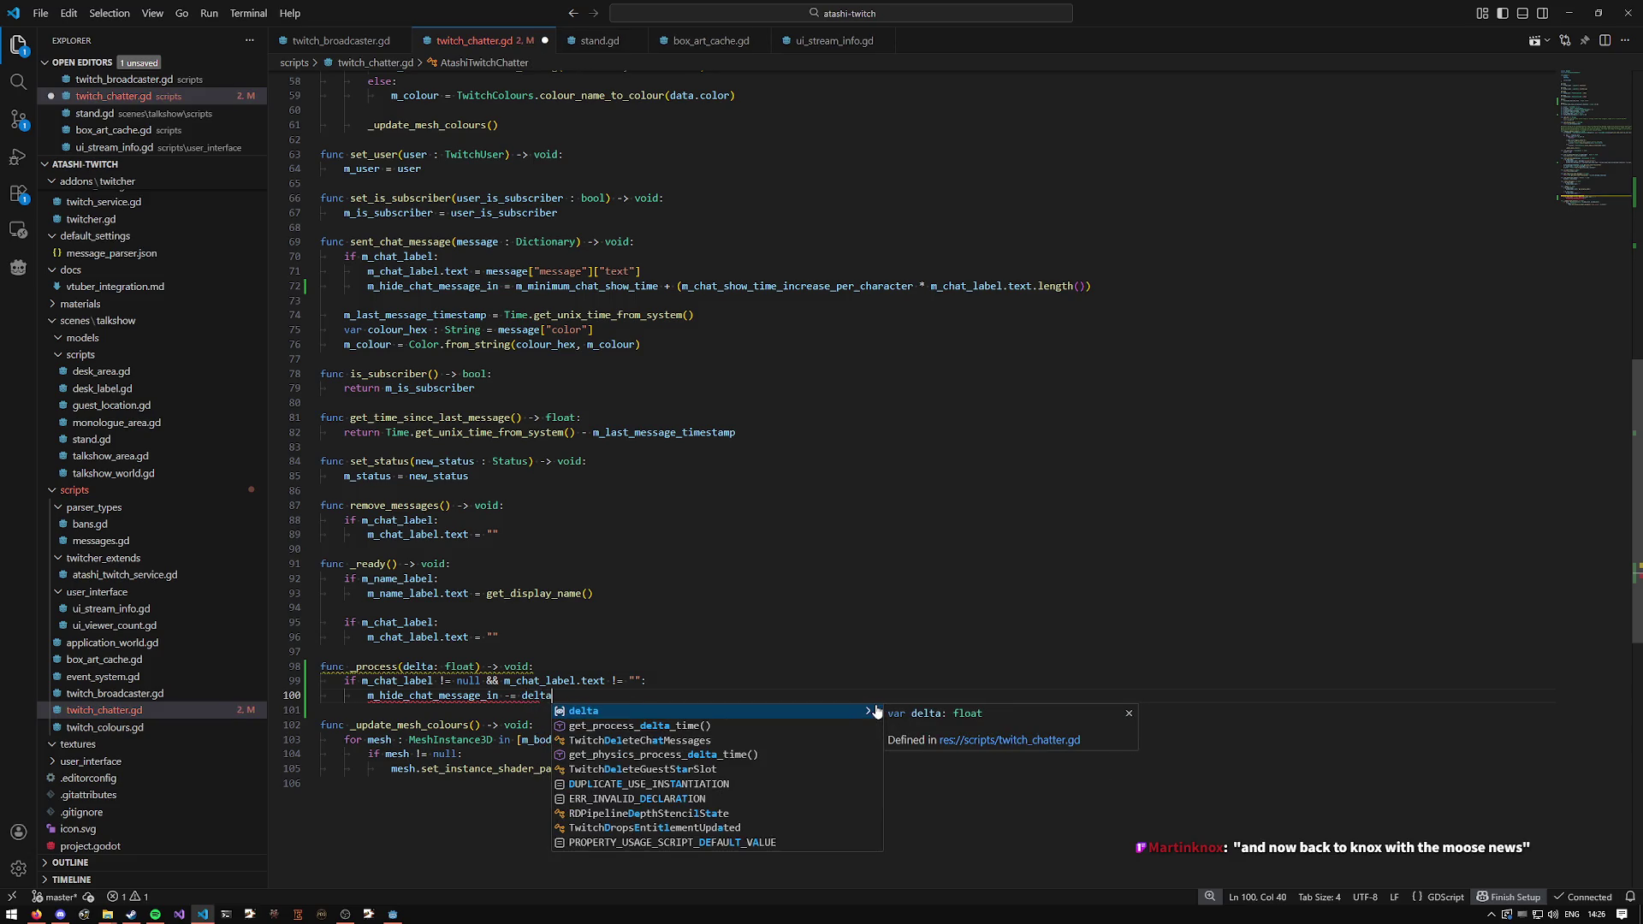
{"action": "key", "text": "Return"}
{"action": "key", "text": "Return"}
Clear m_chat_label.text once m_hide_chat_message_in drops to 0.0 or below, and save.
{"action": "type", "text": "if m_hi"}
{"action": "key", "text": "Return"}
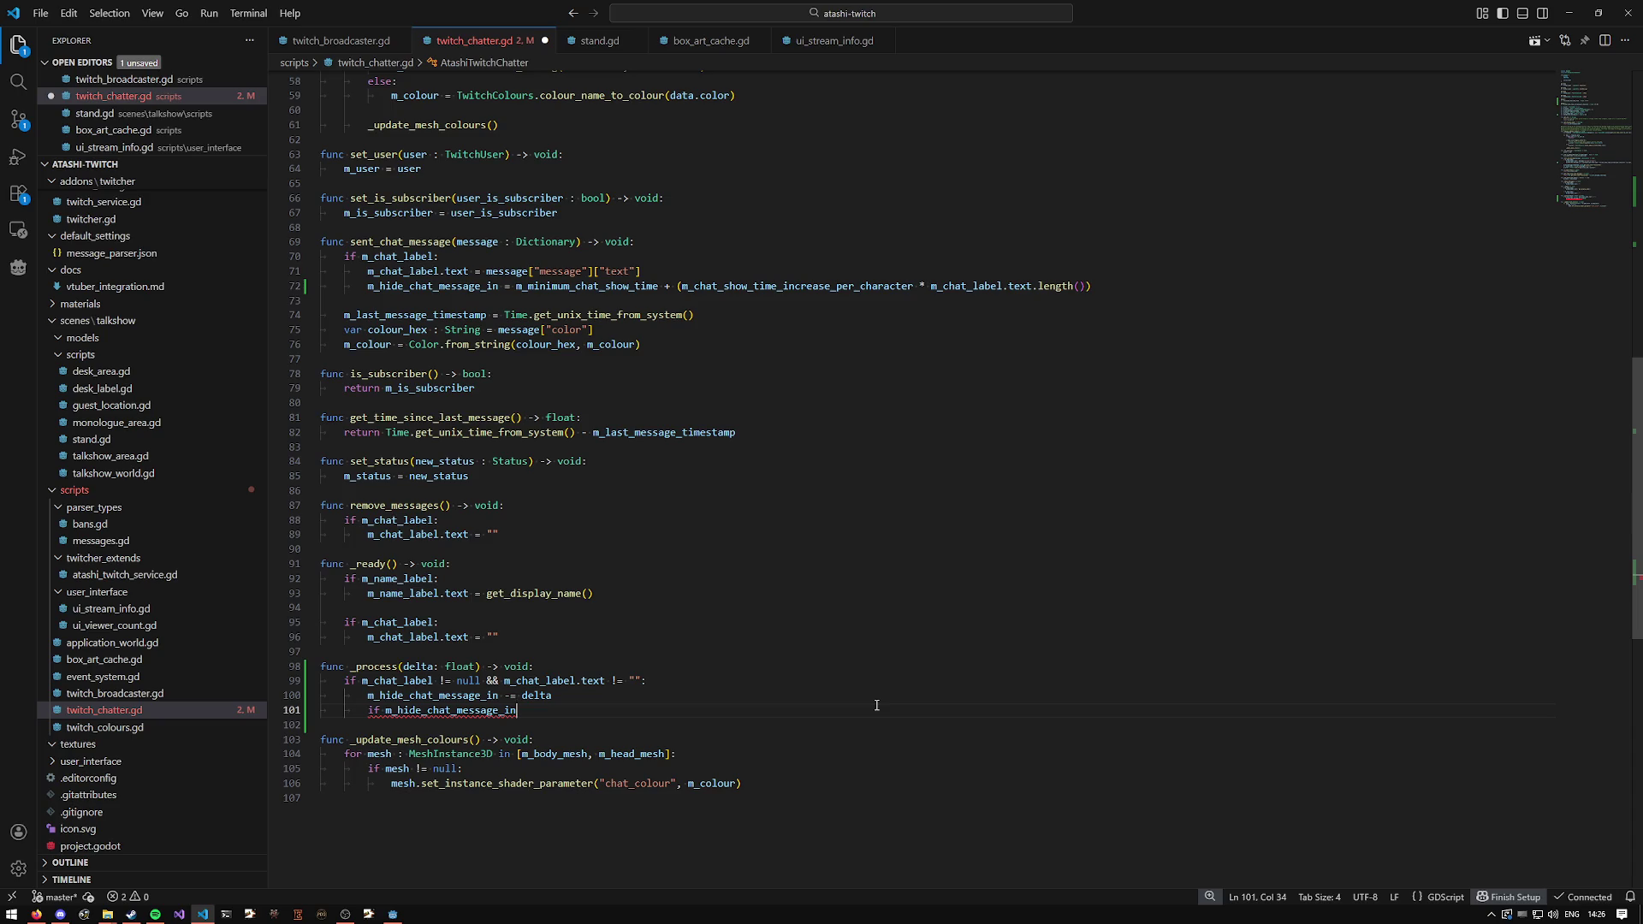
{"action": "type", "text": "<= 0,"}
{"action": "key", "text": "BackSpace"}
{"action": "type", "text": ".0:"}
{"action": "key", "text": "Return"}
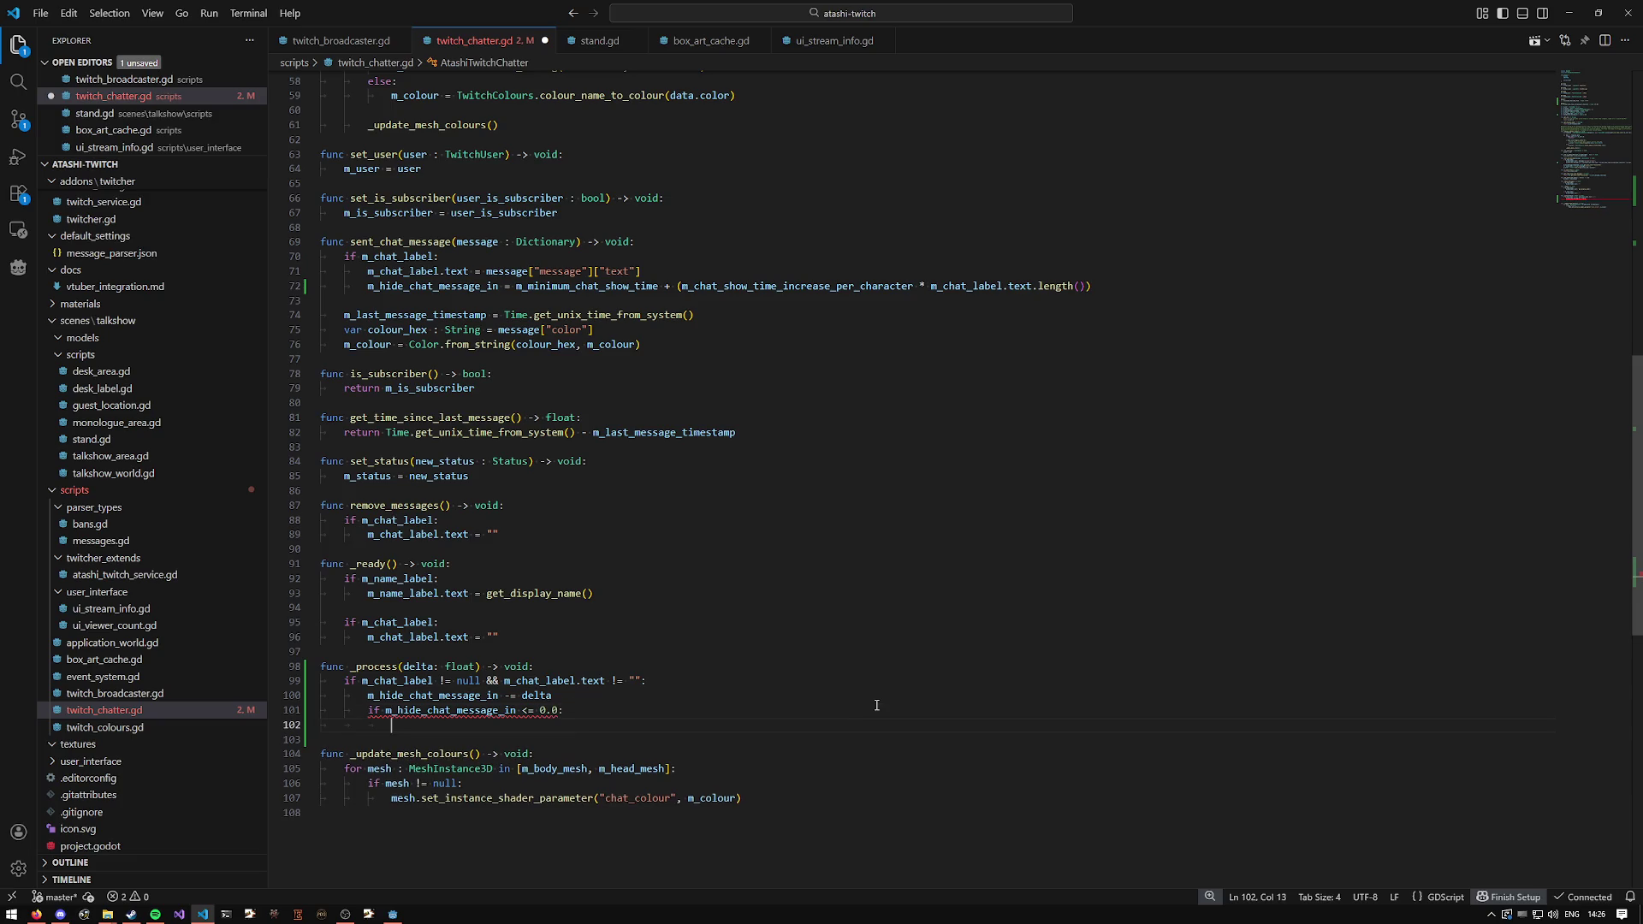
{"action": "key", "text": "Up"}
{"action": "key", "text": "Home"}
{"action": "key", "text": "Return"}
{"action": "key", "text": "Down"}
{"action": "key", "text": "End"}
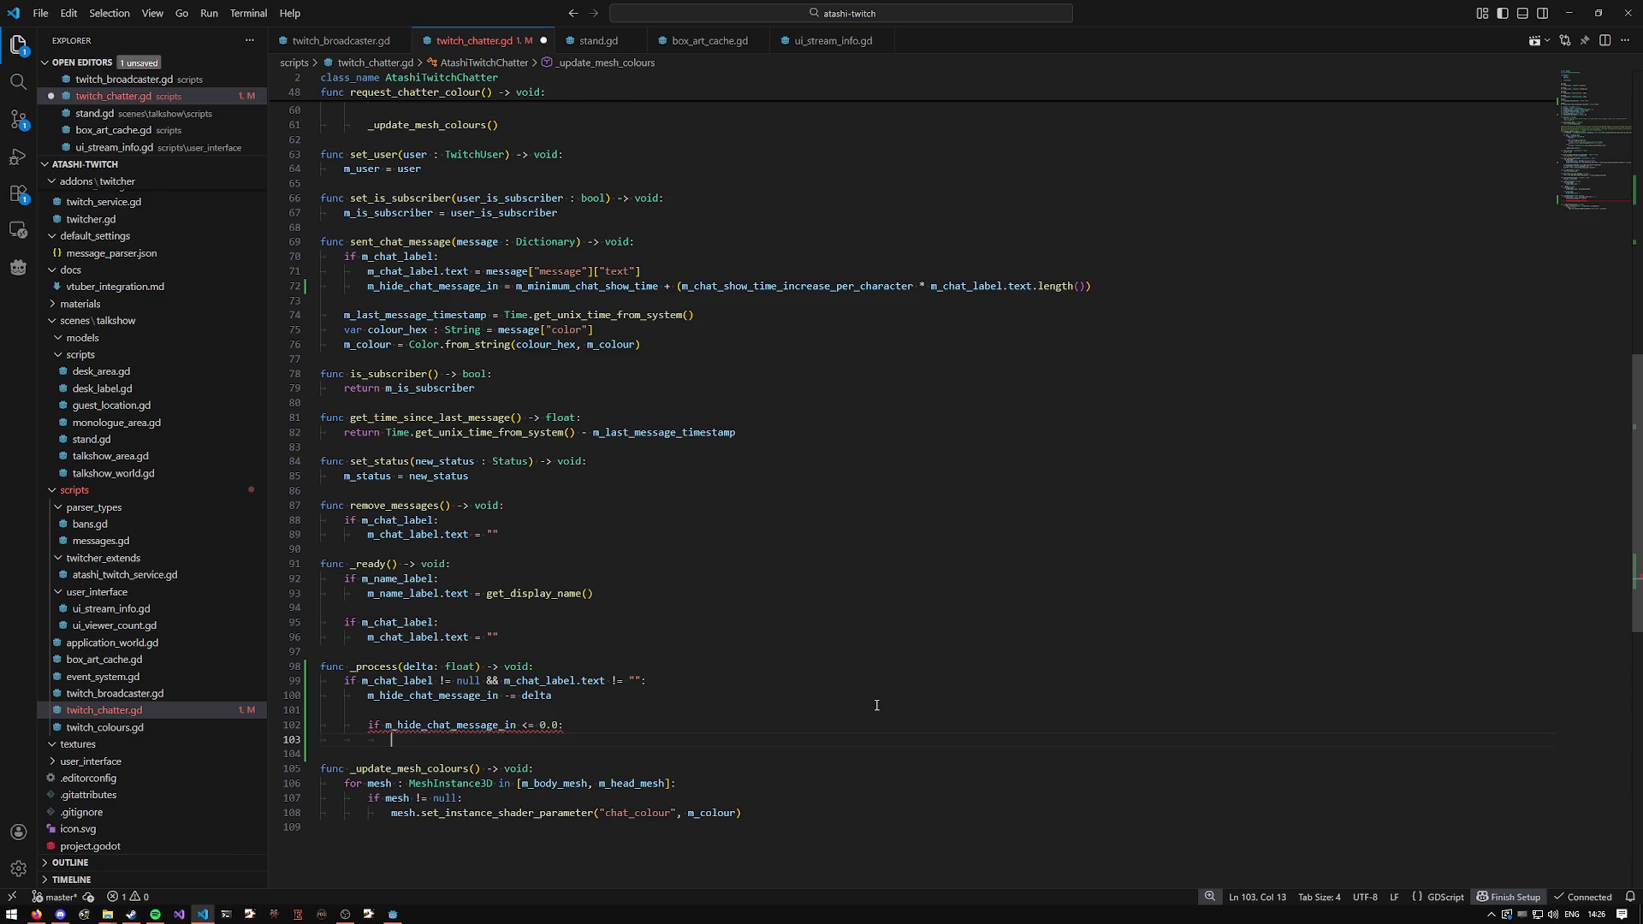
{"action": "type", "text": "m_chat."}
{"action": "key", "text": "BackSpace"}
{"action": "type", "text": "_label.t"}
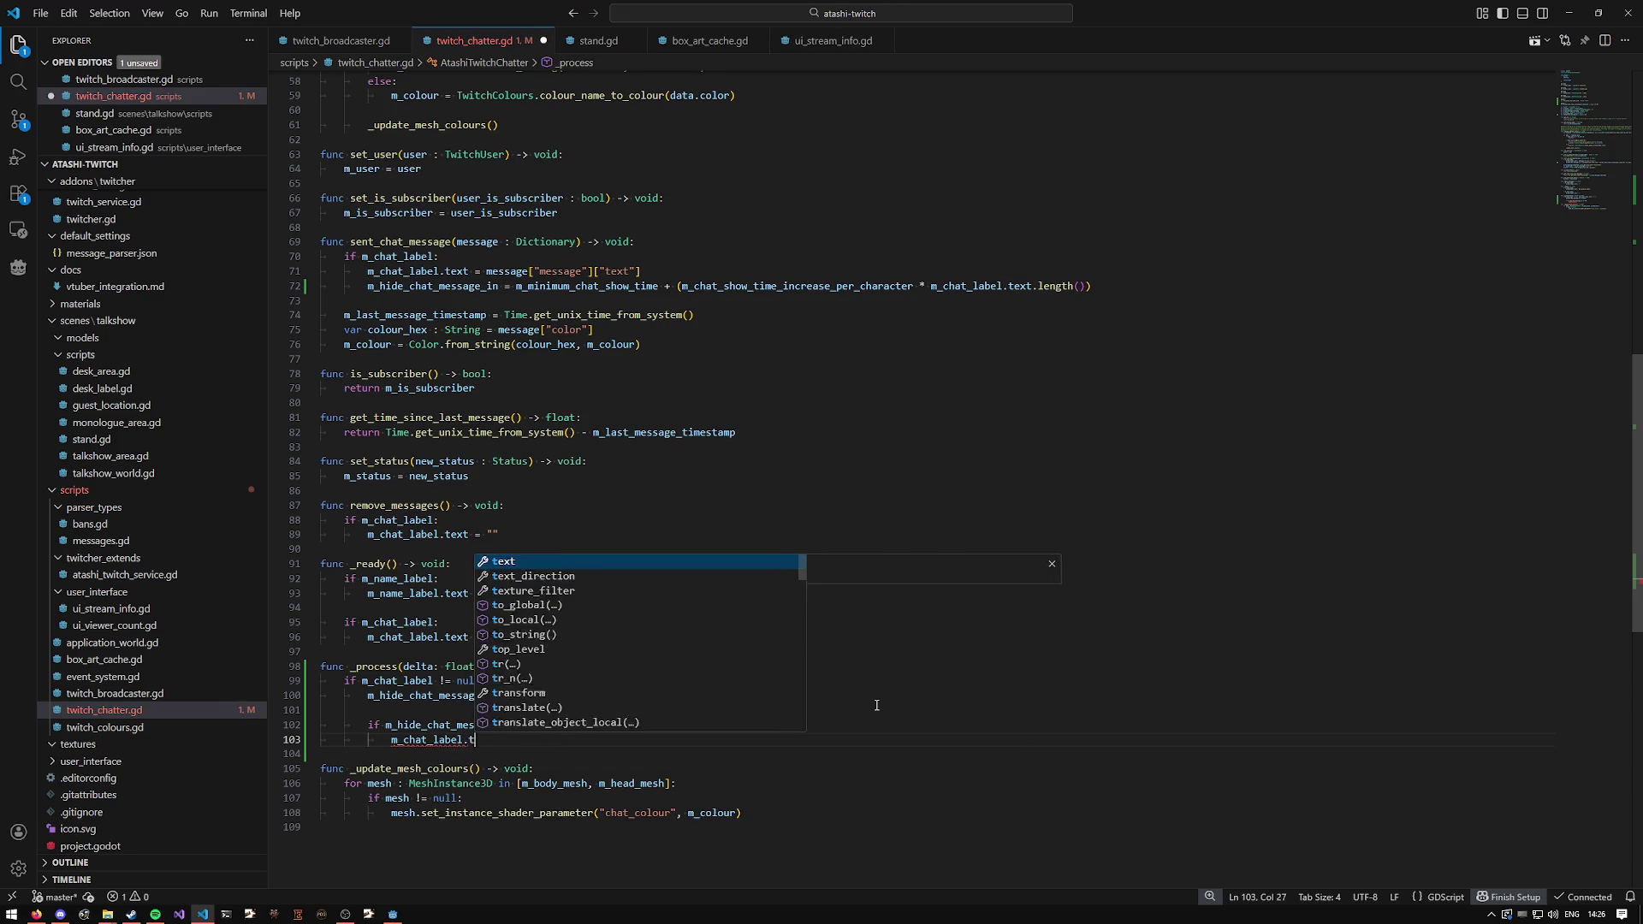
{"action": "key", "text": "Tab"}
{"action": "type", "text": "= \"\""}
{"action": "key", "text": "ctrl+s"}
Change both empty-string "" comparisons in _process to &"" and save the script.
{"action": "left_click", "coordinate": [633, 672]}
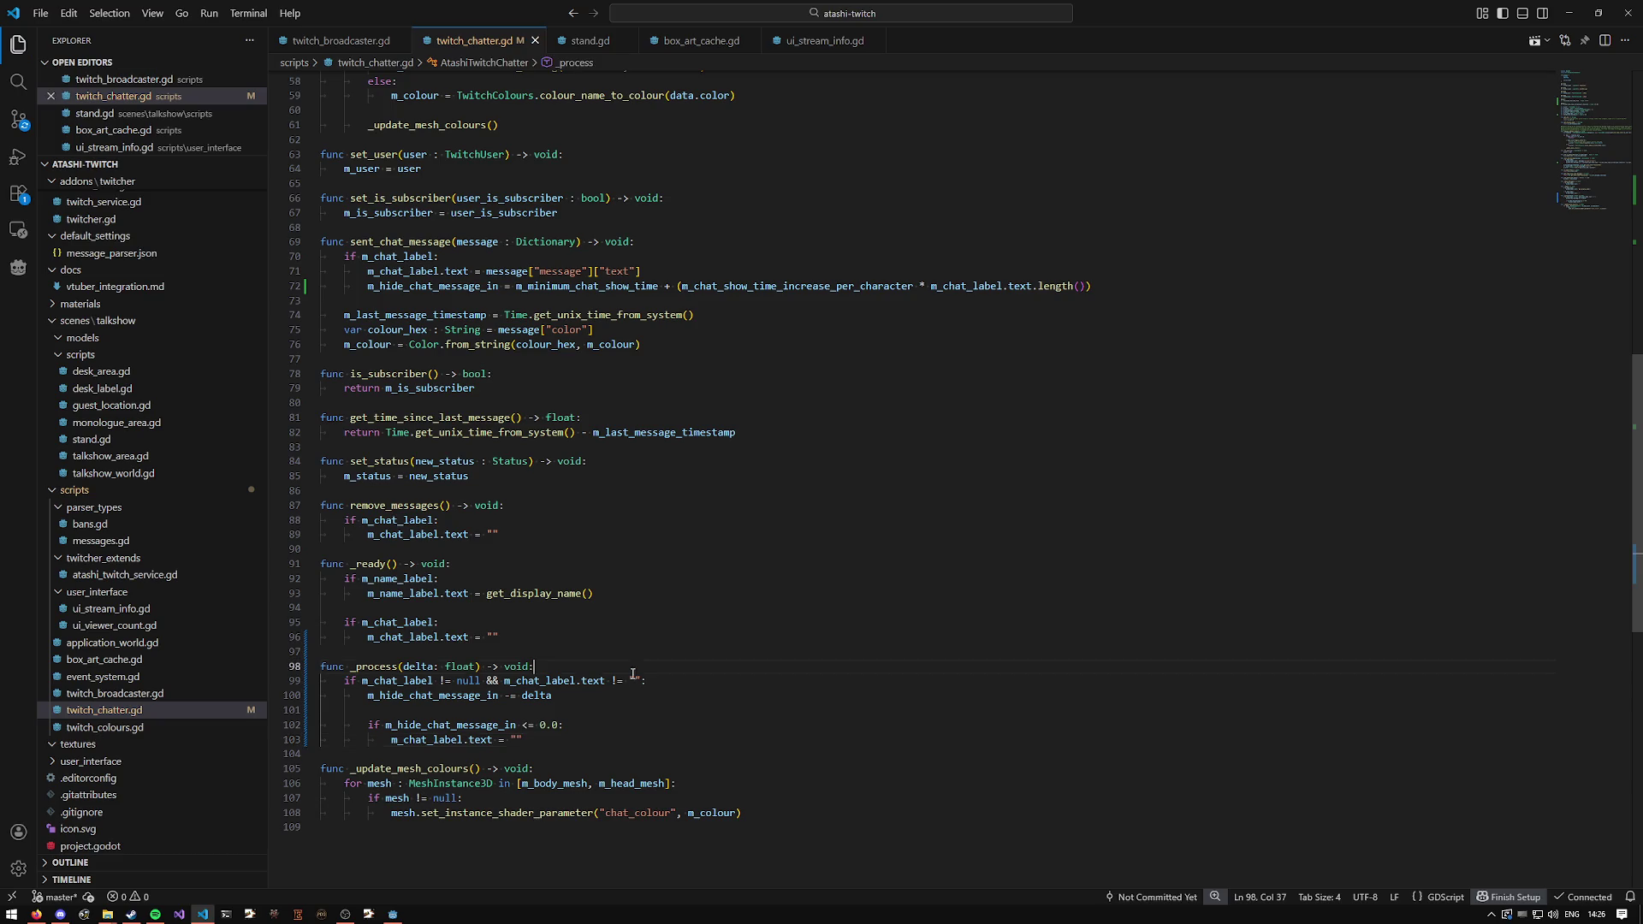
{"action": "key", "text": "Down"}
{"action": "key", "text": "End"}
{"action": "key", "text": "Left"}
{"action": "key", "text": "Left"}
{"action": "key", "text": "Left"}
{"action": "type", "text": "&"}
{"action": "key", "text": "Down"}
{"action": "key", "text": "Down"}
{"action": "key", "text": "Down"}
{"action": "key", "text": "Left"}
{"action": "key", "text": "Left"}
{"action": "type", "text": "&"}
{"action": "key", "text": "ctrl+s"}
{"action": "left_click", "coordinate": [799, 704]}
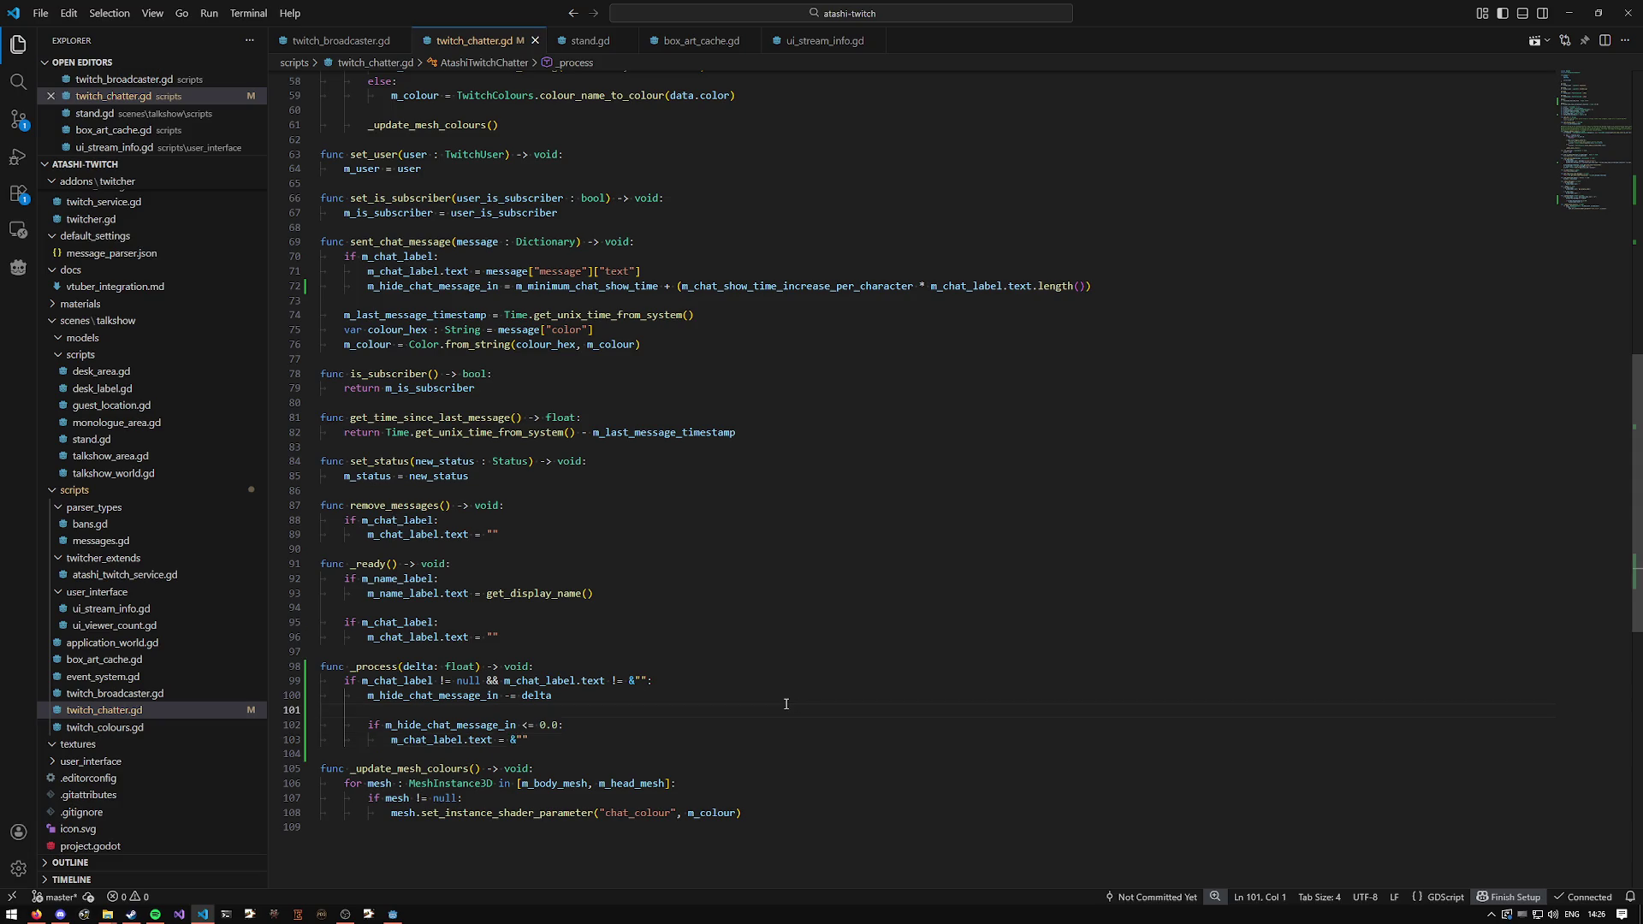
{"action": "left_click", "coordinate": [775, 680]}
Scroll through the finished chat-timer code in twitch_chatter.gd, then switch to the Godot editor.
{"action": "scroll", "coordinate": [724, 702], "scroll_direction": "up", "scroll_amount": 4}
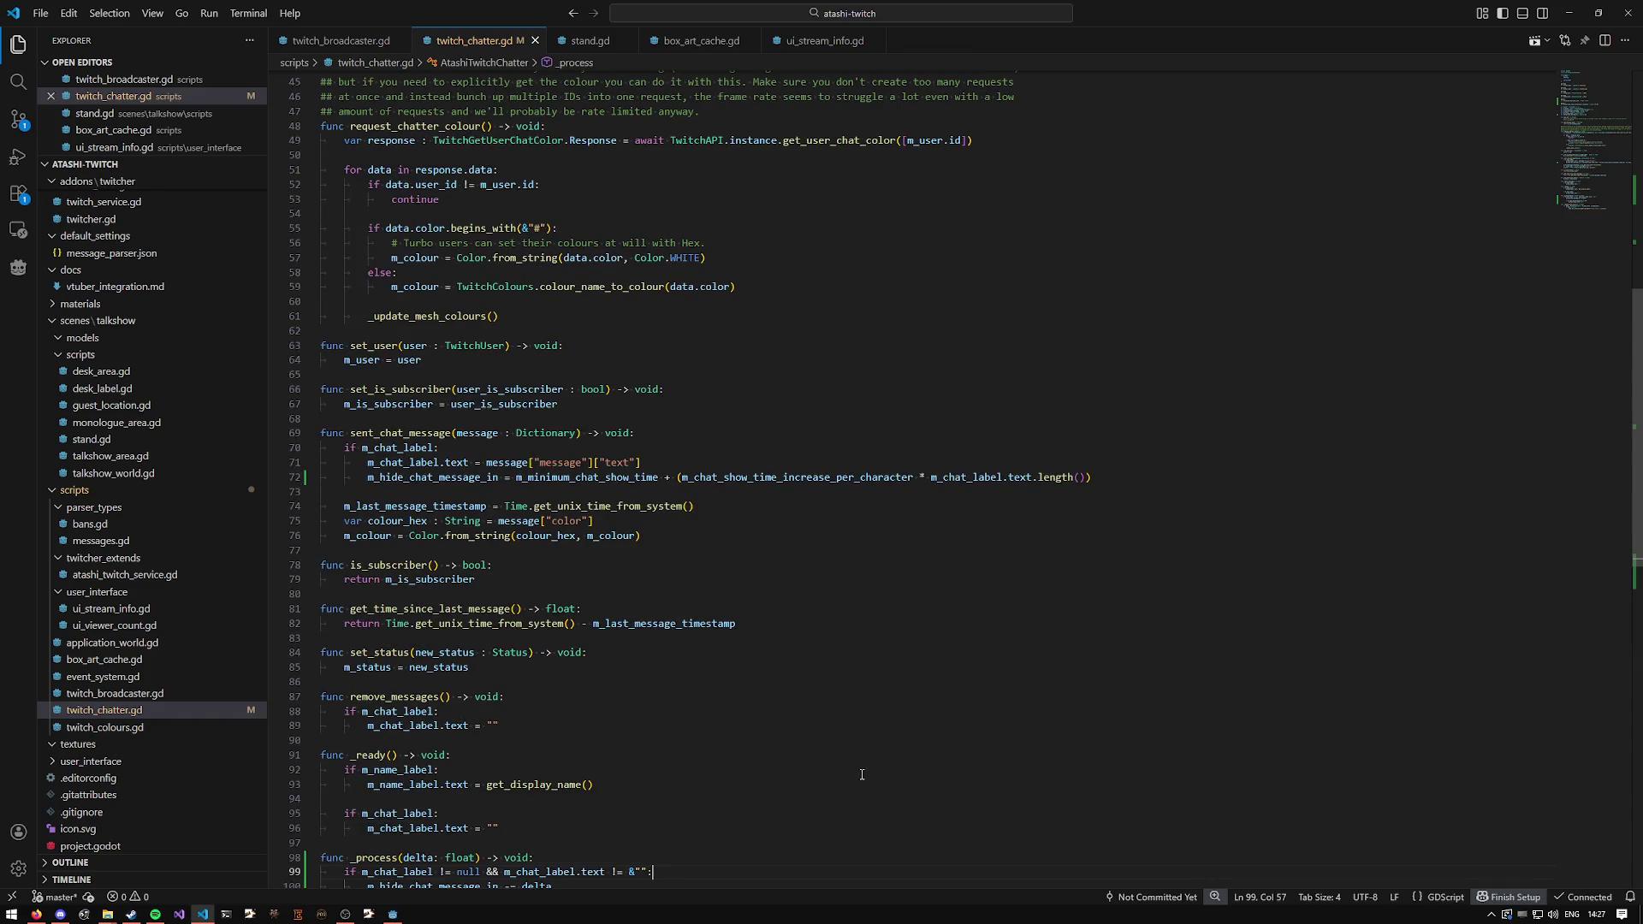
{"action": "scroll", "coordinate": [861, 774], "scroll_direction": "up", "scroll_amount": 15}
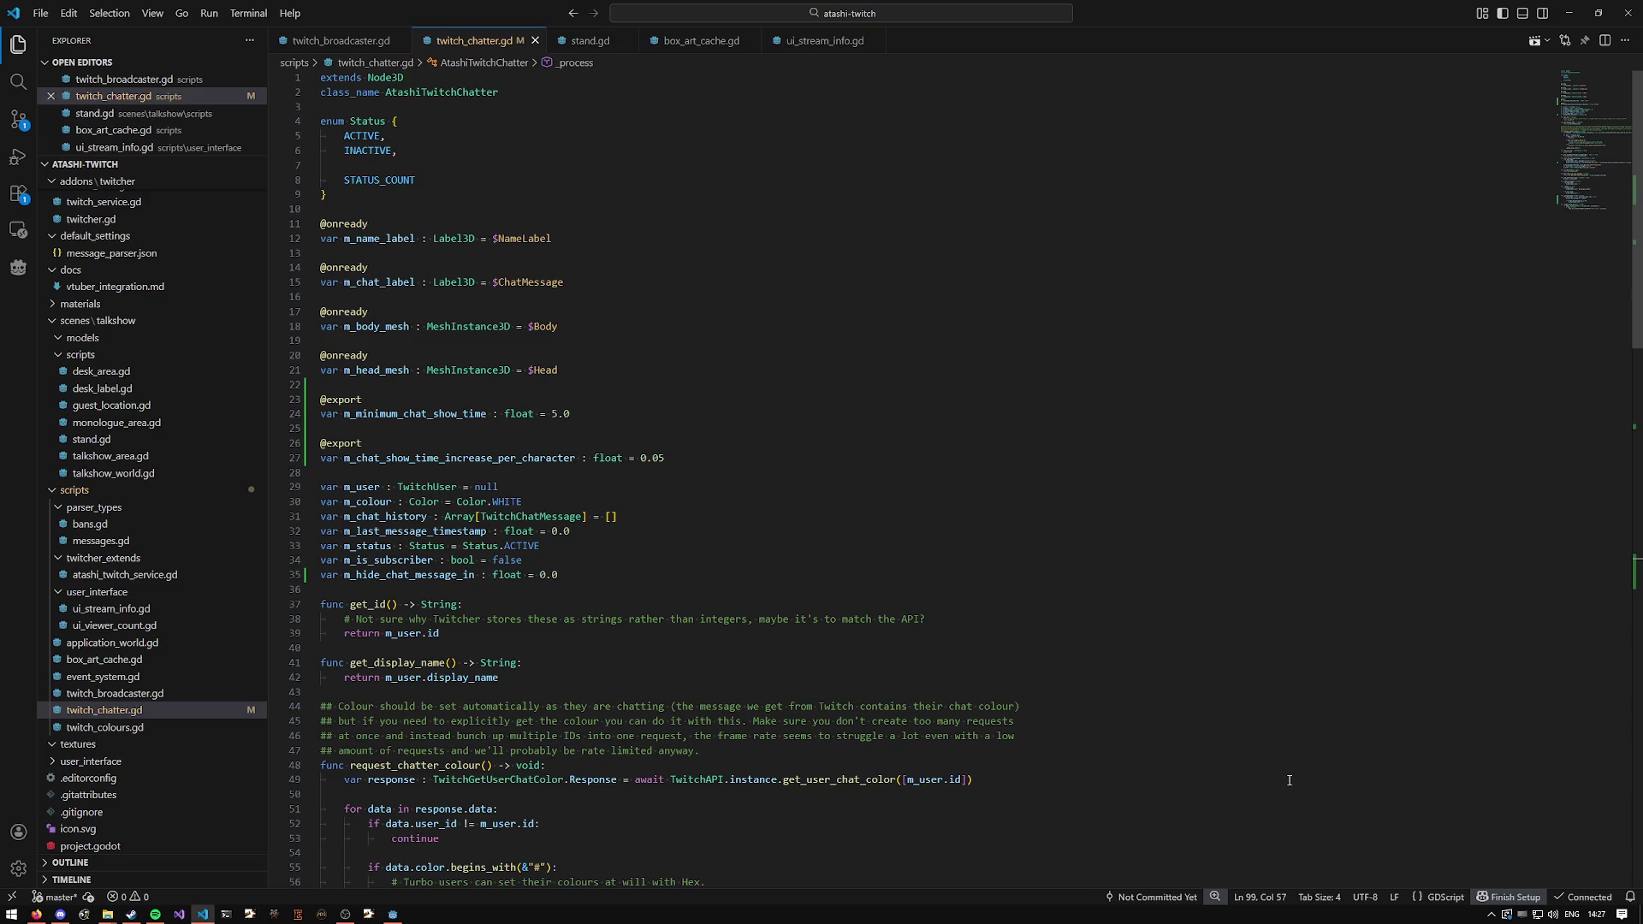
{"action": "scroll", "coordinate": [1289, 780], "scroll_direction": "down", "scroll_amount": 7}
{"action": "scroll", "coordinate": [1289, 780], "scroll_direction": "down", "scroll_amount": 7}
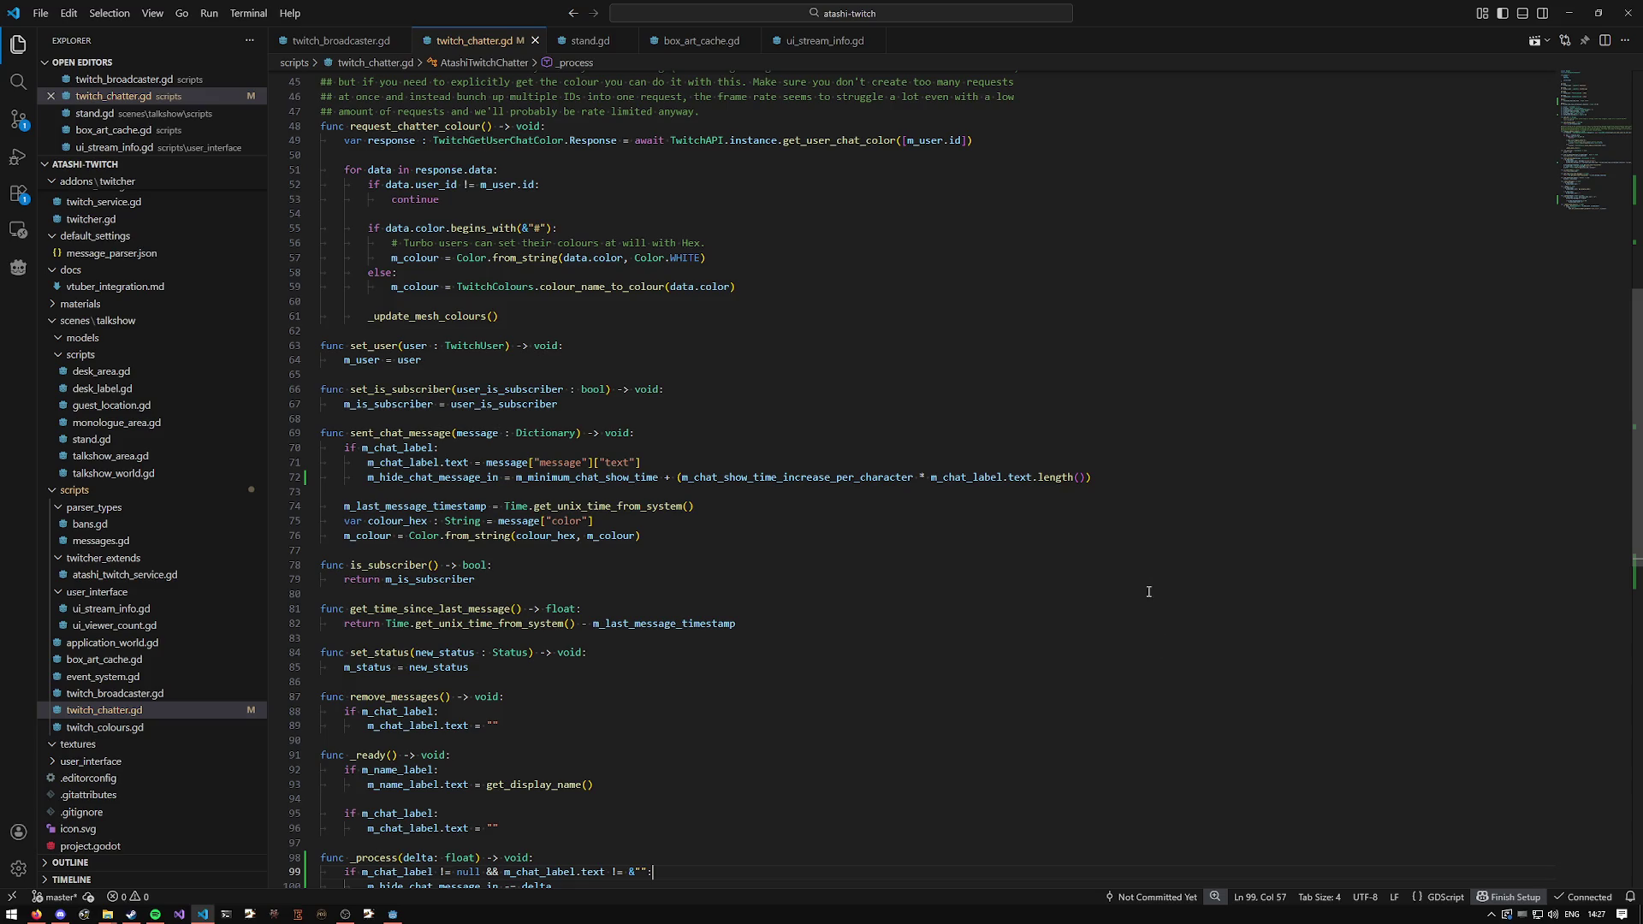
{"action": "scroll", "coordinate": [1095, 534], "scroll_direction": "down", "scroll_amount": 6}
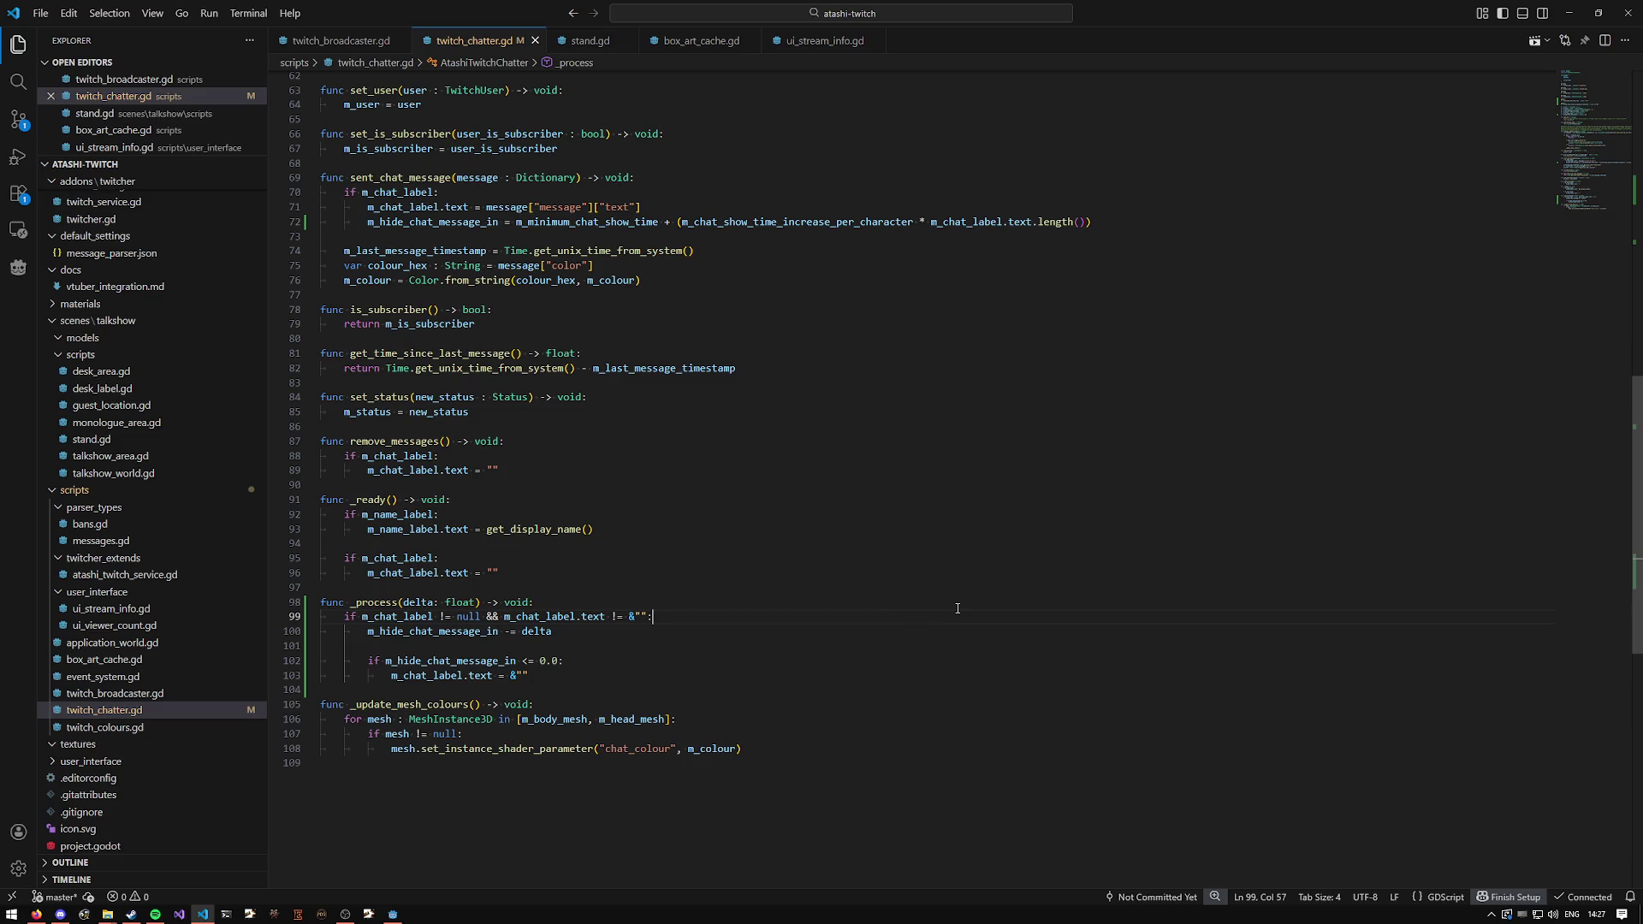
{"action": "scroll", "coordinate": [958, 608], "scroll_direction": "up", "scroll_amount": 5}
{"action": "scroll", "coordinate": [970, 611], "scroll_direction": "down", "scroll_amount": 5}
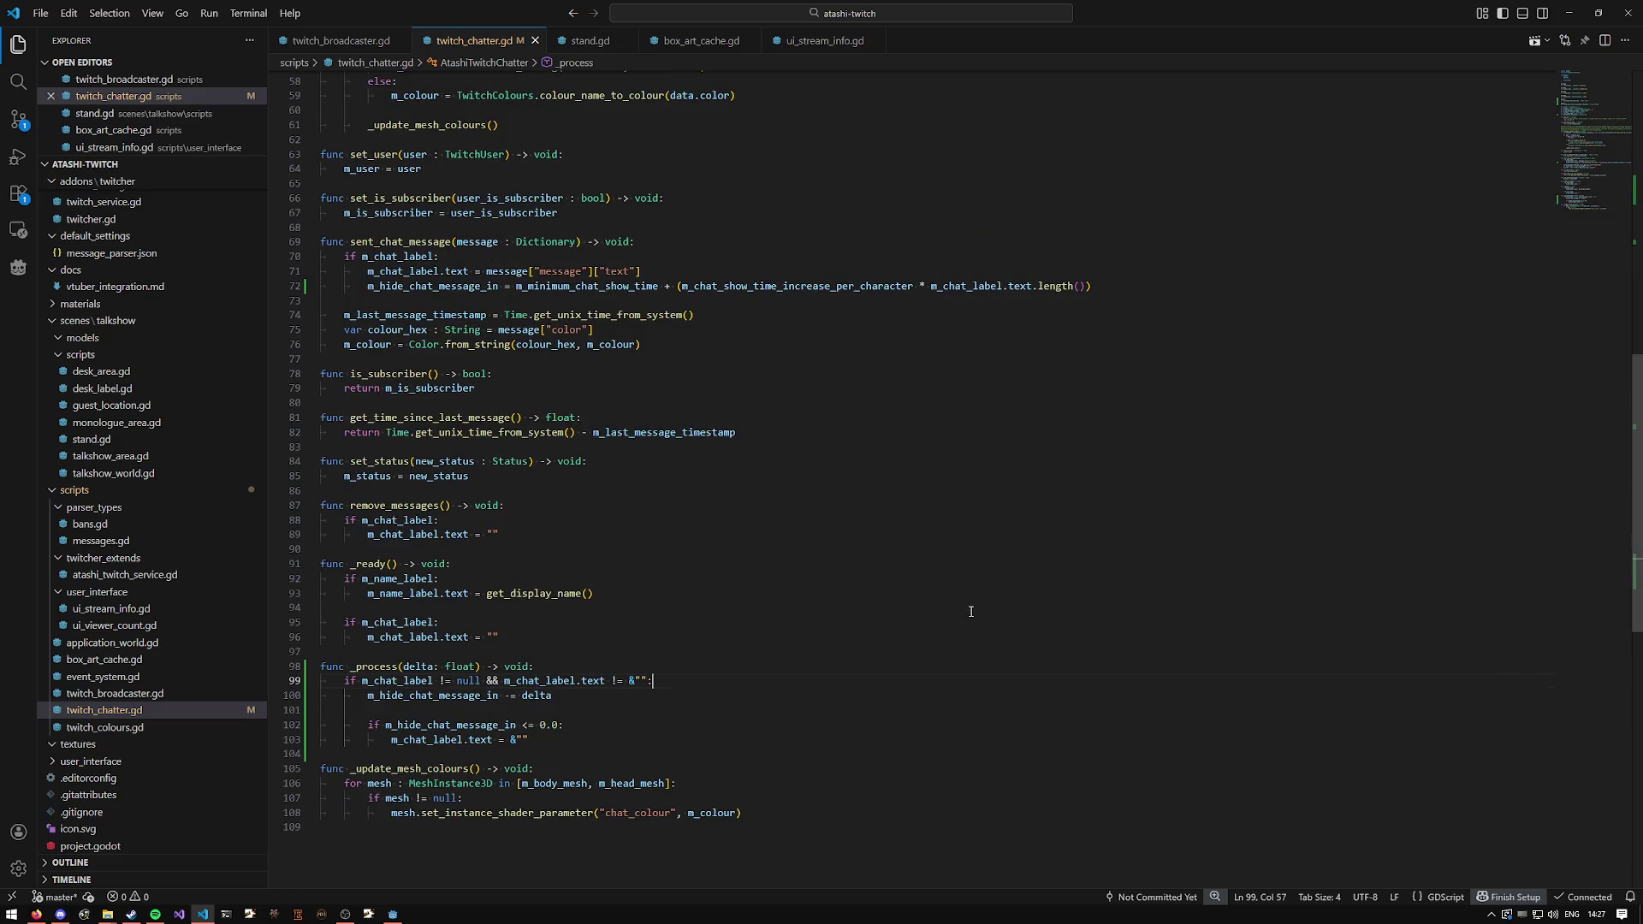
{"action": "left_click", "coordinate": [393, 913]}
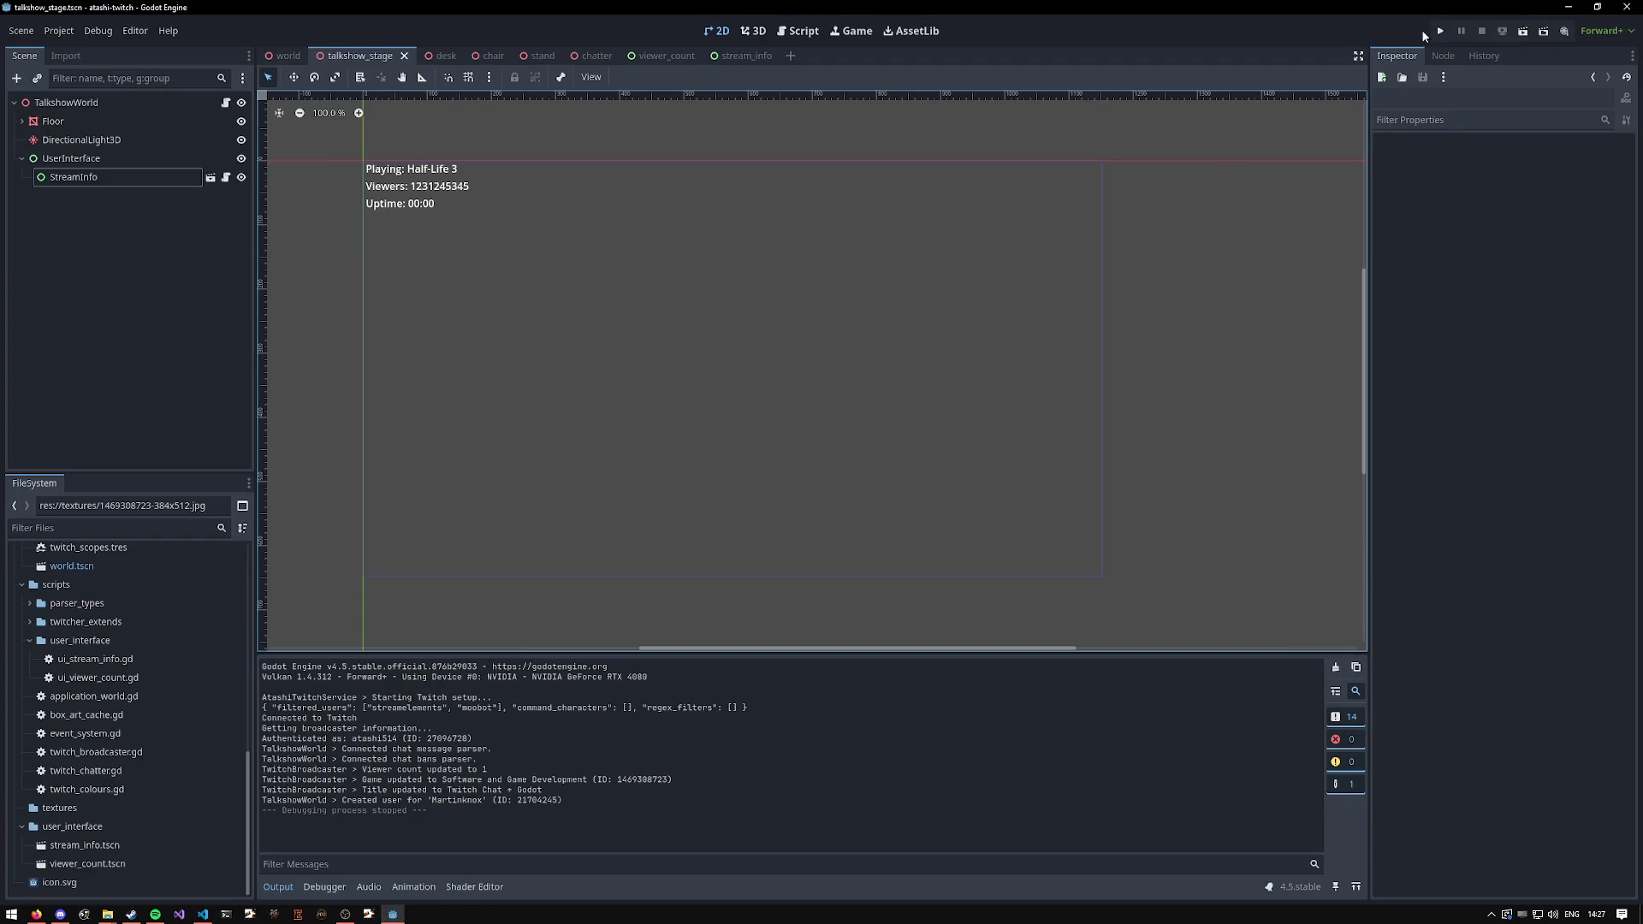
{"action": "left_click", "coordinate": [1440, 32]}
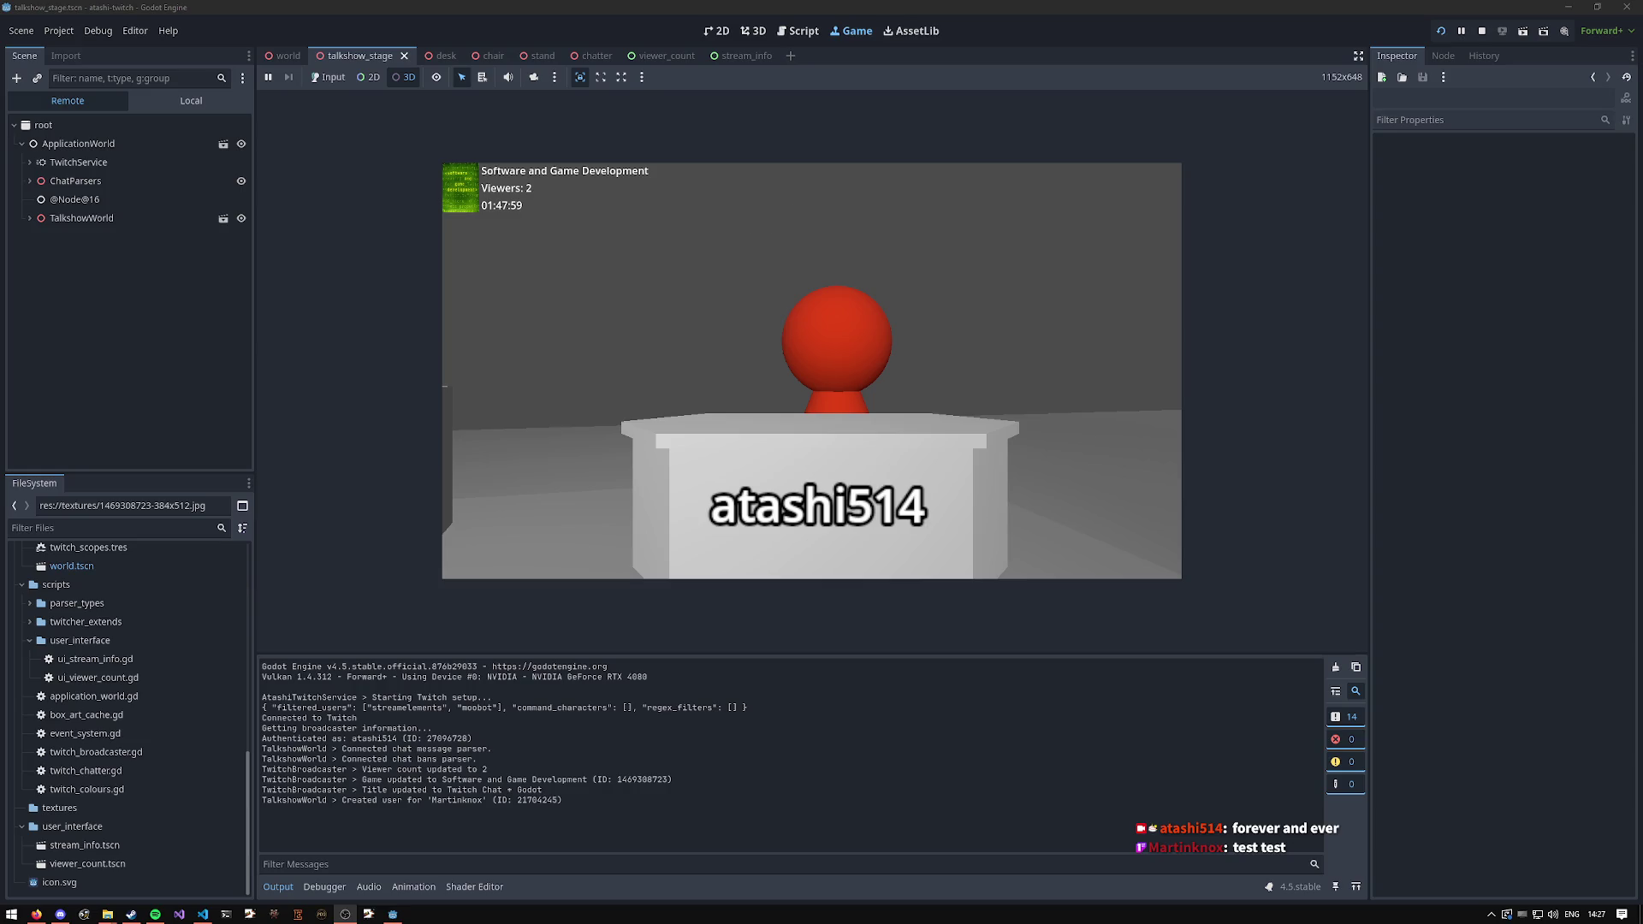
{"action": "left_click", "coordinate": [533, 77]}
{"action": "left_click", "coordinate": [392, 118]}
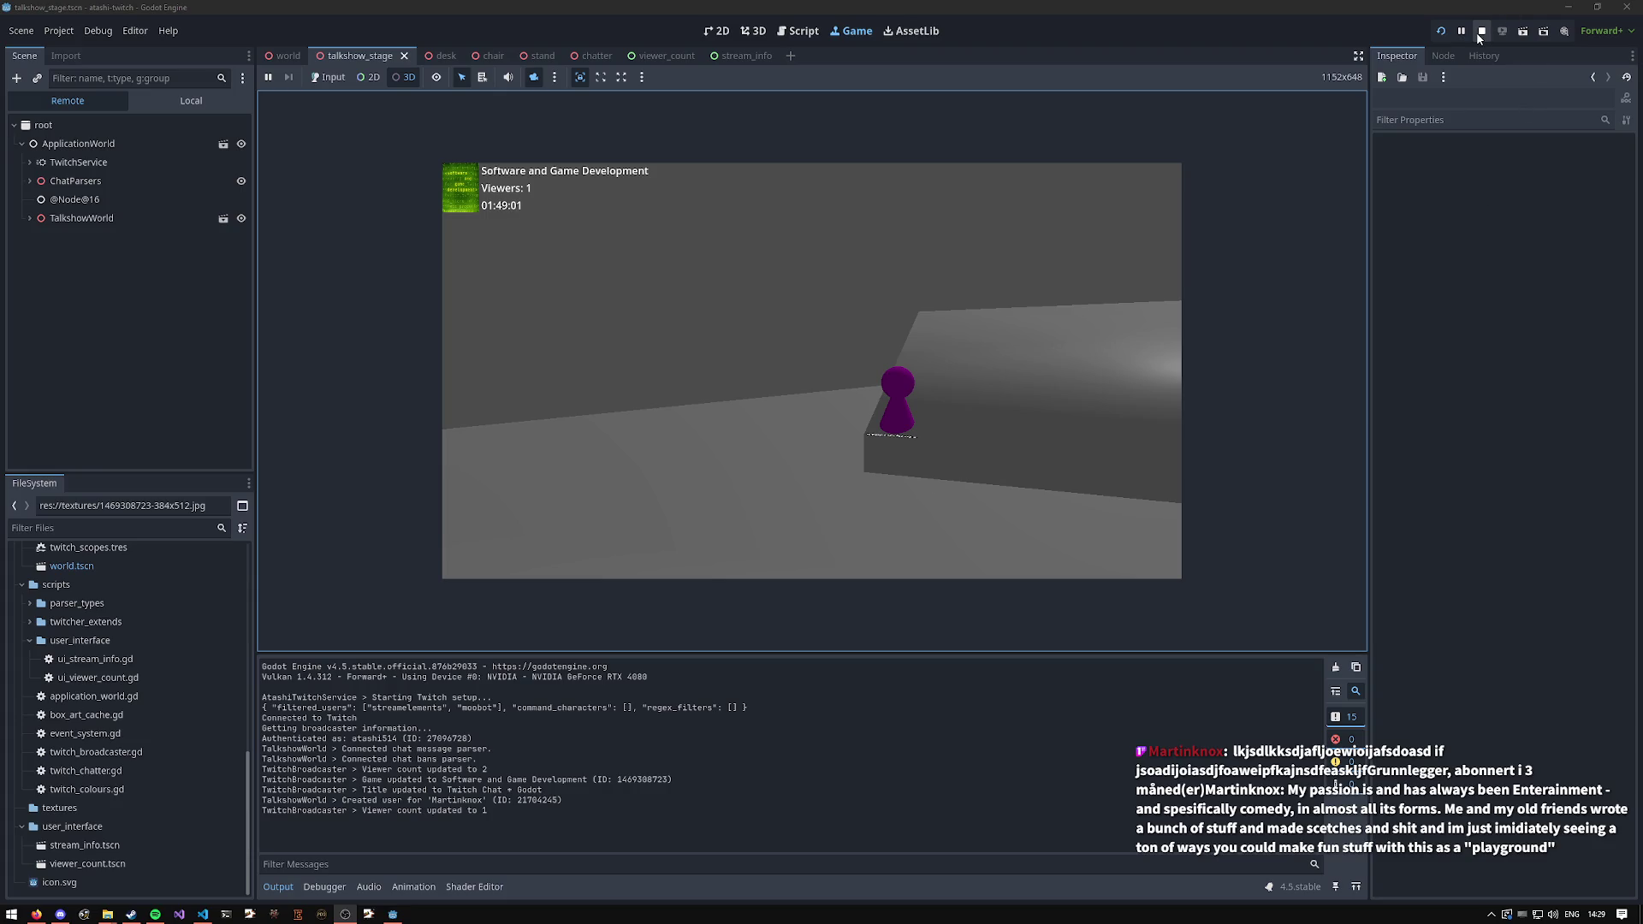
{"action": "left_click", "coordinate": [1479, 35]}
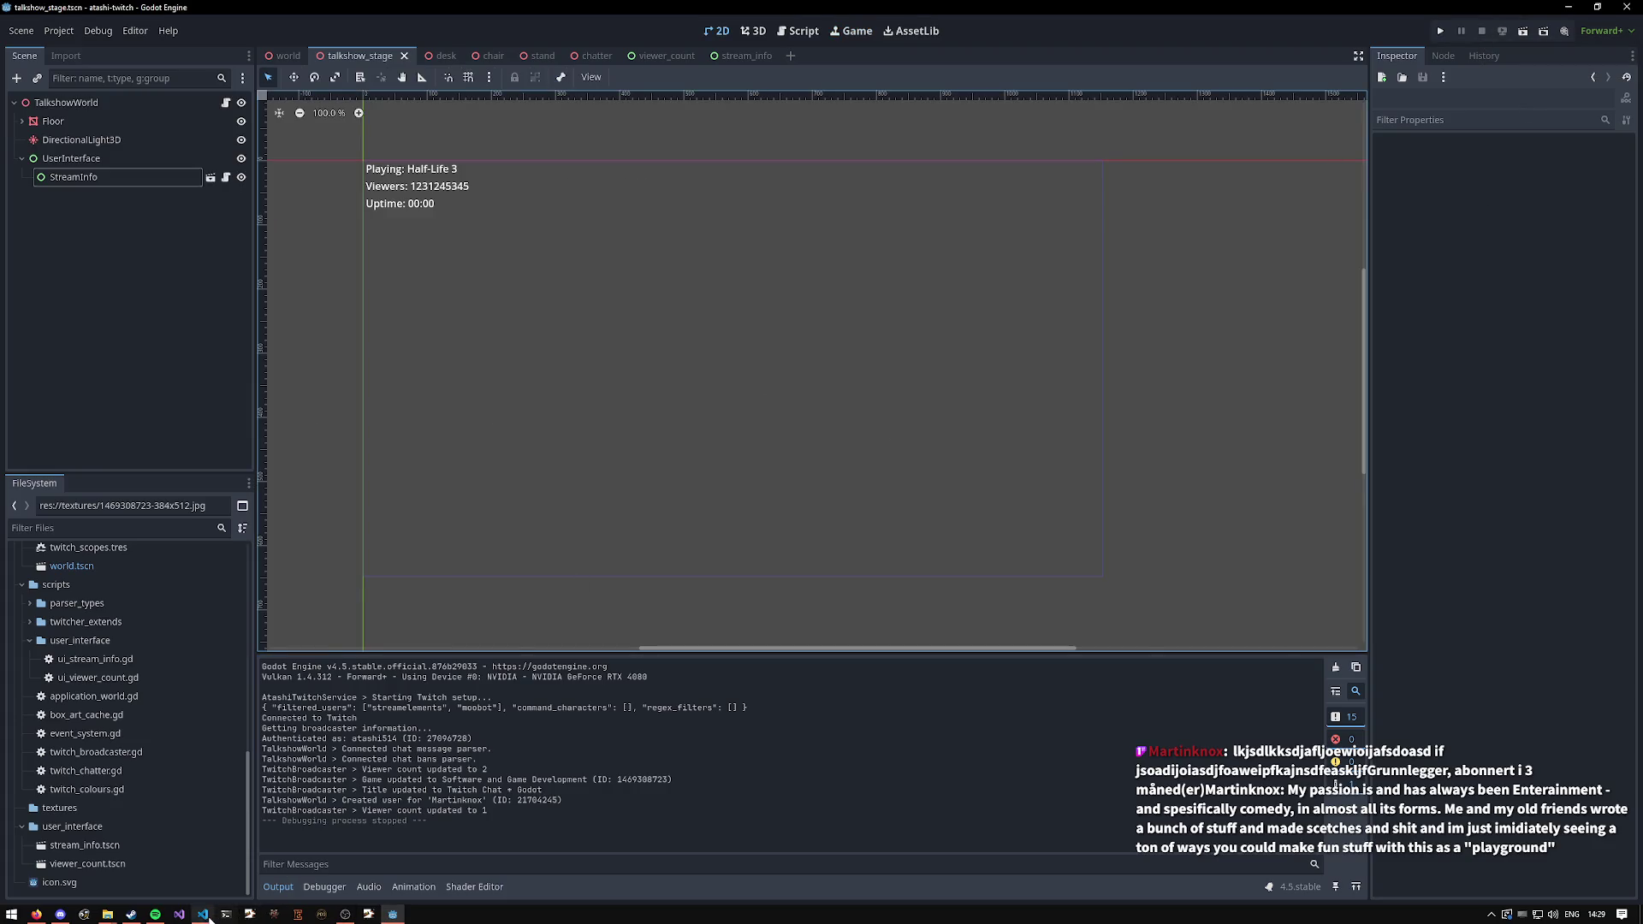
From twitch_chatter.gd, open the Label3D class documentation and search it for 'wrap'.
{"action": "left_click", "coordinate": [205, 915]}
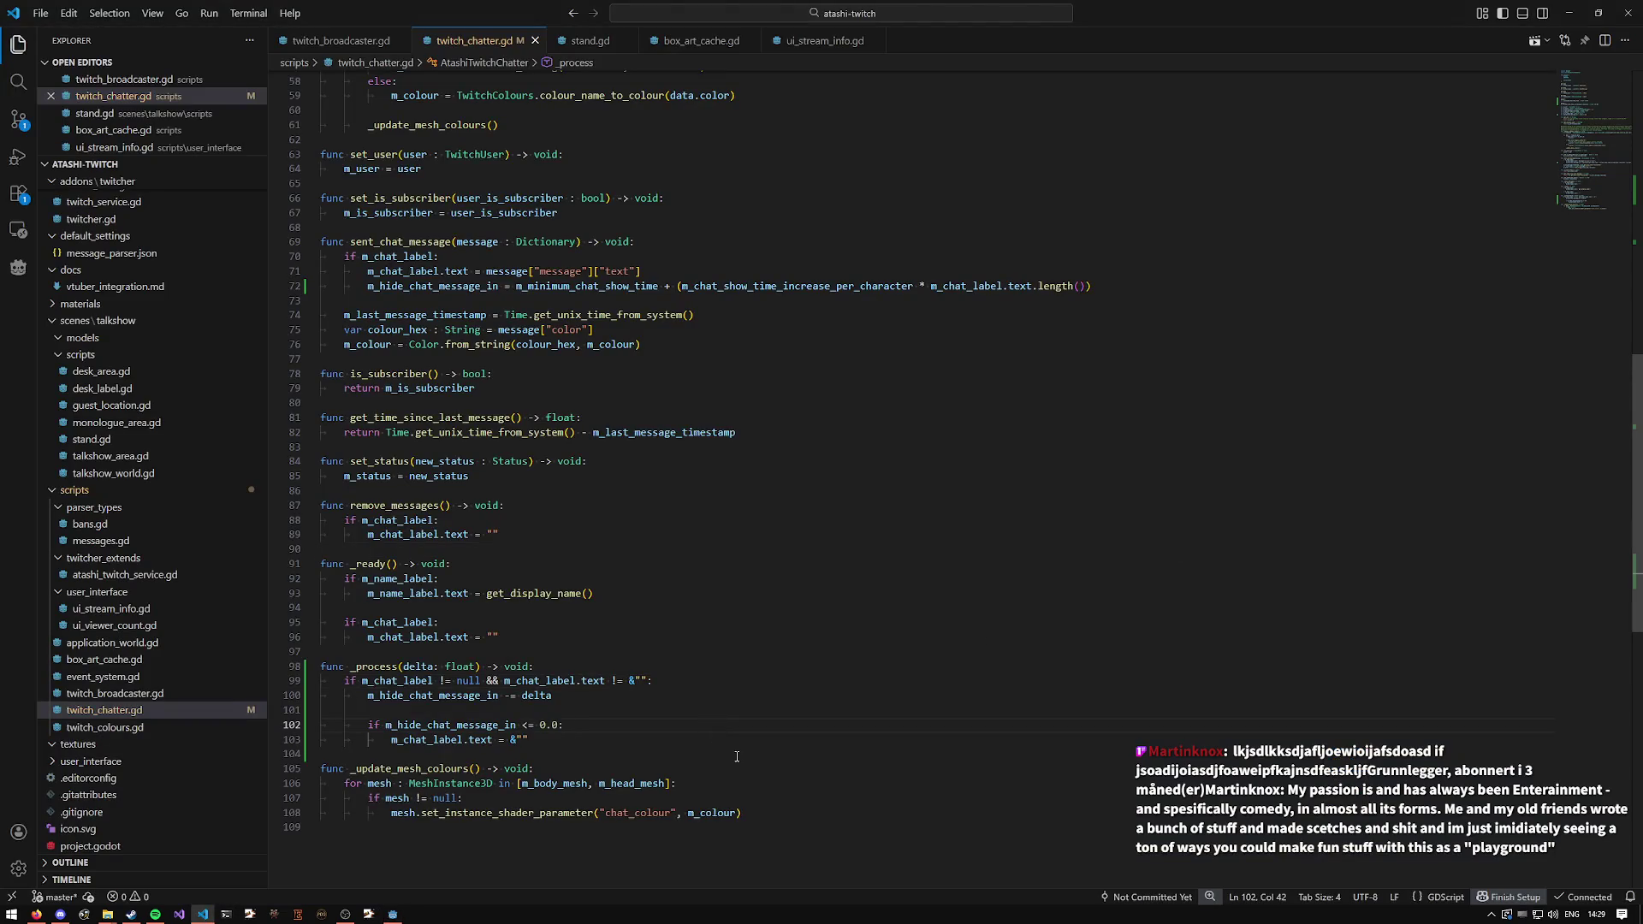
{"action": "left_click", "coordinate": [740, 488]}
{"action": "scroll", "coordinate": [782, 509], "scroll_direction": "up", "scroll_amount": 5}
{"action": "scroll", "coordinate": [782, 509], "scroll_direction": "up", "scroll_amount": 10}
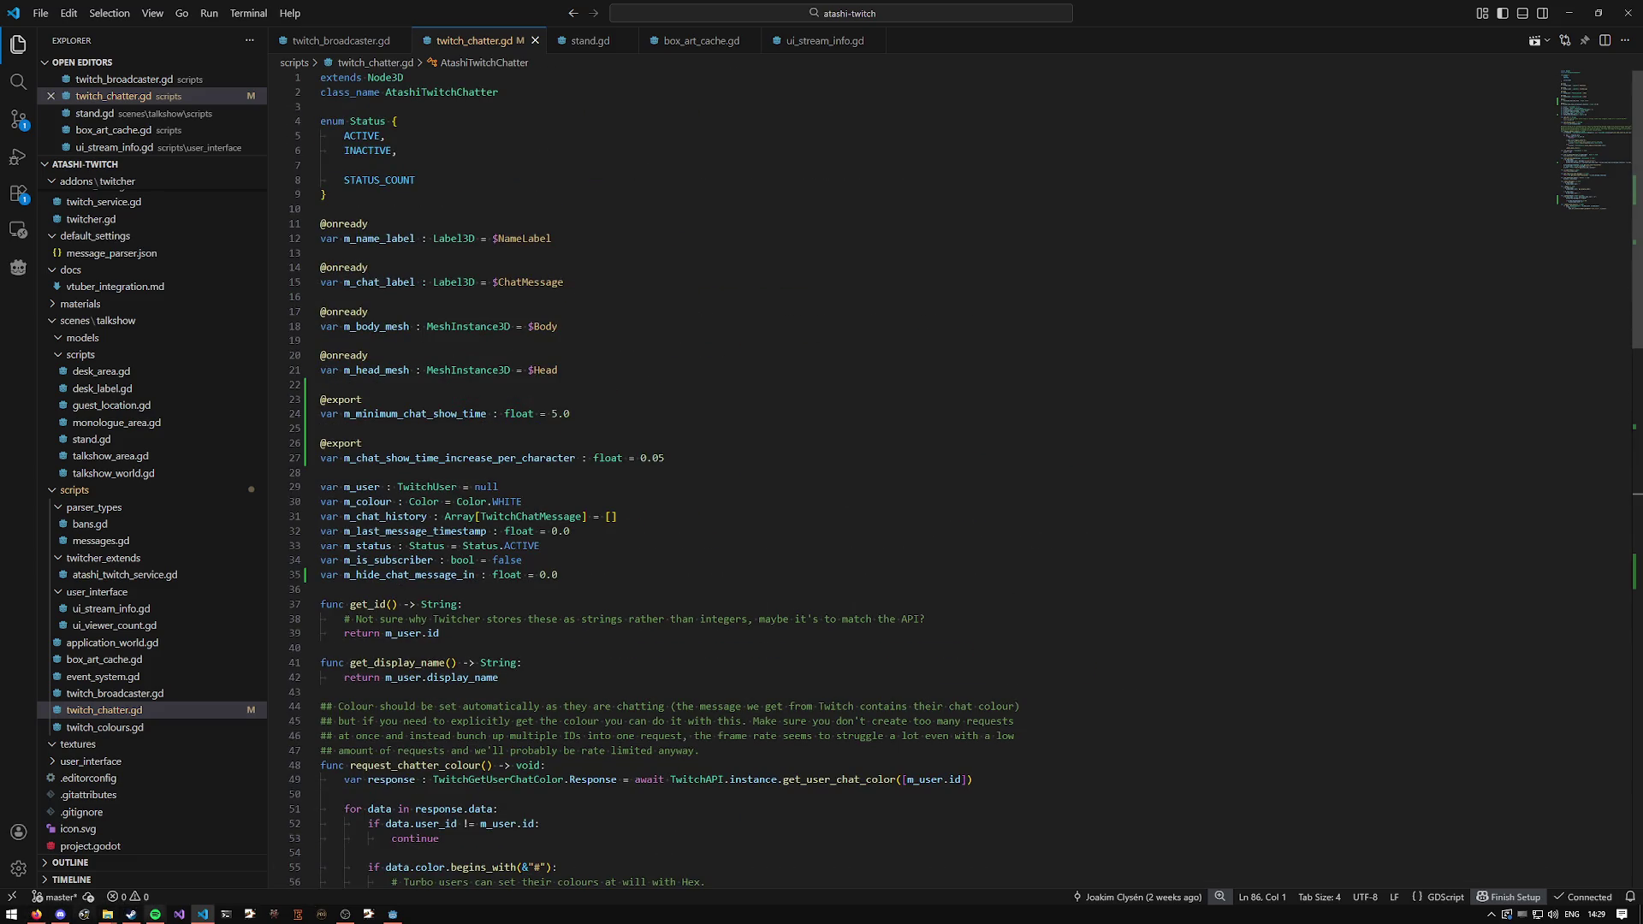
{"action": "left_click", "coordinate": [462, 237]}
{"action": "scroll", "coordinate": [827, 505], "scroll_direction": "down", "scroll_amount": 10}
{"action": "scroll", "coordinate": [827, 505], "scroll_direction": "down", "scroll_amount": 8}
{"action": "scroll", "coordinate": [633, 762], "scroll_direction": "up", "scroll_amount": 20}
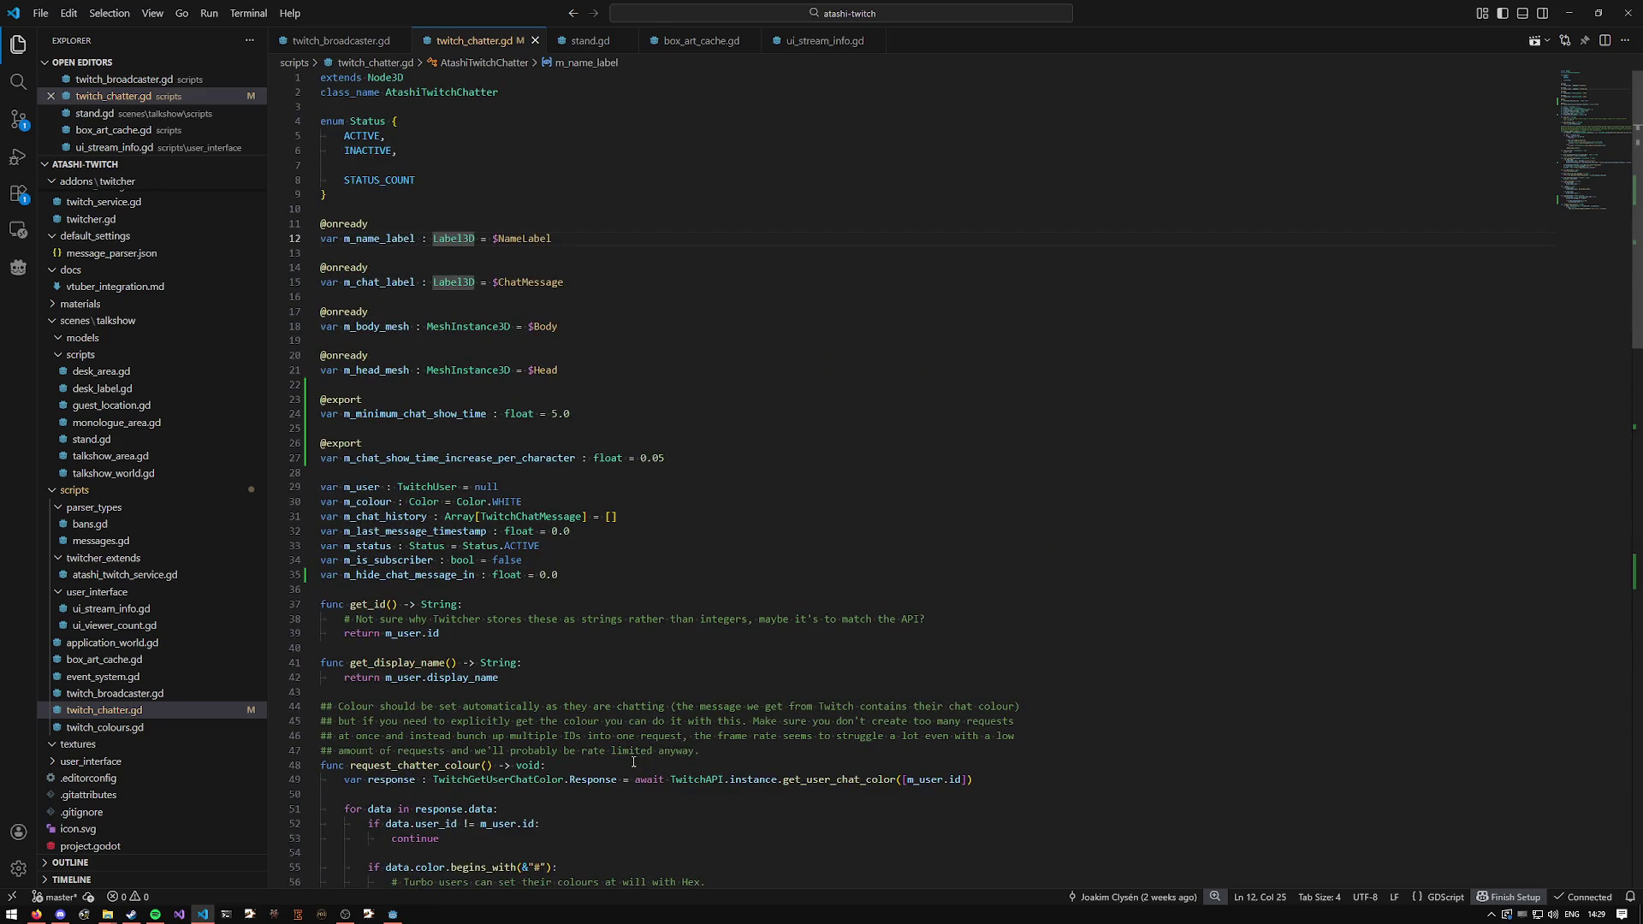
{"action": "key", "text": "F12"}
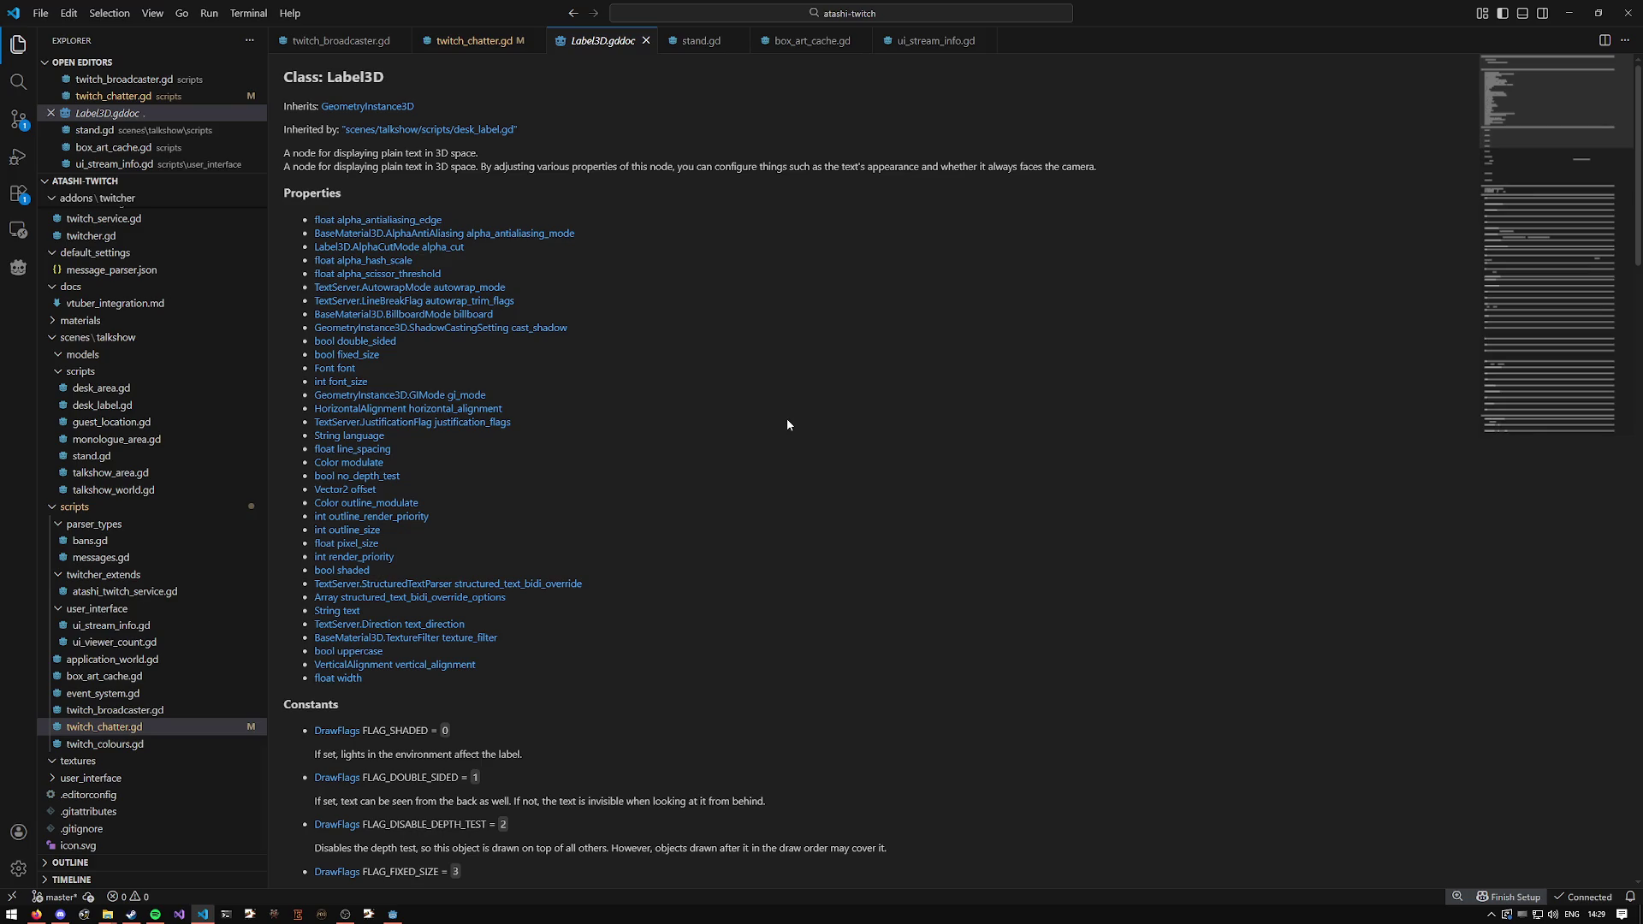
{"action": "key", "text": "ctrl+f"}
{"action": "type", "text": "wrap"}
{"action": "key", "text": "Return"}
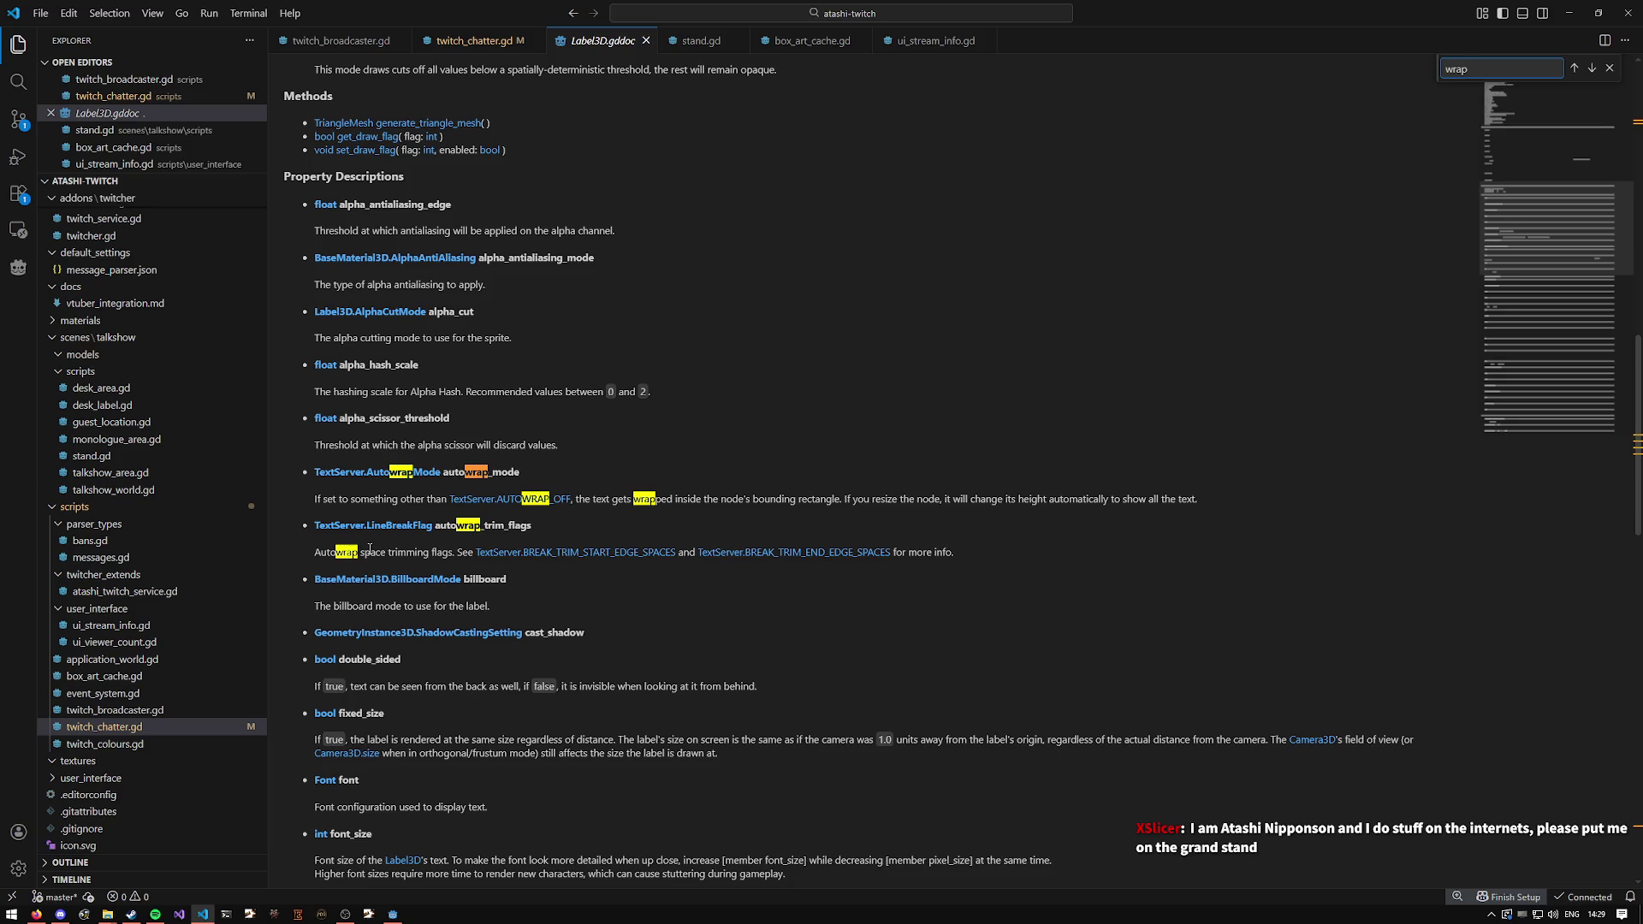
Read the TextServer.AutowrapMode docs, close that tab, and return to Godot.
{"action": "left_click", "coordinate": [428, 477]}
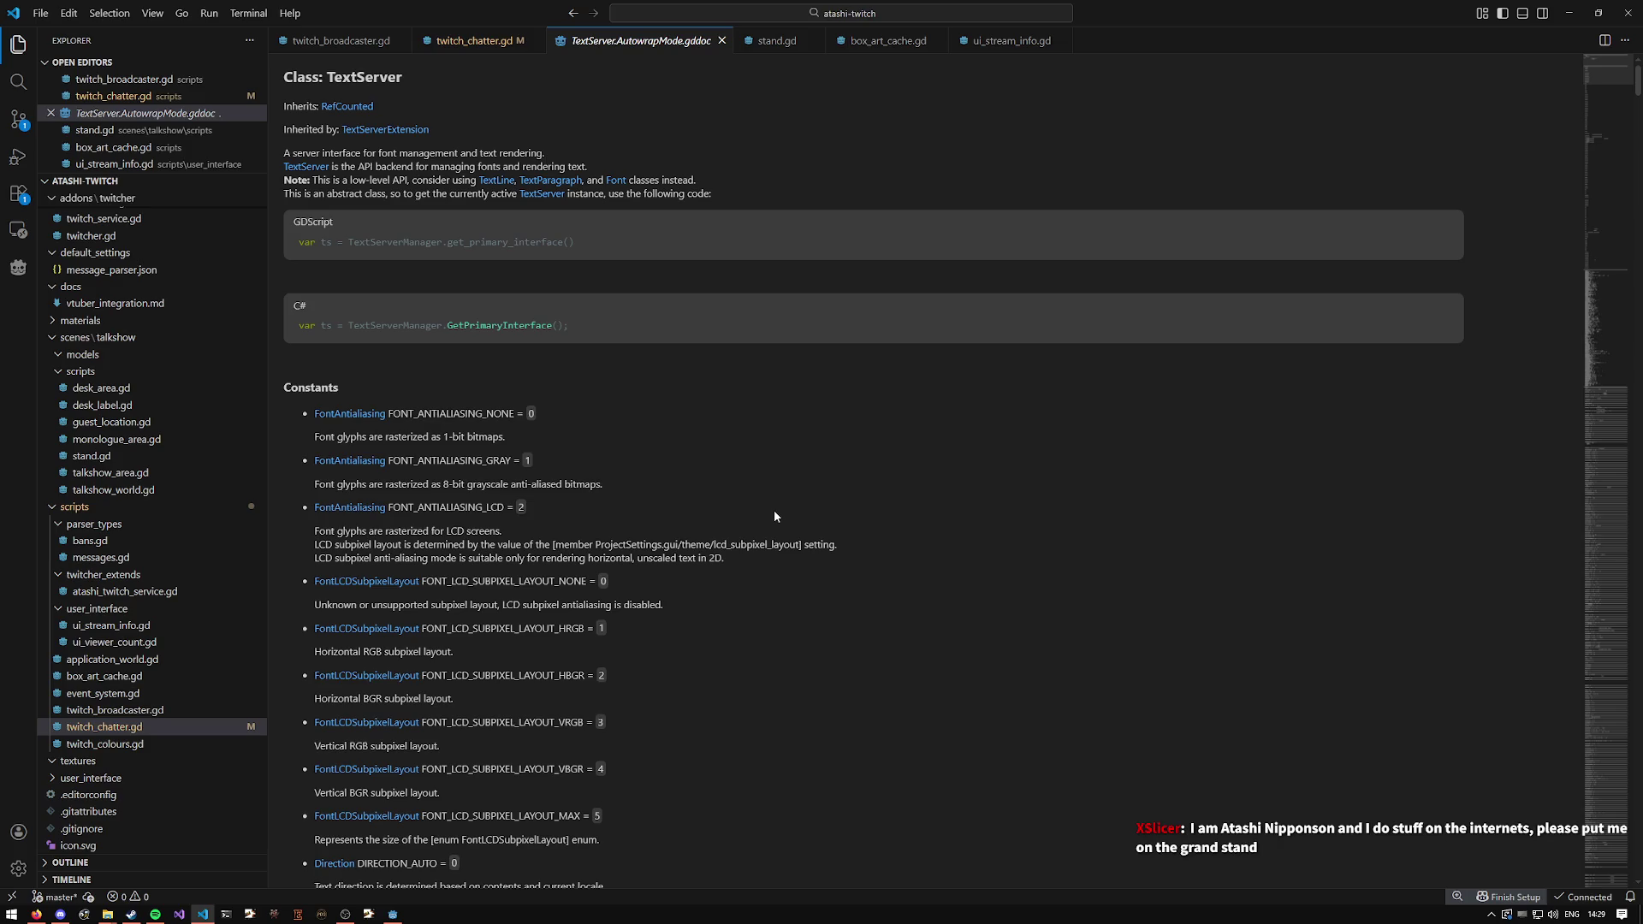
{"action": "middle_click", "coordinate": [659, 43]}
{"action": "left_click", "coordinate": [733, 487]}
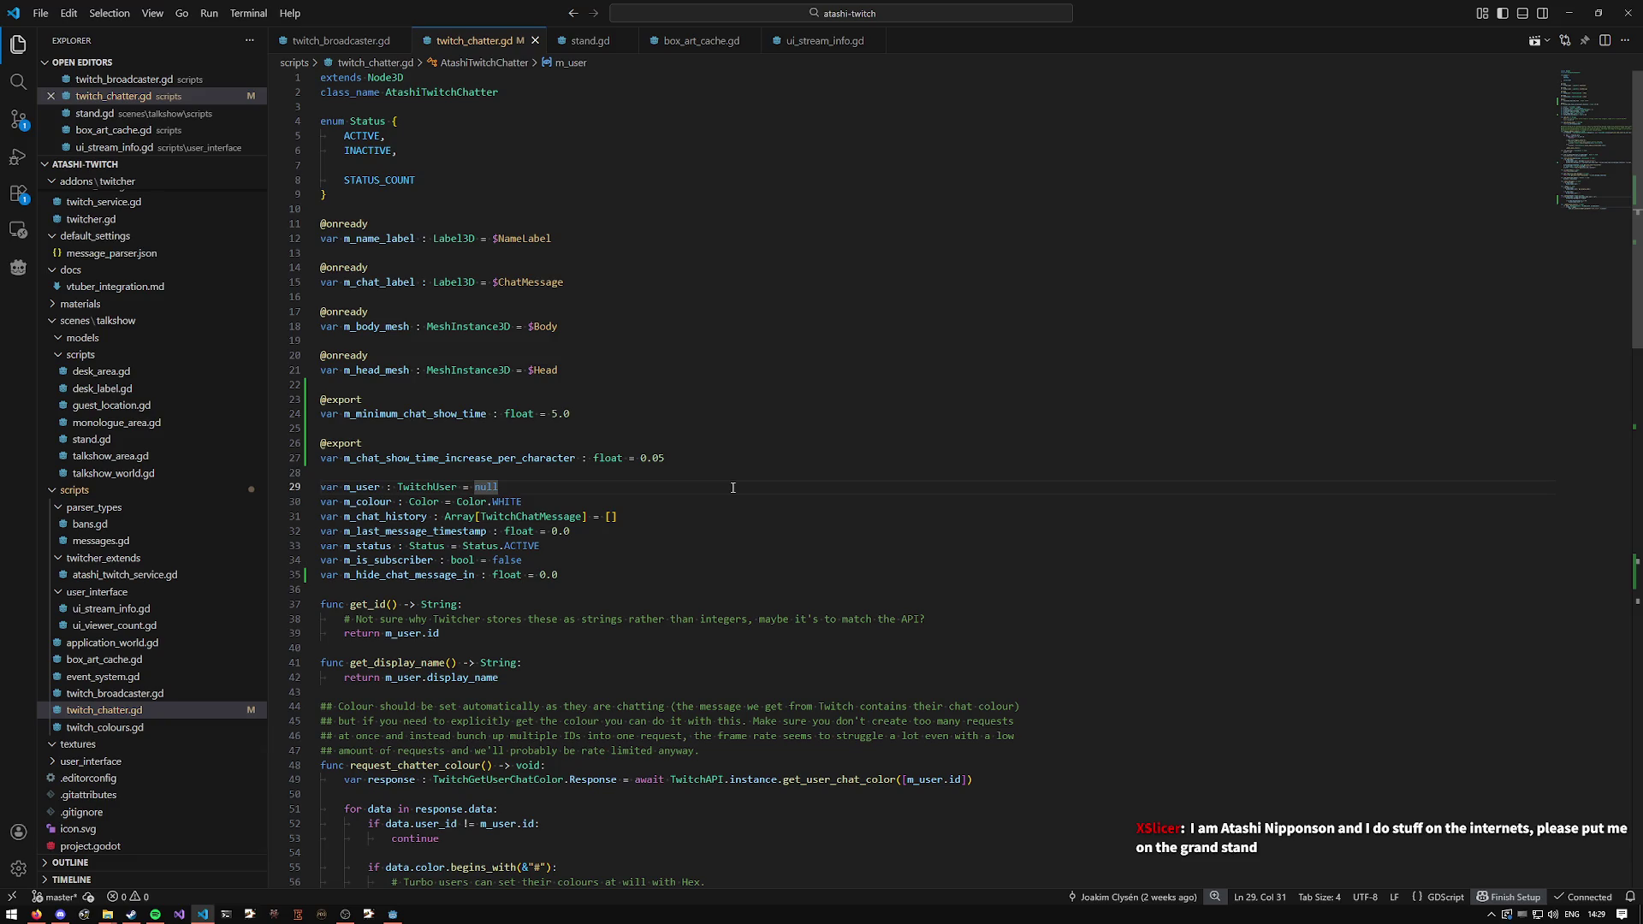
{"action": "key", "text": "alt+Tab"}
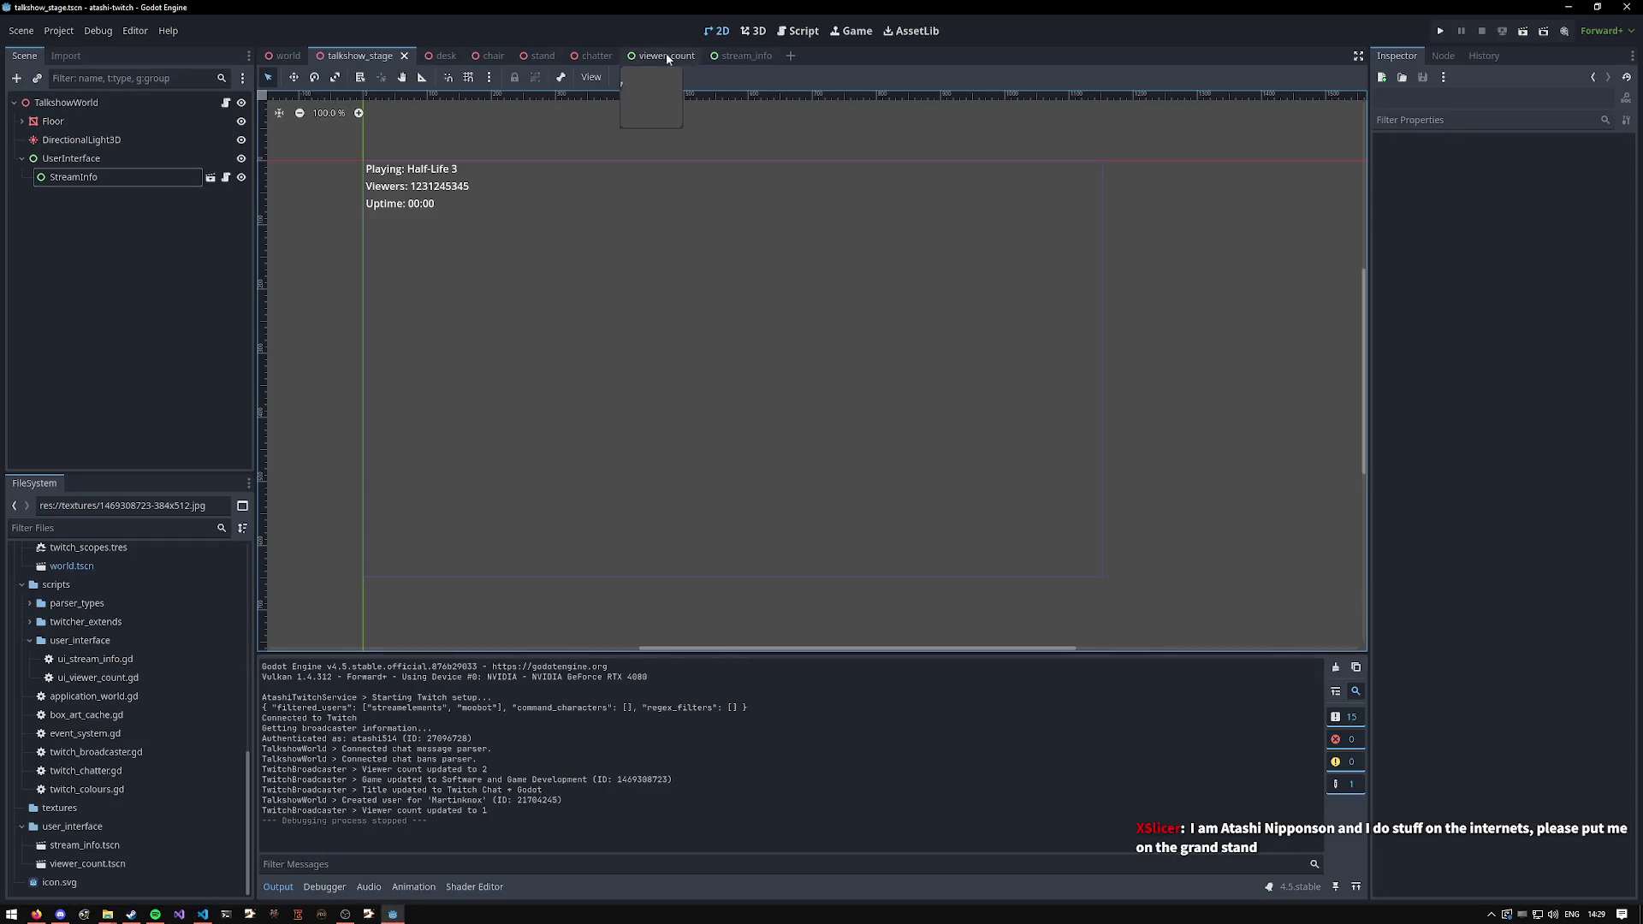
In the chatter scene, set ChatMessage's Autowrap Mode to Word (Smart) and run the project.
{"action": "left_click", "coordinate": [590, 57]}
{"action": "left_click", "coordinate": [817, 210]}
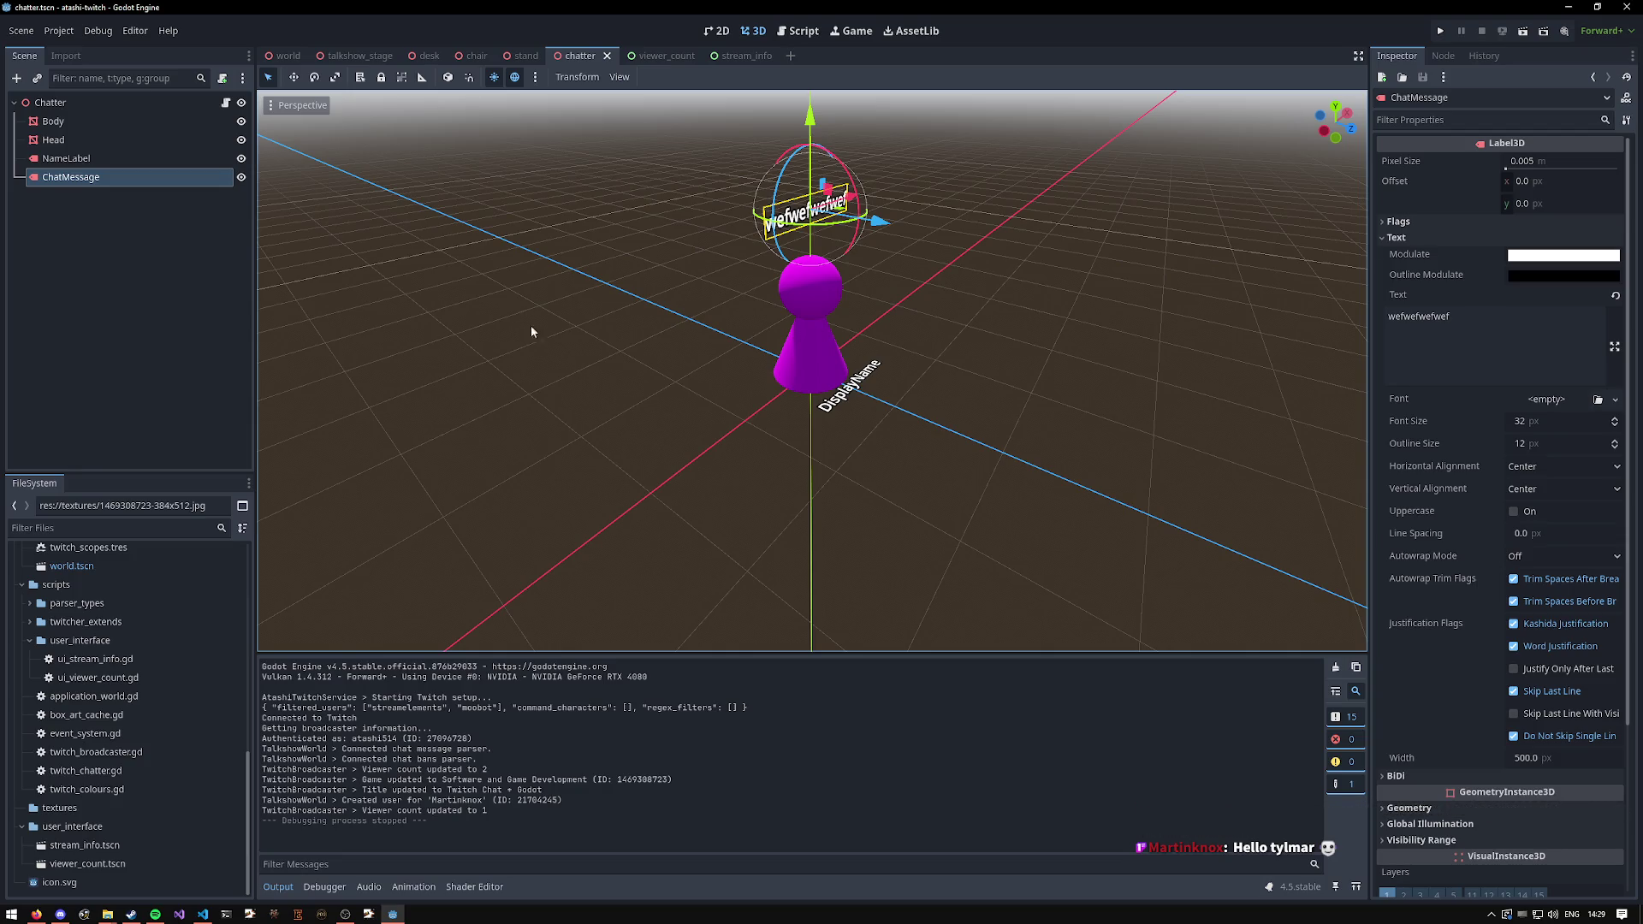
{"action": "left_click_drag", "start_coordinate": [857, 373], "coordinate": [858, 365]}
{"action": "left_click_drag", "start_coordinate": [961, 326], "coordinate": [967, 326]}
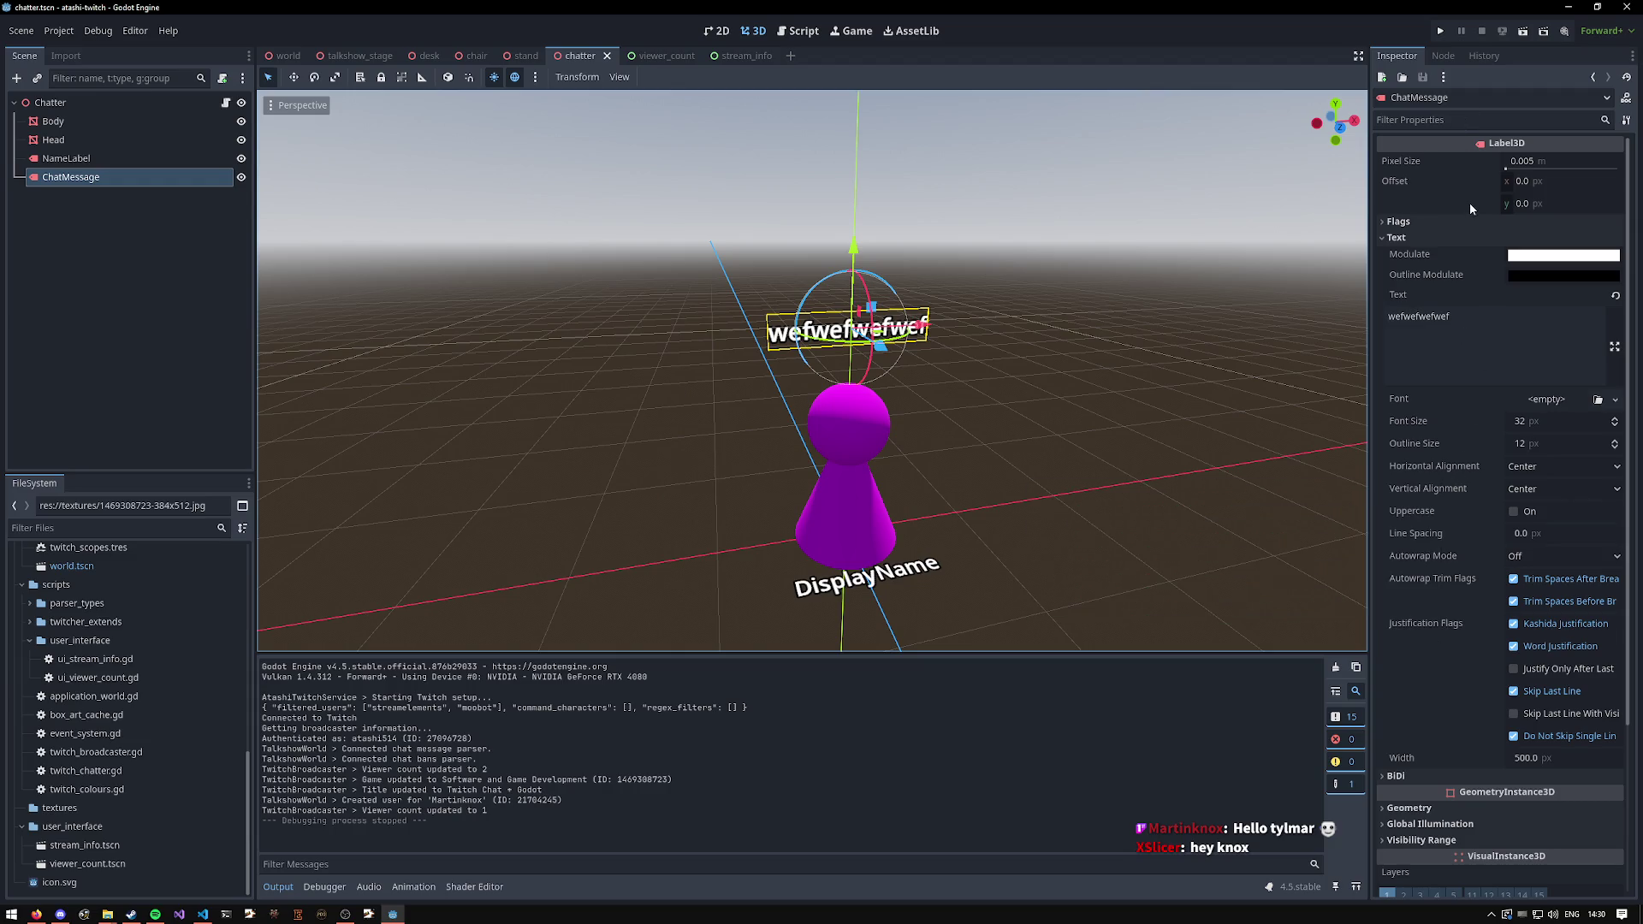
{"action": "left_click", "coordinate": [1473, 120]}
{"action": "type", "text": "wrap"}
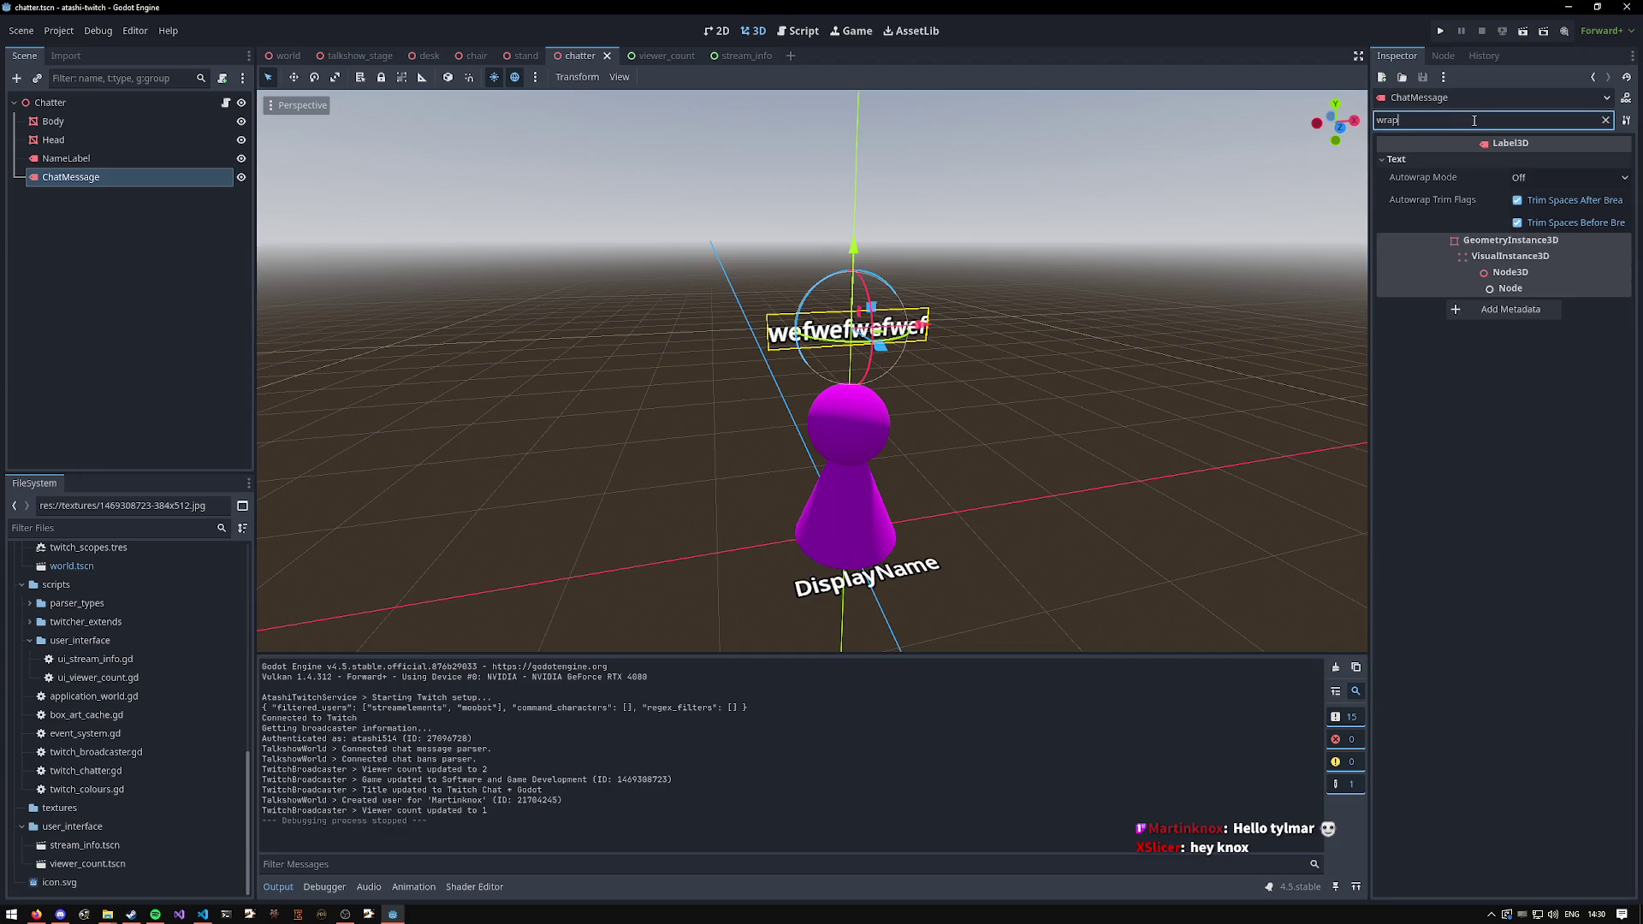
{"action": "left_click", "coordinate": [1588, 181]}
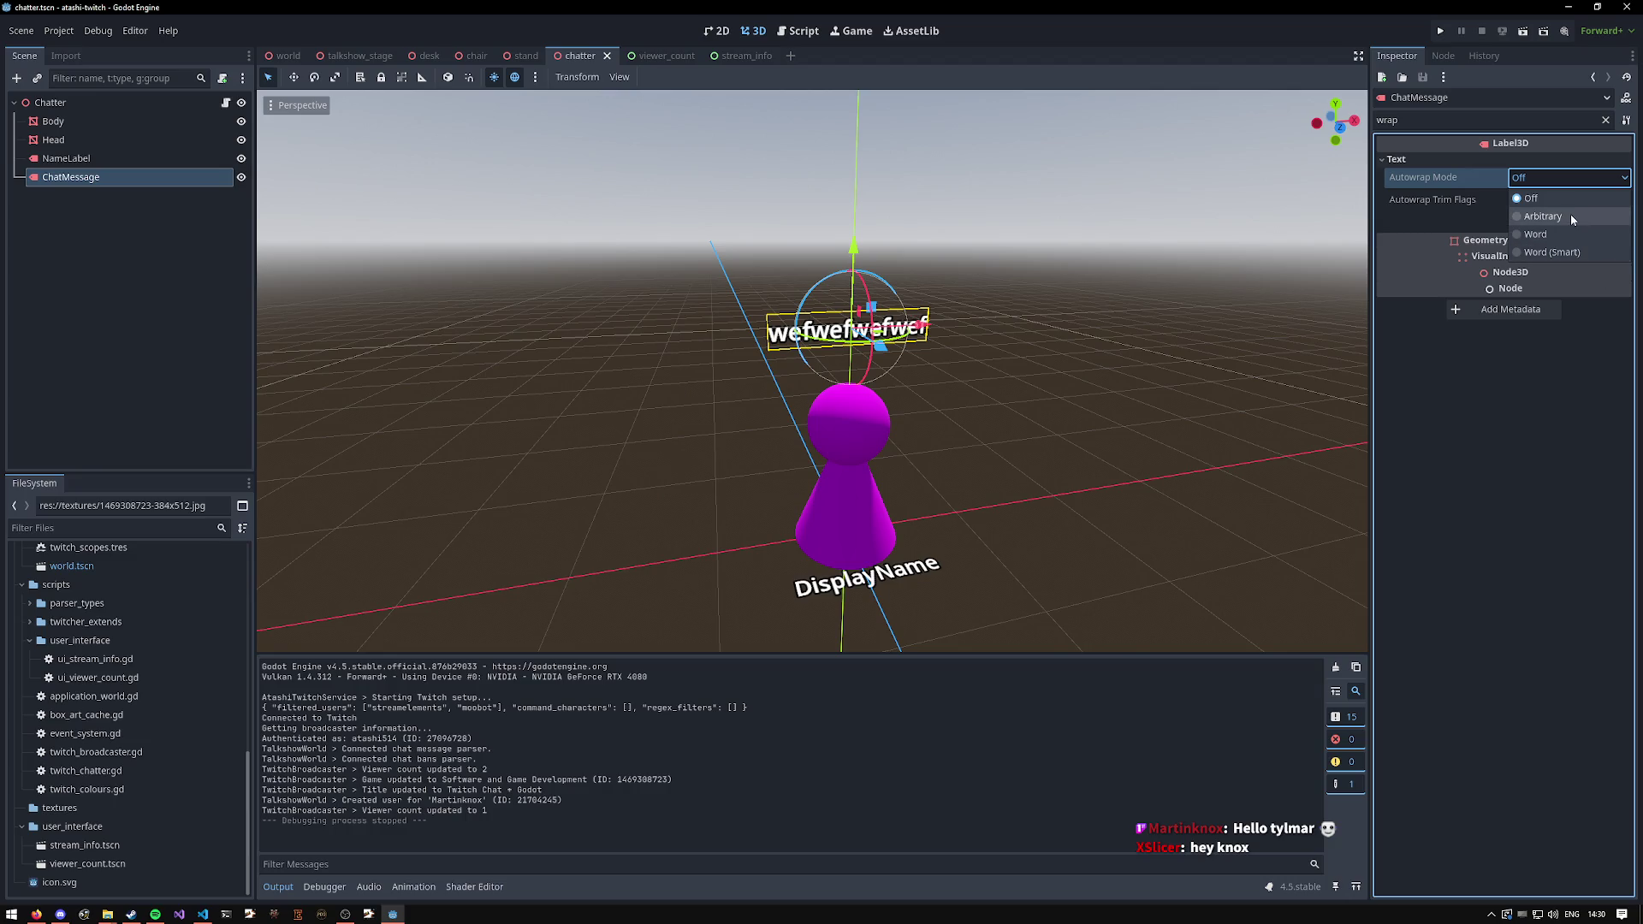
{"action": "left_click", "coordinate": [1569, 216]}
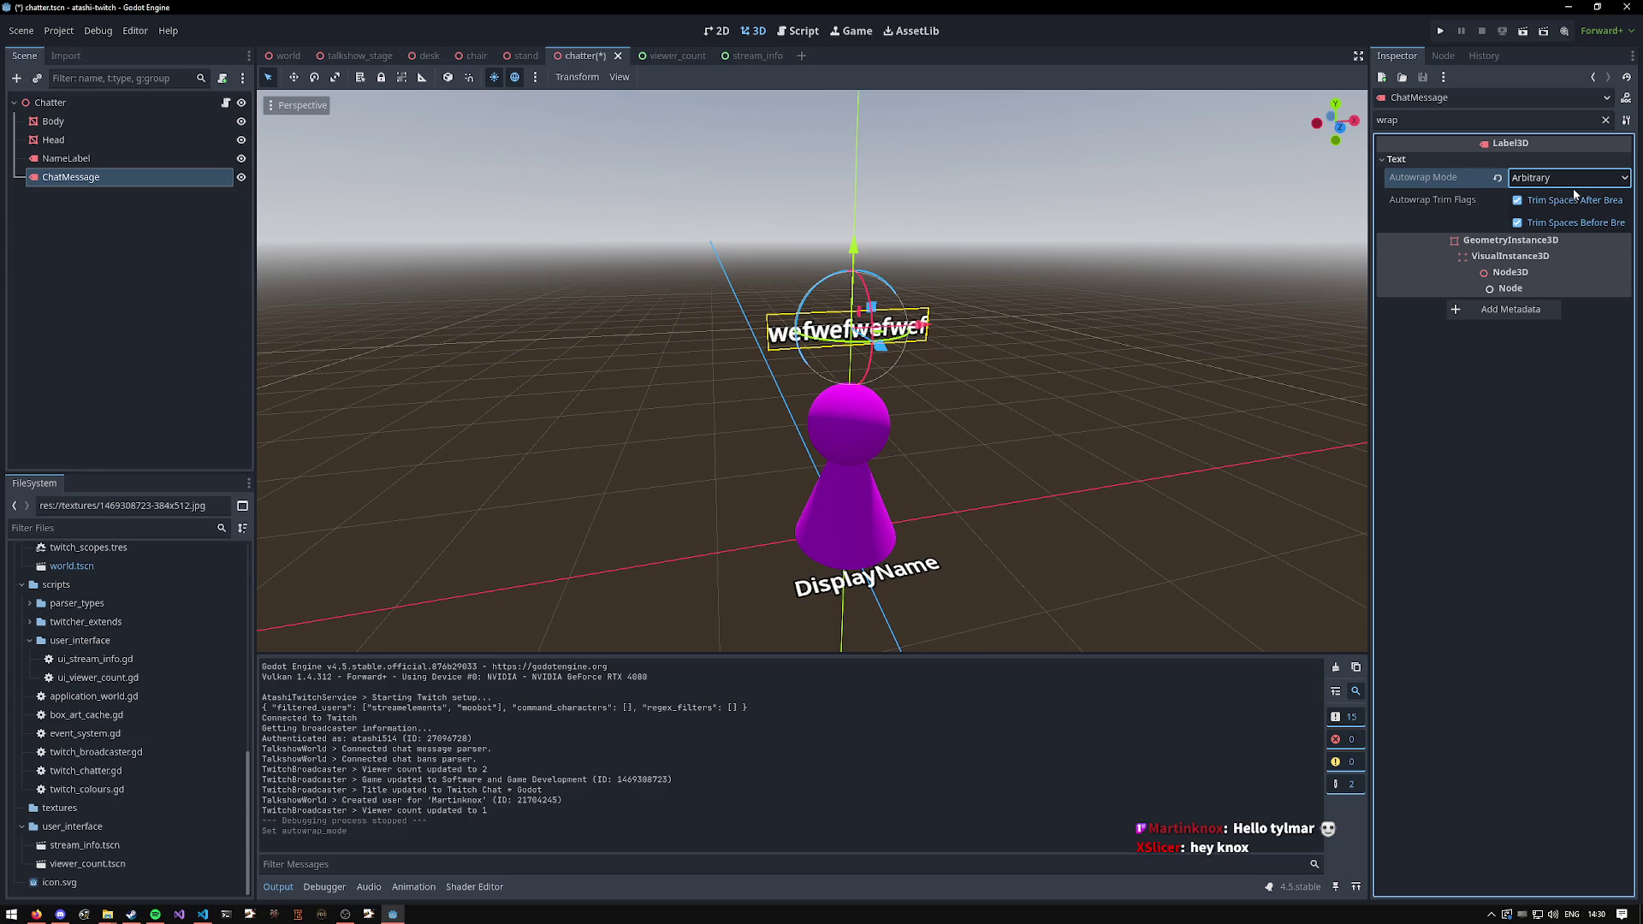
{"action": "left_click", "coordinate": [1515, 180]}
{"action": "left_click", "coordinate": [1566, 251]}
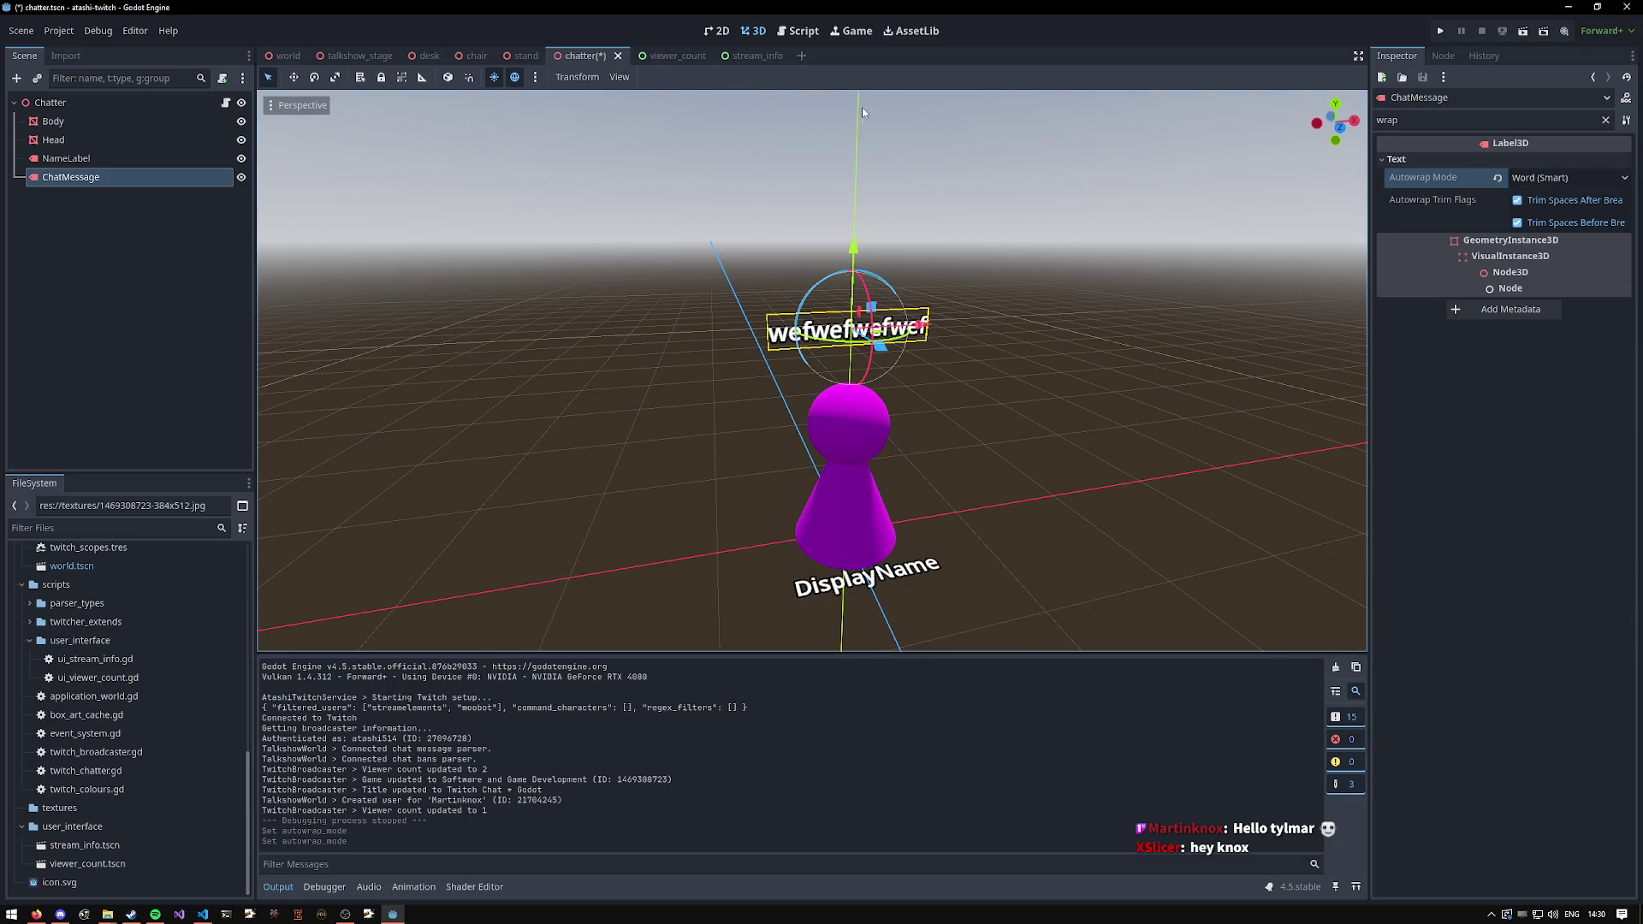
{"action": "left_click", "coordinate": [1440, 31]}
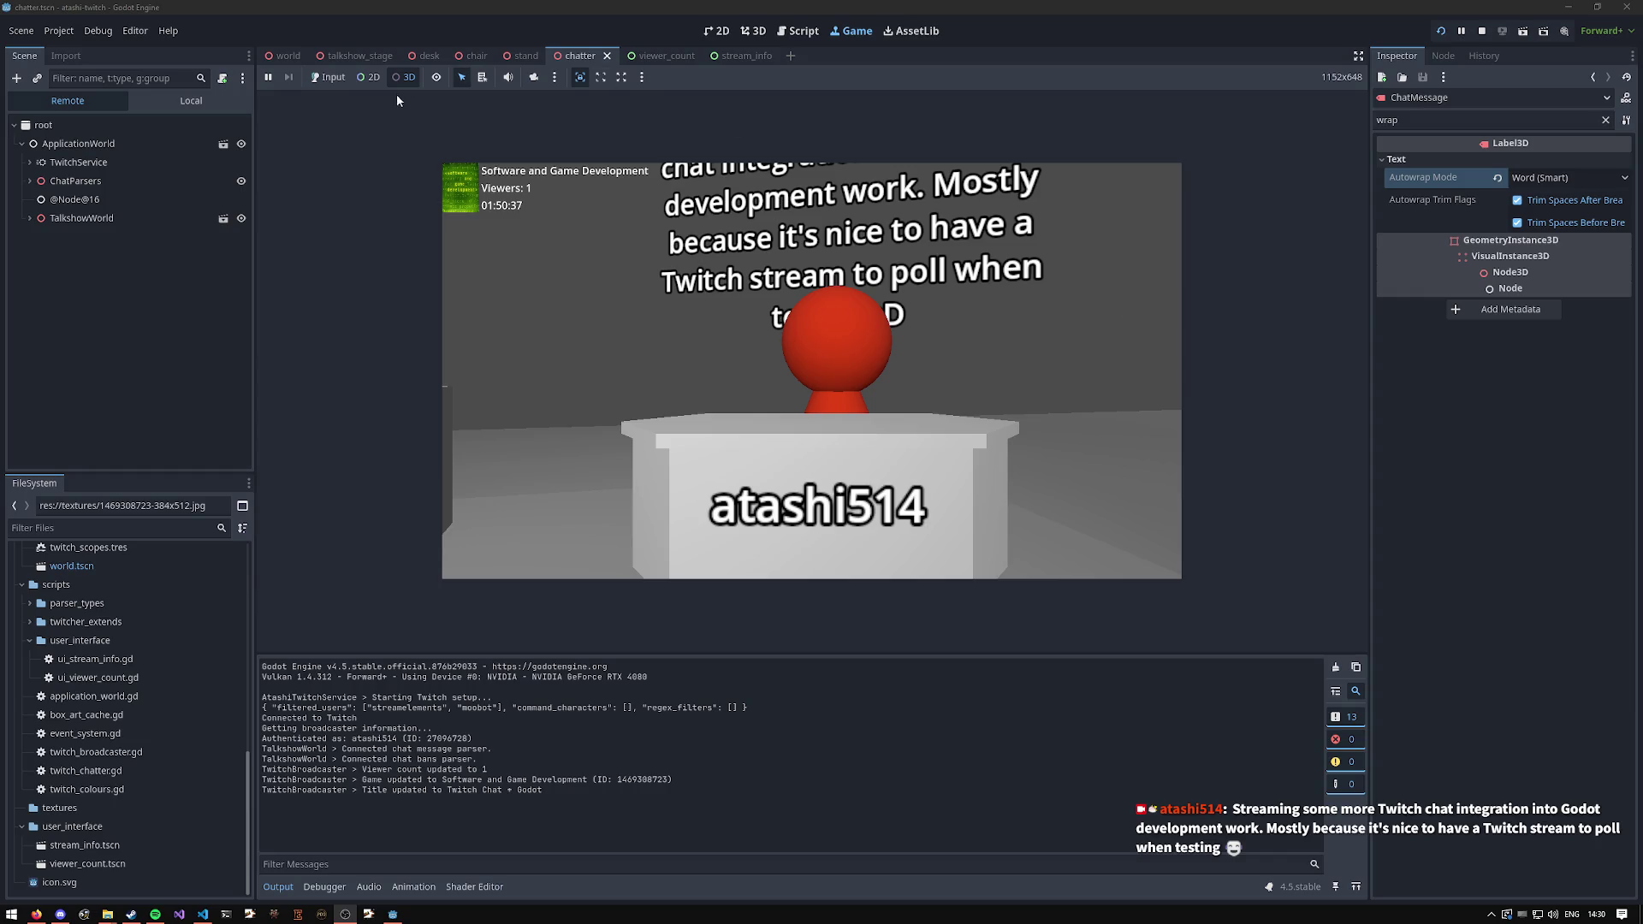
Toggle the game camera override and go back to the chatter scene's 3D view, dismissing Create New Node.
{"action": "left_click", "coordinate": [533, 76]}
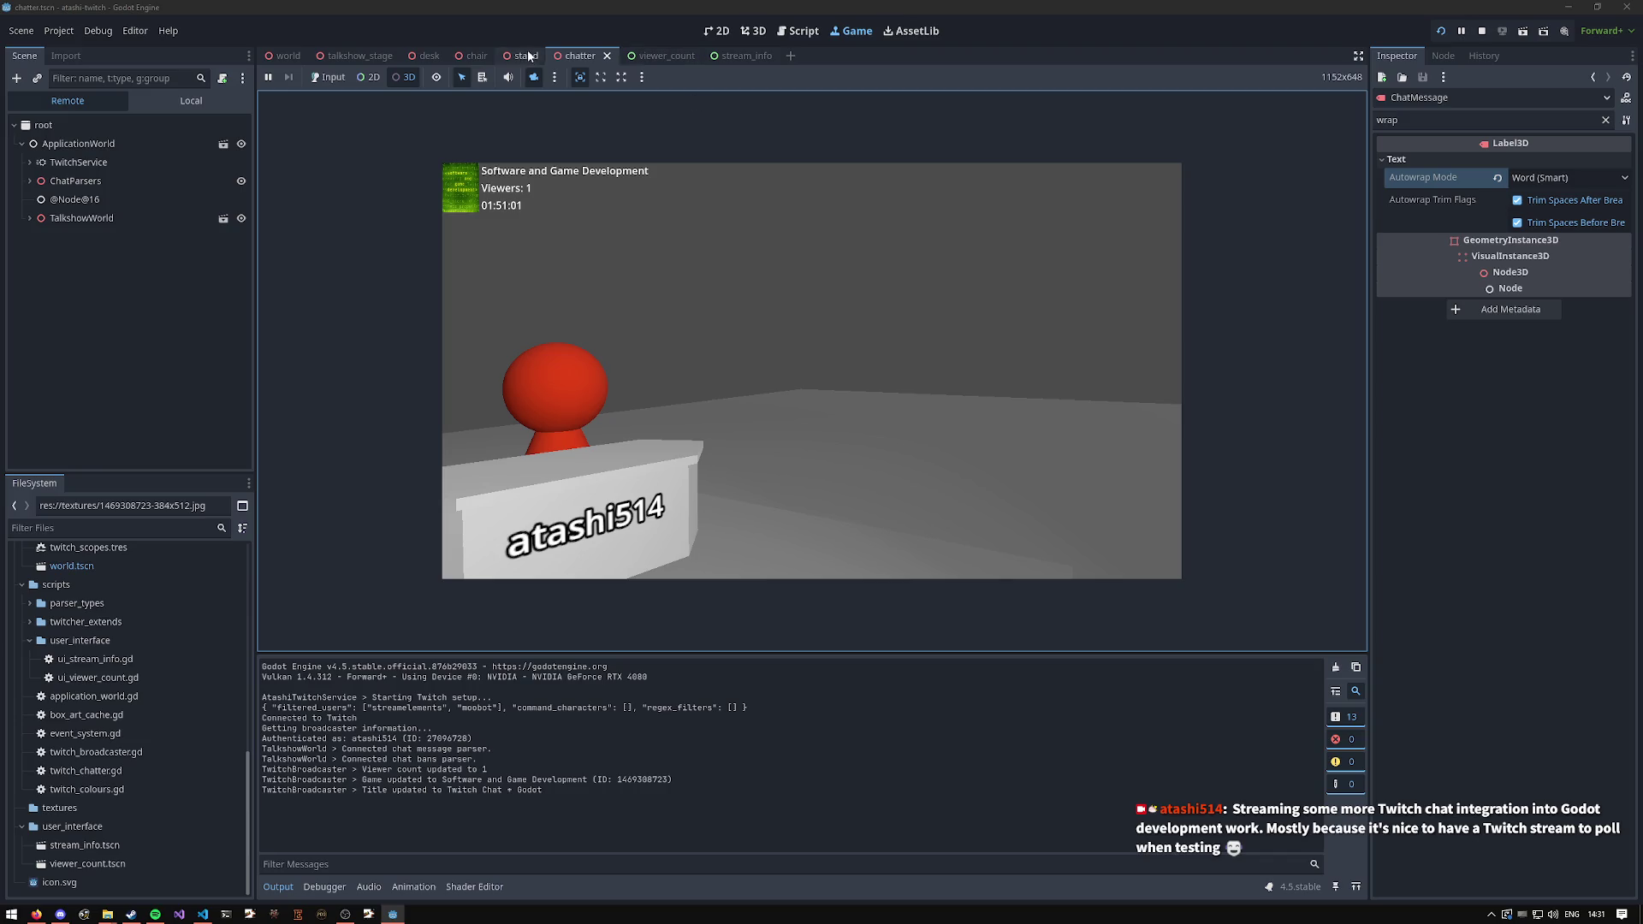
{"action": "left_click", "coordinate": [760, 33]}
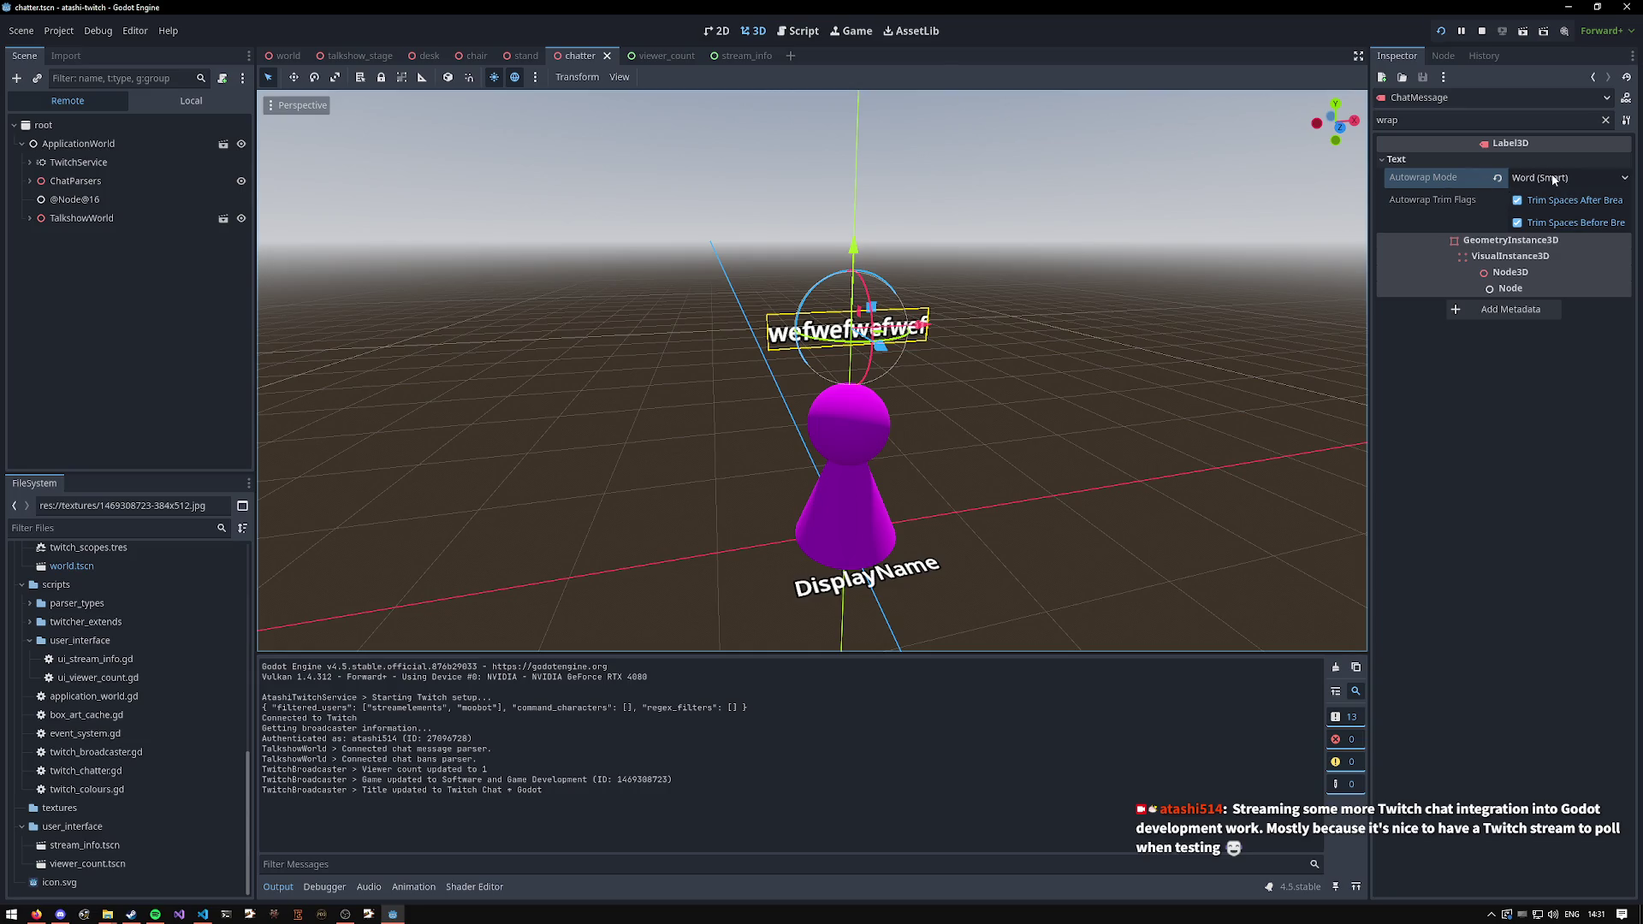
{"action": "mouse_move", "coordinate": [1421, 177]}
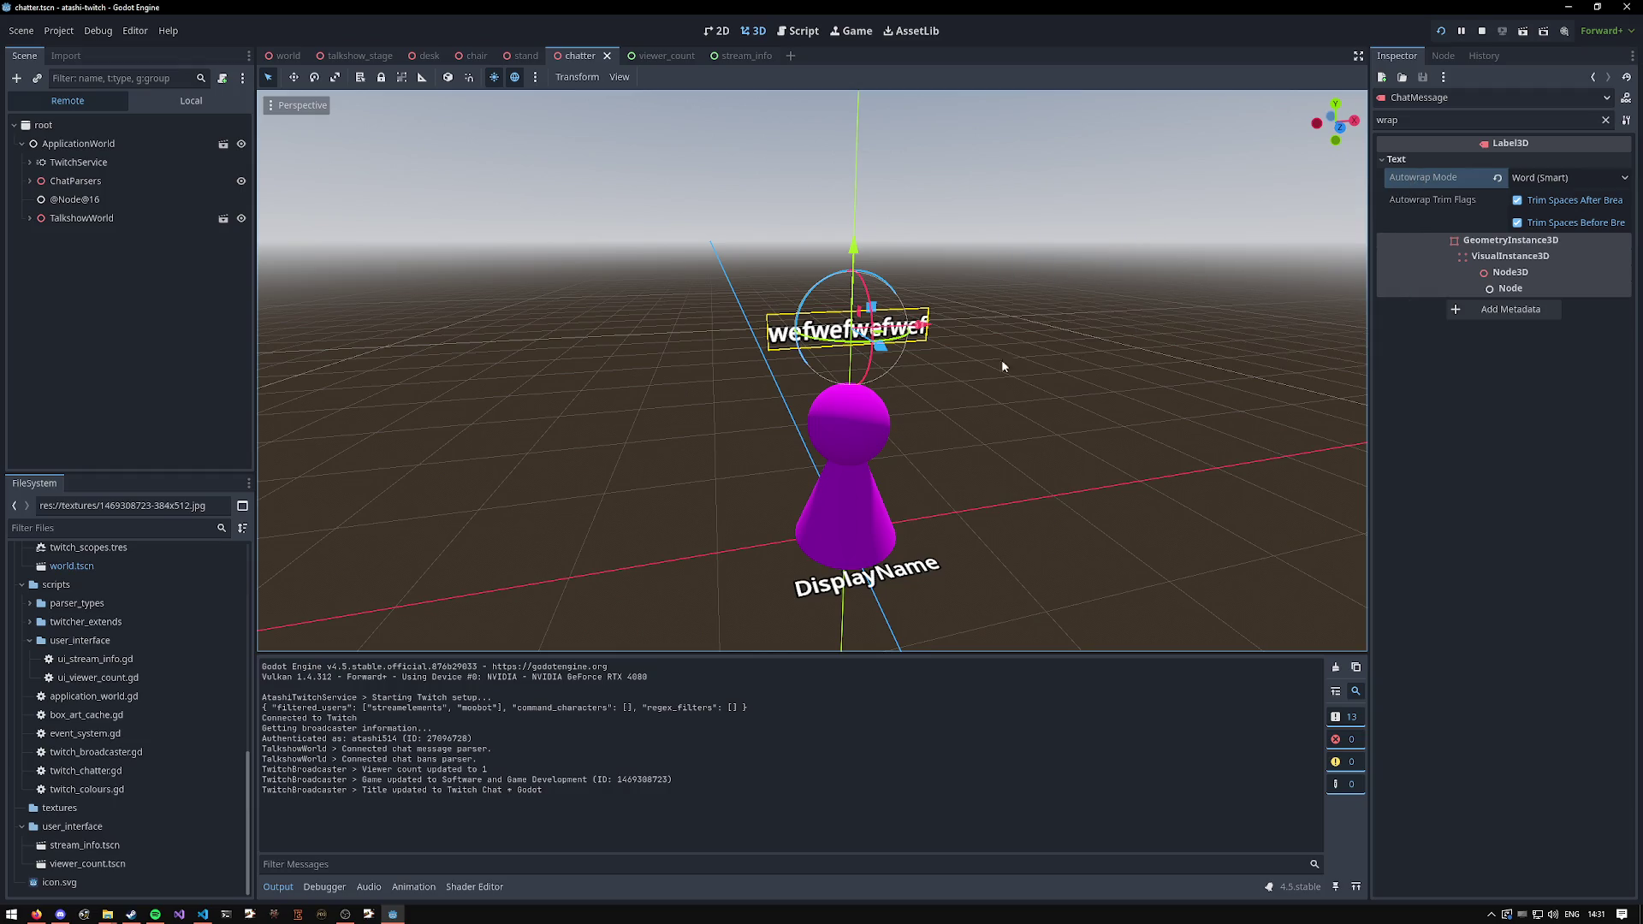
{"action": "left_click", "coordinate": [861, 286]}
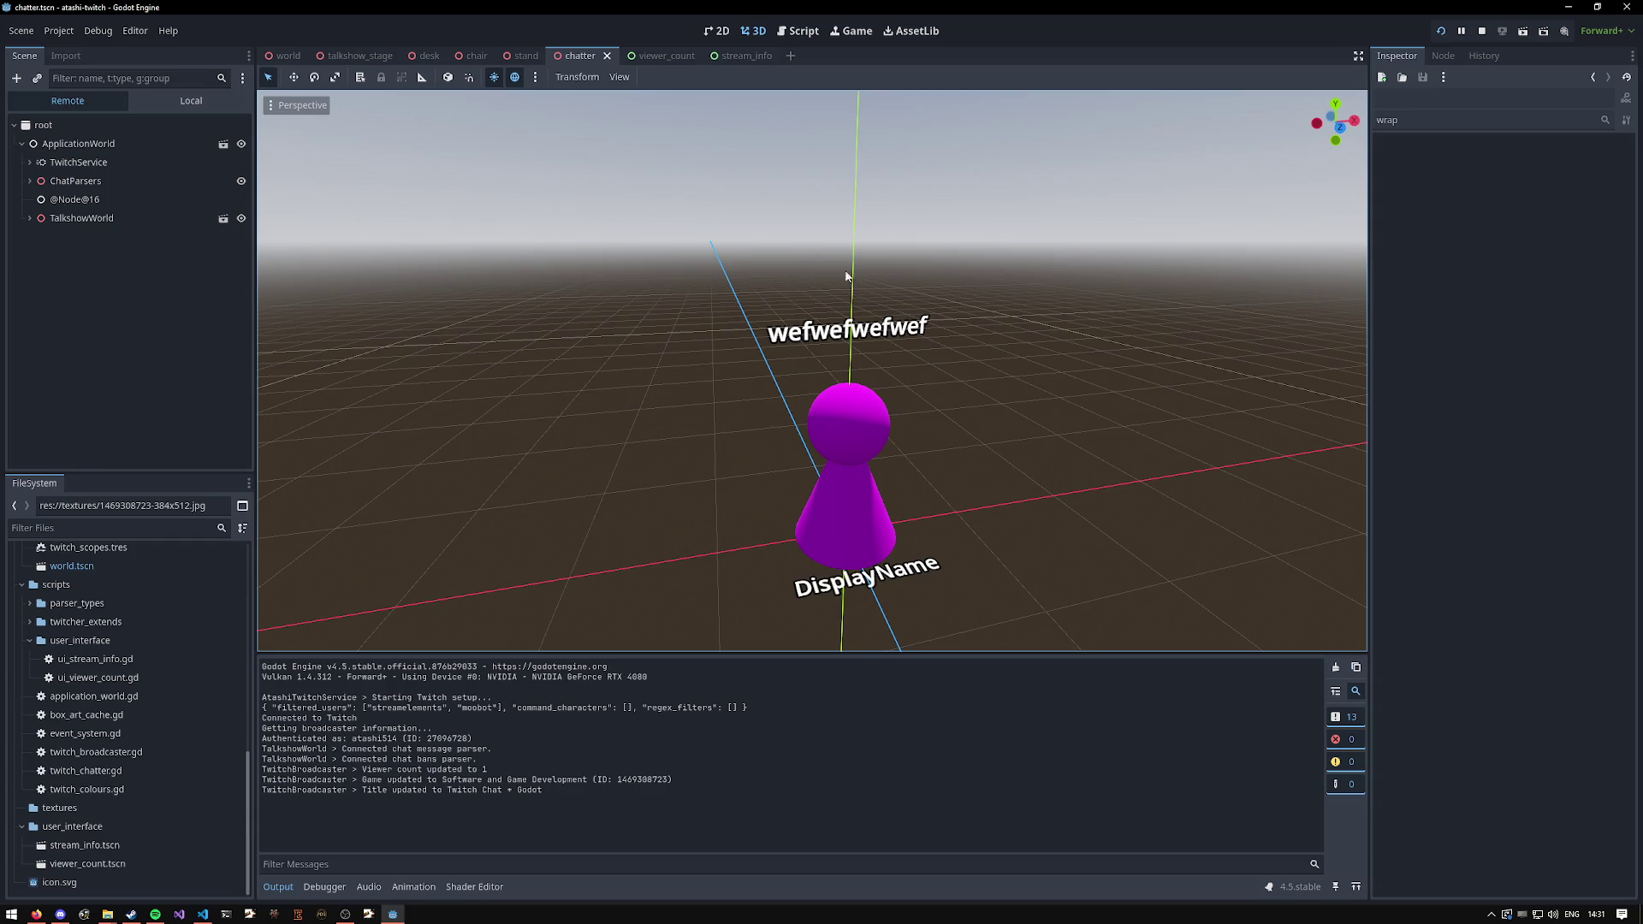
{"action": "key", "text": "ctrl+a"}
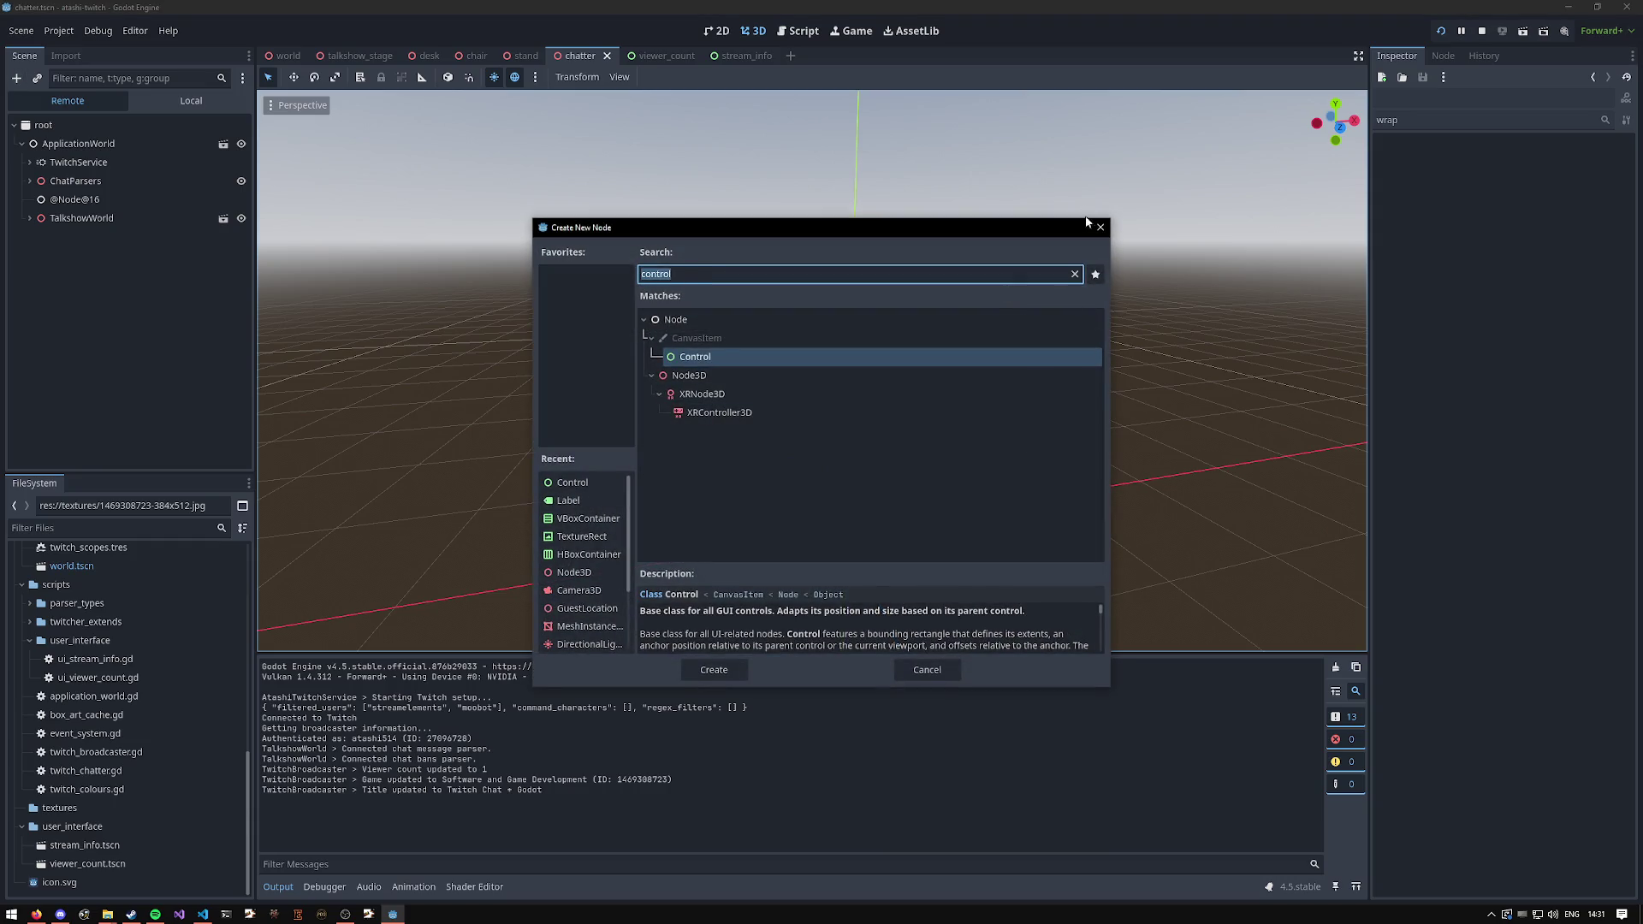
{"action": "left_click", "coordinate": [1100, 227]}
Switch the scene tree to Local, select Chatter, view it from the front, then return to Game.
{"action": "left_click", "coordinate": [81, 143]}
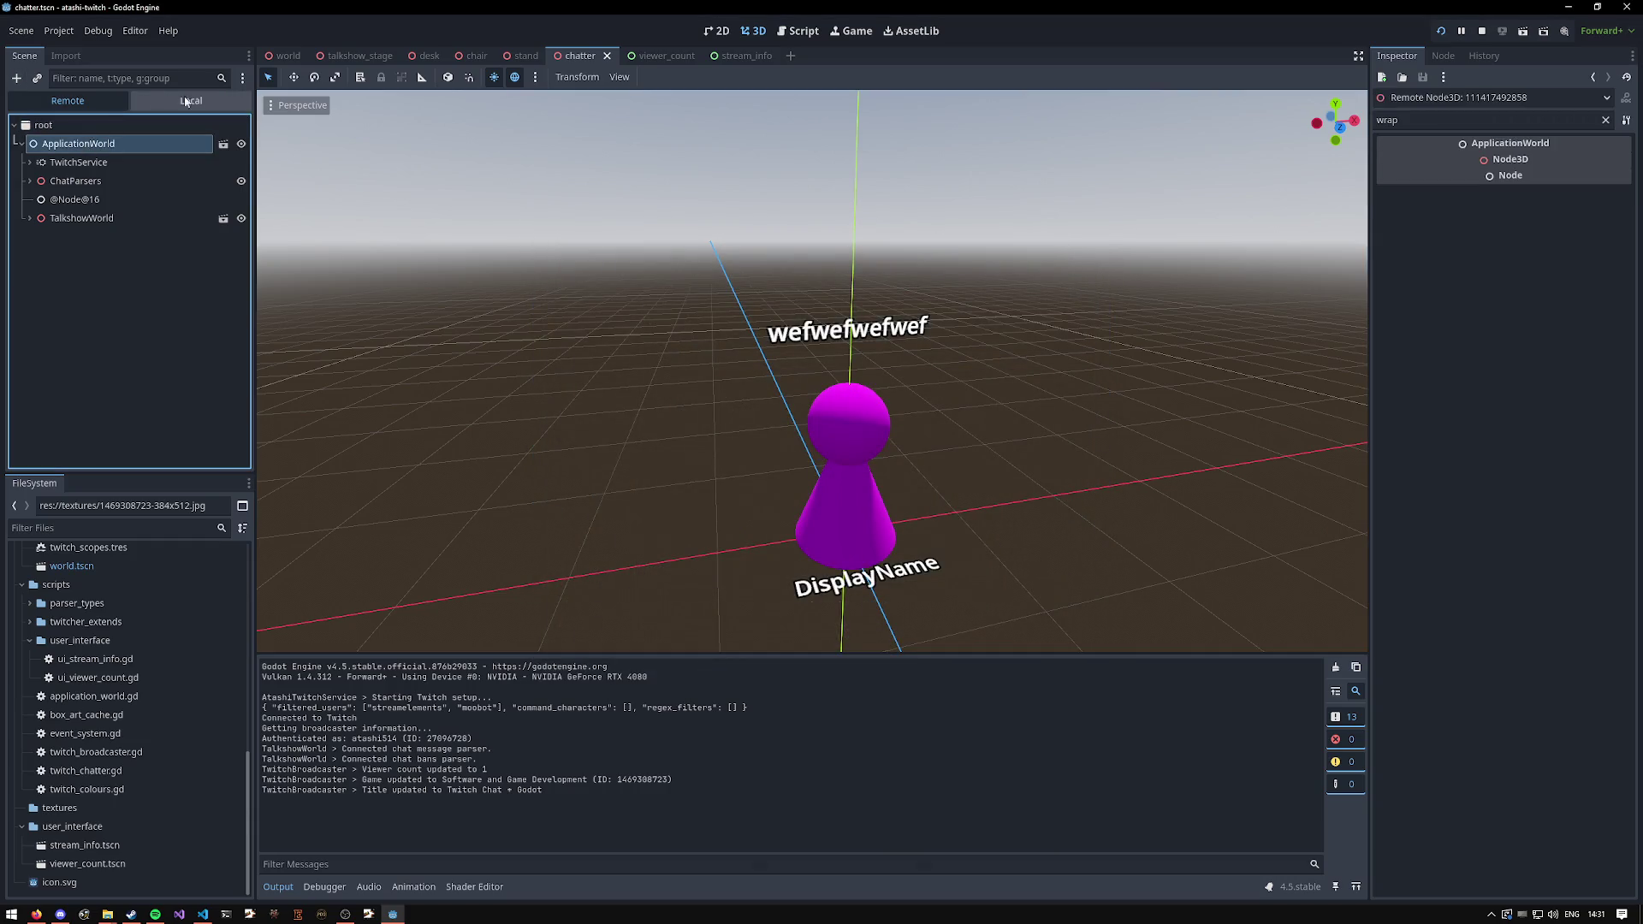
{"action": "left_click", "coordinate": [177, 101]}
{"action": "left_click", "coordinate": [51, 125]}
{"action": "key", "text": "KP_1"}
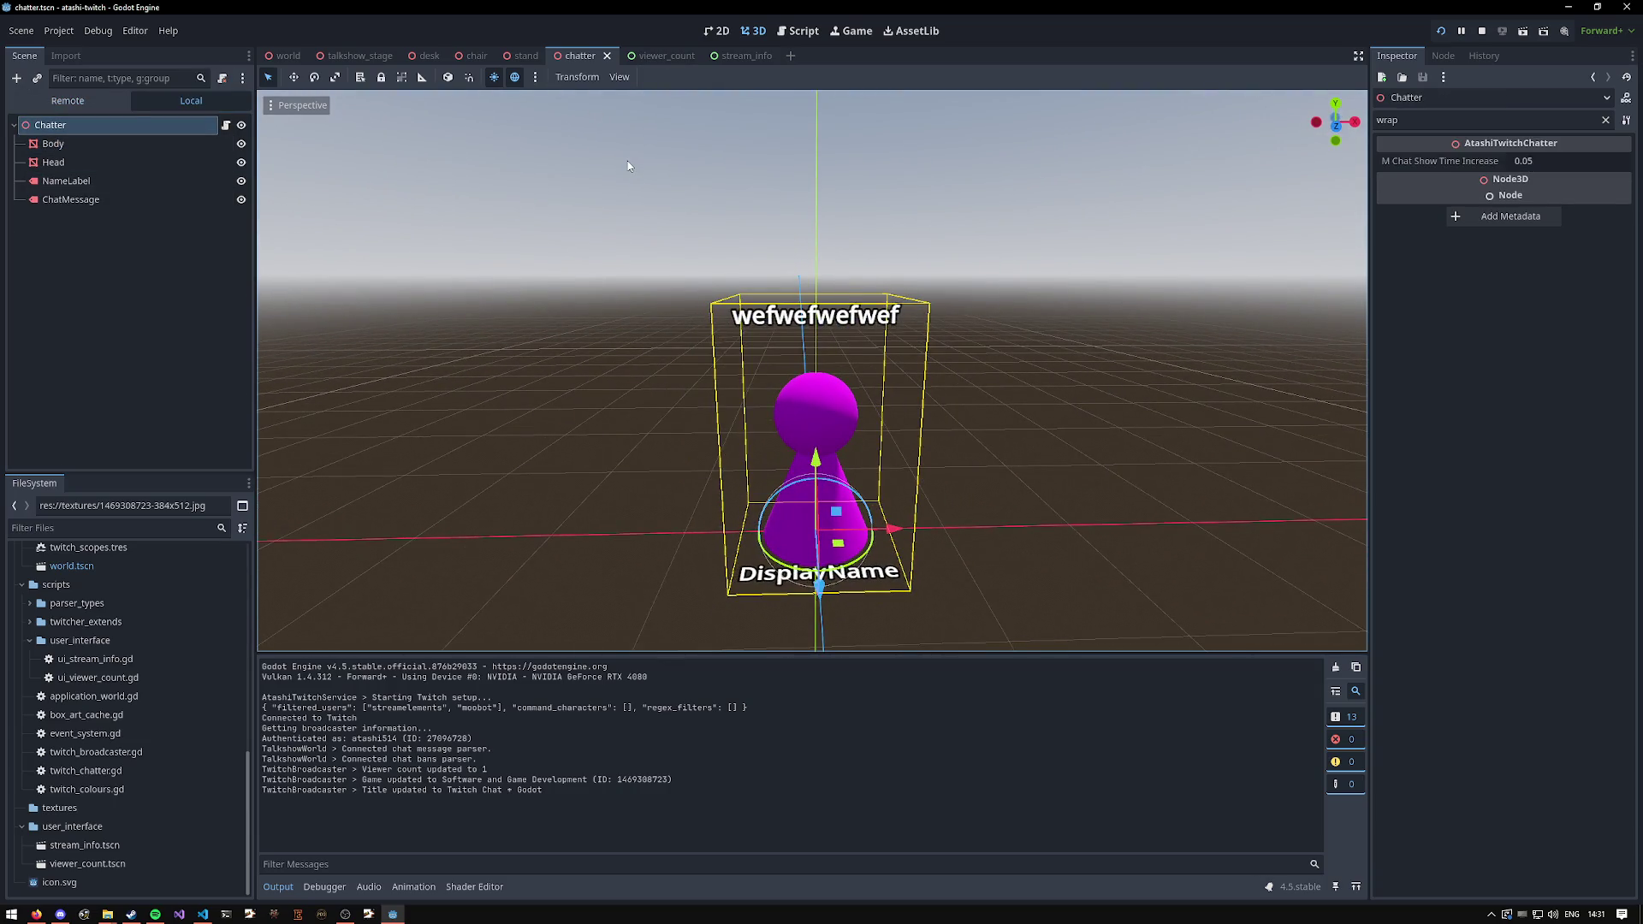
{"action": "mouse_move", "coordinate": [725, 60]}
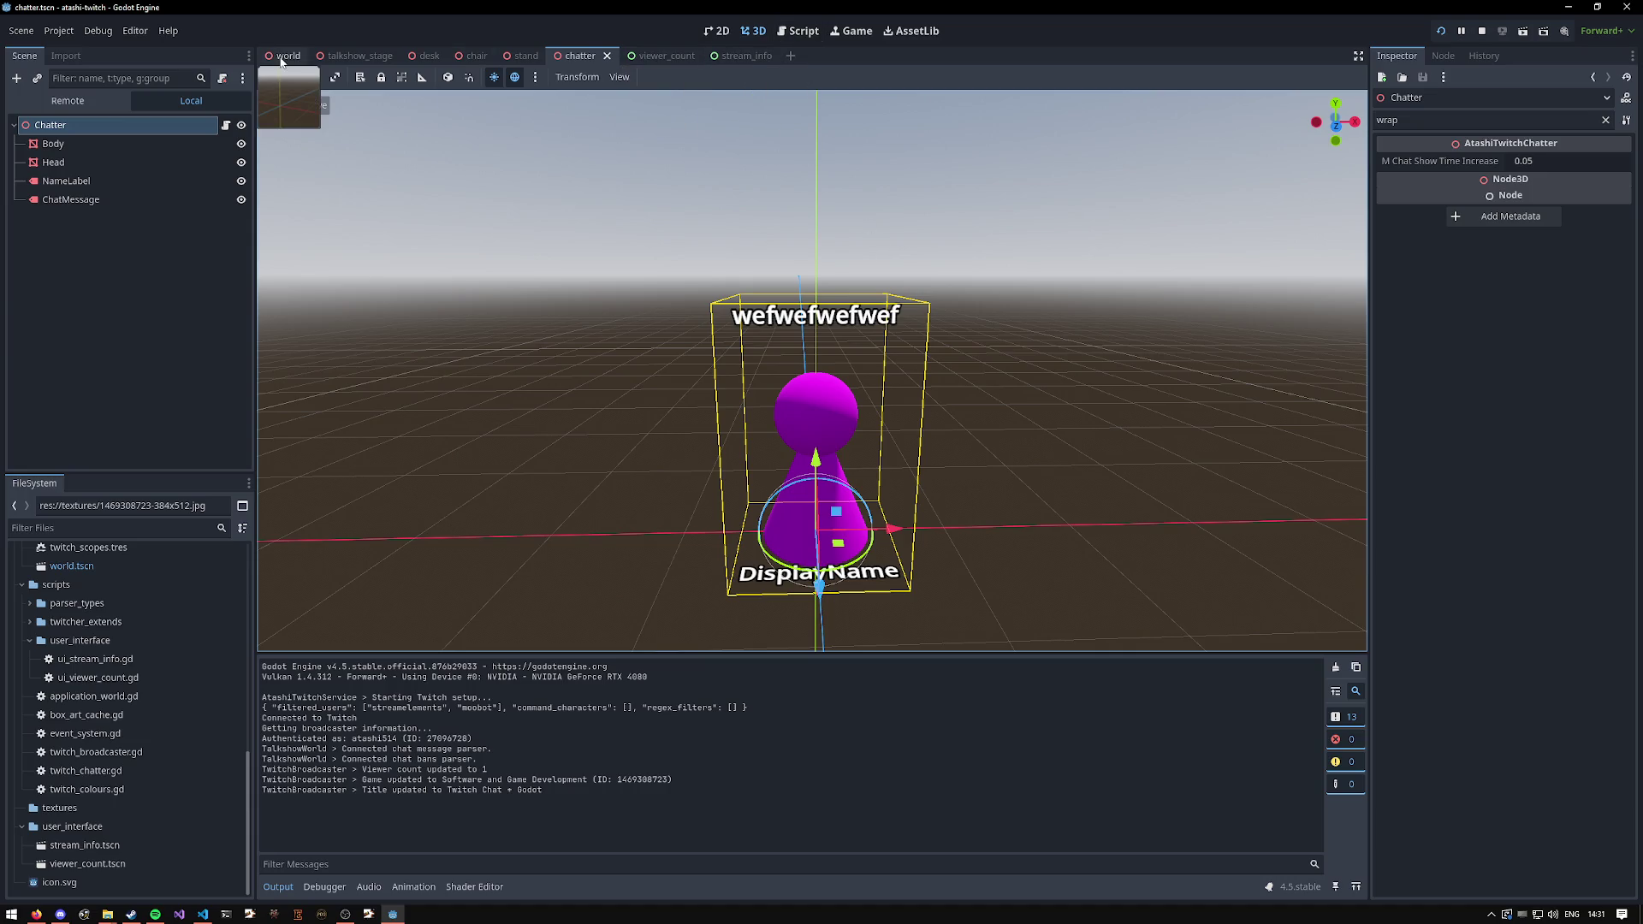
{"action": "left_click", "coordinate": [852, 31]}
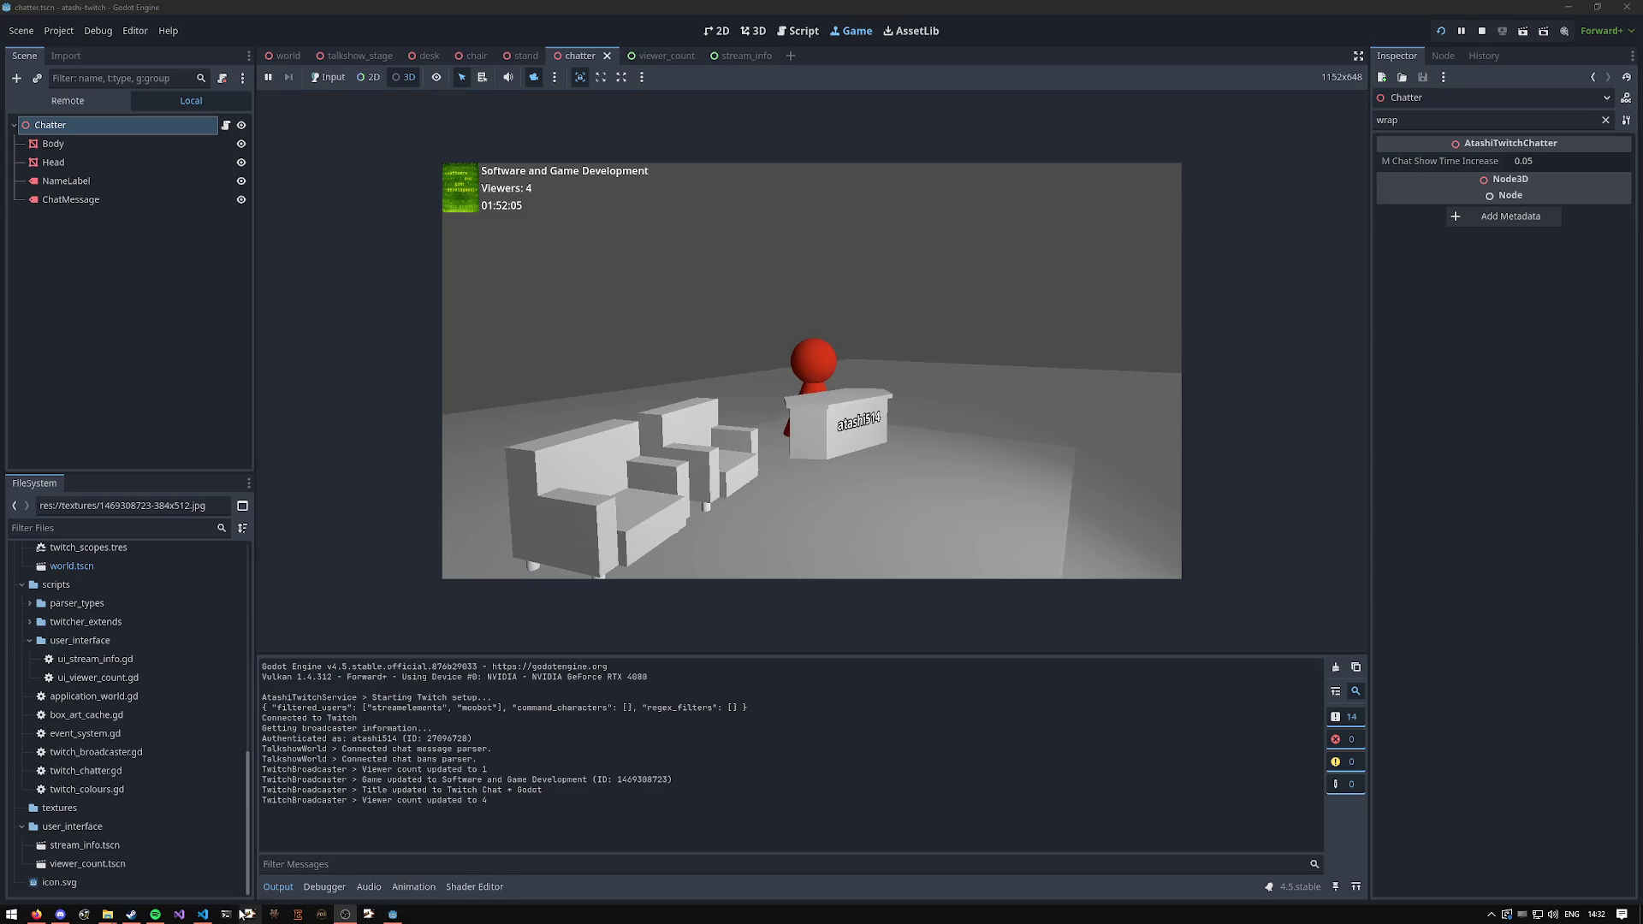
After the show-time assignment, add print "Chat message consisting of {0} characters will be shown for {1} seconds".format.
{"action": "left_click", "coordinate": [213, 918]}
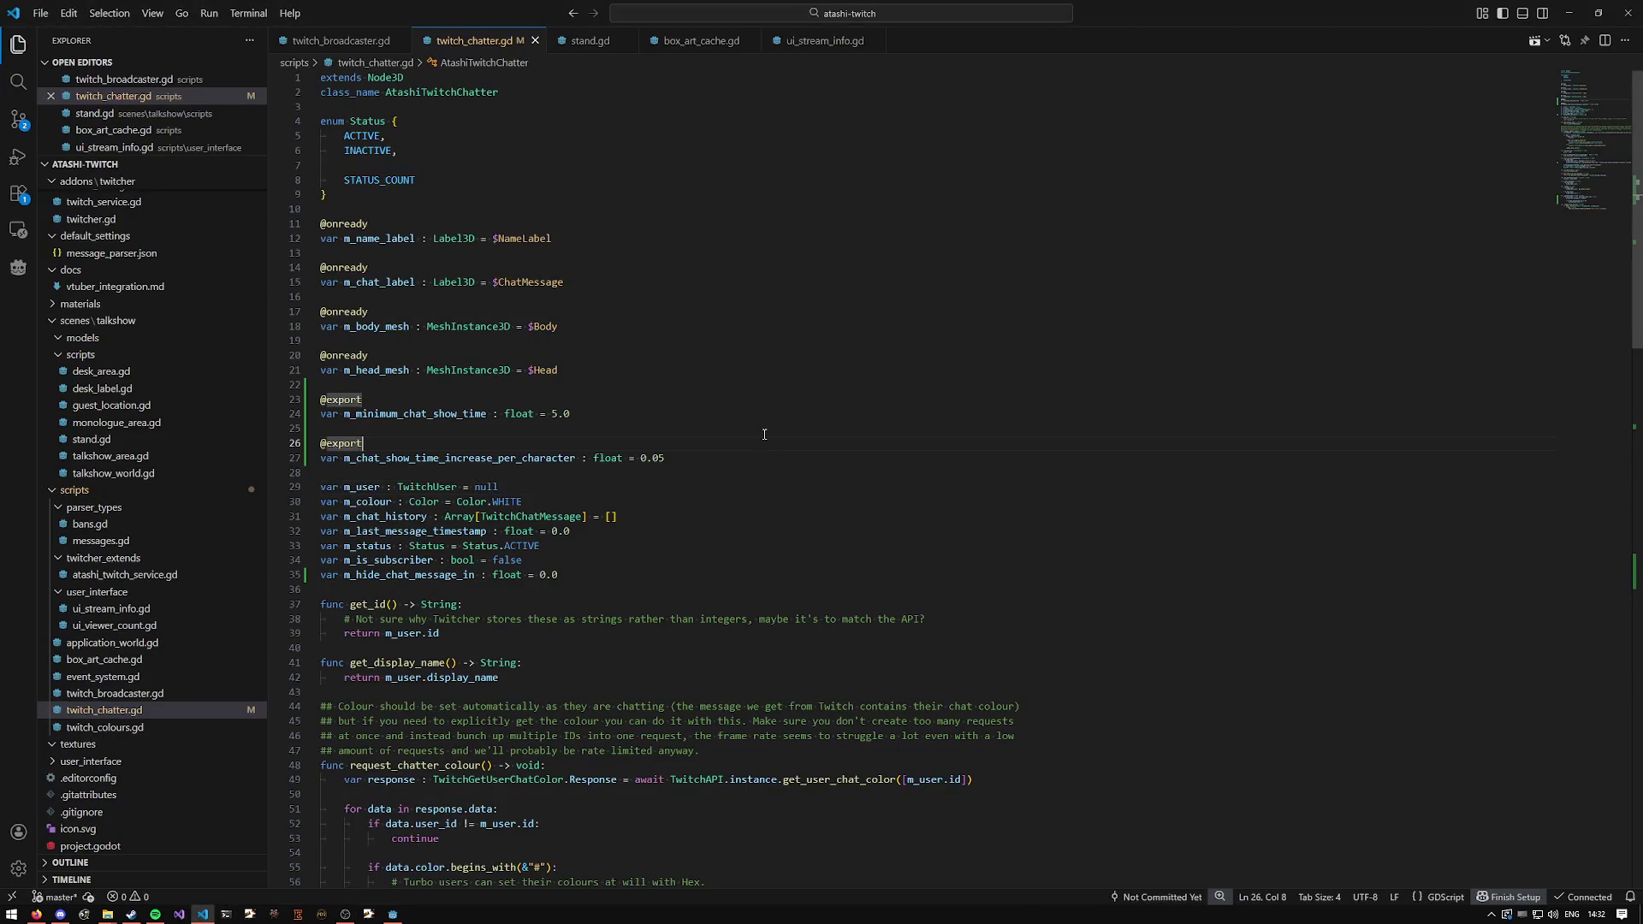
{"action": "scroll", "coordinate": [759, 431], "scroll_direction": "up", "scroll_amount": 5}
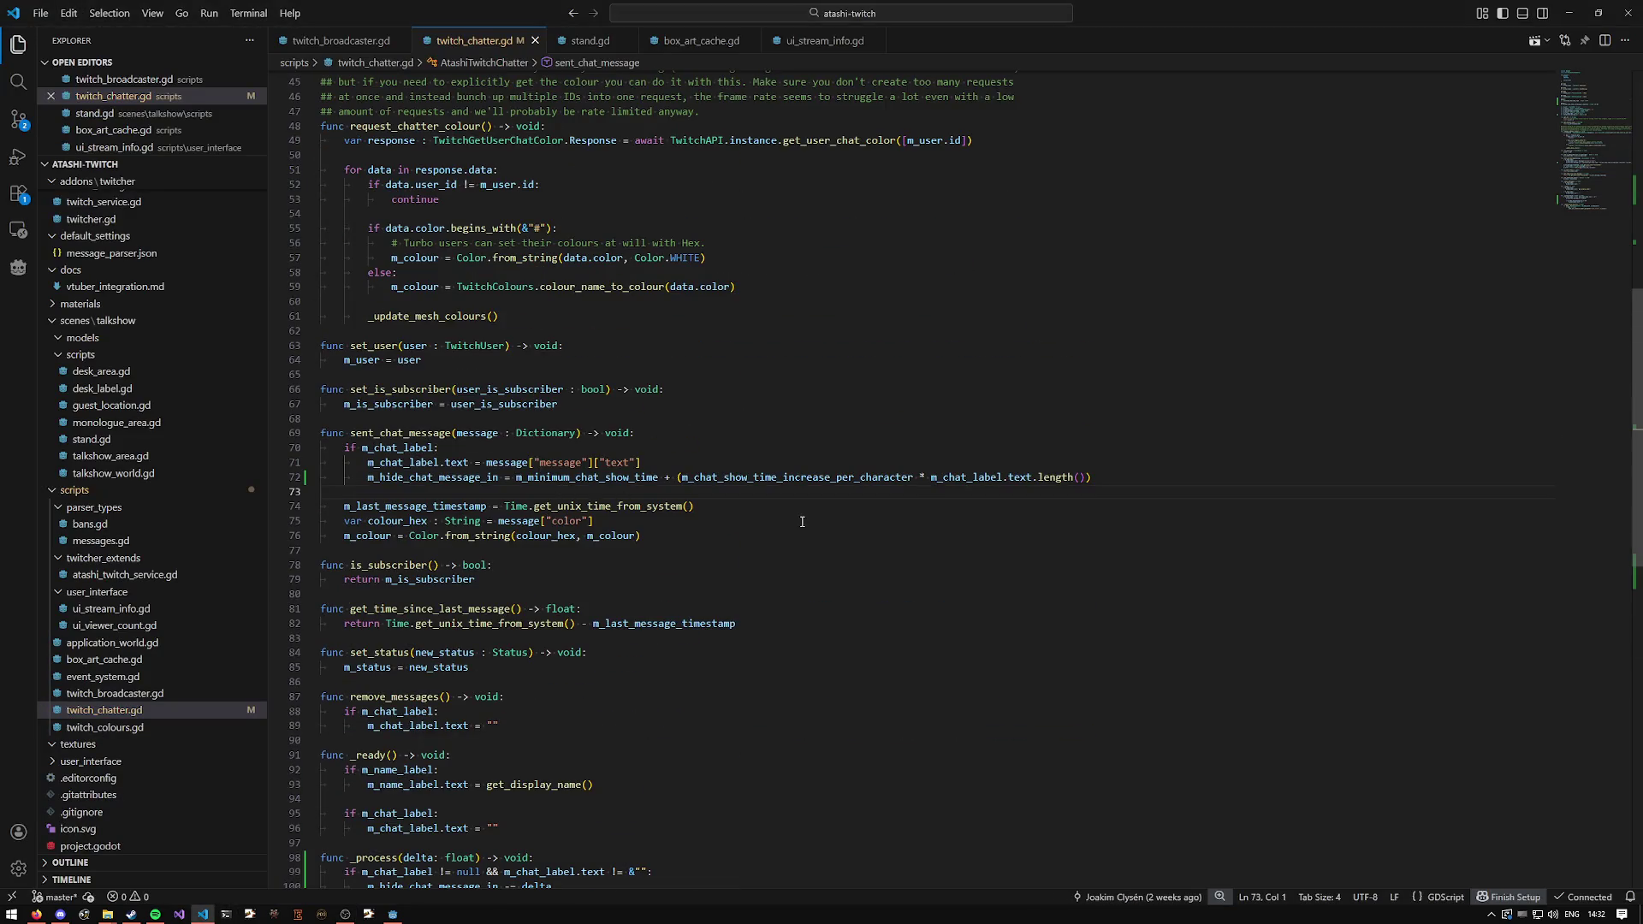
{"action": "key", "text": "Up"}
{"action": "key", "text": "End"}
{"action": "key", "text": "Return"}
{"action": "type", "text": "print \""}
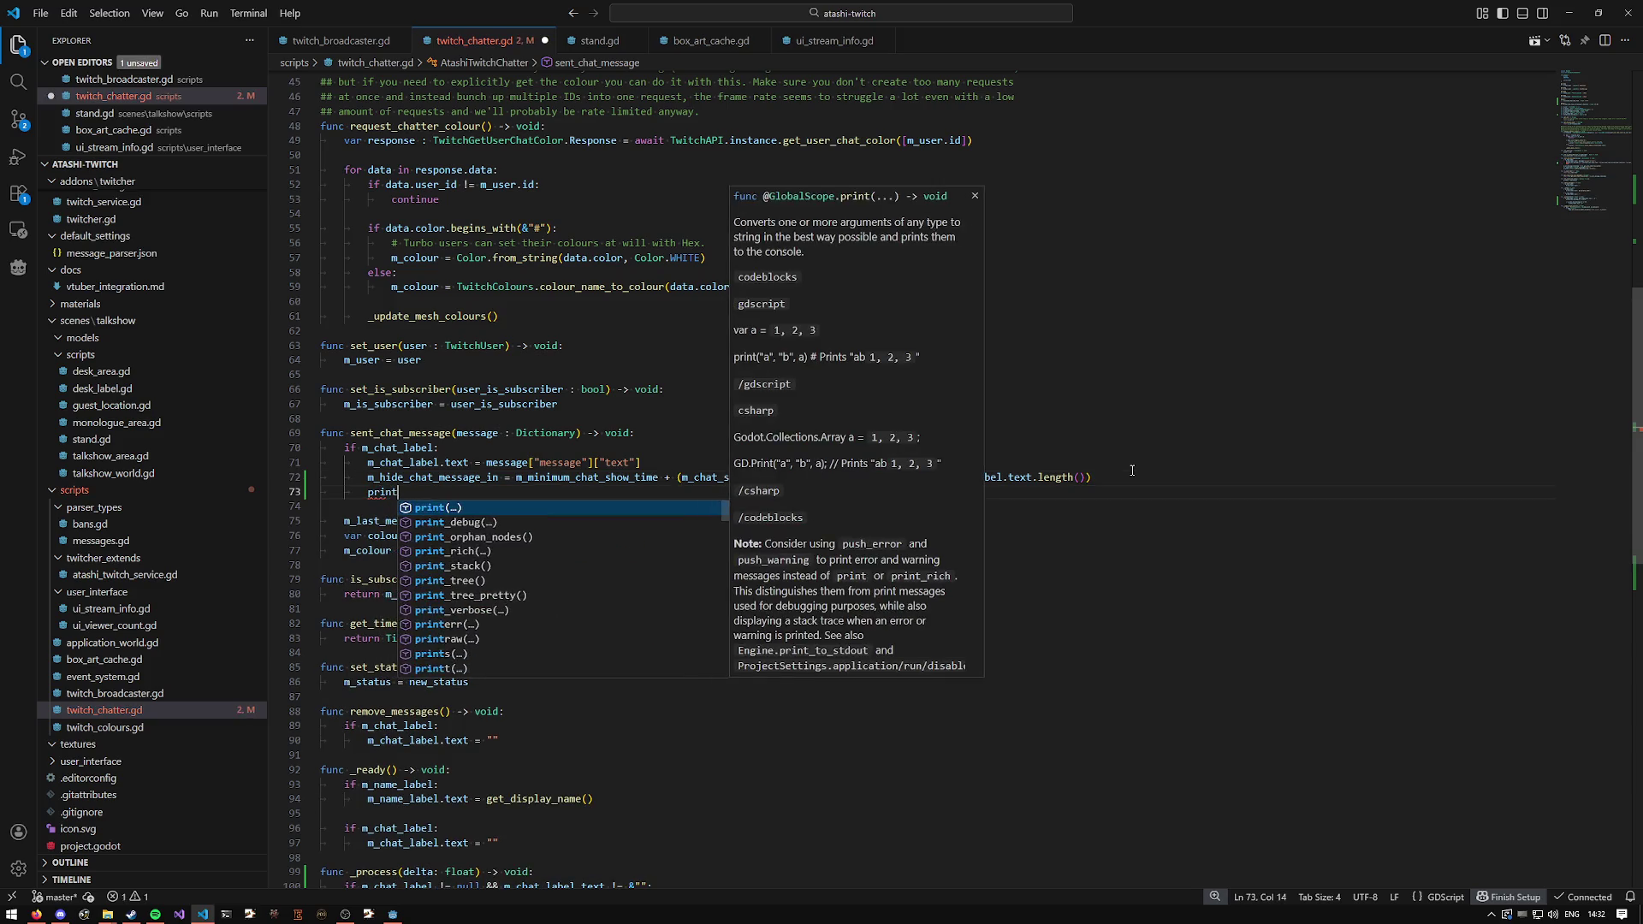
{"action": "type", "text": "Chat message "}
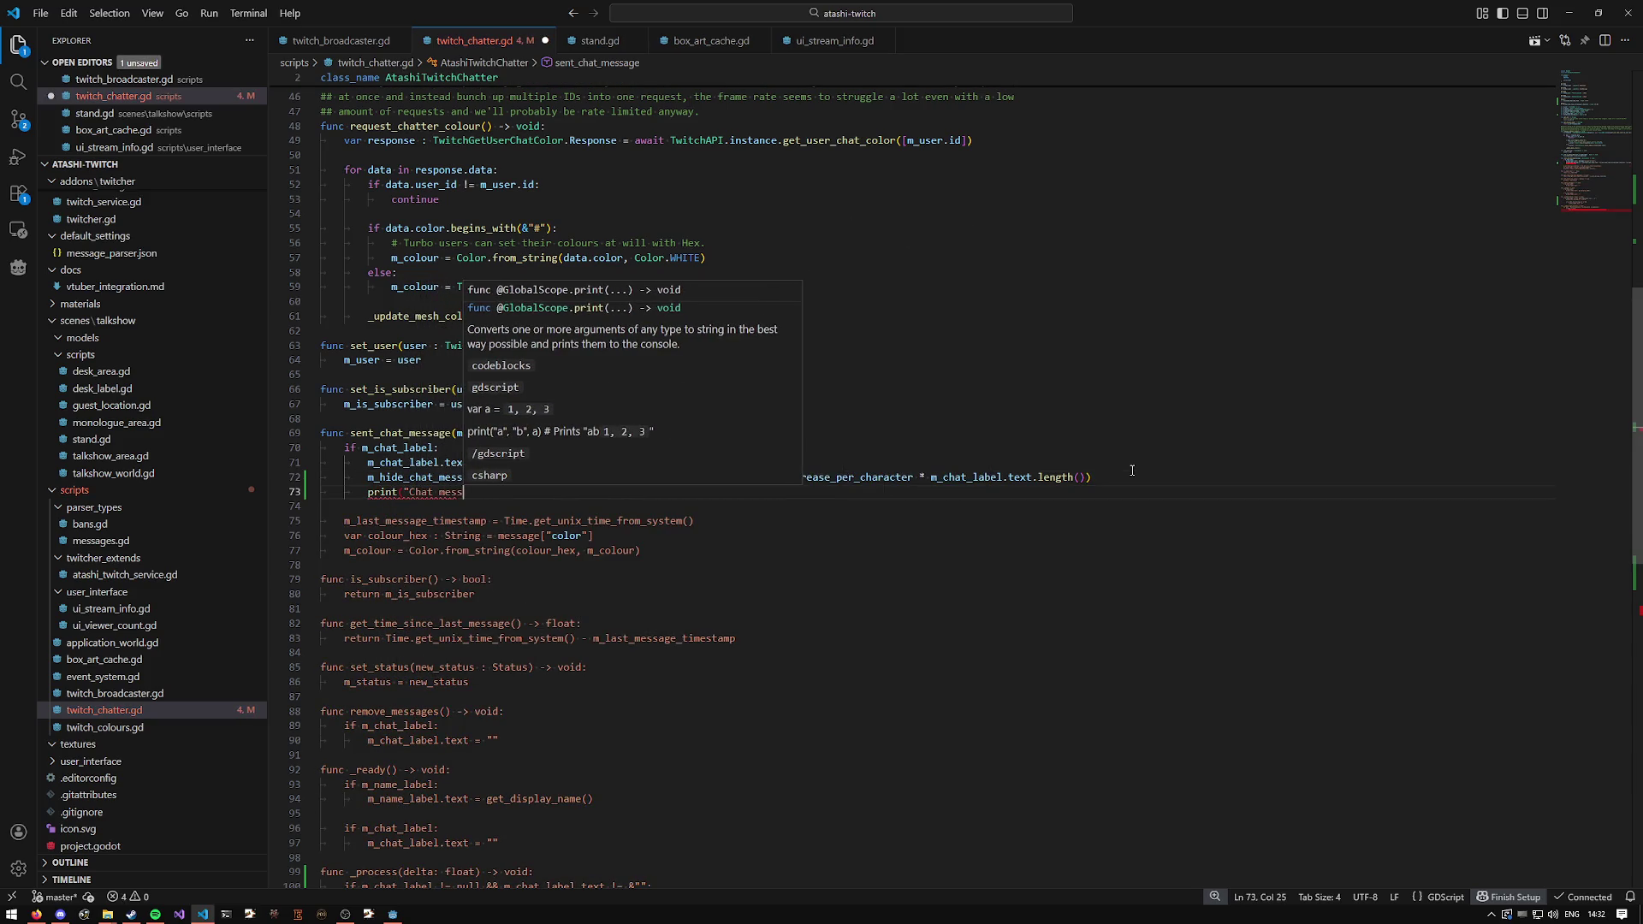
{"action": "type", "text": "consisting of {0"}
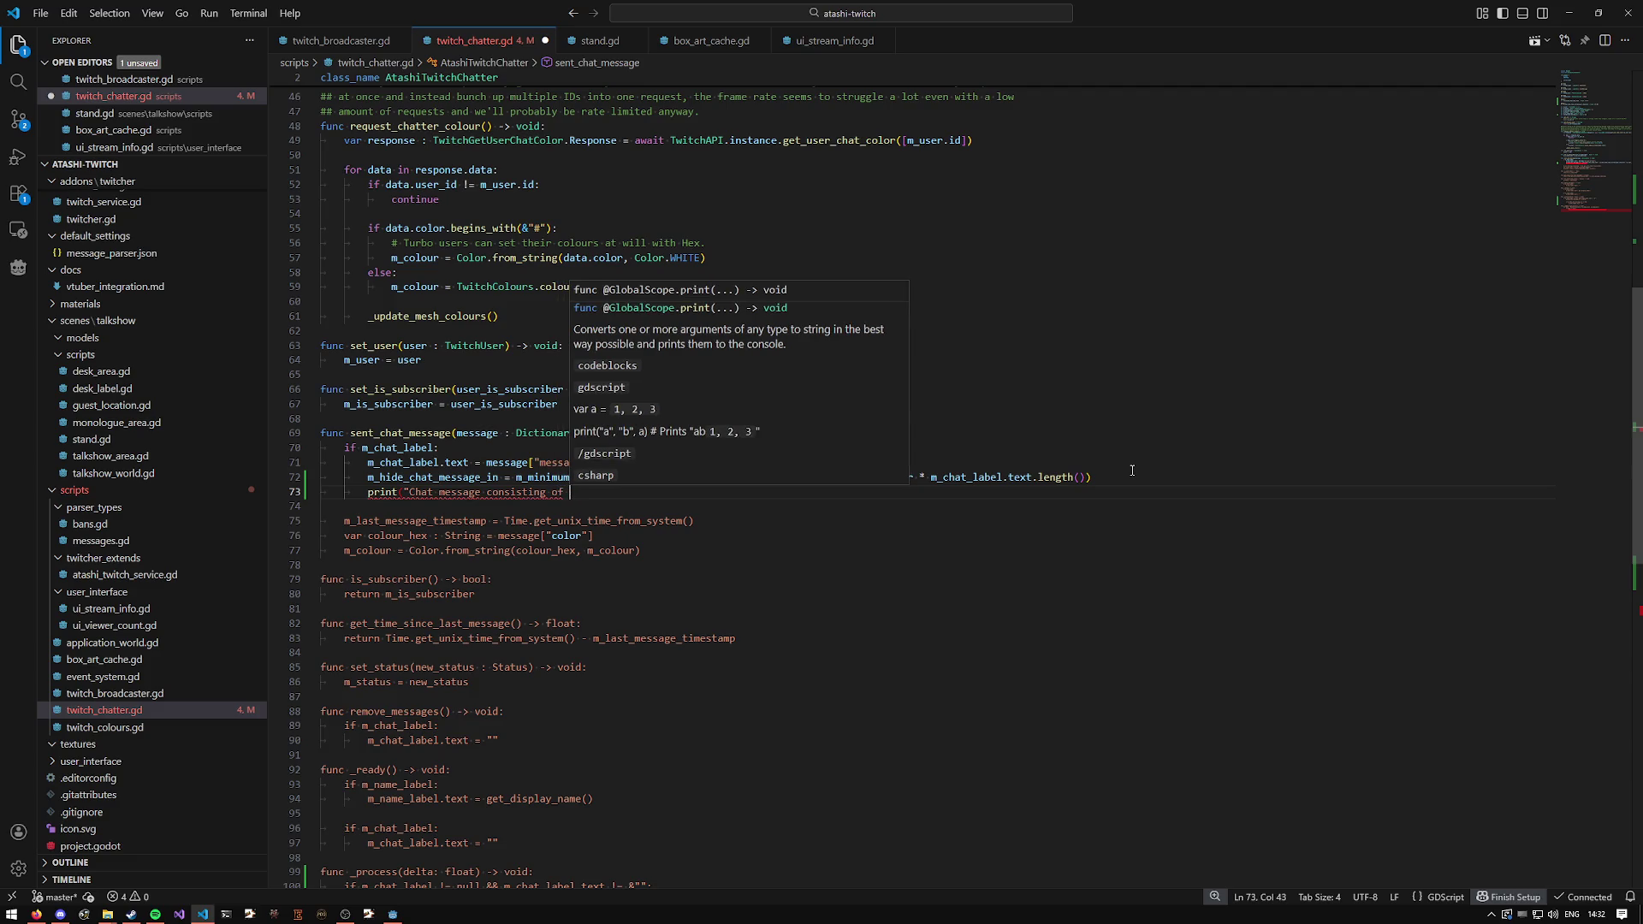
{"action": "type", "text": "} characters will be shown d"}
{"action": "key", "text": "BackSpace"}
{"action": "type", "text": "for {1} seconds\".f"}
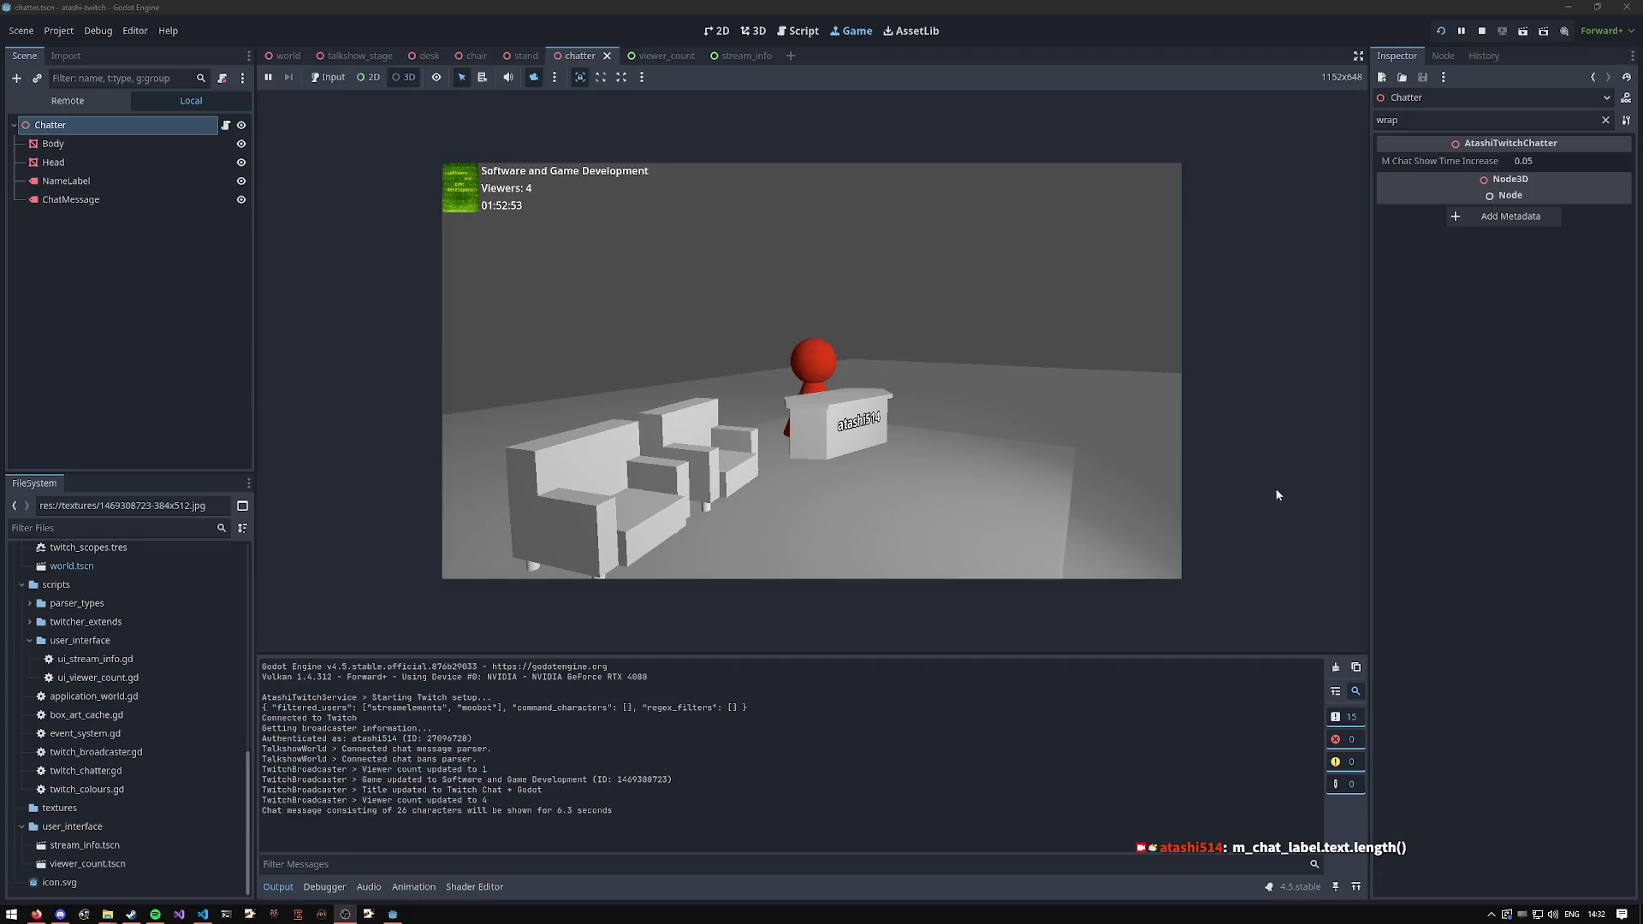
Check the log for chat show-time messages while clicking around the running game, then stop it.
{"action": "left_click", "coordinate": [1118, 412]}
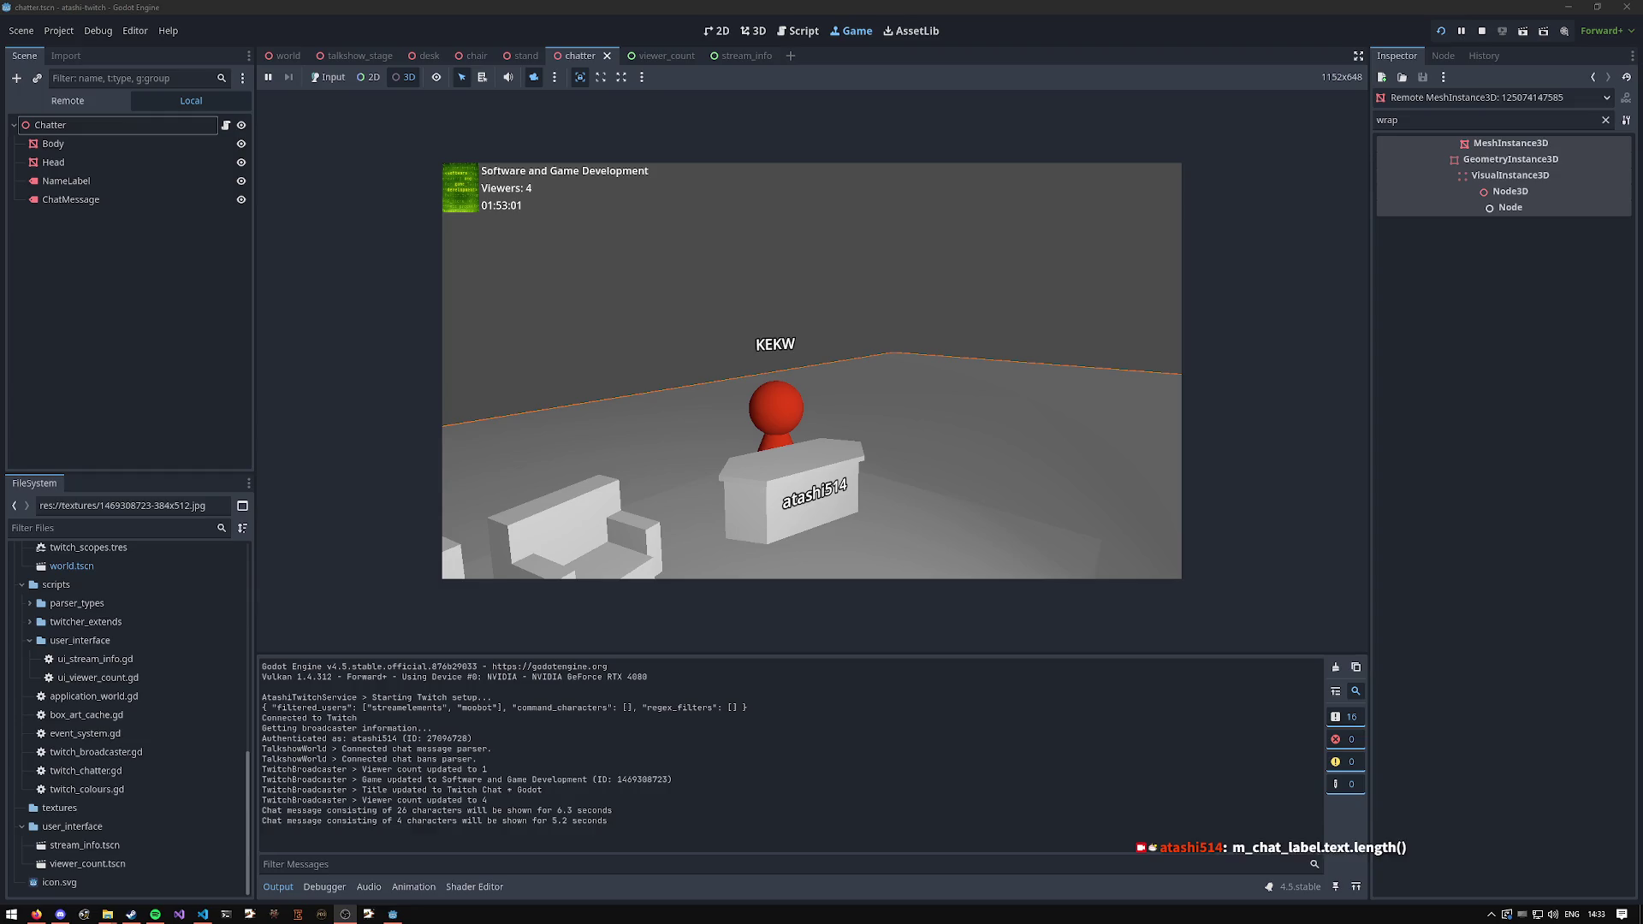
{"action": "left_click", "coordinate": [889, 317]}
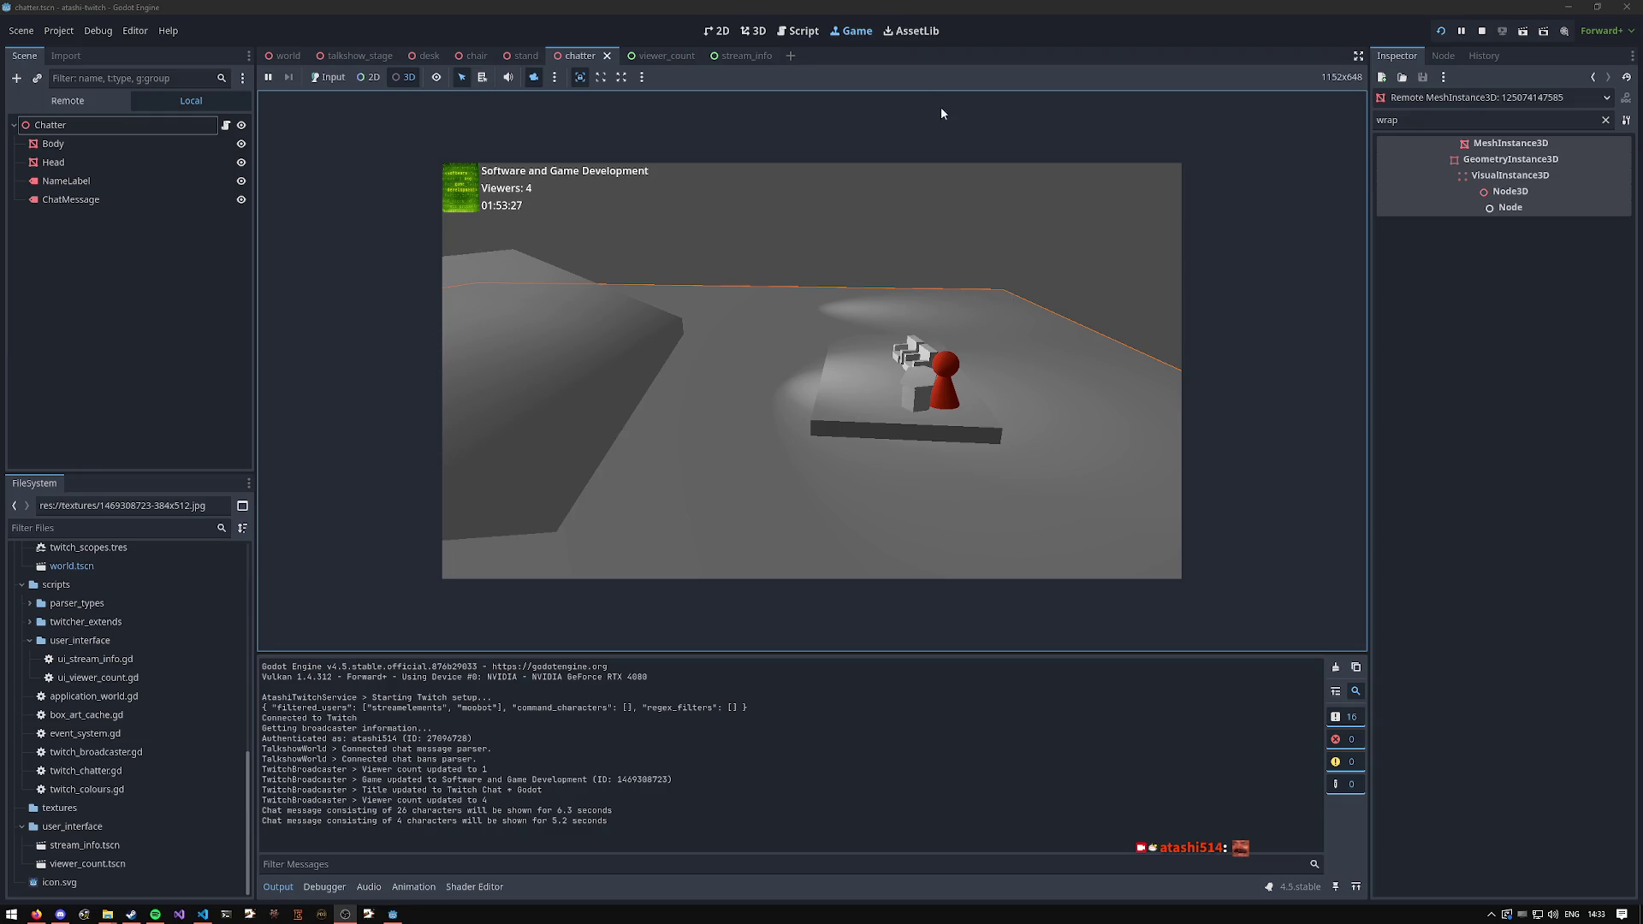
{"action": "left_click", "coordinate": [1481, 31]}
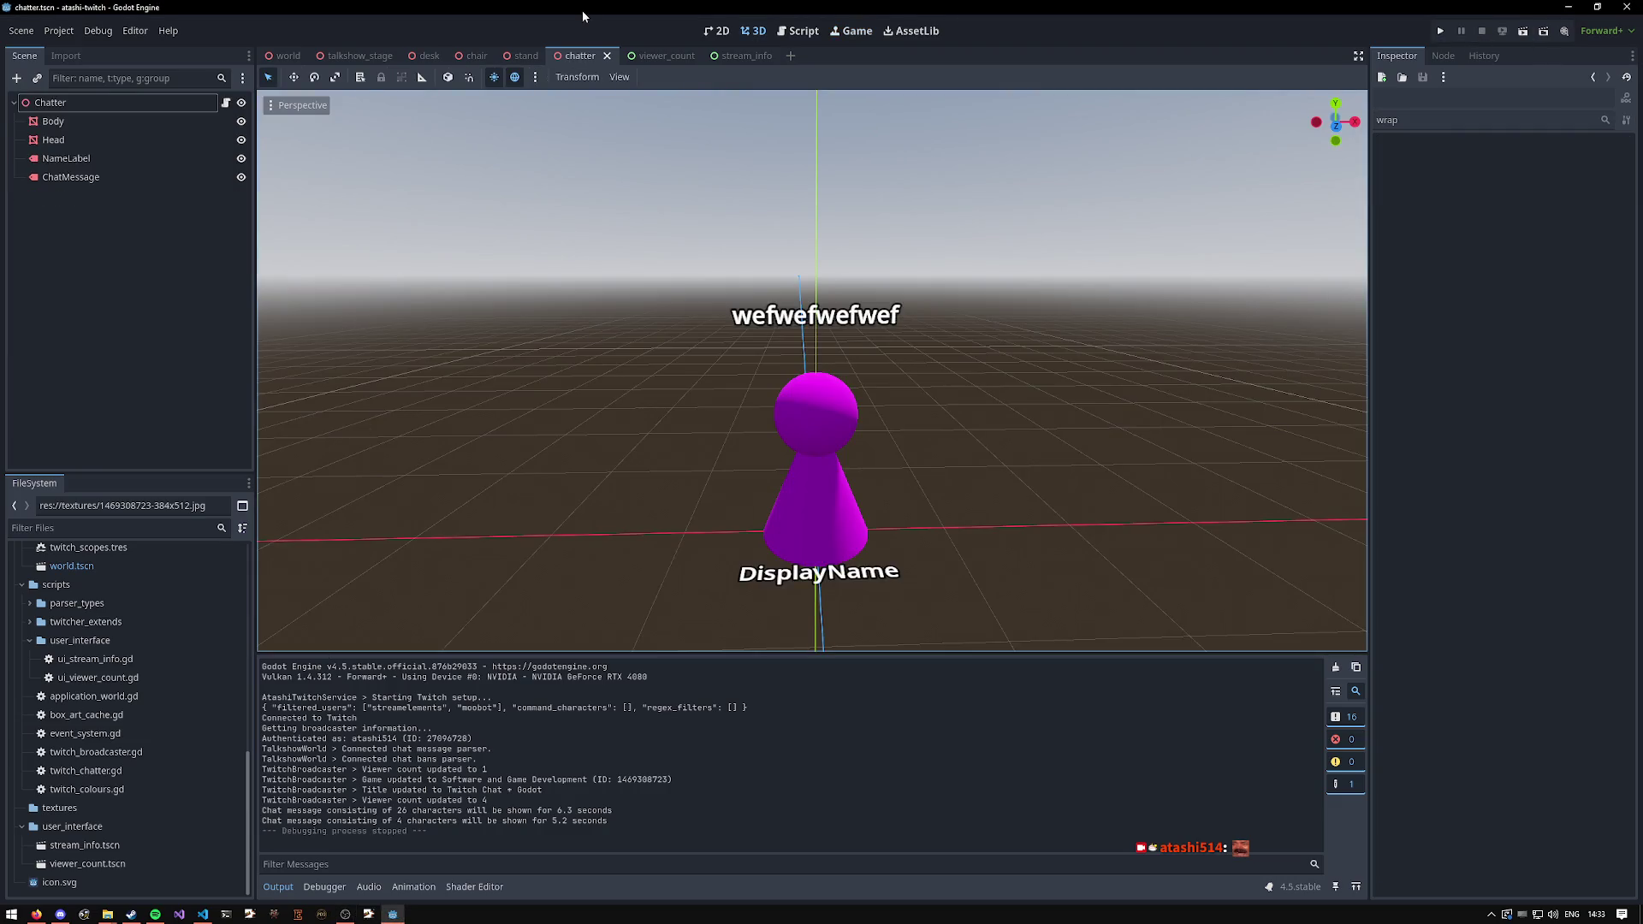
In stream_info, add an HBoxContainer under VBoxContainer and move ViewerCount into it.
{"action": "left_click", "coordinate": [355, 56]}
{"action": "left_click", "coordinate": [749, 57]}
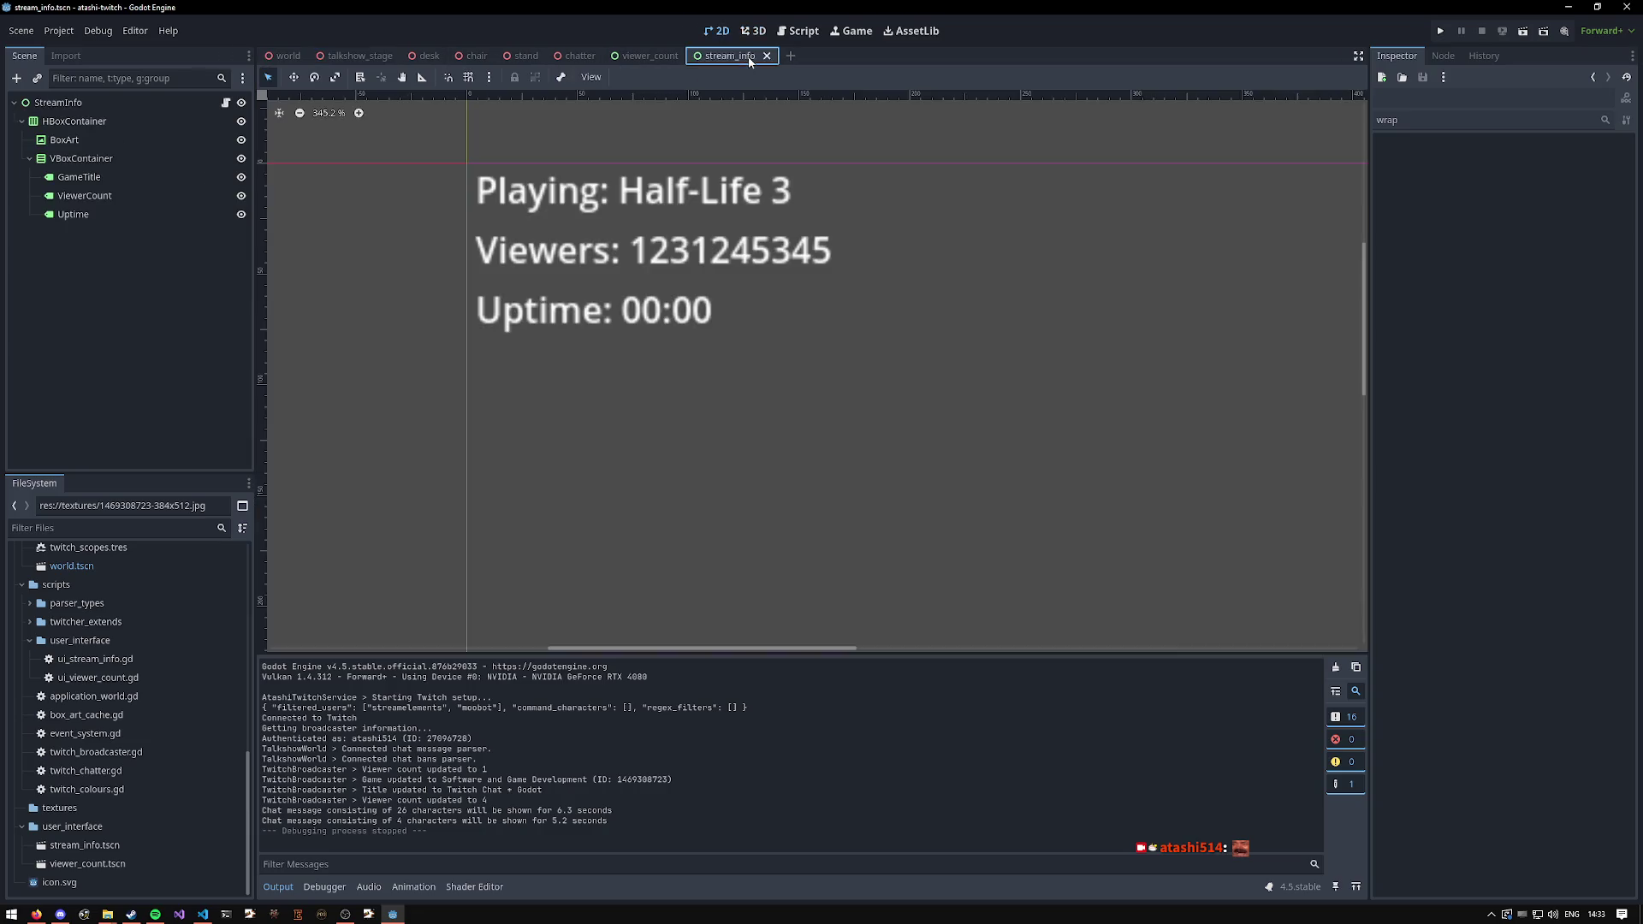
{"action": "left_click", "coordinate": [581, 274]}
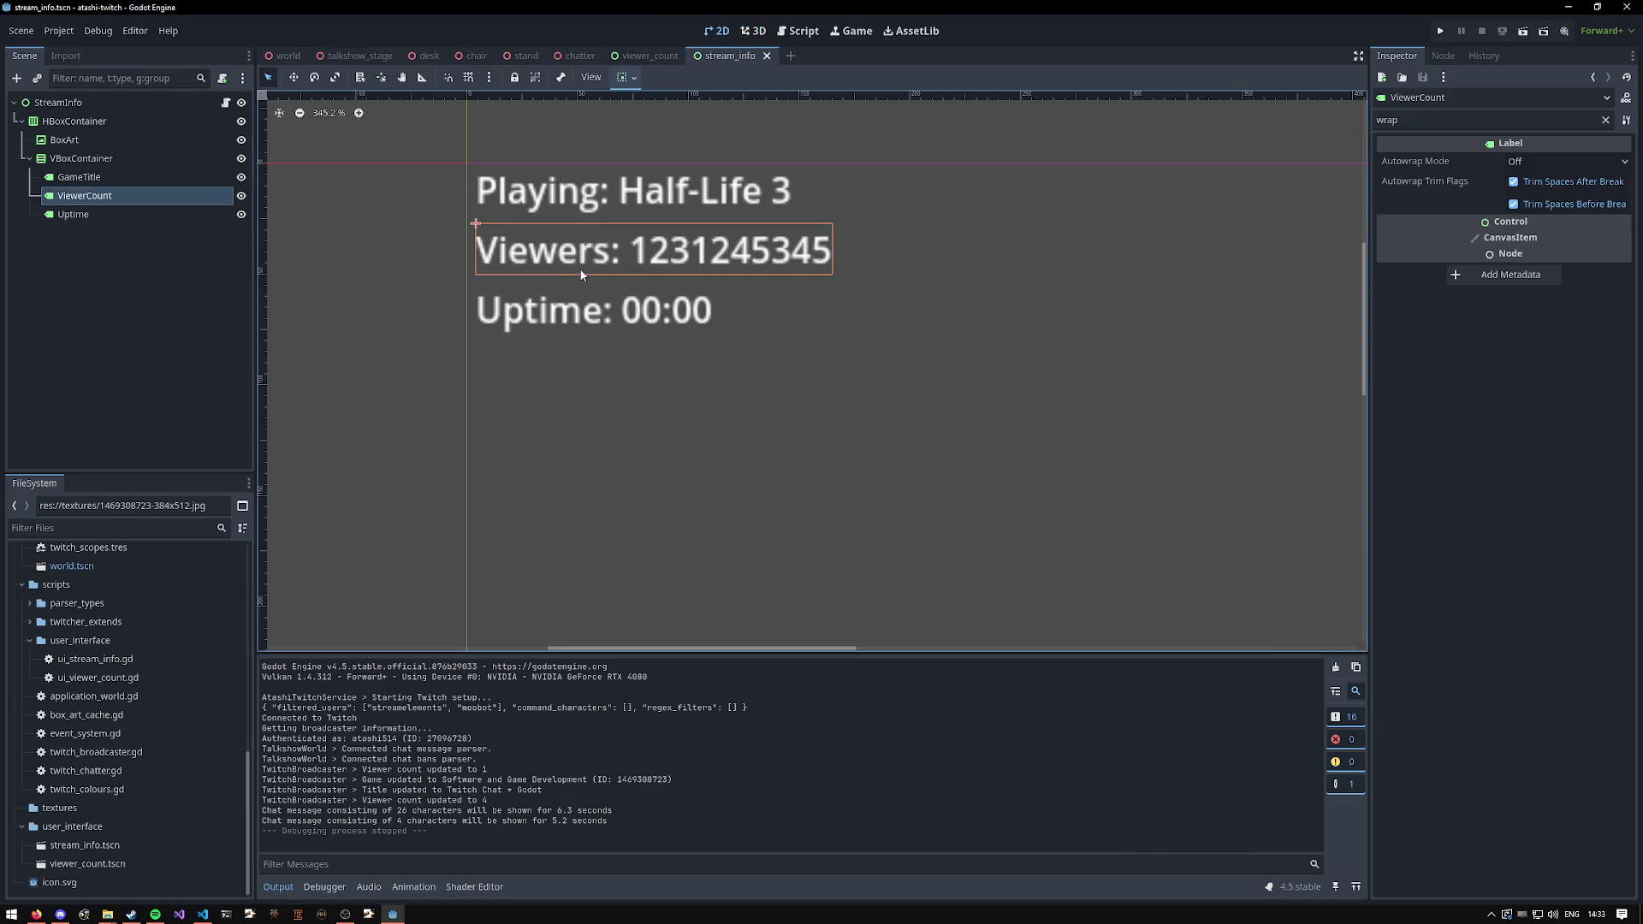
{"action": "right_click", "coordinate": [85, 159]}
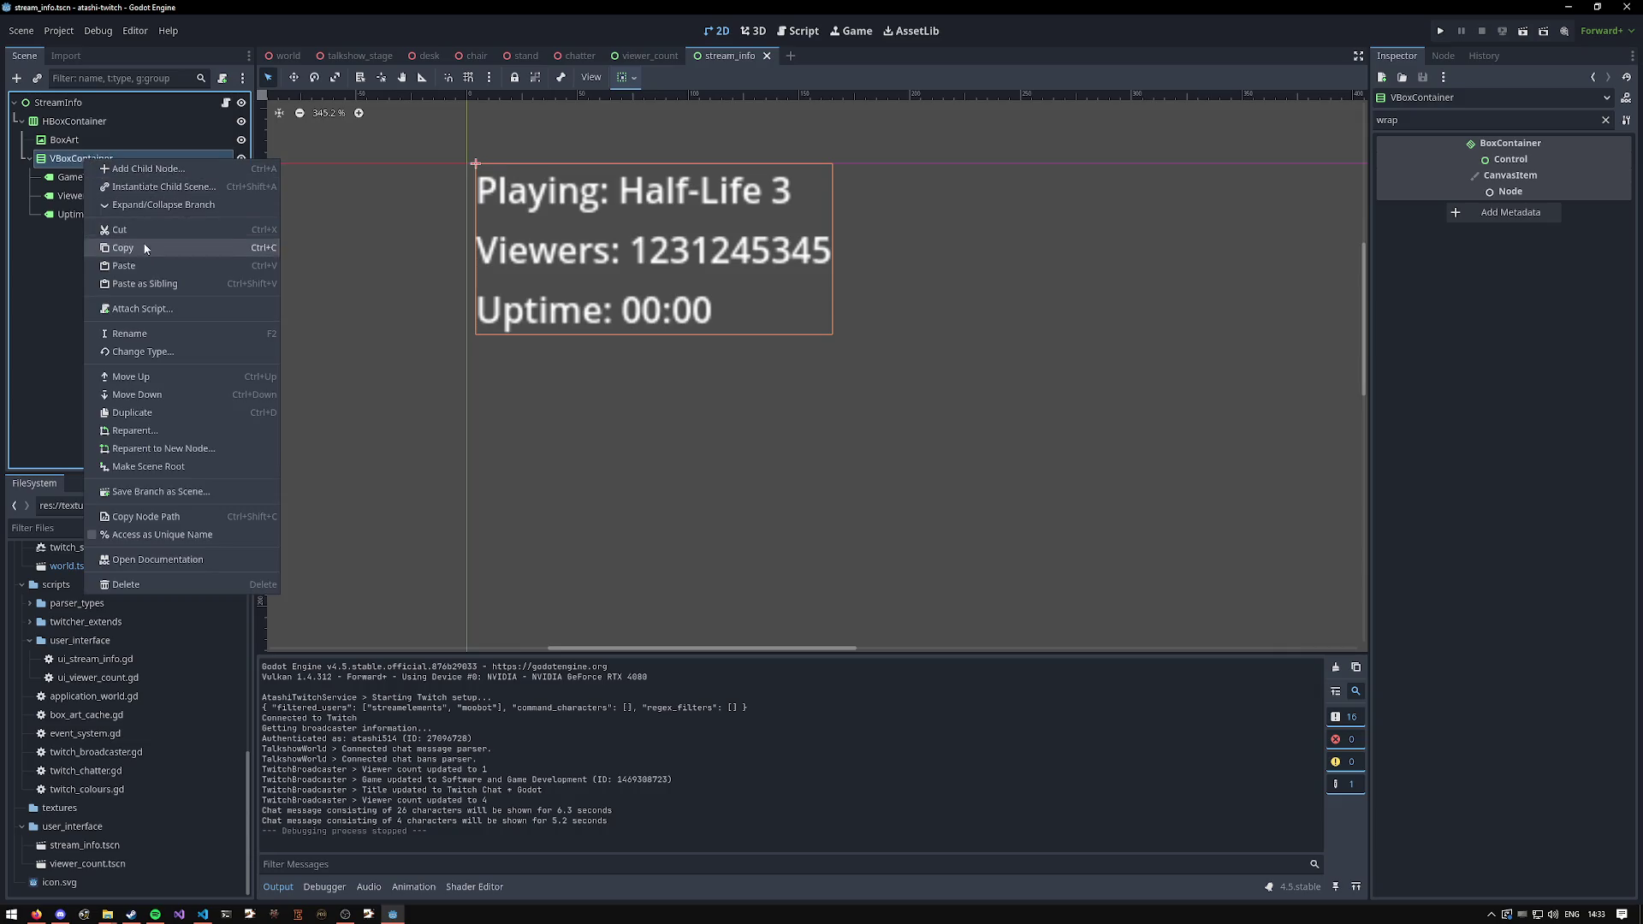
{"action": "left_click", "coordinate": [176, 170]}
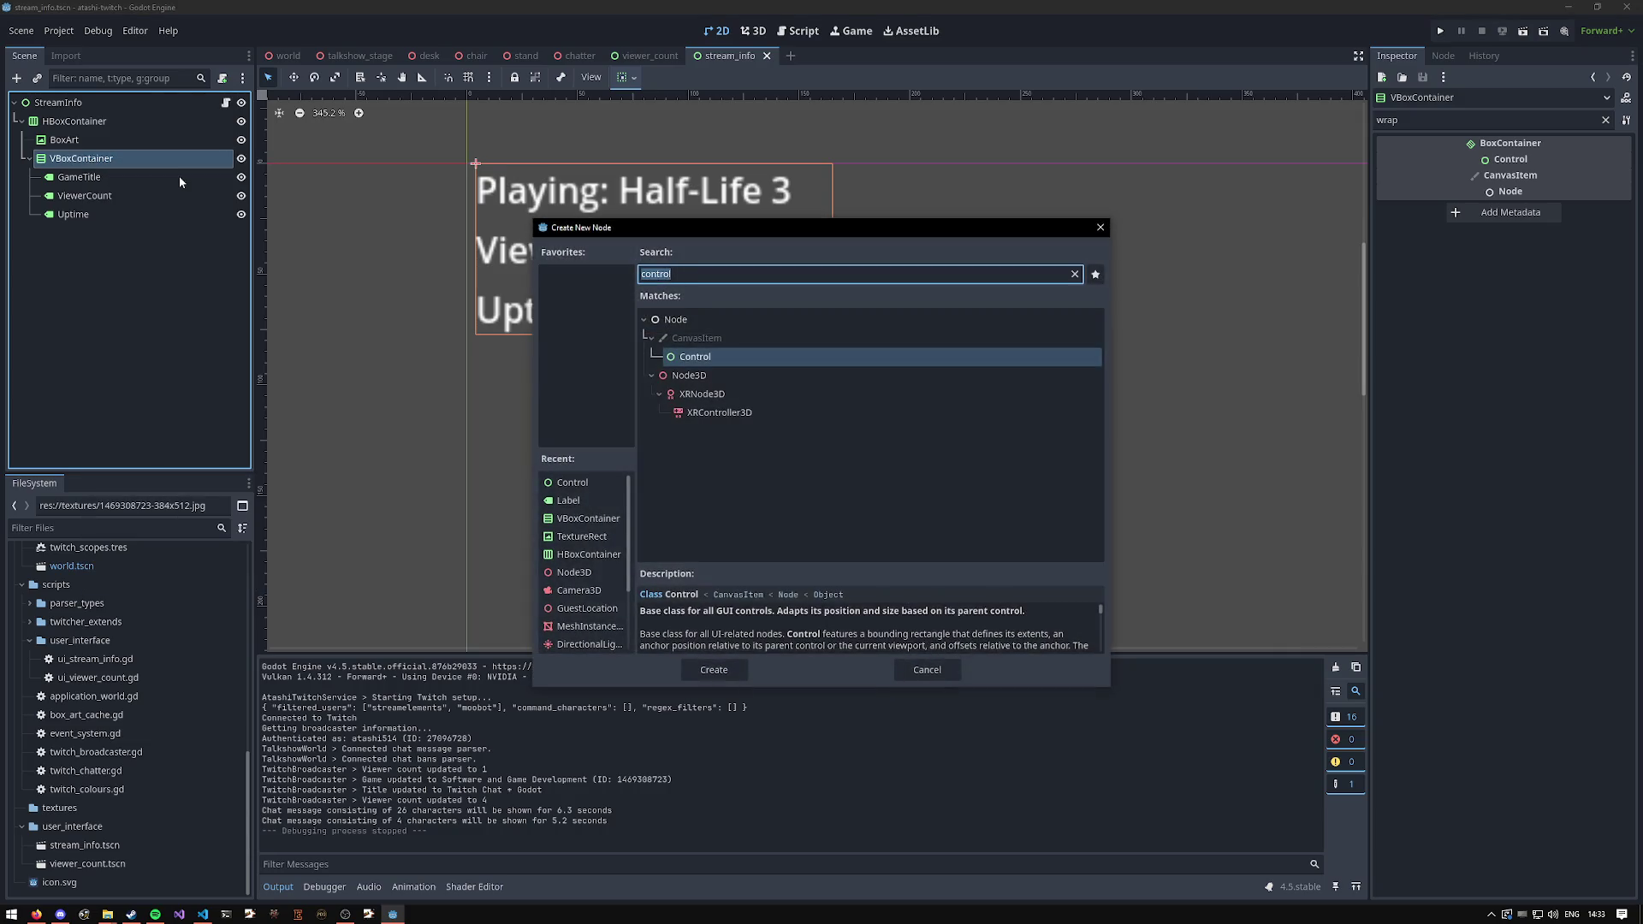
{"action": "type", "text": "hbox"}
{"action": "key", "text": "Return"}
{"action": "left_click_drag", "start_coordinate": [86, 195], "coordinate": [94, 224]}
Add a Label named StreamTitle and place it at the top of VBoxContainer.
{"action": "right_click", "coordinate": [74, 159]}
{"action": "left_click", "coordinate": [128, 171]}
{"action": "type", "text": "label"}
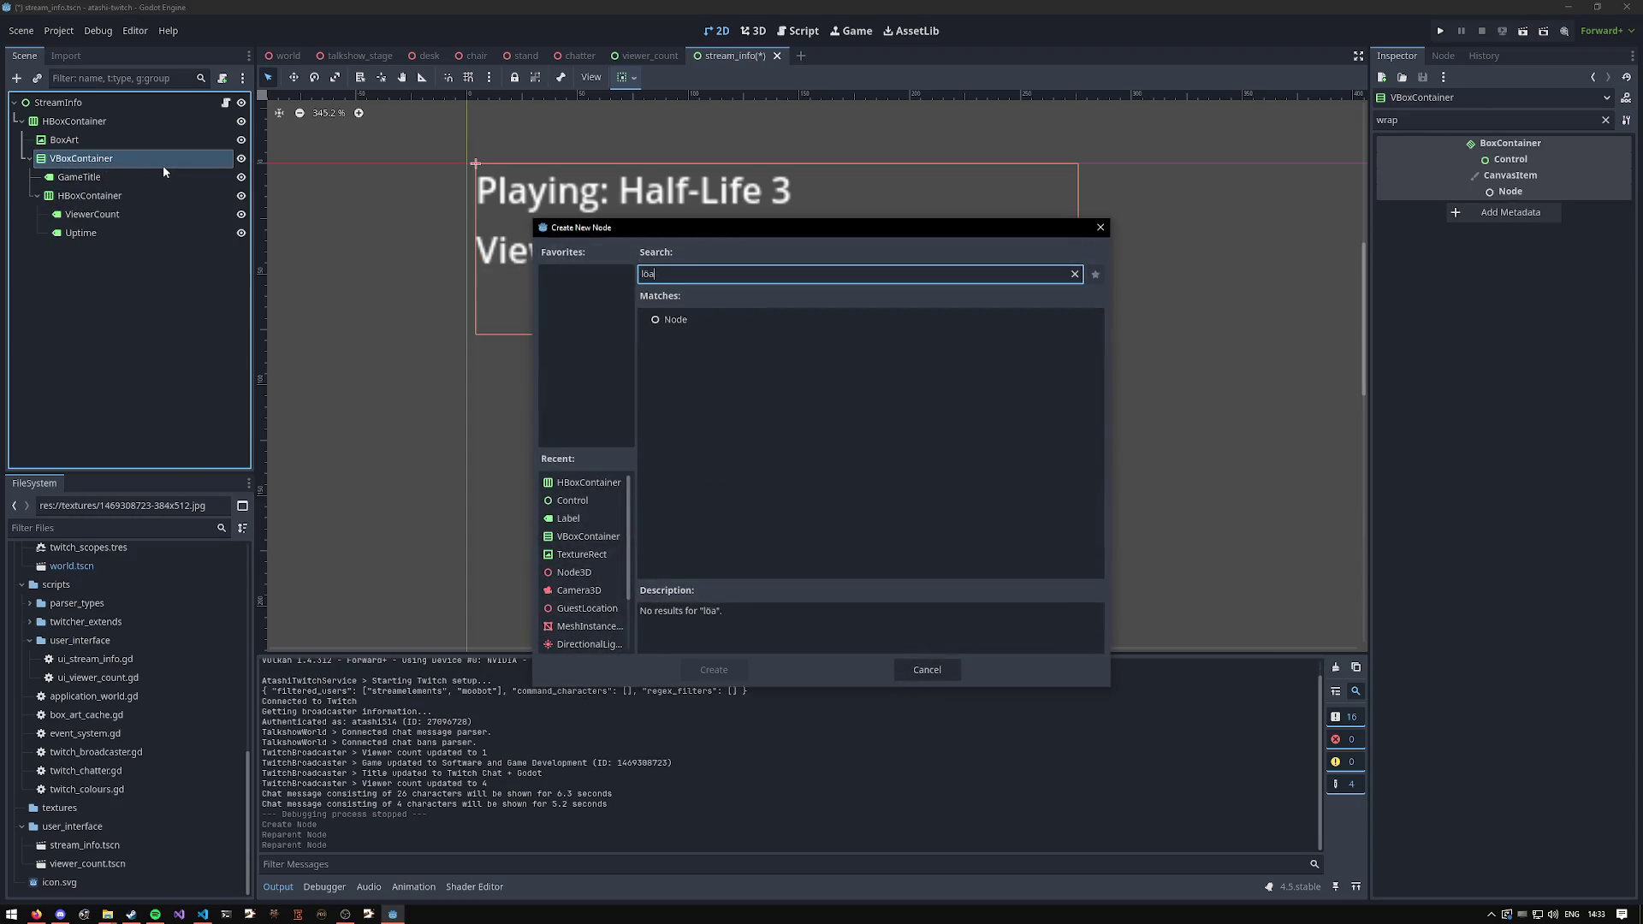
{"action": "key", "text": "Return"}
{"action": "key", "text": "F2"}
{"action": "type", "text": "StreamTitle"}
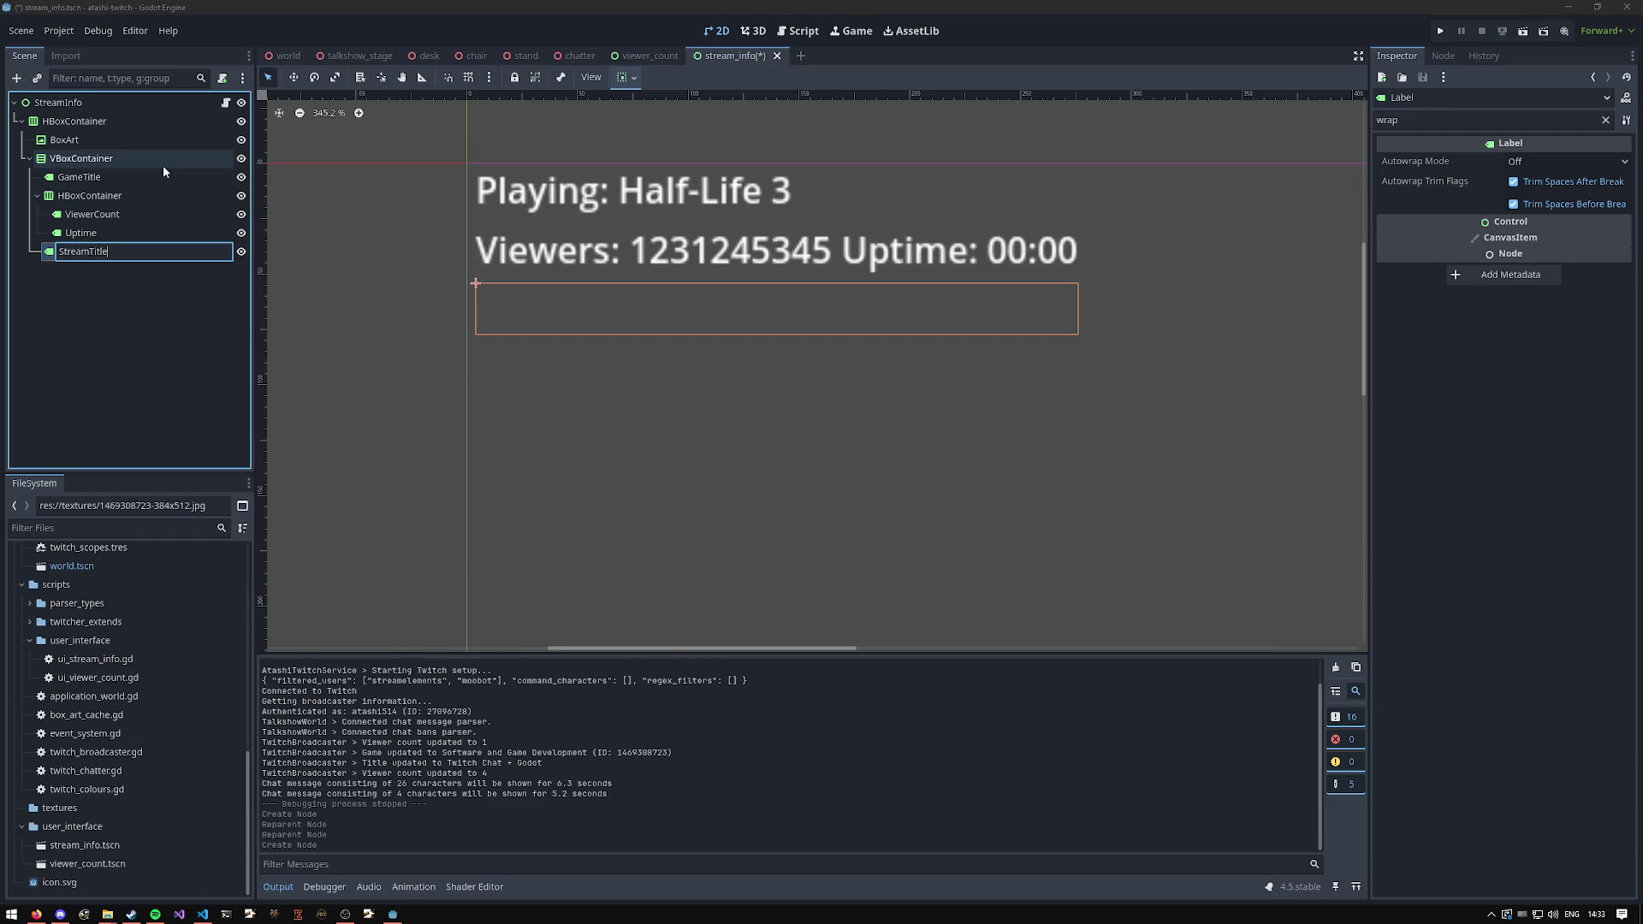
{"action": "key", "text": "Return"}
{"action": "left_click_drag", "start_coordinate": [109, 250], "coordinate": [101, 172]}
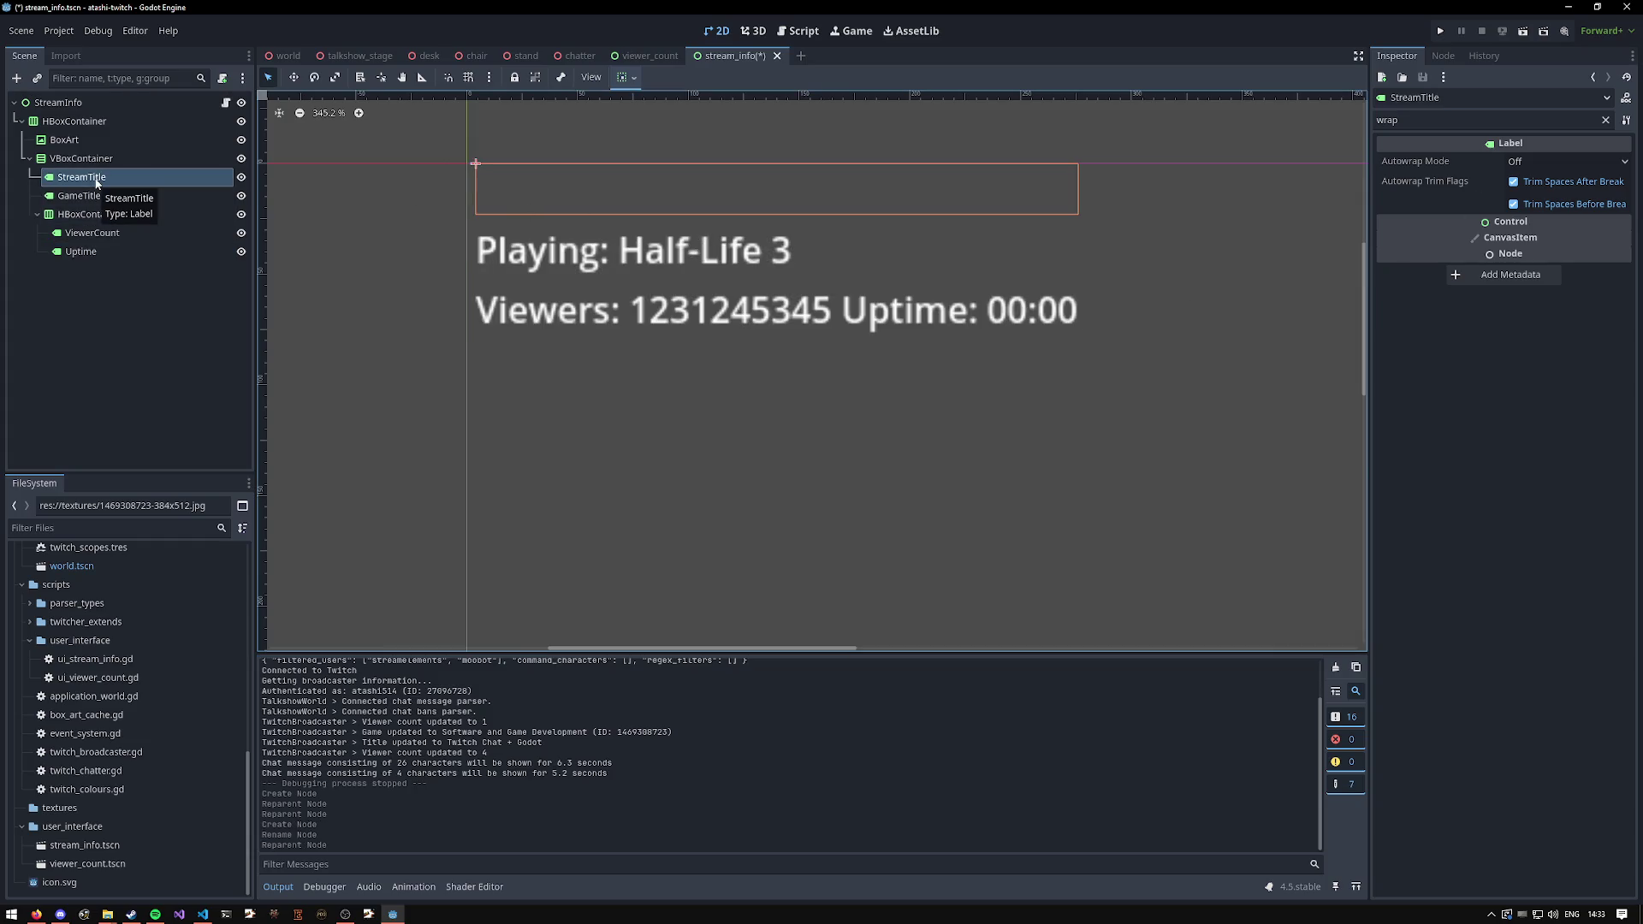
Set the StreamTitle label's Text to "Stream Title" and save the stream_info scene.
{"action": "double_click", "coordinate": [1498, 126]}
{"action": "key", "text": "BackSpace"}
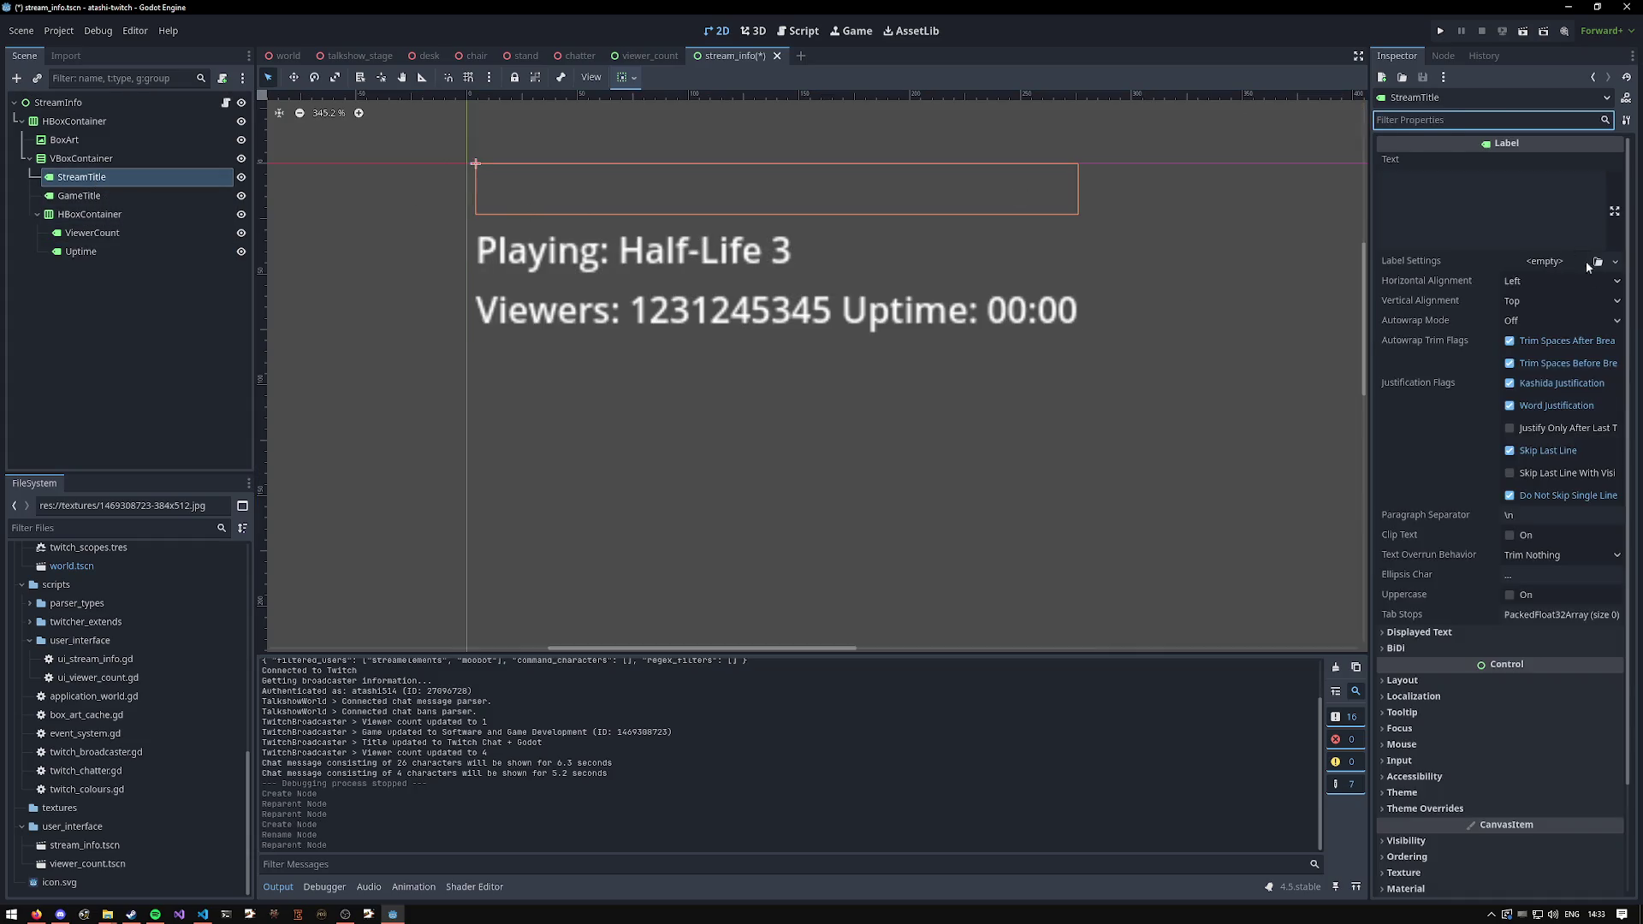
{"action": "left_click", "coordinate": [1513, 177]}
{"action": "type", "text": "Stream"}
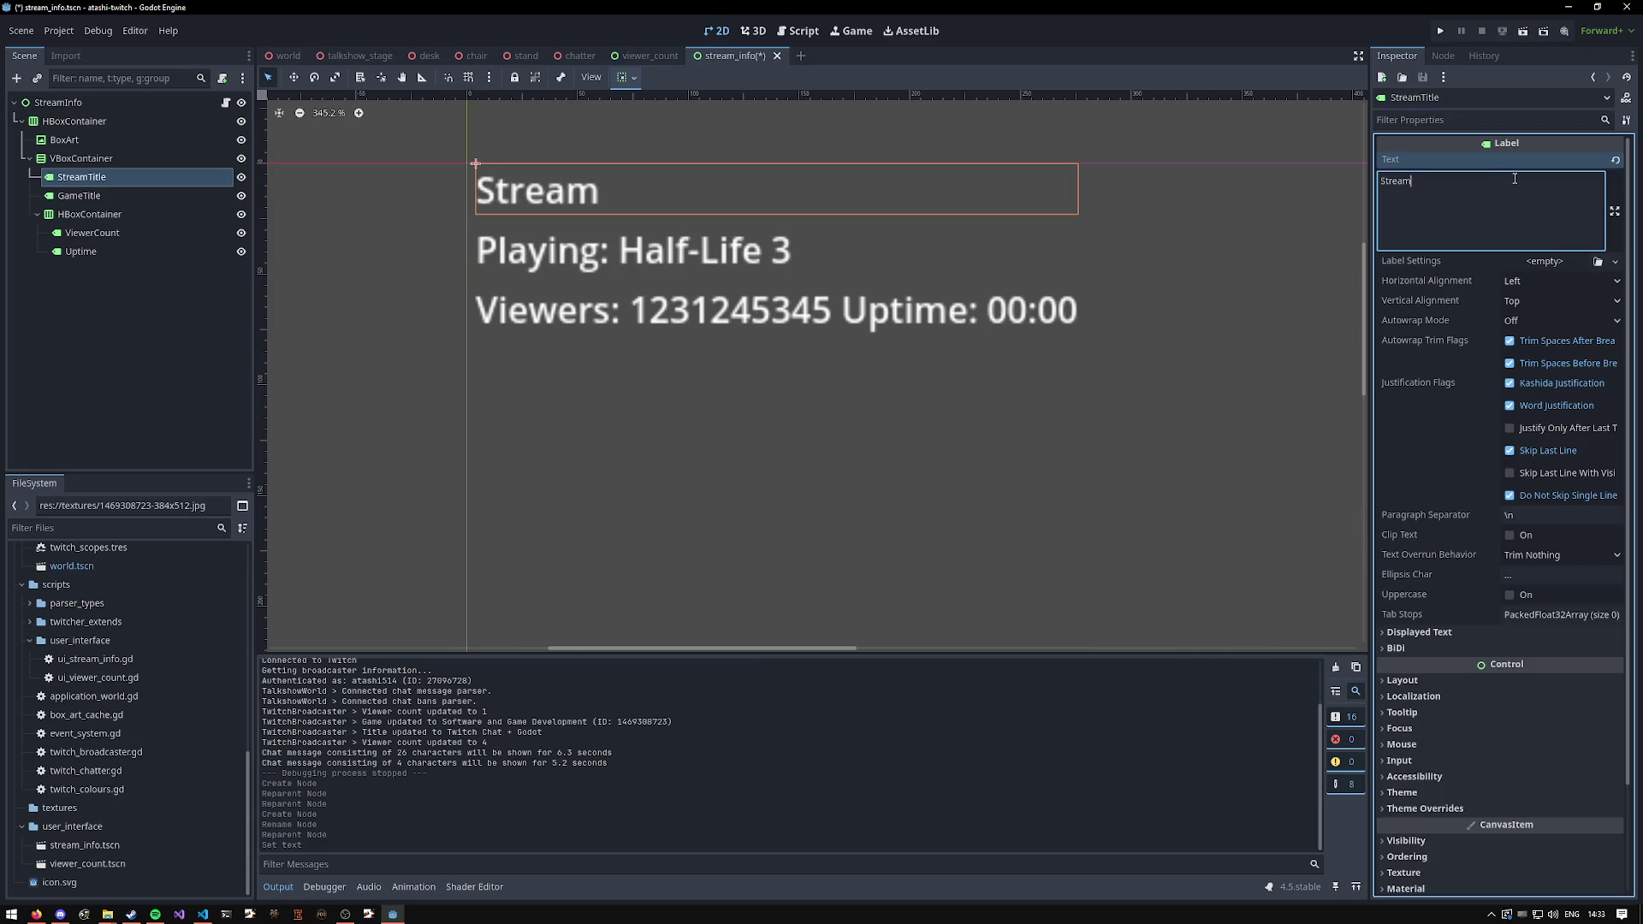
{"action": "type", "text": "le"}
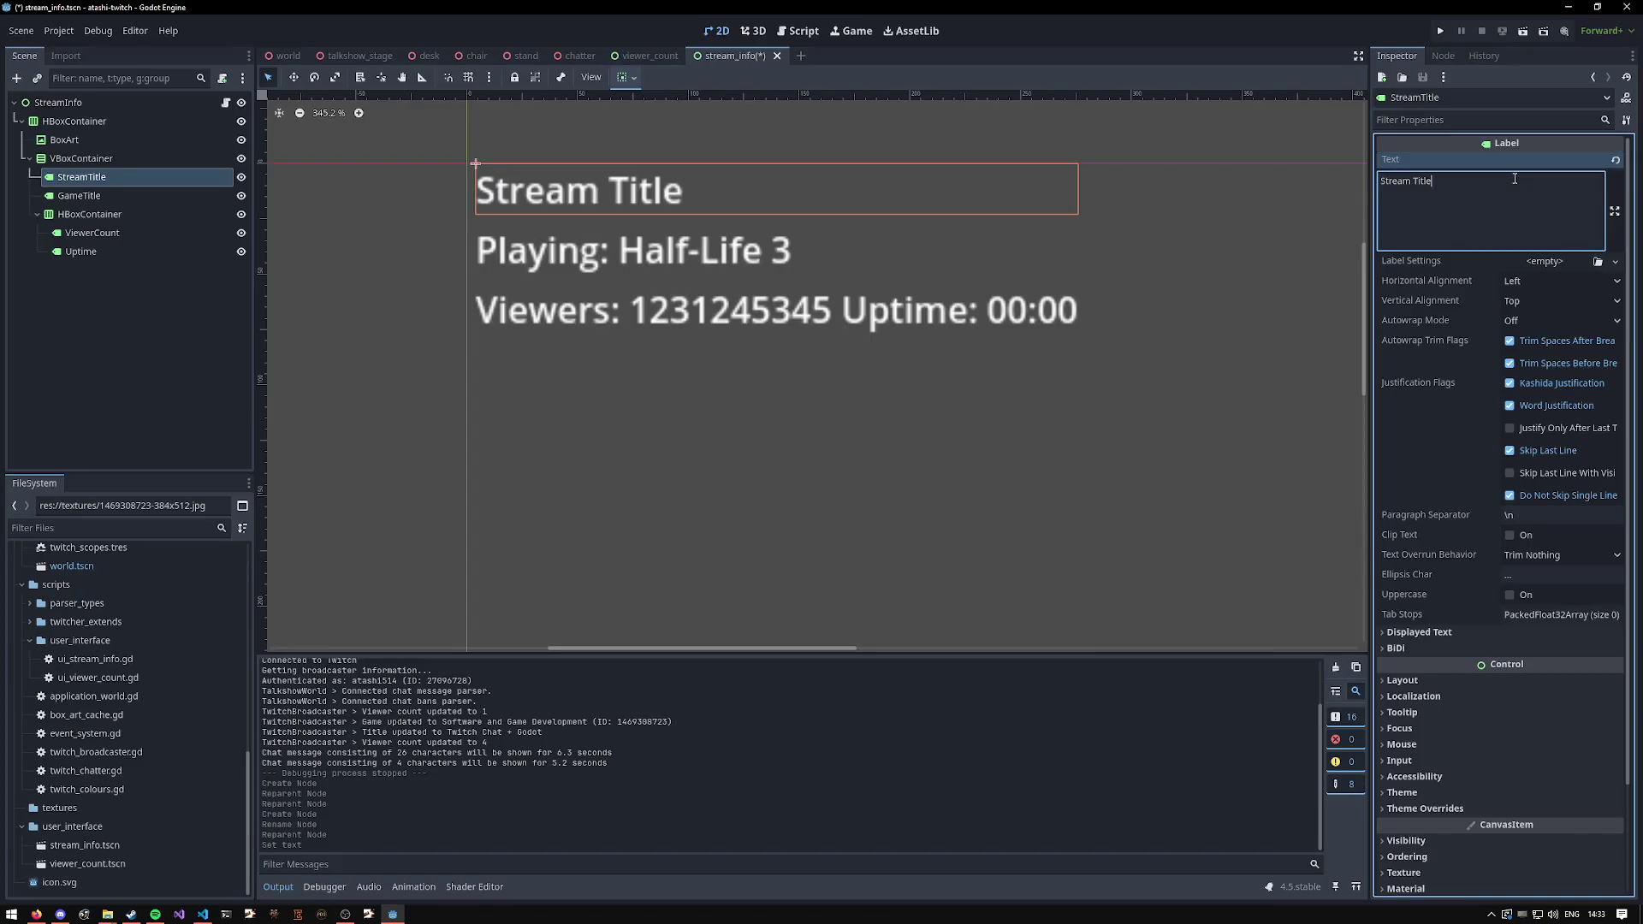
{"action": "key", "text": "ctrl+s"}
Open the ui_stream_info.gd script in VS Code.
{"action": "left_click", "coordinate": [94, 102]}
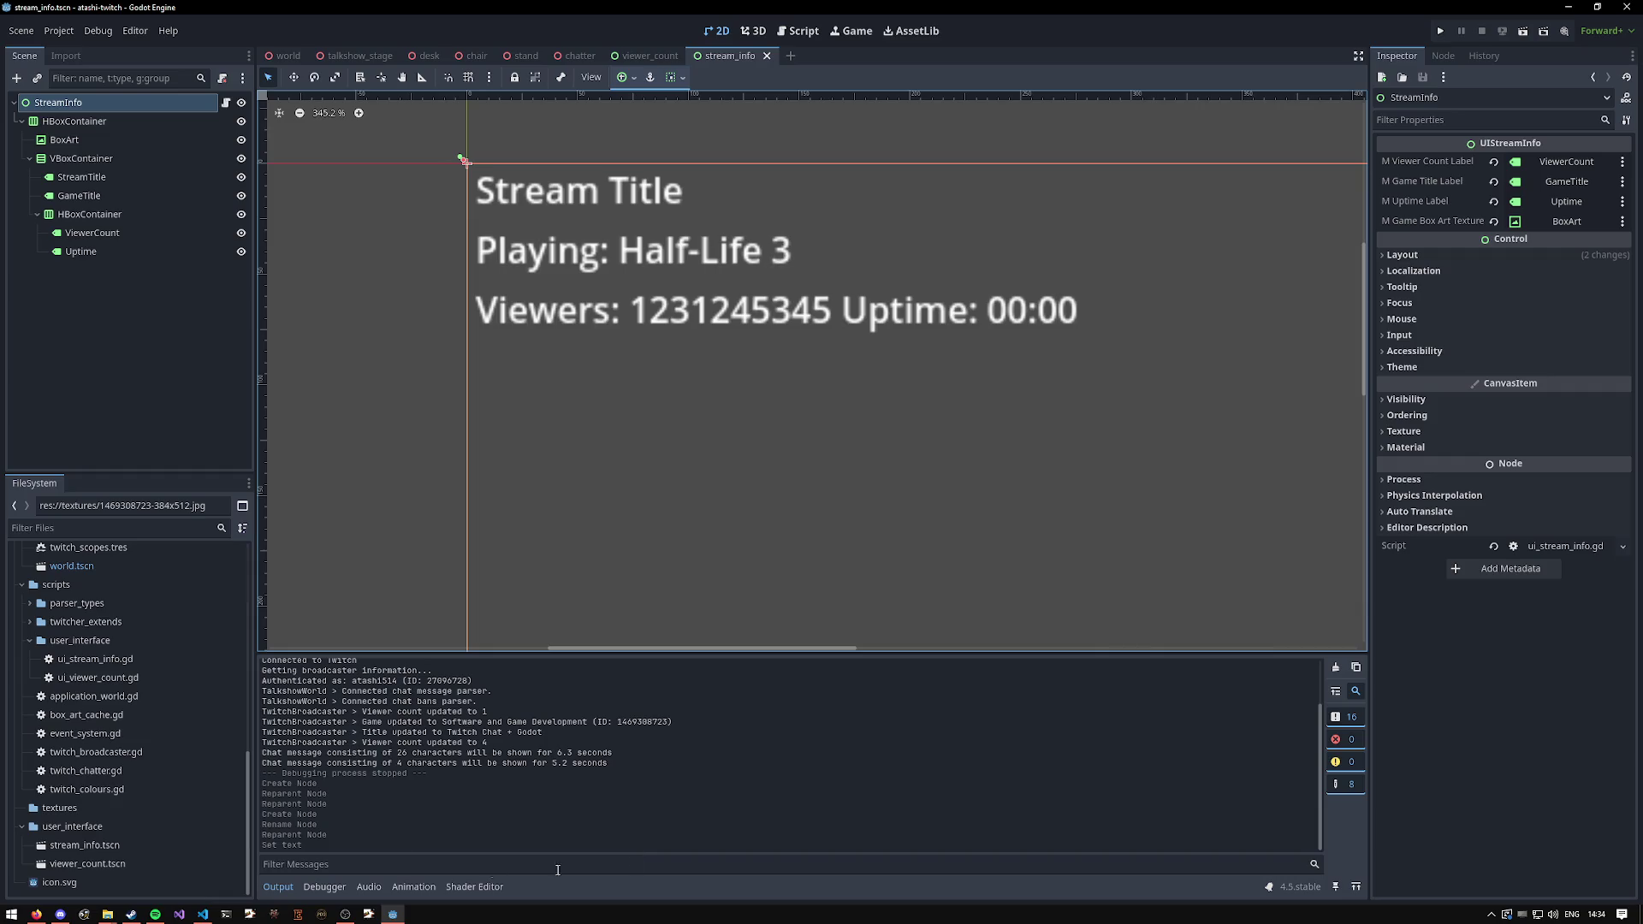
{"action": "left_click", "coordinate": [203, 914]}
{"action": "scroll", "coordinate": [123, 726], "scroll_direction": "down", "scroll_amount": 1}
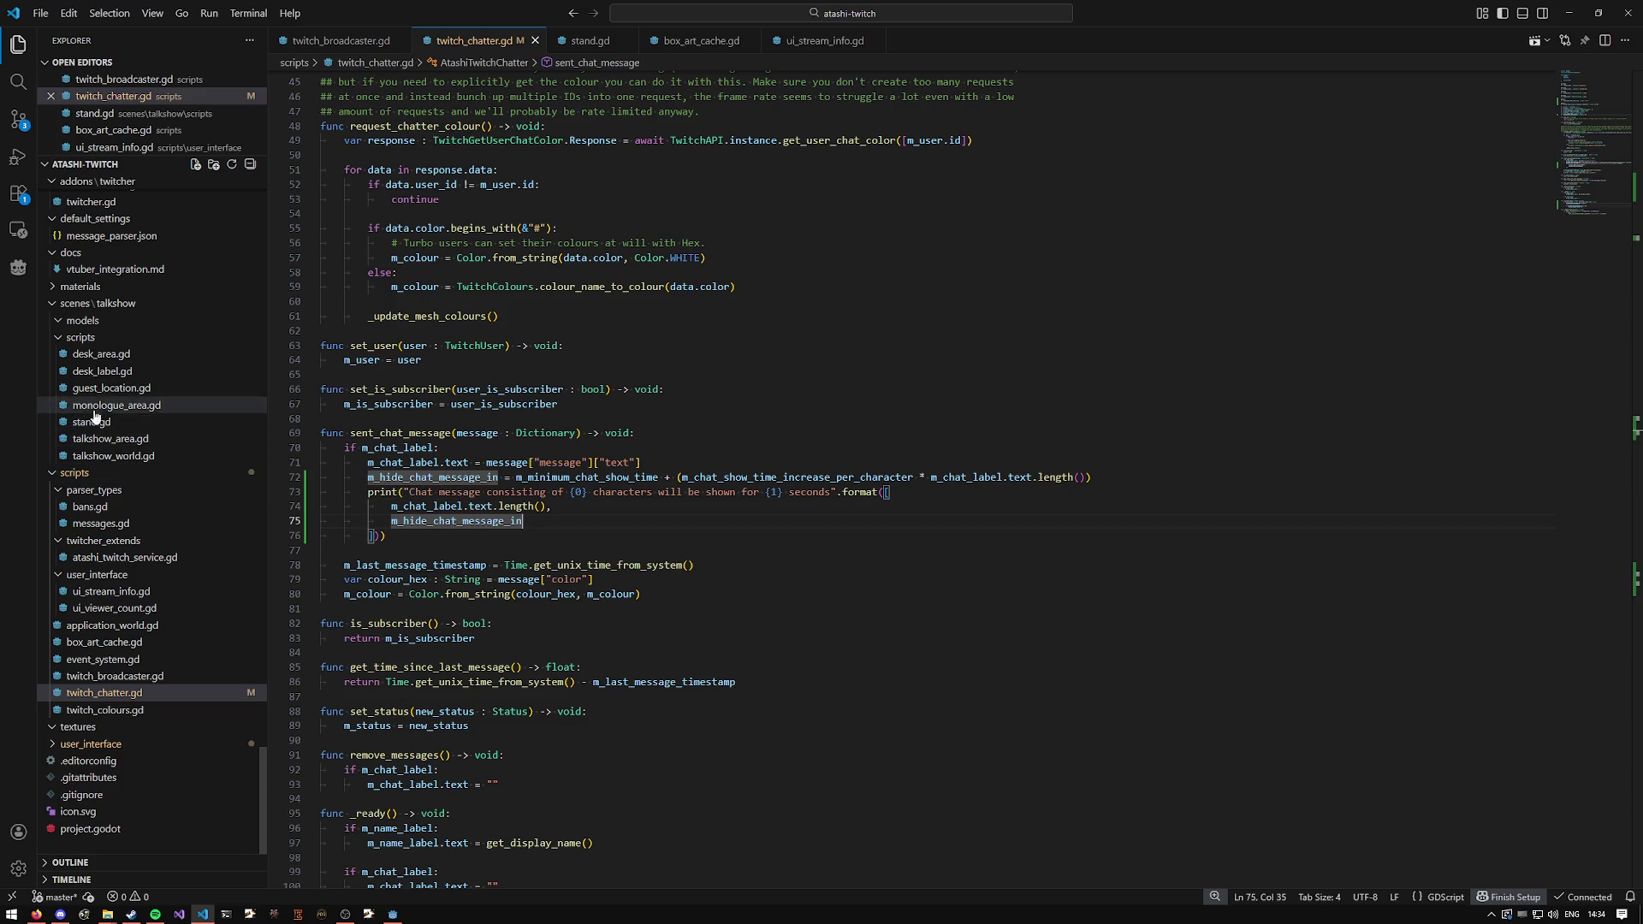
{"action": "left_click", "coordinate": [147, 592]}
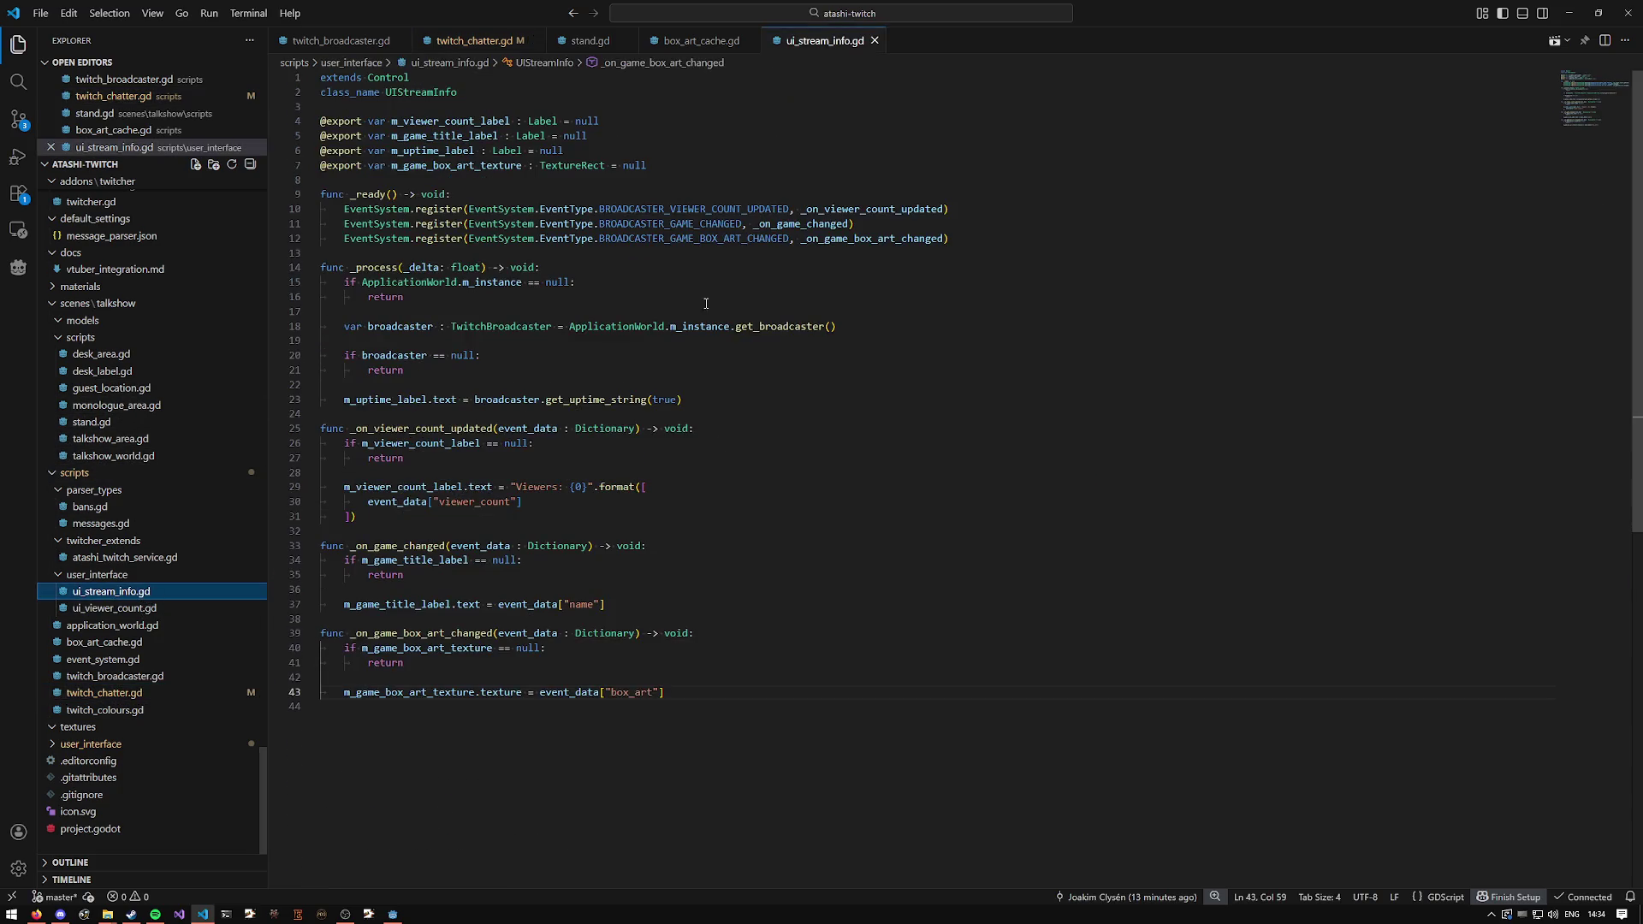
Declare an exported m_stream_title_label : Label = null variable and save the script.
{"action": "left_click", "coordinate": [799, 164]}
{"action": "key", "text": "Up"}
{"action": "key", "text": "Up"}
{"action": "key", "text": "Return"}
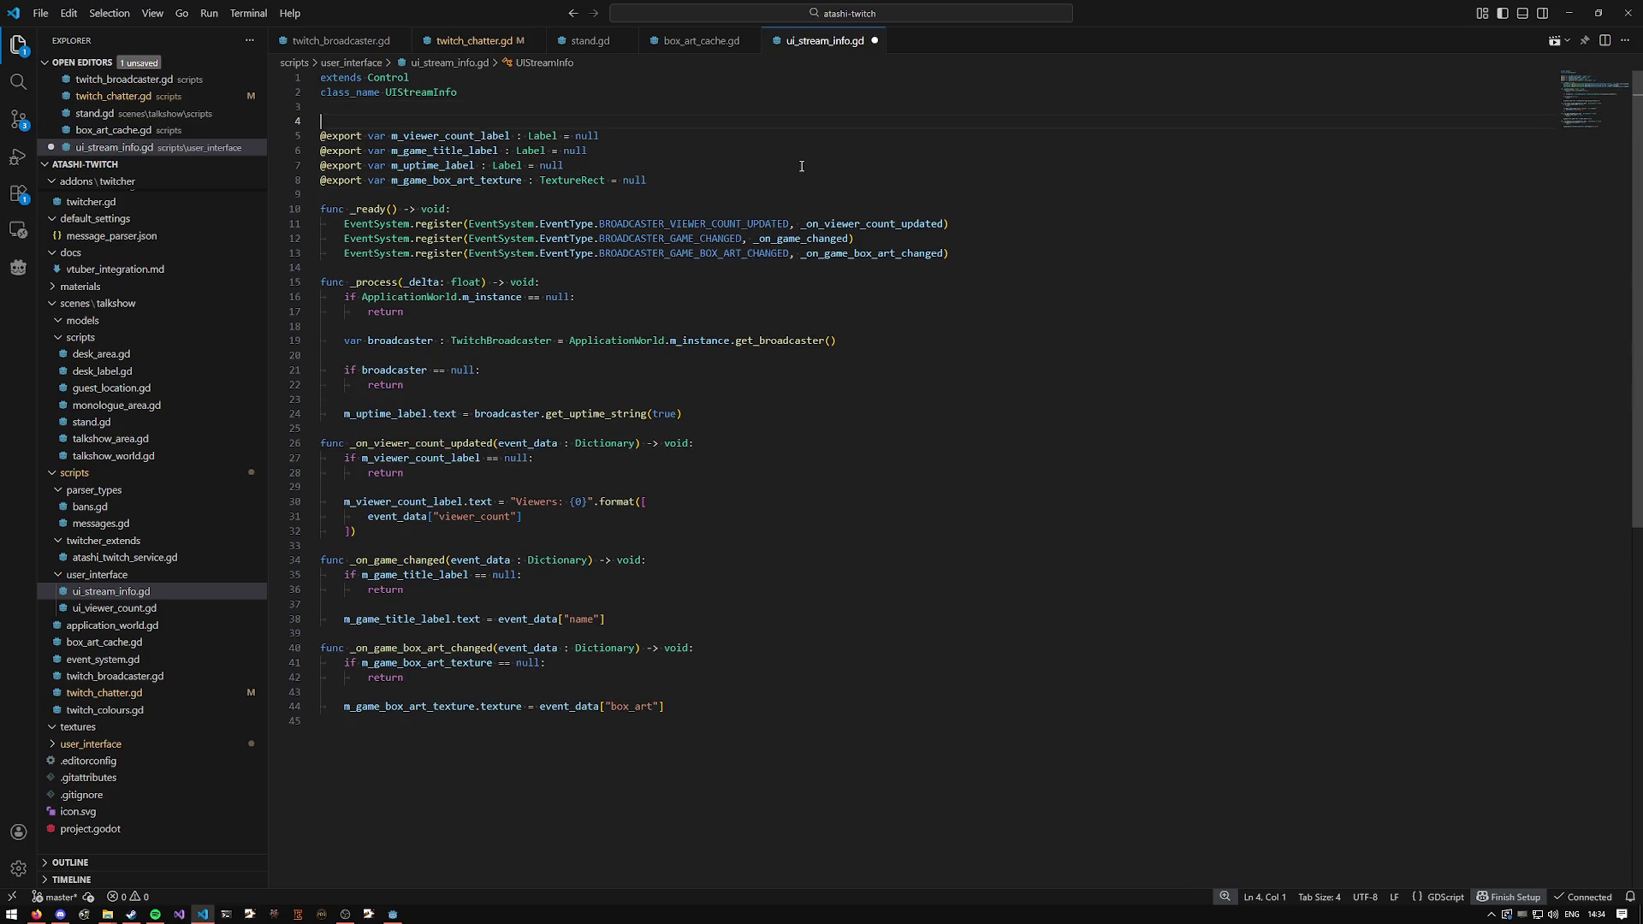
{"action": "type", "text": "export var m_stream_title_label "}
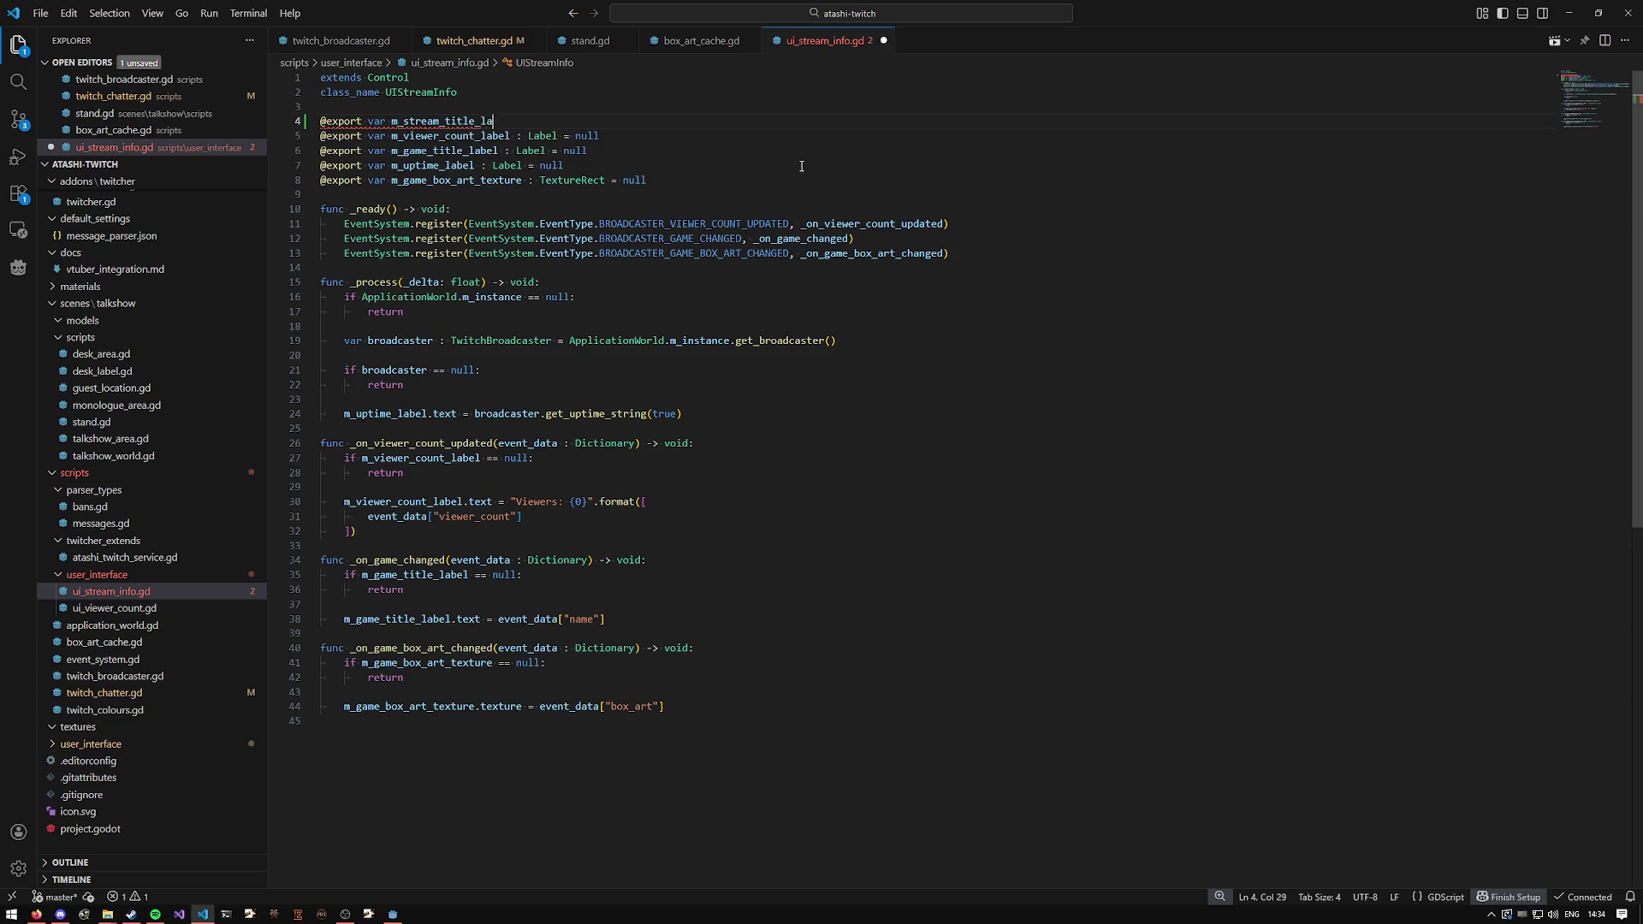
{"action": "type", "text": ": Label = null"}
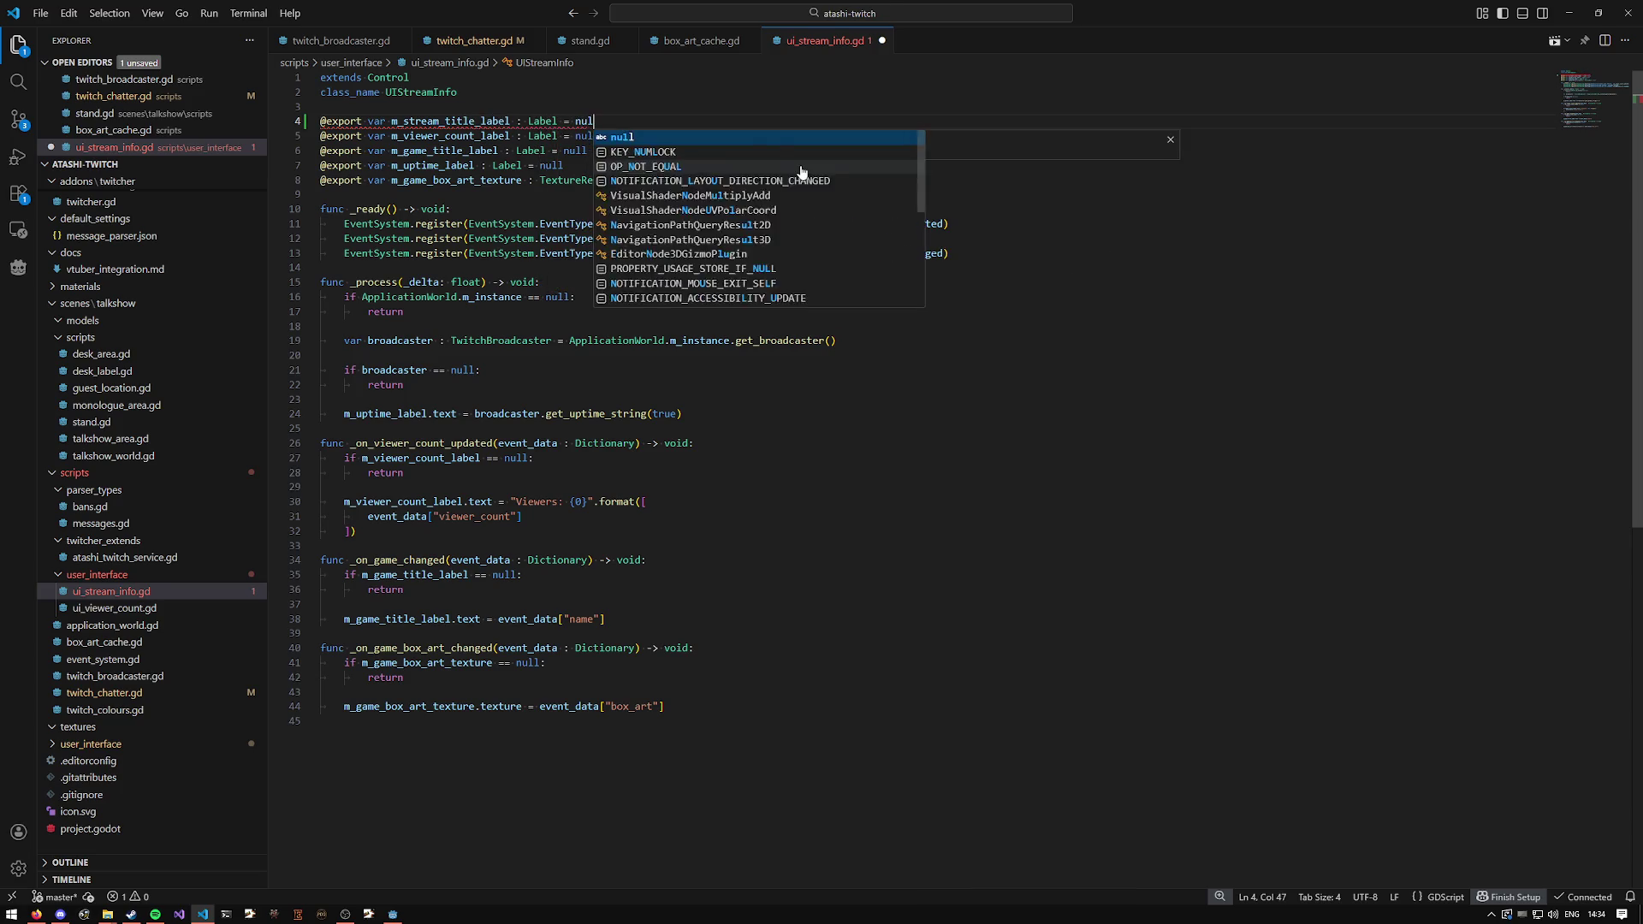
{"action": "left_click", "coordinate": [1051, 222]}
{"action": "key", "text": "ctrl+s"}
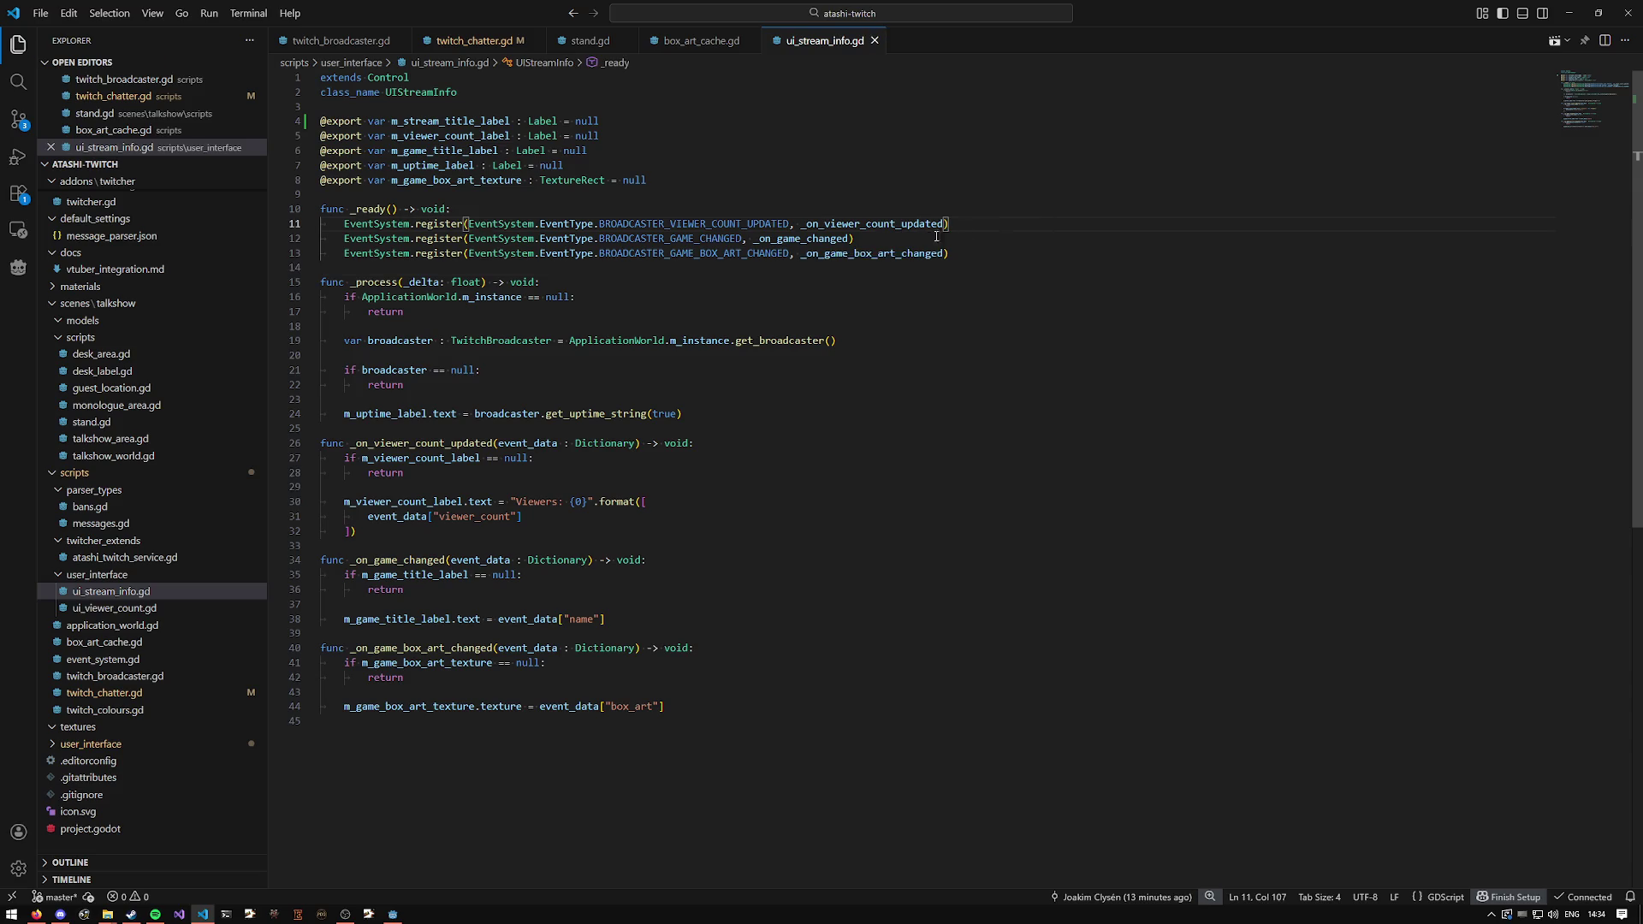
Duplicate the viewer-count registration to register BROADCASTER_TITLE_CHANGED with an _on_title_ch… handler.
{"action": "key", "text": "shift+alt+Down"}
{"action": "double_click", "coordinate": [707, 223]}
{"action": "type", "text": "BROAD"}
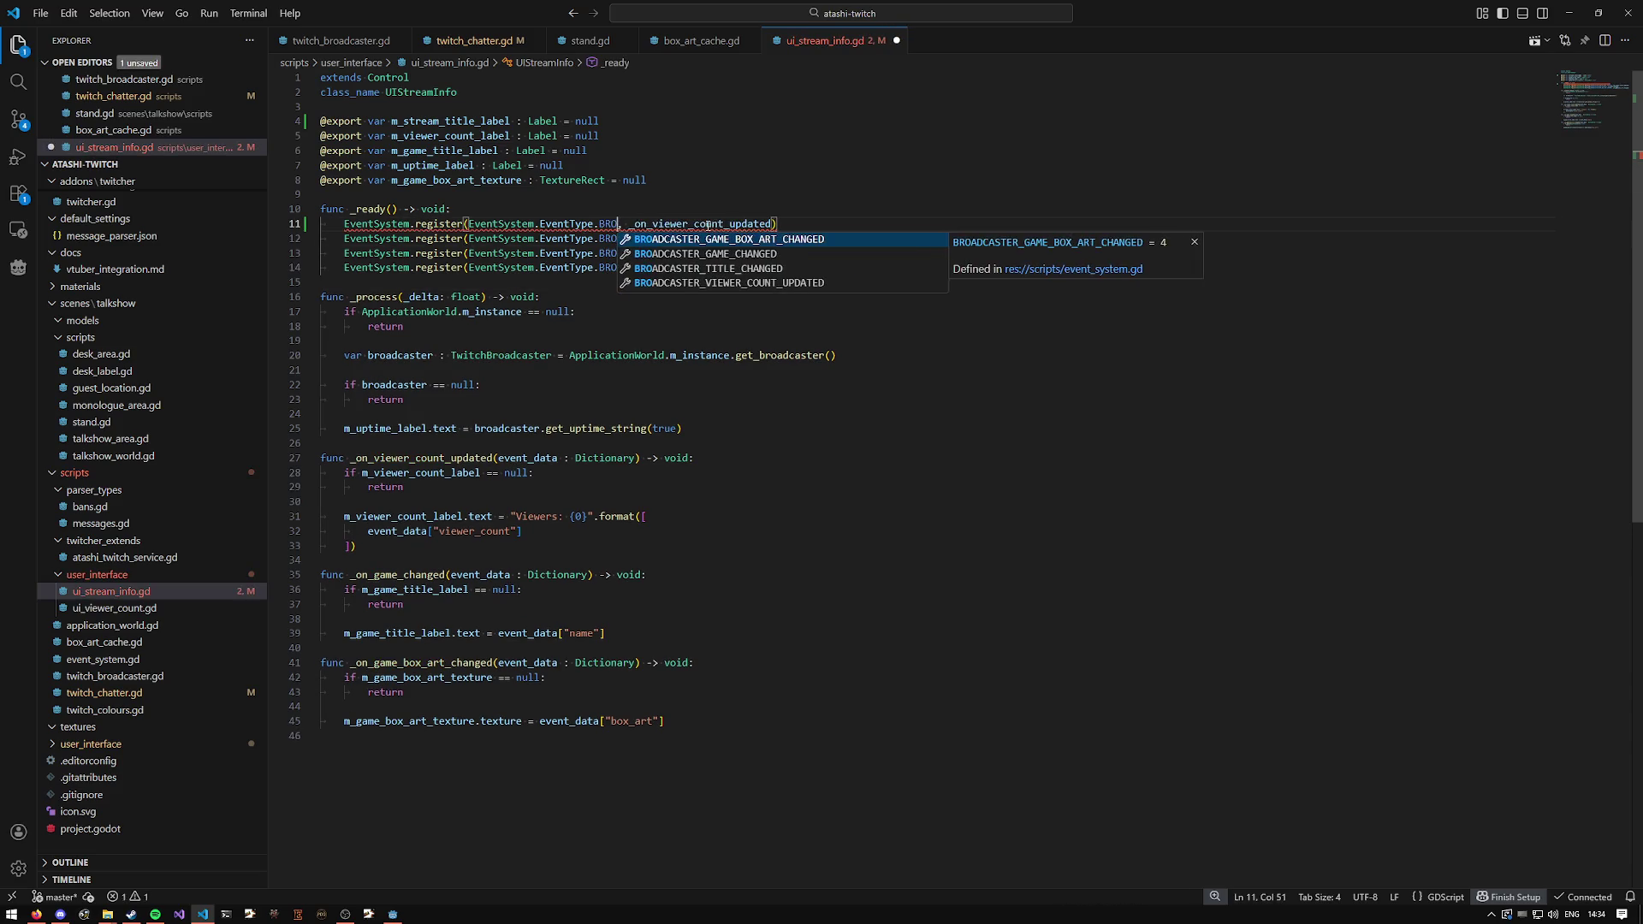
{"action": "key", "text": "Down"}
{"action": "key", "text": "Return"}
{"action": "double_click", "coordinate": [802, 224]}
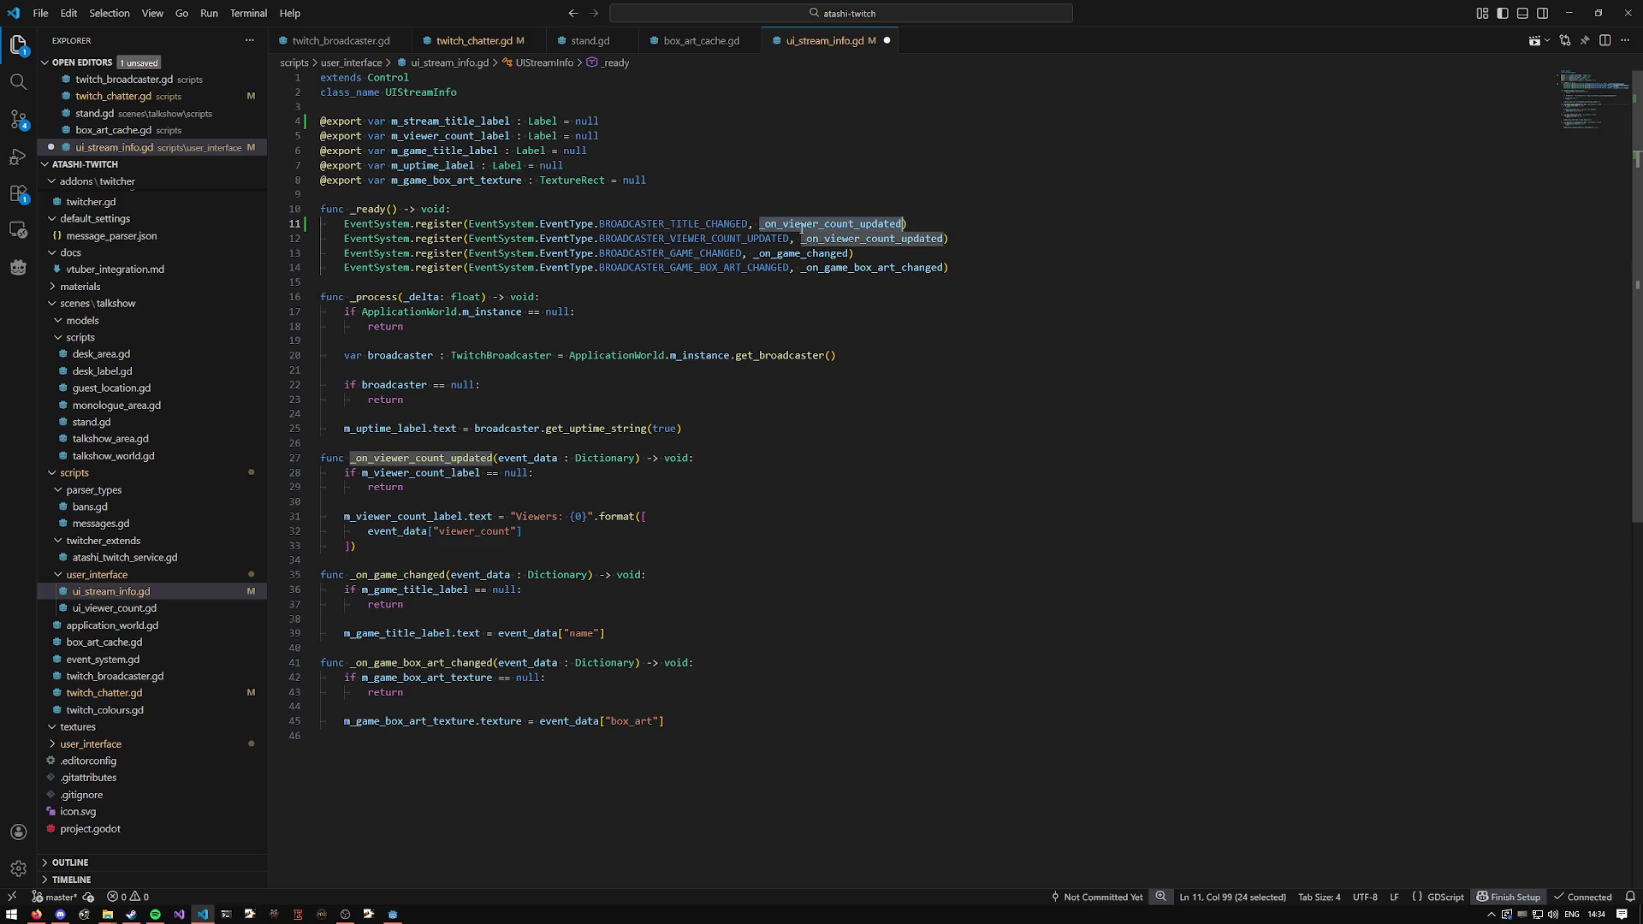
{"action": "type", "text": "_on_ti"}
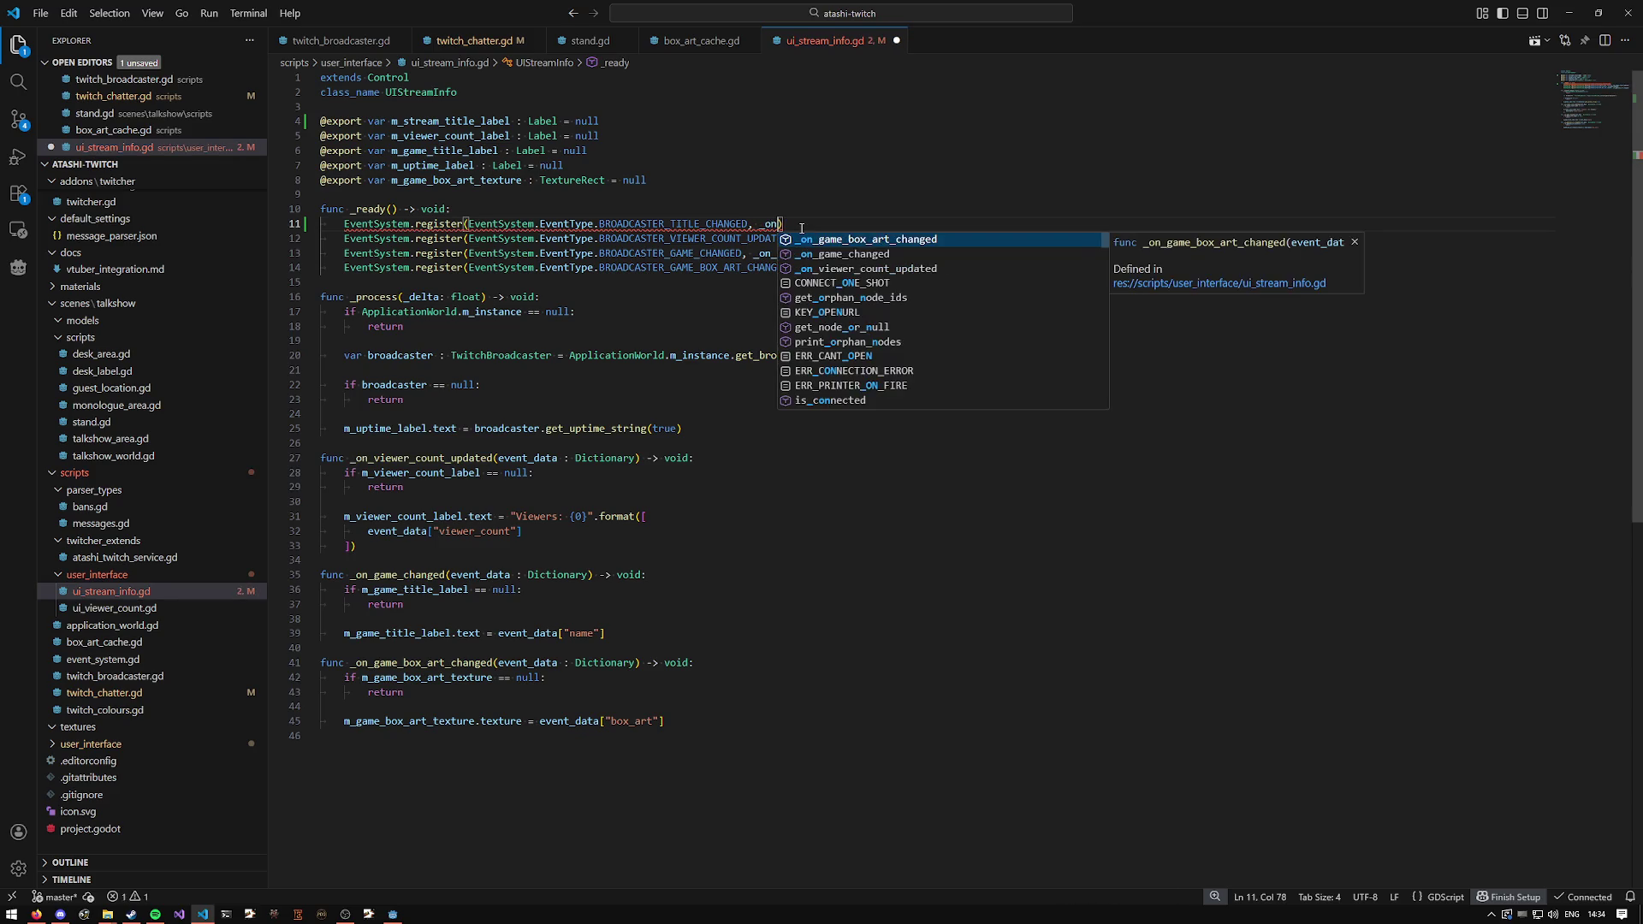
{"action": "type", "text": "tle_changed"}
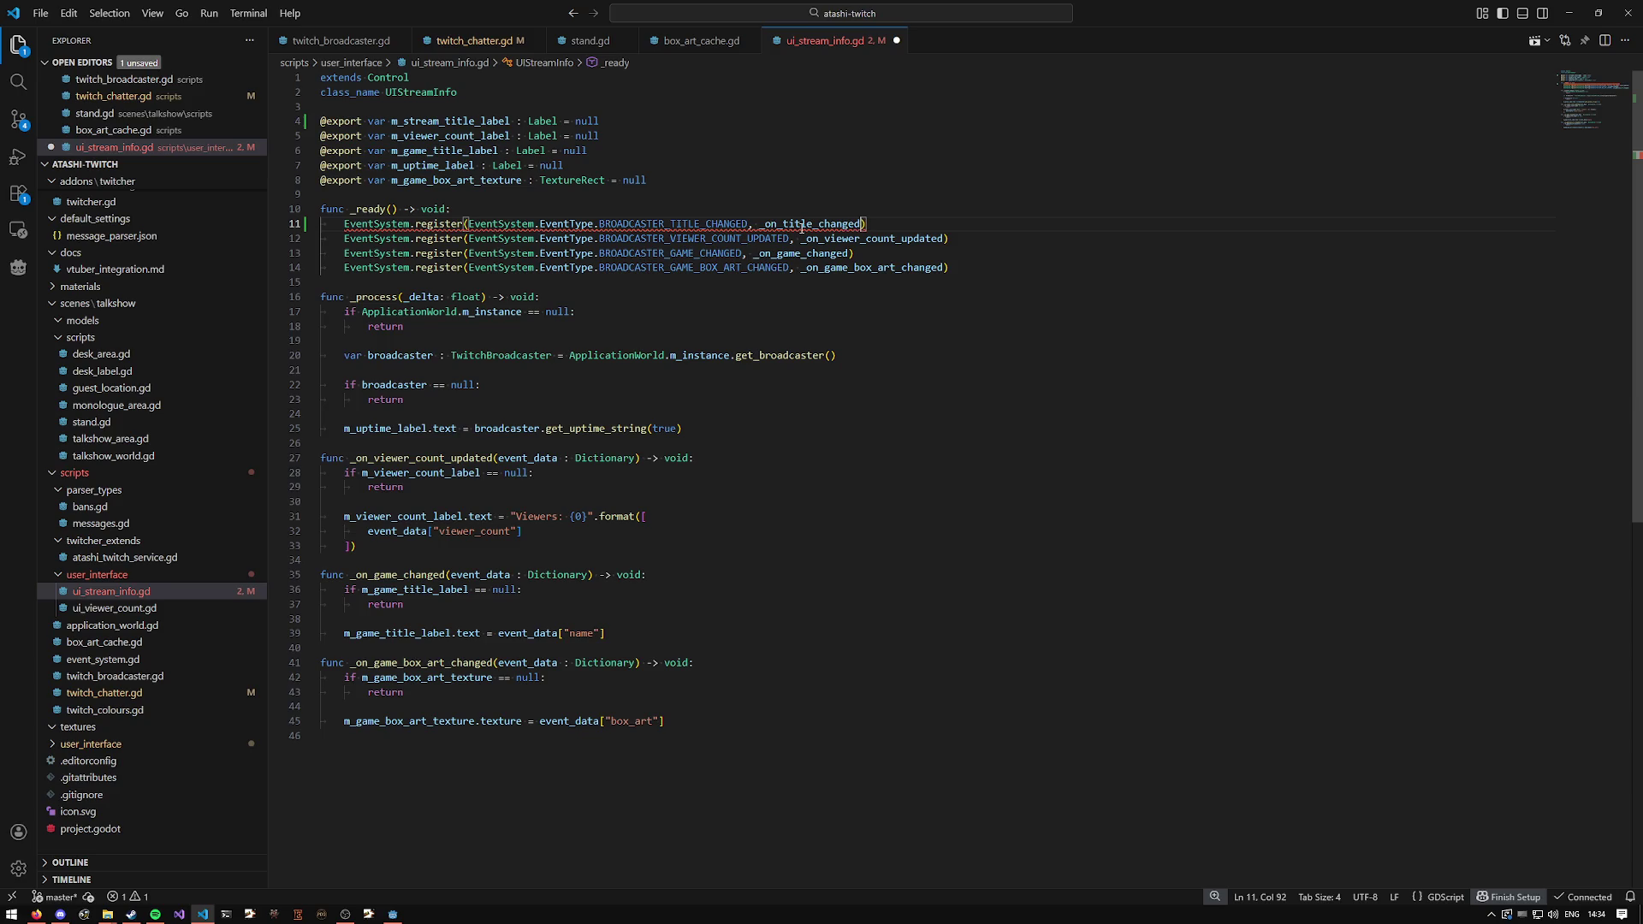
Add an _on_title_changed(event_data : Dictionary) -> void handler that checks m_stream_title_label against null.
{"action": "left_click", "coordinate": [756, 438]}
{"action": "key", "text": "Return"}
{"action": "key", "text": "Return"}
{"action": "type", "text": "func _on_t"}
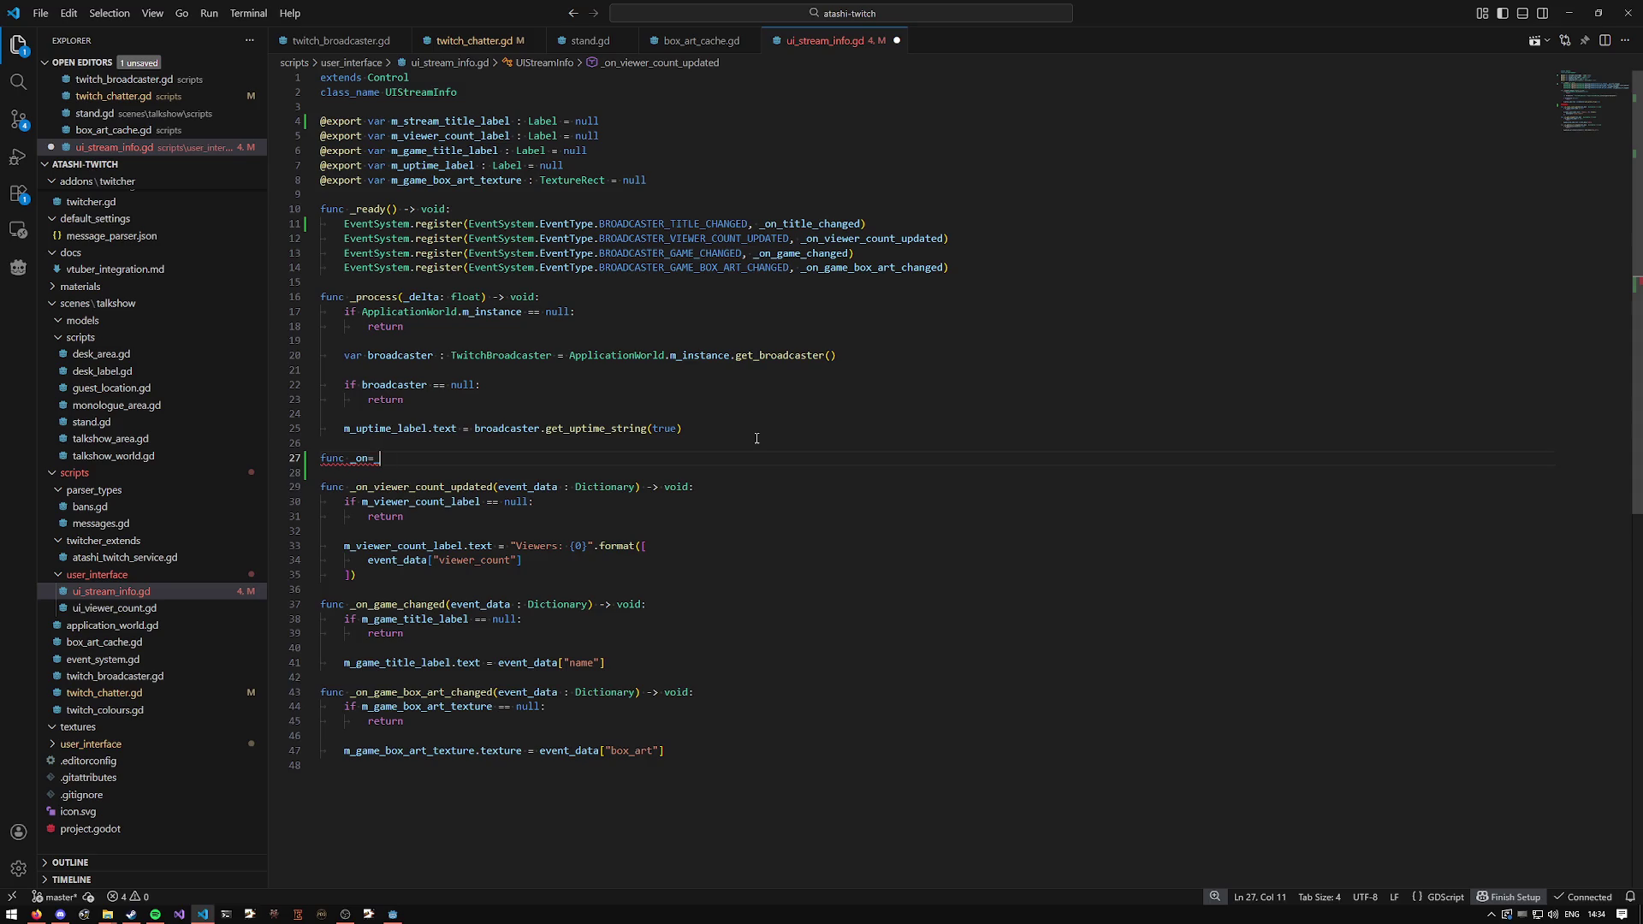
{"action": "type", "text": "title_changed"}
{"action": "type", "text": "(event_data : "}
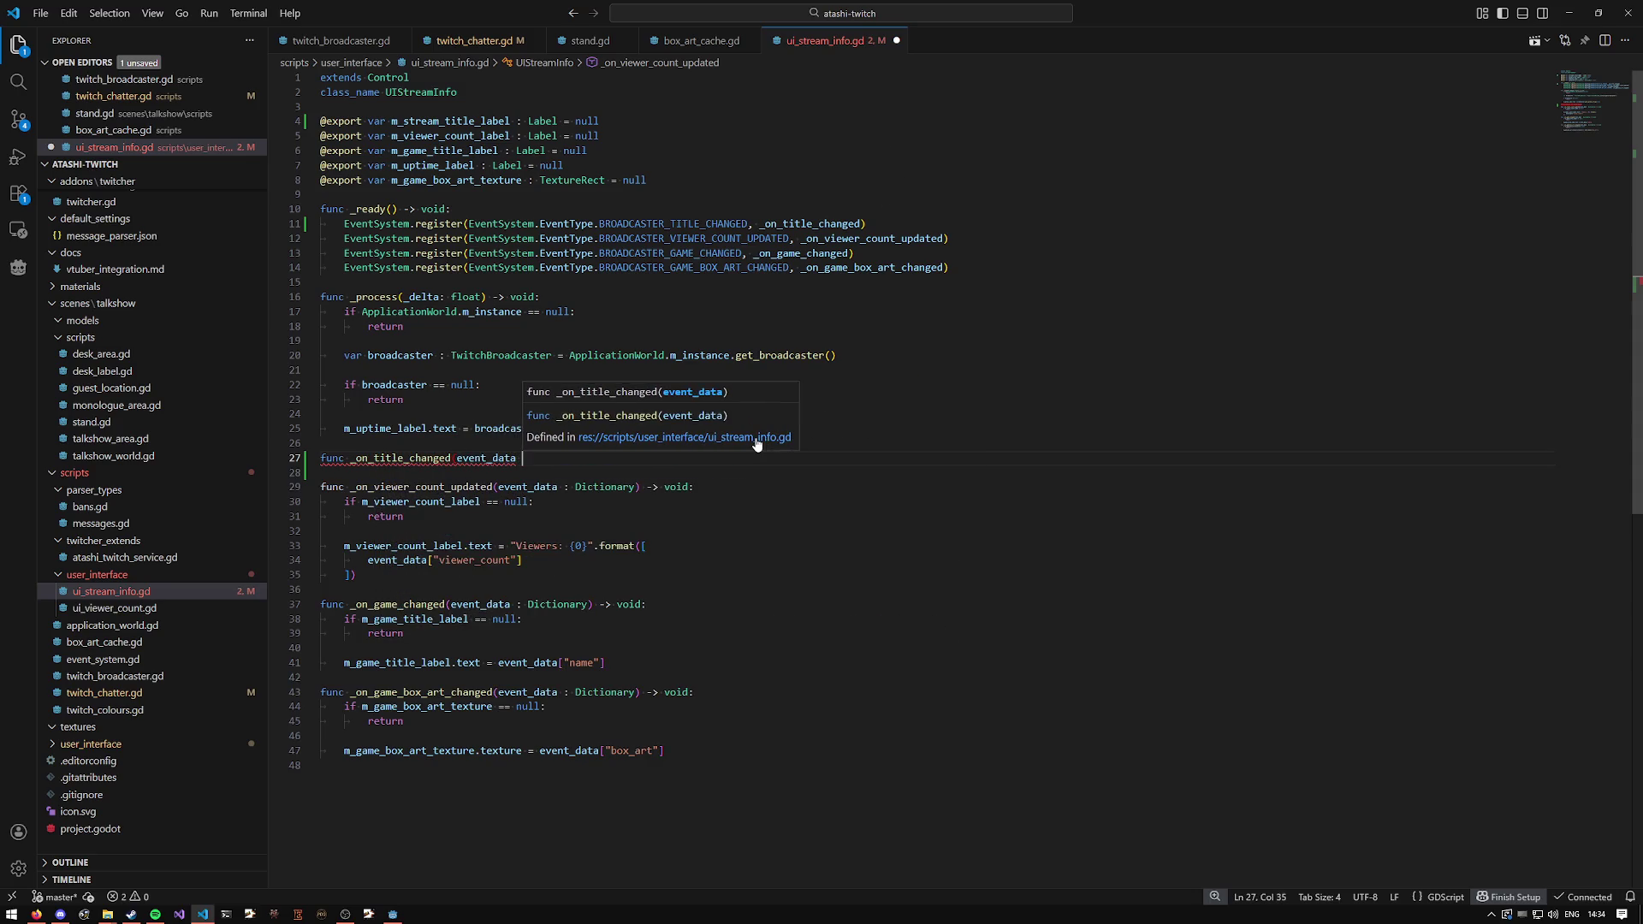
{"action": "type", "text": "Dictionary) -> void:"}
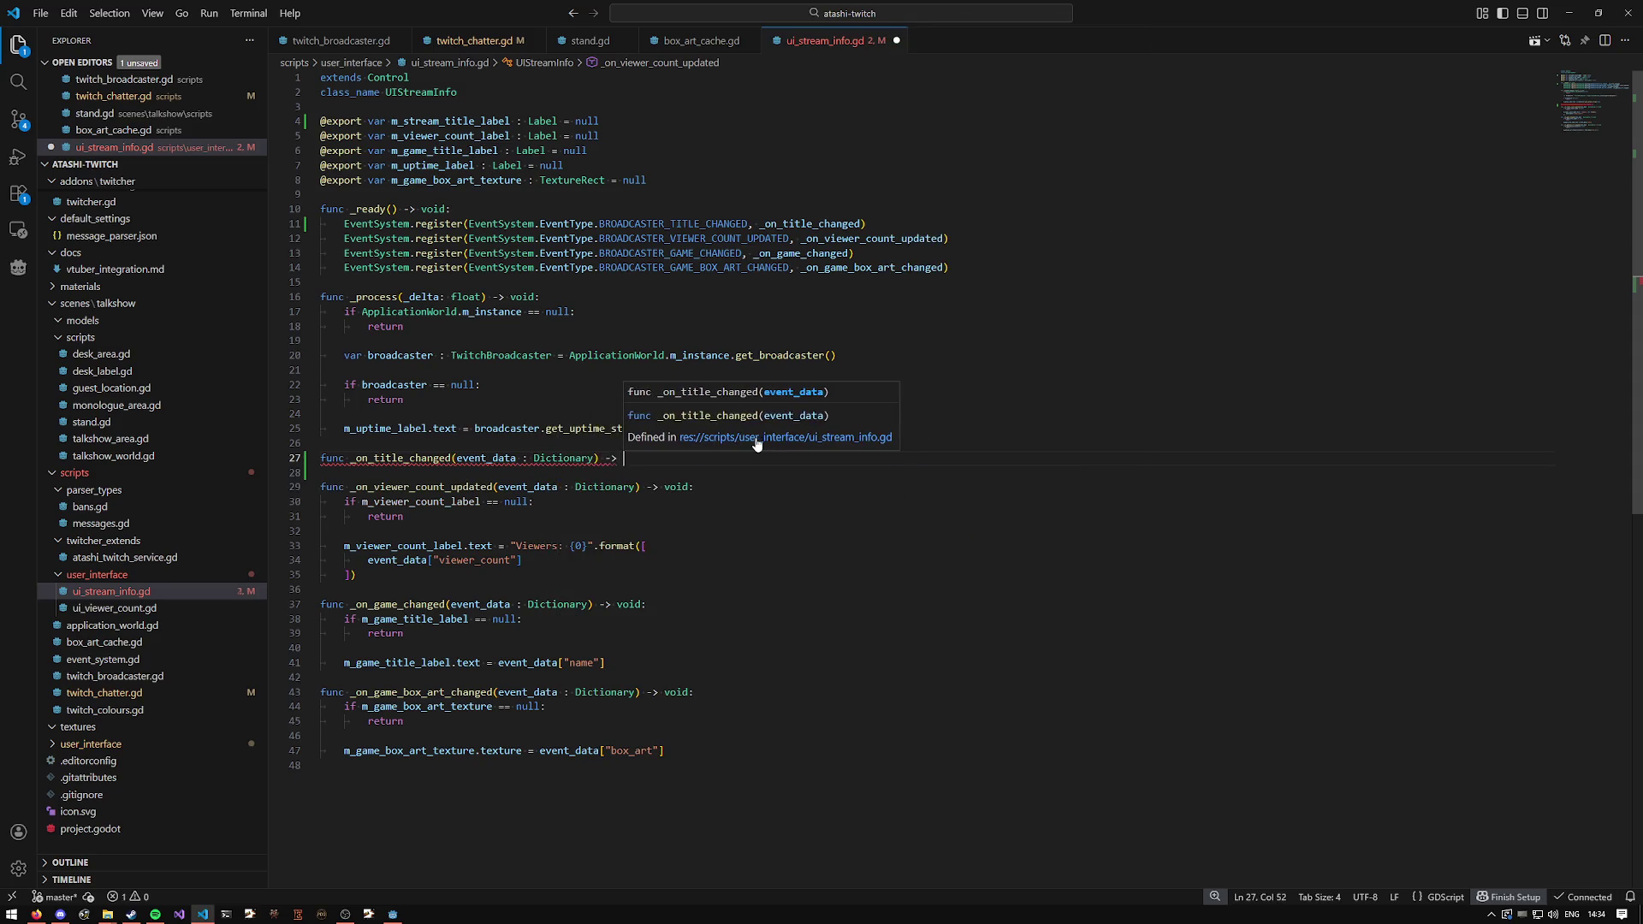
{"action": "key", "text": "Return"}
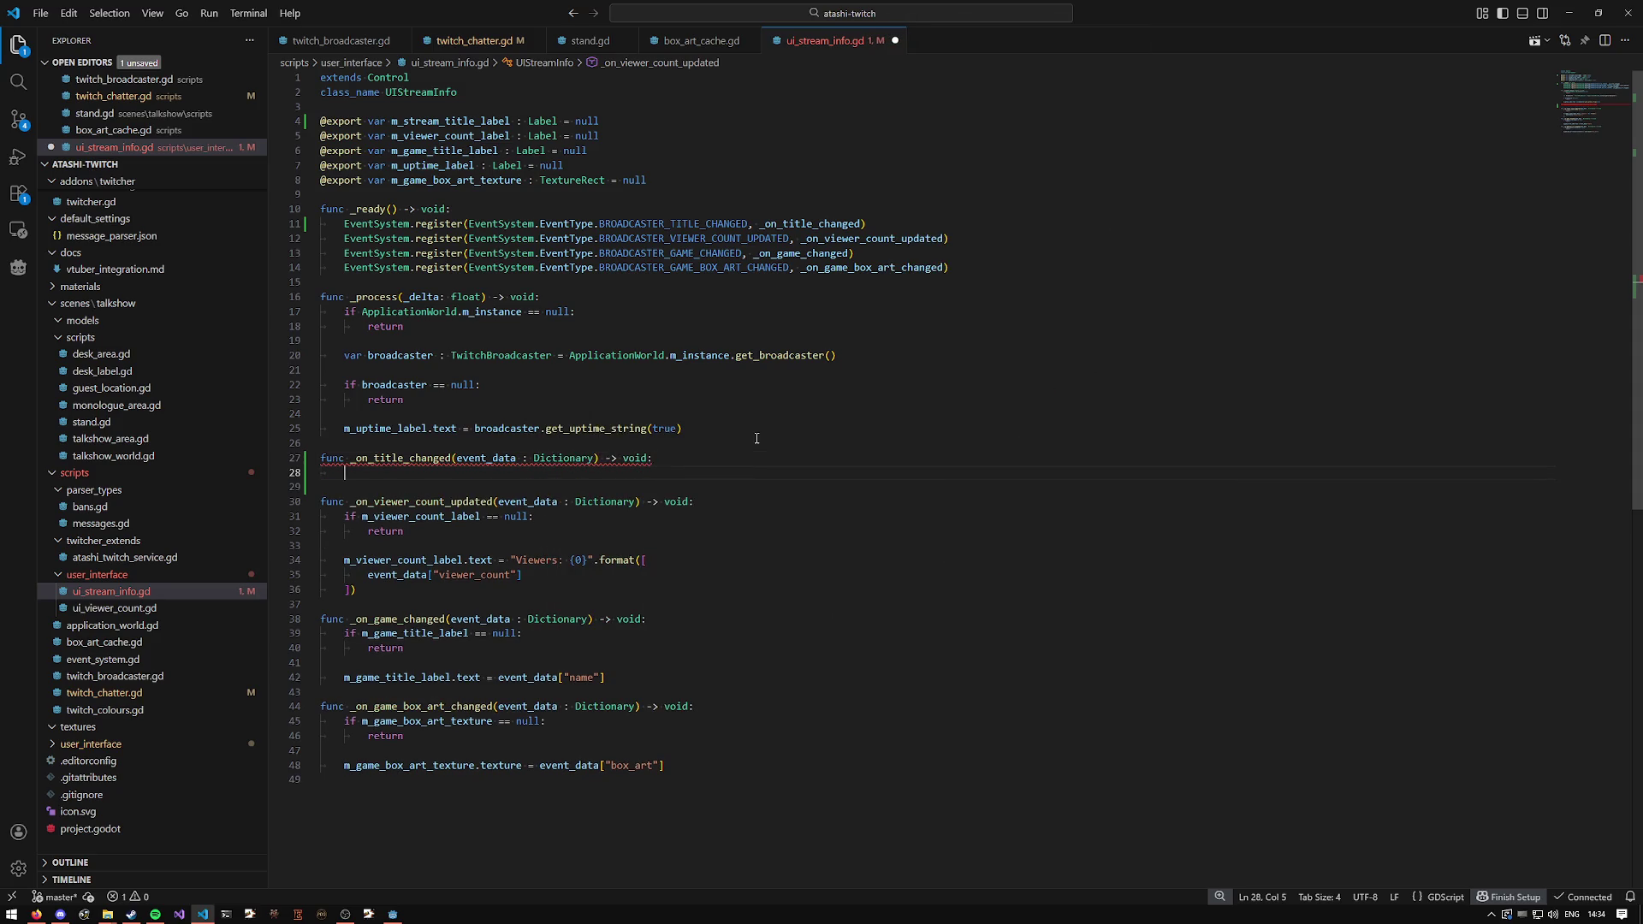
{"action": "type", "text": "if m_stream"}
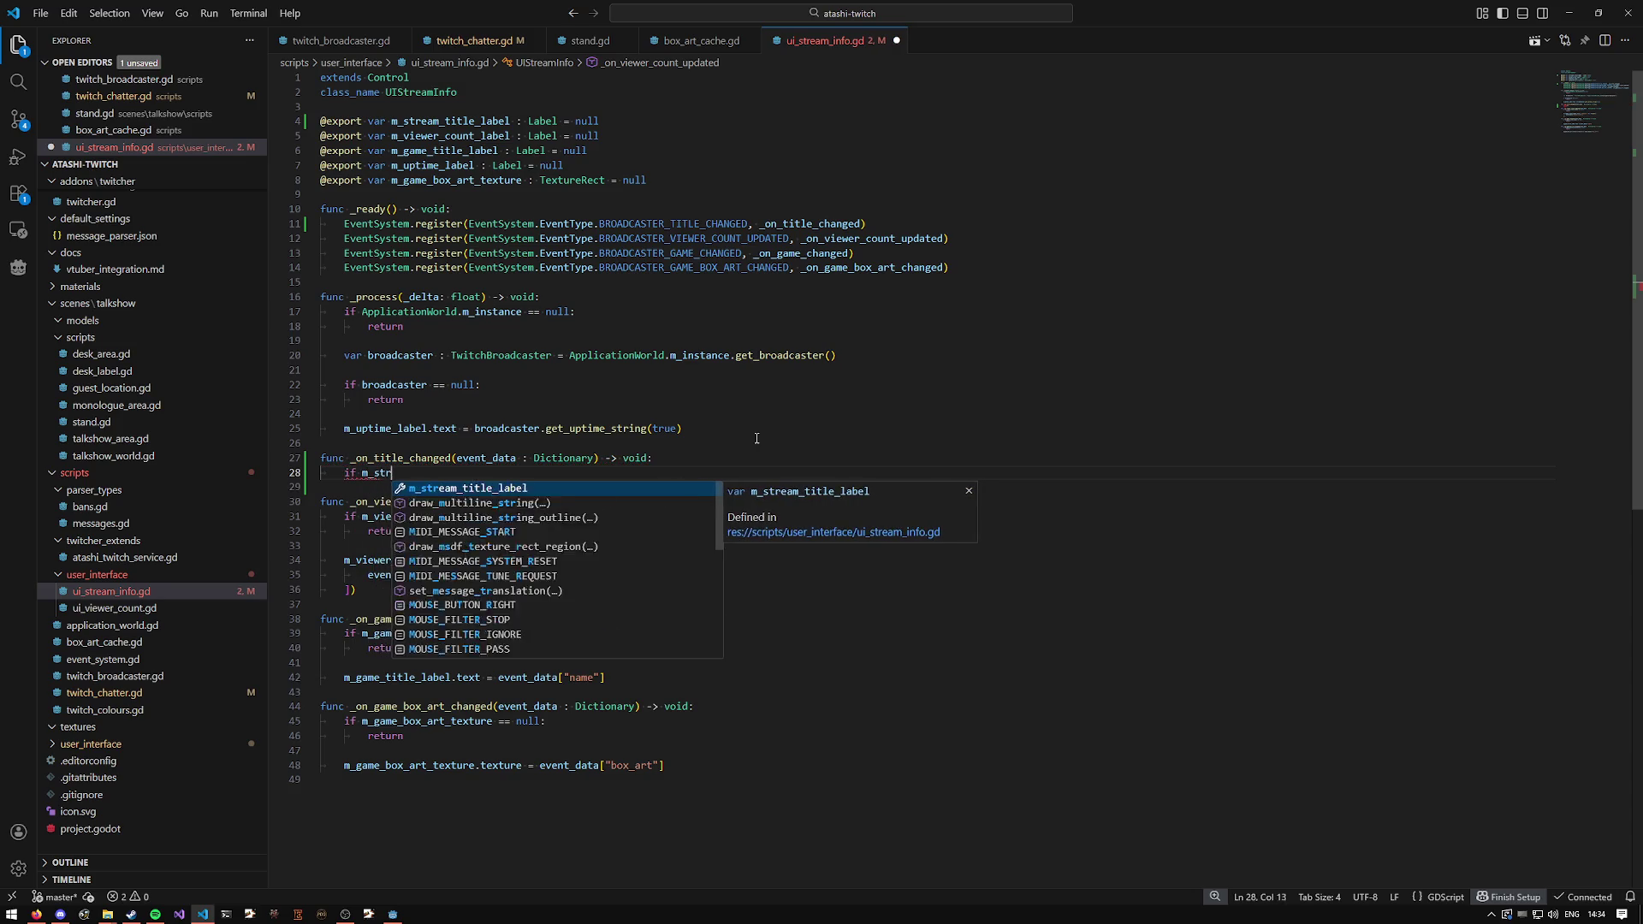
{"action": "key", "text": "Tab"}
{"action": "type", "text": "null:"}
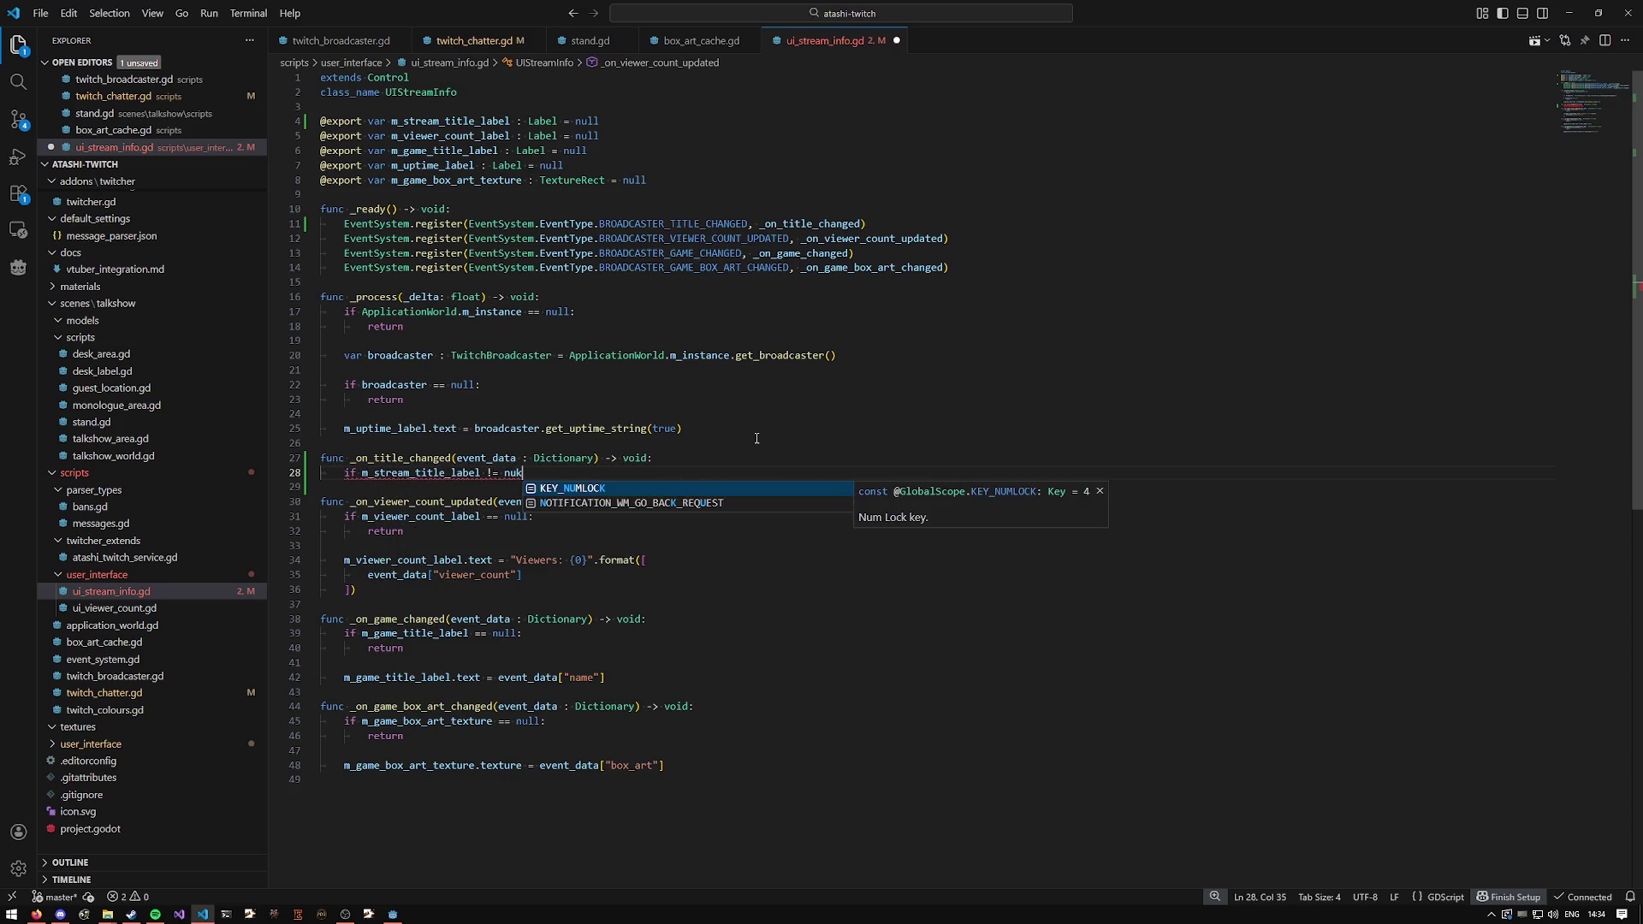
{"action": "key", "text": "Return"}
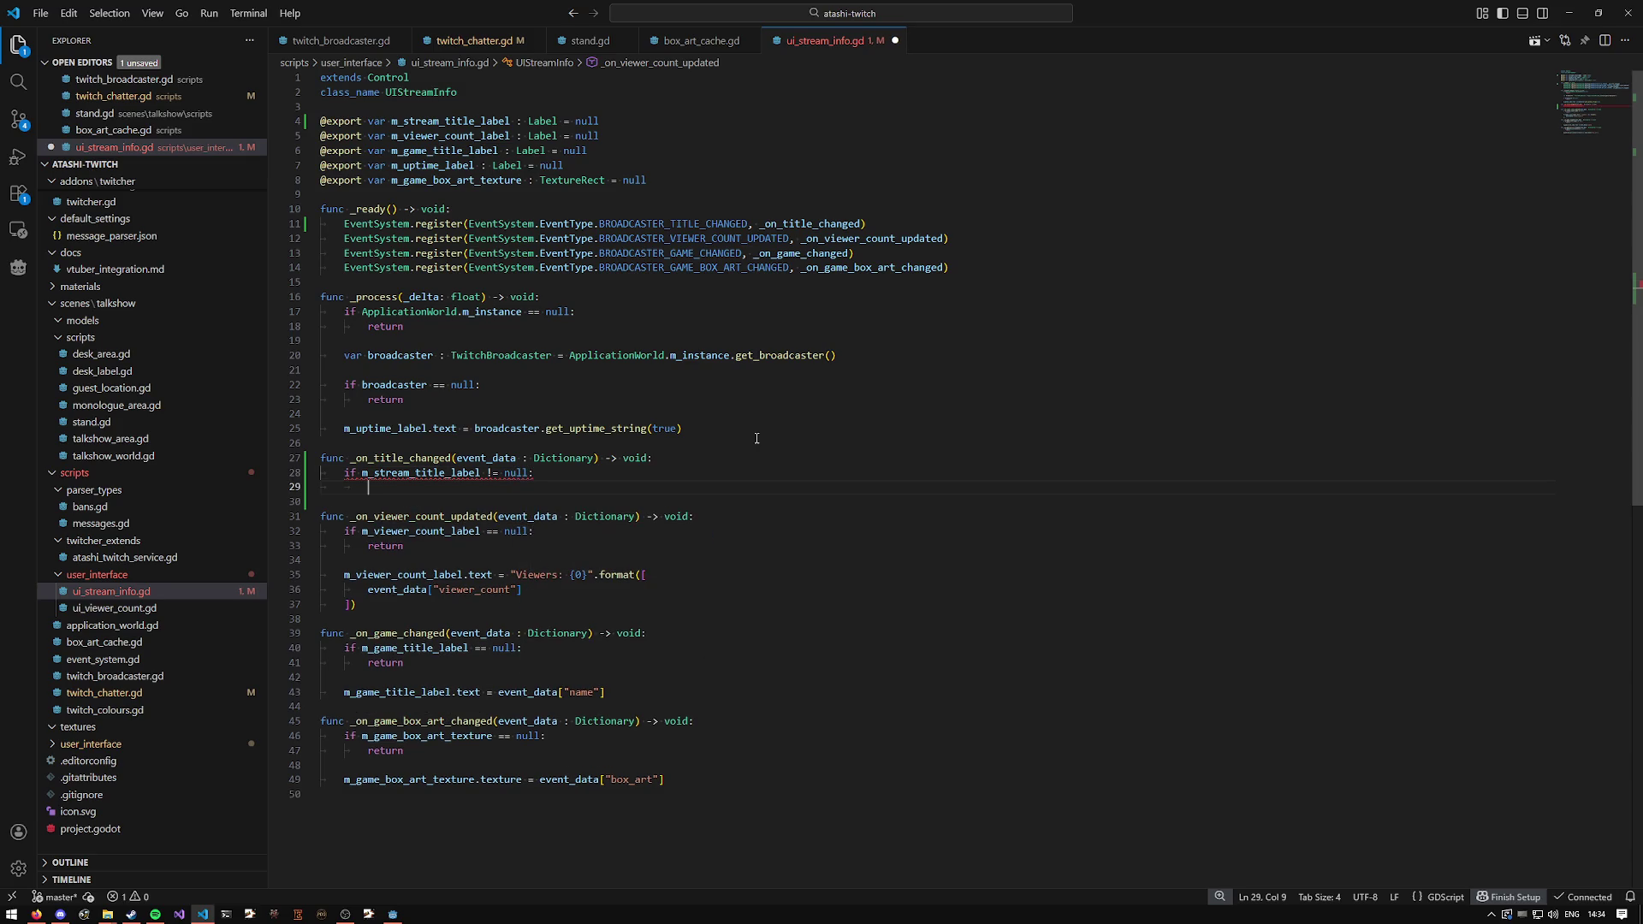
Return early, then set m_stream_title_label.text = event_data["title"] and save.
{"action": "type", "text": "eturn"}
{"action": "key", "text": "Return"}
{"action": "key", "text": "Return"}
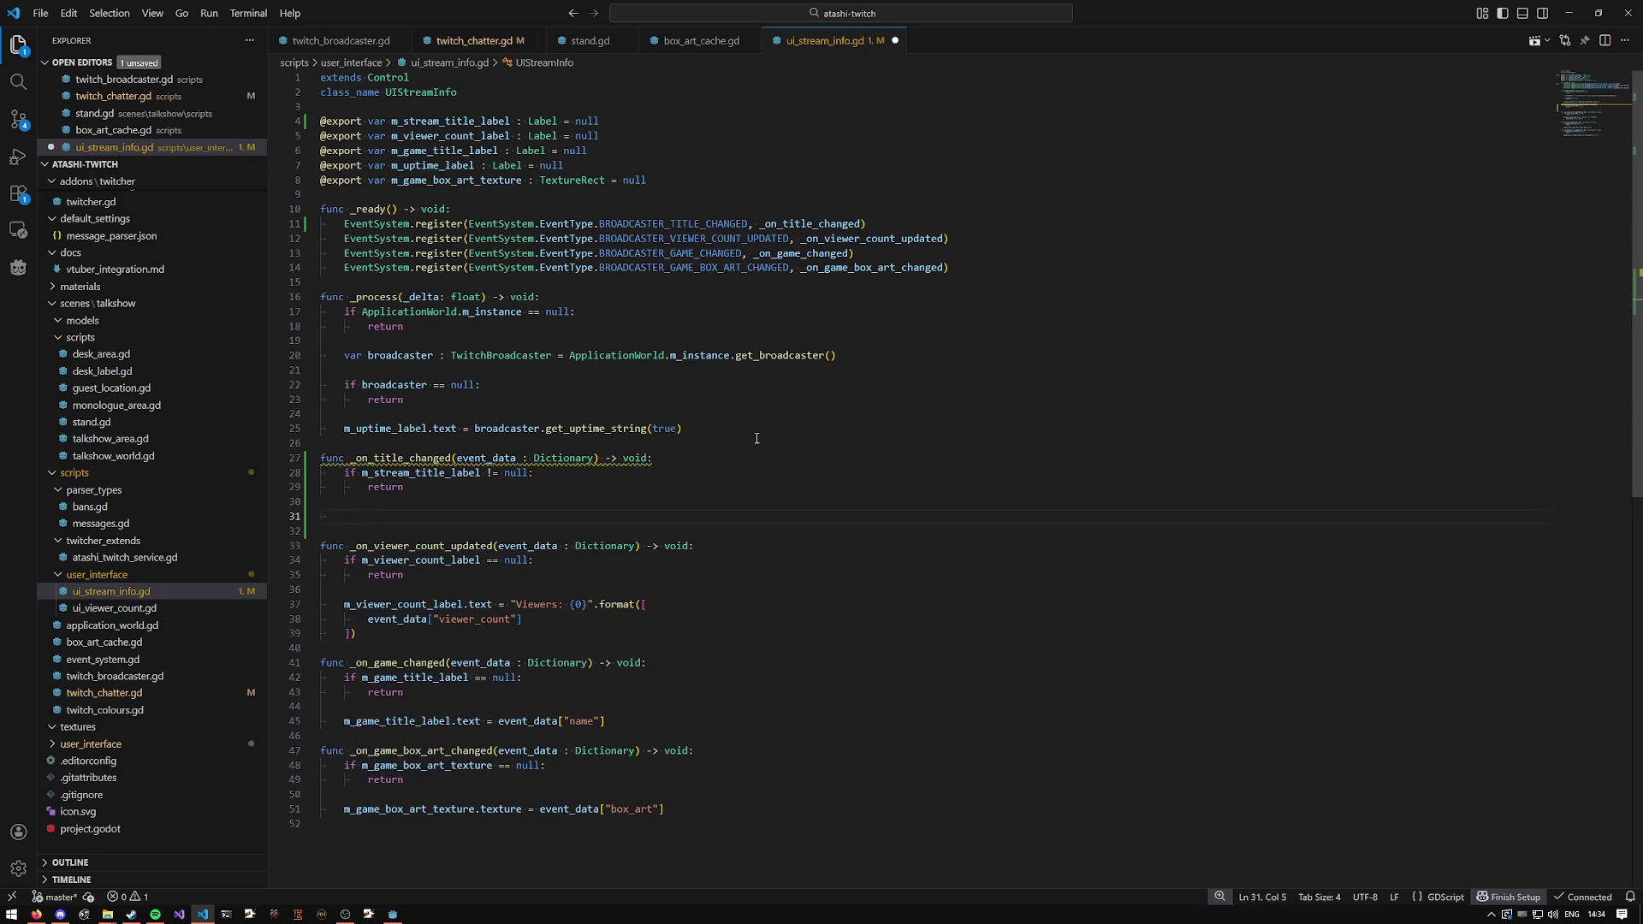
{"action": "type", "text": "m_stre"}
{"action": "key", "text": "Tab"}
{"action": "type", "text": ".text = "}
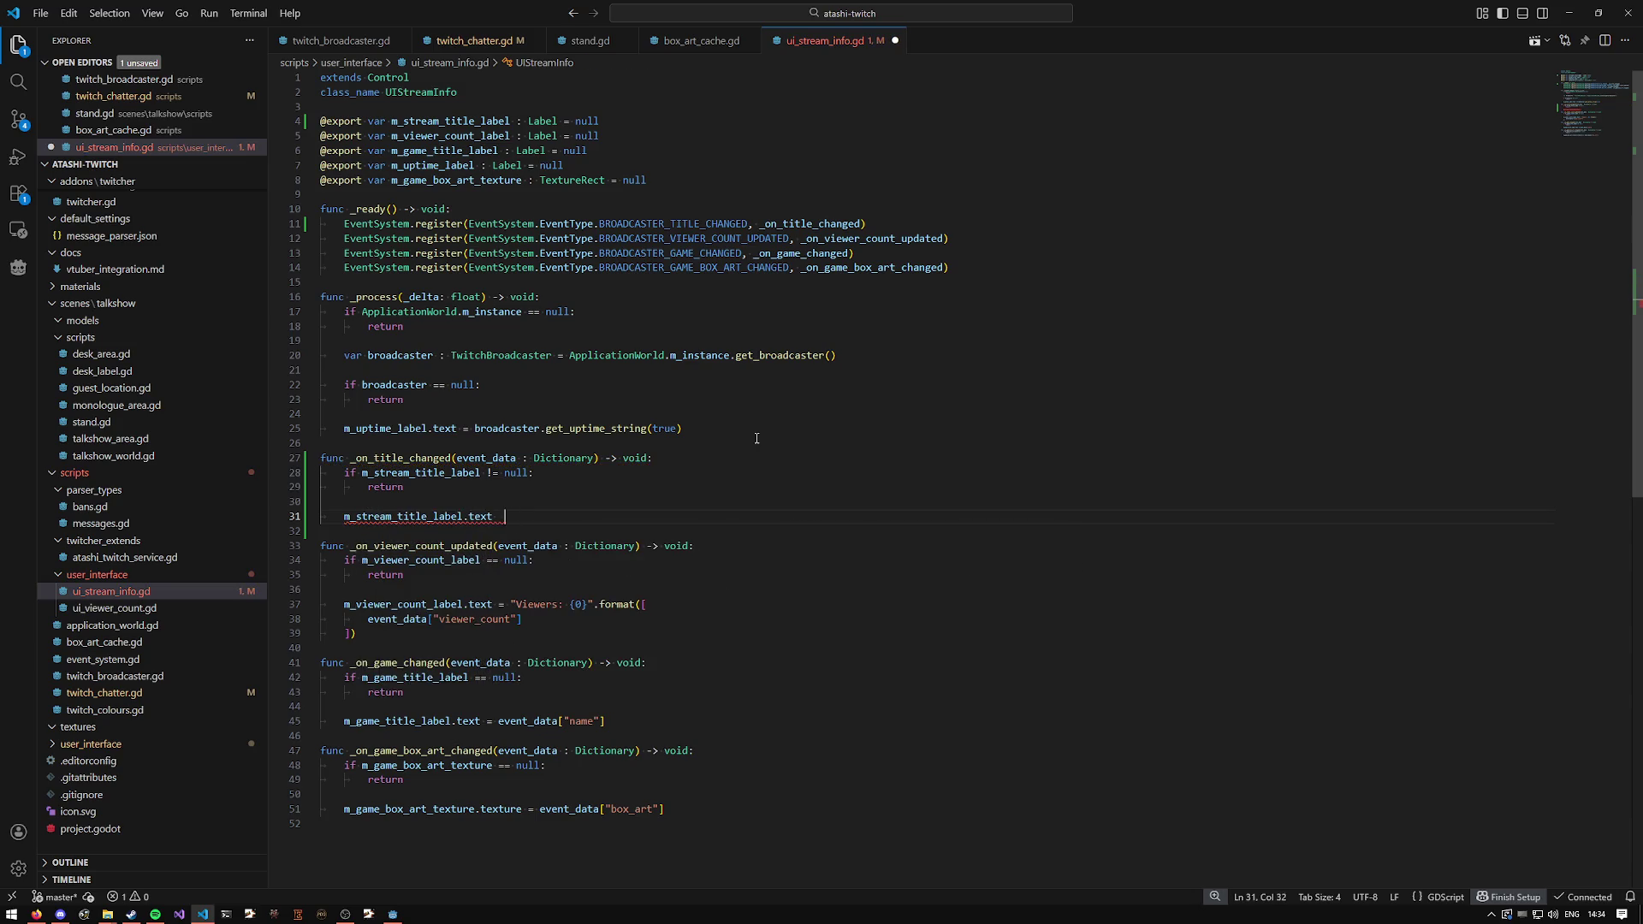
{"action": "type", "text": "event_data"}
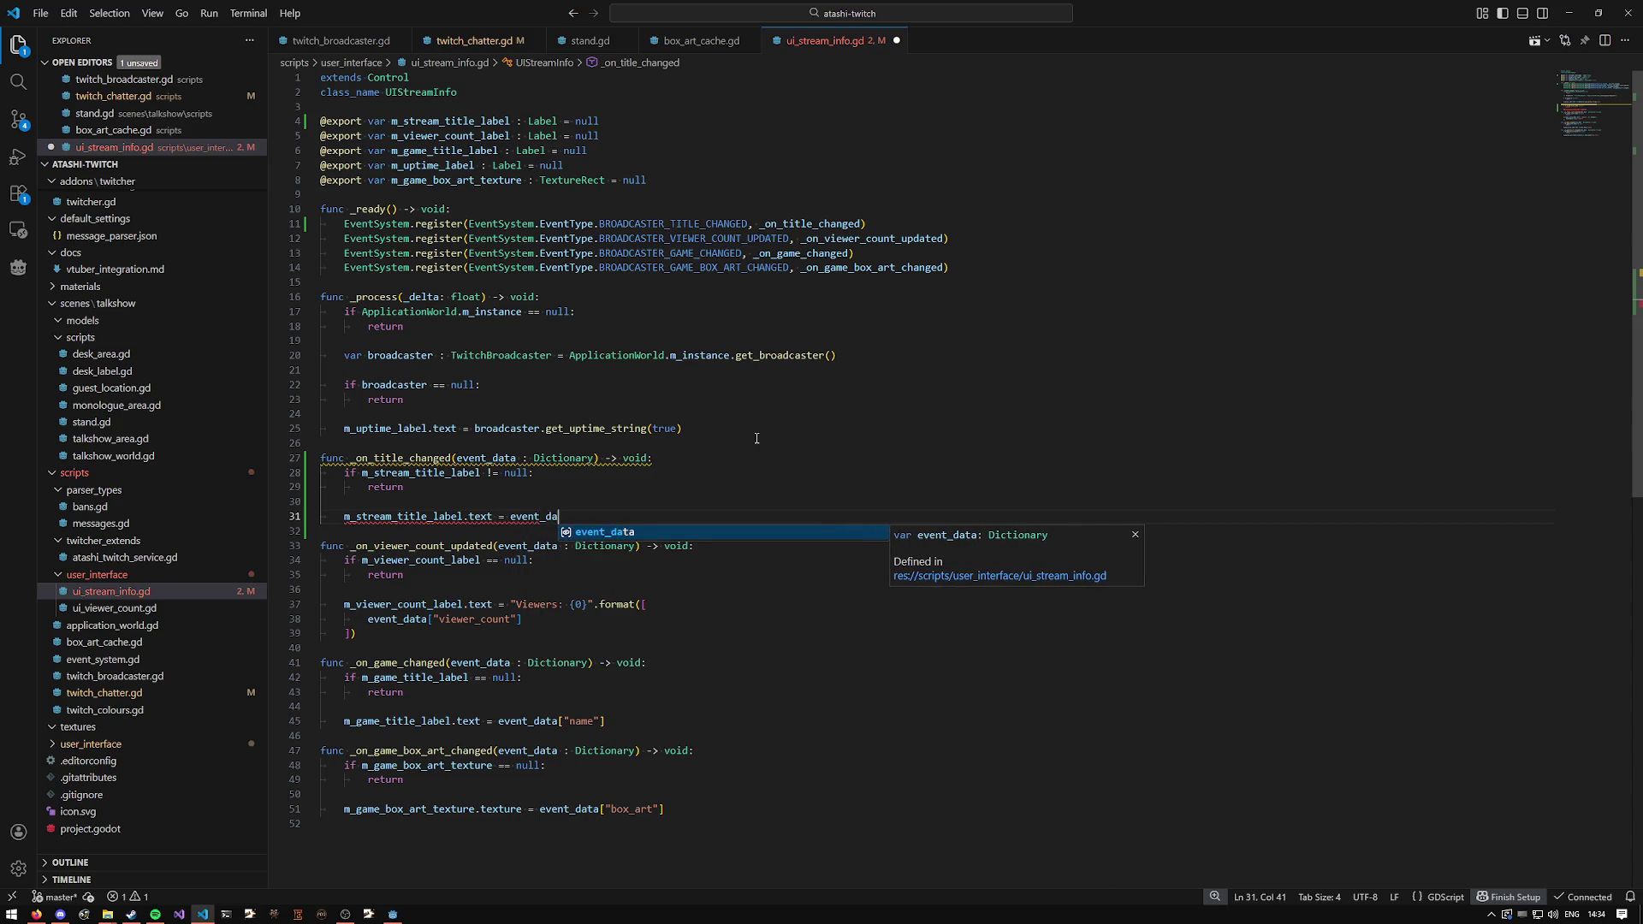
{"action": "type", "text": "[\"title"}
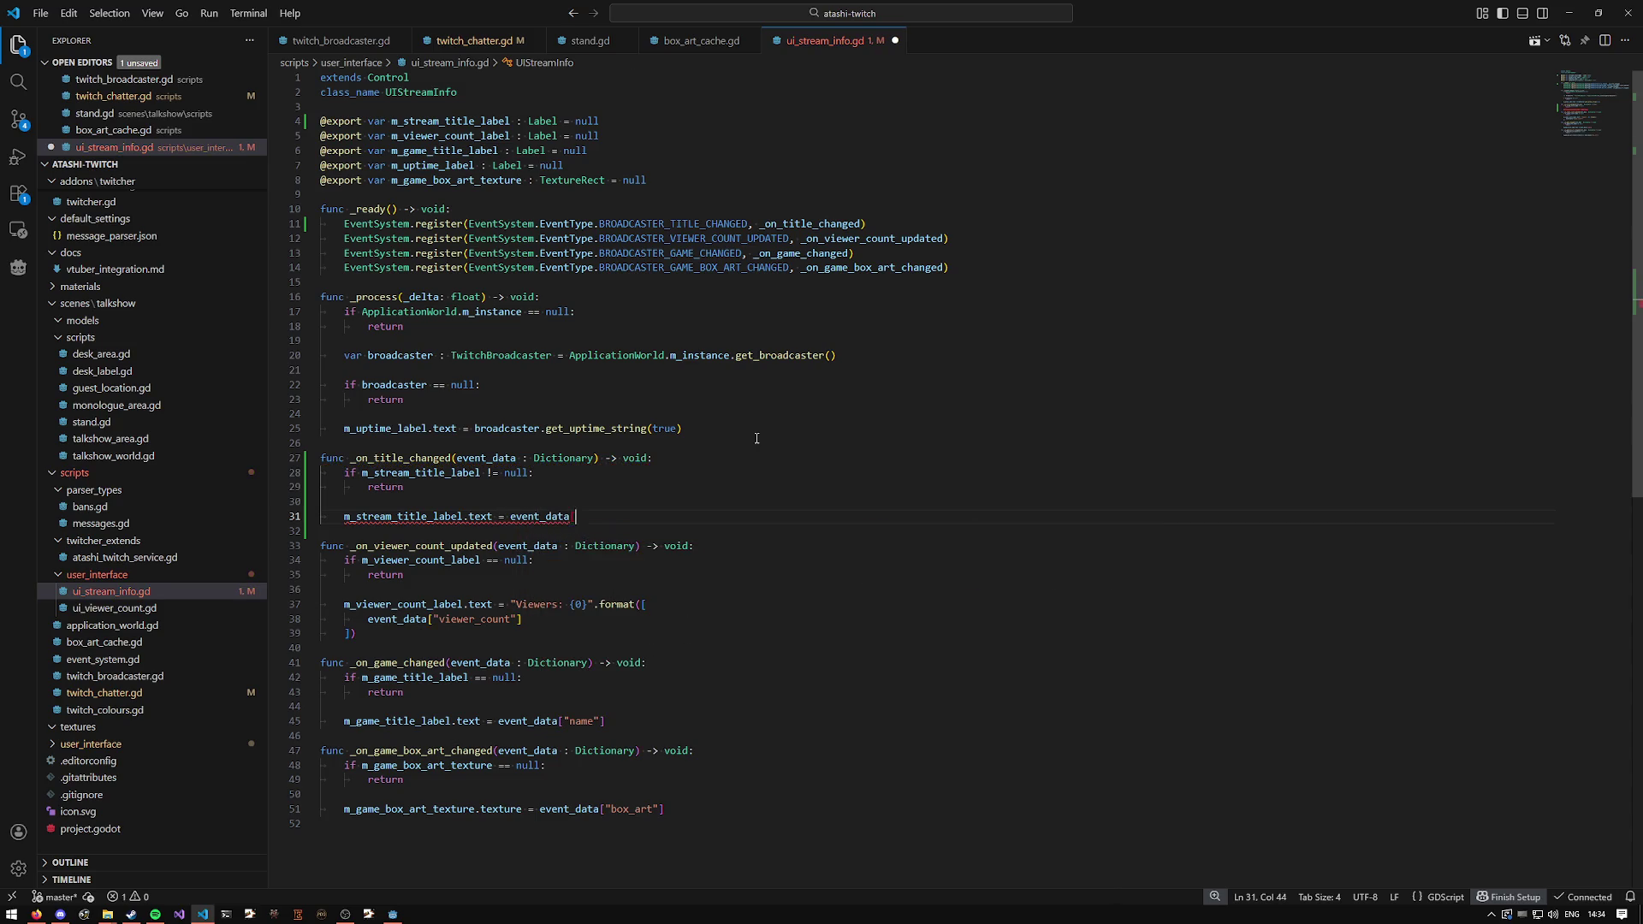
{"action": "type", "text": "\"]"}
{"action": "key", "text": "ctrl+s"}
Search the project for BROADCASTER_TITLE_CHANGED and inspect where twitch_broadcaster.gd emits it.
{"action": "double_click", "coordinate": [666, 224]}
{"action": "key", "text": "ctrl+c"}
{"action": "key", "text": "ctrl+f"}
{"action": "left_click", "coordinate": [34, 80]}
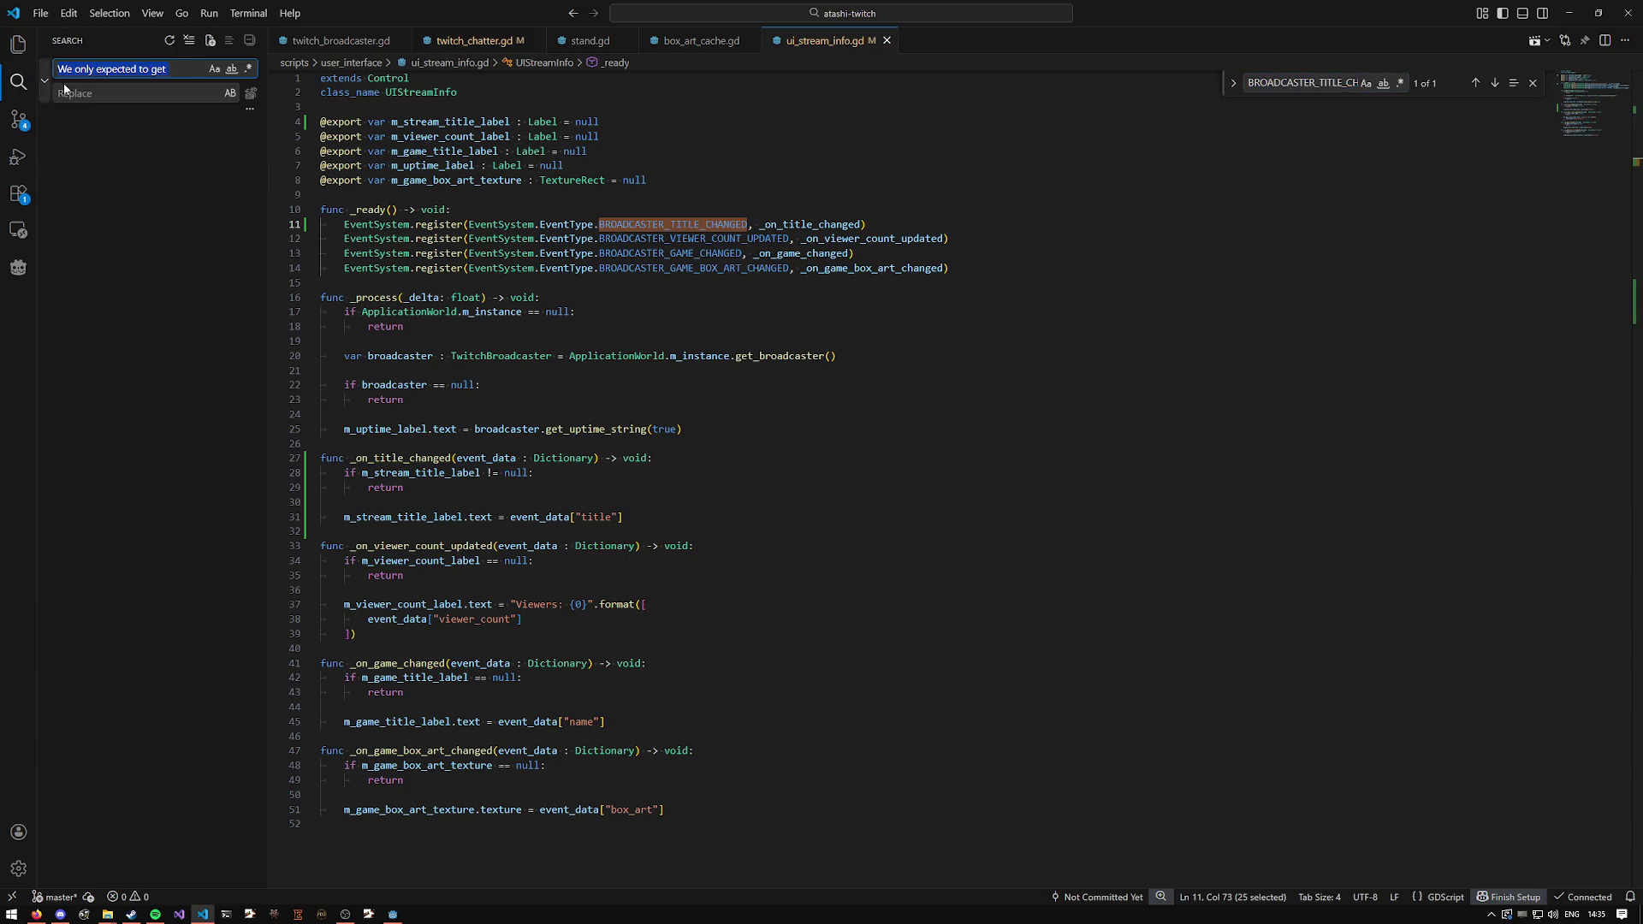
{"action": "key", "text": "ctrl+v"}
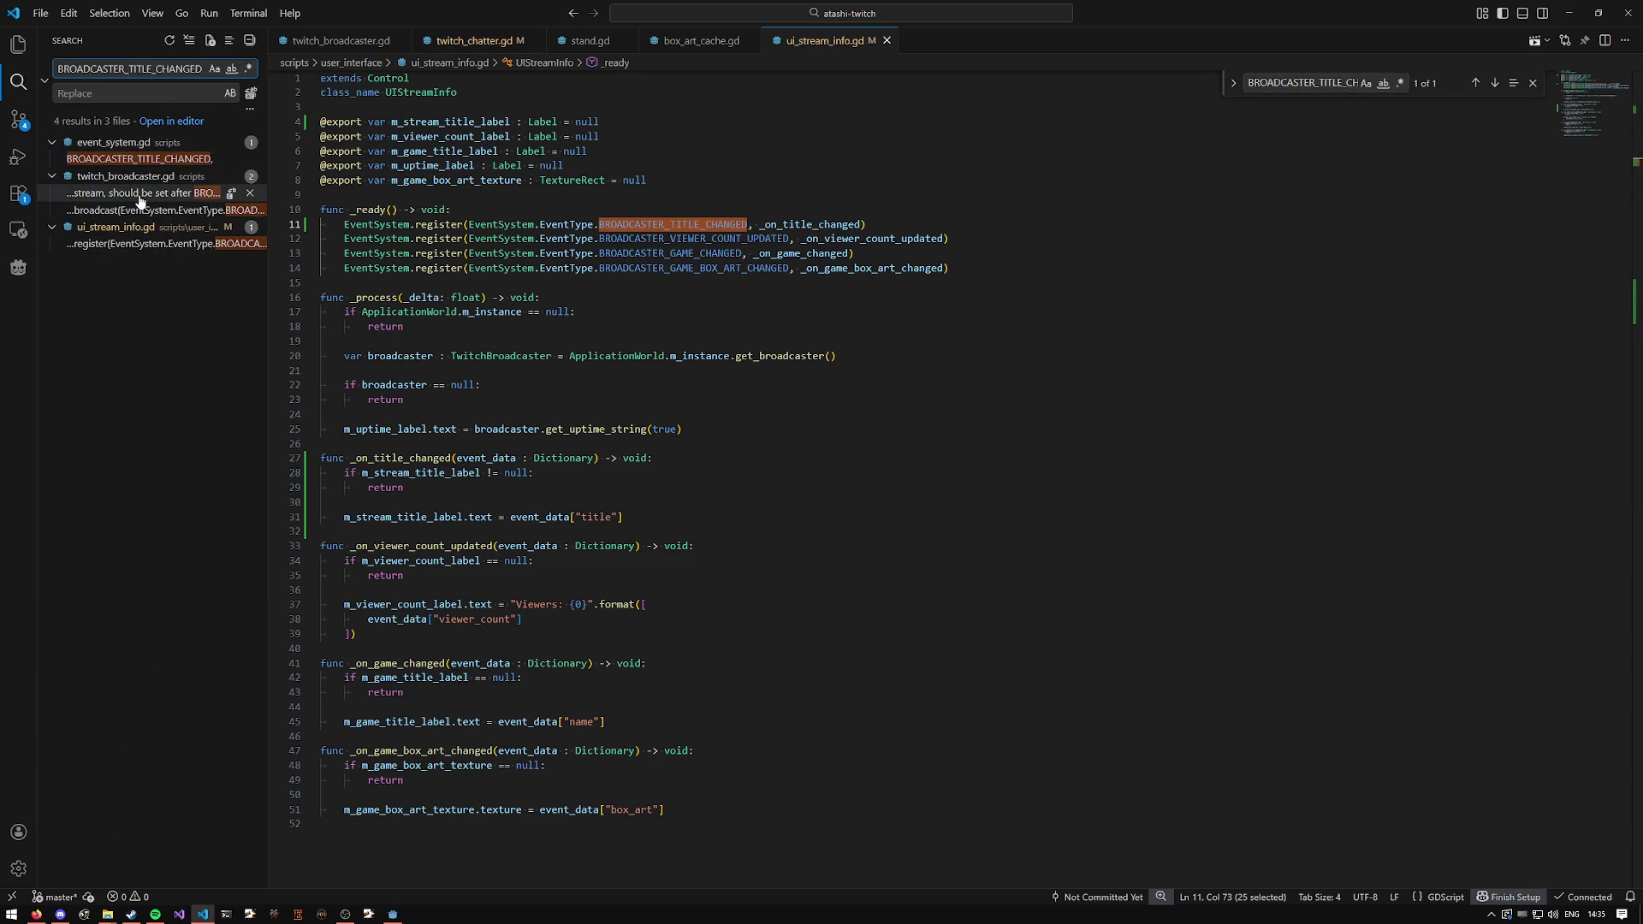
{"action": "left_click", "coordinate": [141, 199]}
{"action": "left_click", "coordinate": [139, 210]}
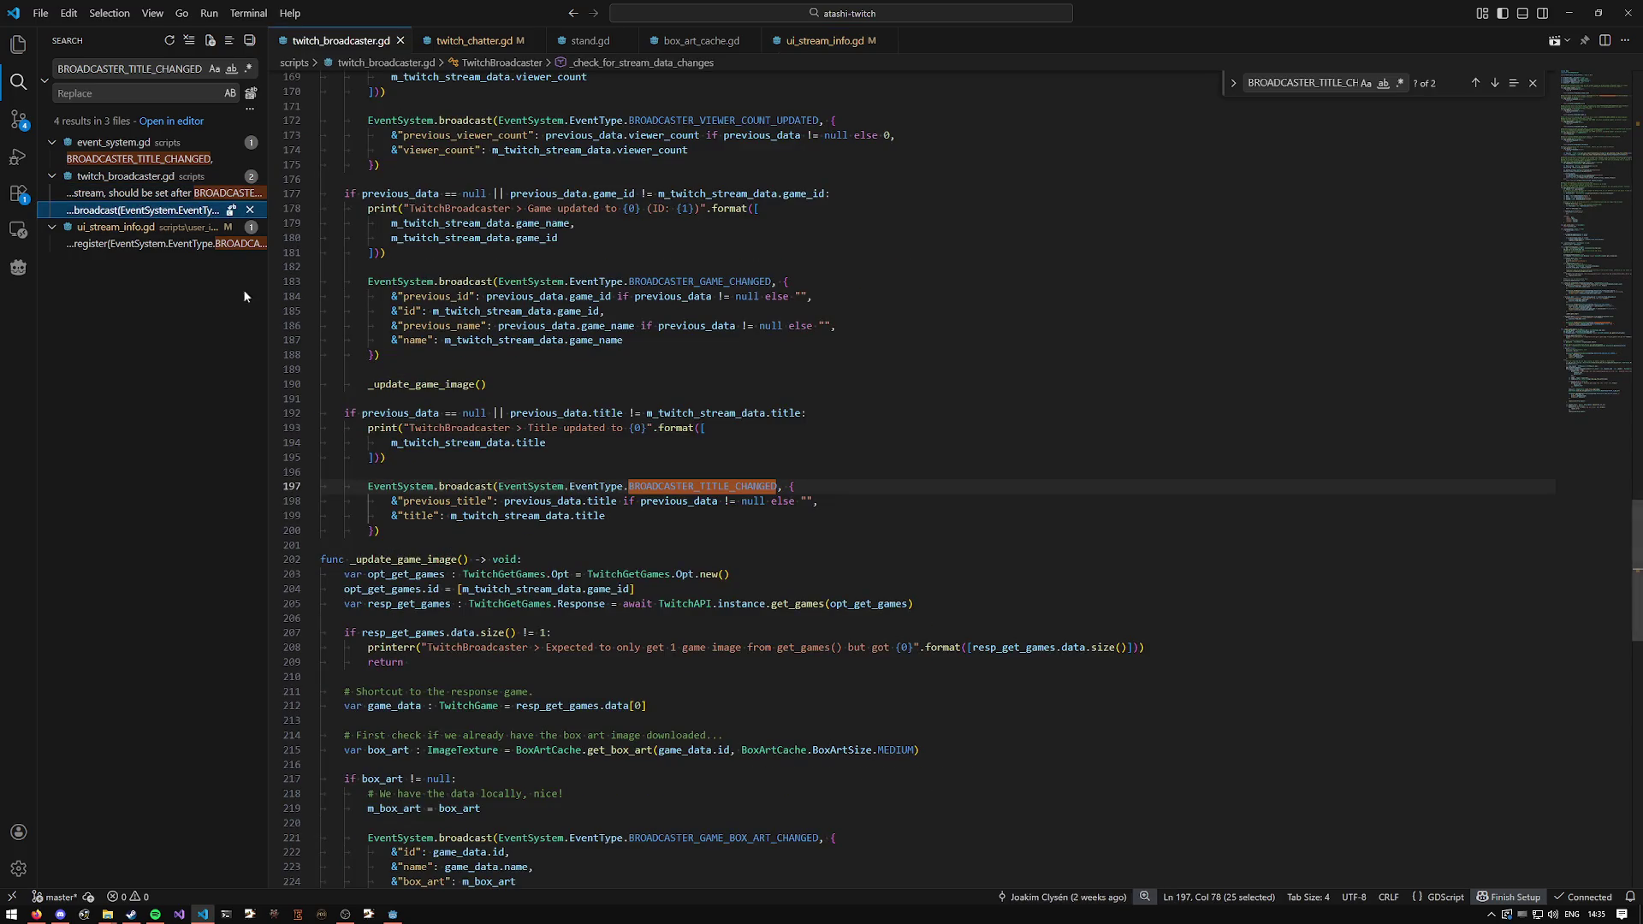
{"action": "left_click", "coordinate": [824, 40]}
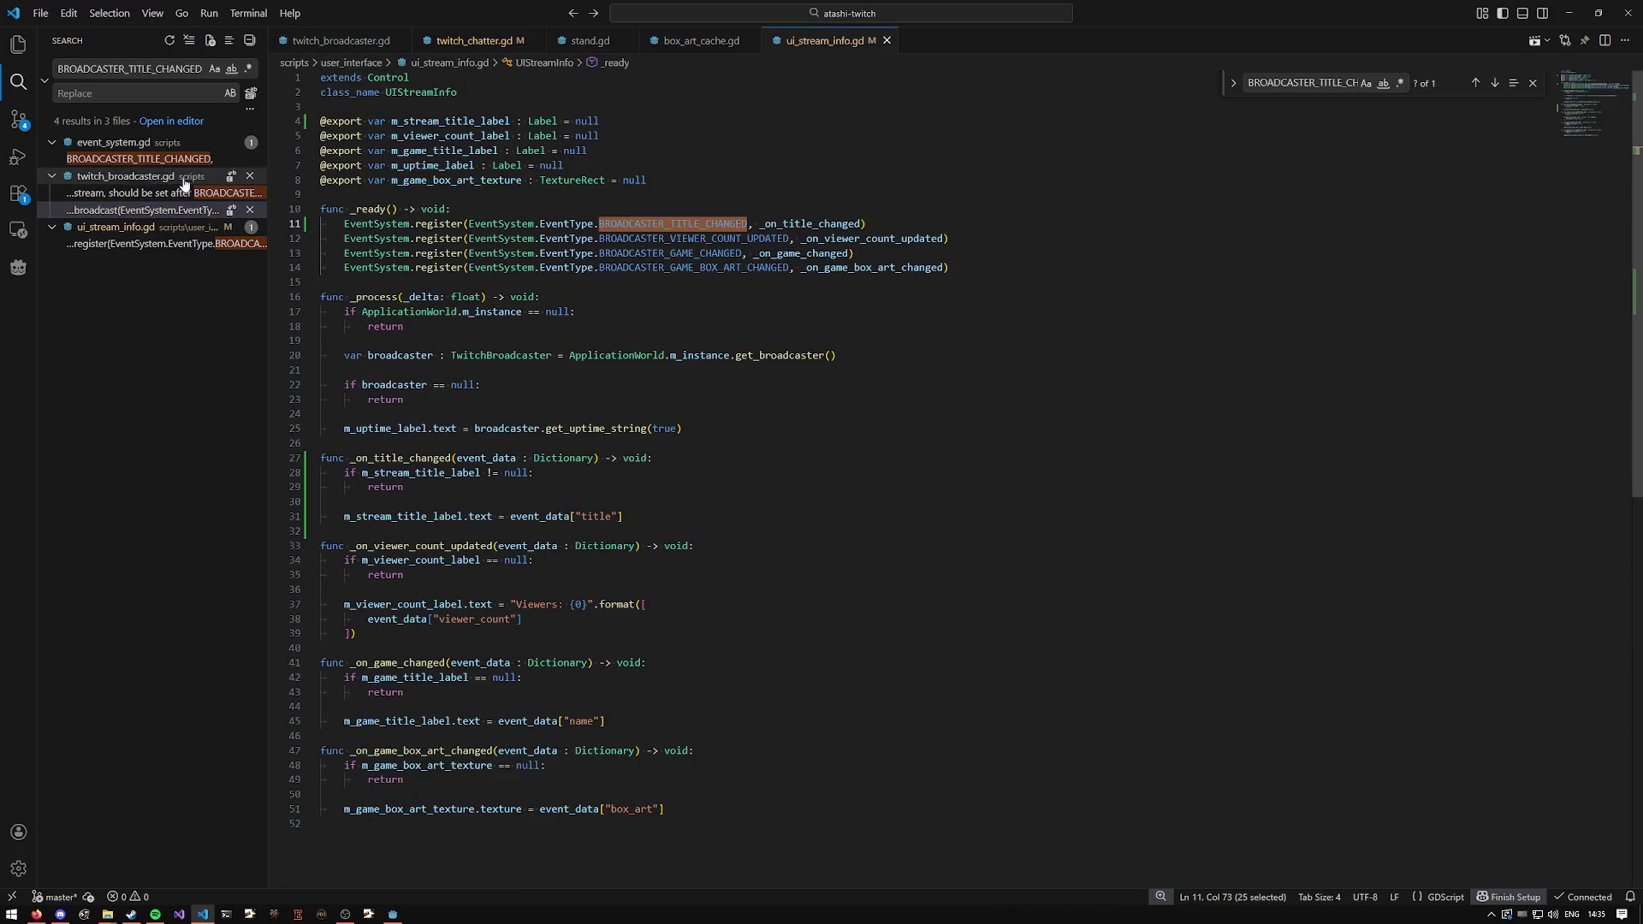
Assign the StreamTitle node to StreamInfo's M Stream Title Label and run the project.
{"action": "left_click", "coordinate": [26, 45]}
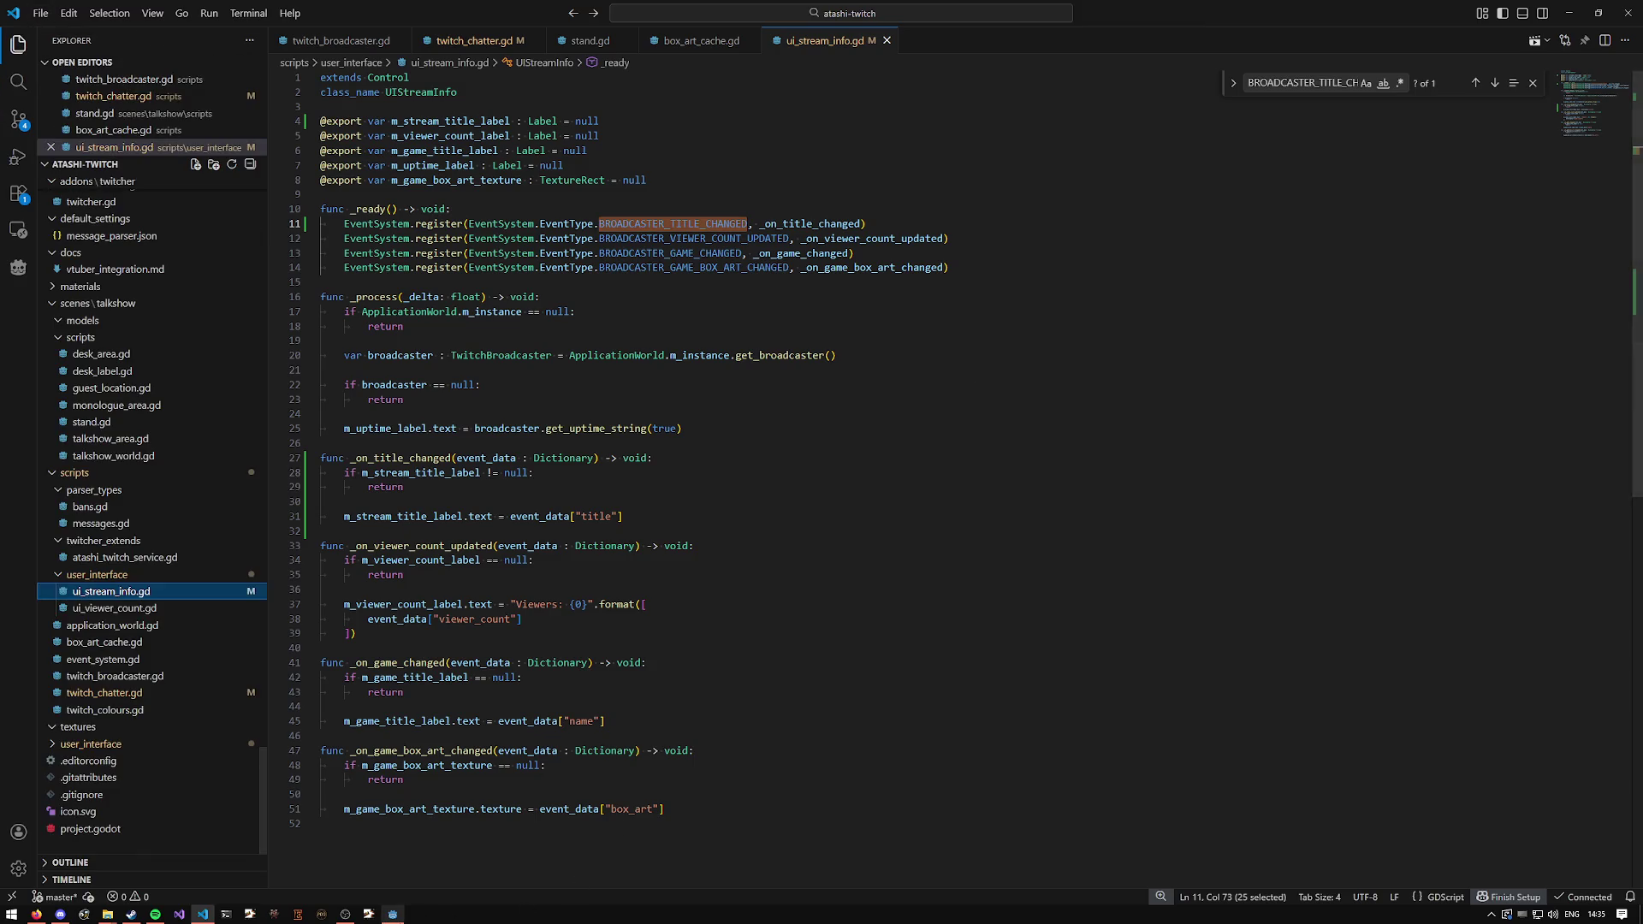
{"action": "mouse_move", "coordinate": [392, 913]}
{"action": "left_click", "coordinate": [392, 864]}
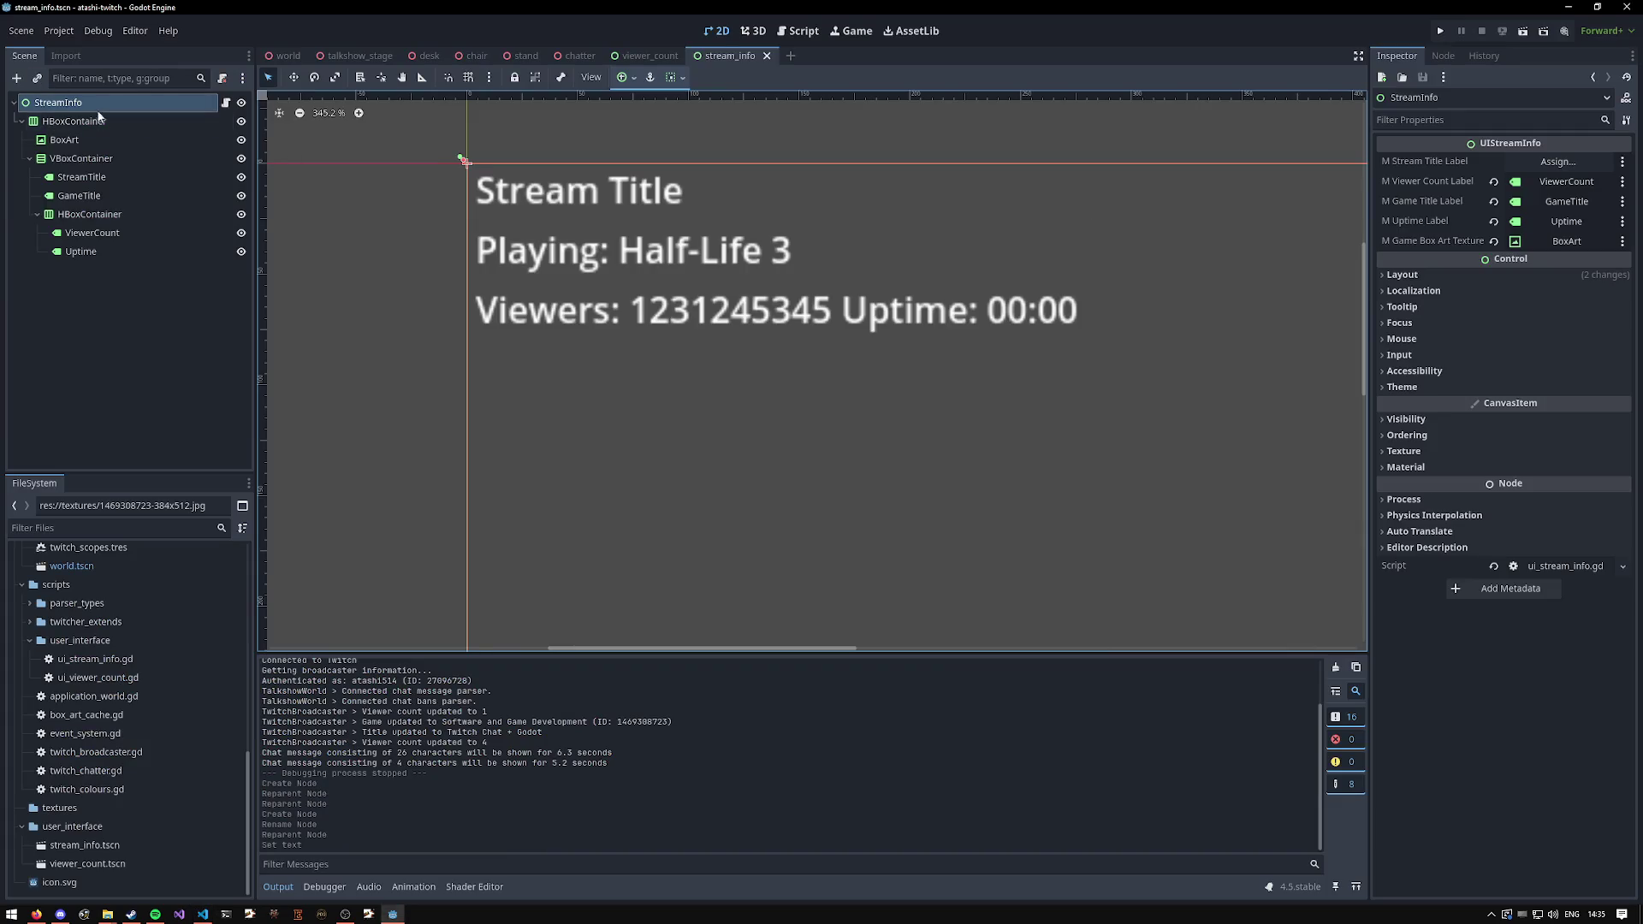
{"action": "left_click", "coordinate": [1555, 164]}
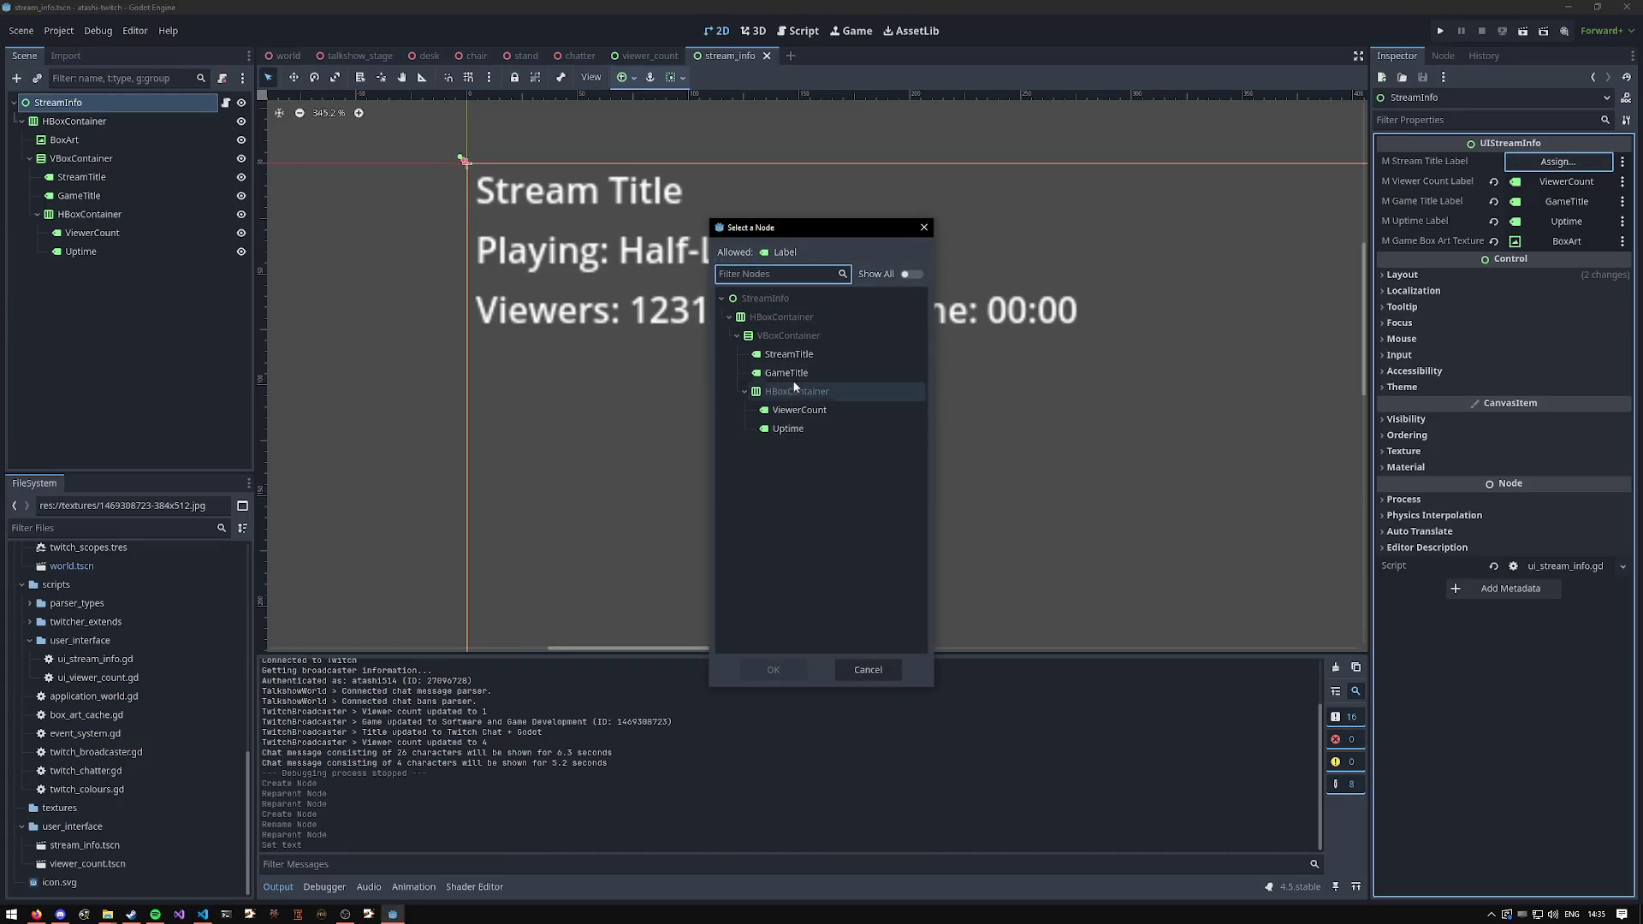
{"action": "double_click", "coordinate": [784, 354]}
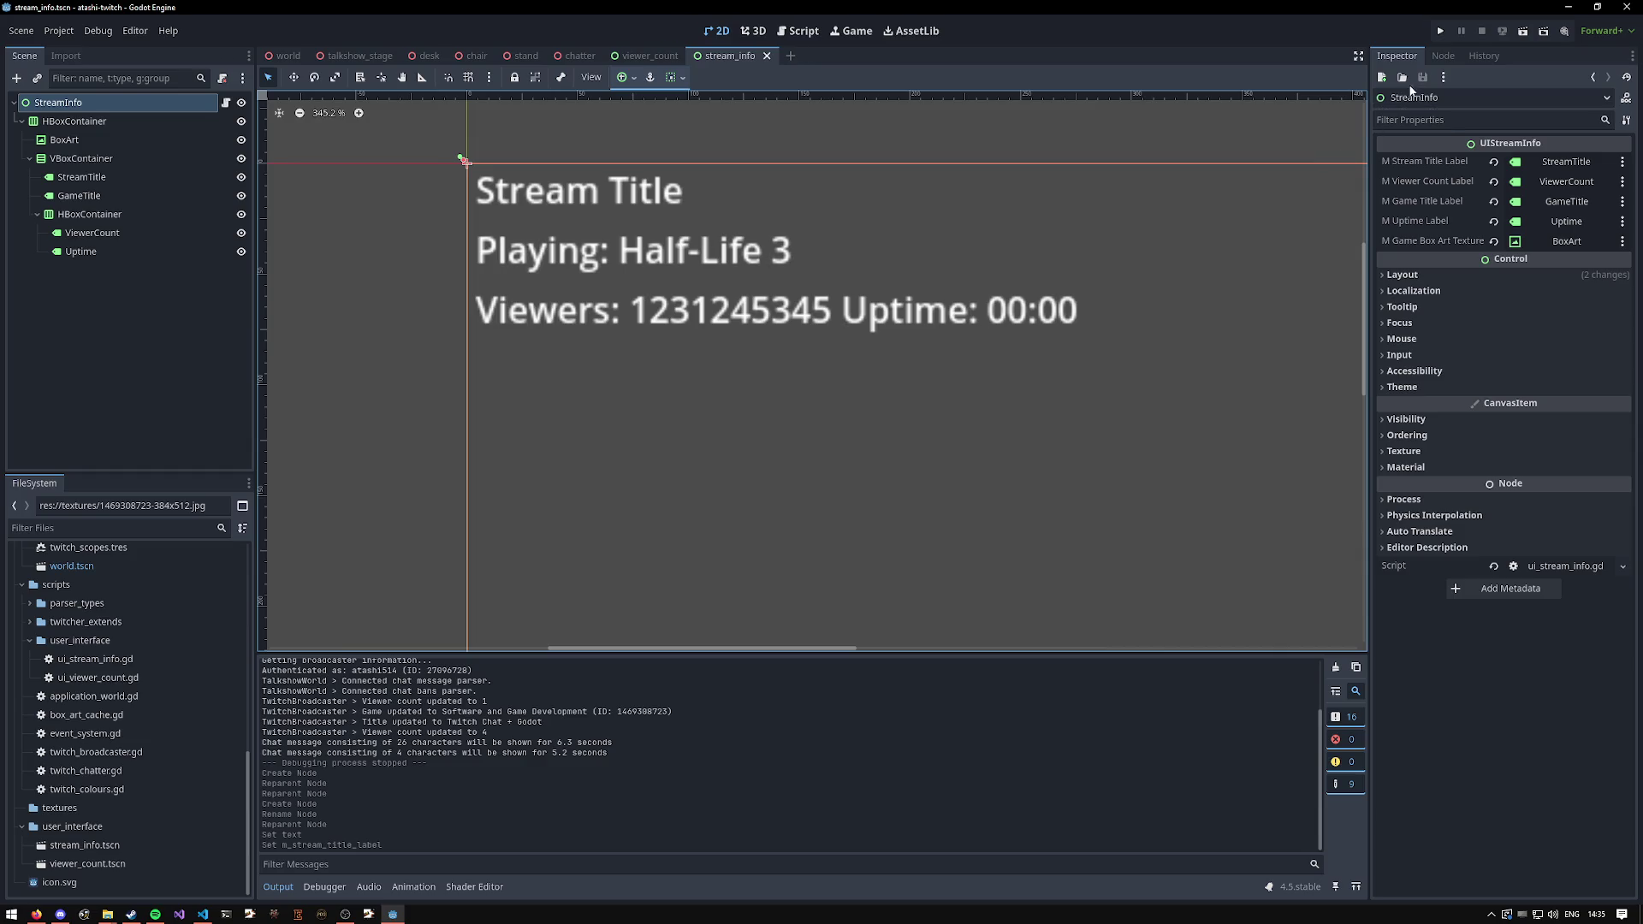
{"action": "left_click", "coordinate": [1441, 31]}
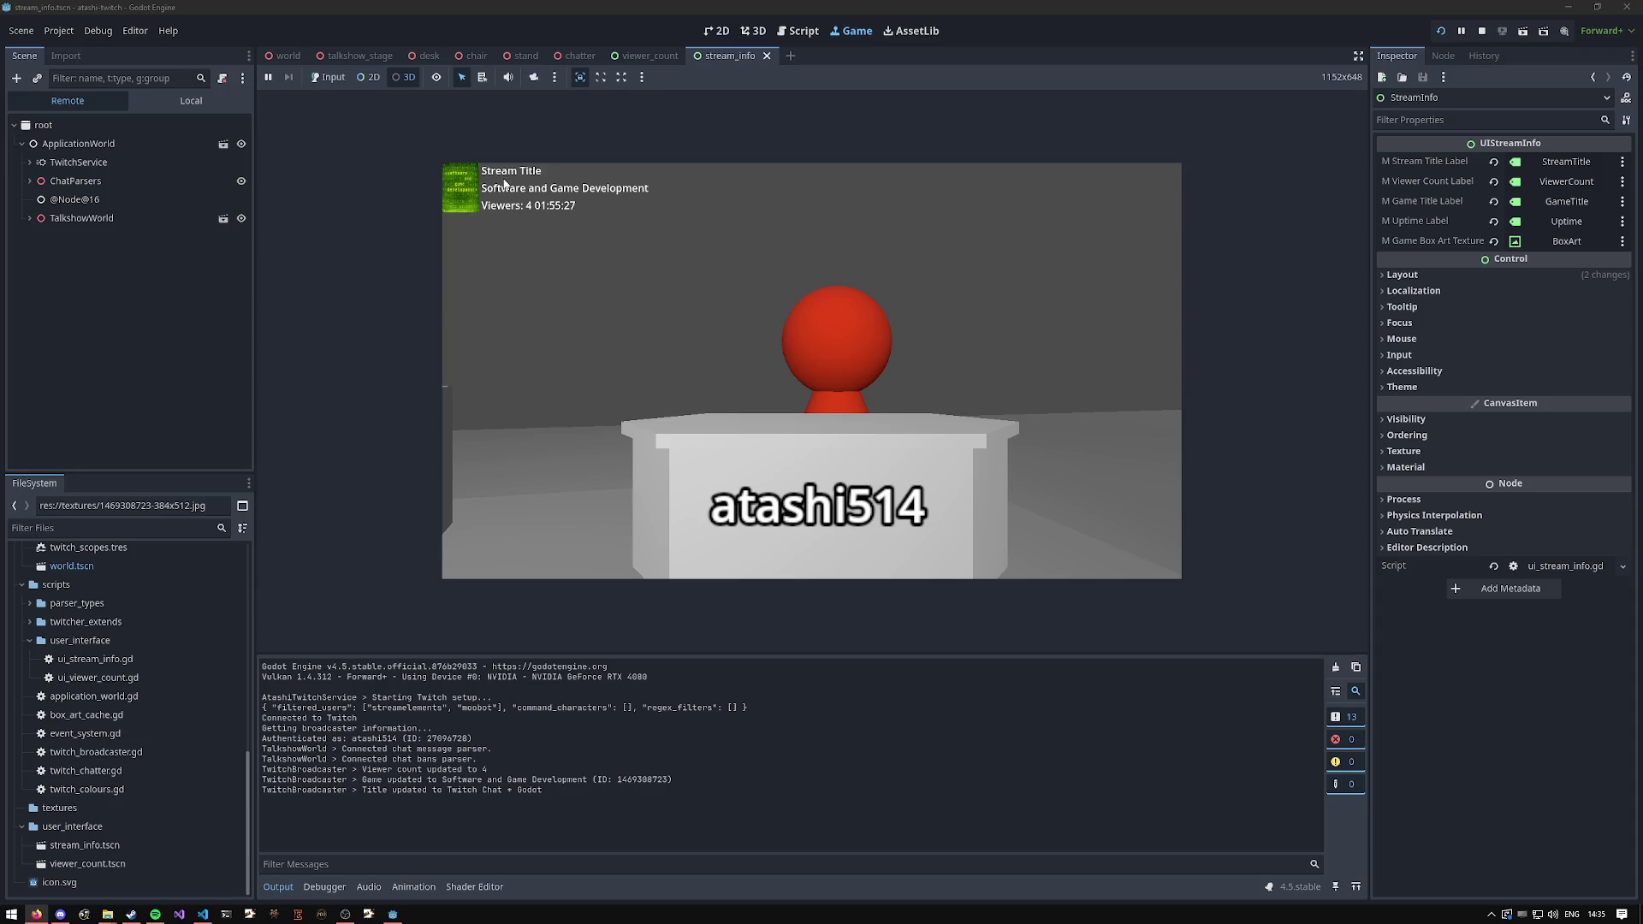
Stop the game and review the title-change broadcast in twitch_broadcaster.gd.
{"action": "left_click", "coordinate": [1482, 31]}
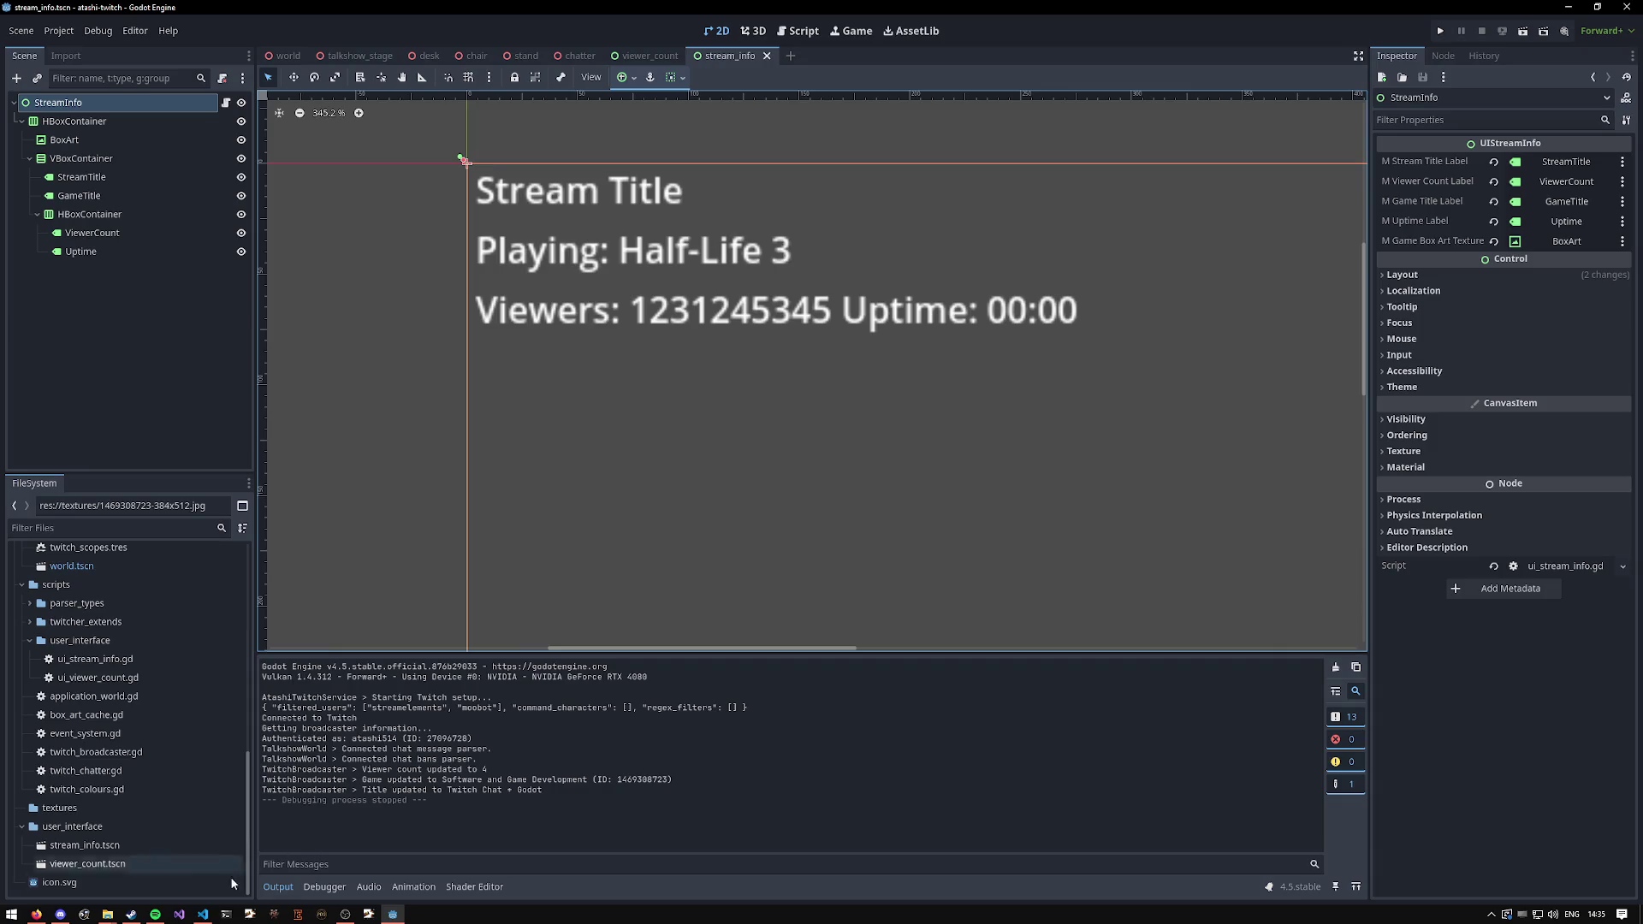
{"action": "left_click", "coordinate": [203, 913]}
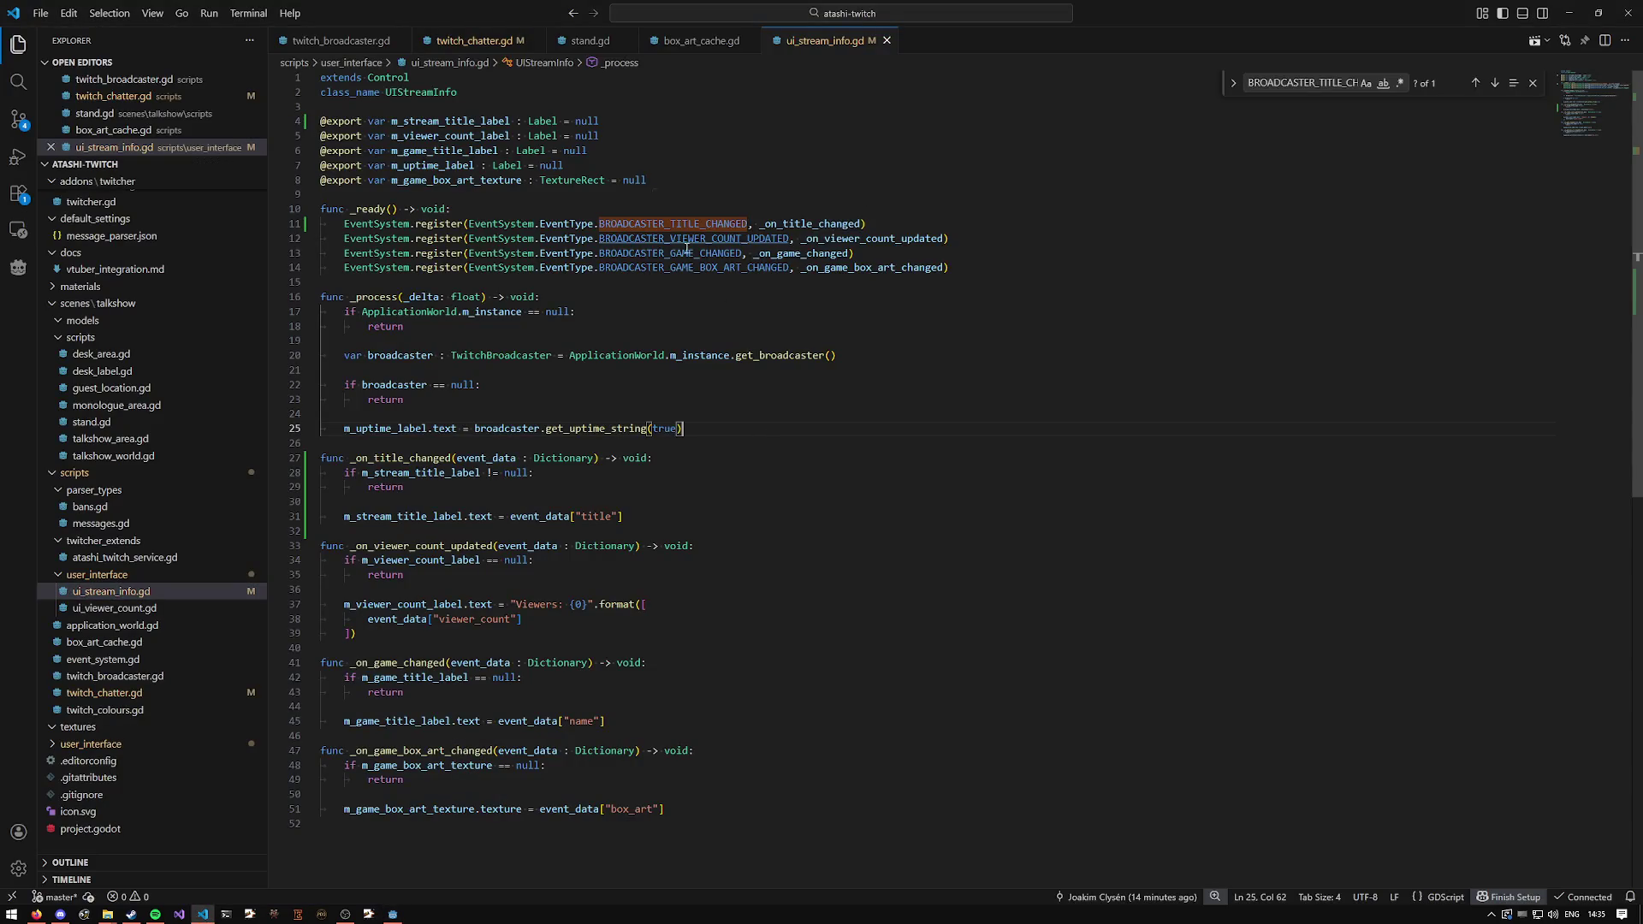
{"action": "left_click", "coordinate": [682, 224], "text": "ctrl"}
{"action": "scroll", "coordinate": [787, 623], "scroll_direction": "down", "scroll_amount": 10}
{"action": "scroll", "coordinate": [787, 624], "scroll_direction": "down", "scroll_amount": 15}
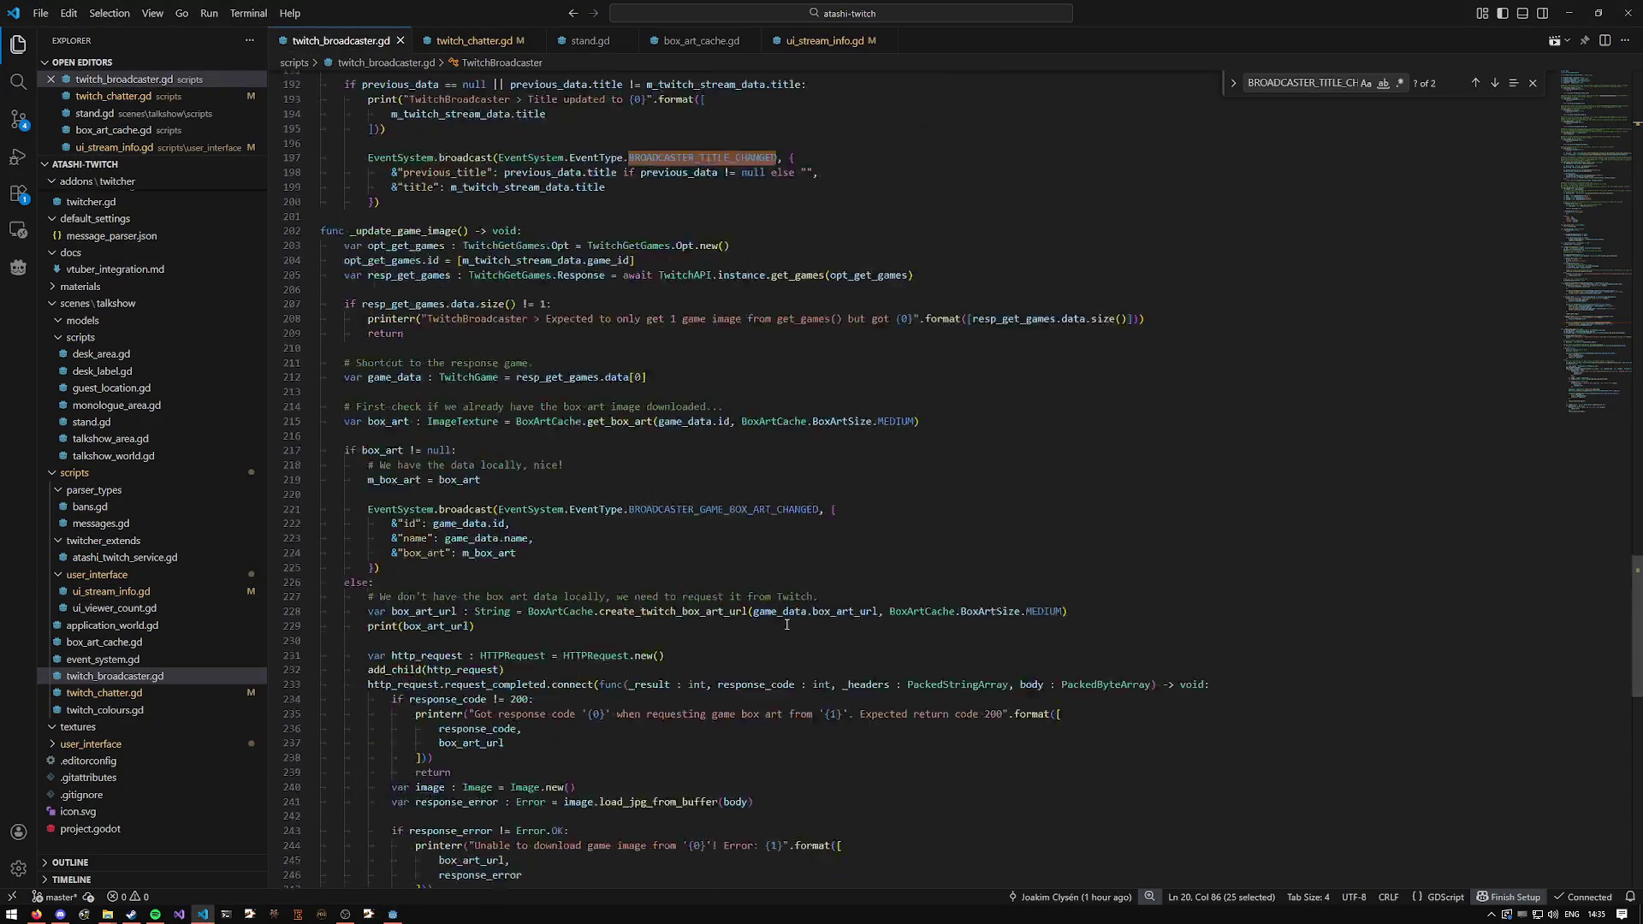
{"action": "scroll", "coordinate": [916, 652], "scroll_direction": "up", "scroll_amount": 5}
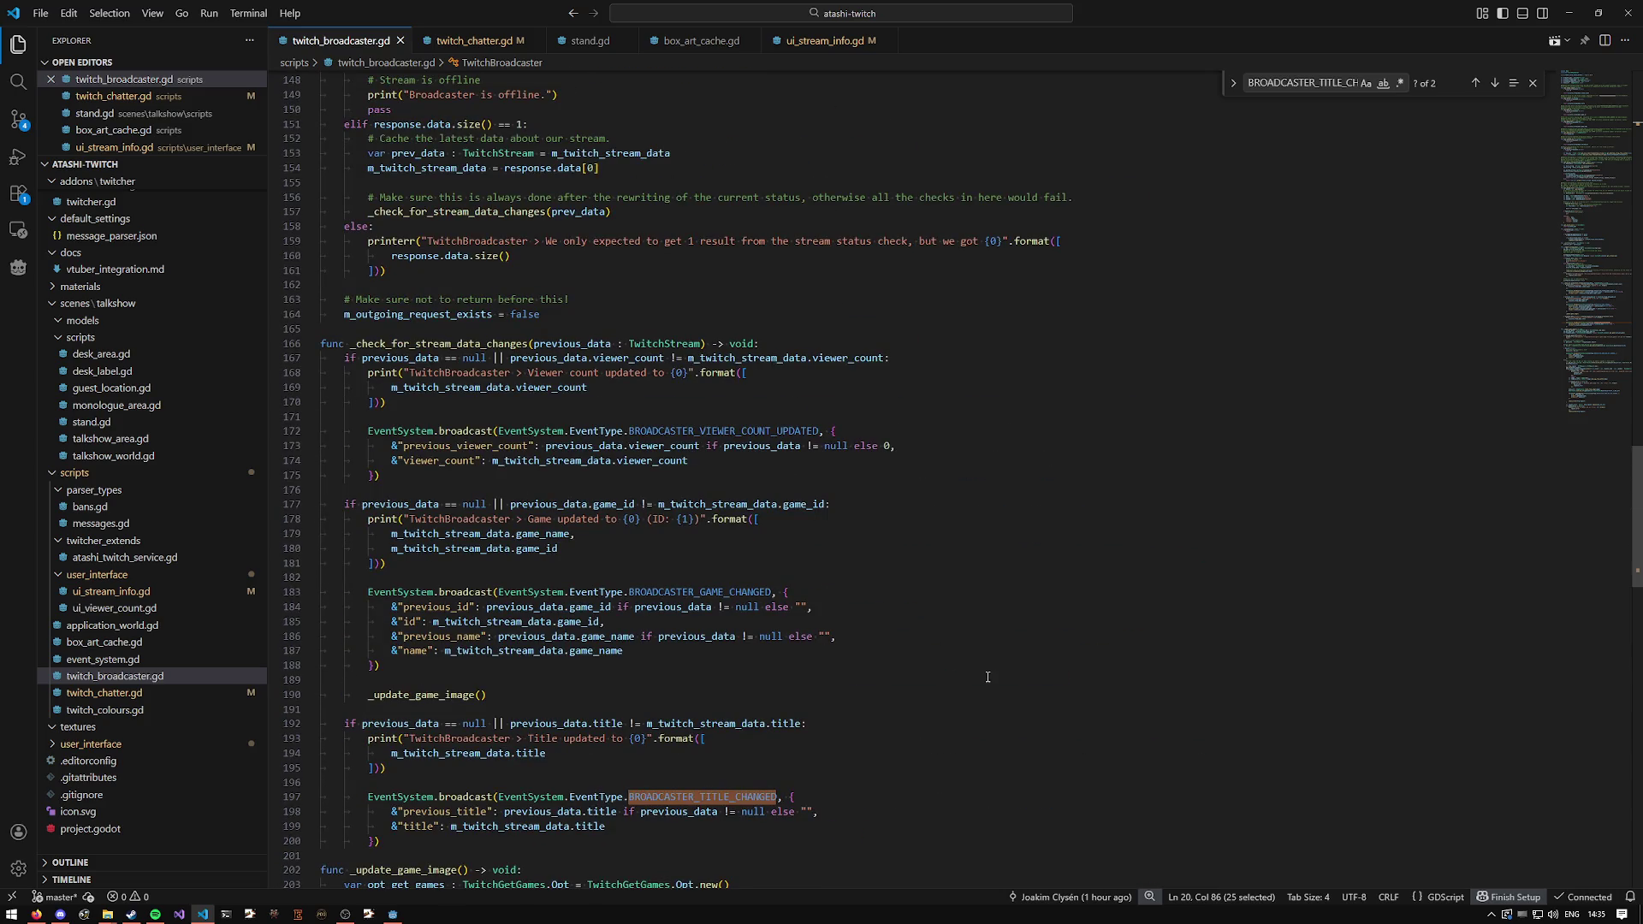
{"action": "key", "text": "ctrl+Tab"}
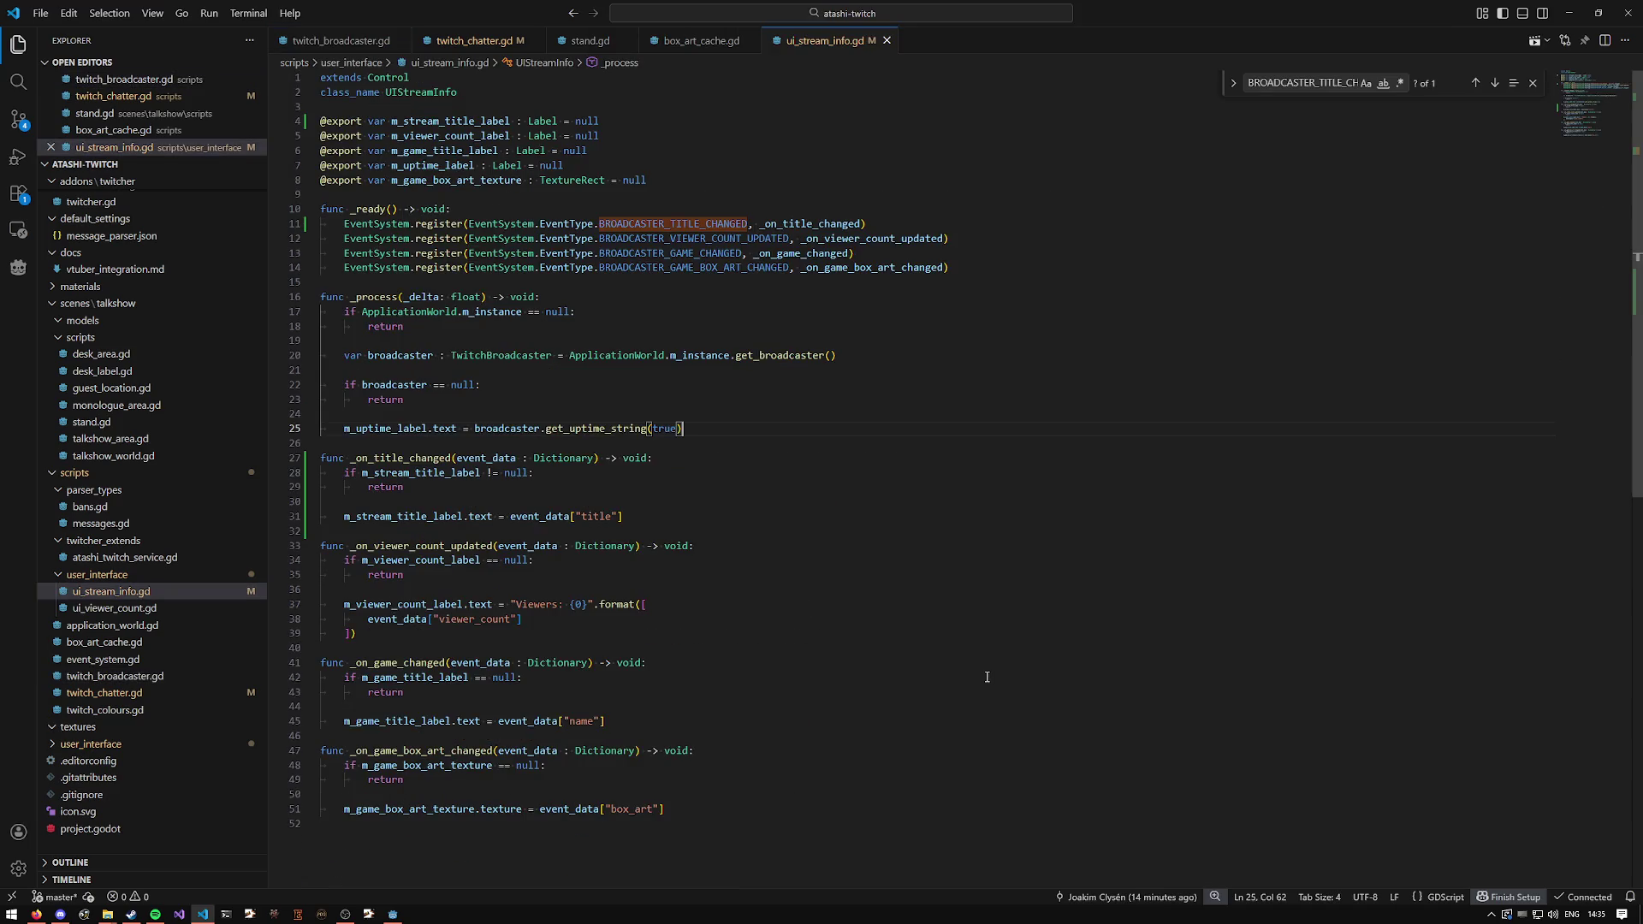
Add print("asdasd") at the top of _on_title_changed, save, and test-run the game.
{"action": "left_click", "coordinate": [777, 453]}
{"action": "key", "text": "Return"}
{"action": "type", "text": "print(\"asdasd\")"}
{"action": "key", "text": "ctrl+s"}
{"action": "key", "text": "ctrl+Tab"}
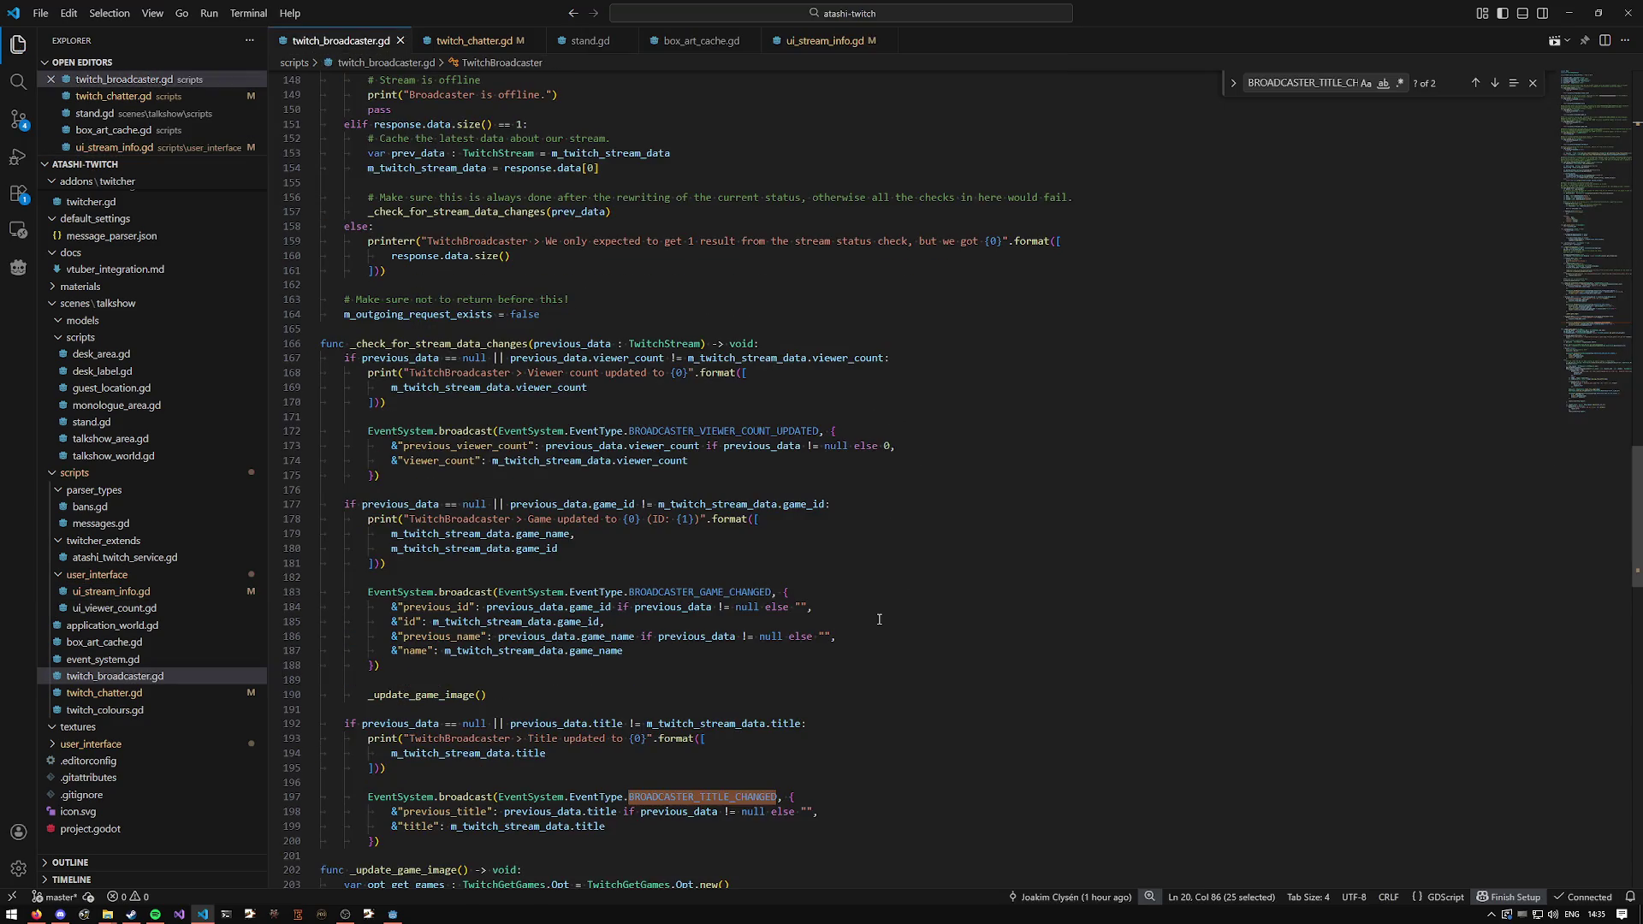
{"action": "key", "text": "alt+Tab"}
{"action": "left_click", "coordinate": [1441, 33]}
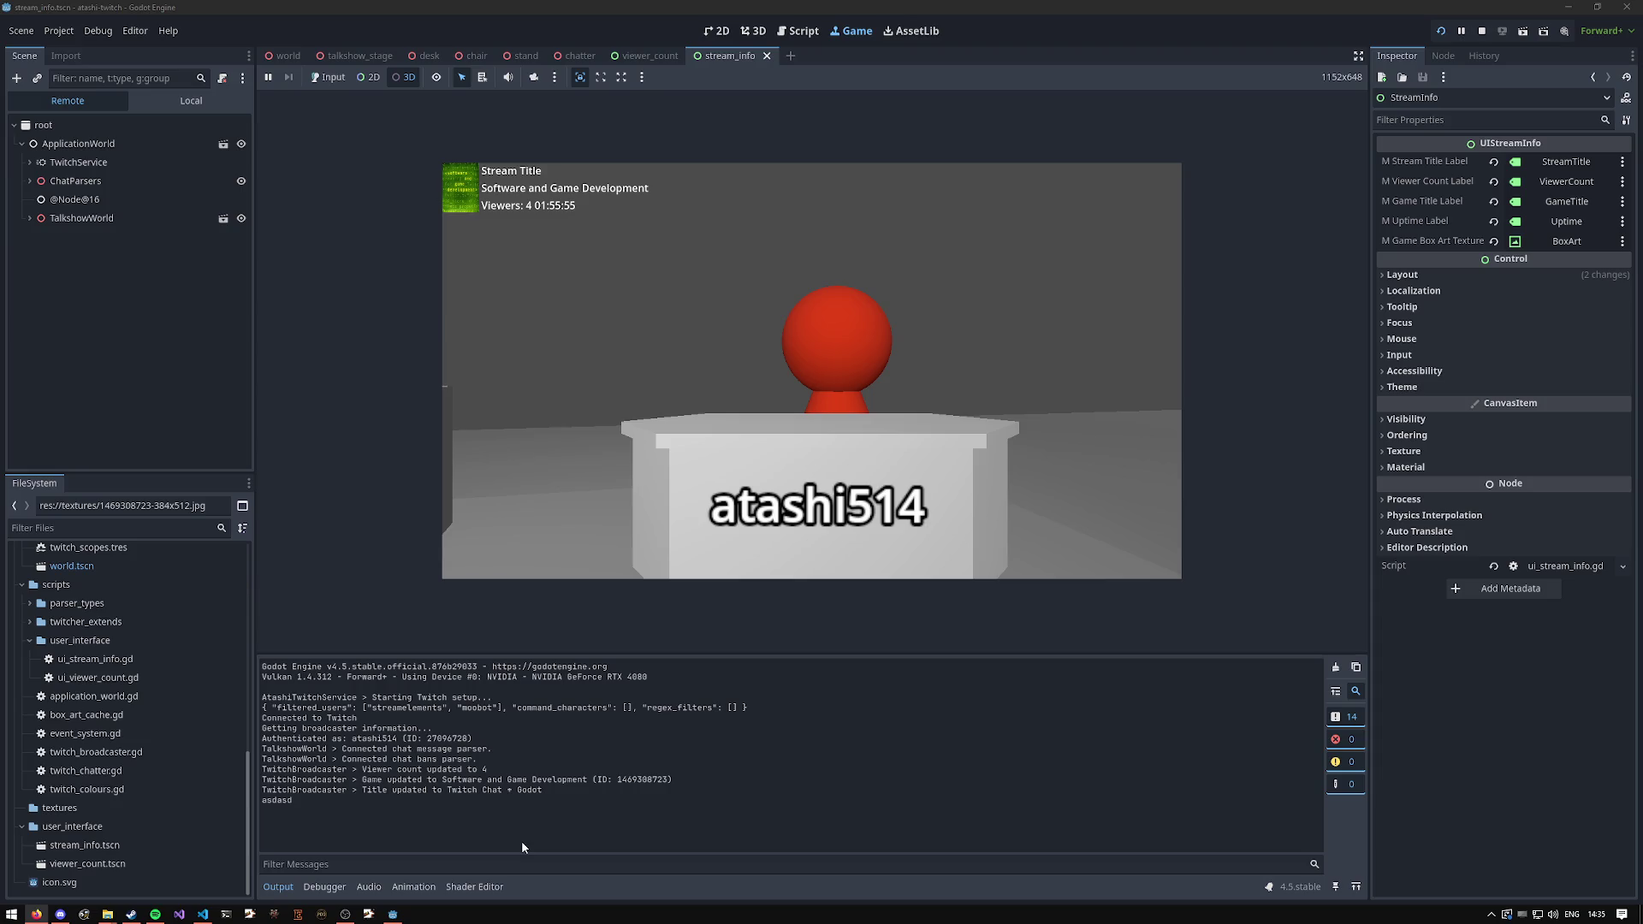
{"action": "left_click", "coordinate": [1475, 33]}
Look over where m_stream_title_label is used in ui_stream_info.gd.
{"action": "left_click", "coordinate": [203, 913]}
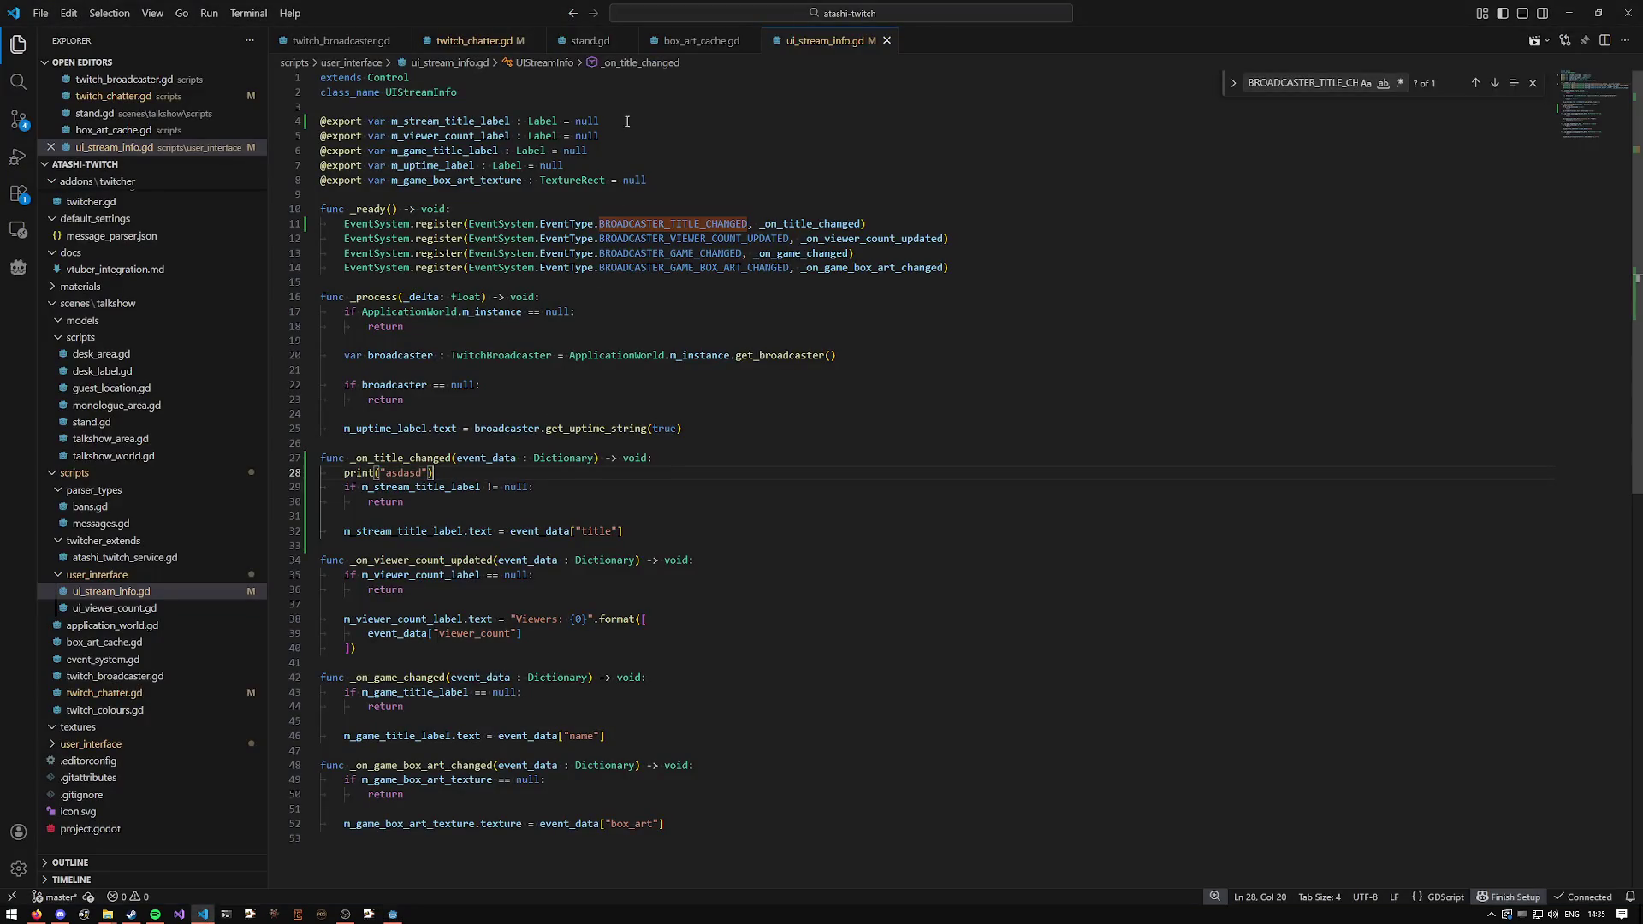
{"action": "double_click", "coordinate": [430, 530]}
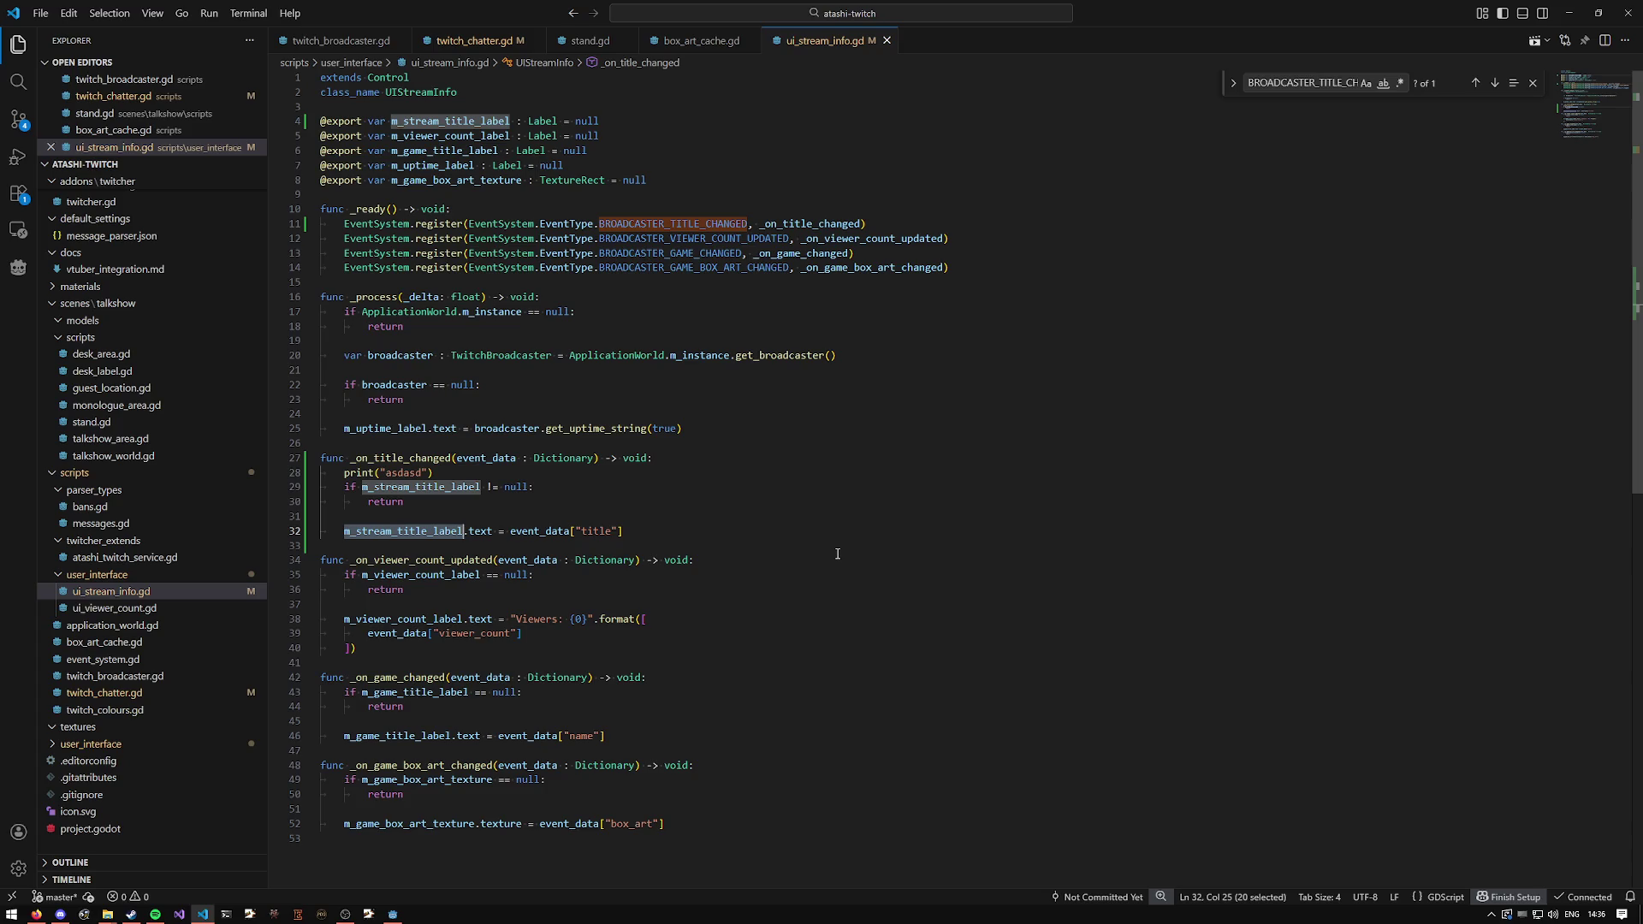
{"action": "key", "text": "alt+Tab"}
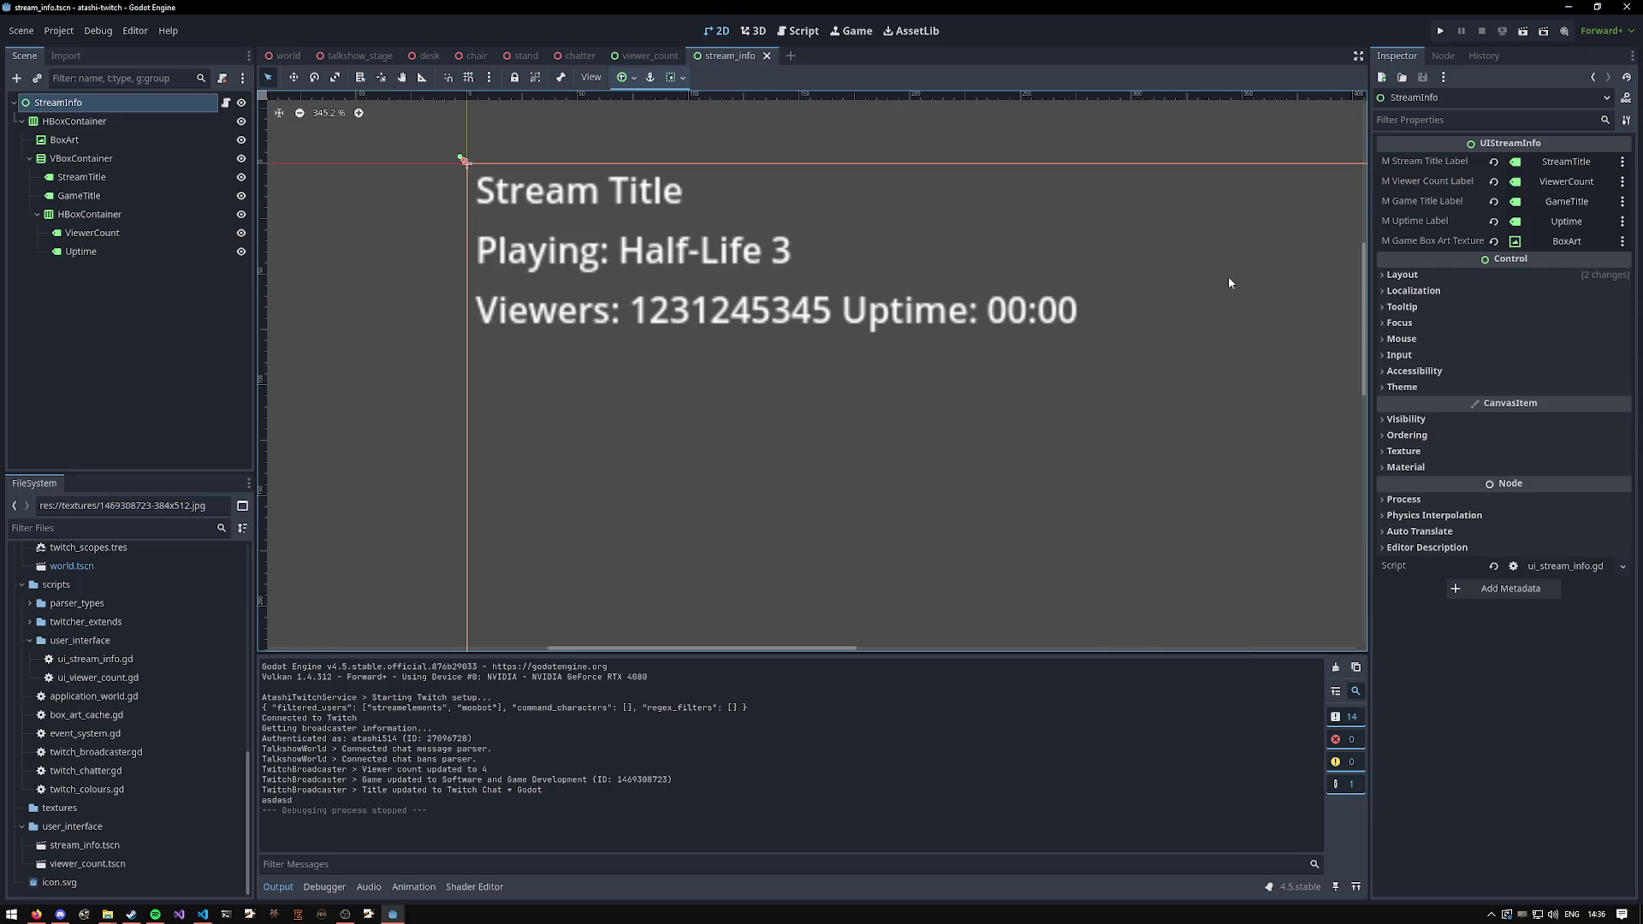
{"action": "key", "text": "alt+Tab"}
{"action": "left_click", "coordinate": [781, 557]}
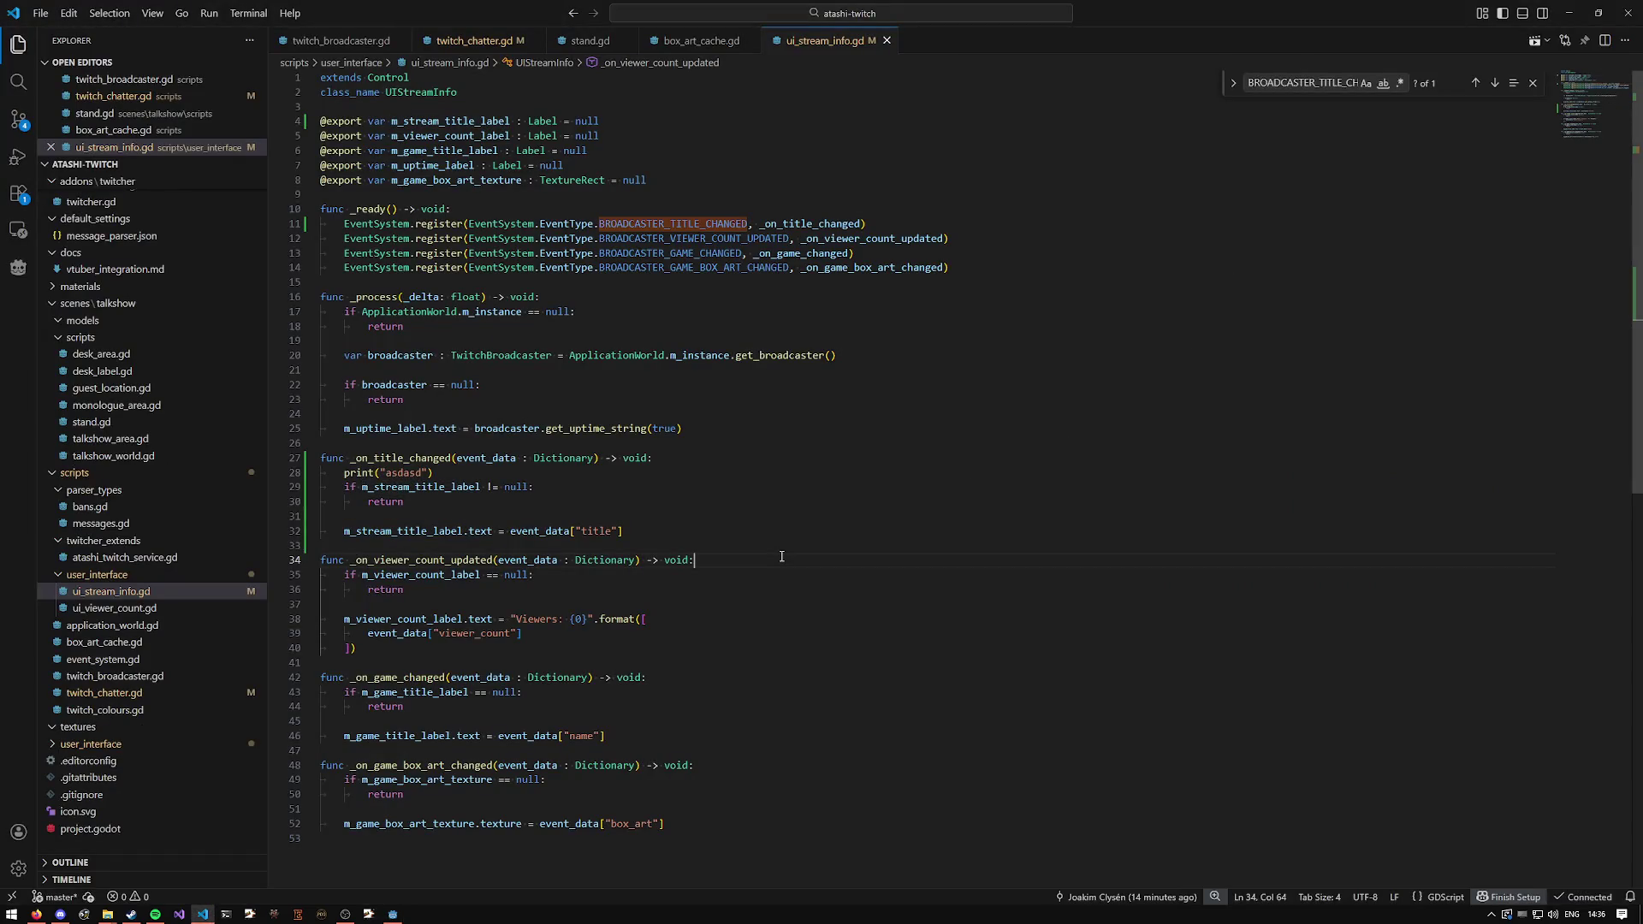
Change the debug print to print(event_data), save, and run the project again.
{"action": "left_click", "coordinate": [431, 473]}
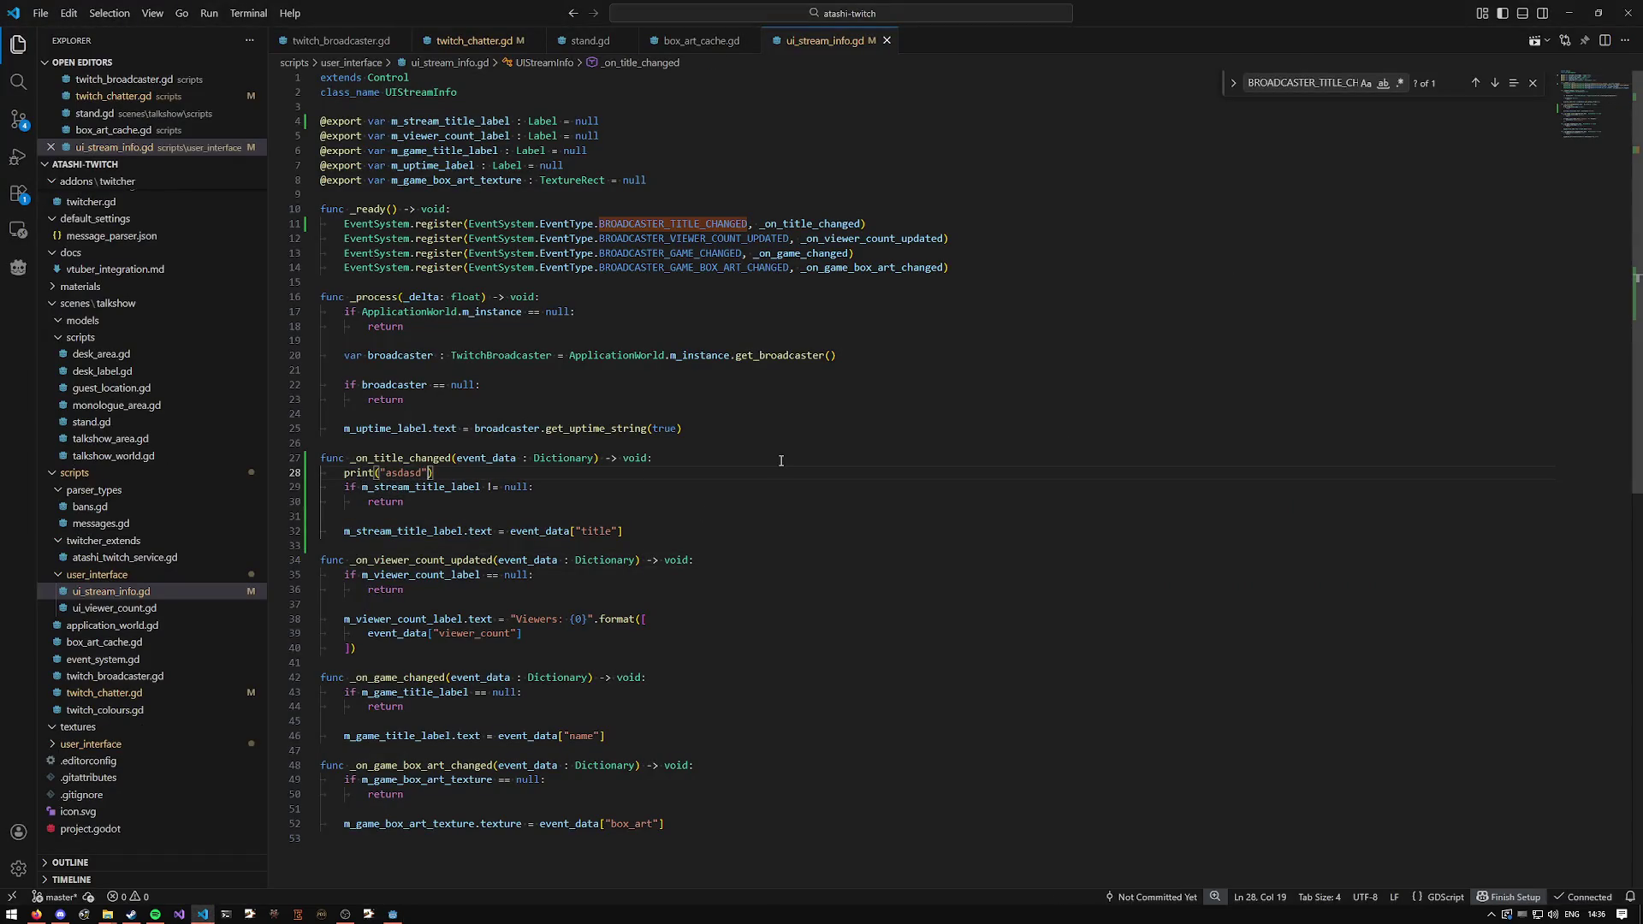
{"action": "key", "text": "BackSpace"}
{"action": "key", "text": "BackSpace"}
{"action": "key", "text": "BackSpace"}
{"action": "type", "text": "event"}
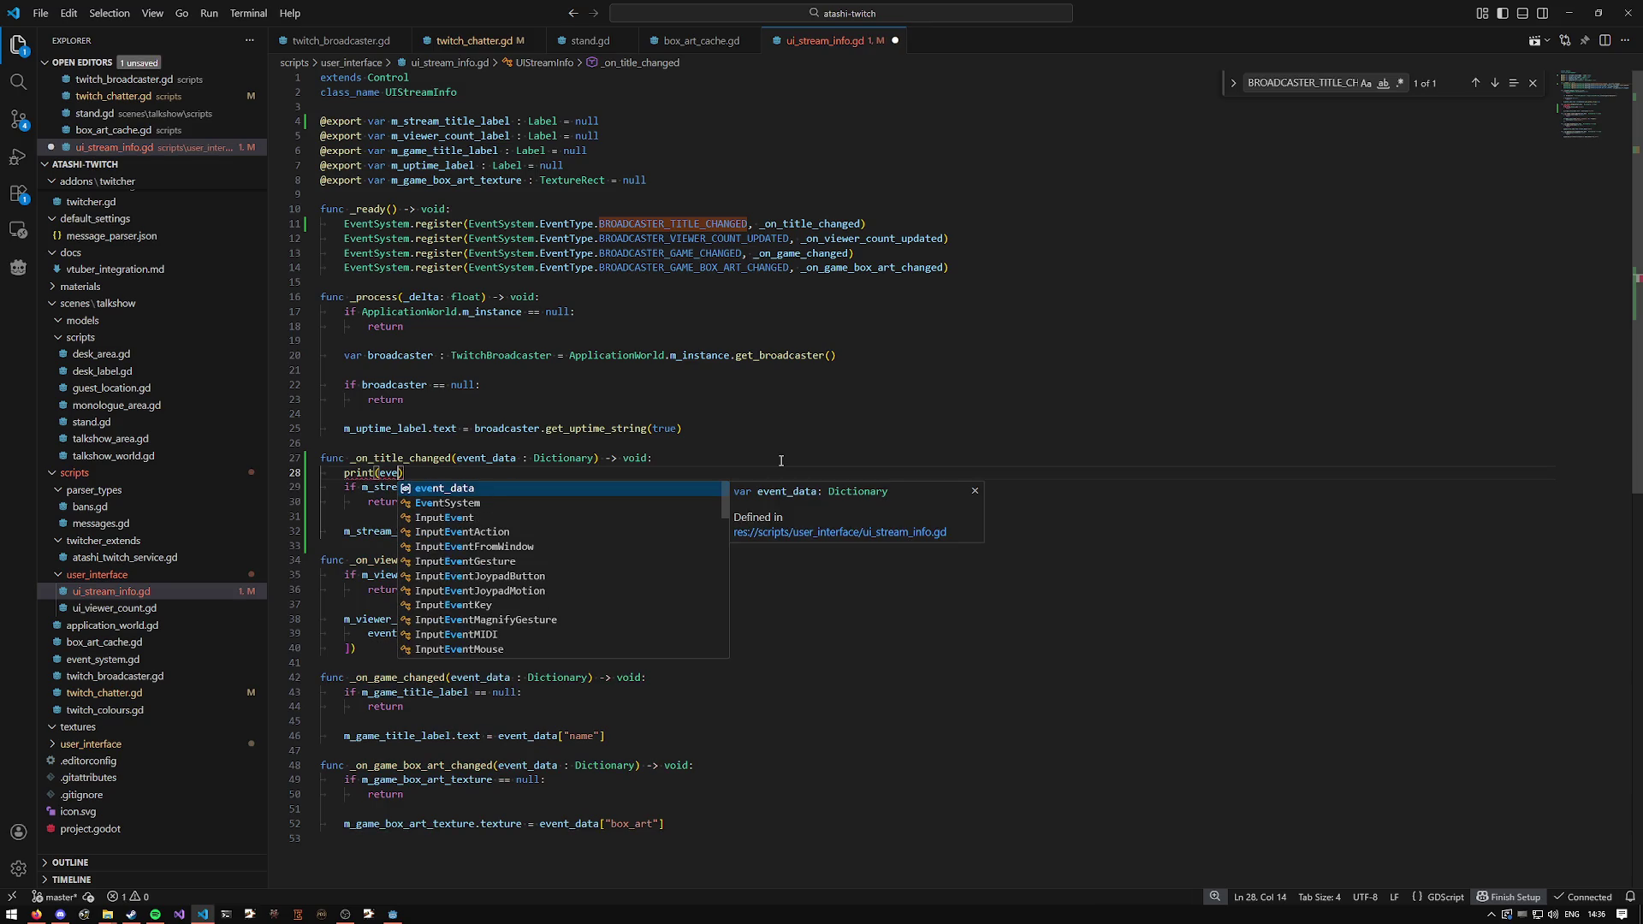
{"action": "type", "text": "_data"}
{"action": "key", "text": "ctrl+s"}
{"action": "key", "text": "alt+Tab"}
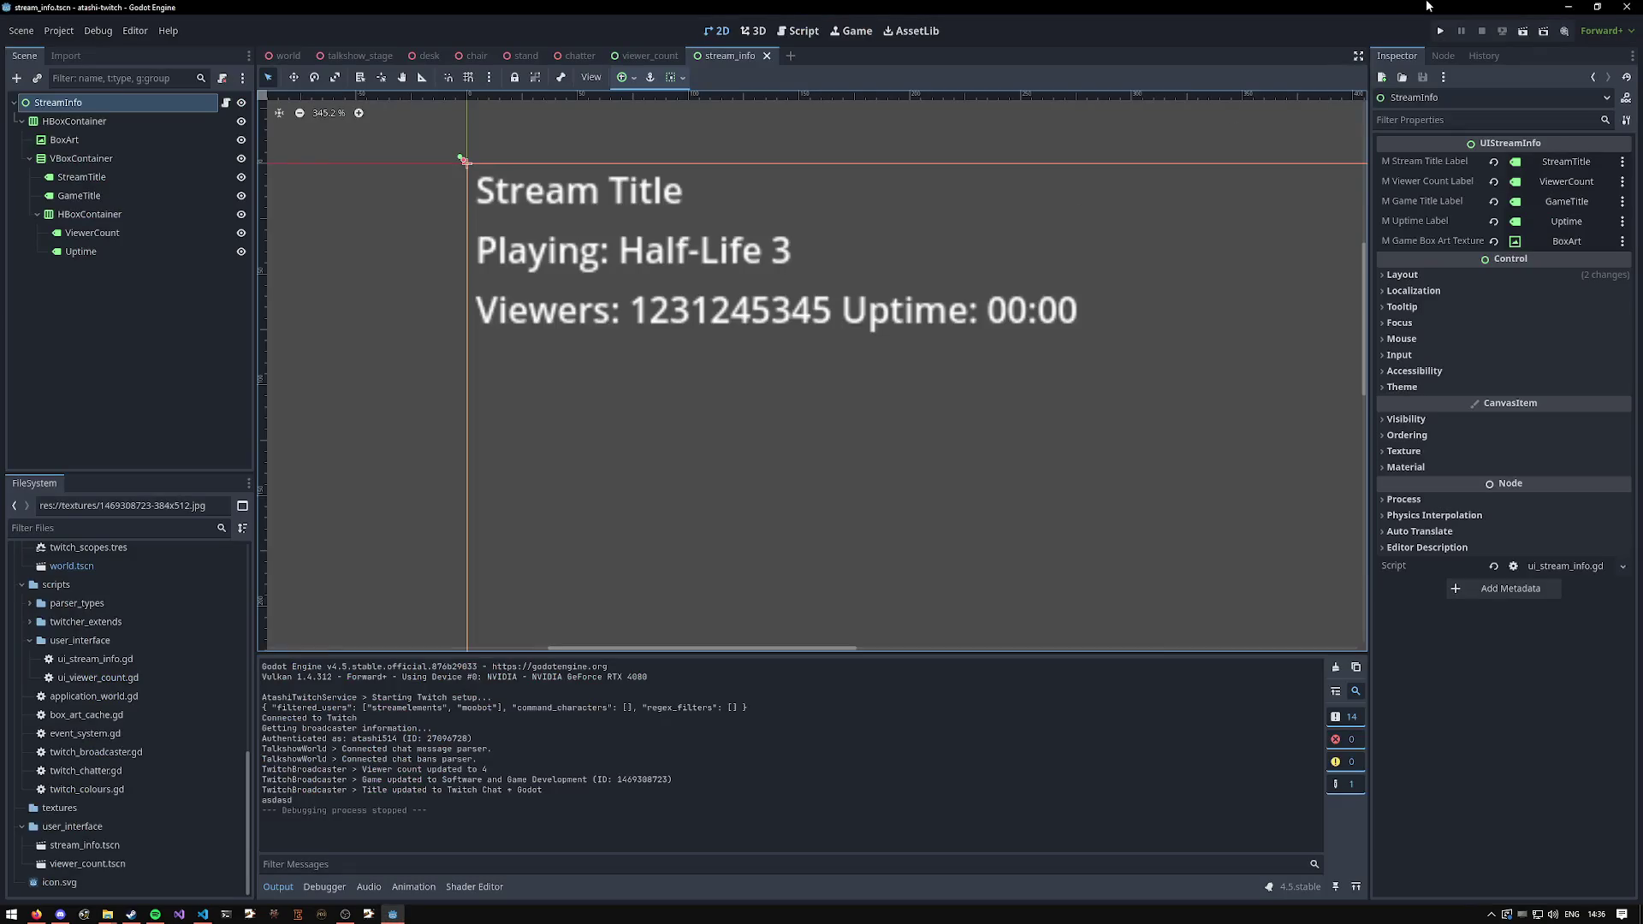
{"action": "left_click", "coordinate": [1441, 34]}
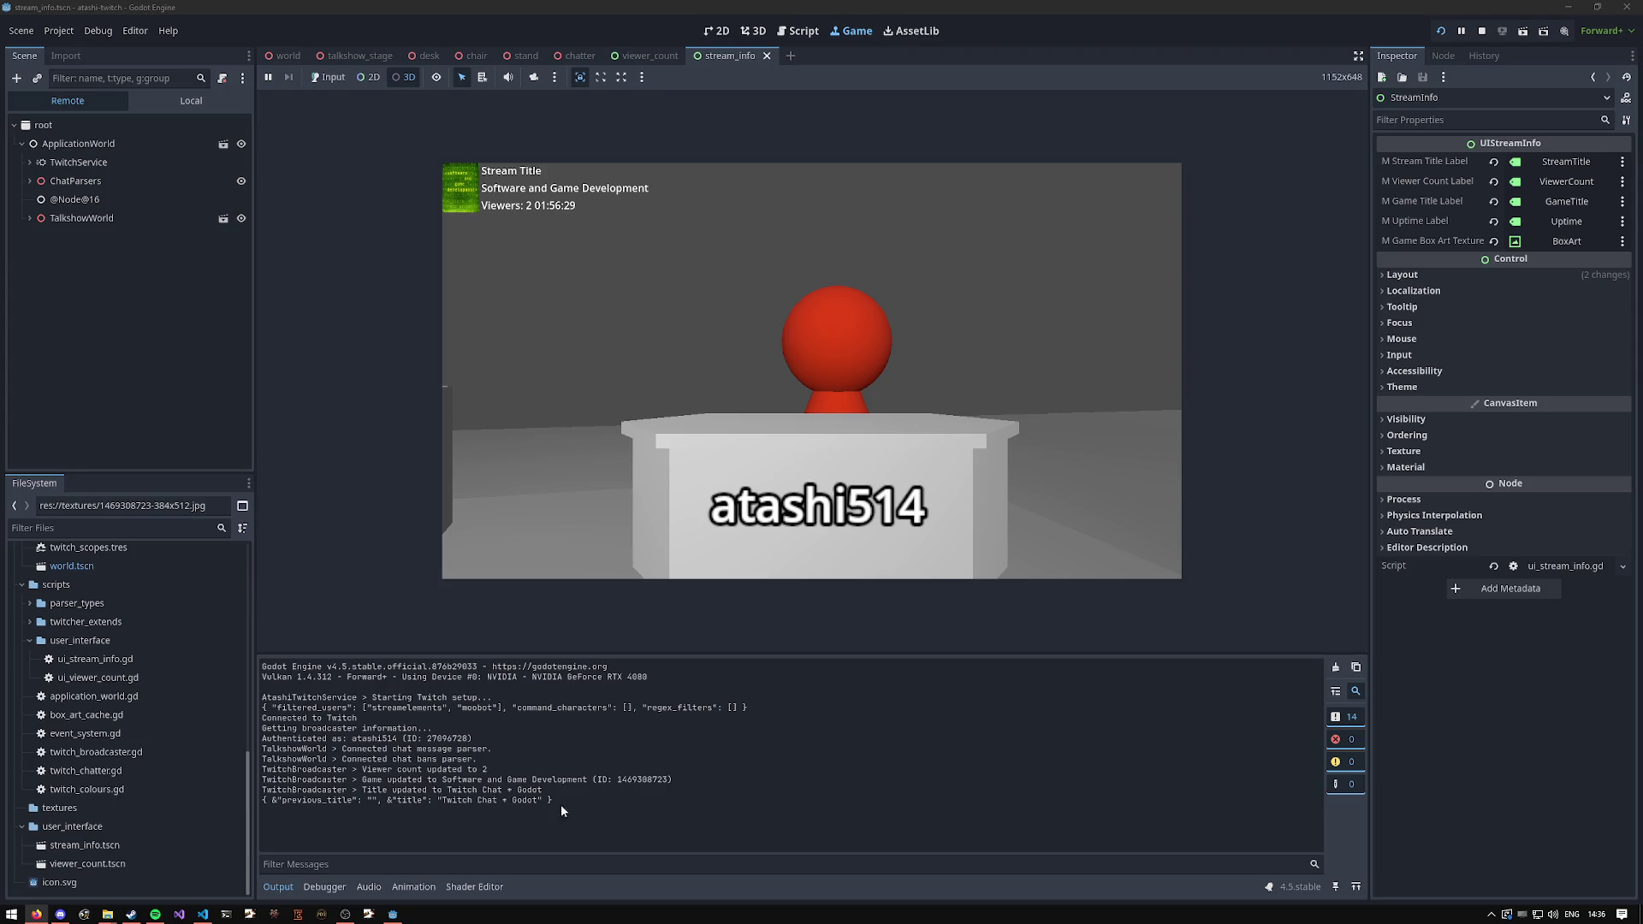
Check the printed title key, tweak line 32's title lookup, save, and test-run the game.
{"action": "double_click", "coordinate": [418, 801]}
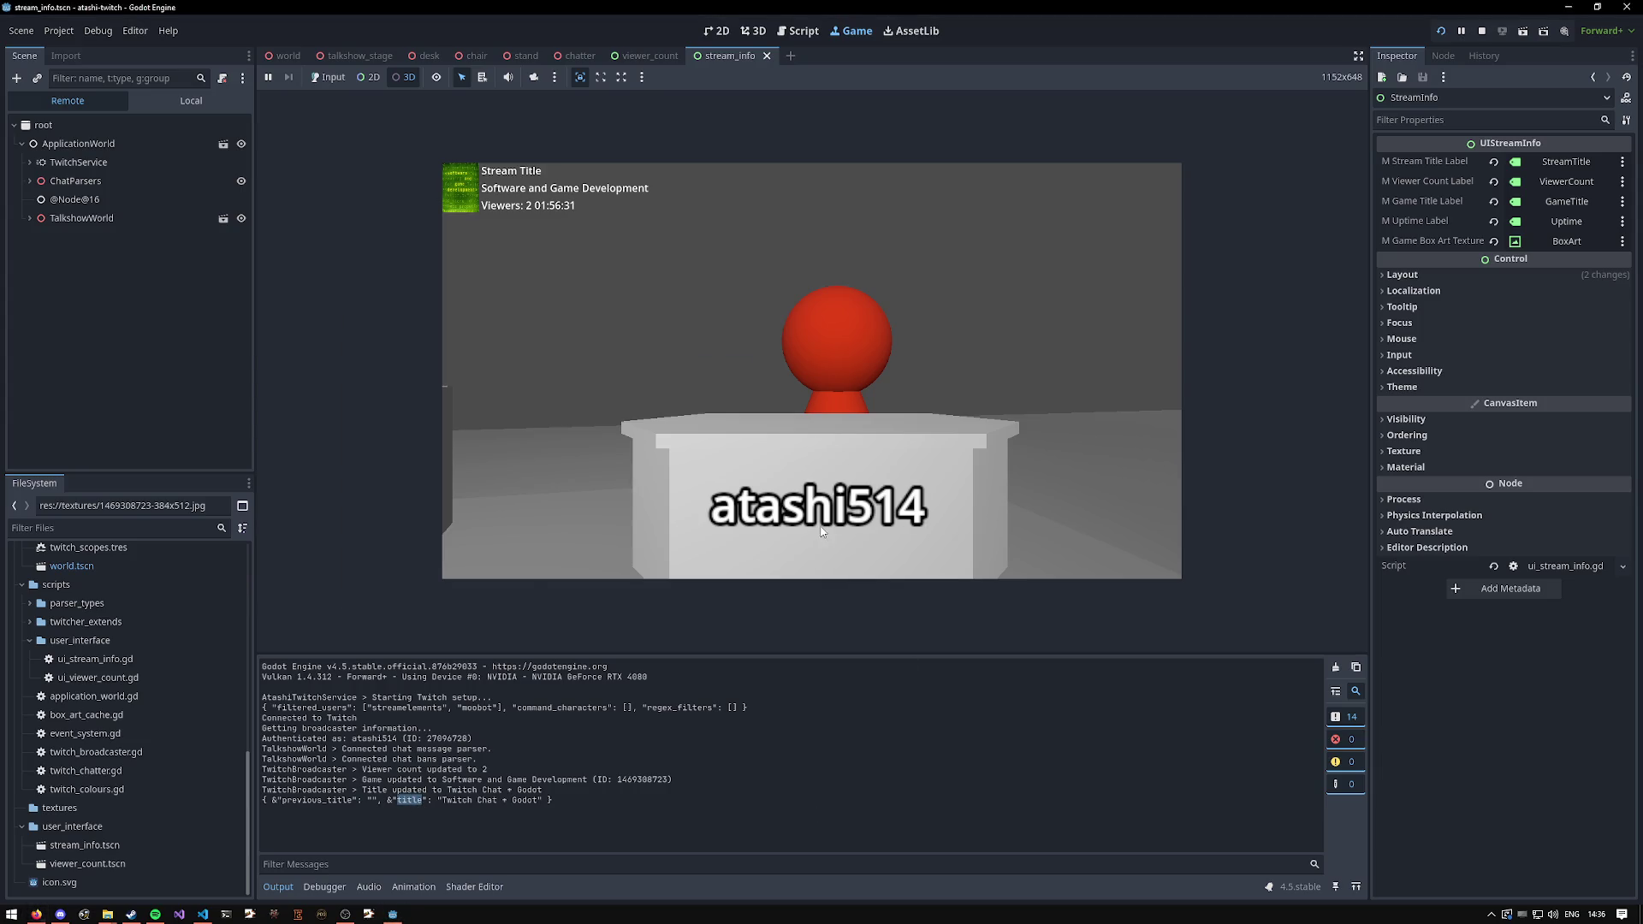
{"action": "key", "text": "alt+Tab"}
{"action": "left_click", "coordinate": [575, 531]}
{"action": "type", "text": "&"}
{"action": "key", "text": "ctrl+s"}
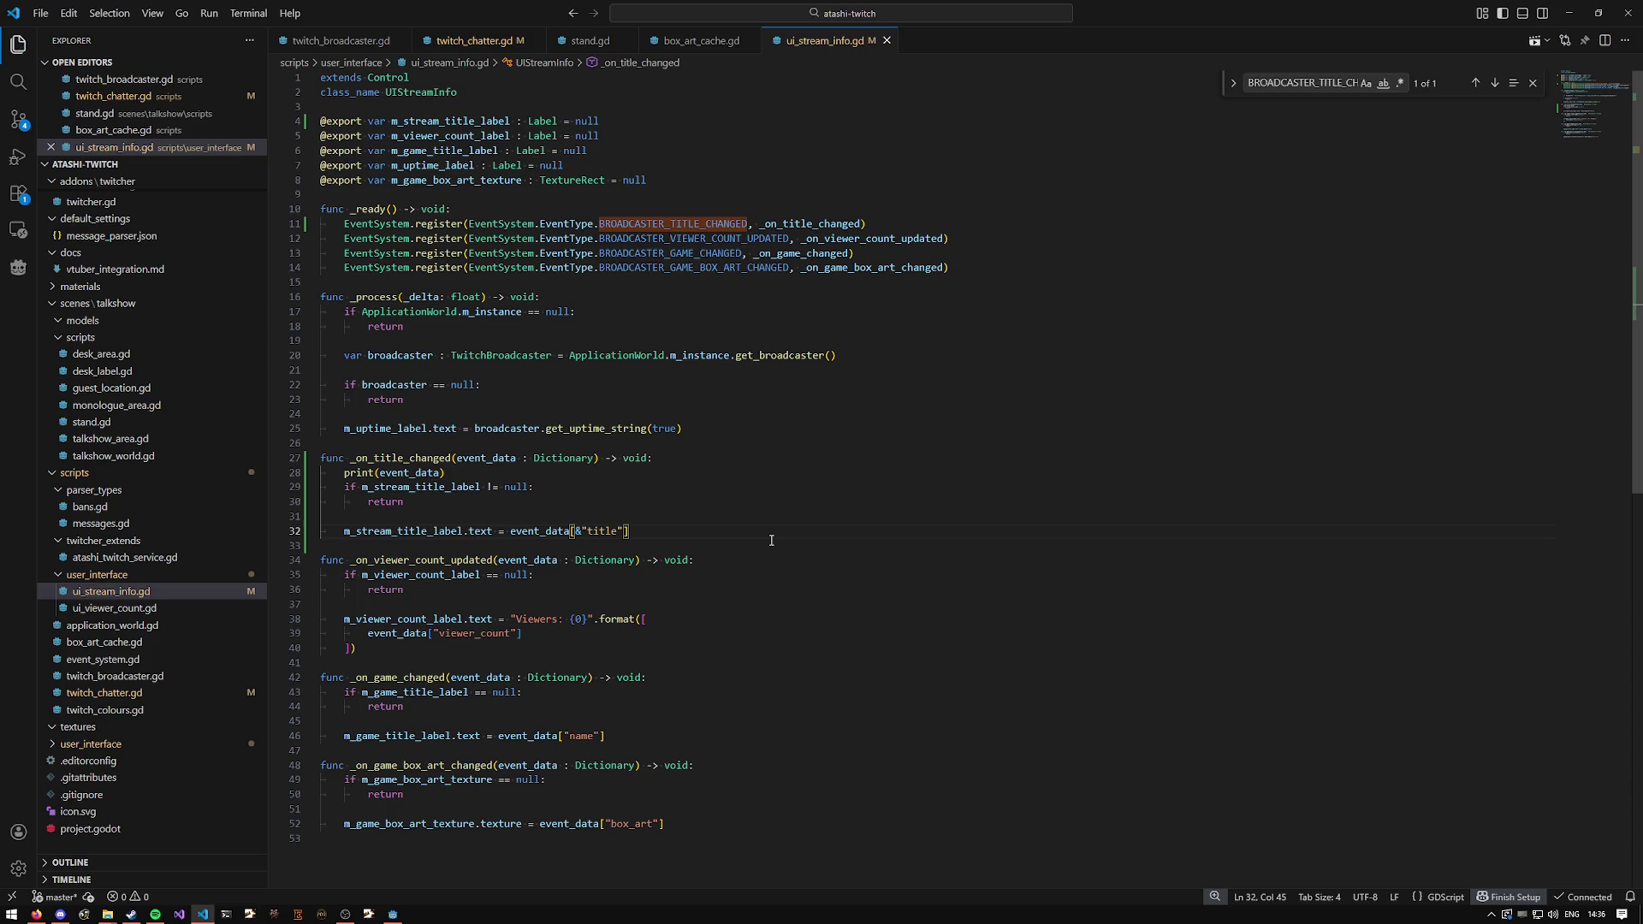
{"action": "key", "text": "alt+Tab"}
{"action": "left_click", "coordinate": [1441, 31]}
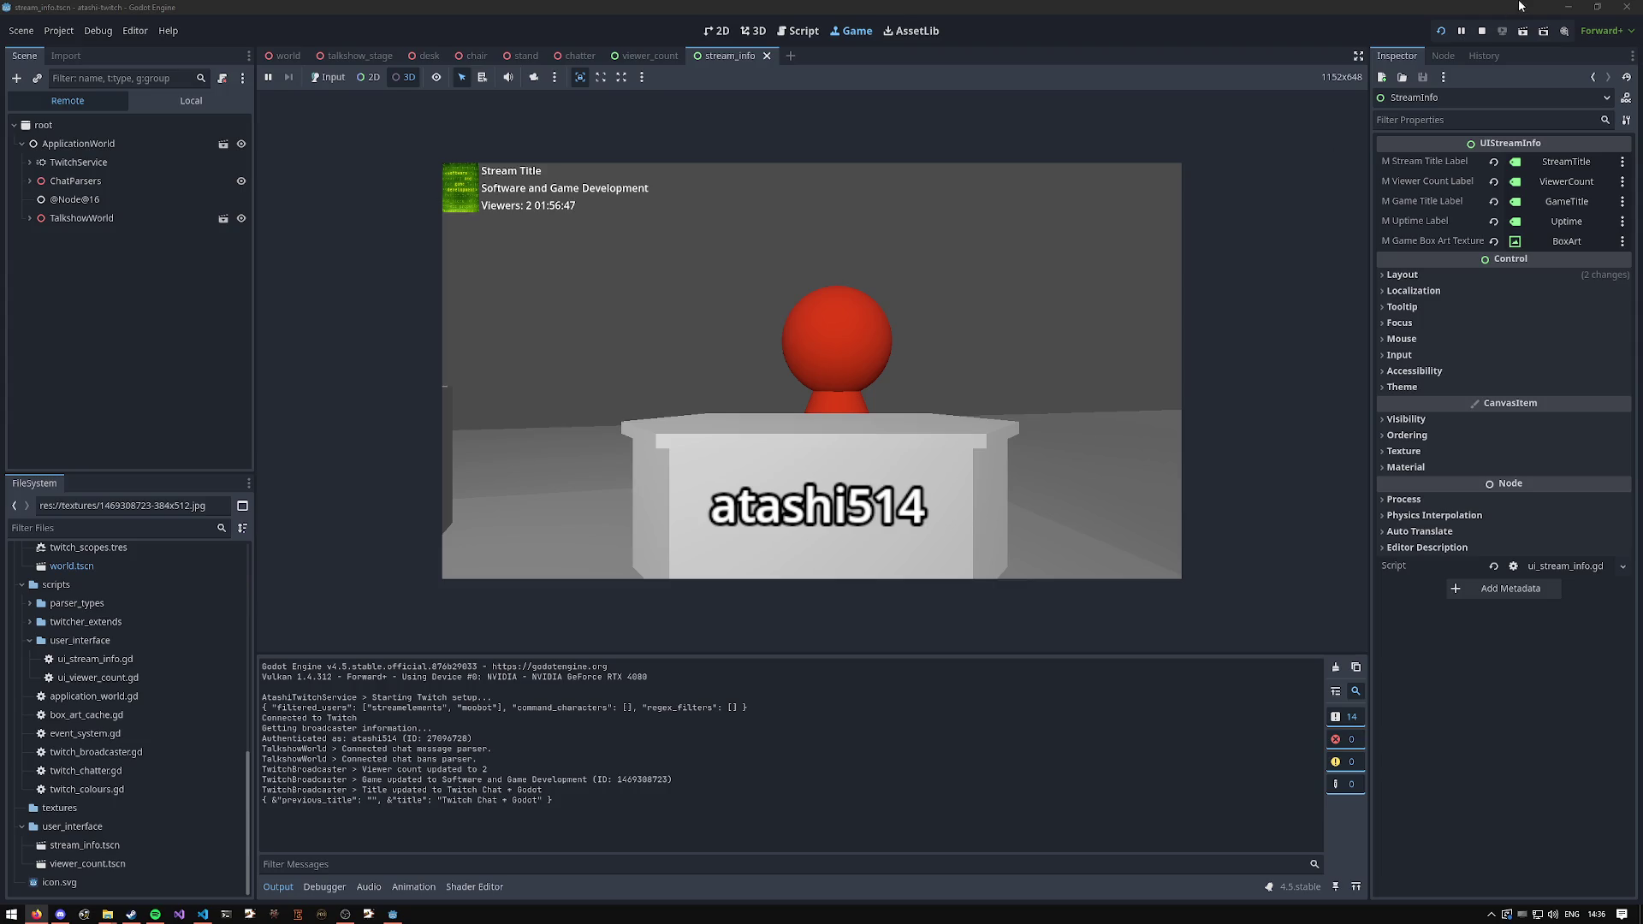
{"action": "left_click", "coordinate": [1481, 30]}
{"action": "key", "text": "alt+Tab"}
{"action": "key", "text": "alt+Tab"}
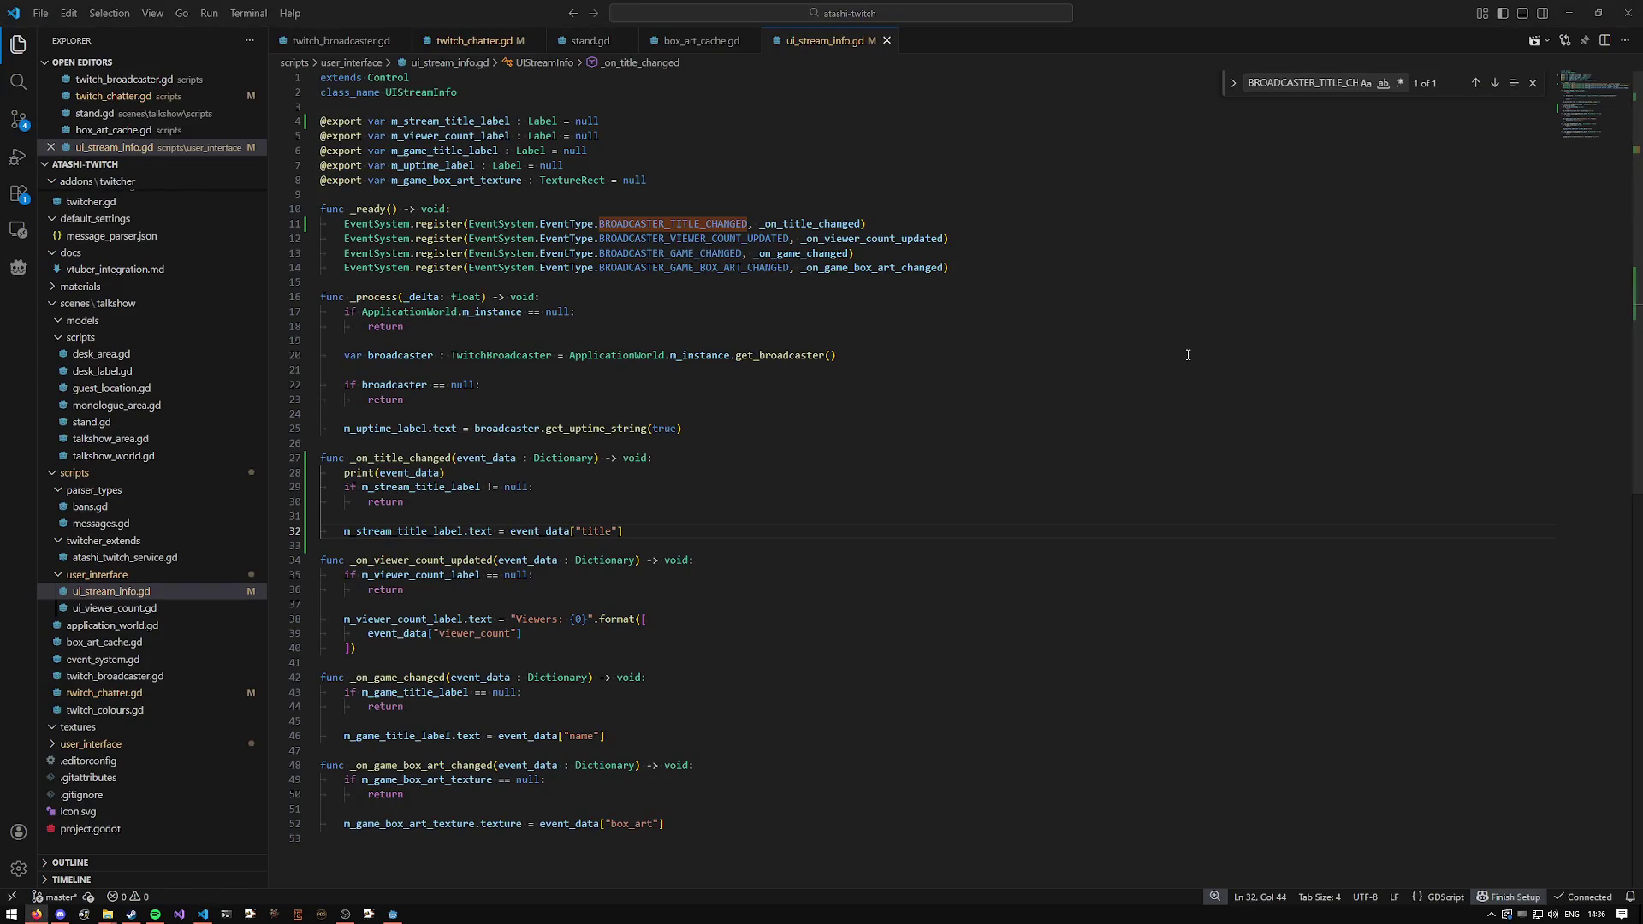
{"action": "key", "text": "alt+Tab"}
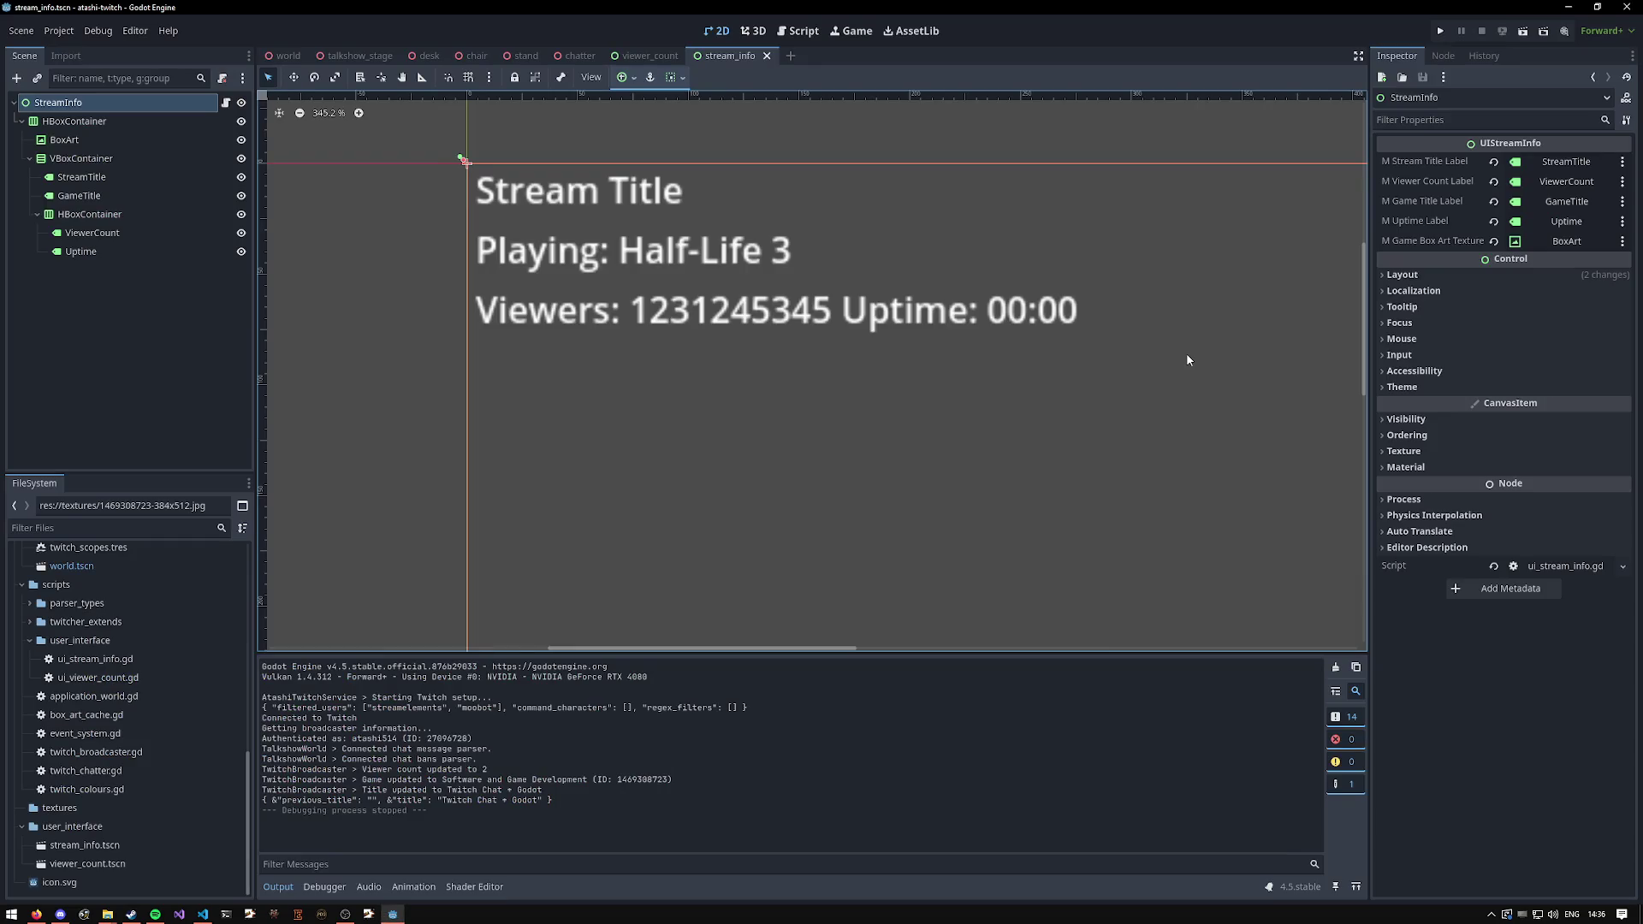
{"action": "key", "text": "alt+Tab"}
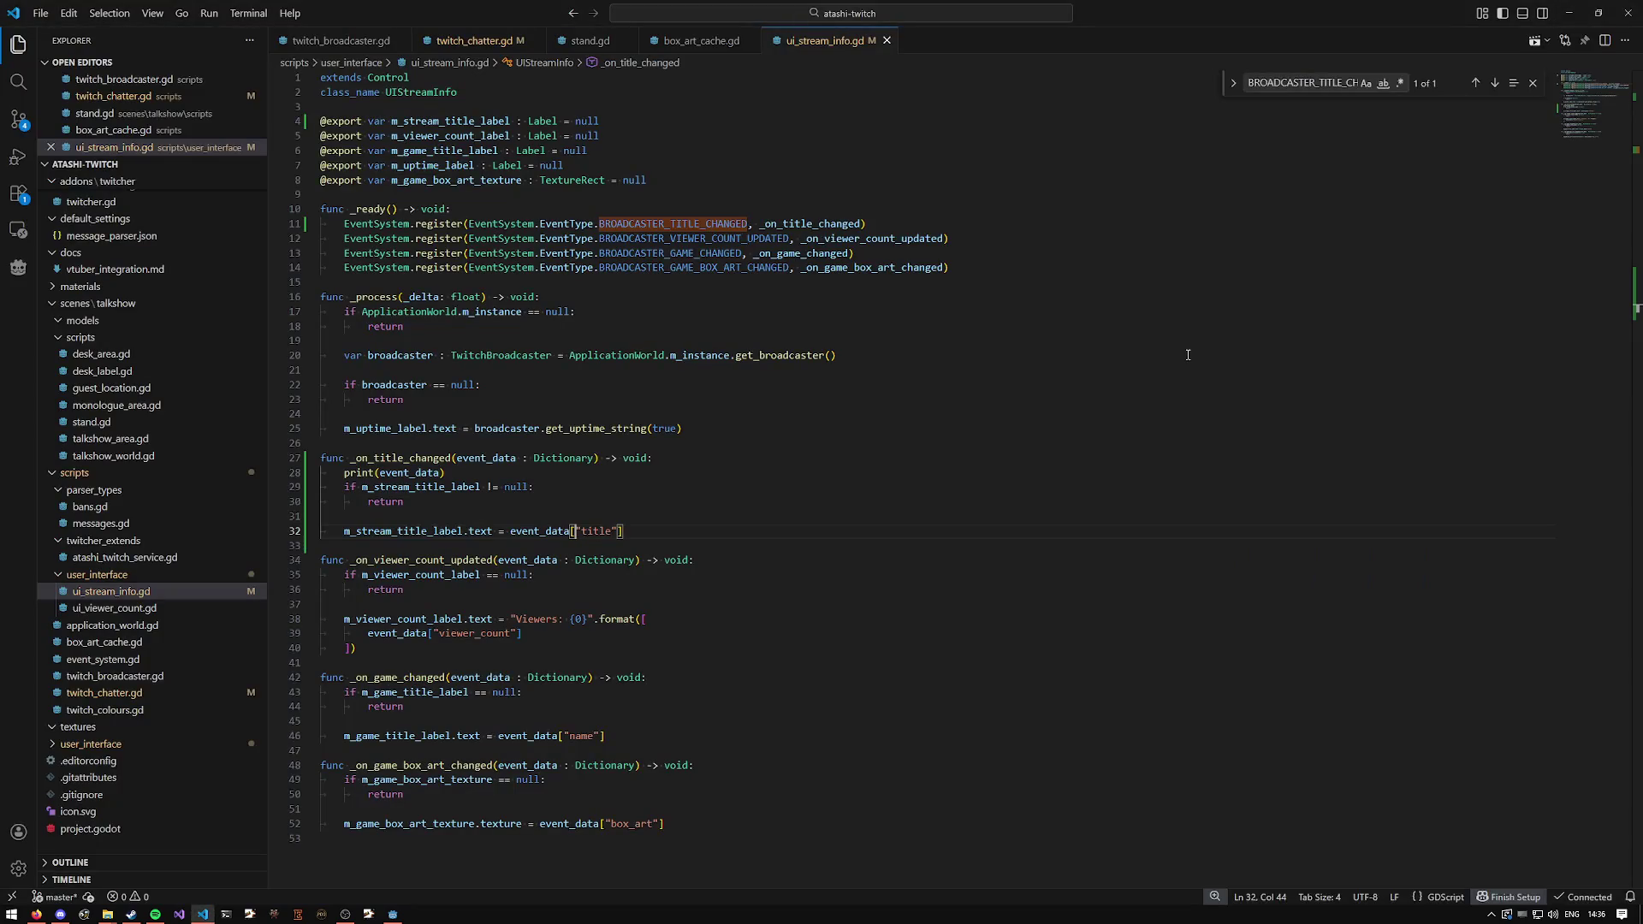
{"action": "double_click", "coordinate": [403, 531]}
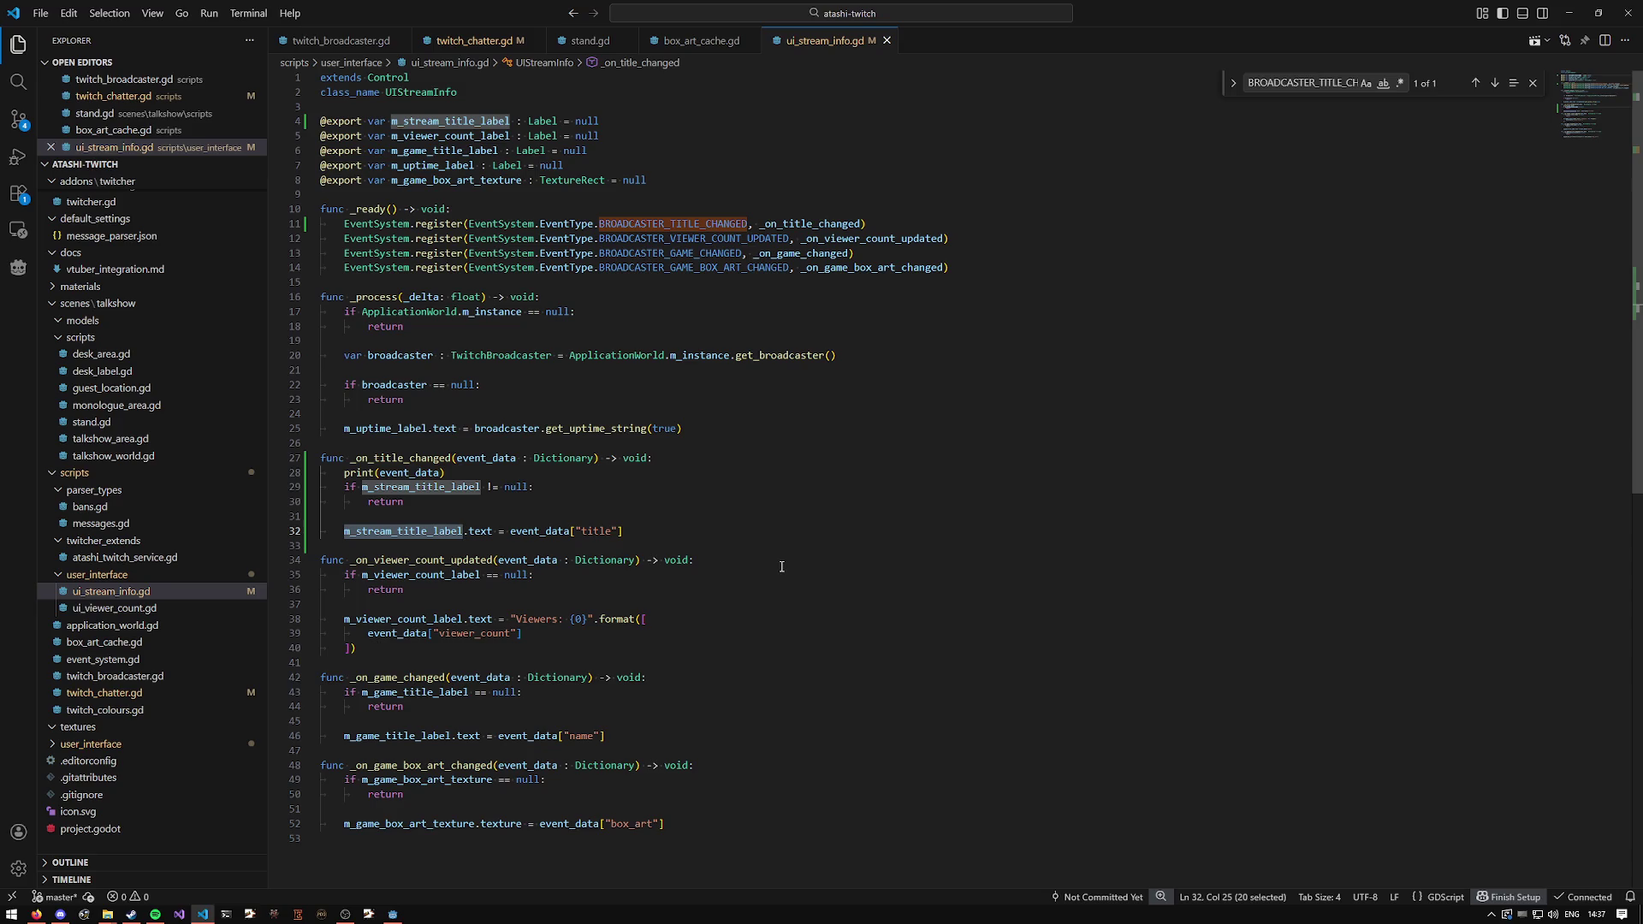
Copy event_data["title"] from line 32 into line 28's print() call and relaunch the game.
{"action": "left_click", "coordinate": [637, 527]}
{"action": "key", "text": "Up"}
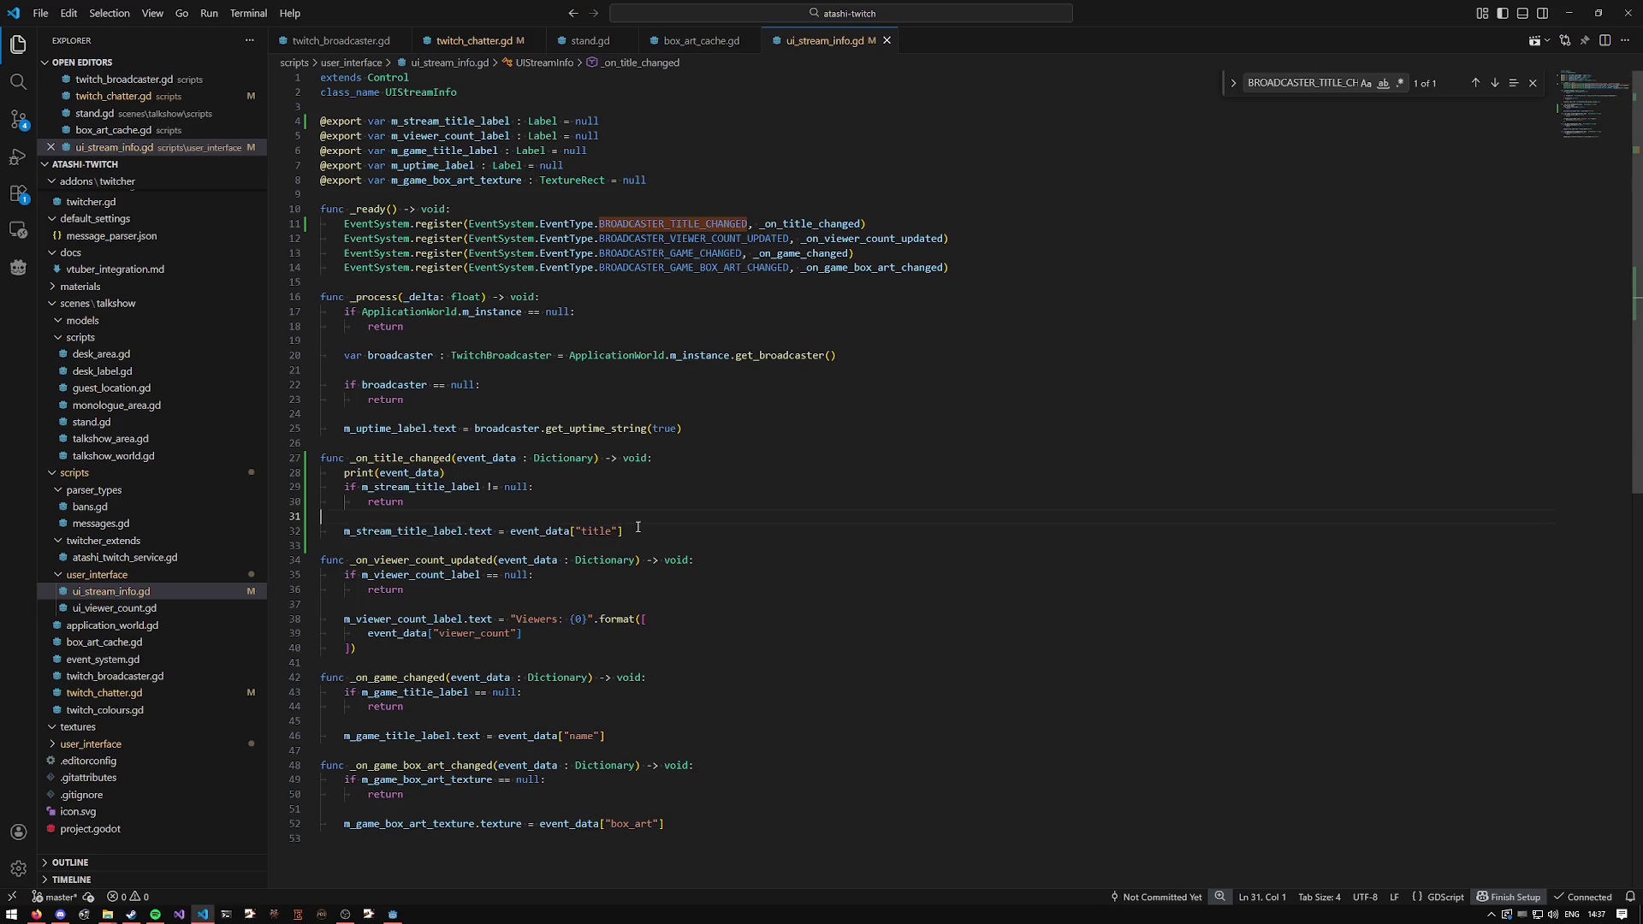
{"action": "key", "text": "Down"}
{"action": "key", "text": "End"}
{"action": "key", "text": "ctrl+shift+Left"}
{"action": "key", "text": "ctrl+shift+Left"}
{"action": "key", "text": "ctrl+shift+Left"}
{"action": "key", "text": "ctrl+c"}
{"action": "key", "text": "Up"}
{"action": "key", "text": "Up"}
{"action": "key", "text": "Up"}
{"action": "key", "text": "Left"}
{"action": "key", "text": "ctrl+shift+Left"}
{"action": "key", "text": "ctrl+v"}
{"action": "key", "text": "alt+Tab"}
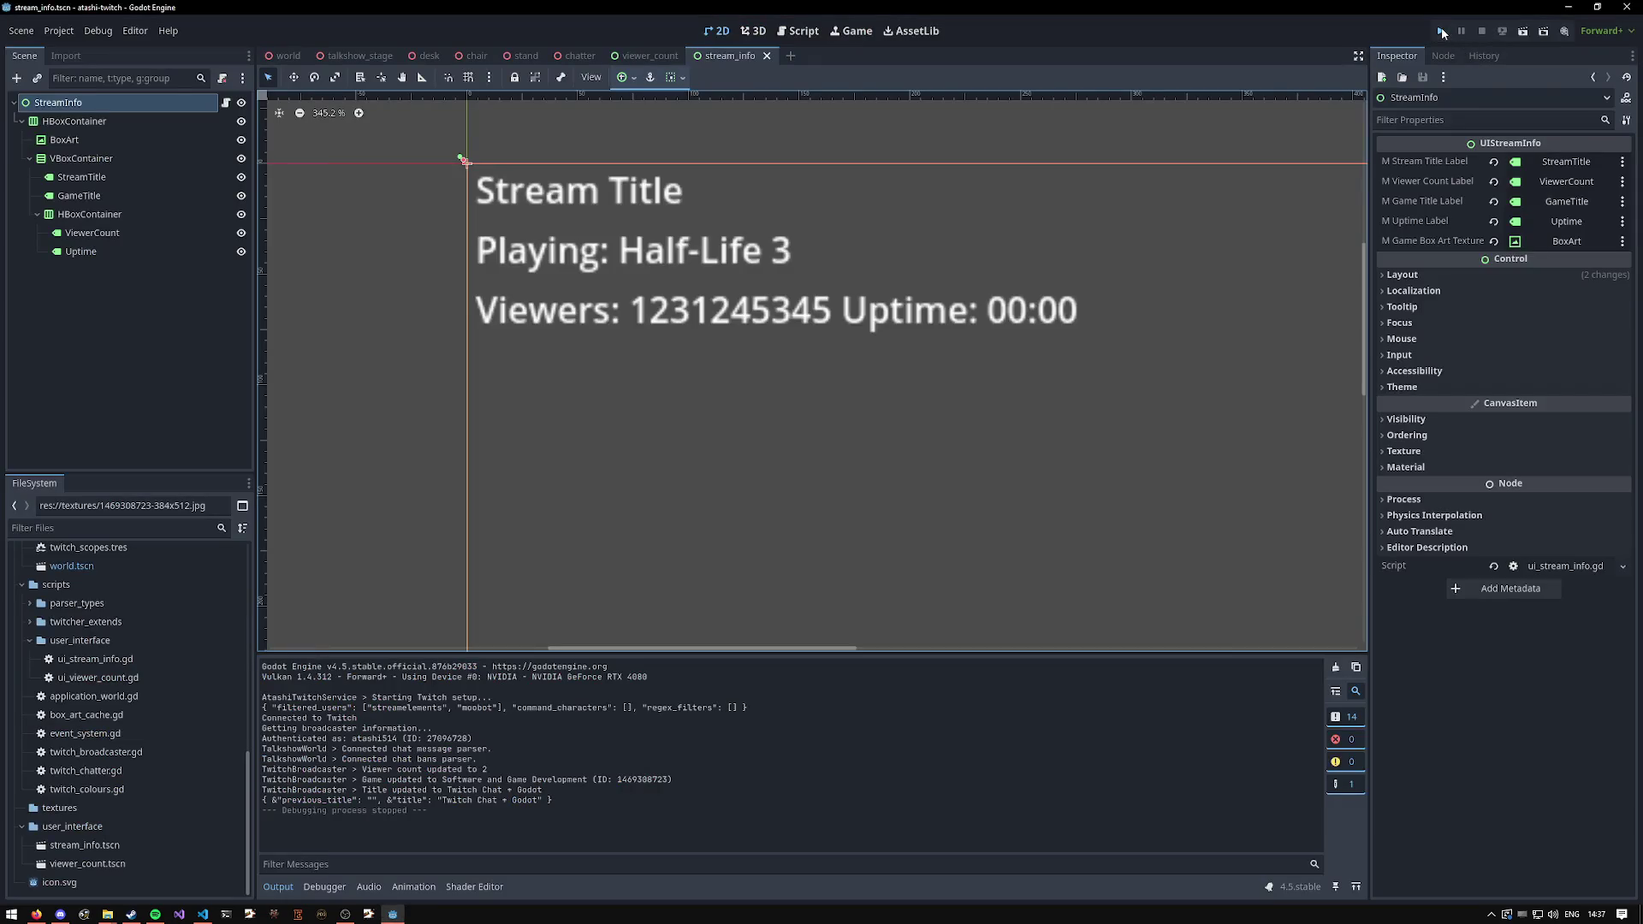
{"action": "left_click", "coordinate": [1441, 30]}
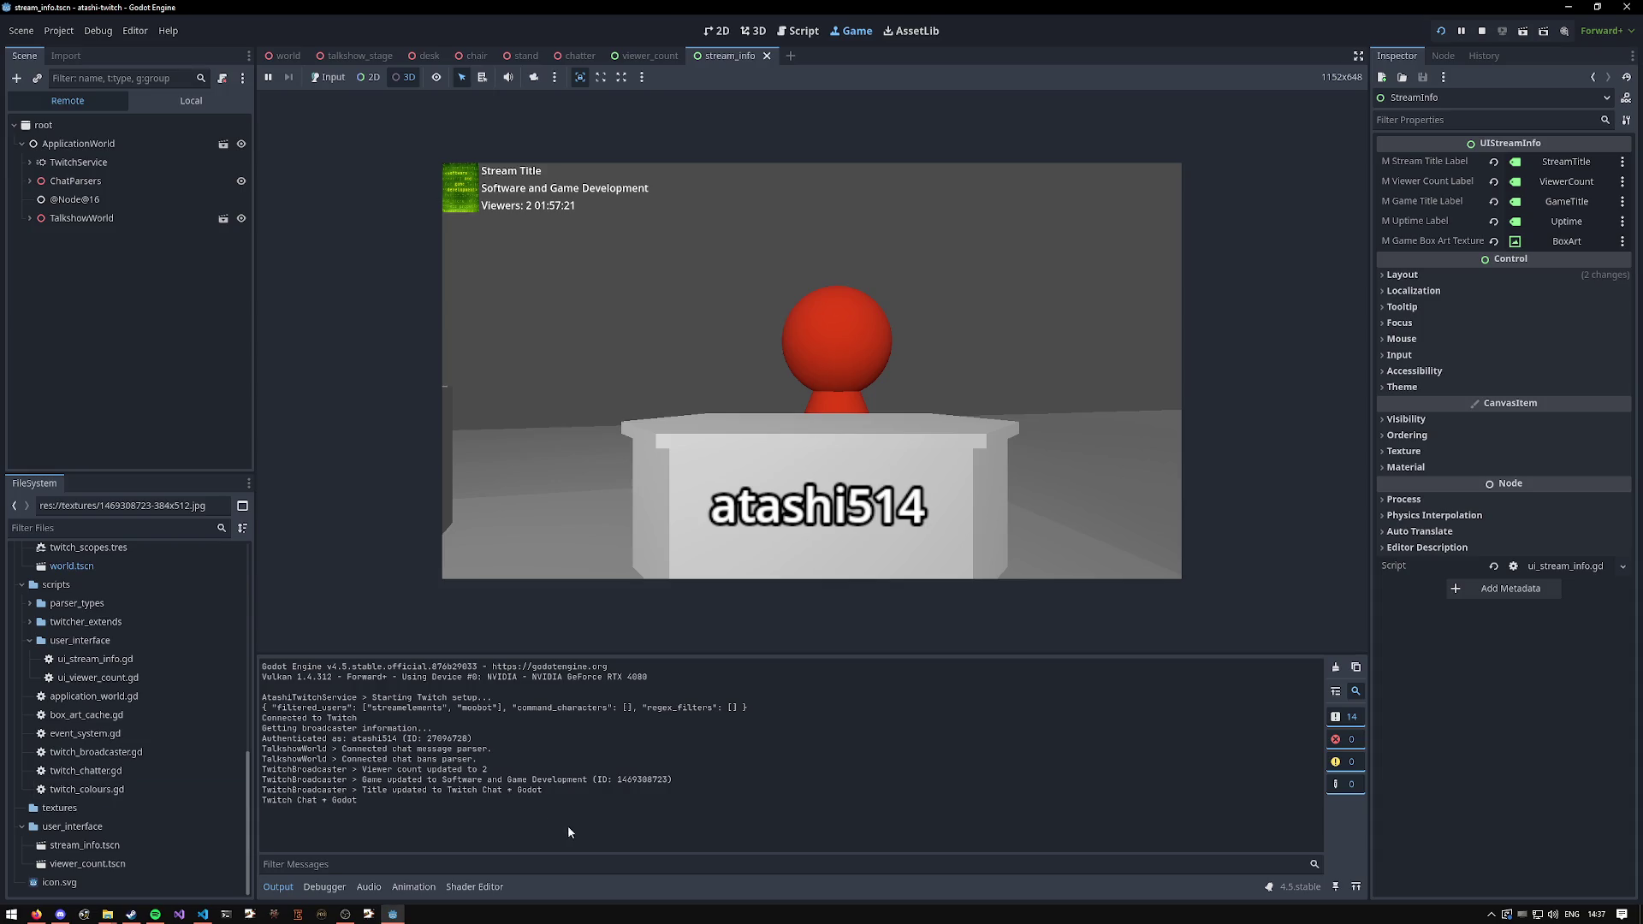
{"action": "left_click", "coordinate": [1482, 31]}
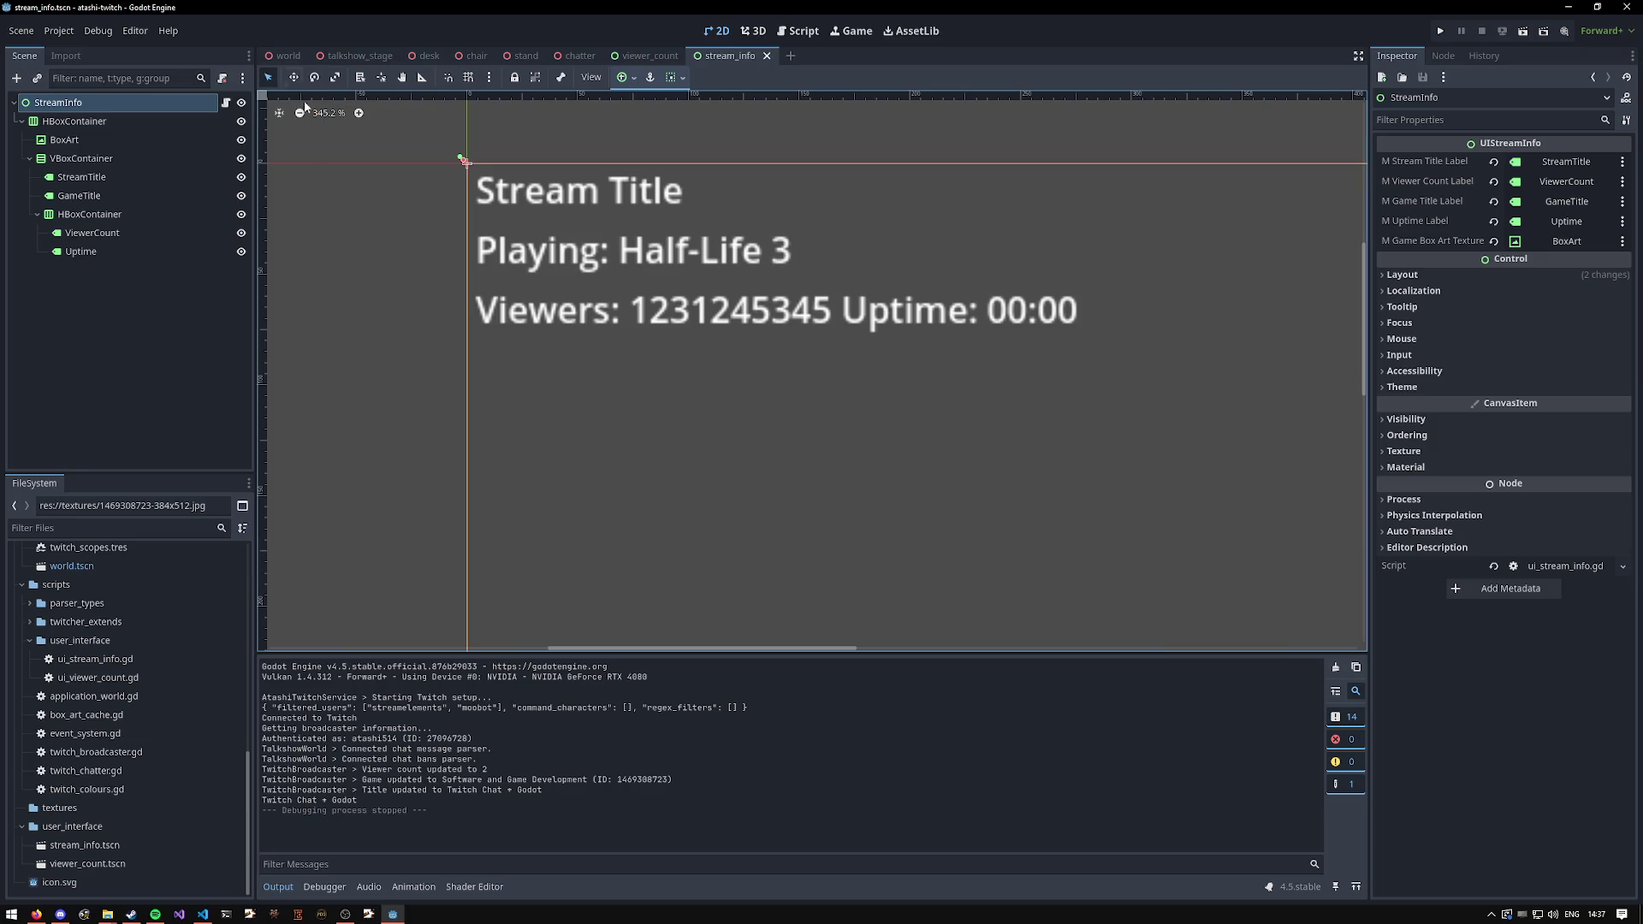
Inspect the StreamTitle and StreamInfo nodes across the stream_info and talkshow_stage scenes.
{"action": "left_click", "coordinate": [601, 200]}
{"action": "left_click", "coordinate": [58, 101]}
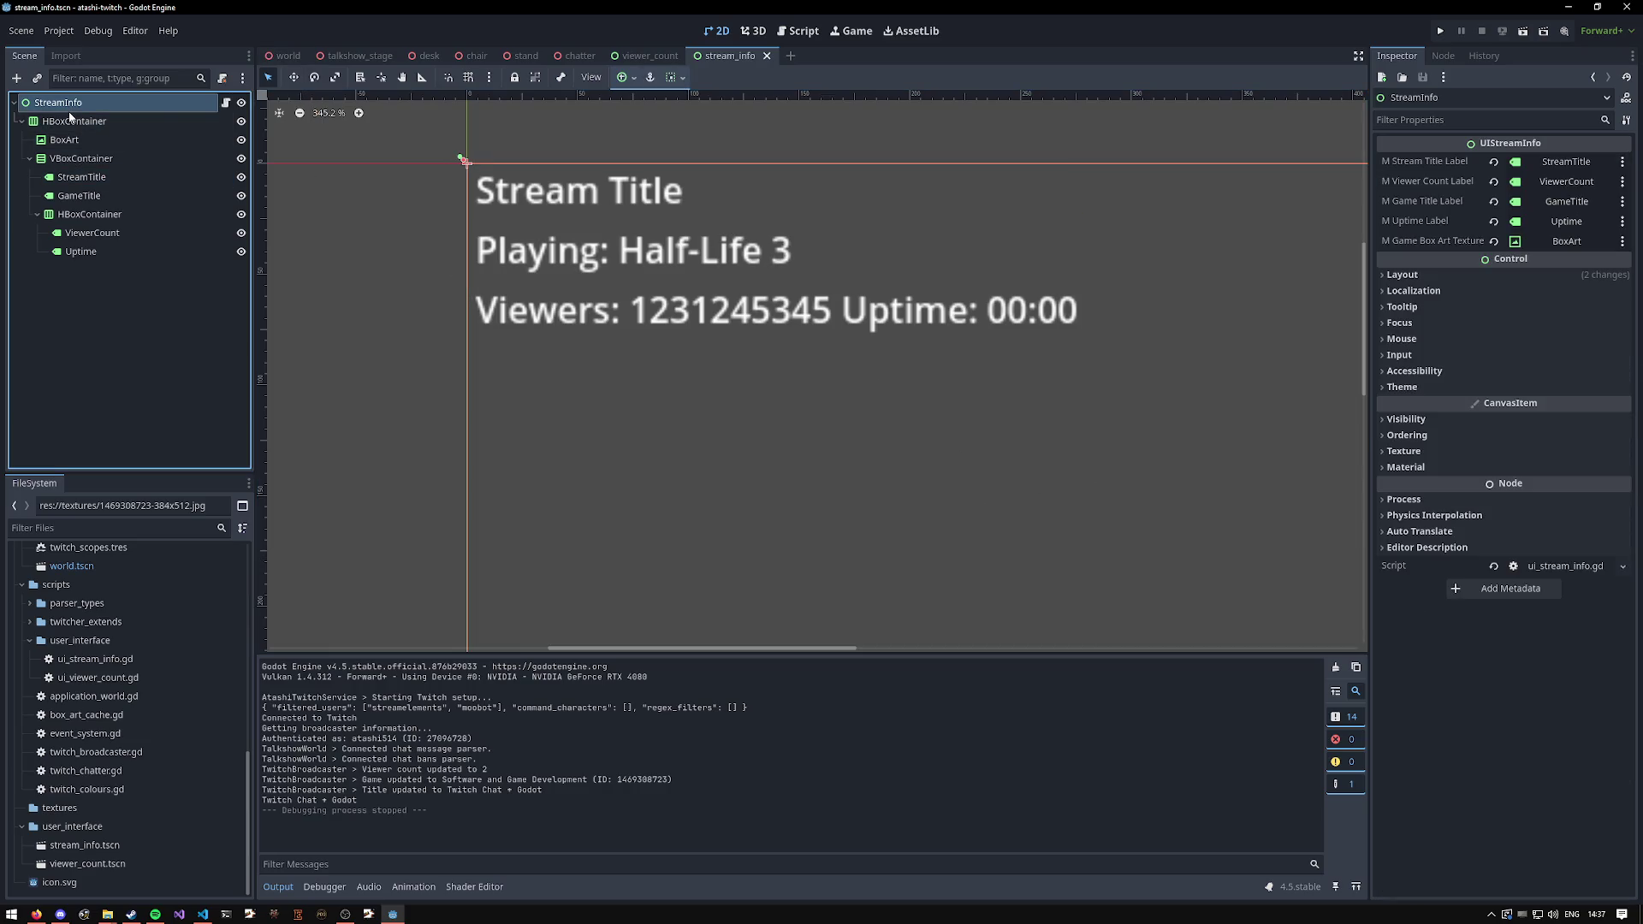
{"action": "left_click", "coordinate": [286, 60]}
{"action": "left_click", "coordinate": [360, 55]}
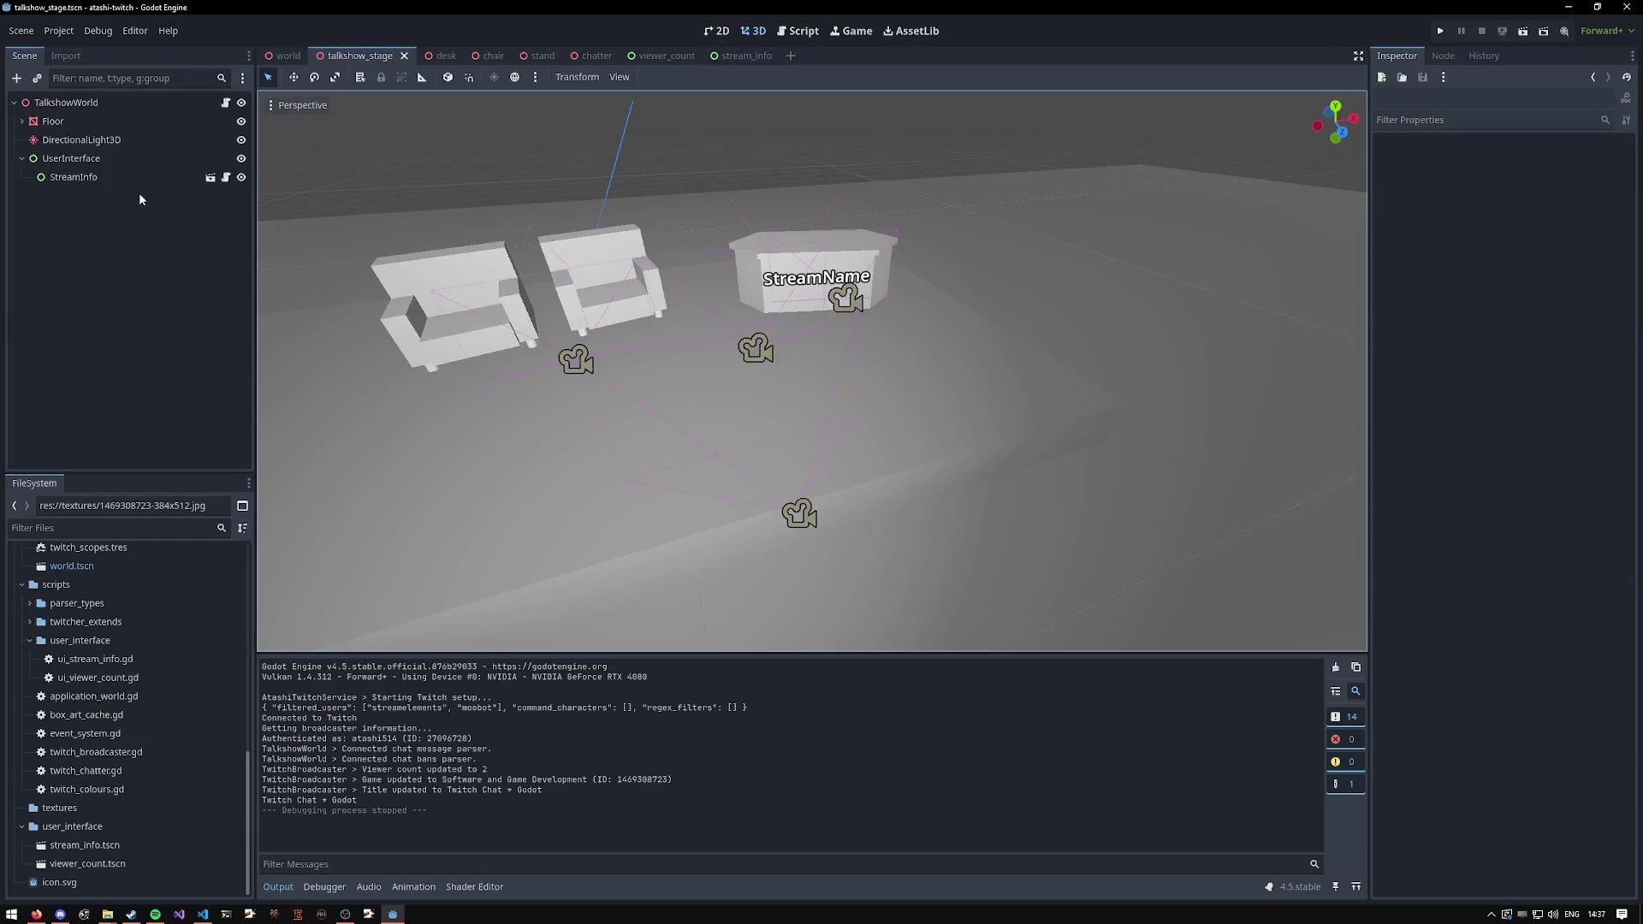
{"action": "left_click", "coordinate": [118, 177]}
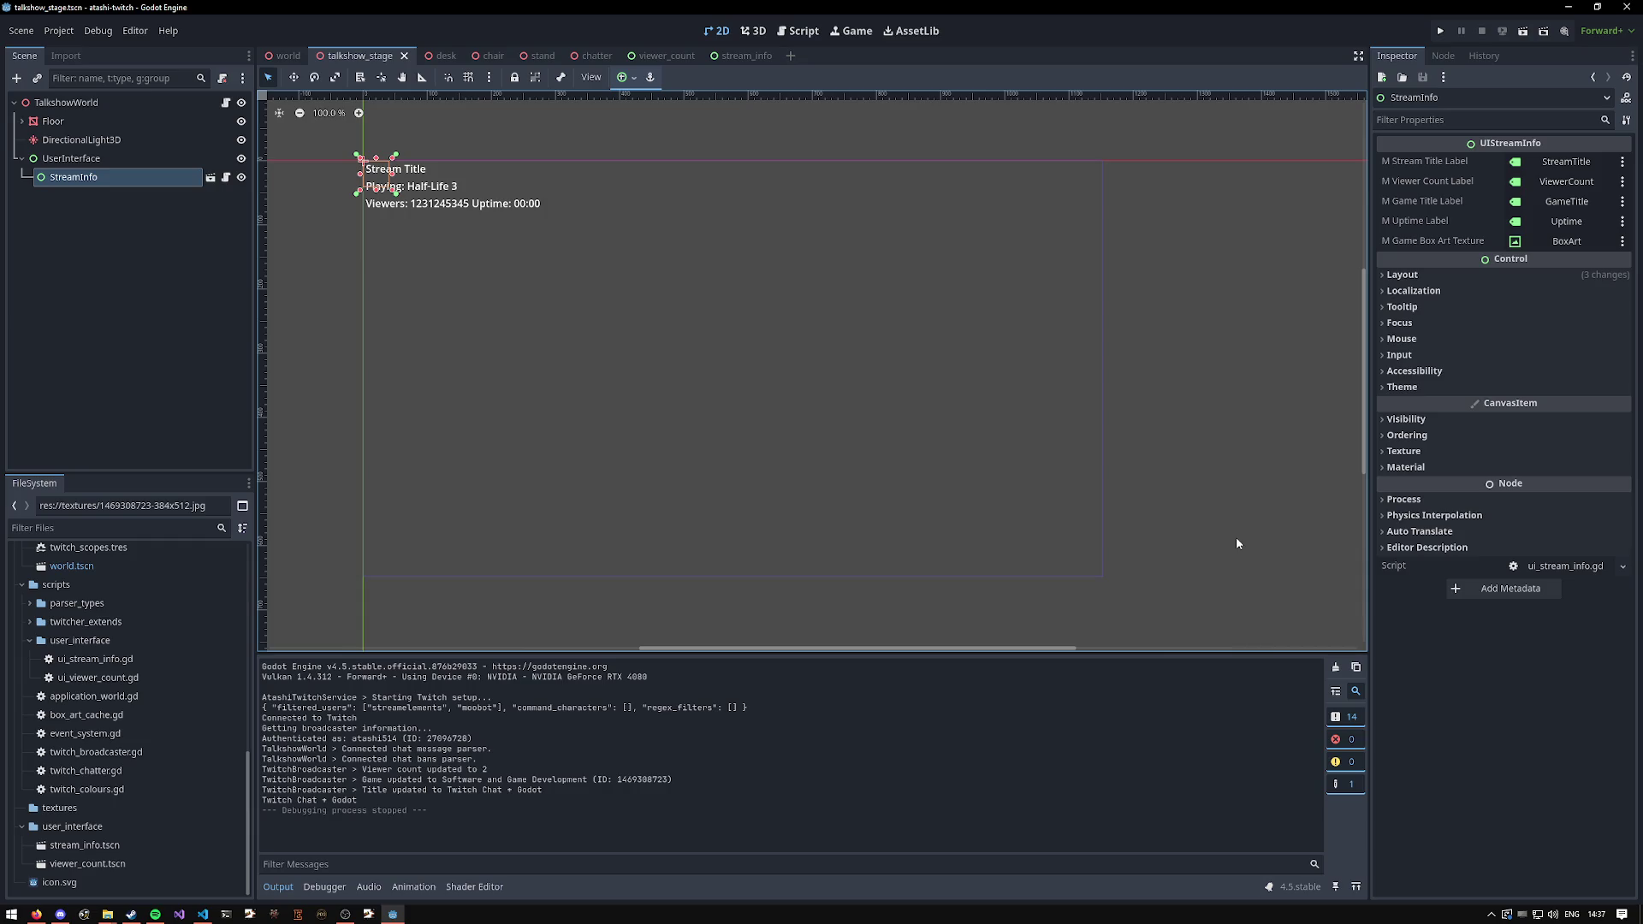
{"action": "left_click", "coordinate": [752, 56]}
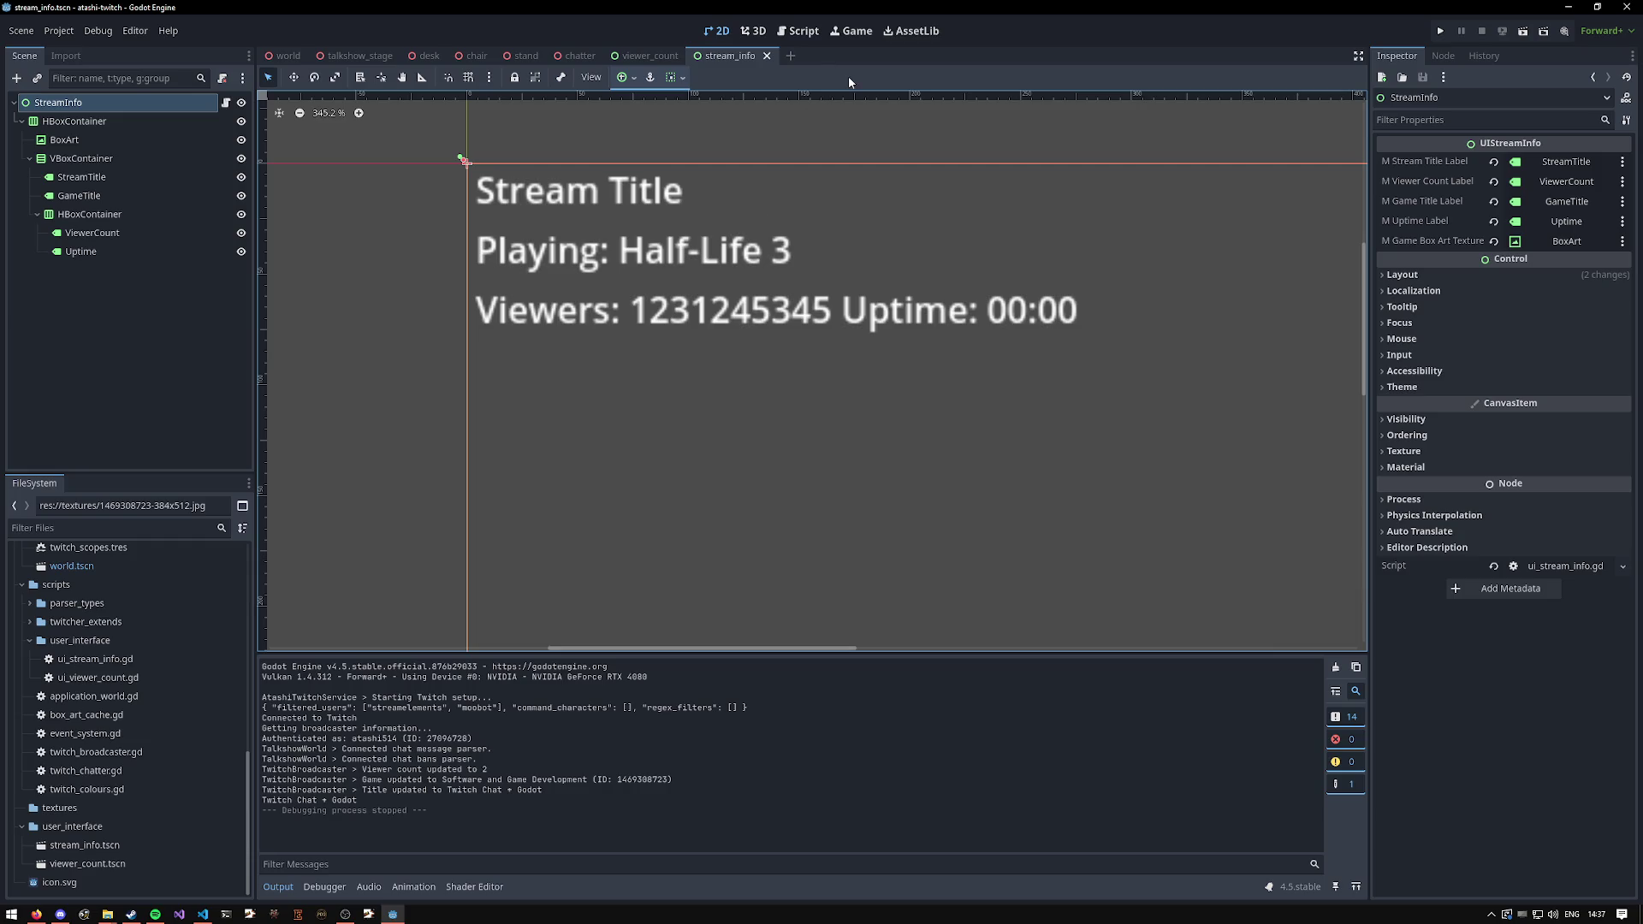
Change the null check on line 29 from != to ==, save, and rerun with F5.
{"action": "left_click", "coordinate": [203, 913]}
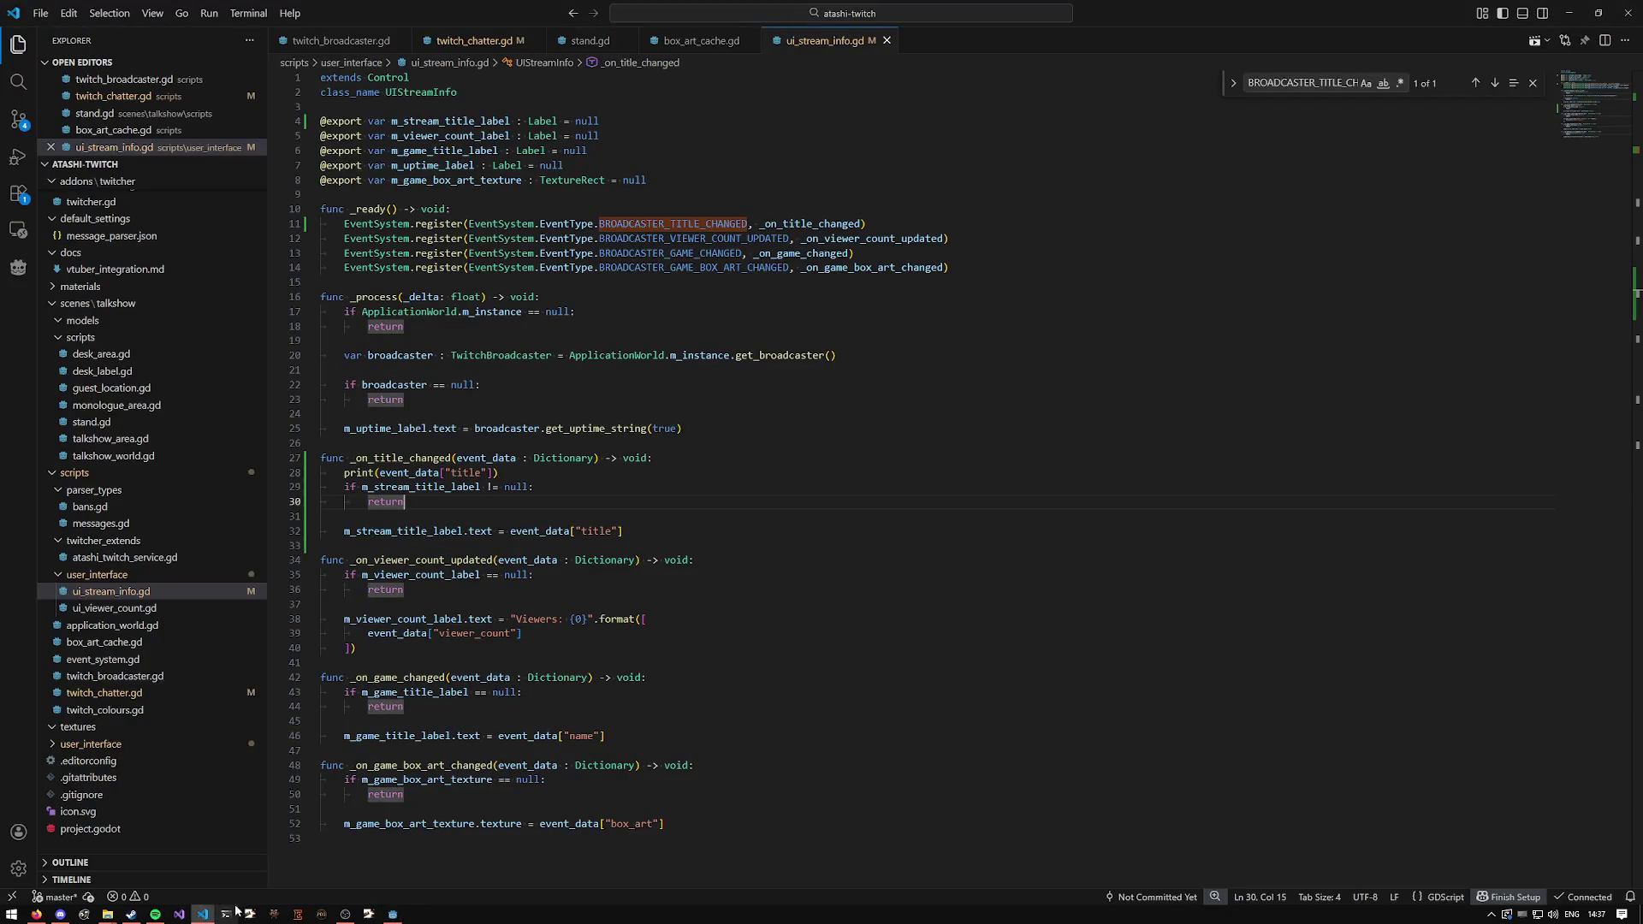
{"action": "left_click", "coordinate": [522, 532]}
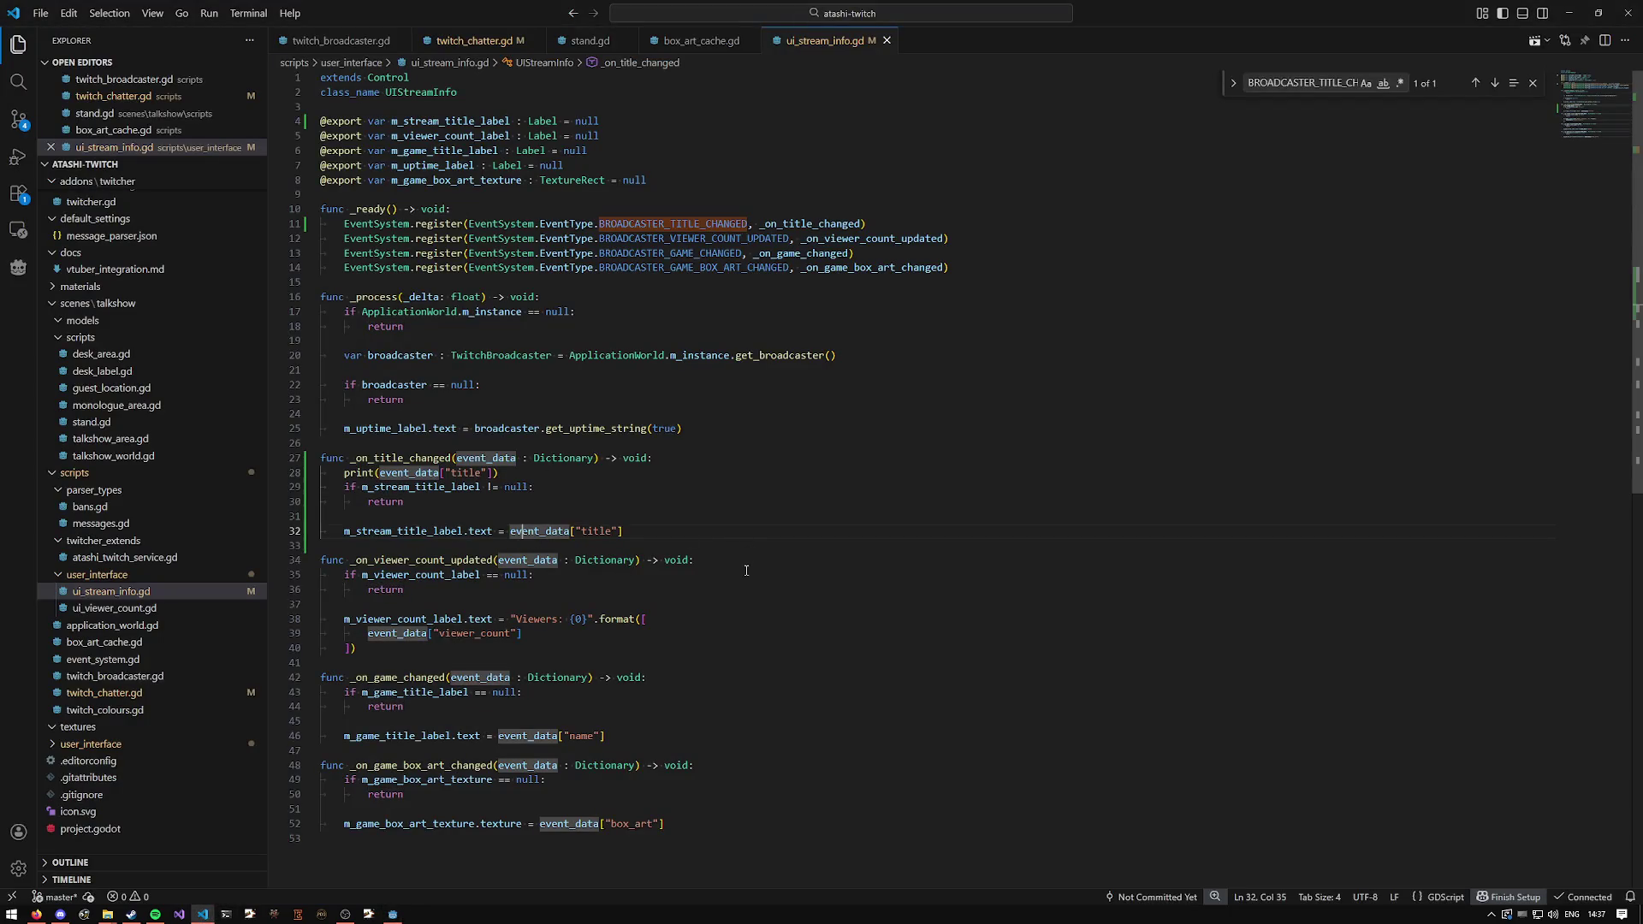
{"action": "double_click", "coordinate": [411, 531]}
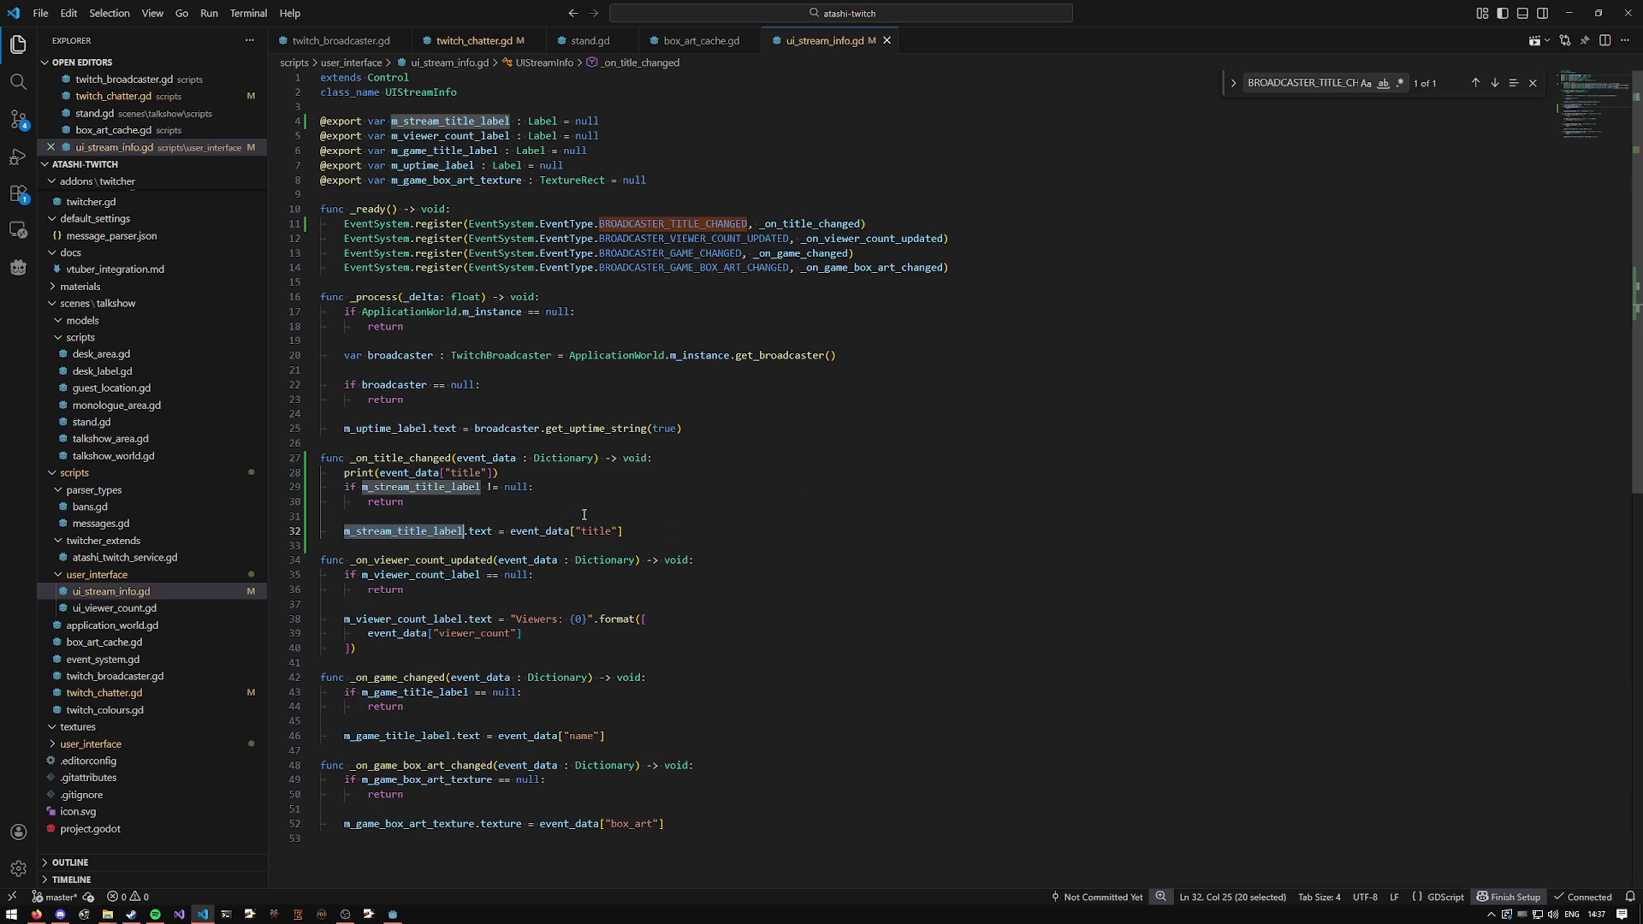
{"action": "left_click", "coordinate": [492, 486]}
{"action": "key", "text": "BackSpace"}
{"action": "type", "text": "="}
{"action": "key", "text": "ctrl+s"}
{"action": "key", "text": "alt+Tab"}
{"action": "key", "text": "F5"}
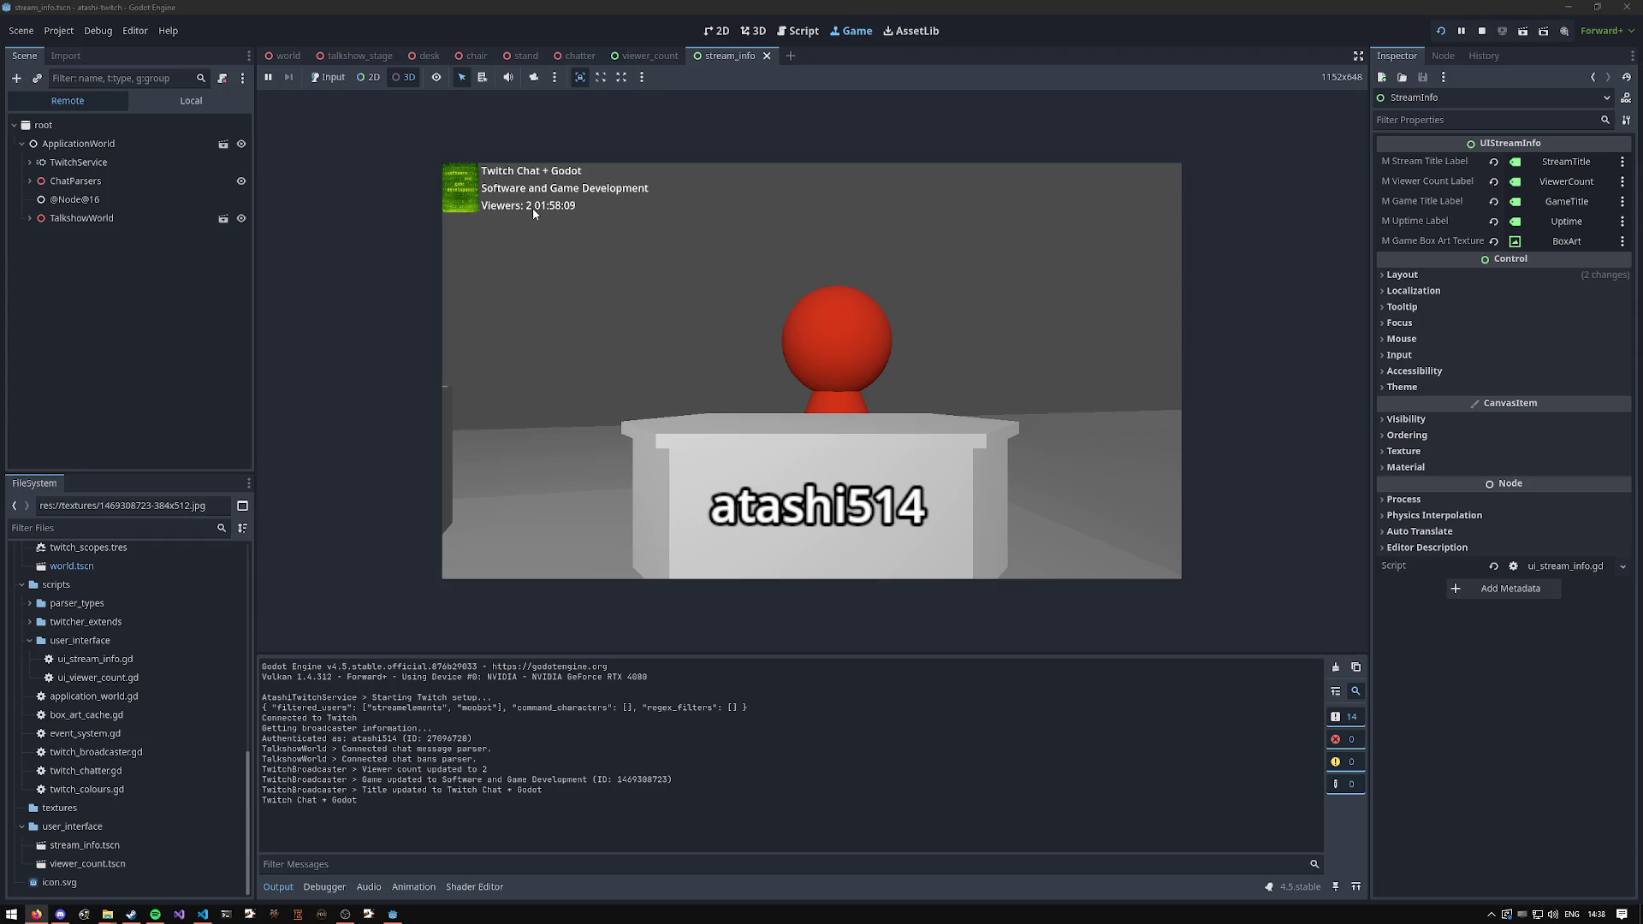
Drag ViewerCount below Uptime in the Scene tree, save, and test-run the game.
{"action": "left_click", "coordinate": [1484, 32]}
{"action": "left_click", "coordinate": [583, 328]}
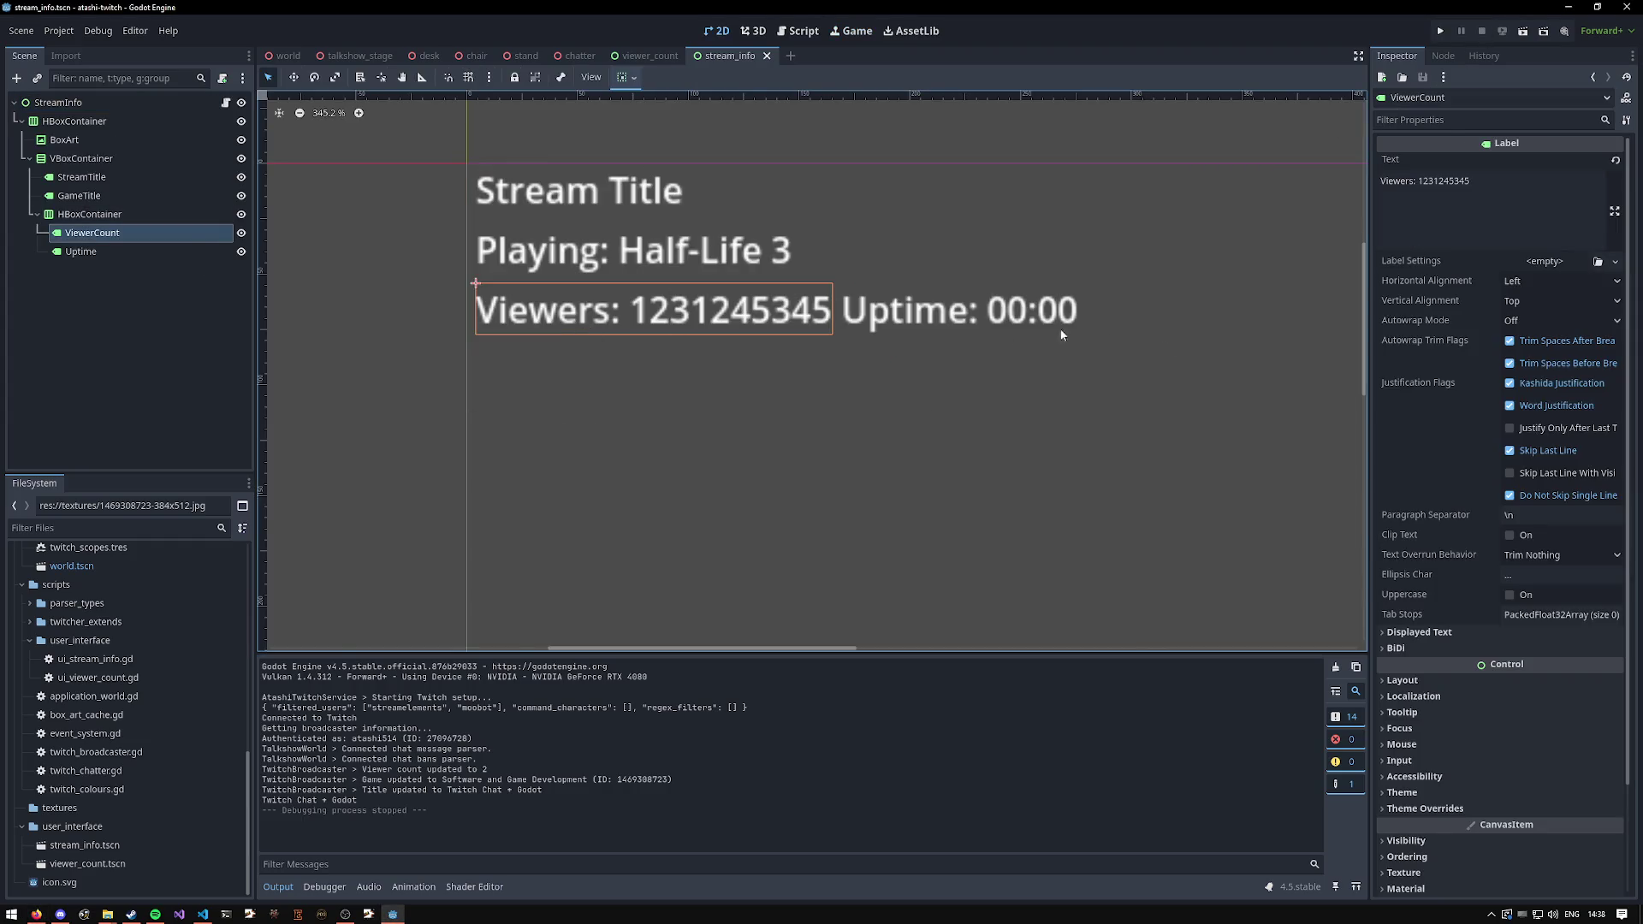
{"action": "left_click_drag", "start_coordinate": [92, 232], "coordinate": [105, 262]}
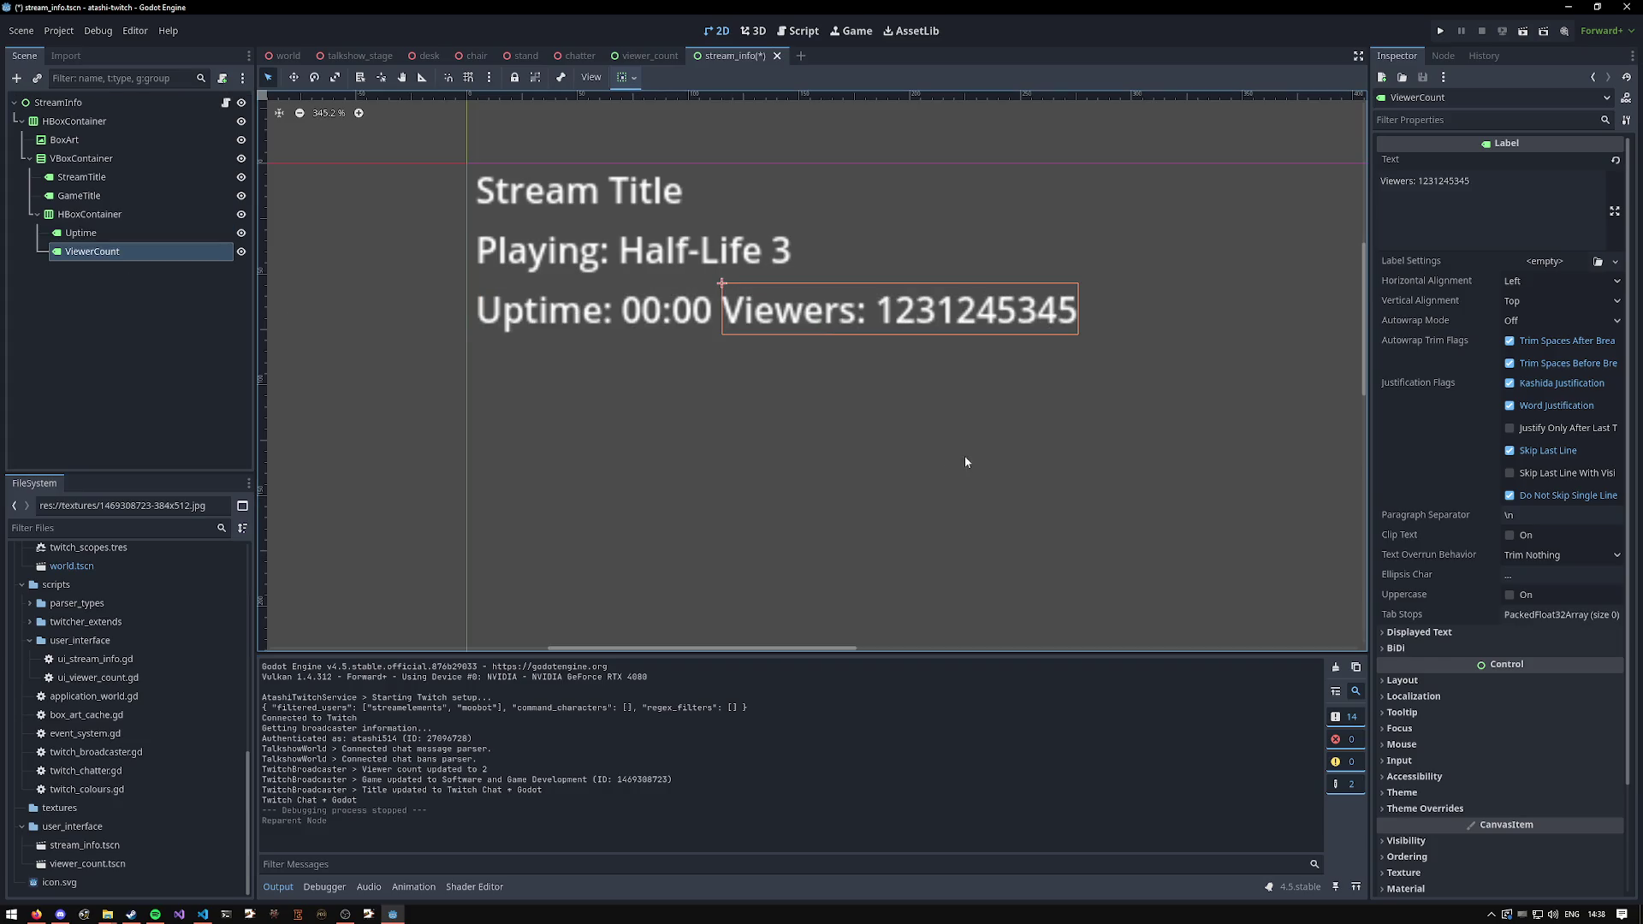
{"action": "key", "text": "ctrl+s"}
{"action": "left_click", "coordinate": [1442, 32]}
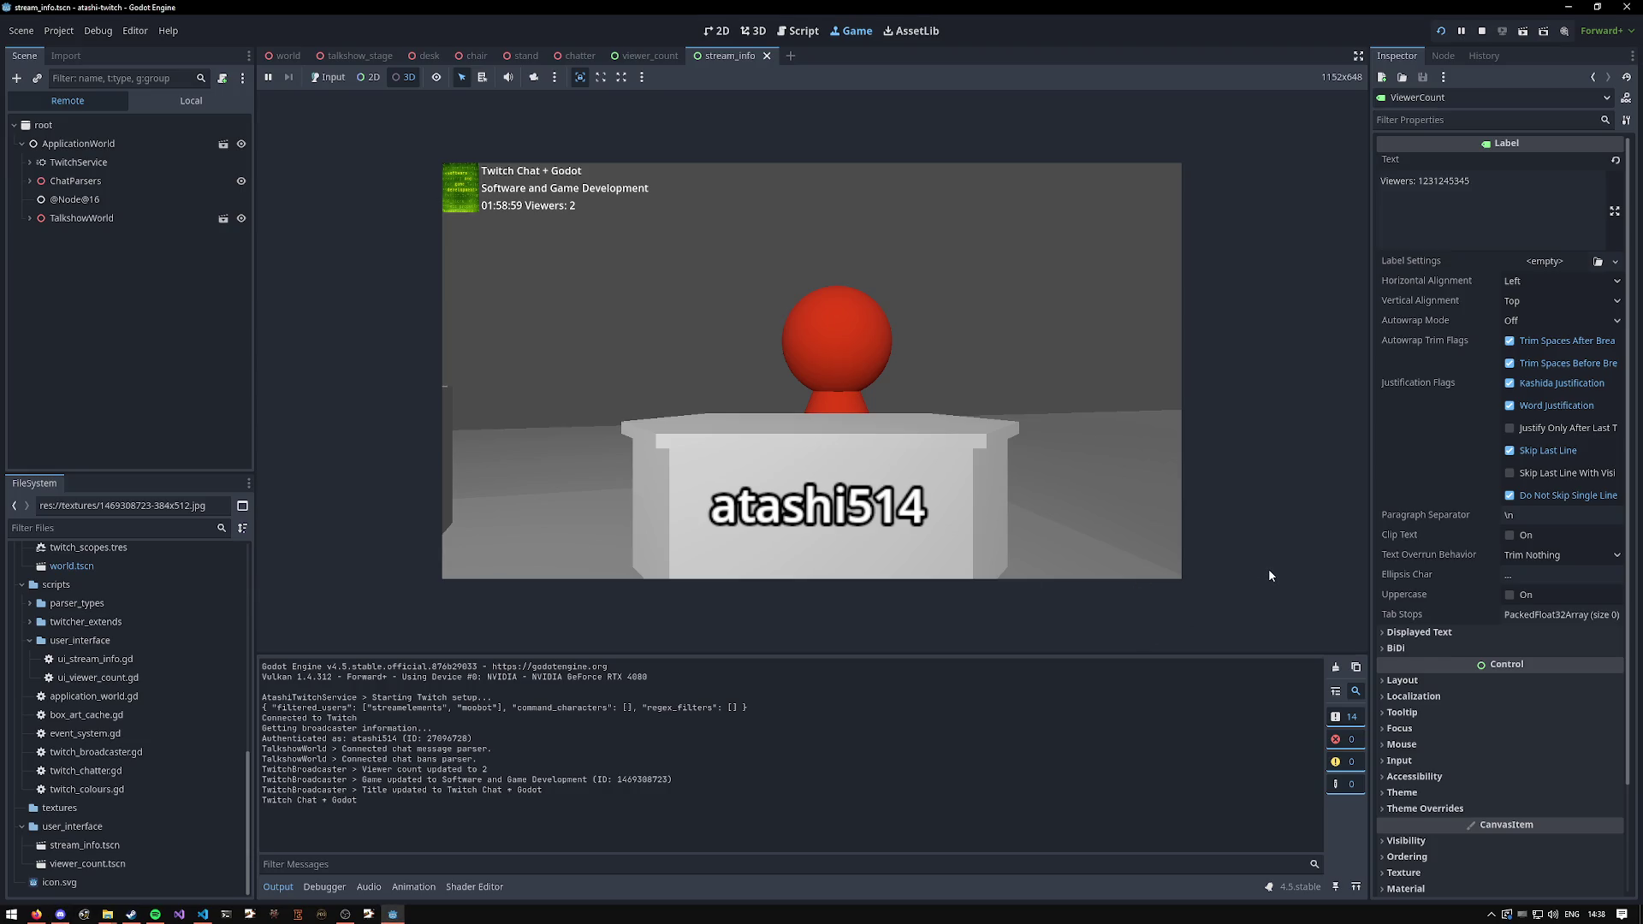
{"action": "left_click", "coordinate": [1483, 30]}
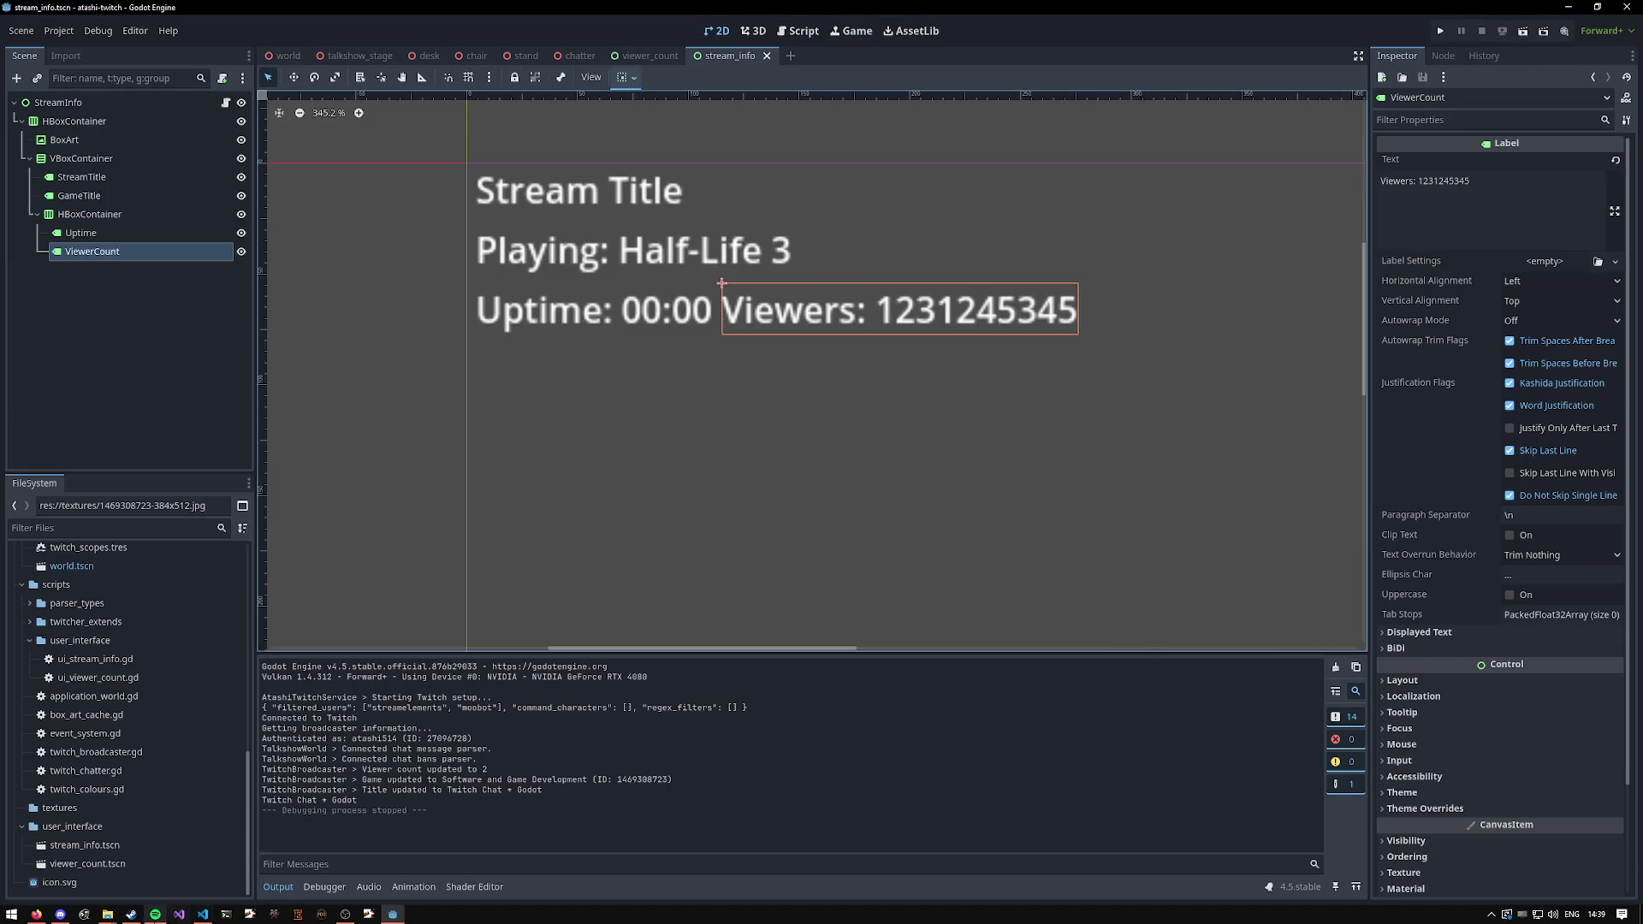
Stage all four changed files in Source Control.
{"action": "left_click", "coordinate": [202, 914]}
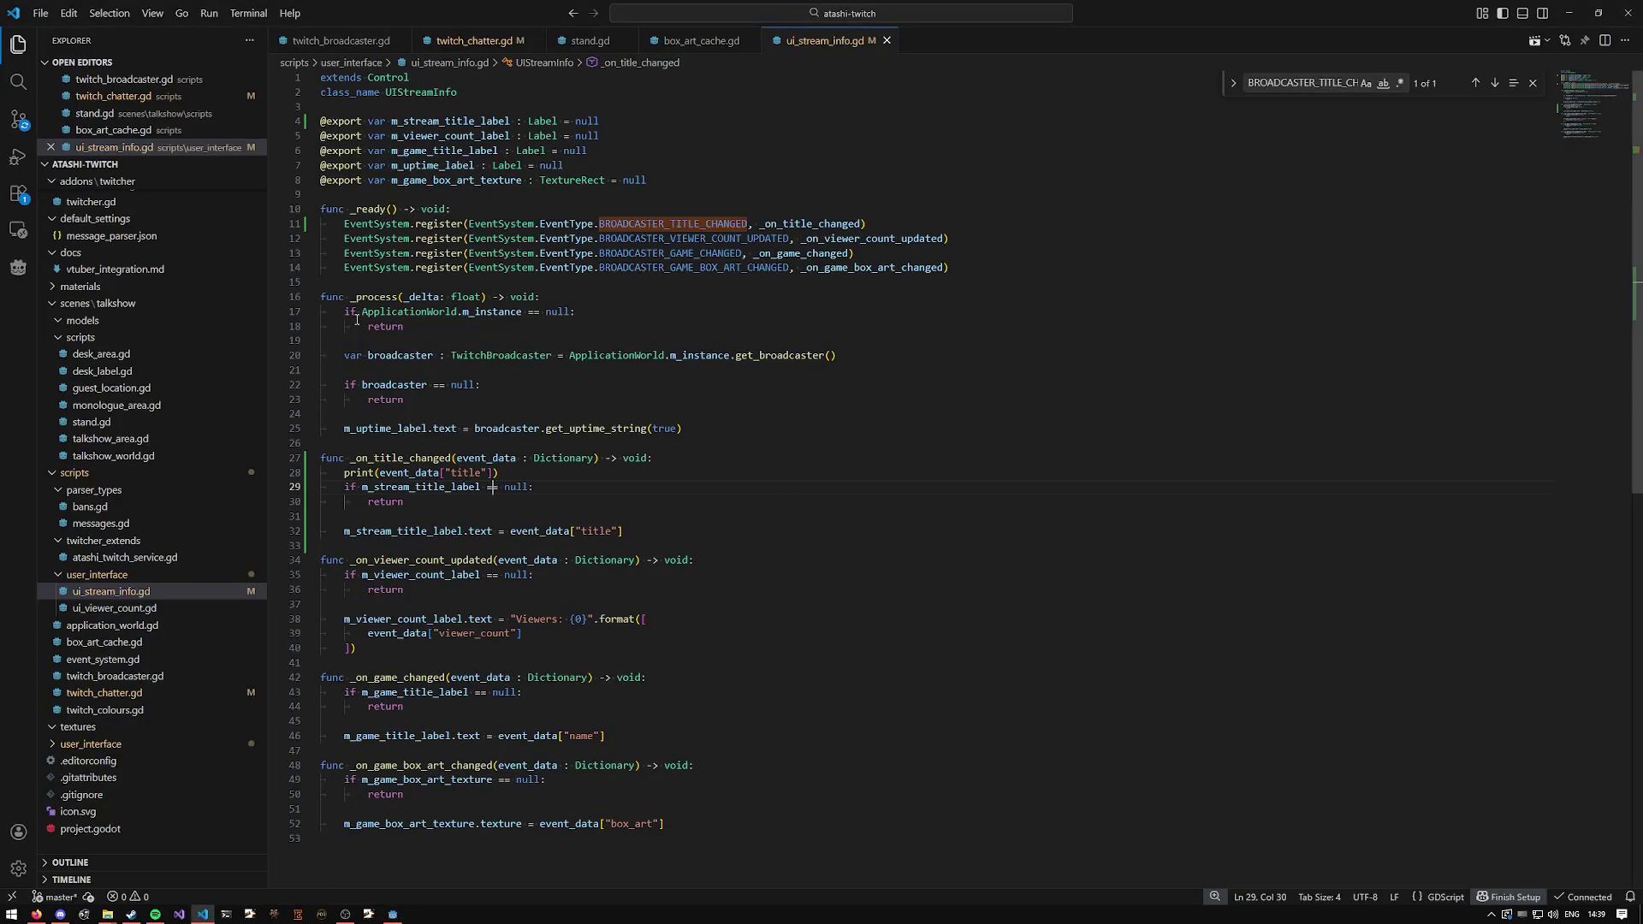
{"action": "key", "text": "ctrl+shift+g"}
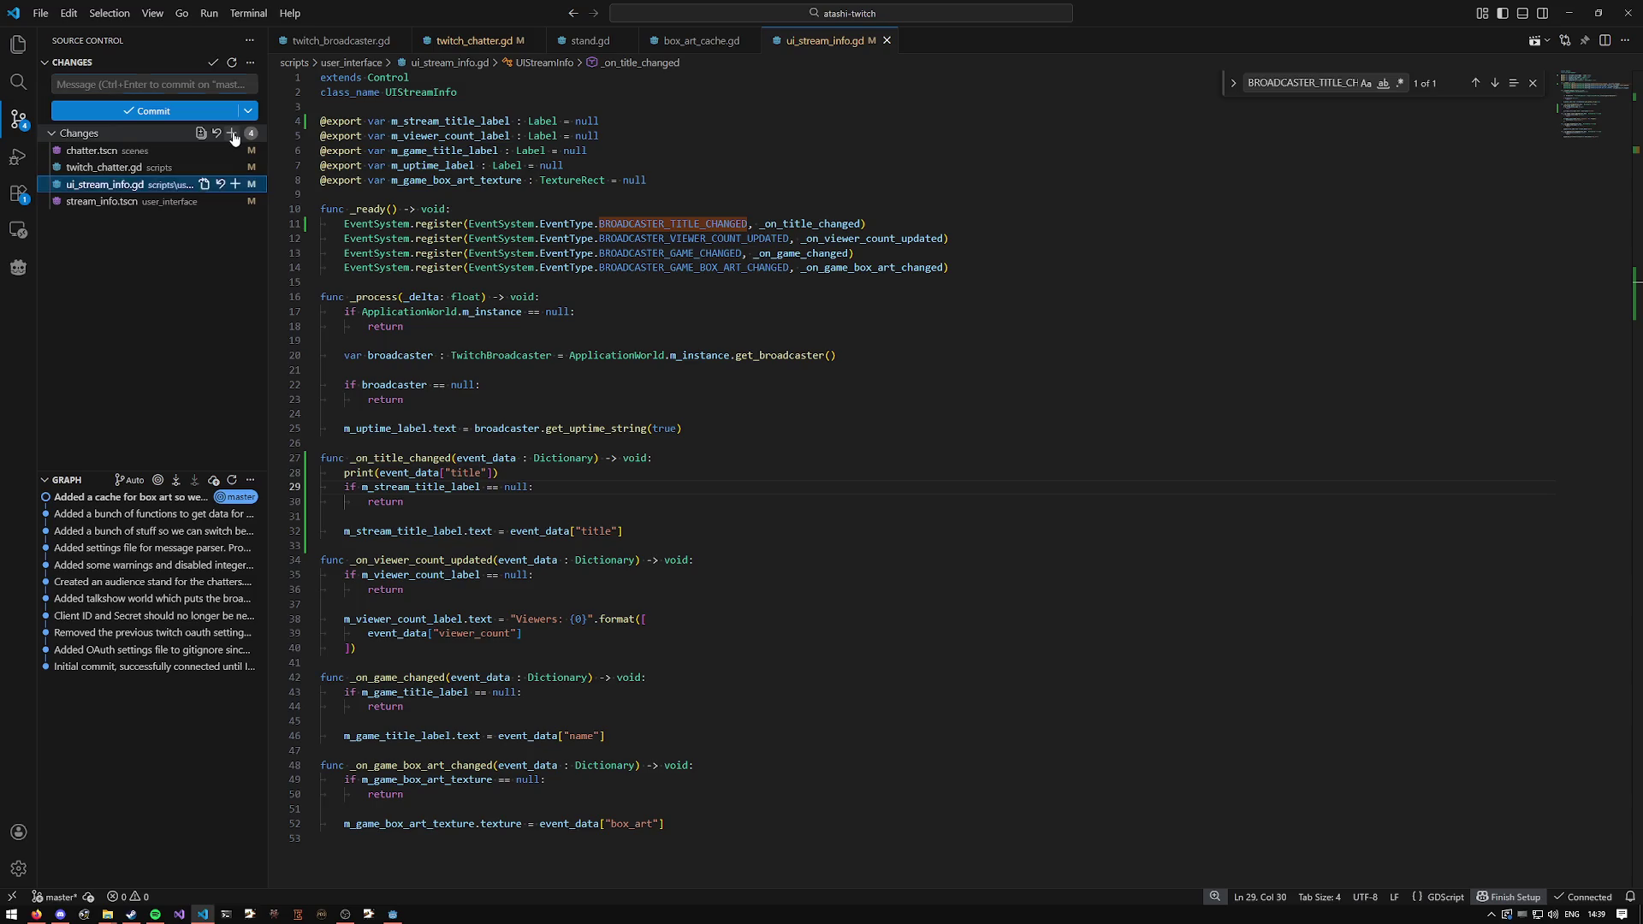
{"action": "left_click", "coordinate": [231, 133]}
{"action": "left_click", "coordinate": [191, 82]}
Commit with a message on chatter word wrap, fade-out after a few seconds, and the stream title UI.
{"action": "type", "text": "Added a simple word wrap to "}
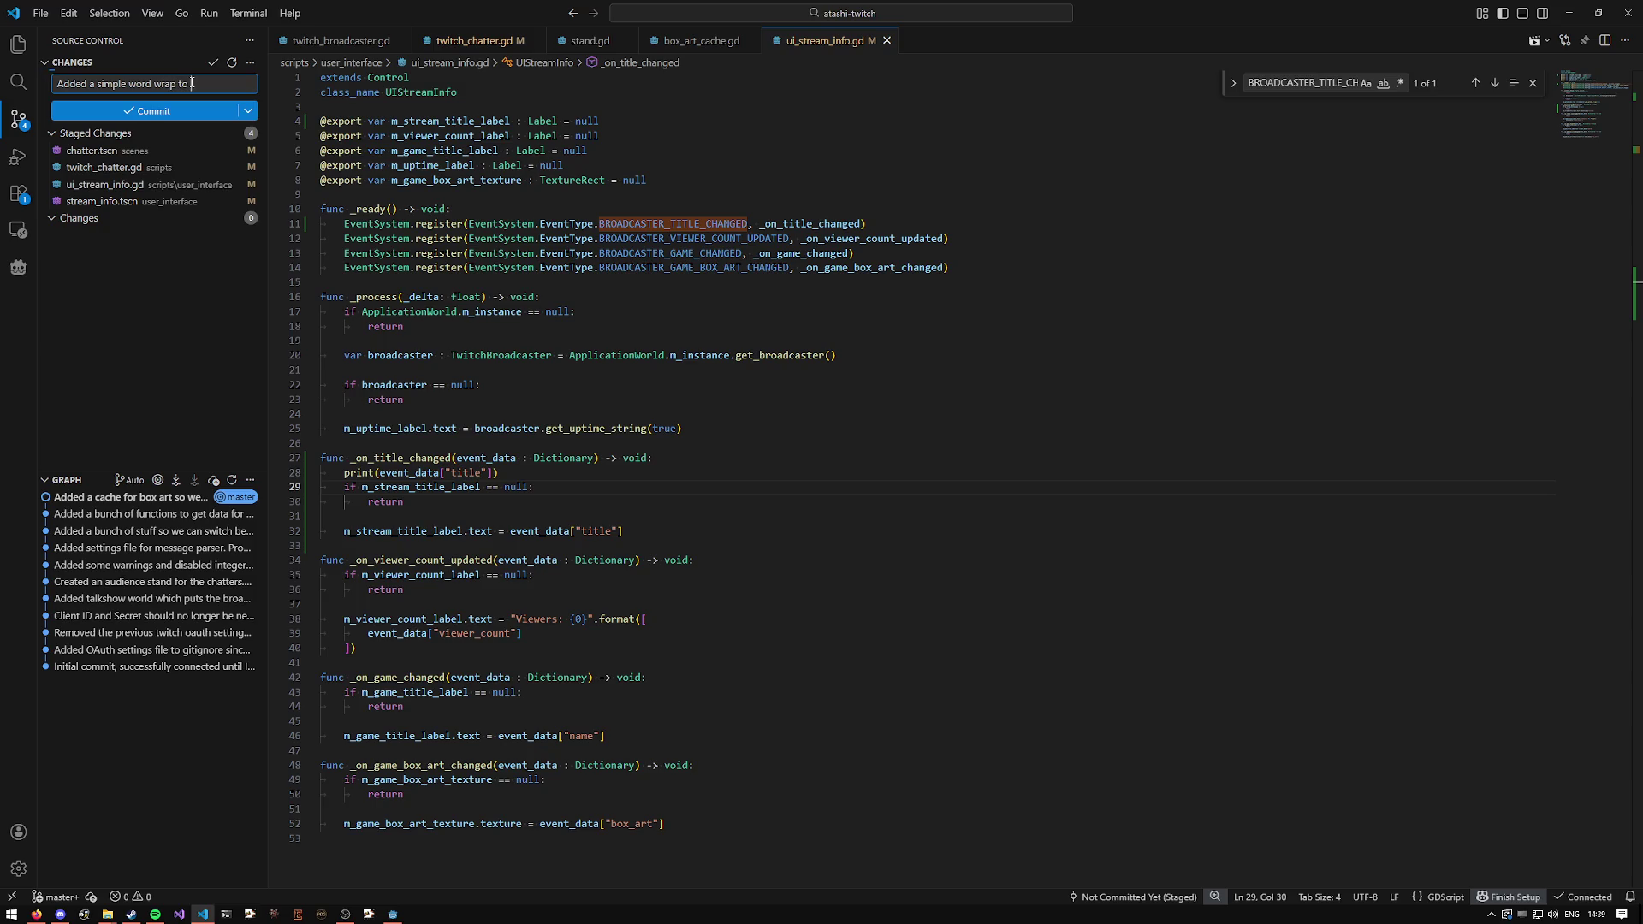
{"action": "type", "text": "chatter "}
{"action": "type", "text": "text"}
{"action": "type", "text": " and made the st"}
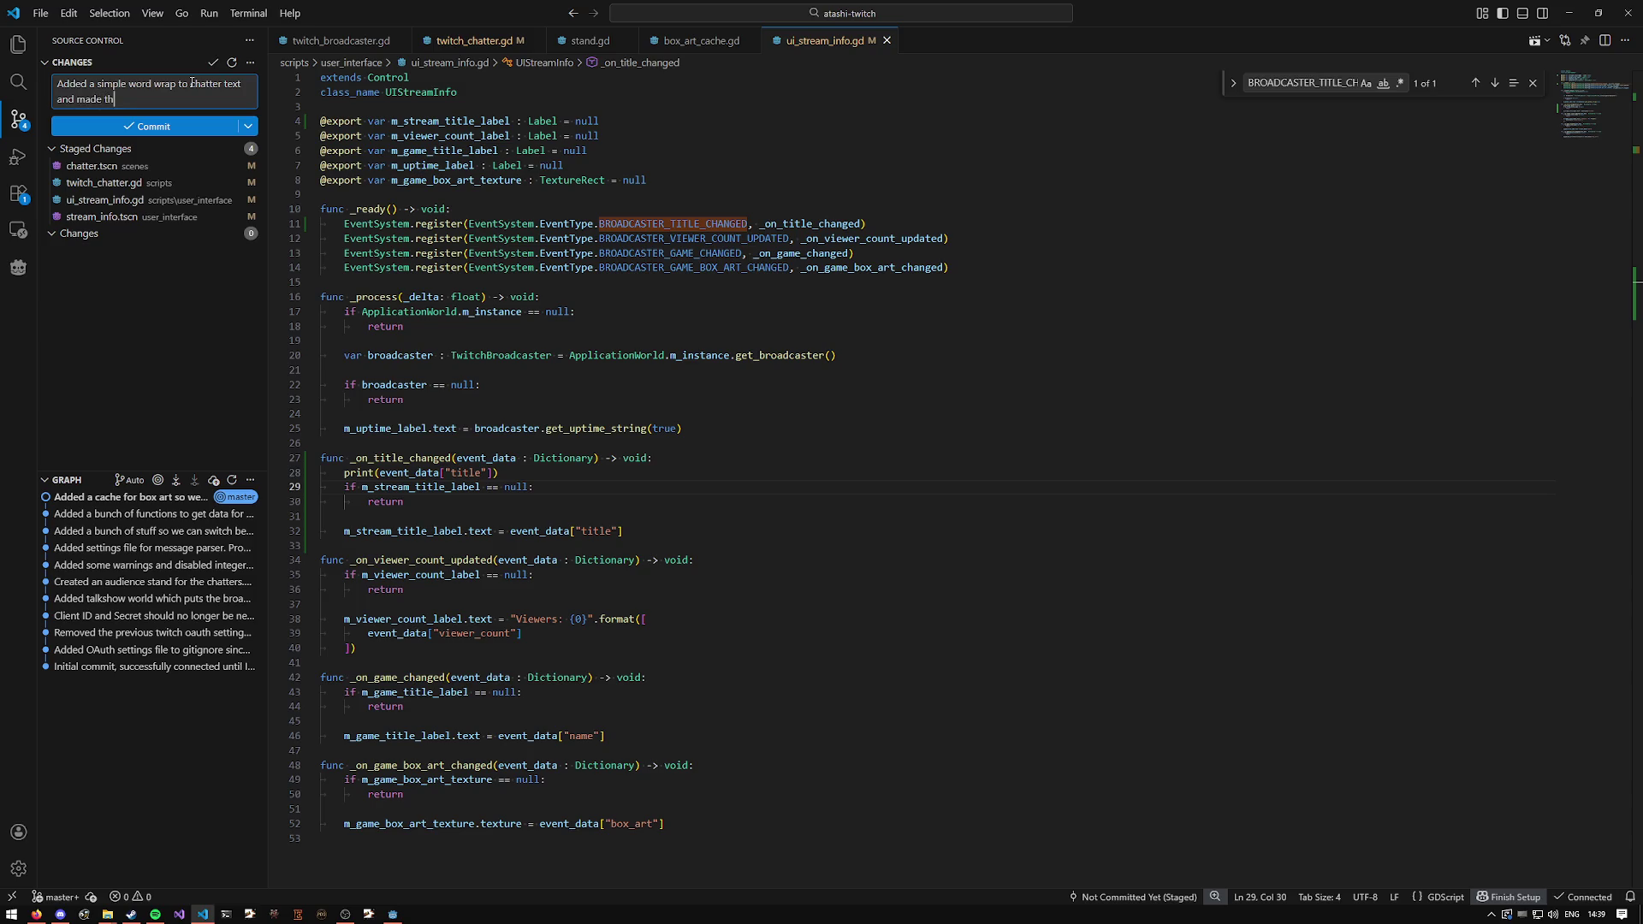
{"action": "key", "text": "BackSpace"}
{"action": "key", "text": "BackSpace"}
{"action": "key", "text": "BackSpace"}
{"action": "type", "text": "them "}
{"action": "type", "text": "fade out af"}
{"action": "type", "text": "ter a few seconds. "}
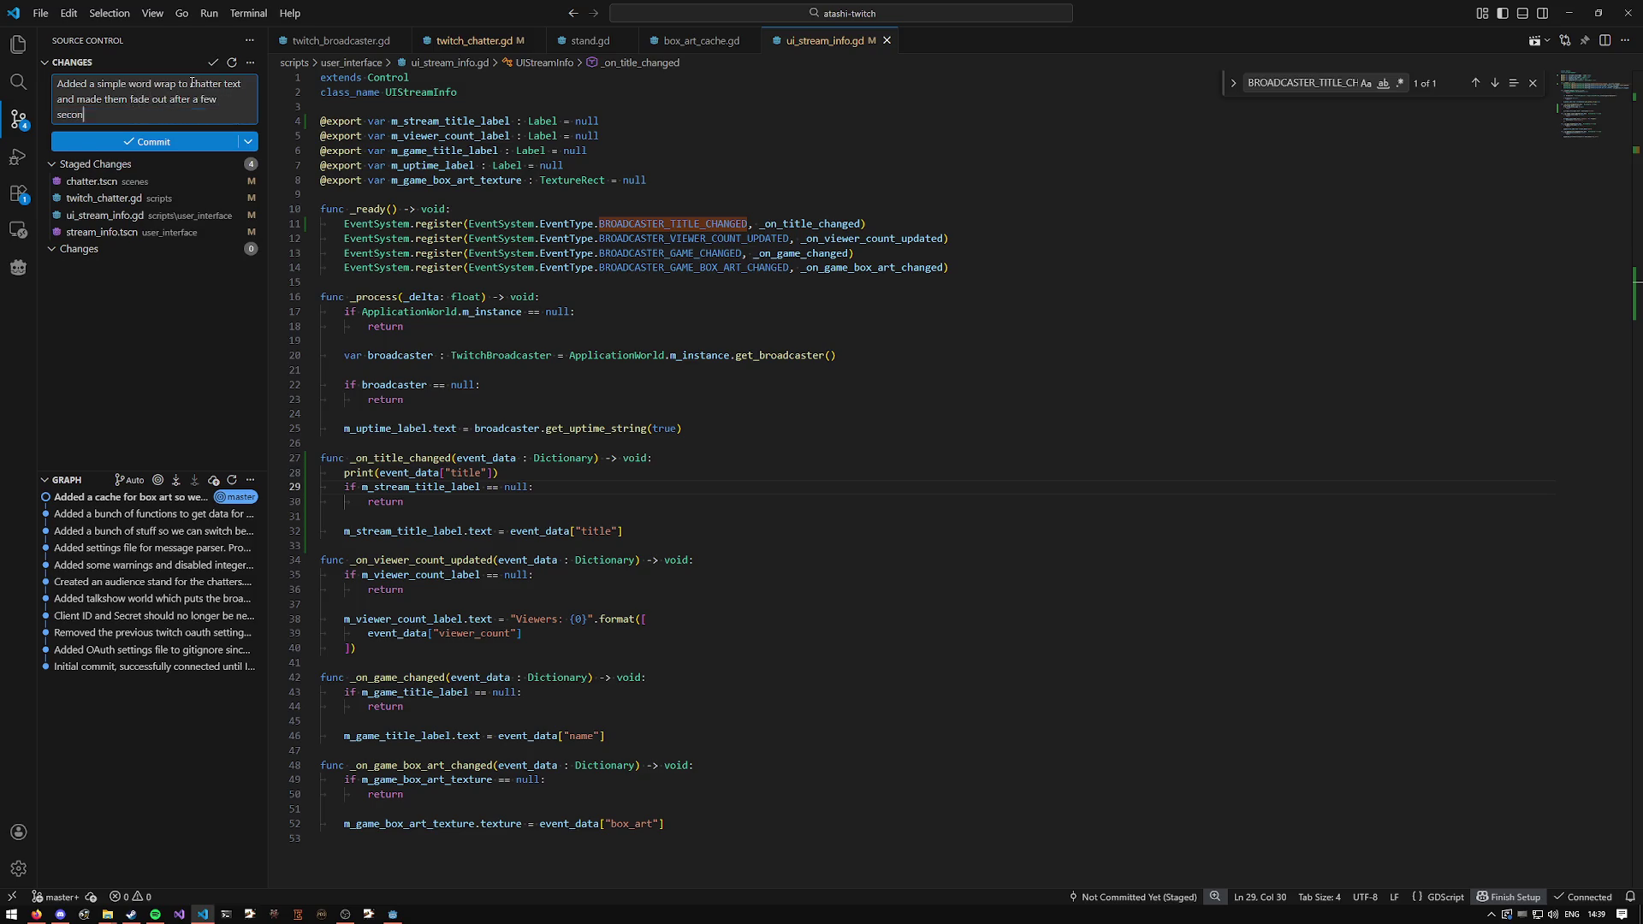
{"action": "type", "text": "Added"}
{"action": "type", "text": " a stream title "}
{"action": "type", "text": "UI."}
{"action": "key", "text": "BackSpace"}
{"action": "key", "text": "ctrl+BackSpace"}
{"action": "key", "text": "ctrl+BackSpace"}
{"action": "key", "text": "ctrl+BackSpace"}
{"action": "type", "text": "the stream title to the stream info UI."}
{"action": "key", "text": "ctrl+Return"}
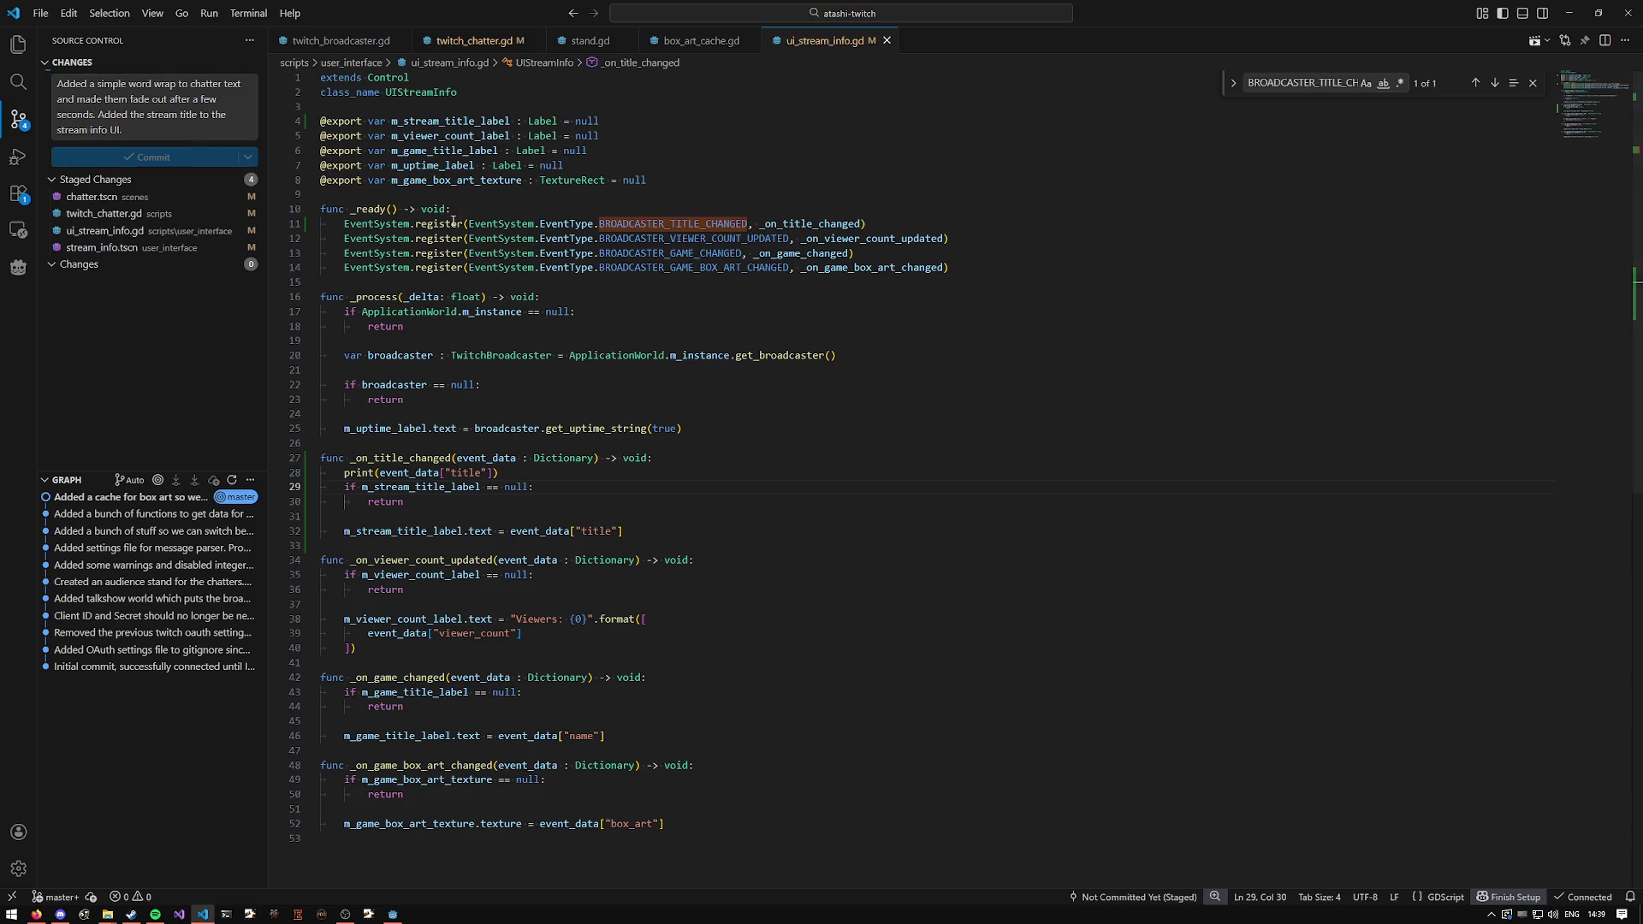
{"action": "left_click", "coordinate": [995, 462]}
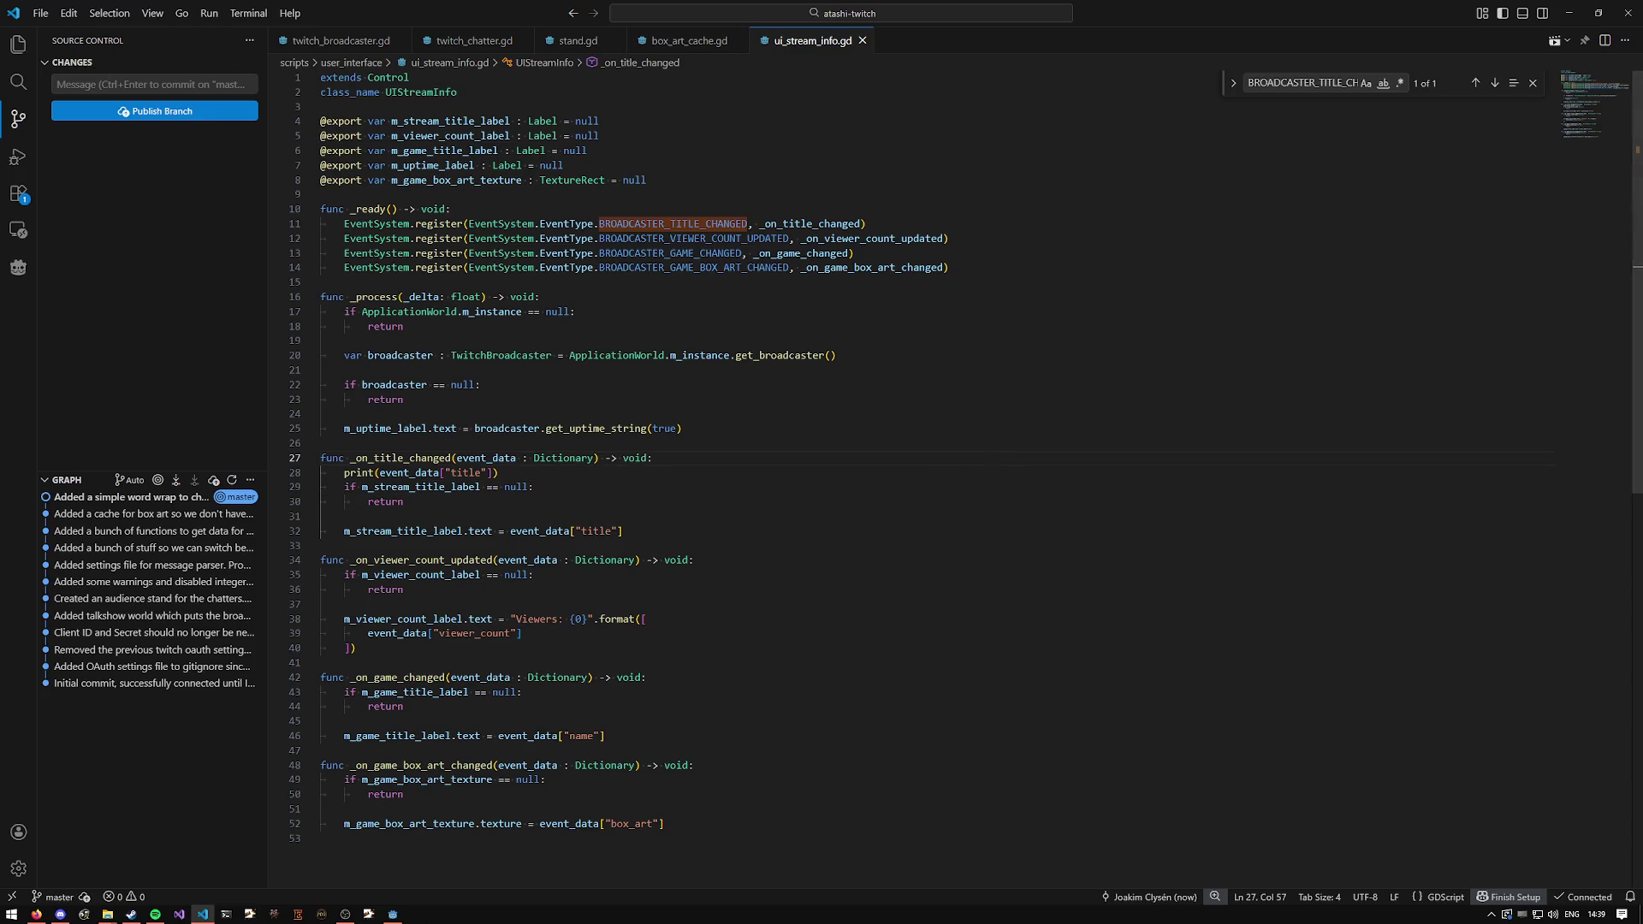
{"action": "mouse_move", "coordinate": [403, 917]}
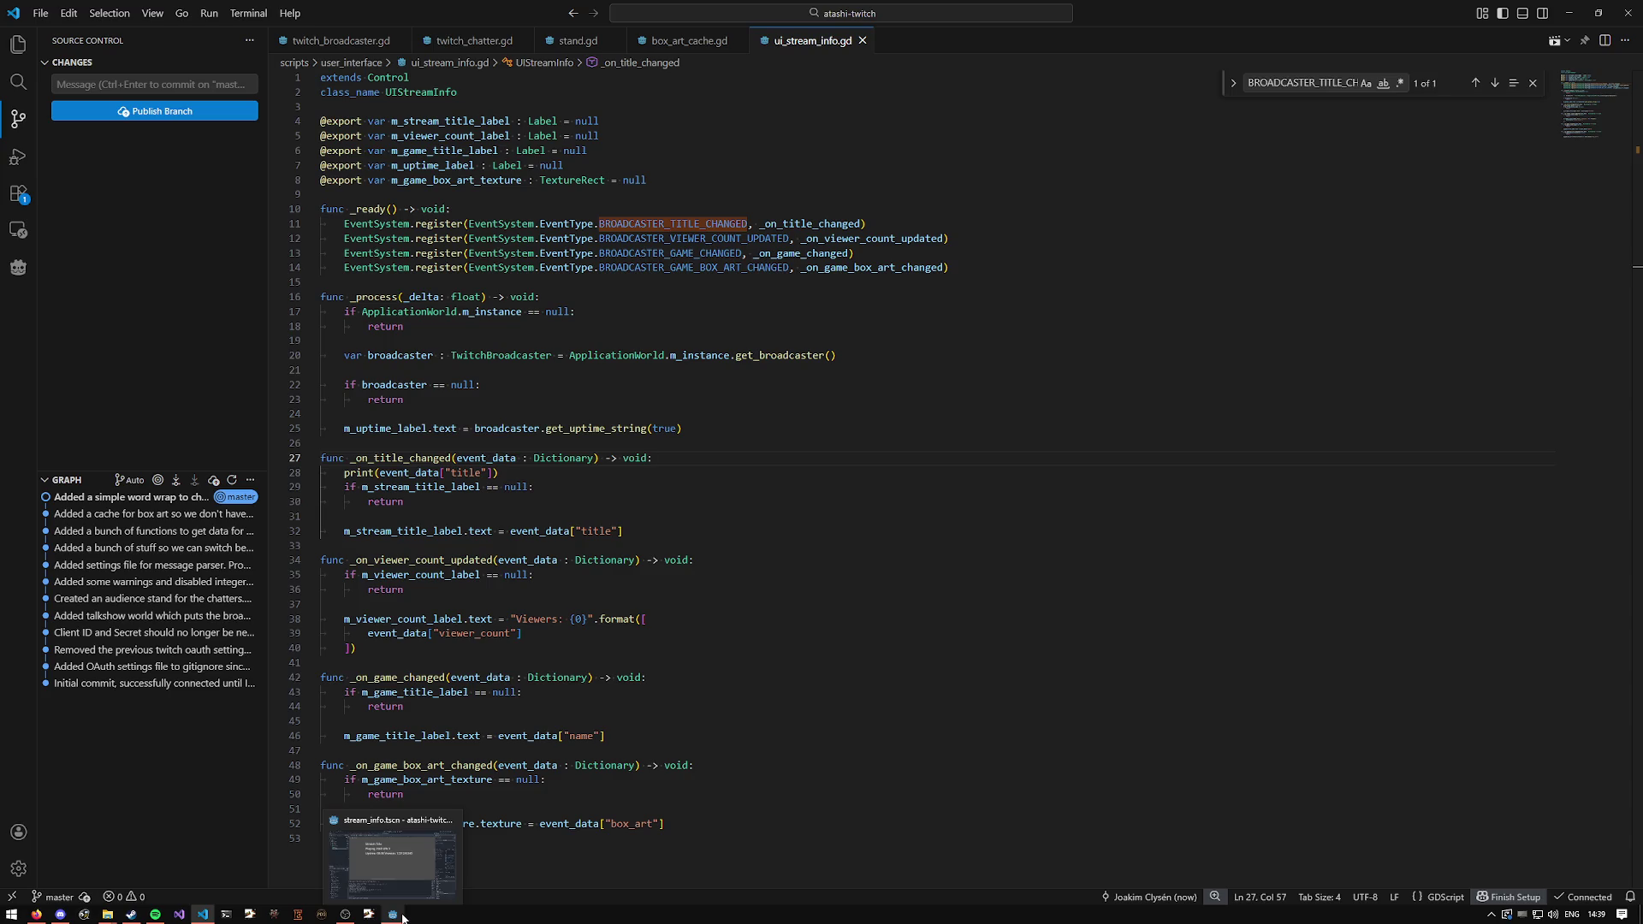
{"action": "left_click", "coordinate": [402, 917]}
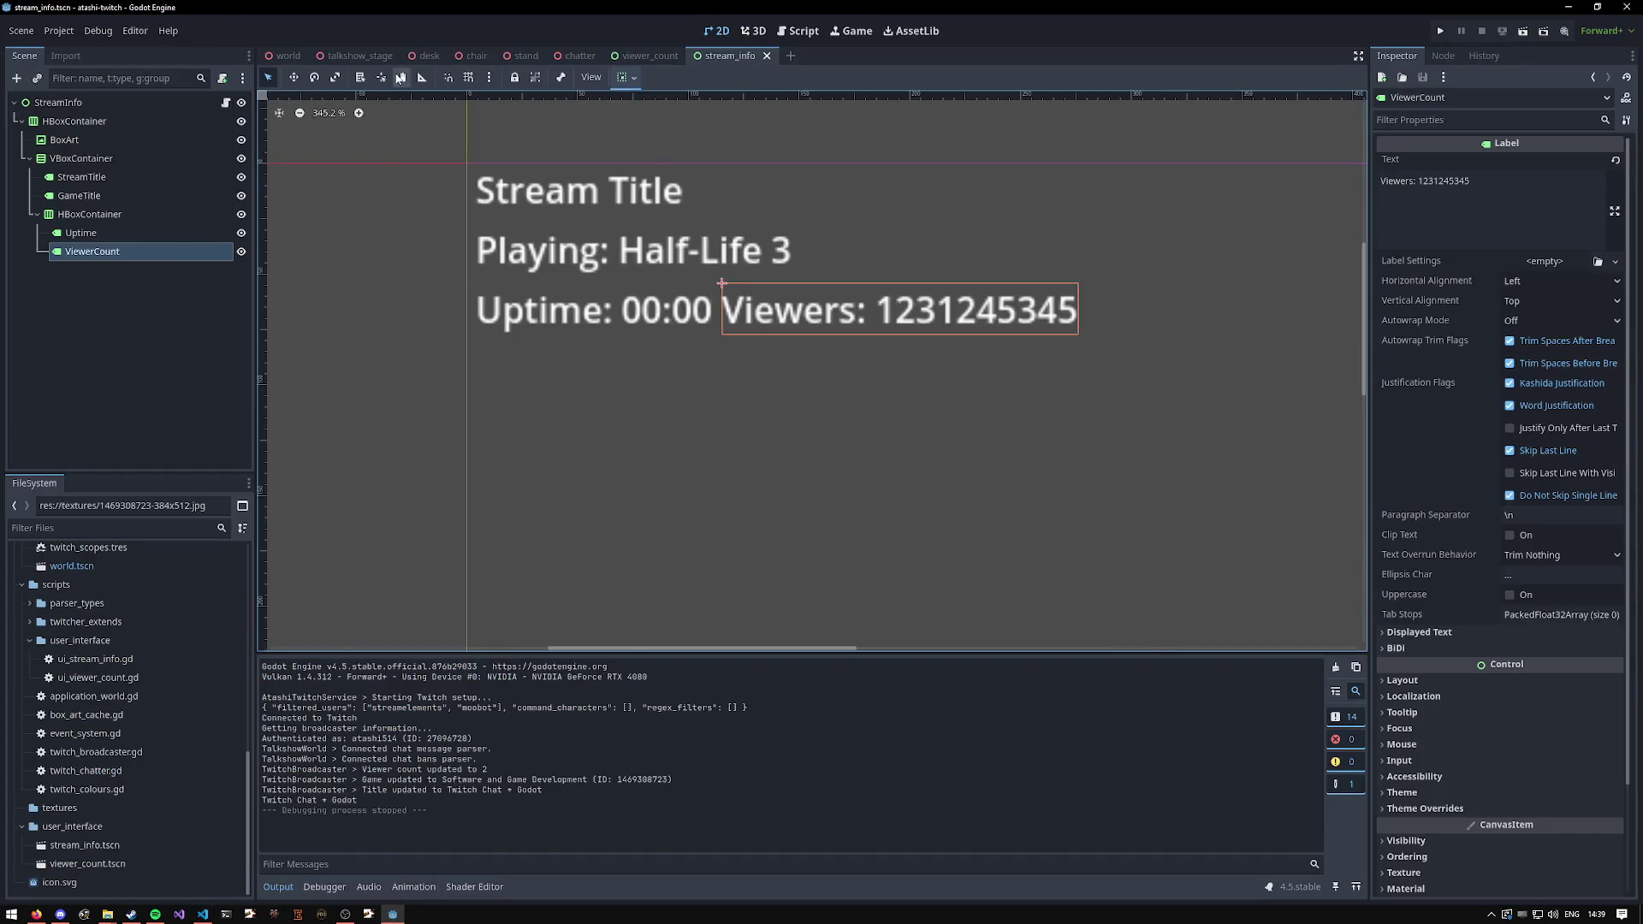
Inspect the ChatMessage label properties in the chatter scene, then return to ui_stream_info.gd.
{"action": "left_click", "coordinate": [573, 57]}
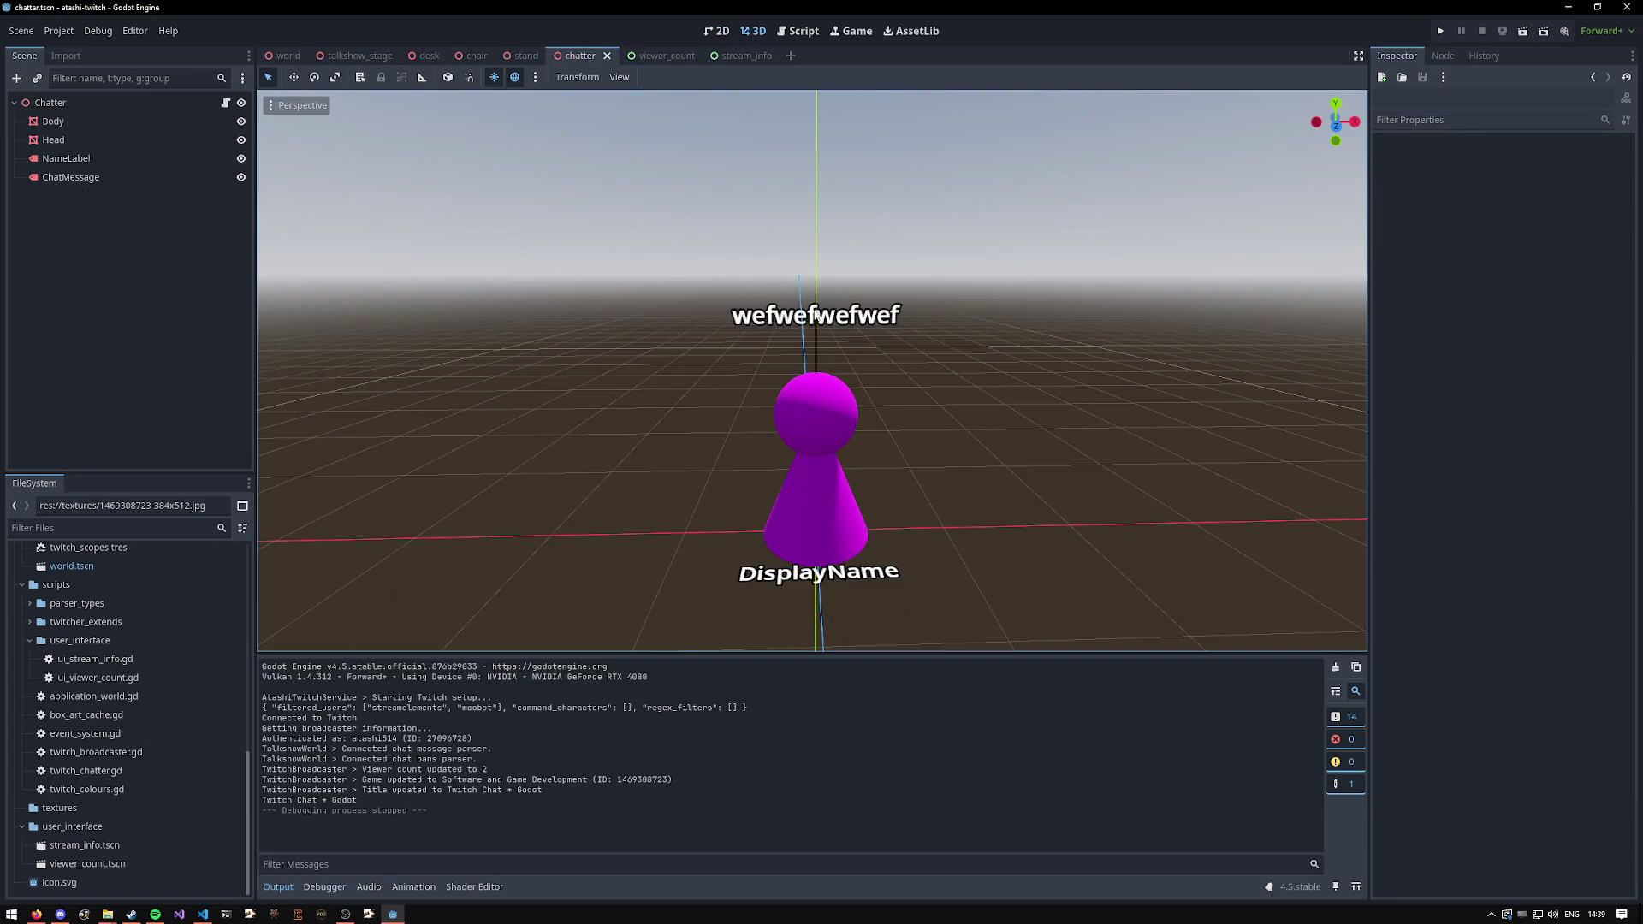
{"action": "left_click", "coordinate": [818, 319]}
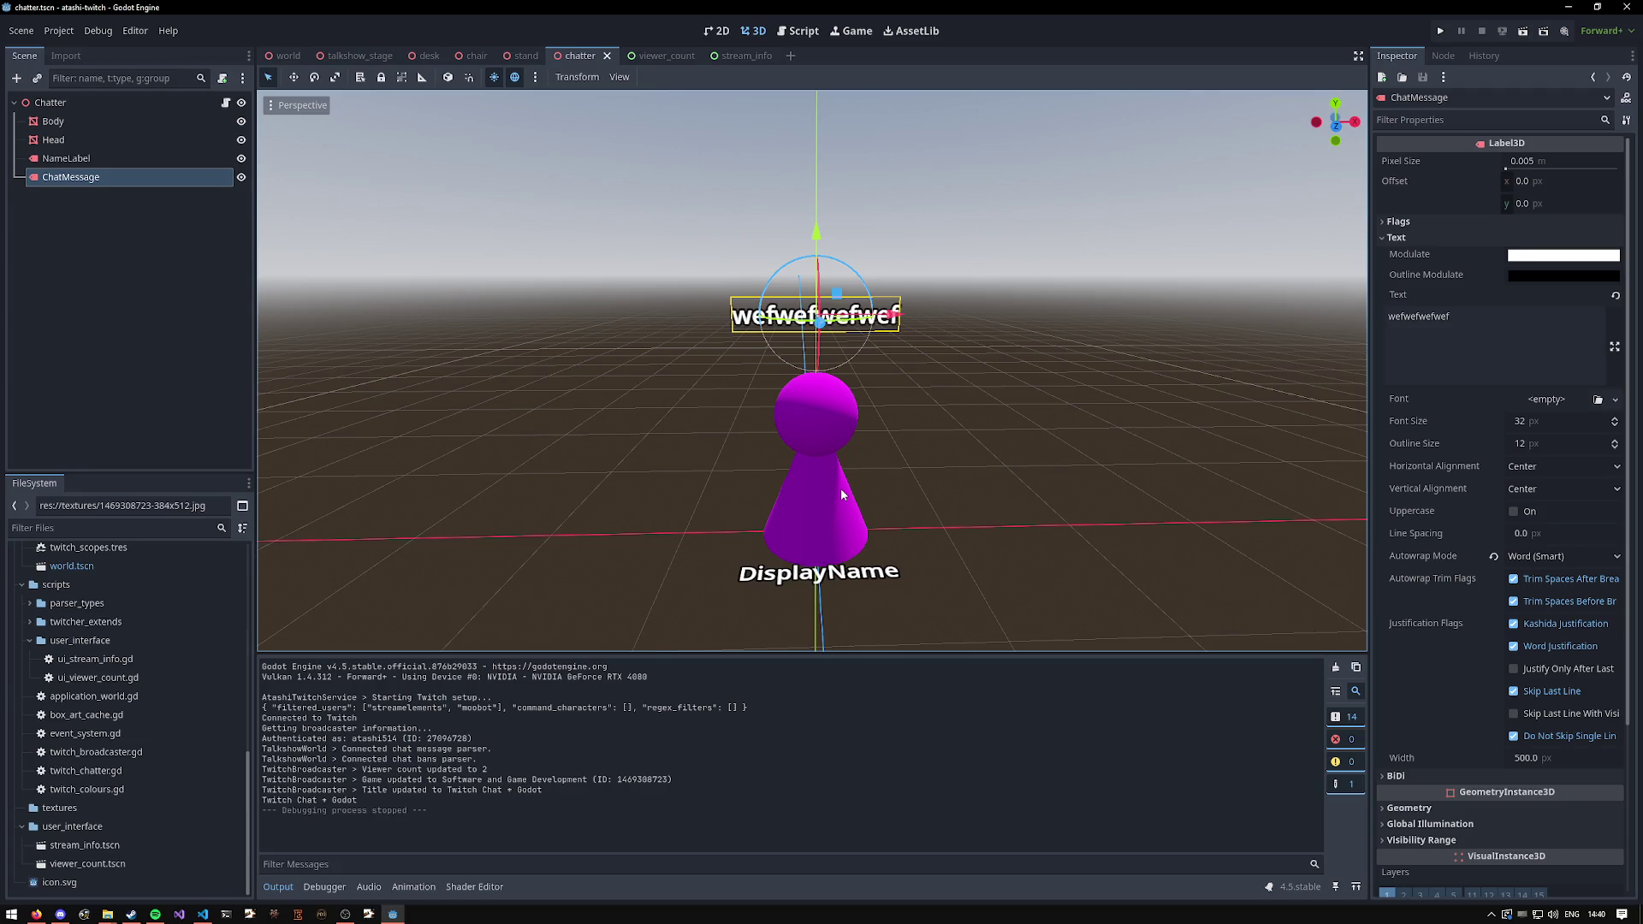
{"action": "left_click", "coordinate": [202, 914]}
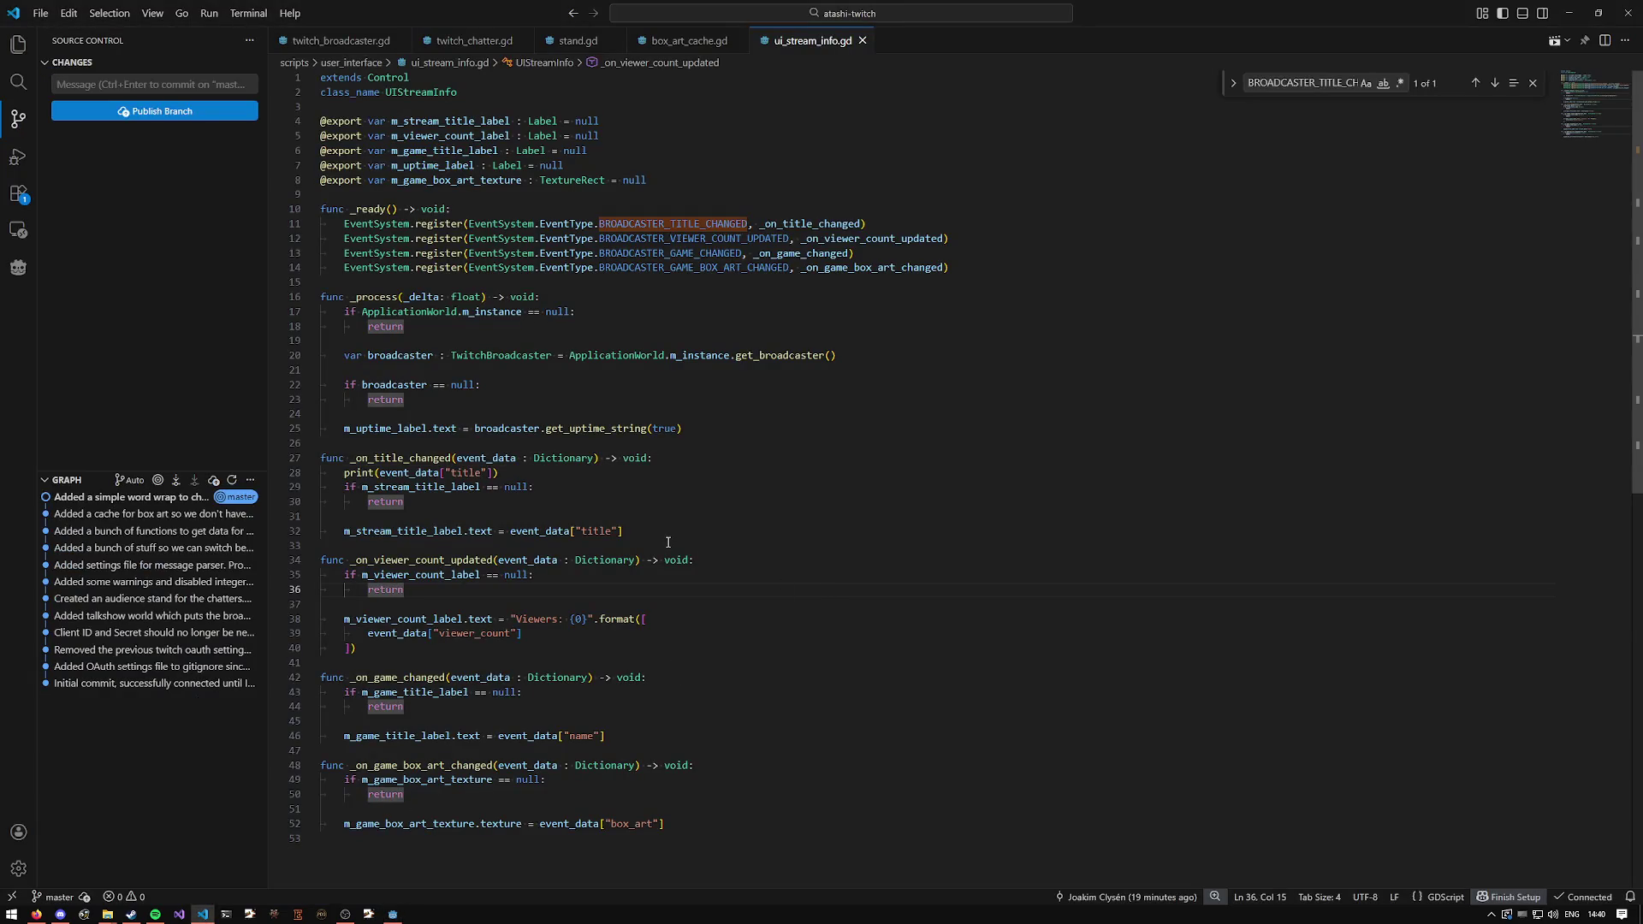
Delete the debug print of chat message length and display time from sent_chat_message.
{"action": "key", "text": "ctrl+Tab"}
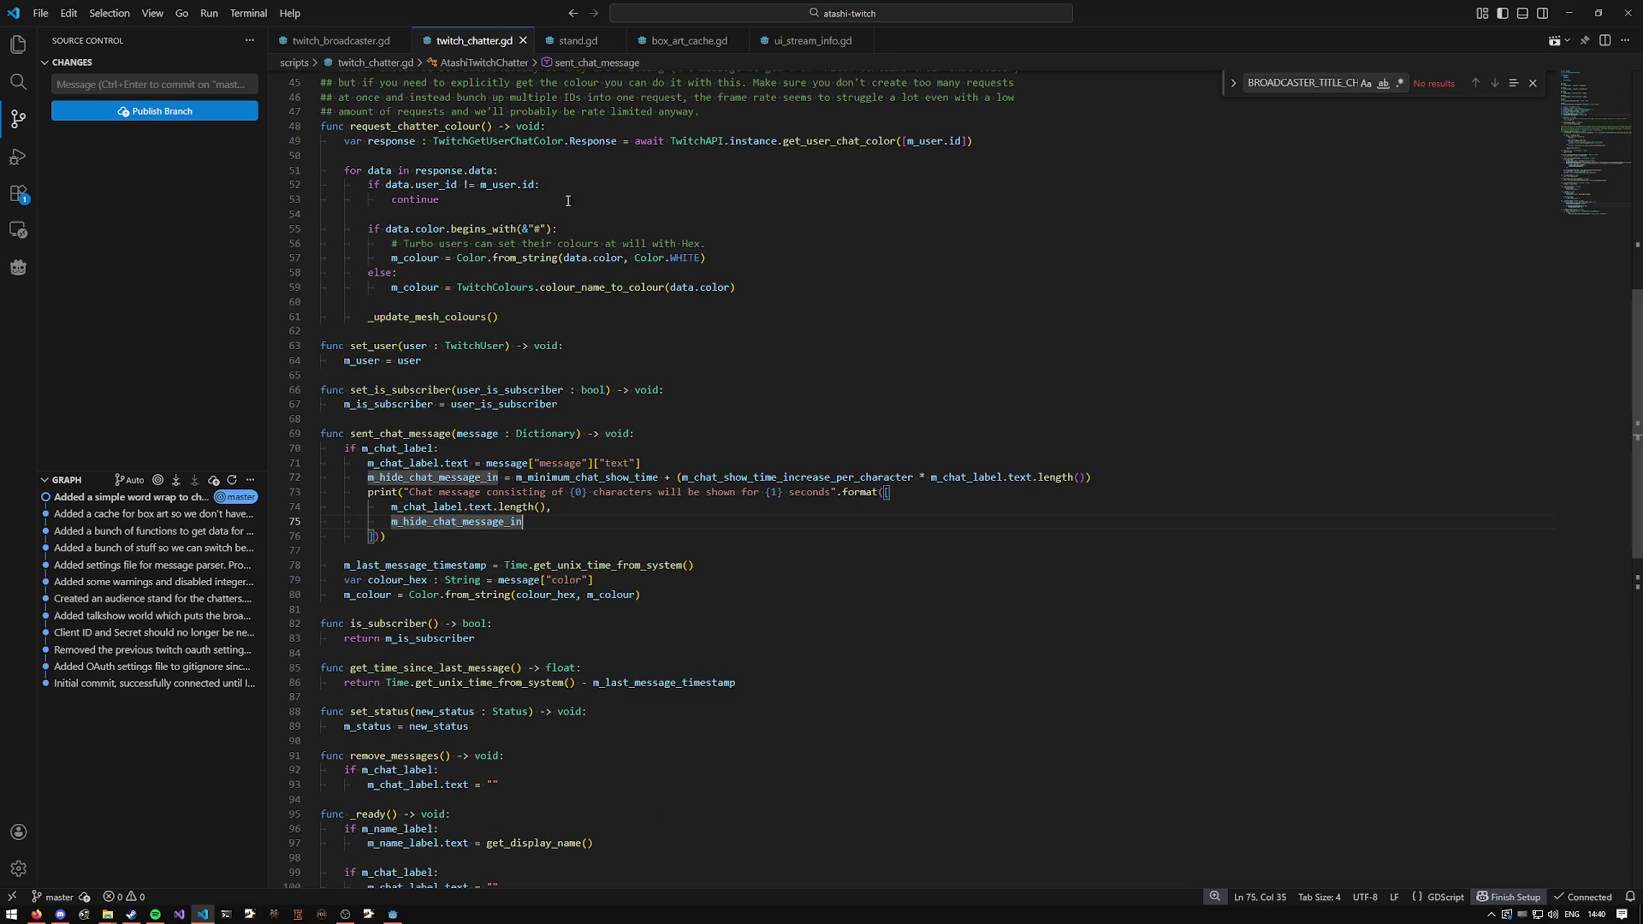
{"action": "left_click", "coordinate": [432, 537]}
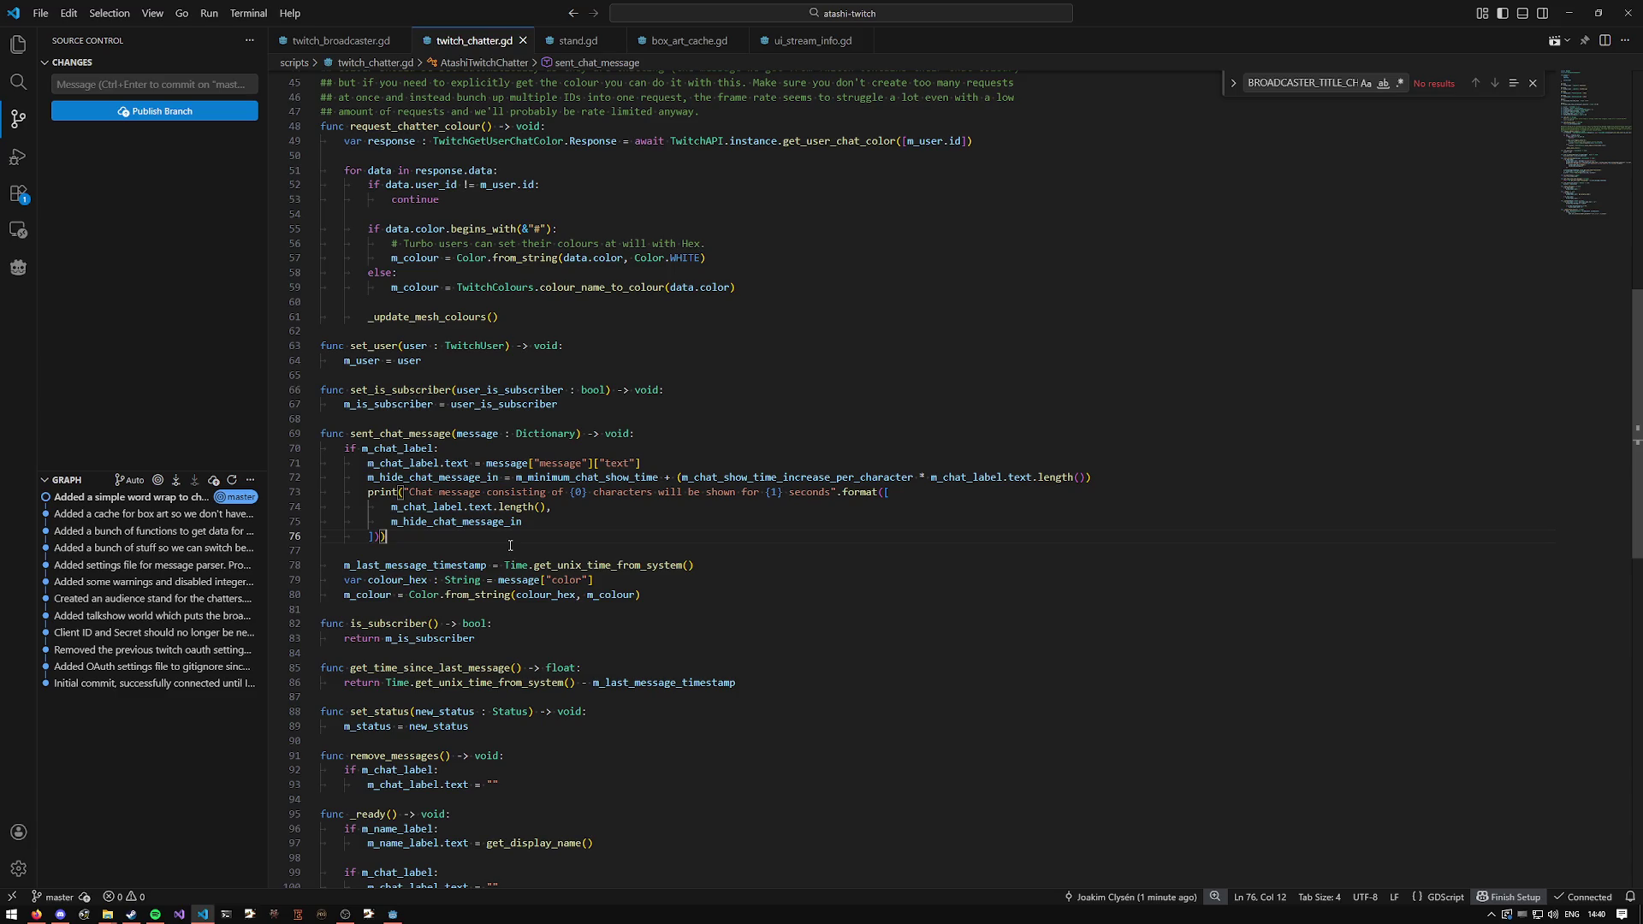
{"action": "mouse_move", "coordinate": [447, 544]}
{"action": "left_mouse_down"}
{"action": "mouse_move", "coordinate": [428, 536]}
{"action": "mouse_move", "coordinate": [1095, 467]}
{"action": "mouse_move", "coordinate": [1241, 479]}
{"action": "left_mouse_up"}
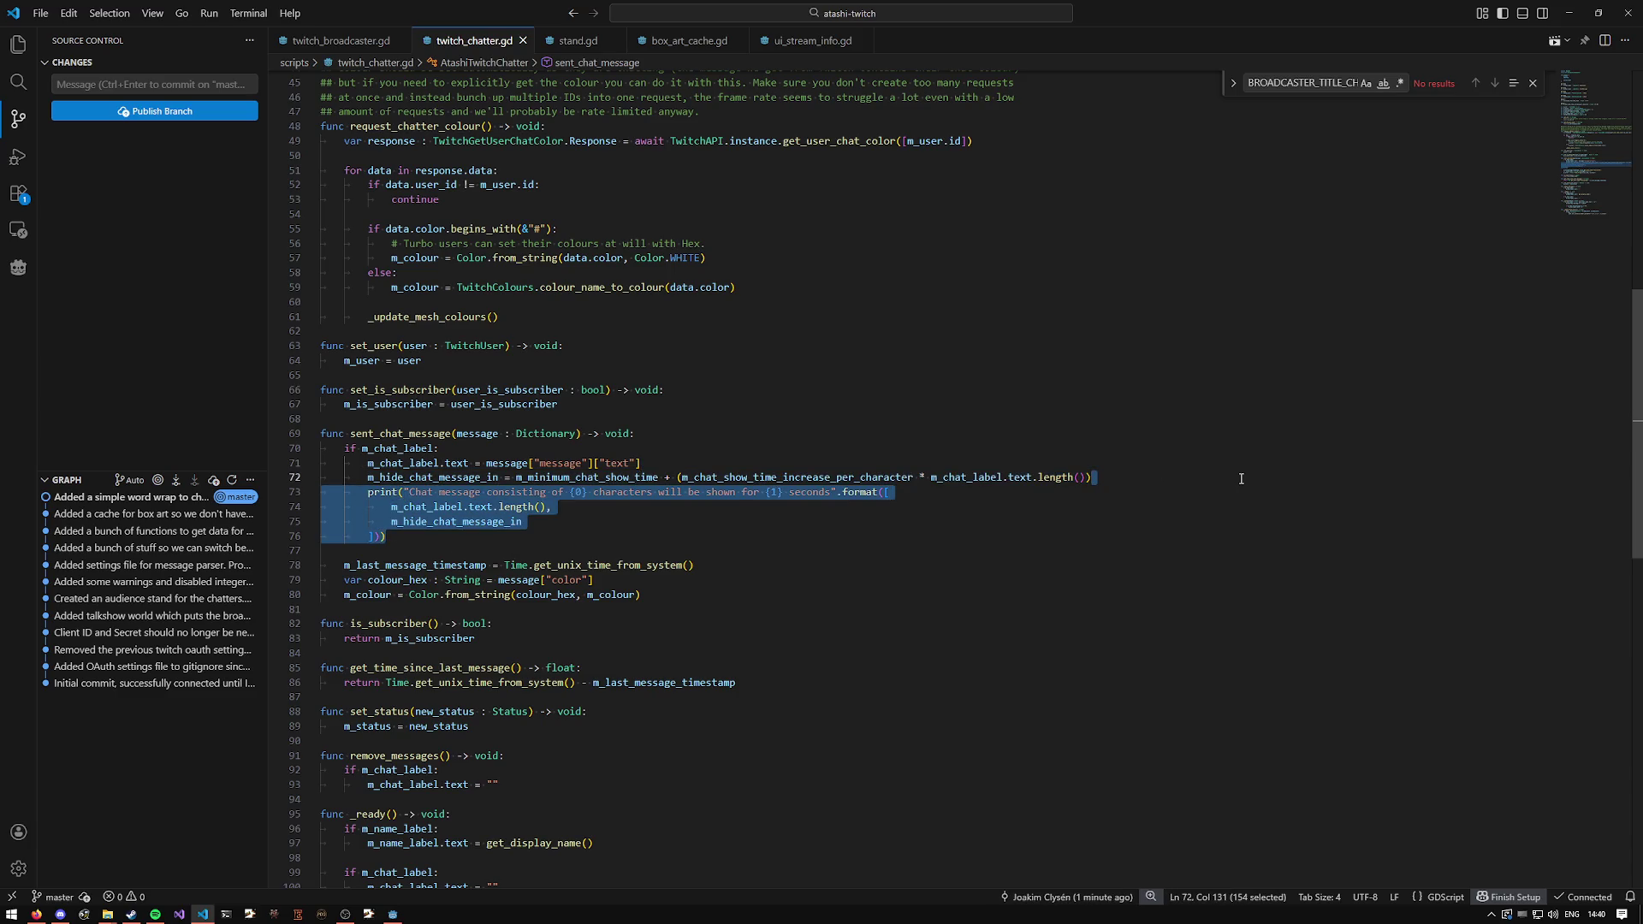
{"action": "key", "text": "BackSpace"}
{"action": "key", "text": "Up"}
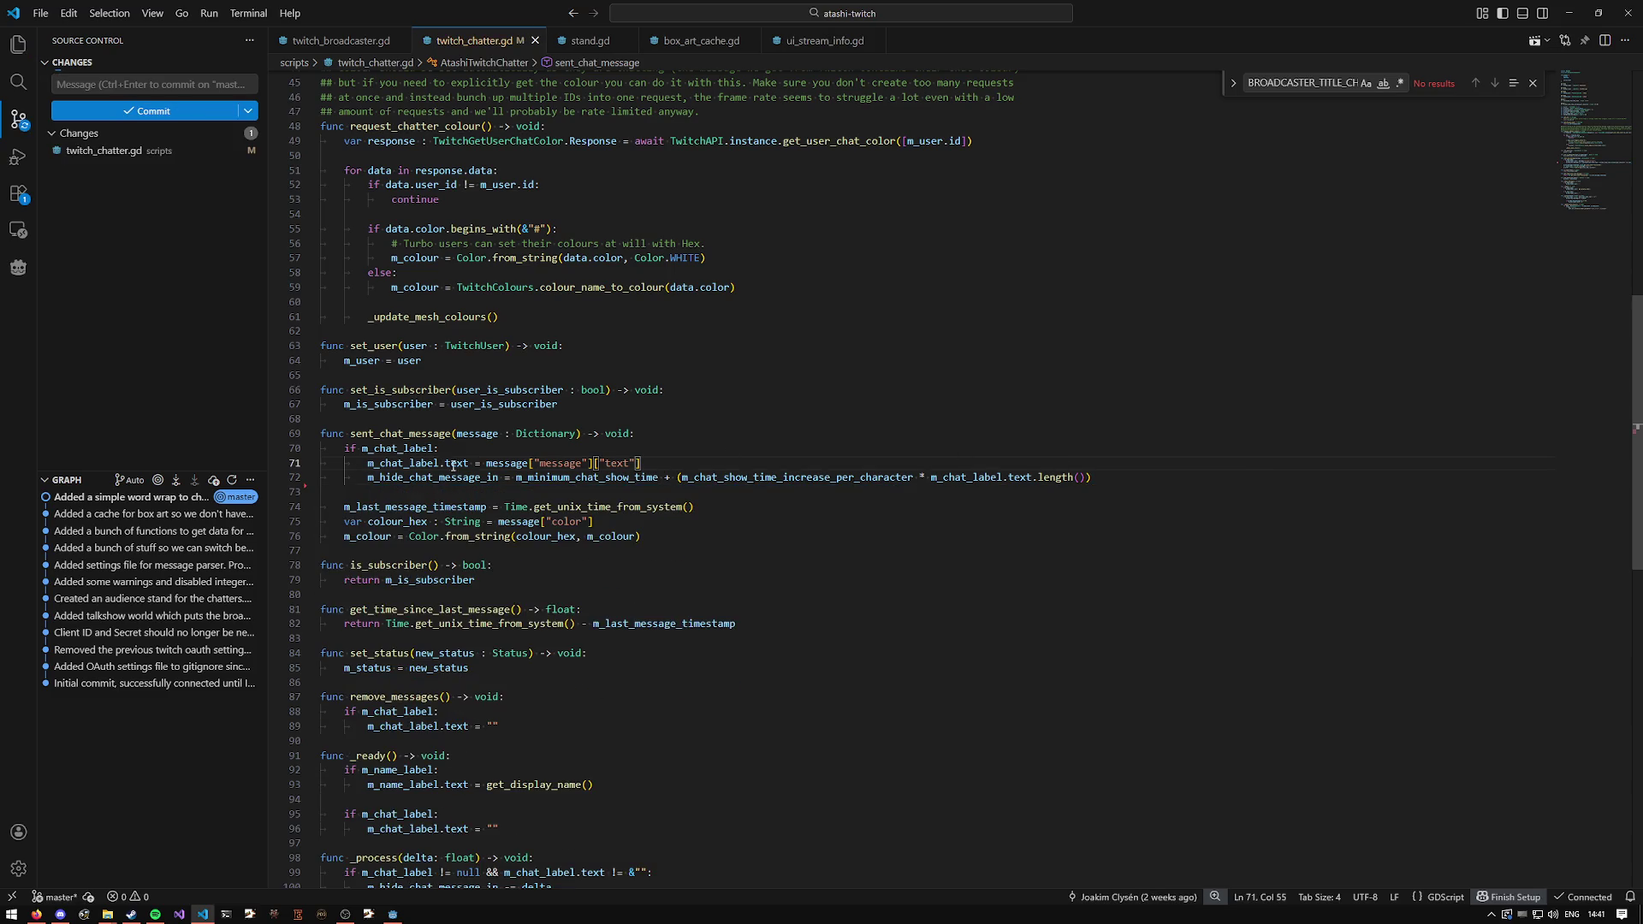
Check where m_chat_label, colour_hex, message and m_colour are used, ending at line 72.
{"action": "double_click", "coordinate": [435, 464]}
{"action": "mouse_move", "coordinate": [1059, 484]}
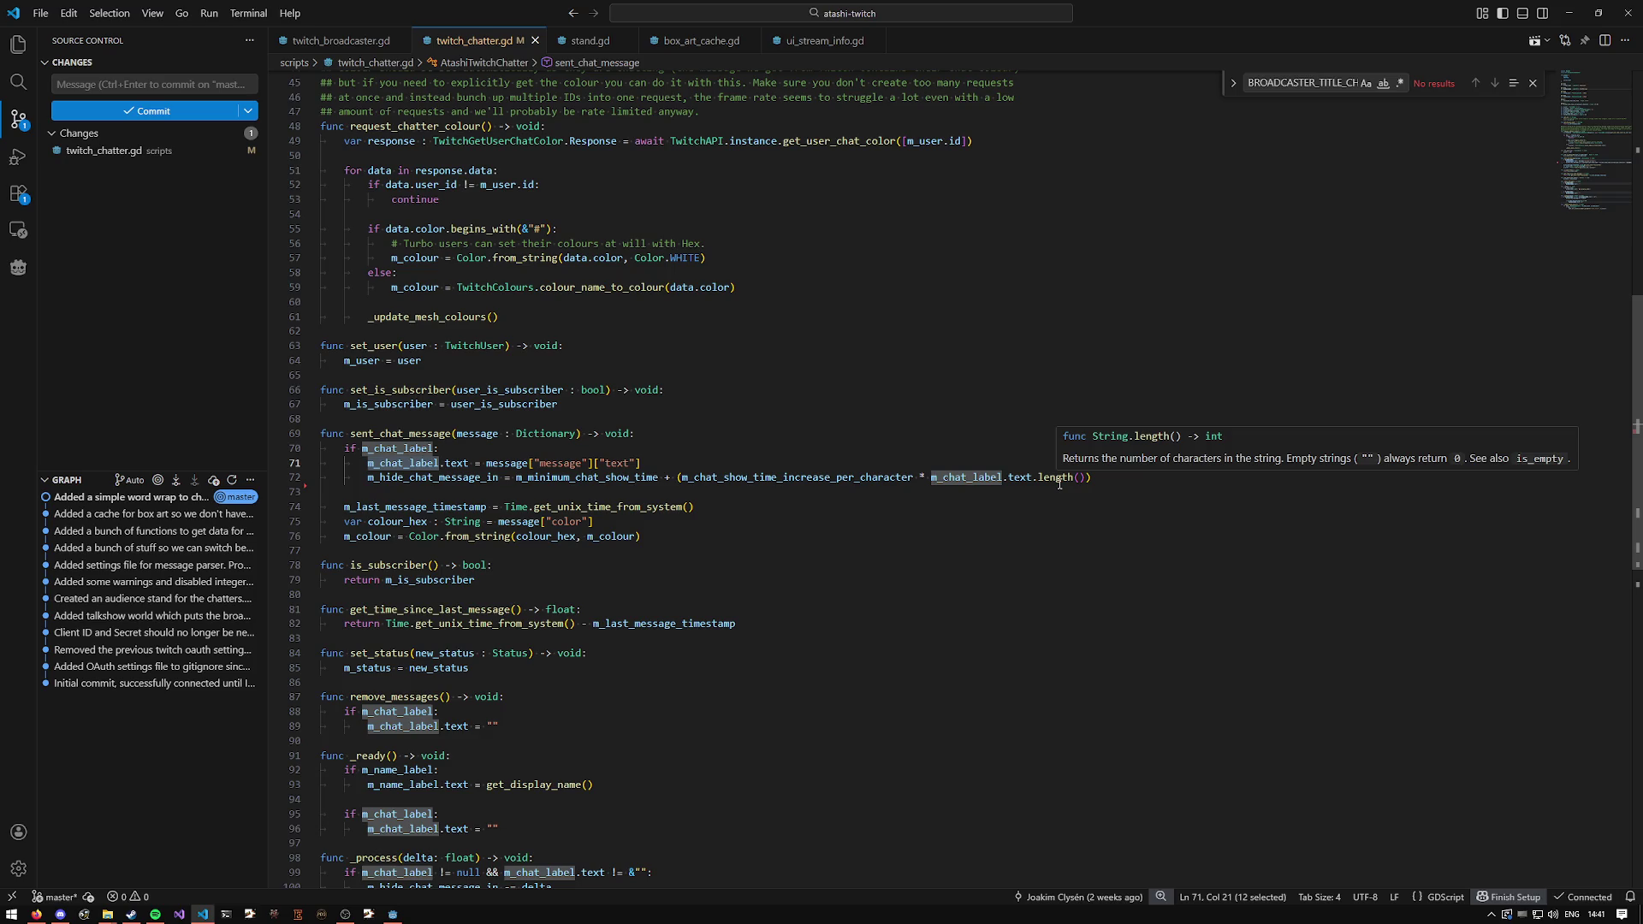
{"action": "left_click", "coordinate": [402, 521]}
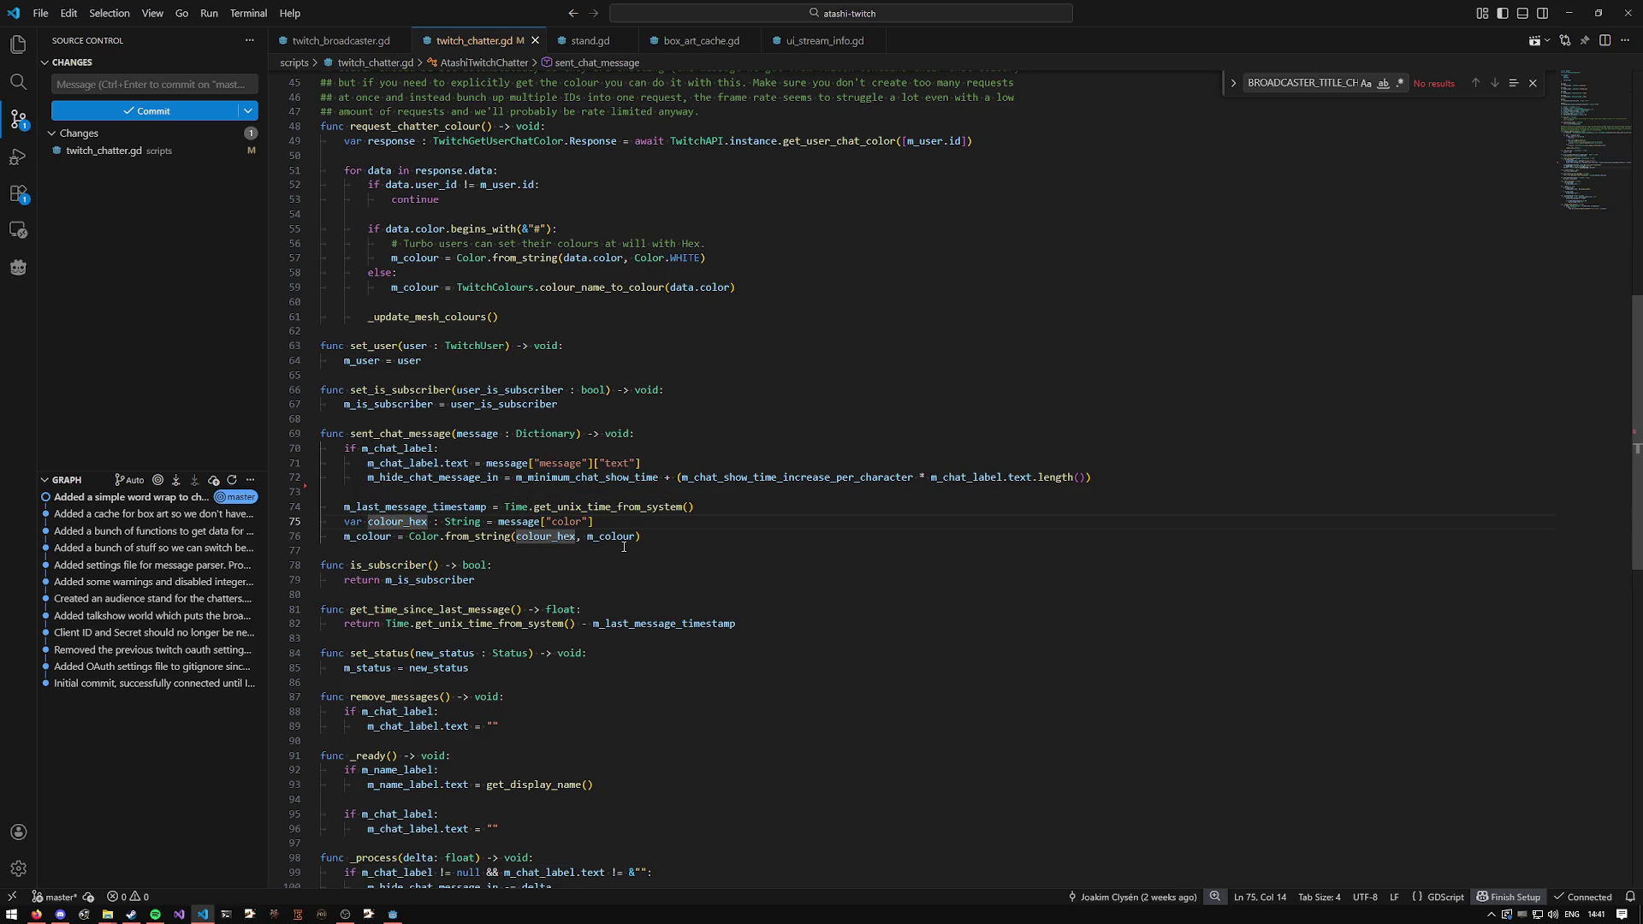
{"action": "left_click", "coordinate": [530, 522]}
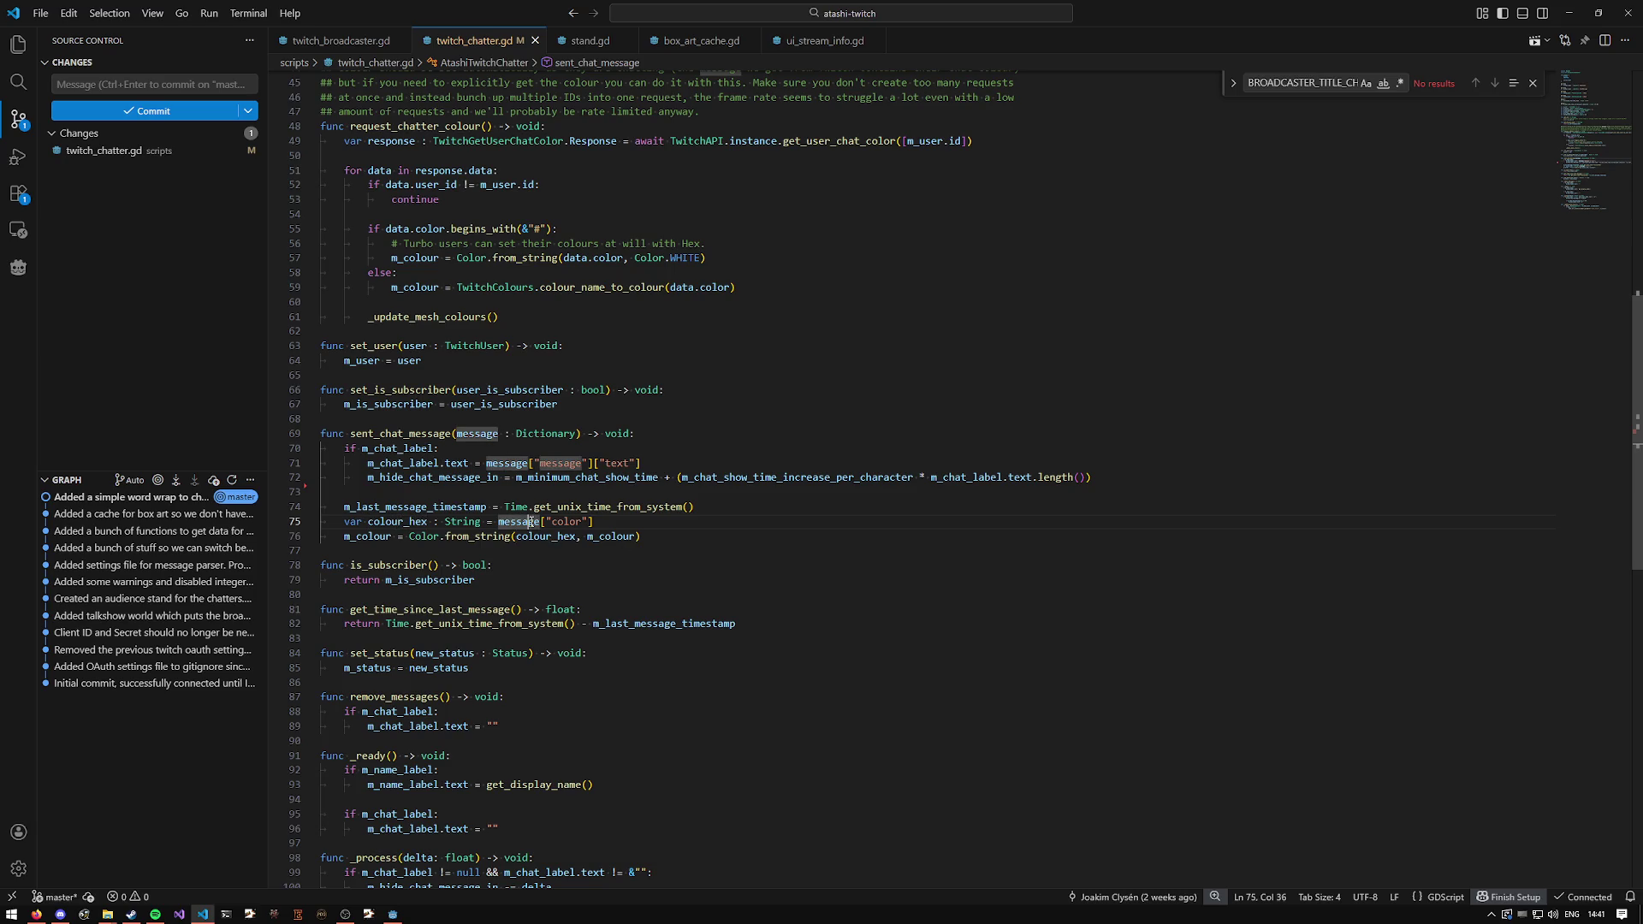
{"action": "mouse_move", "coordinate": [618, 536]}
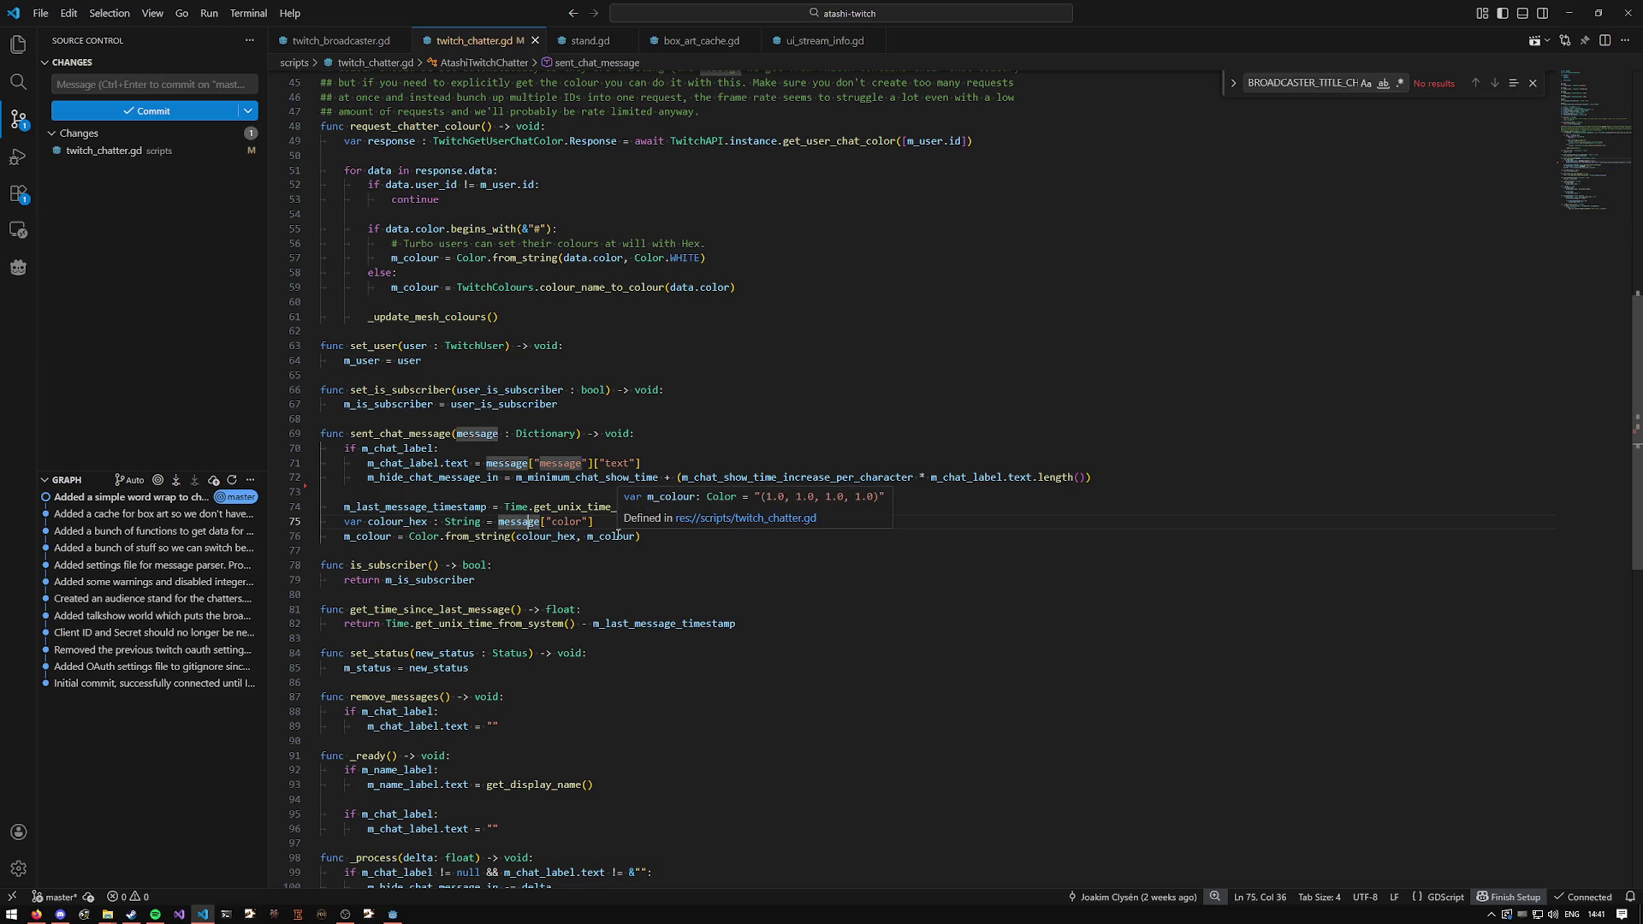
{"action": "left_click", "coordinate": [634, 535]}
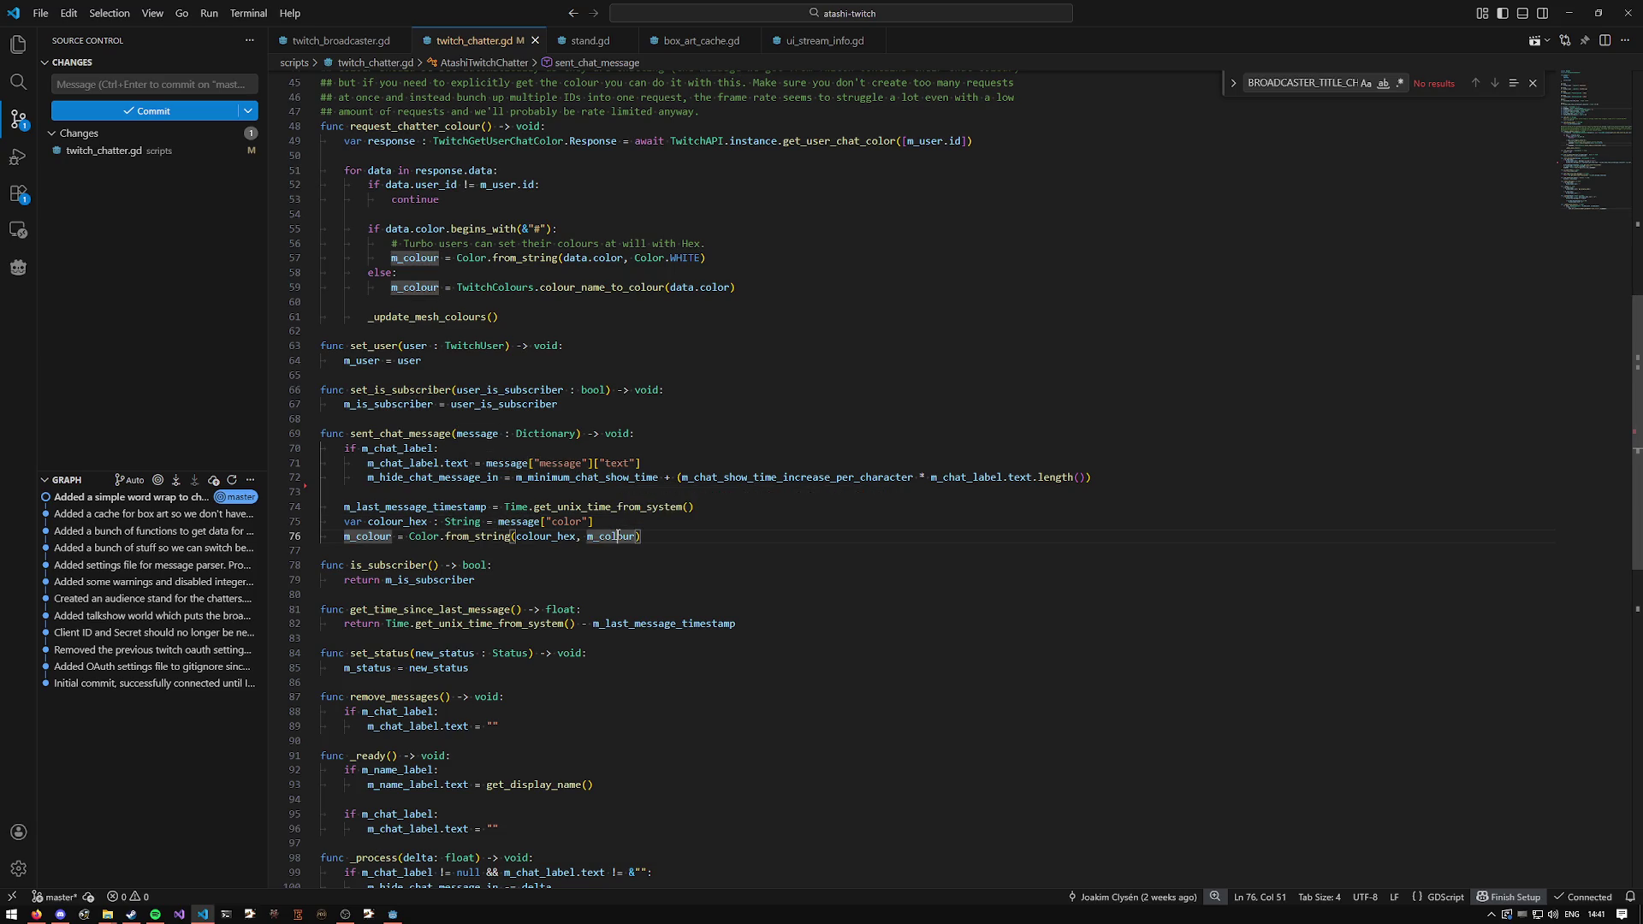
{"action": "scroll", "coordinate": [838, 553], "scroll_direction": "up", "scroll_amount": 7}
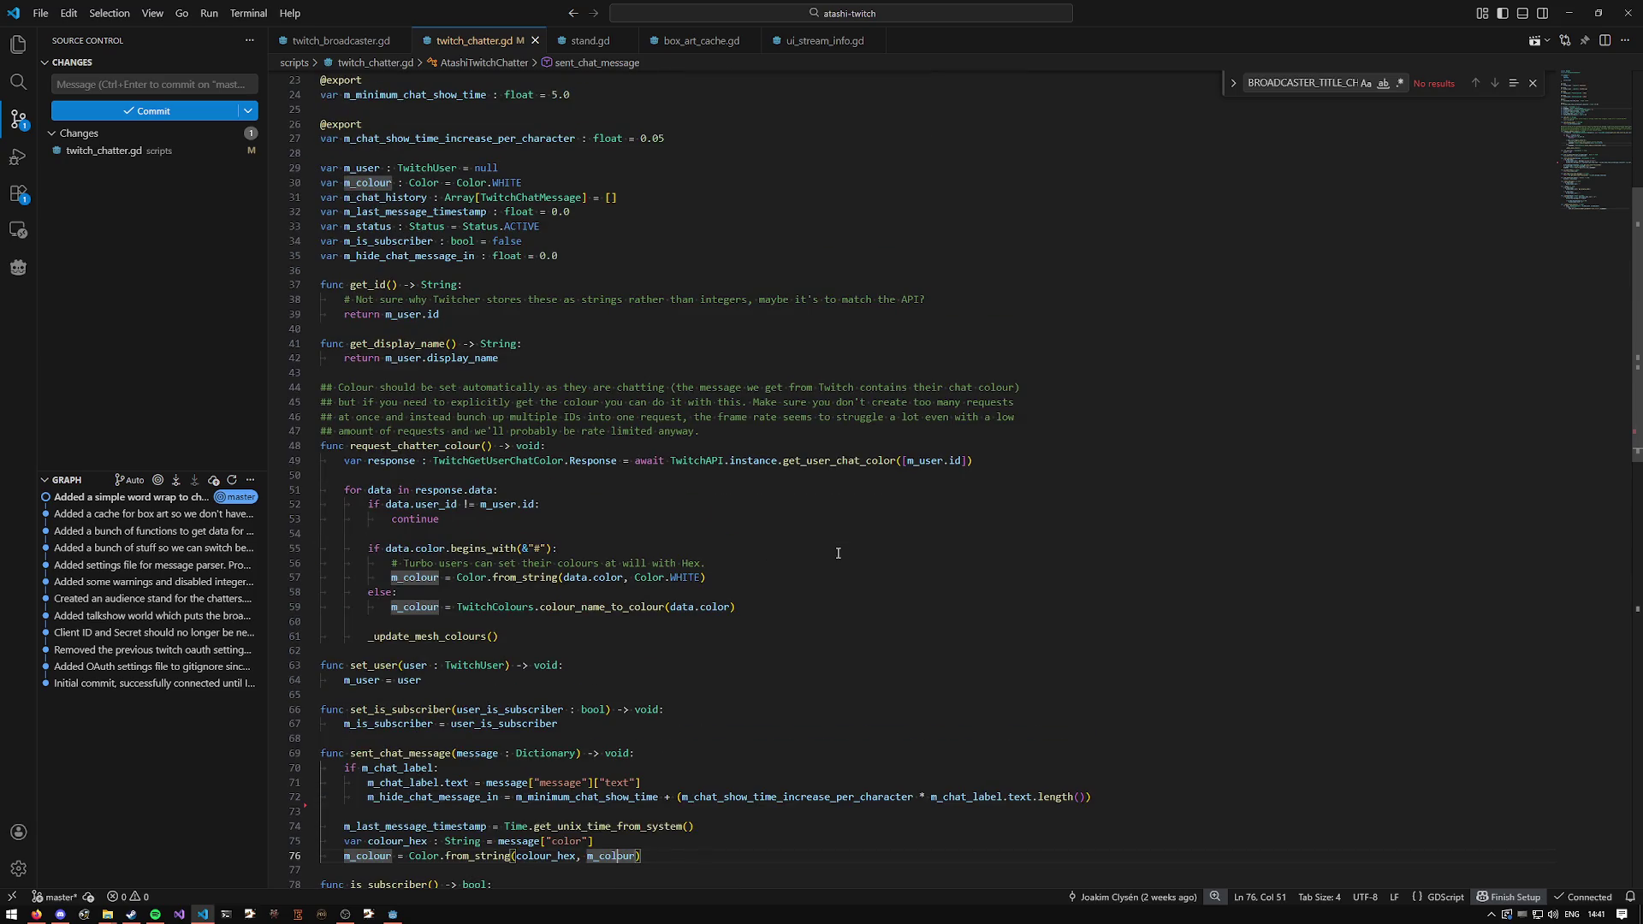
{"action": "scroll", "coordinate": [837, 553], "scroll_direction": "down", "scroll_amount": 6}
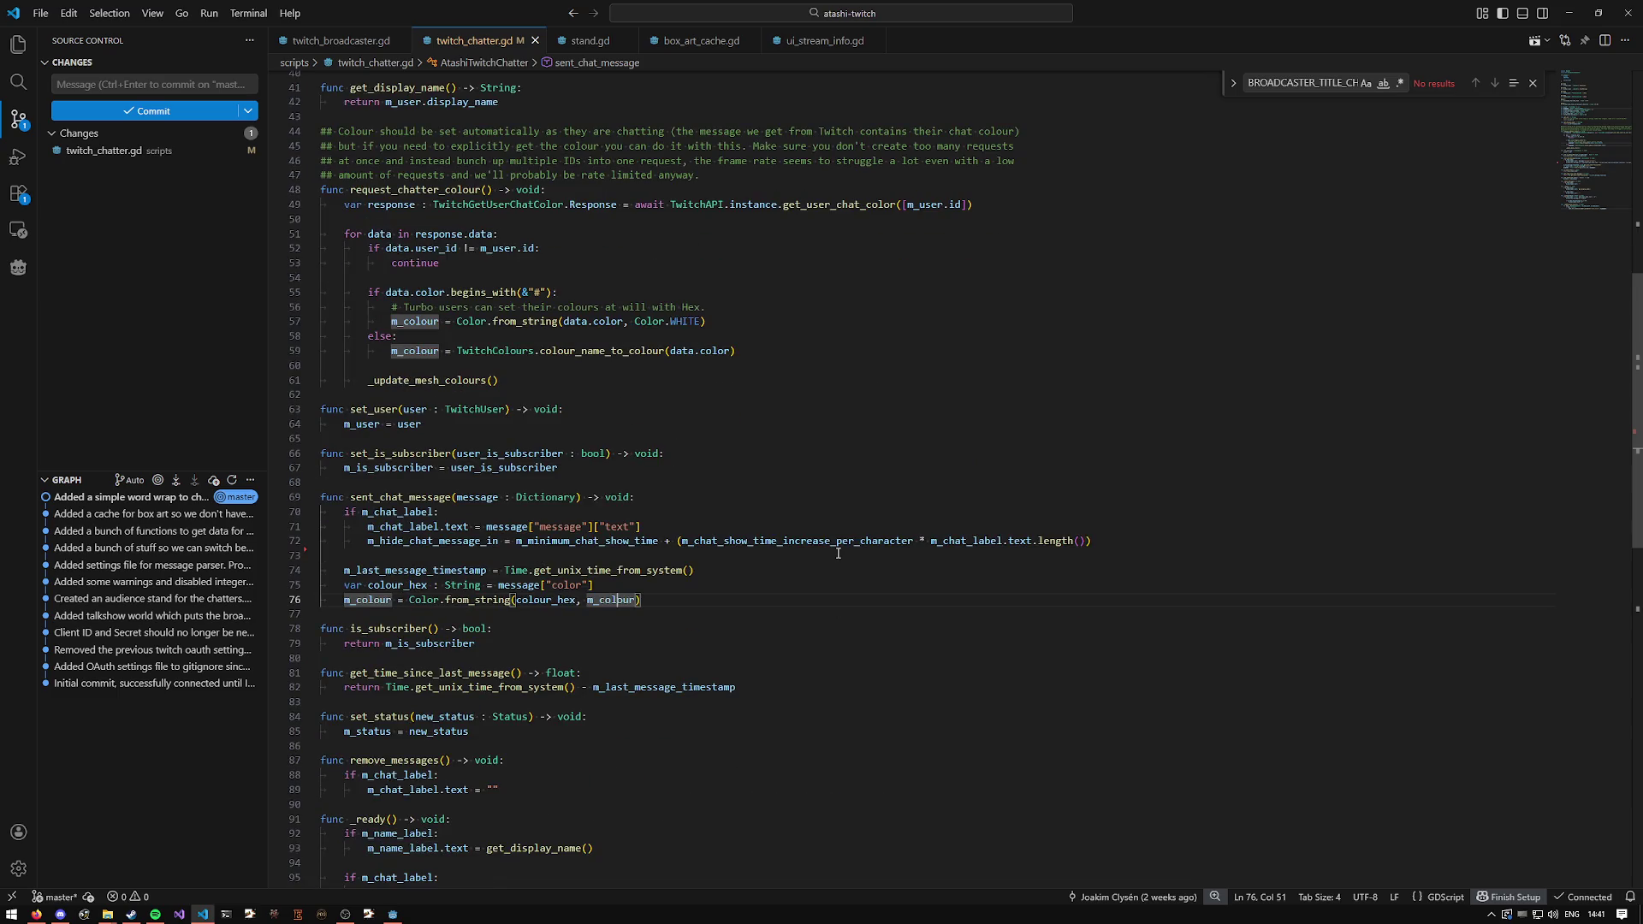
{"action": "left_click", "coordinate": [837, 553]}
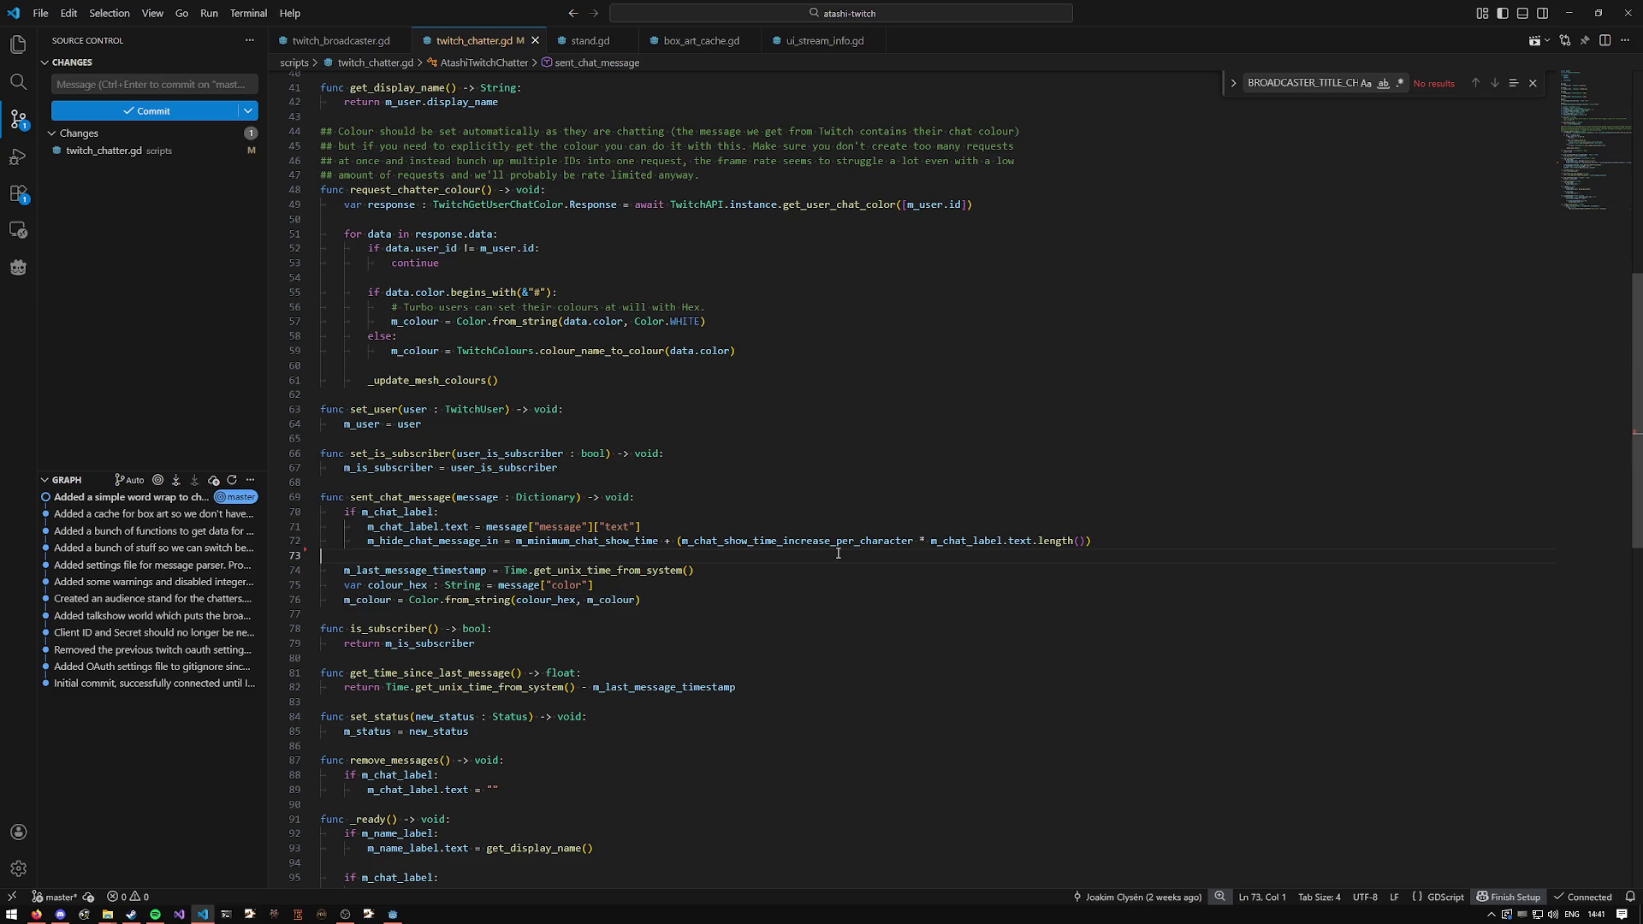
{"action": "left_click", "coordinate": [1248, 534]}
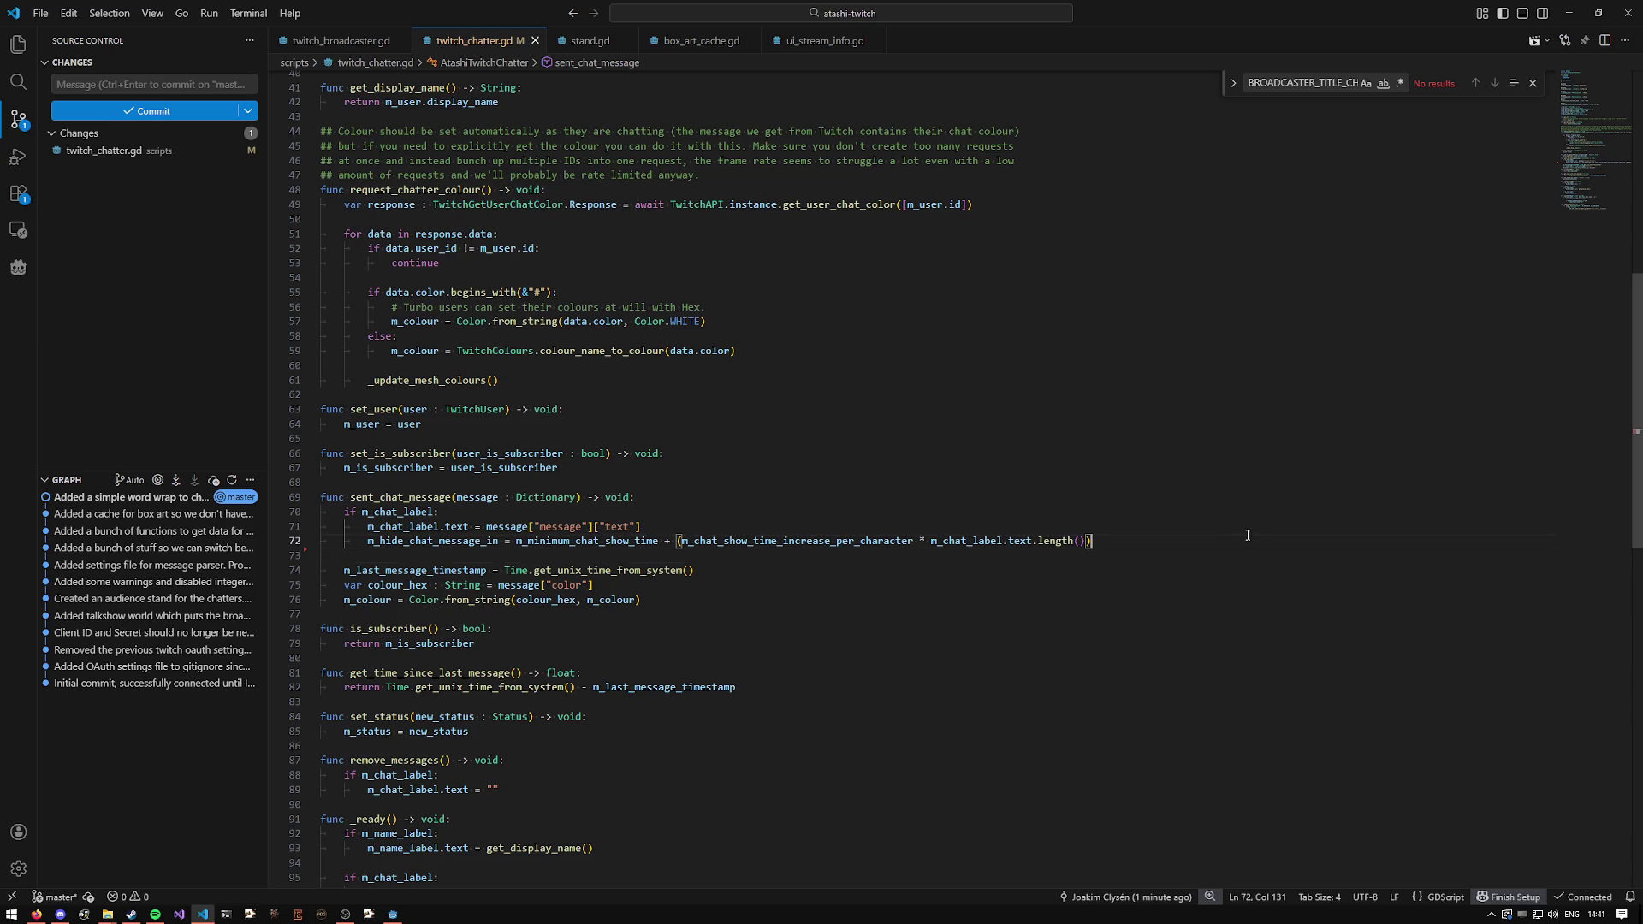
{"action": "key", "text": "Return"}
{"action": "type", "text": "m_chat_history"}
{"action": "key", "text": "BackSpace"}
{"action": "key", "text": "BackSpace"}
{"action": "key", "text": "BackSpace"}
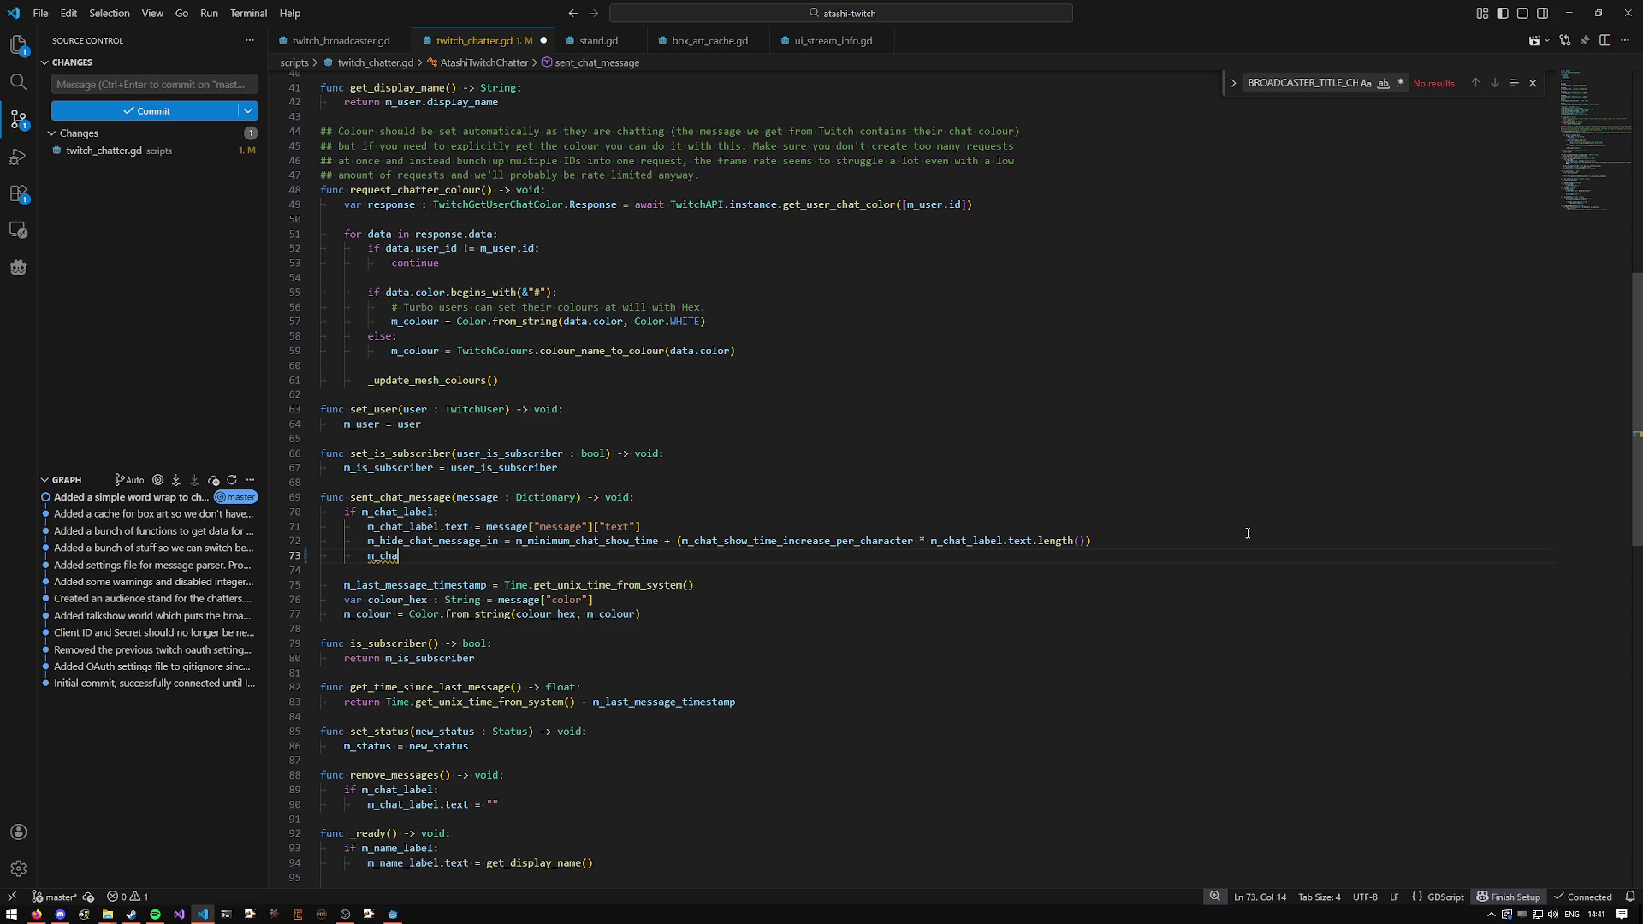
{"action": "type", "text": "label."}
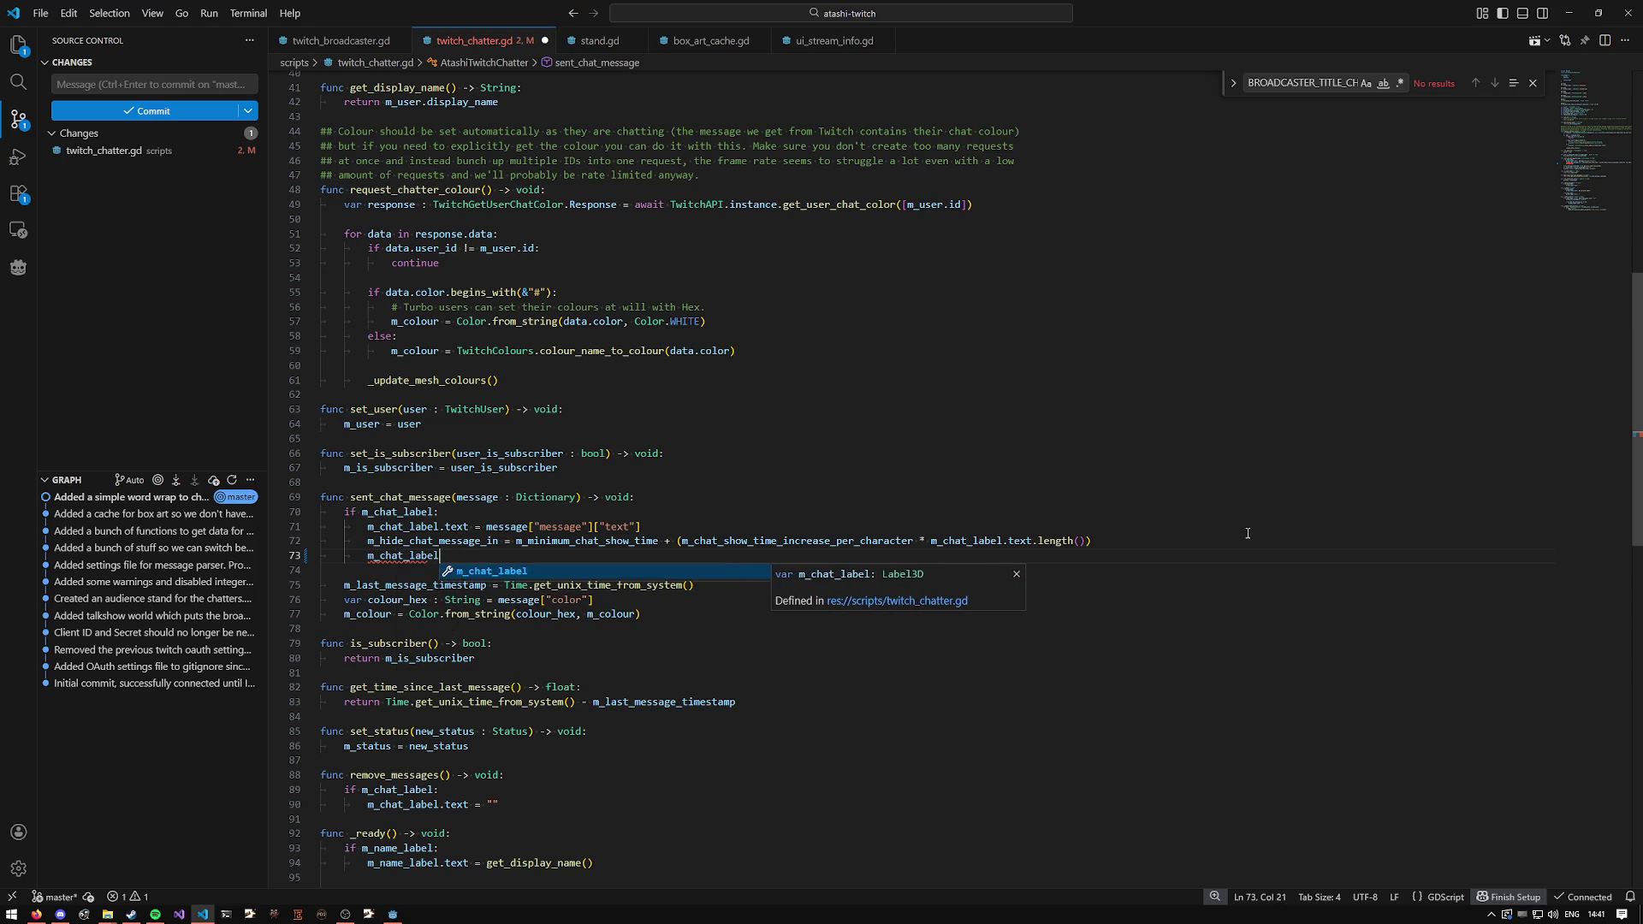
{"action": "key", "text": "Escape"}
{"action": "type", "text": "size"}
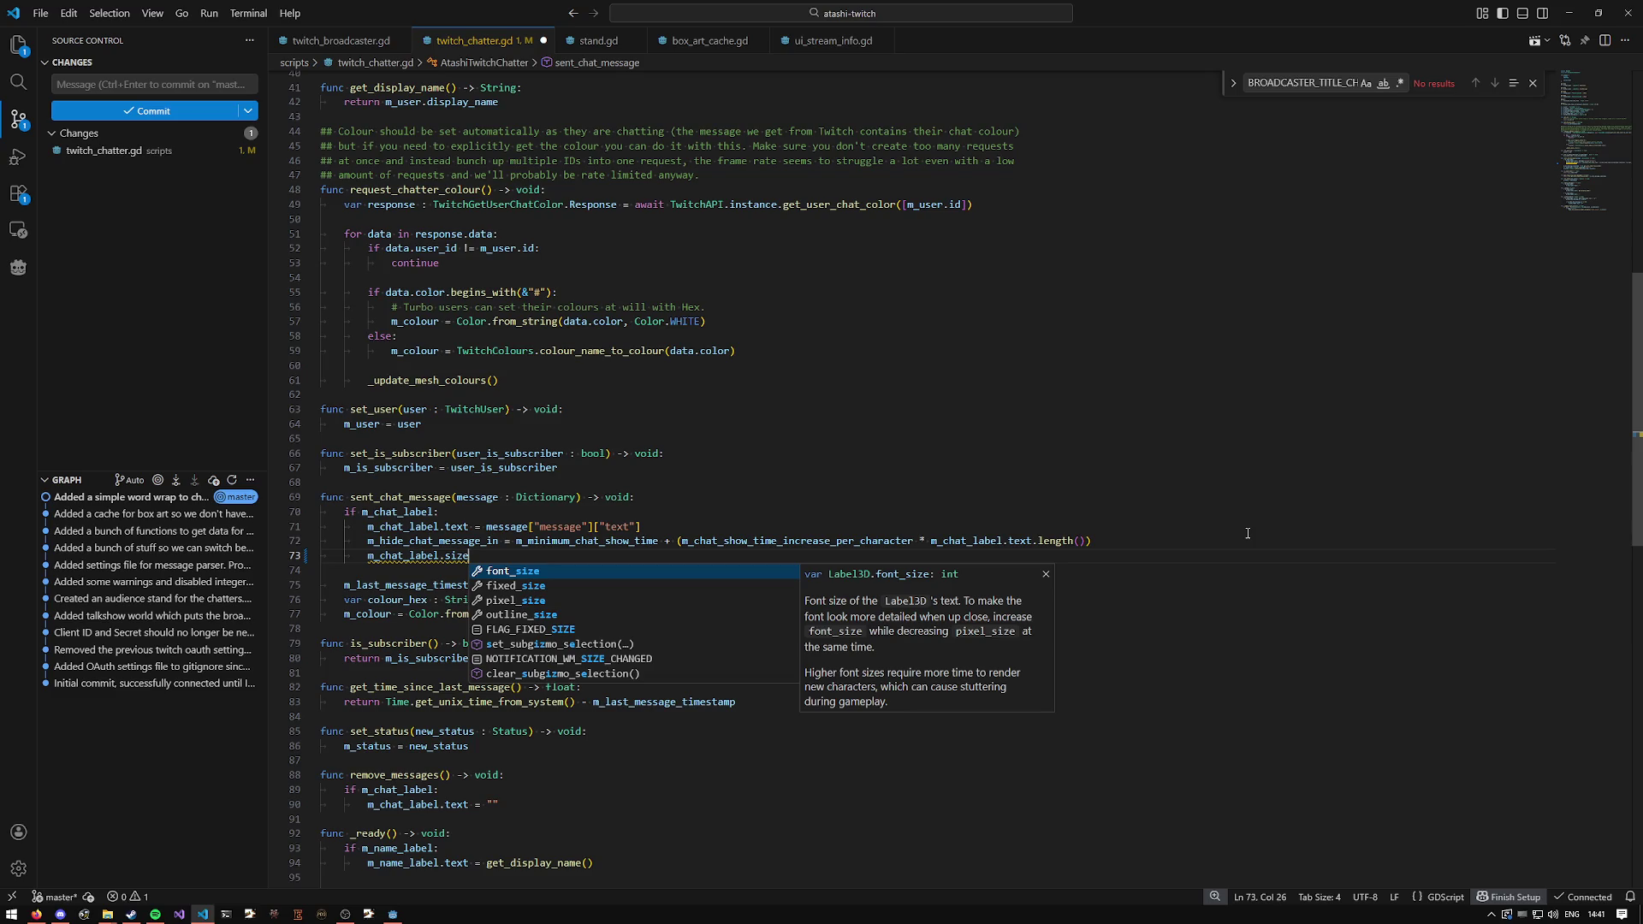
{"action": "key", "text": "BackSpace"}
{"action": "key", "text": "BackSpace"}
{"action": "key", "text": "BackSpace"}
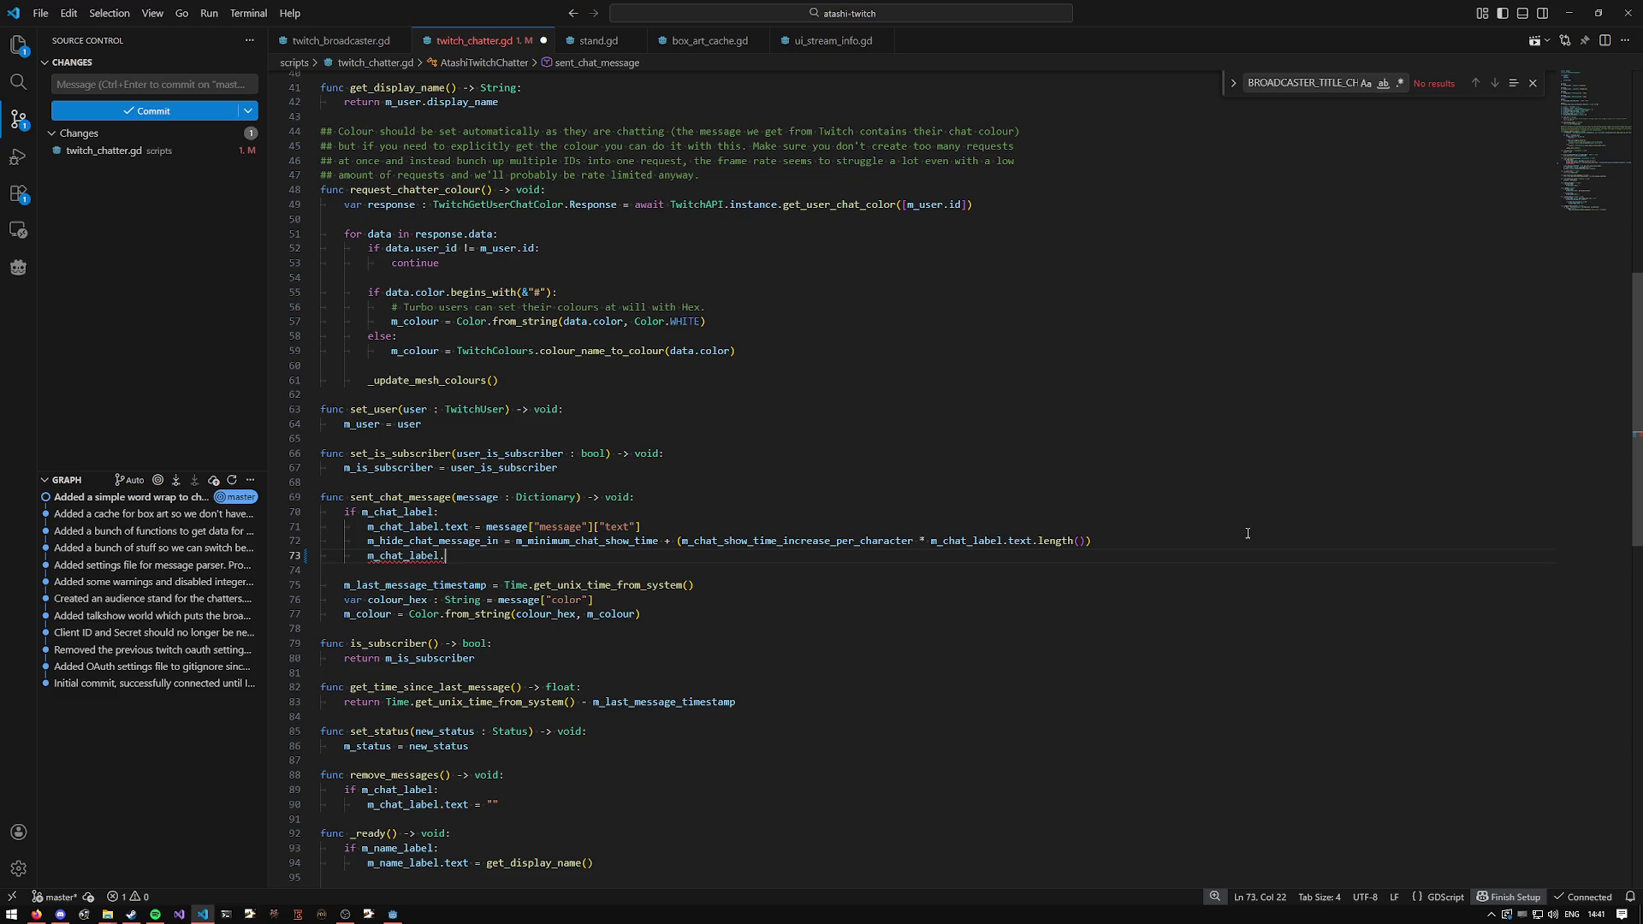
{"action": "key", "text": "ctrl+shift+k"}
{"action": "key", "text": "ctrl+s"}
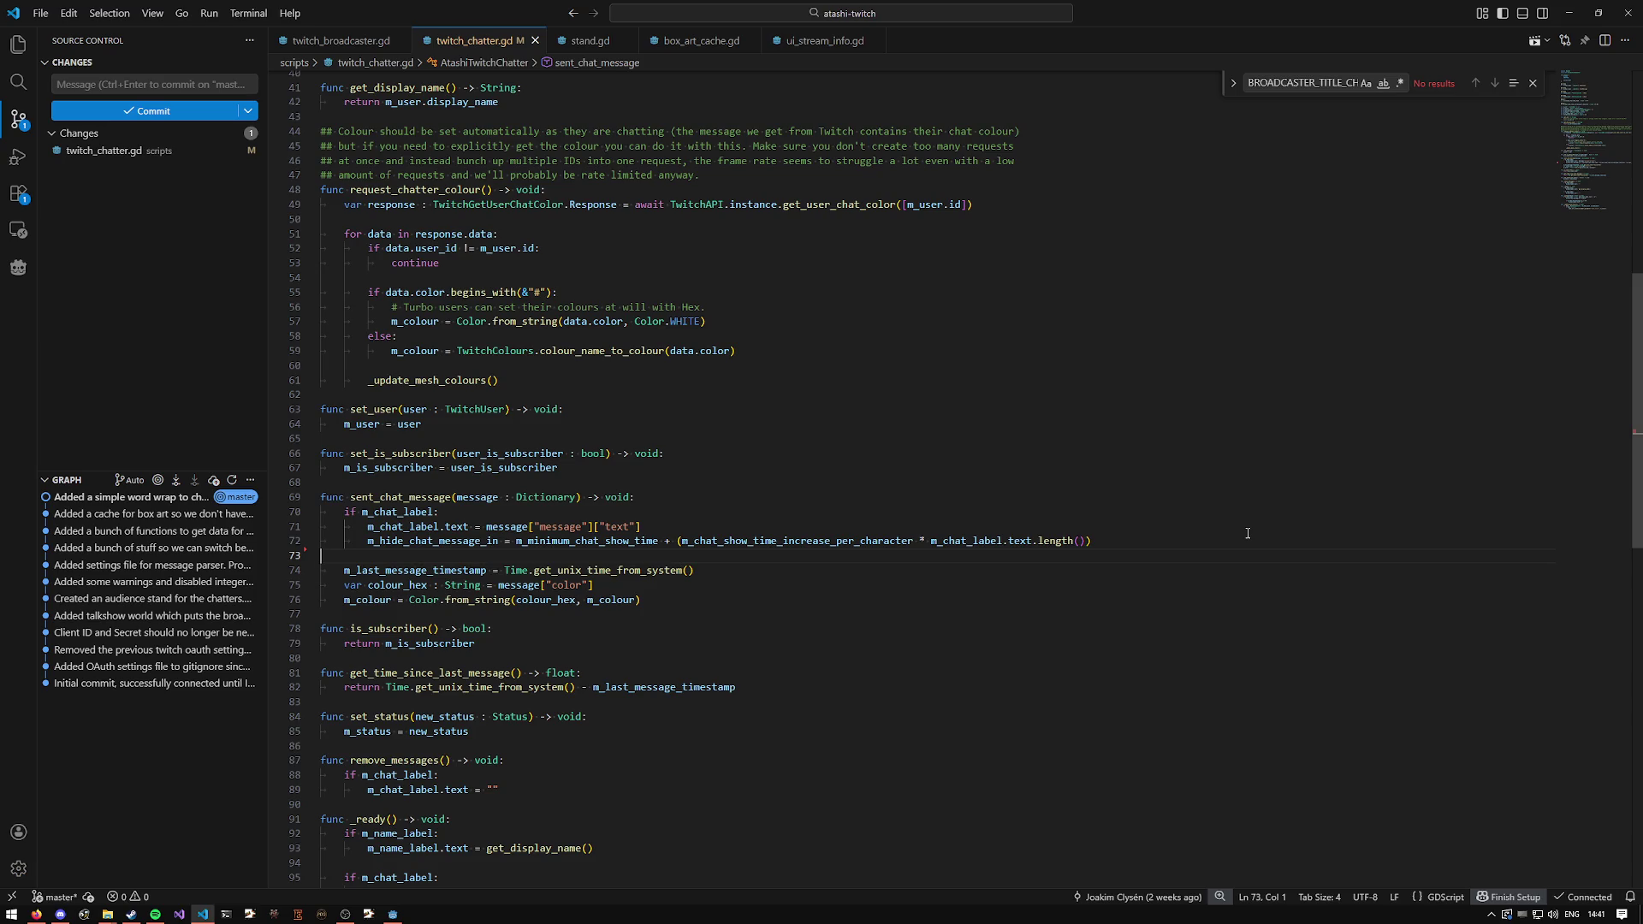
{"action": "key", "text": "Up"}
{"action": "key", "text": "End"}
{"action": "key", "text": "Return"}
{"action": "type", "text": "m_chat_label."}
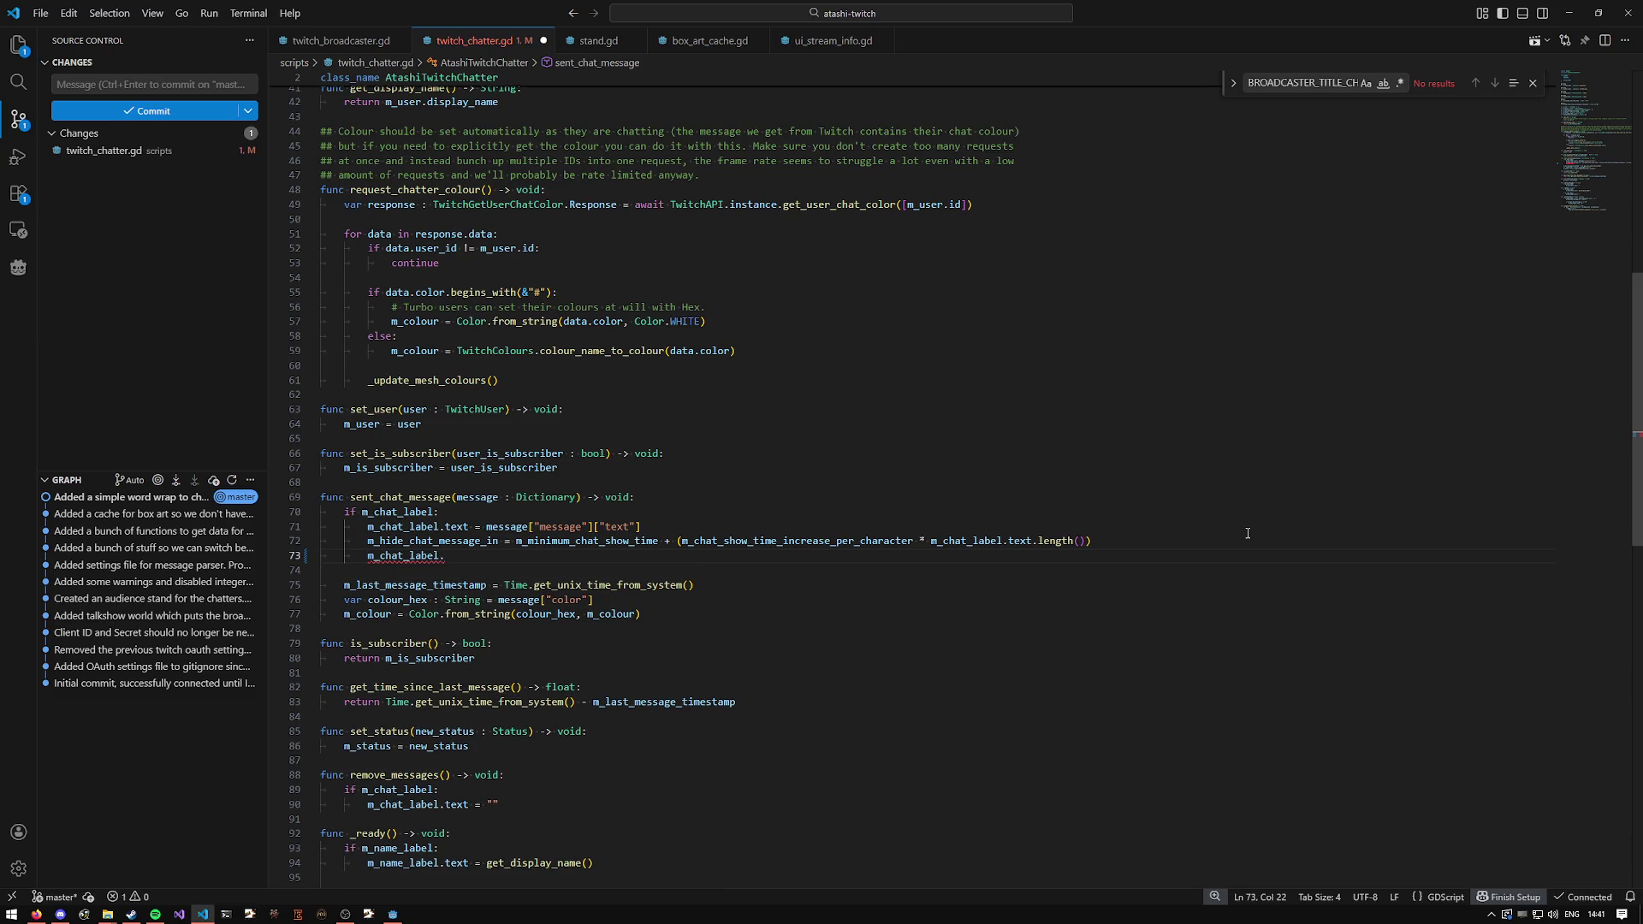
{"action": "type", "text": "lin"}
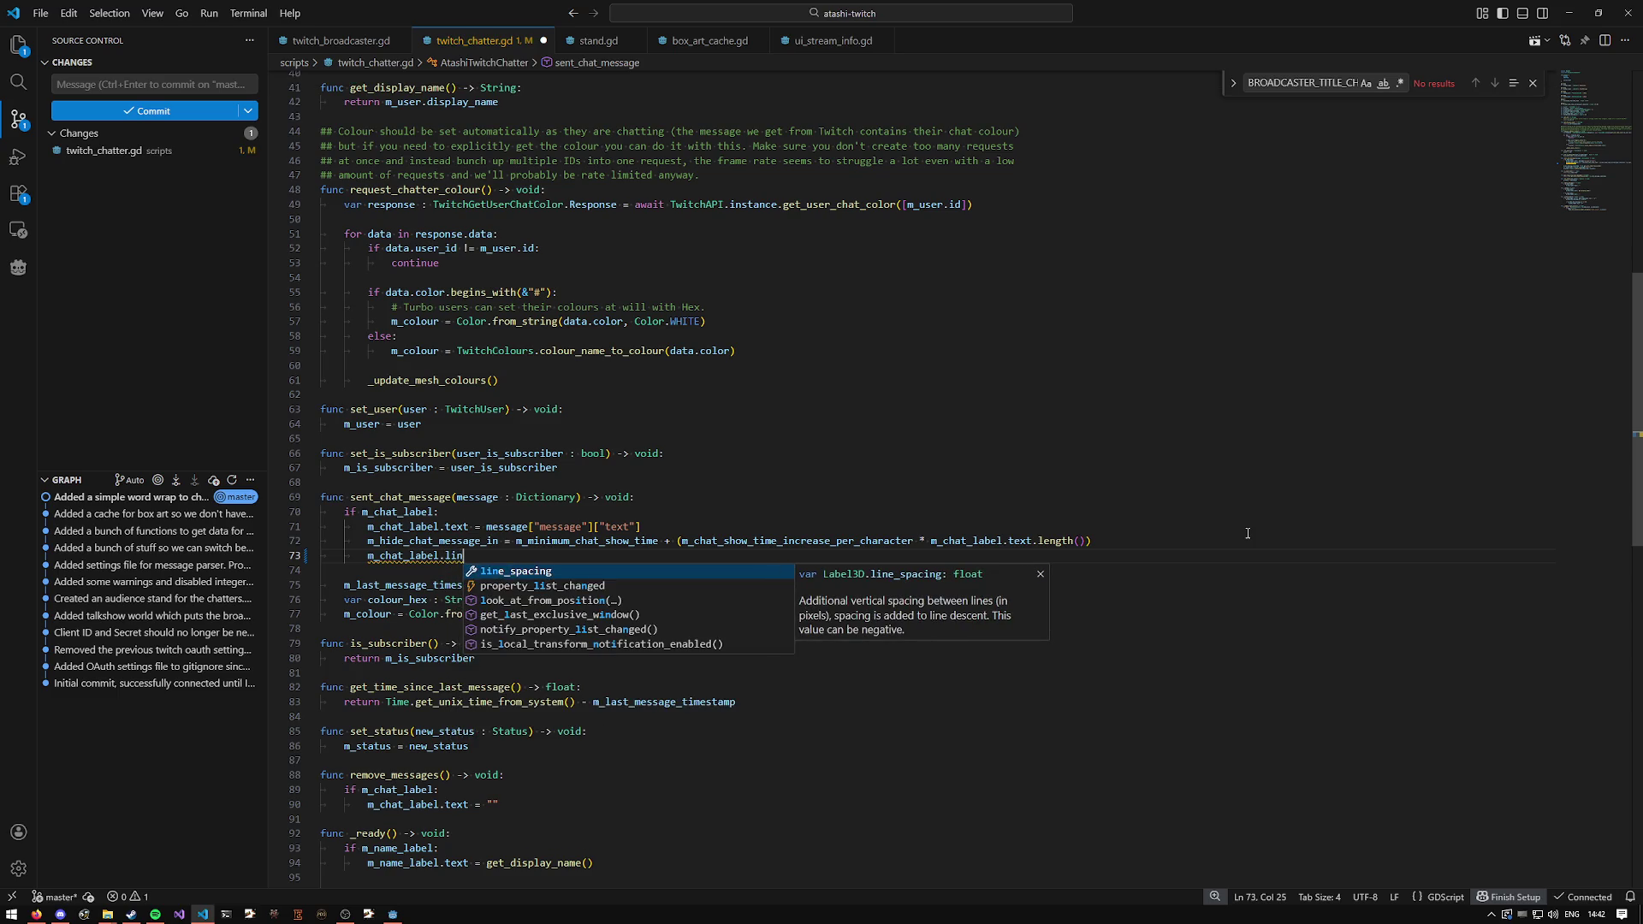
{"action": "key", "text": "Down"}
{"action": "key", "text": "Down"}
{"action": "key", "text": "Down"}
{"action": "key", "text": "BackSpace"}
{"action": "key", "text": "BackSpace"}
{"action": "key", "text": "BackSpace"}
{"action": "type", "text": ".tra"}
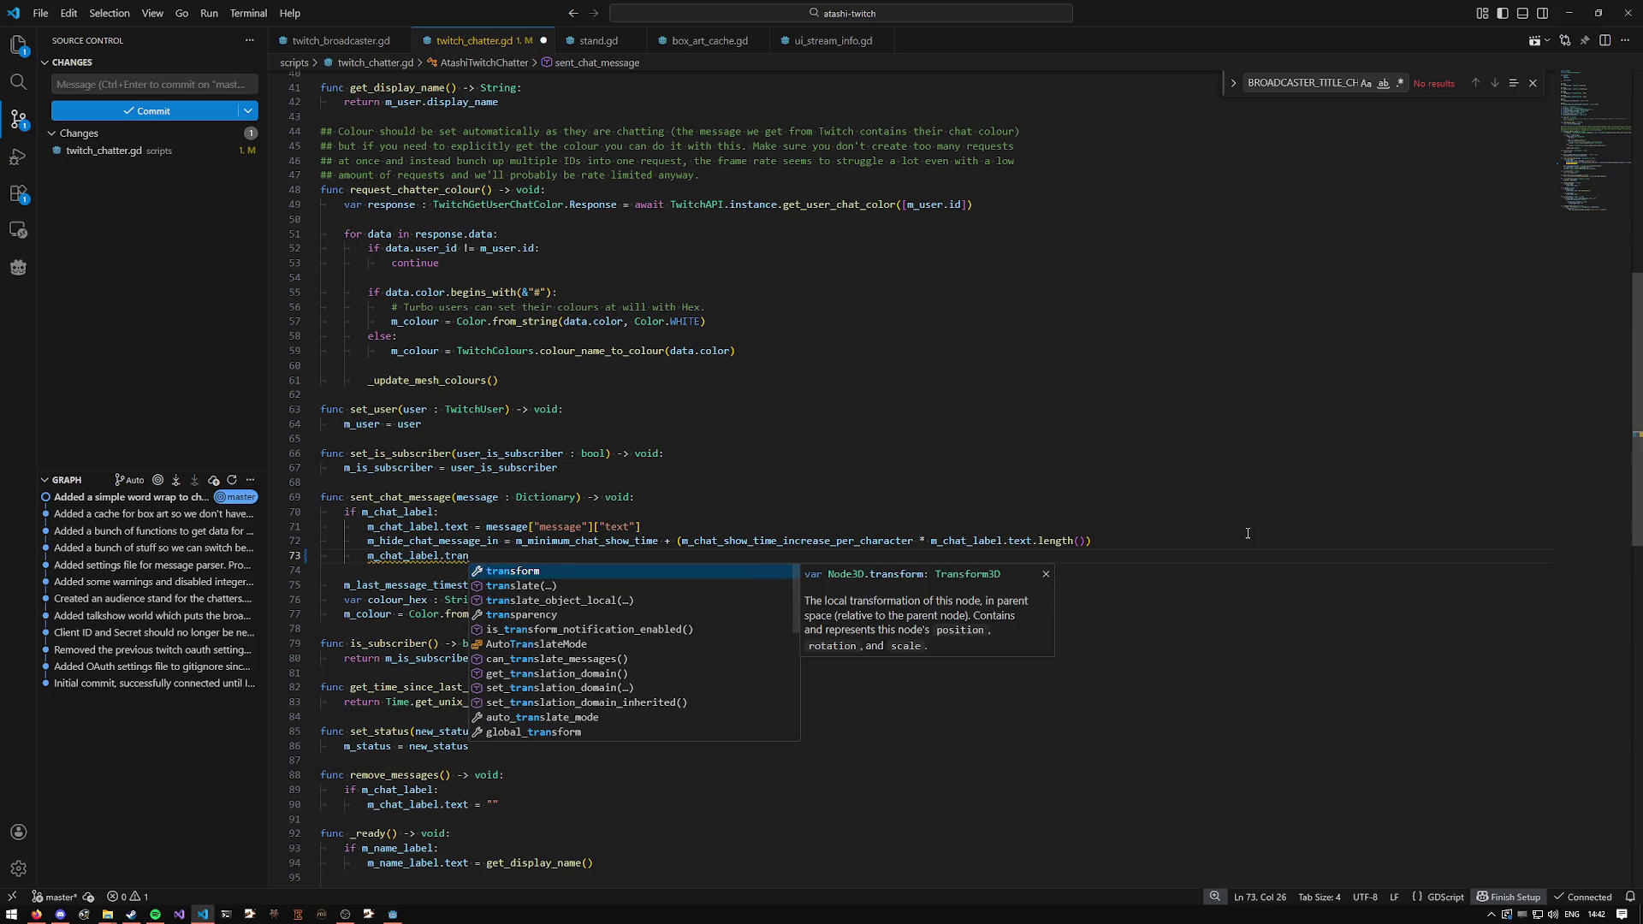
{"action": "key", "text": "Return"}
{"action": "type", "text": "."}
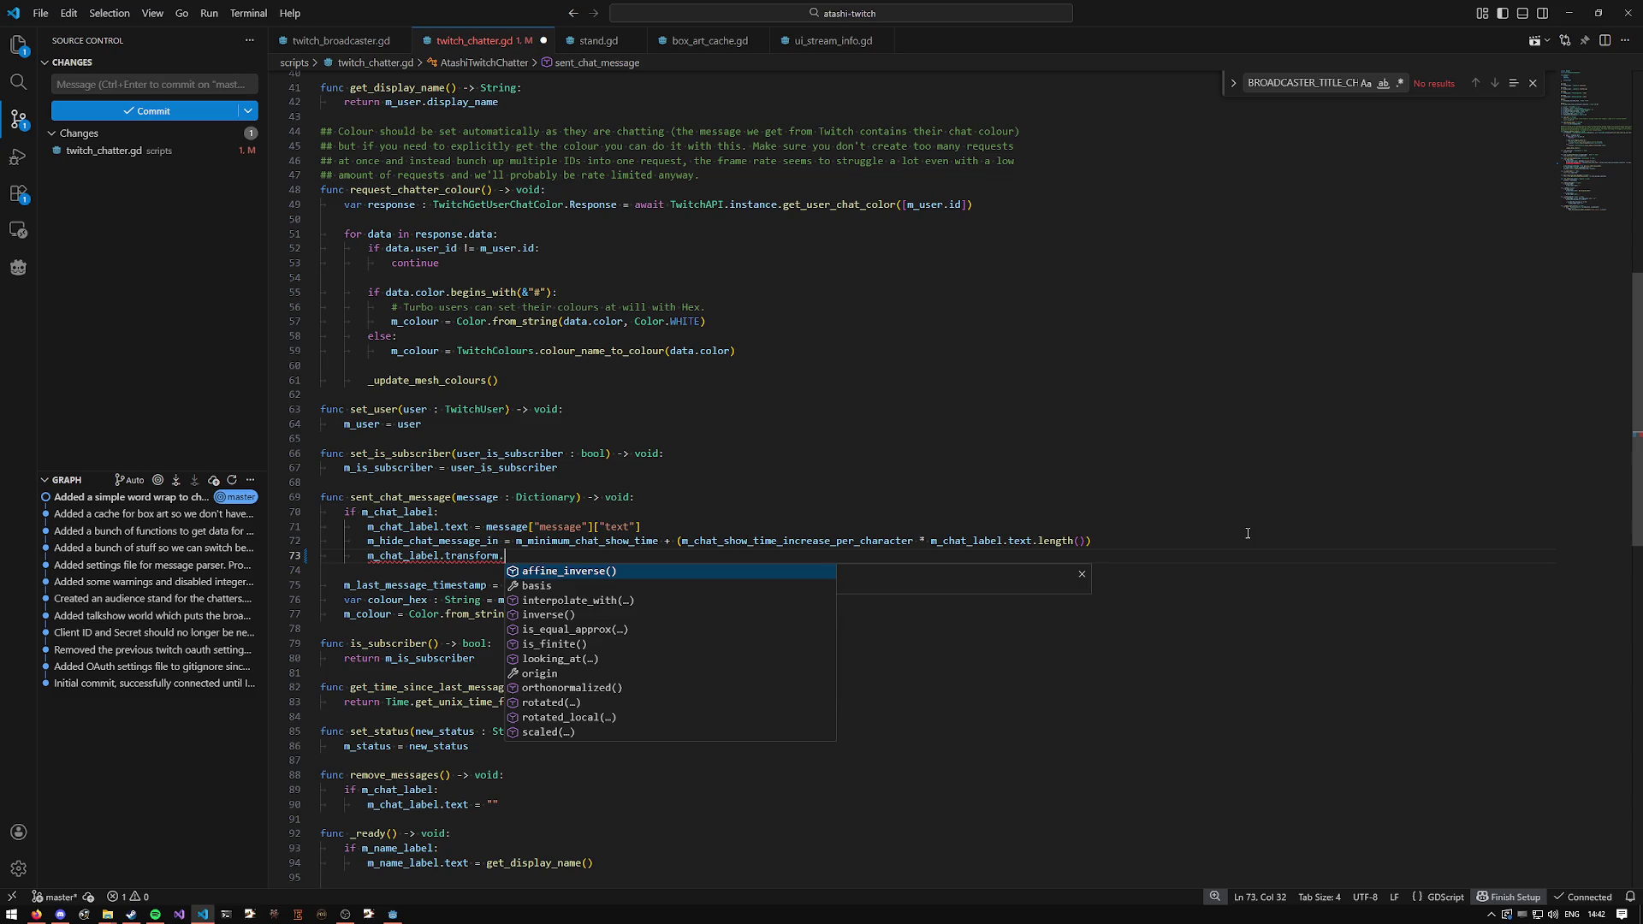
{"action": "type", "text": "bo"}
{"action": "type", "text": "bas"}
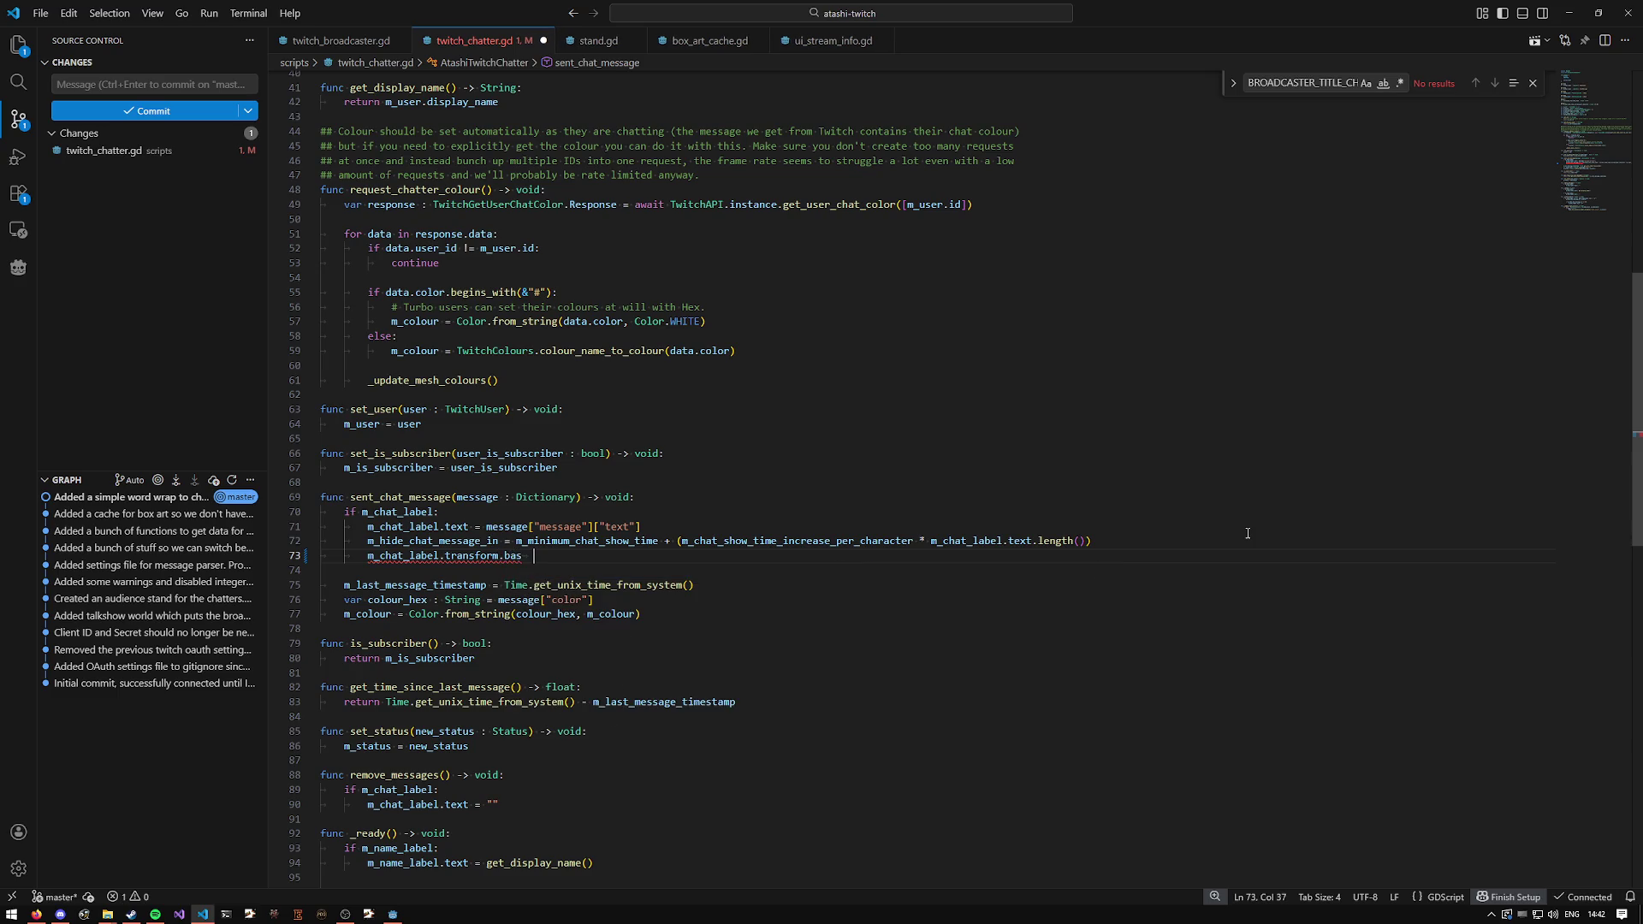
{"action": "key", "text": "Tab"}
{"action": "type", "text": ".b"}
{"action": "key", "text": "BackSpace"}
{"action": "key", "text": "ctrl+space"}
{"action": "key", "text": "Down"}
{"action": "key", "text": "Down"}
{"action": "key", "text": "Down"}
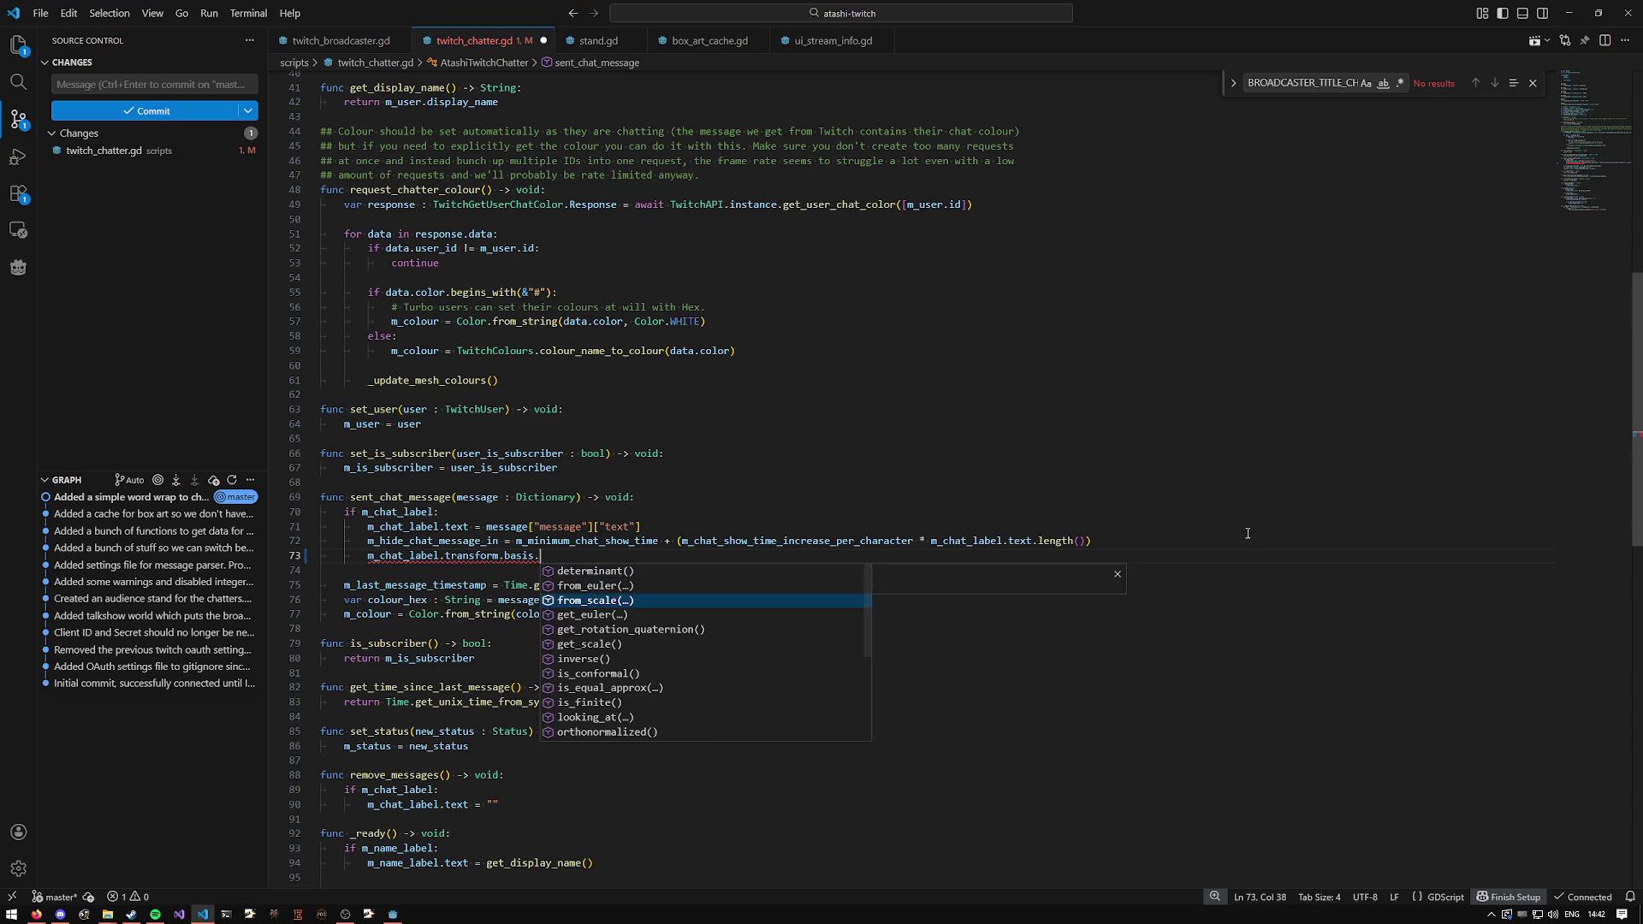
{"action": "key", "text": "Down"}
{"action": "key", "text": "Down"}
{"action": "key", "text": "Down"}
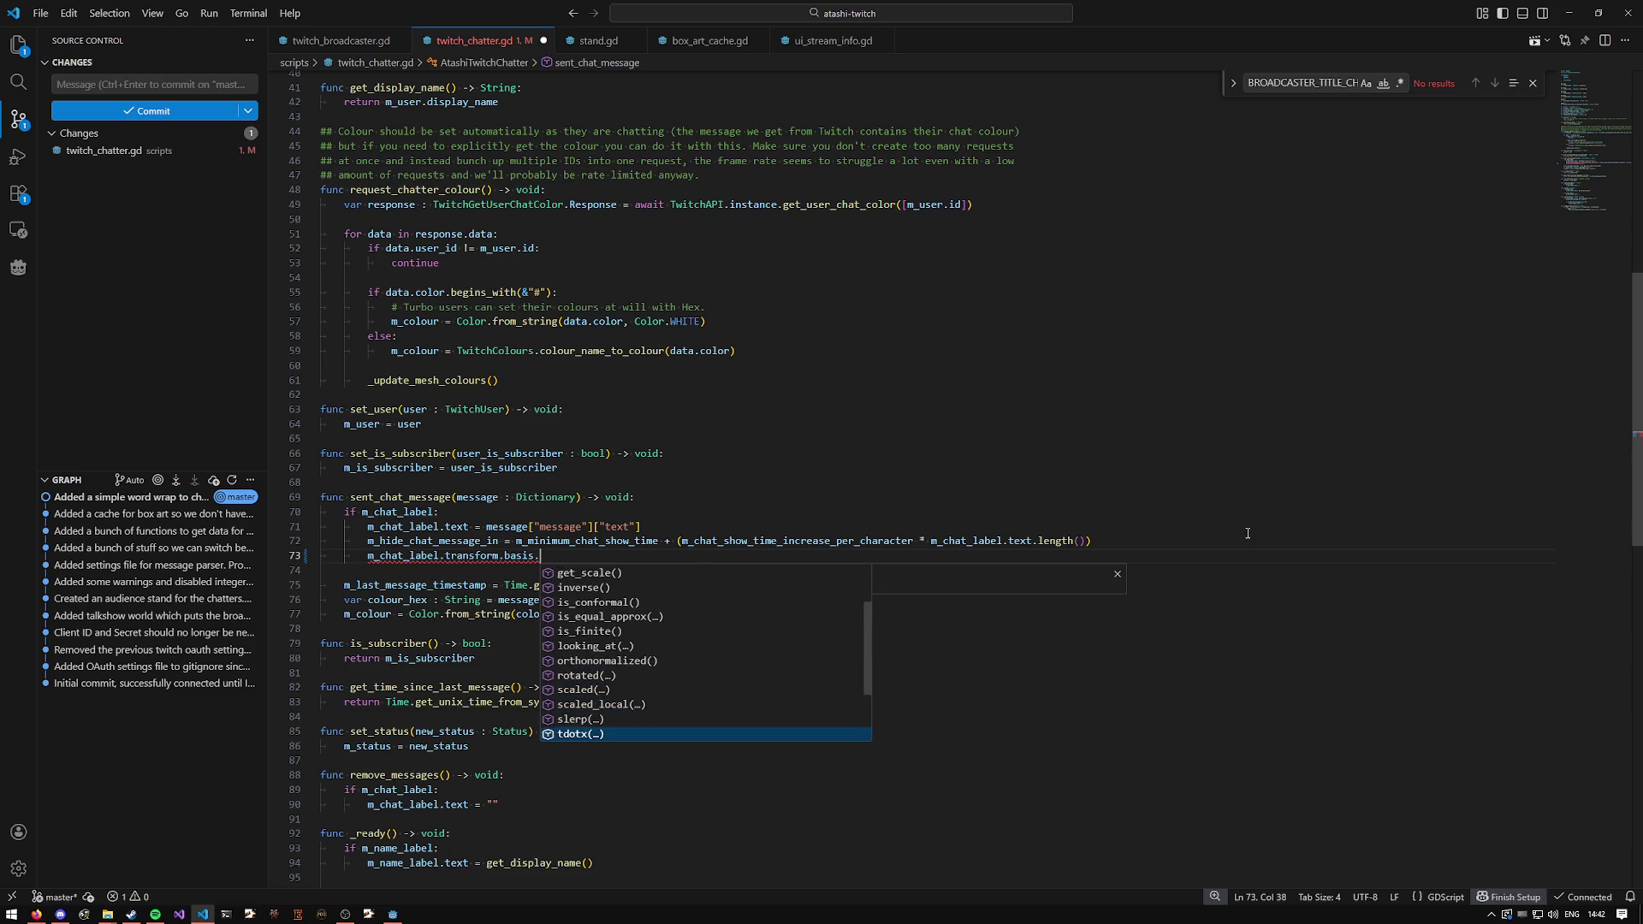
{"action": "key", "text": "Up"}
{"action": "key", "text": "Up"}
{"action": "key", "text": "Up"}
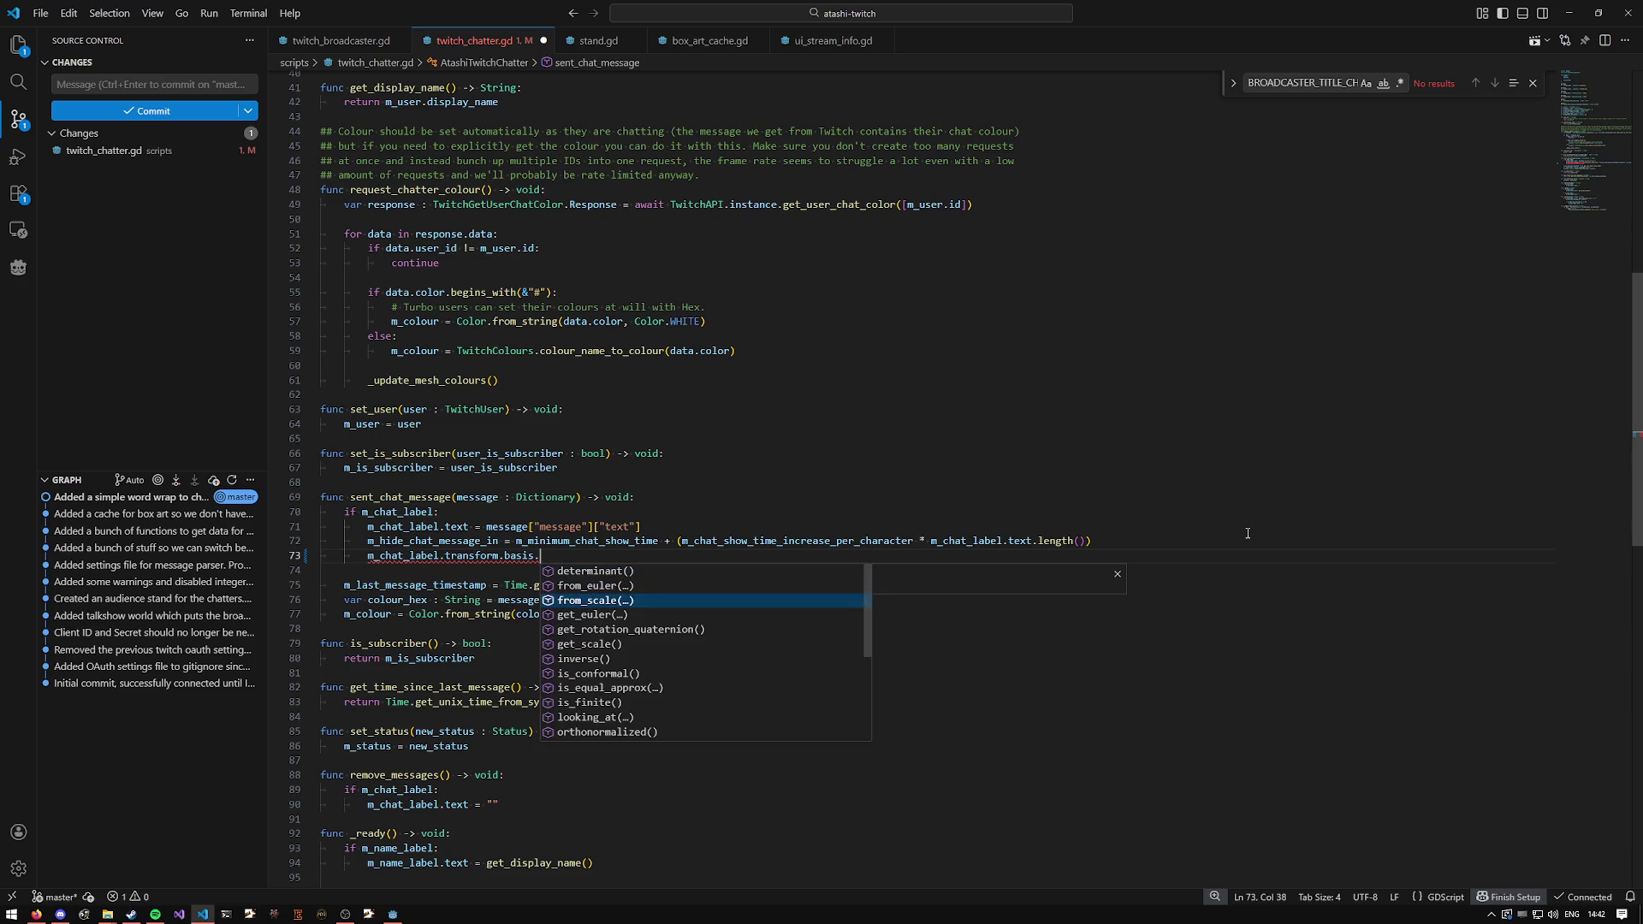
{"action": "key", "text": "Escape"}
{"action": "key", "text": "ctrl+BackSpace"}
{"action": "key", "text": "ctrl+BackSpace"}
{"action": "key", "text": "ctrl+BackSpace"}
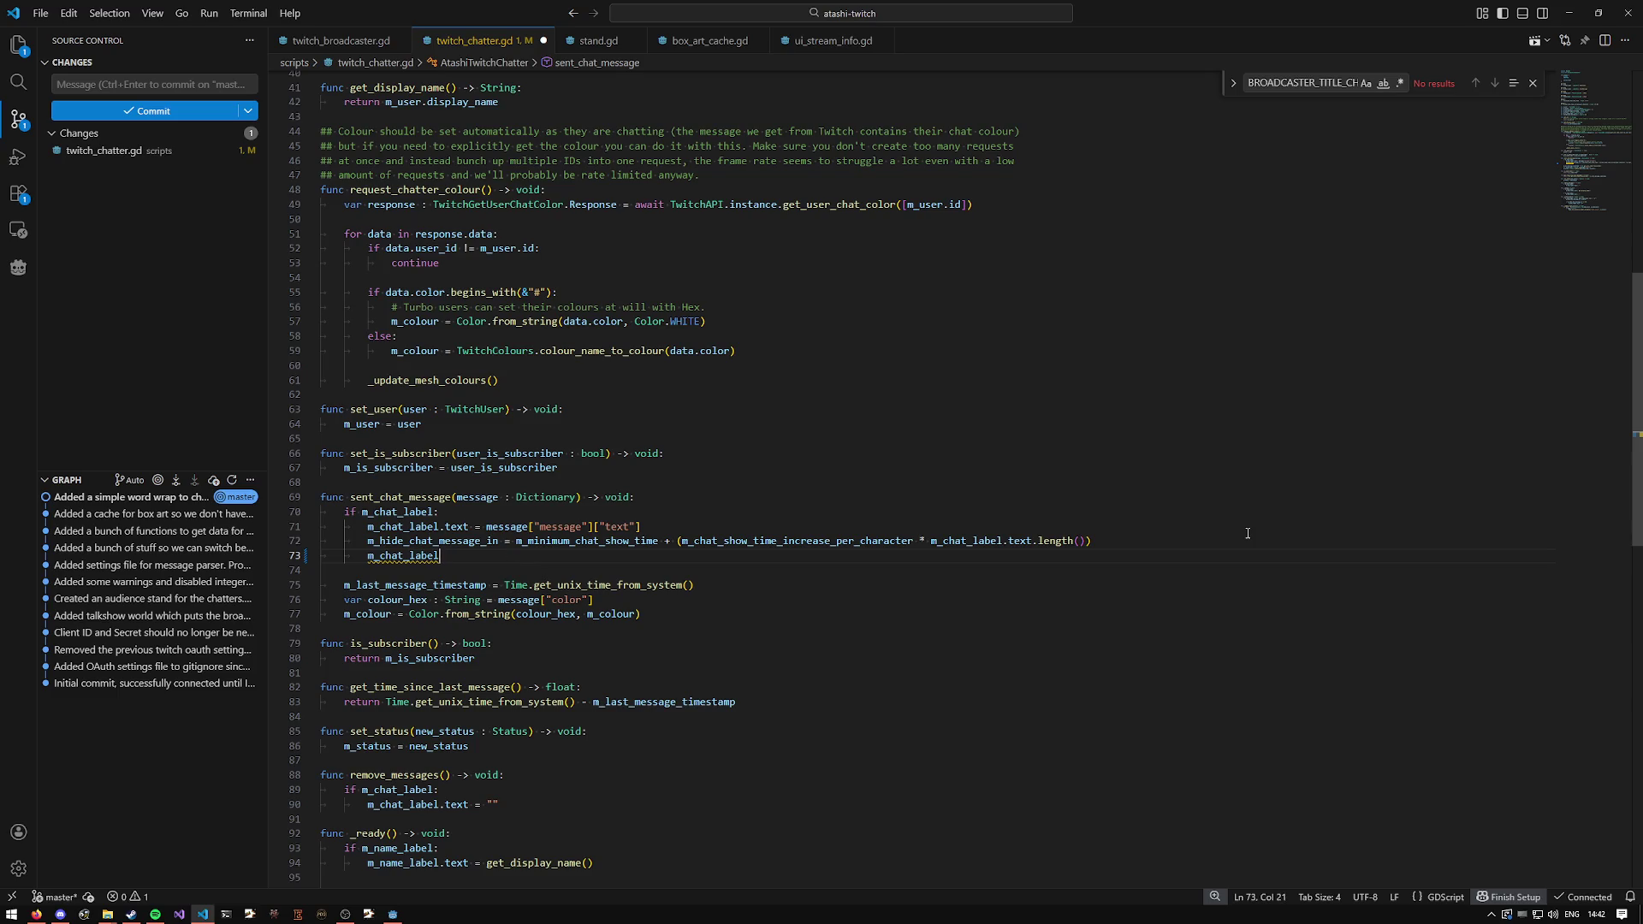
{"action": "key", "text": "Delete"}
{"action": "key", "text": "ctrl+s"}
{"action": "key", "text": "alt+Tab"}
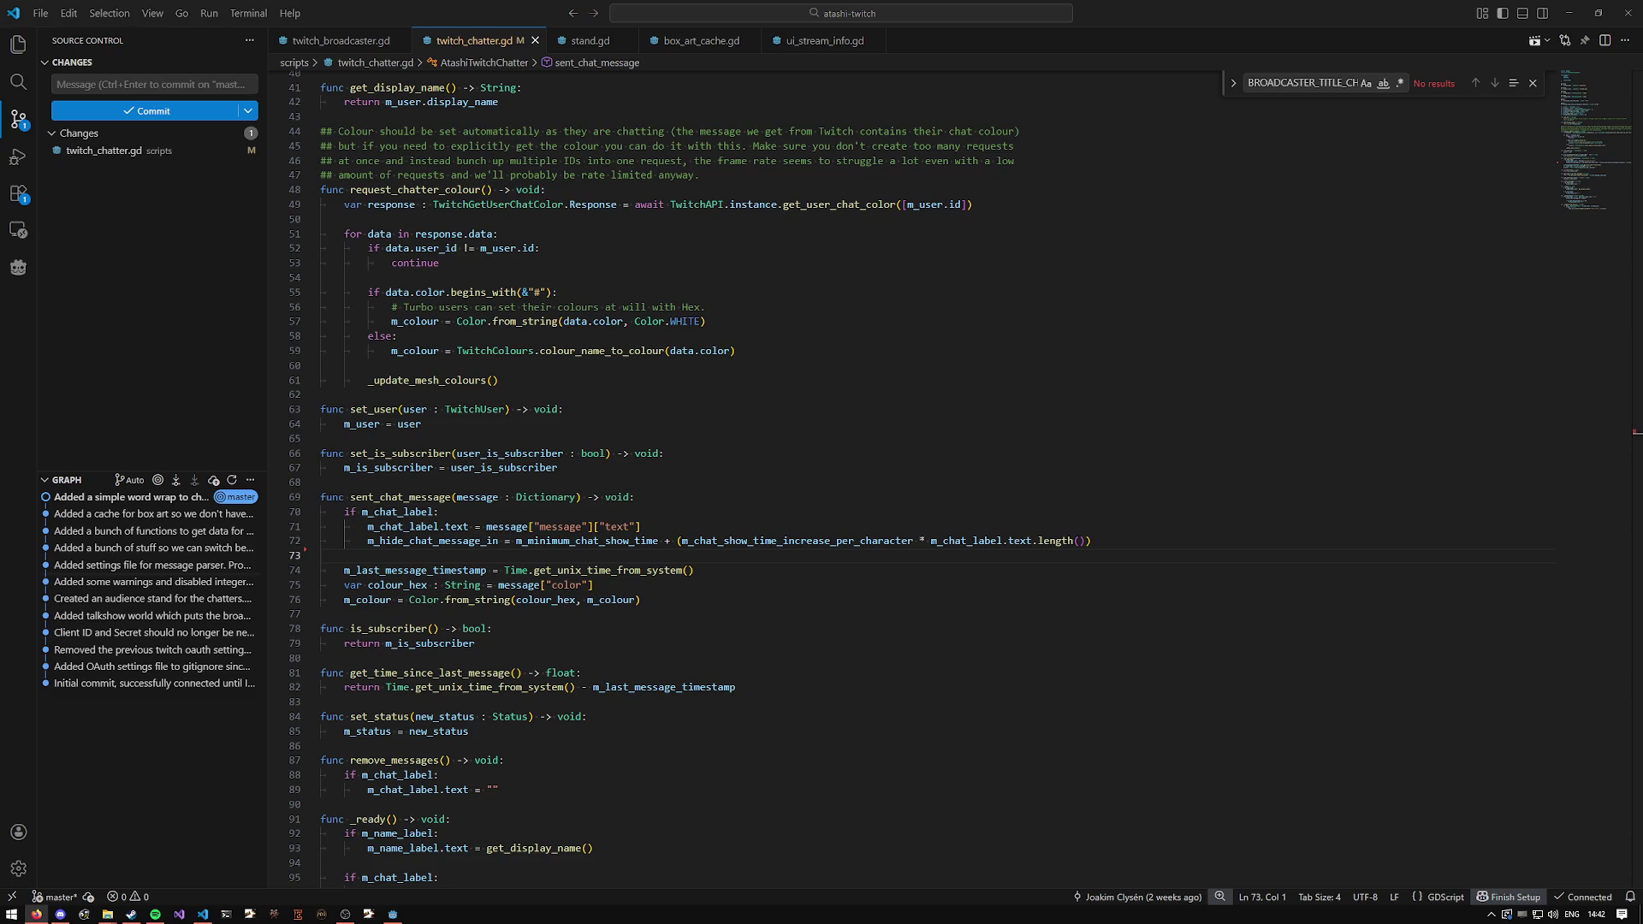
{"action": "key", "text": "Return"}
{"action": "key", "text": "Up"}
Complete line 73 as m_chat_label.get_aabb().size.
{"action": "key", "text": "Tab"}
{"action": "key", "text": "Tab"}
{"action": "type", "text": "m_chat_label.transform"}
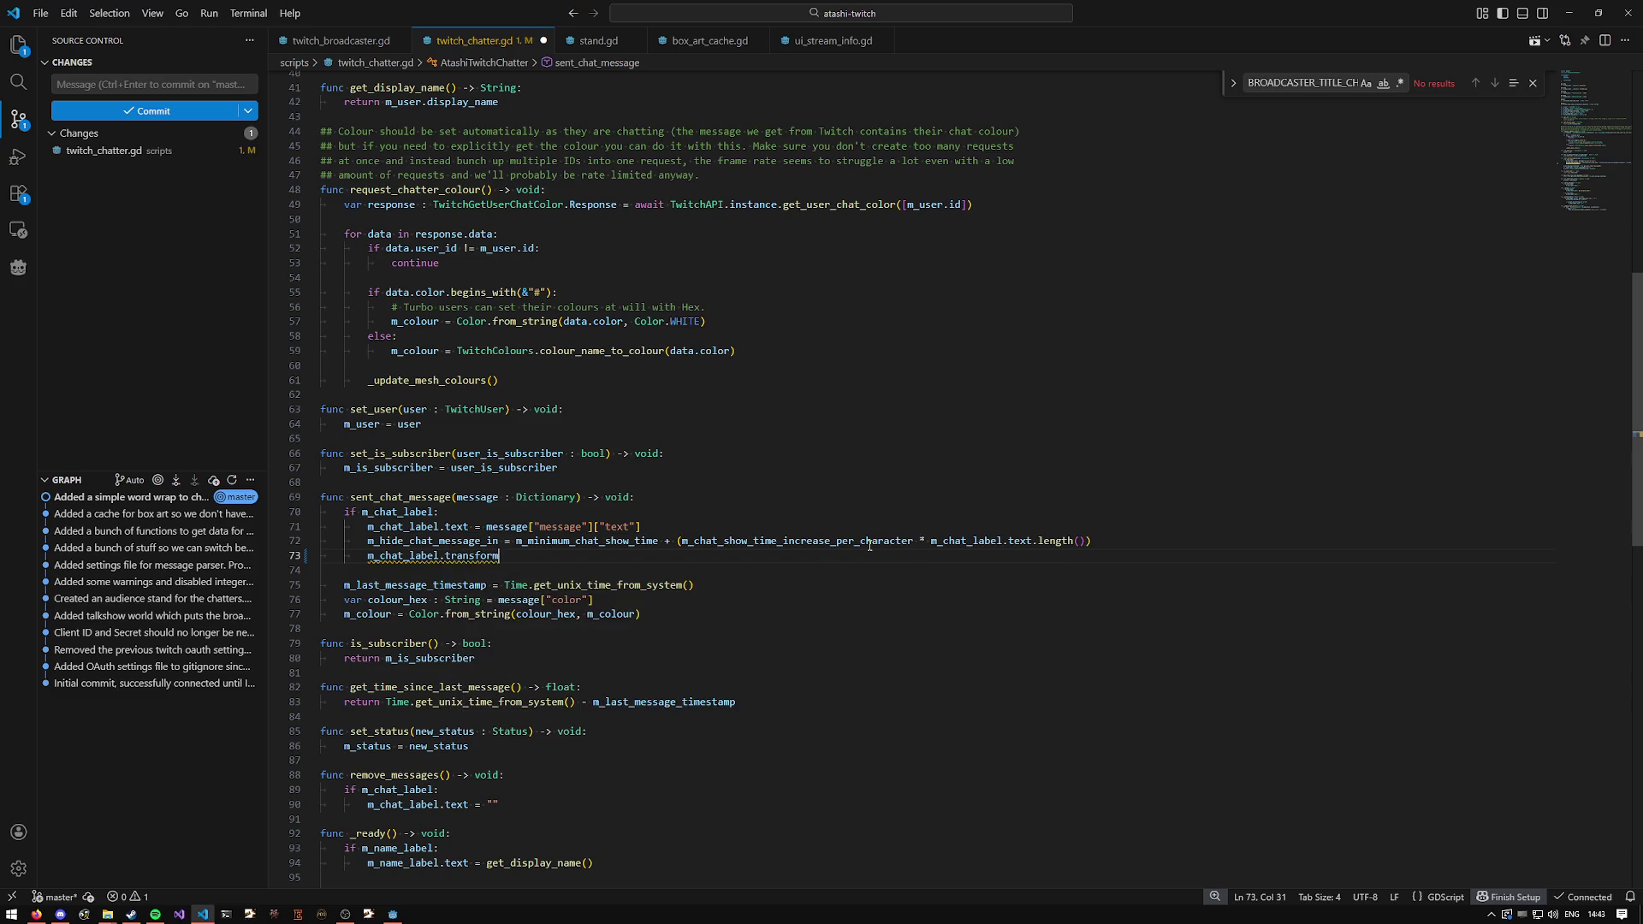
{"action": "key", "text": "ctrl+BackSpace"}
{"action": "type", "text": "aabb"}
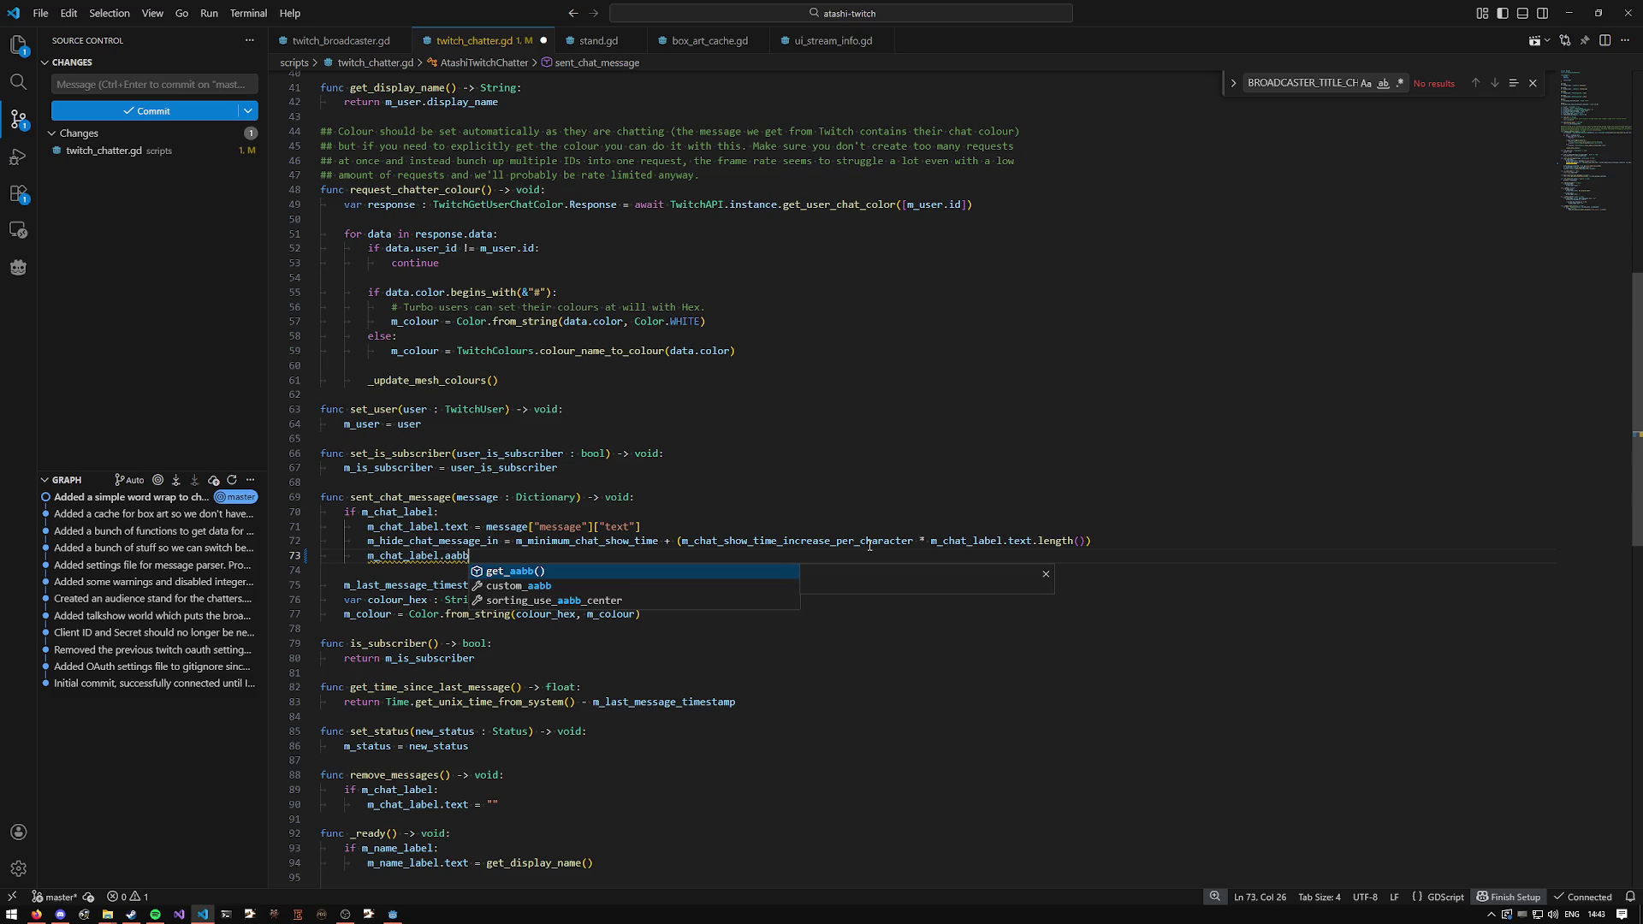
{"action": "key", "text": "Return"}
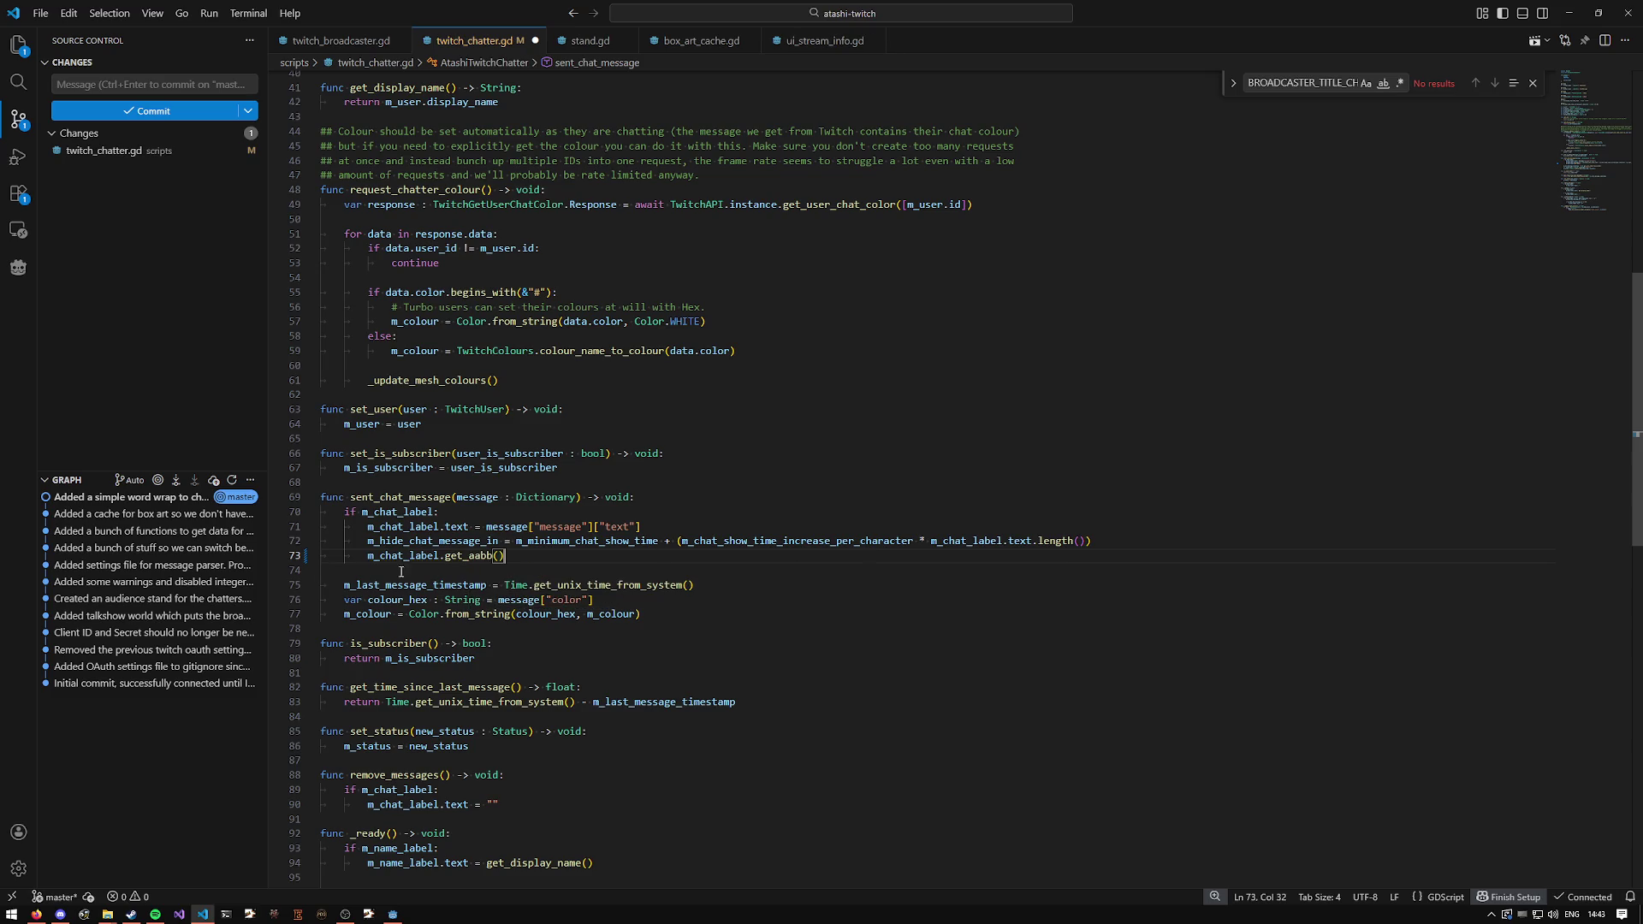
{"action": "mouse_move", "coordinate": [469, 559]}
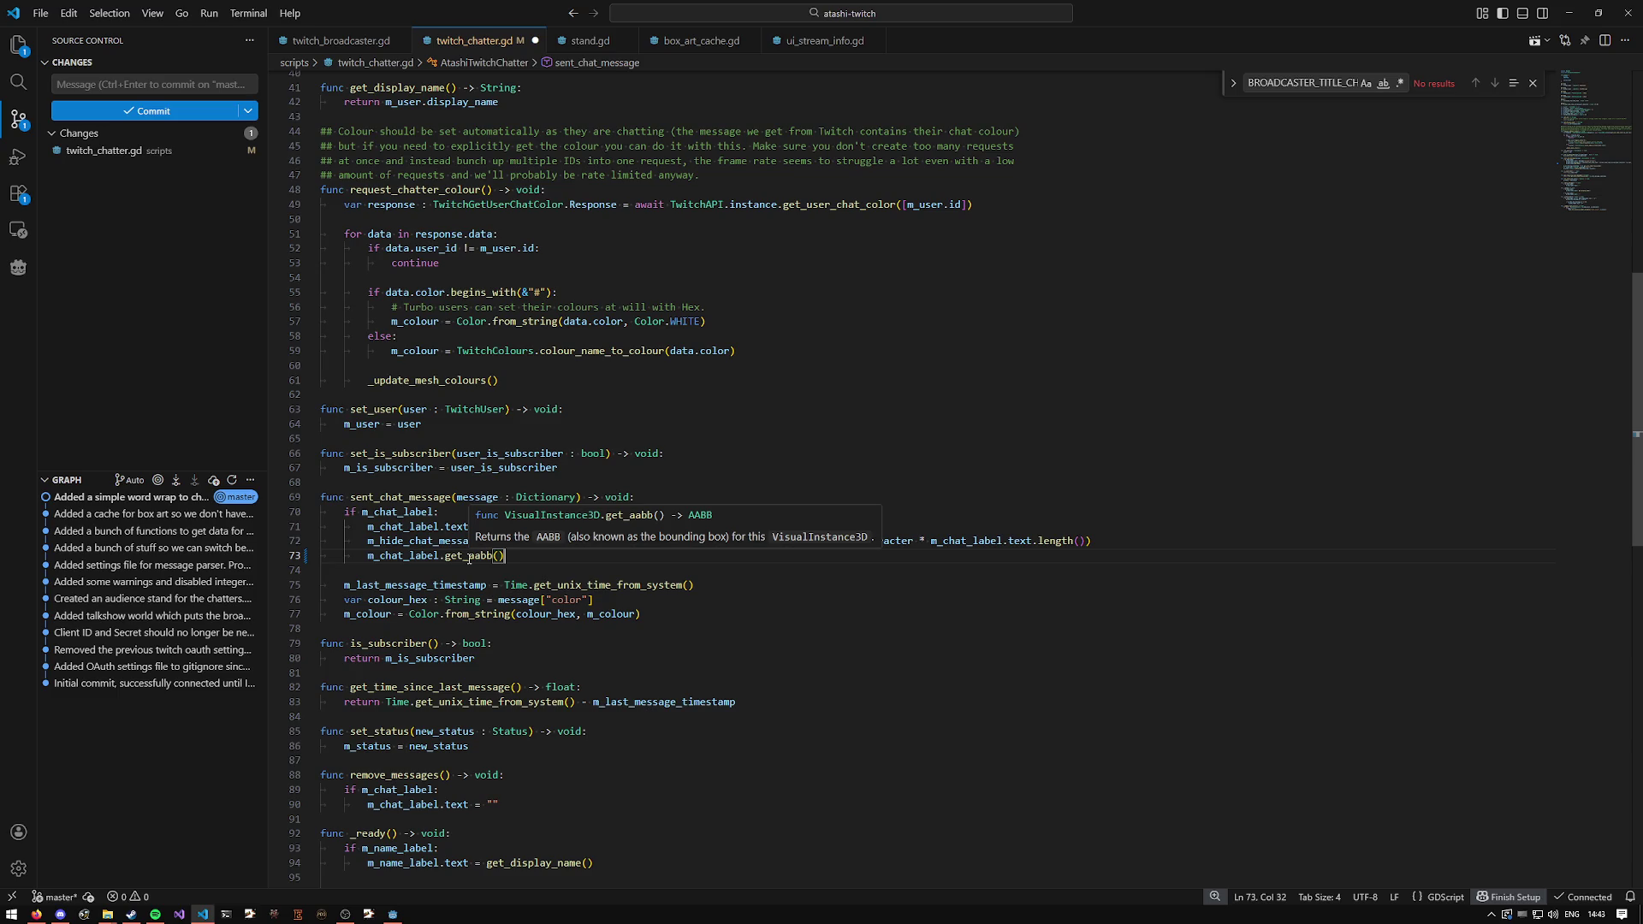
{"action": "type", "text": ".size"}
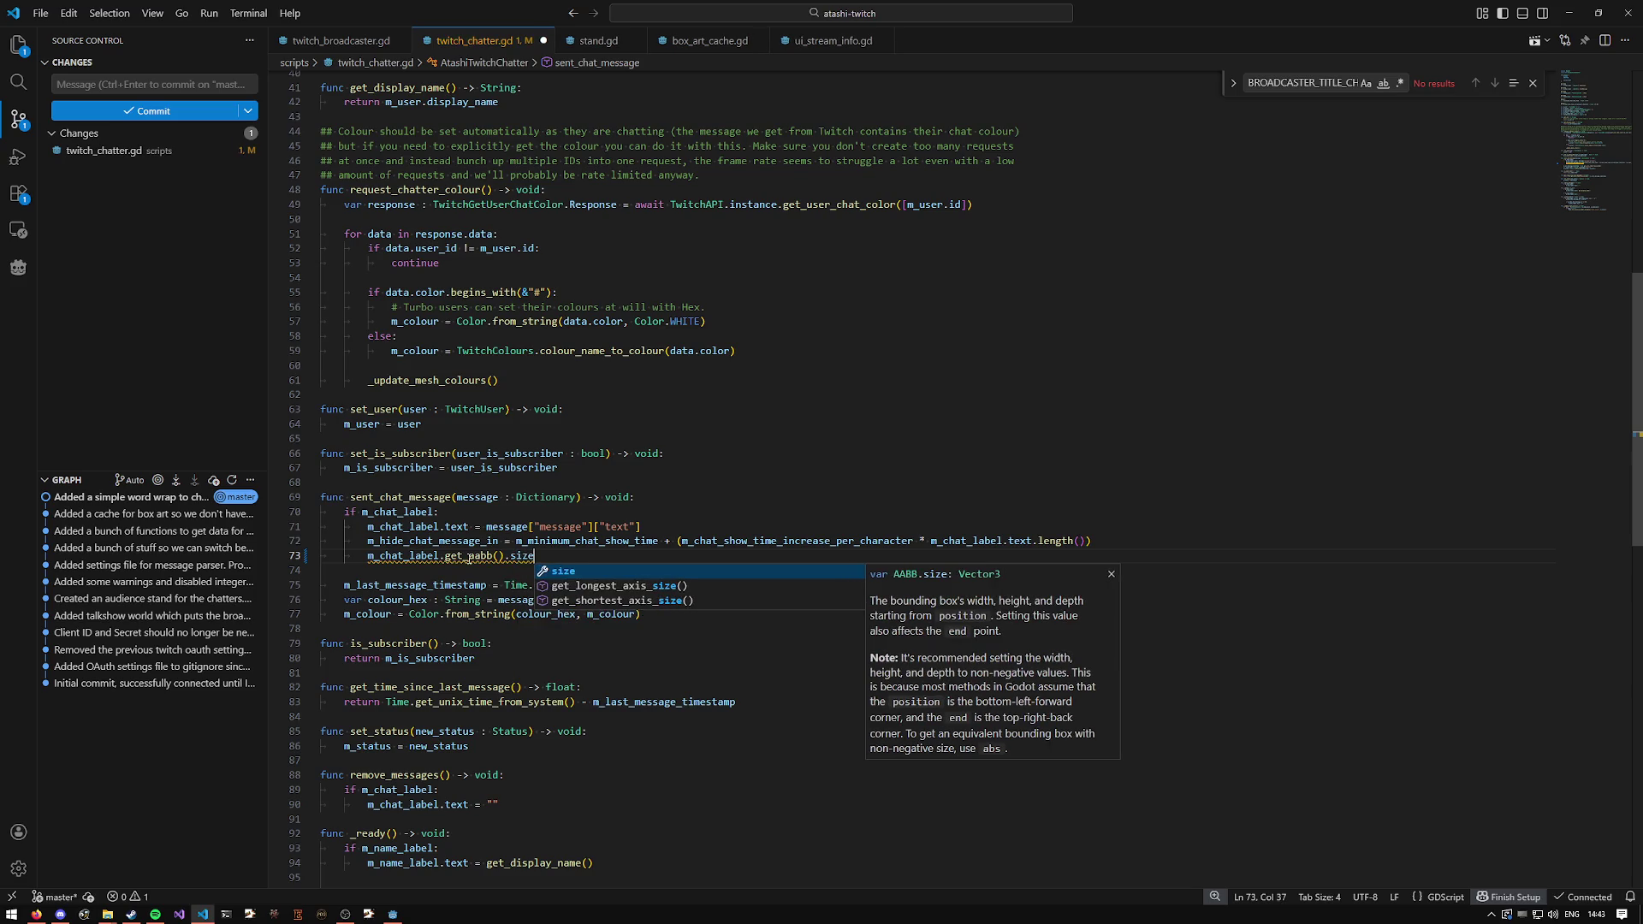
{"action": "key", "text": "Escape"}
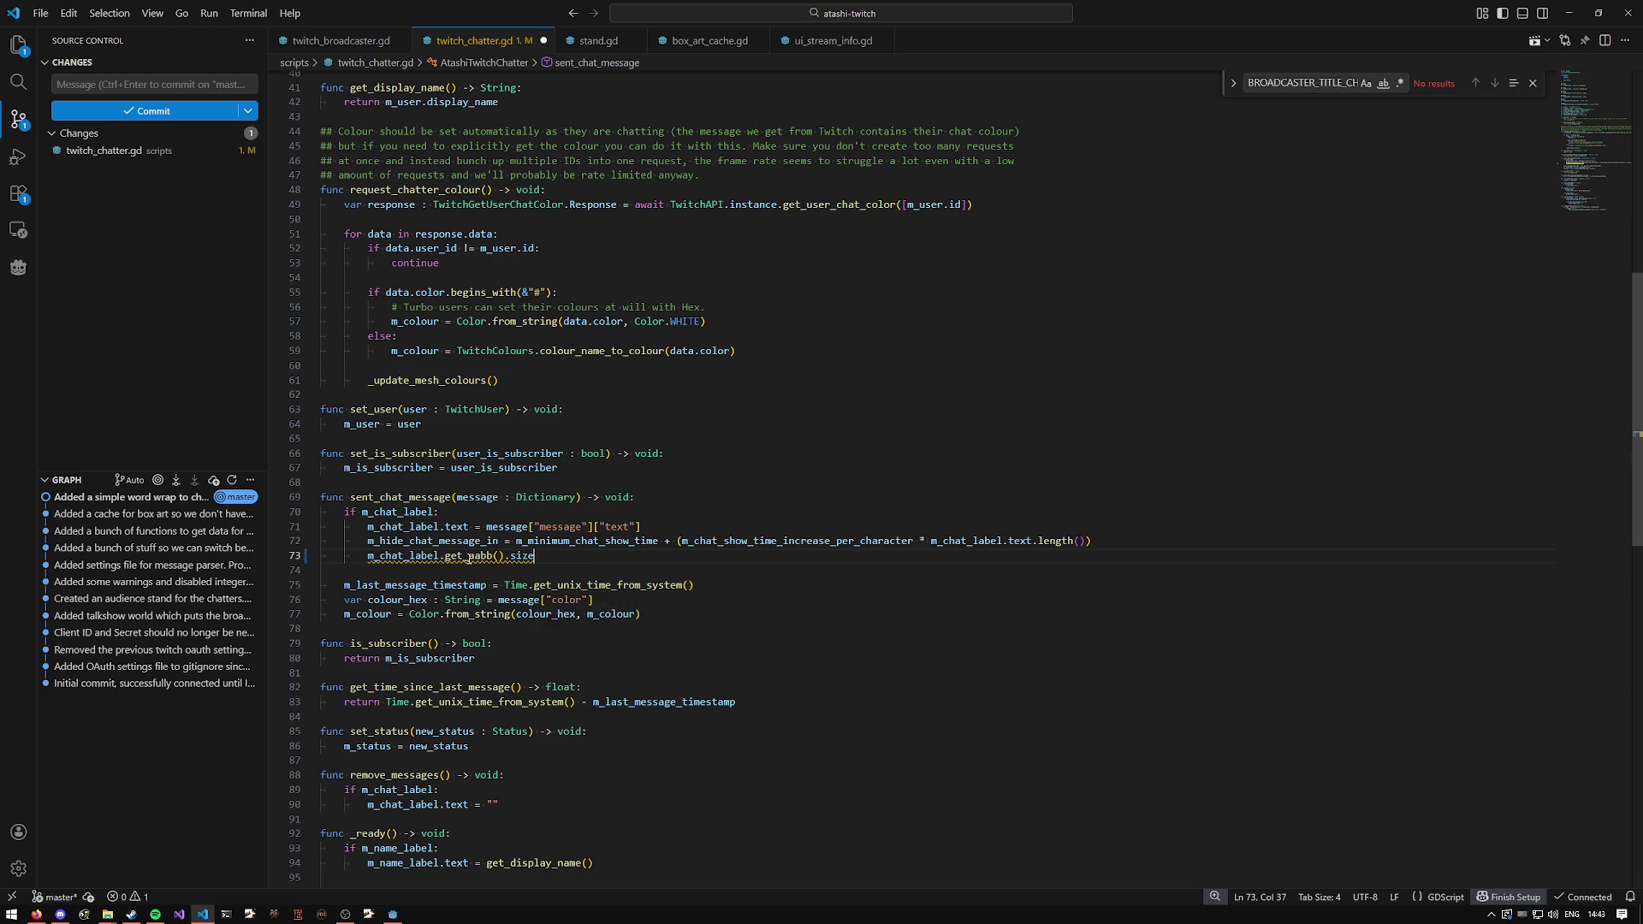
Wrap the expression in print() and save twitch_chatter.gd.
{"action": "key", "text": "Home"}
{"action": "type", "text": "print("}
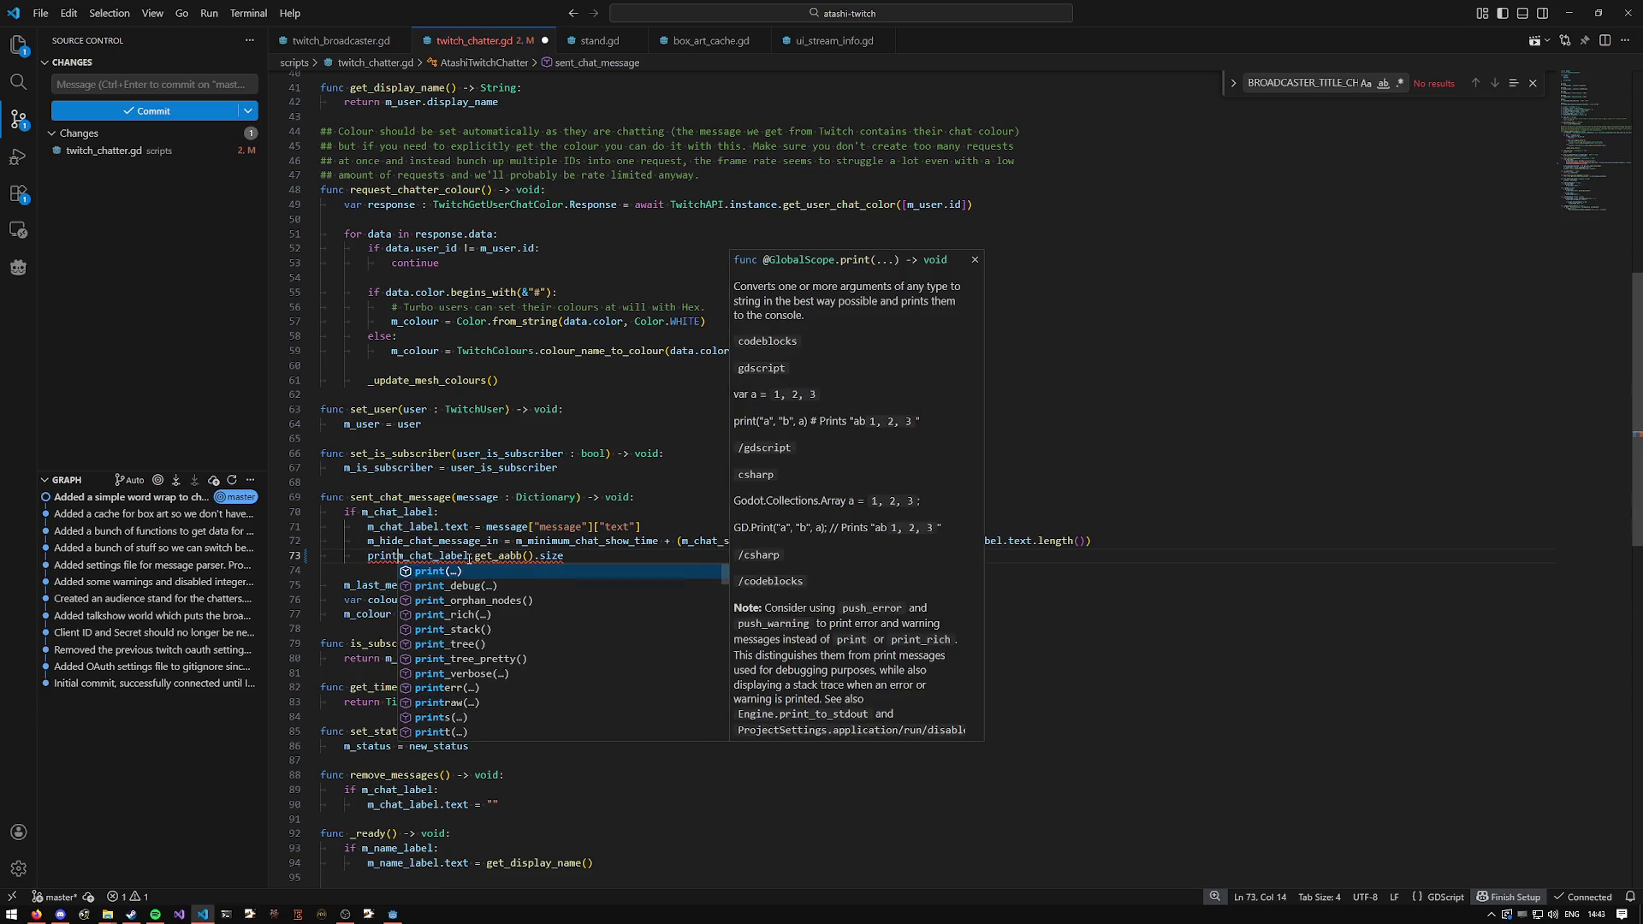
{"action": "key", "text": "End"}
{"action": "type", "text": ")"}
{"action": "key", "text": "ctrl+s"}
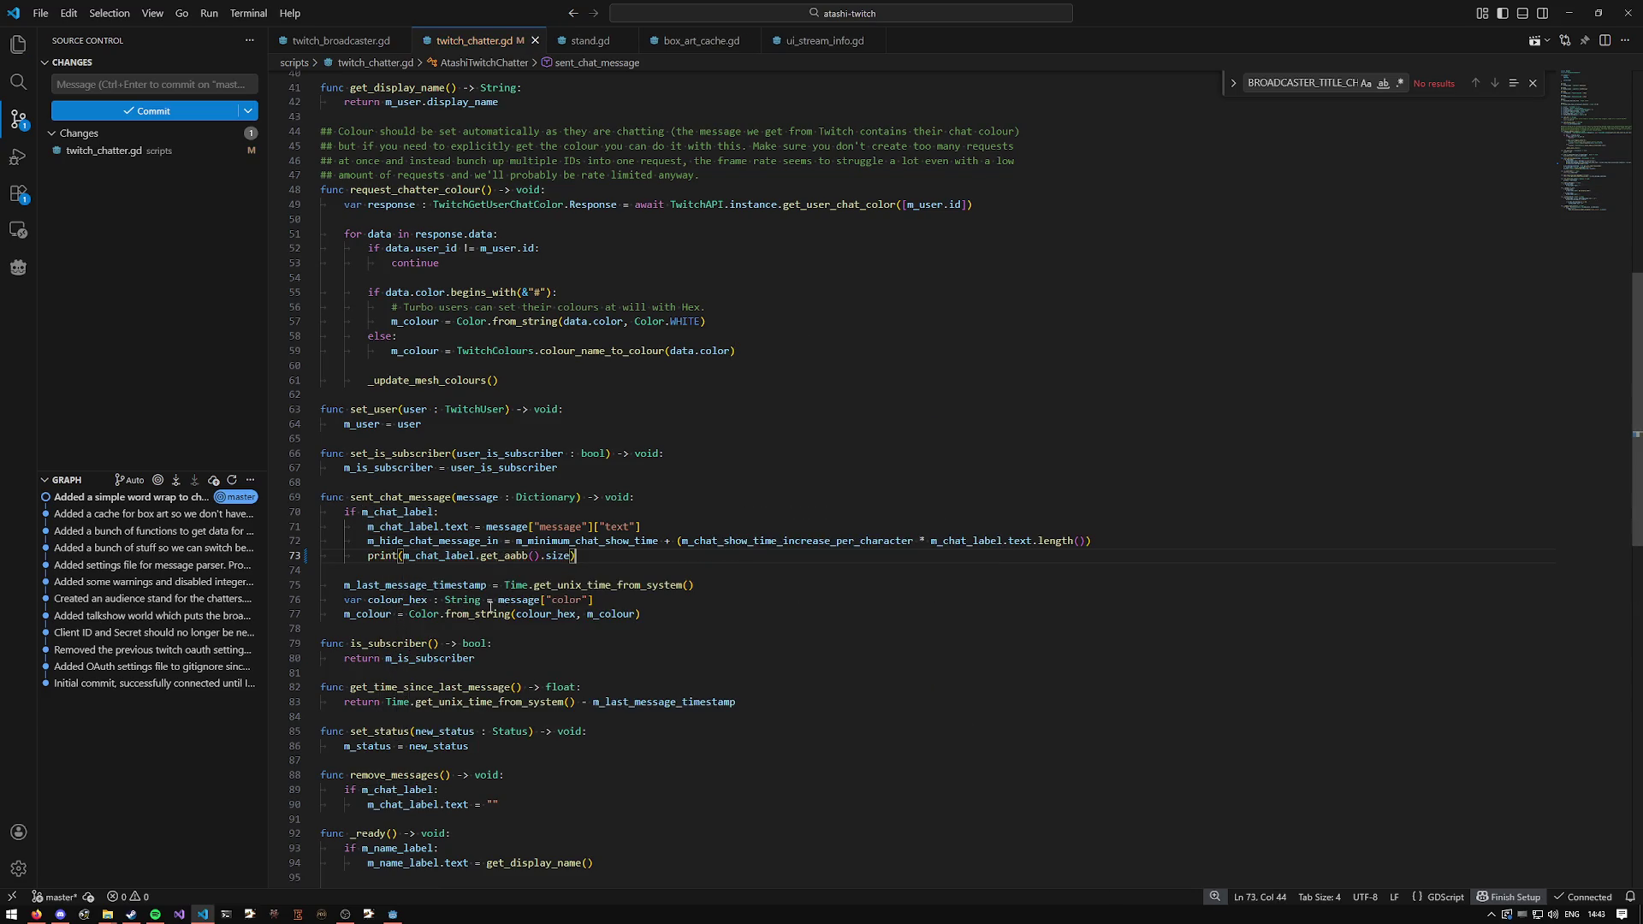
{"action": "key", "text": "alt+Tab"}
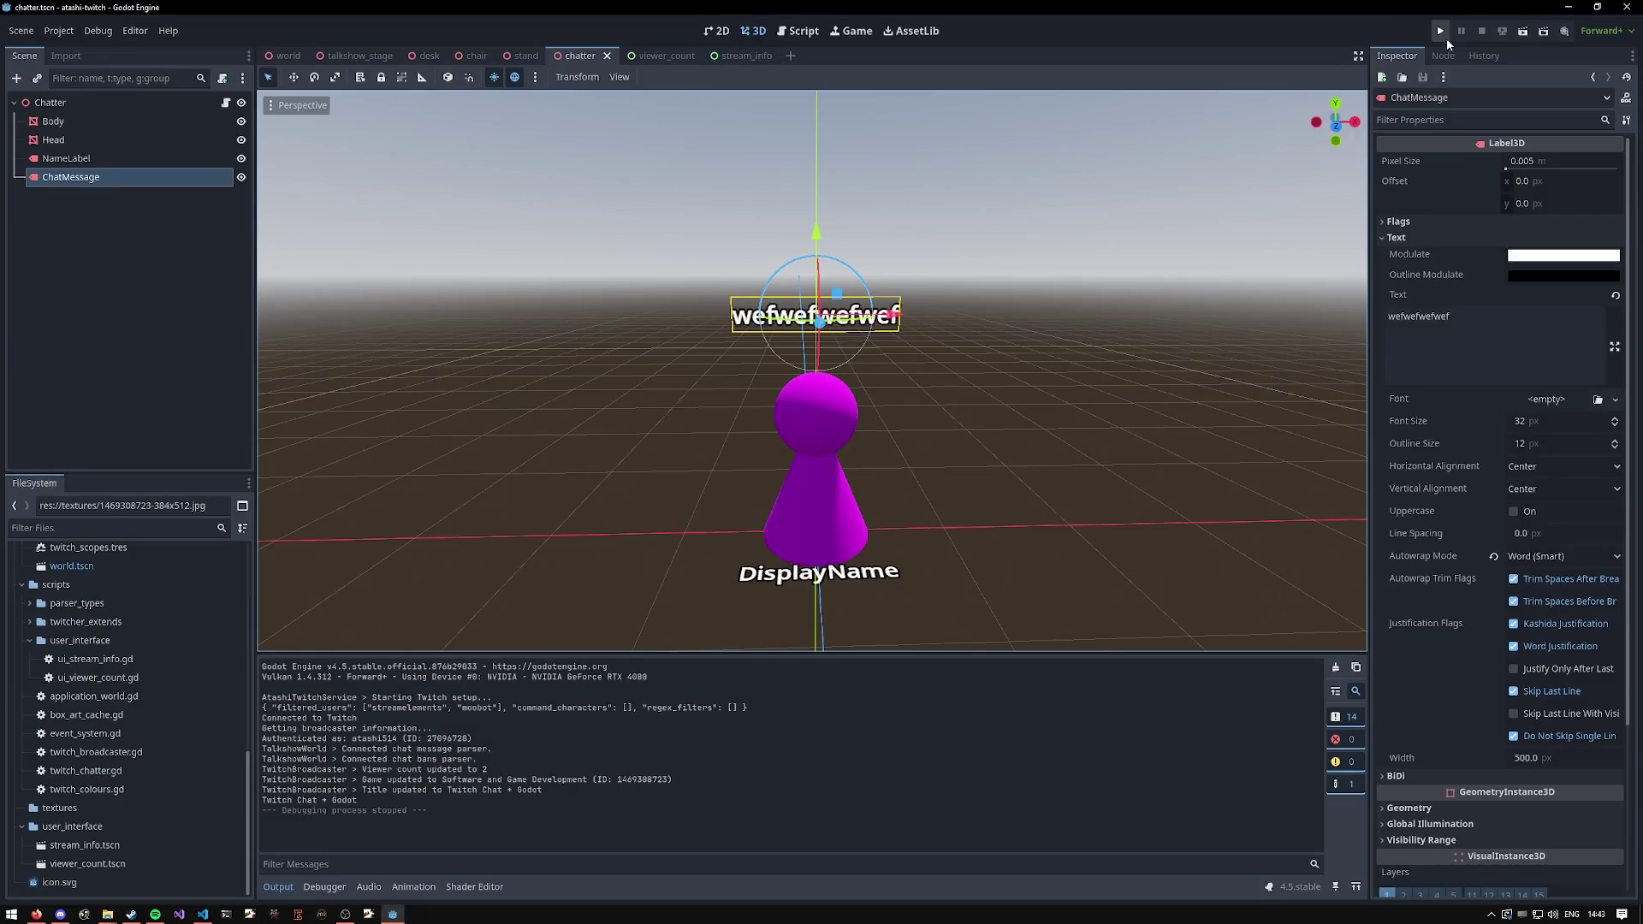
Run the project with a long chat message; the AABB size prints as (0.0, 0.0, 0.0).
{"action": "left_click", "coordinate": [1444, 37]}
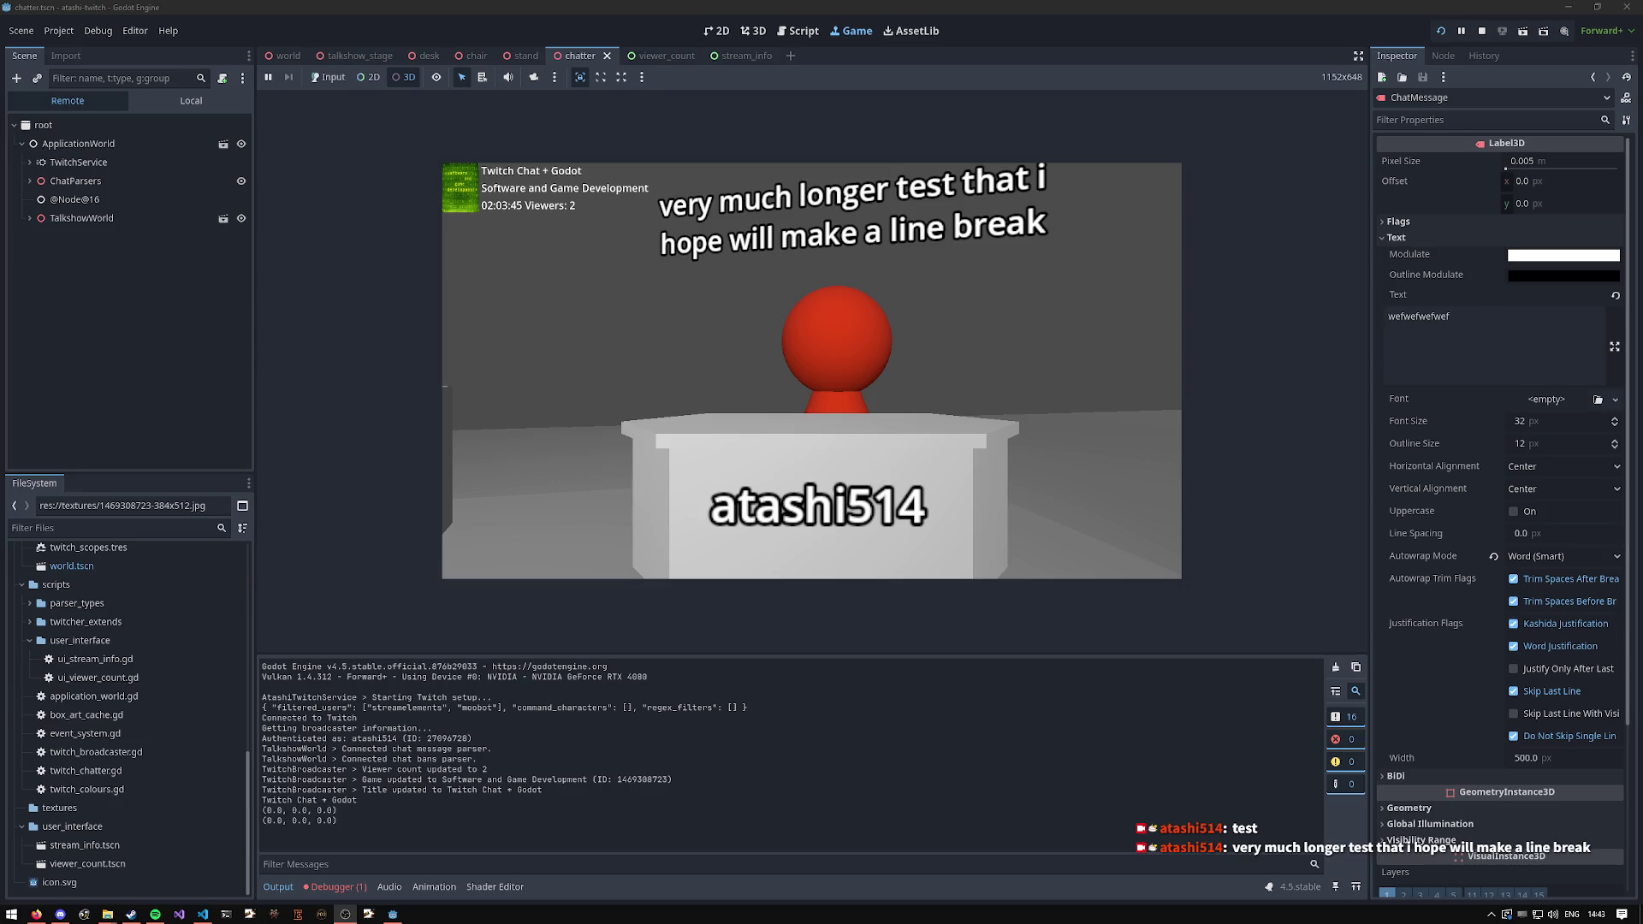
{"action": "key", "text": "alt+Tab"}
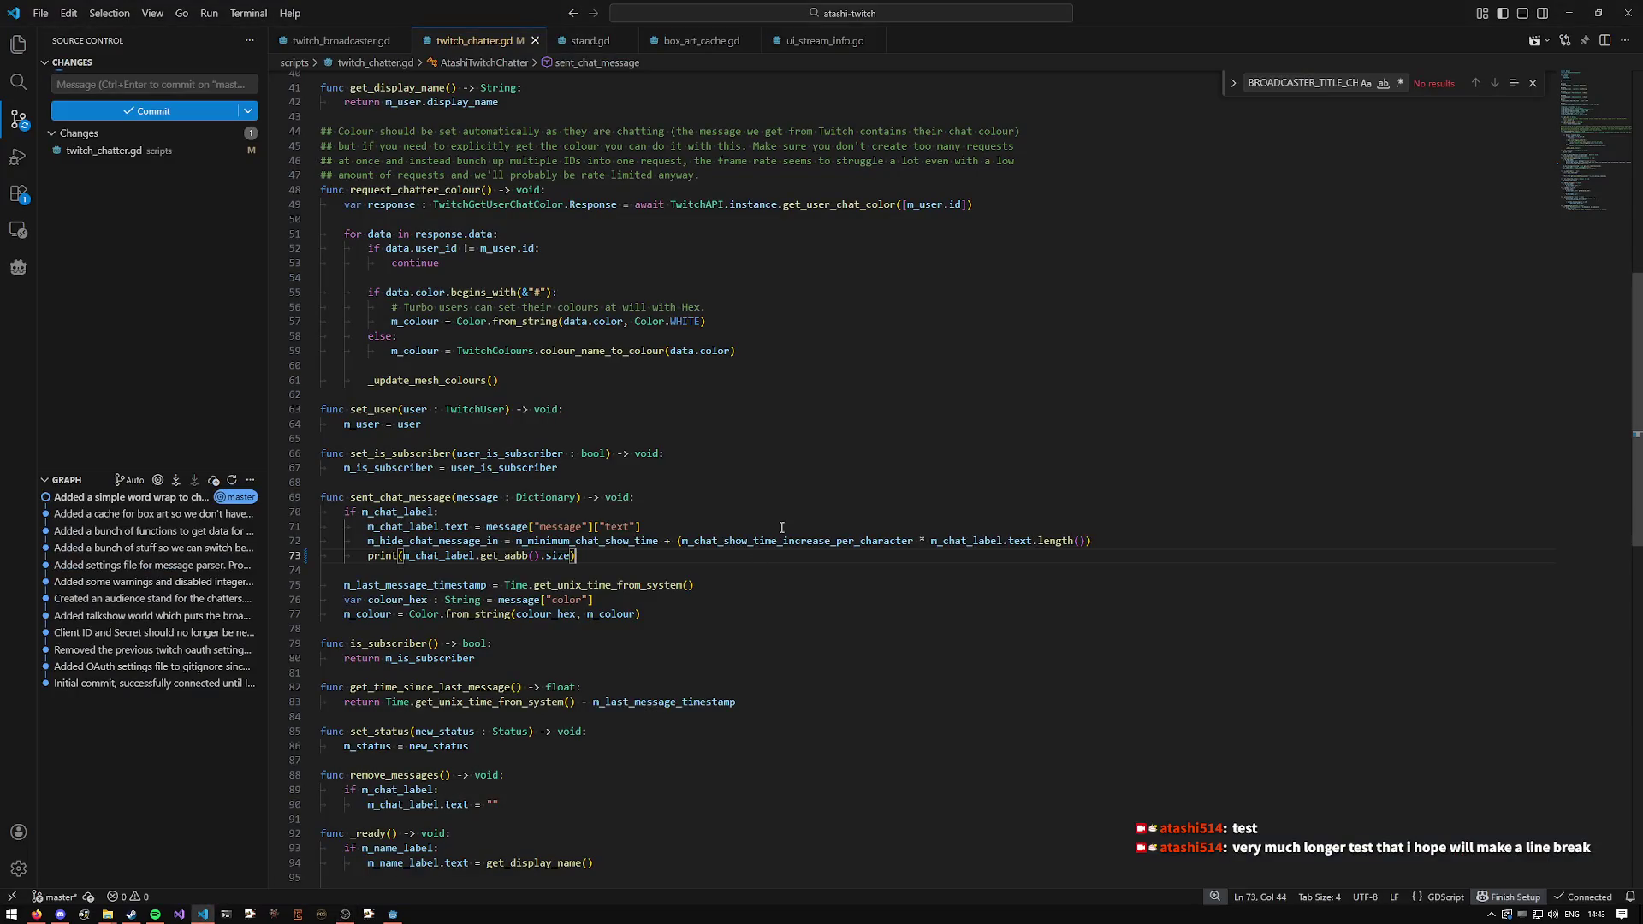
Replace .size with get_volume() so line 73 prints m_chat_label.get_aabb().get_volume().
{"action": "mouse_move", "coordinate": [553, 556]}
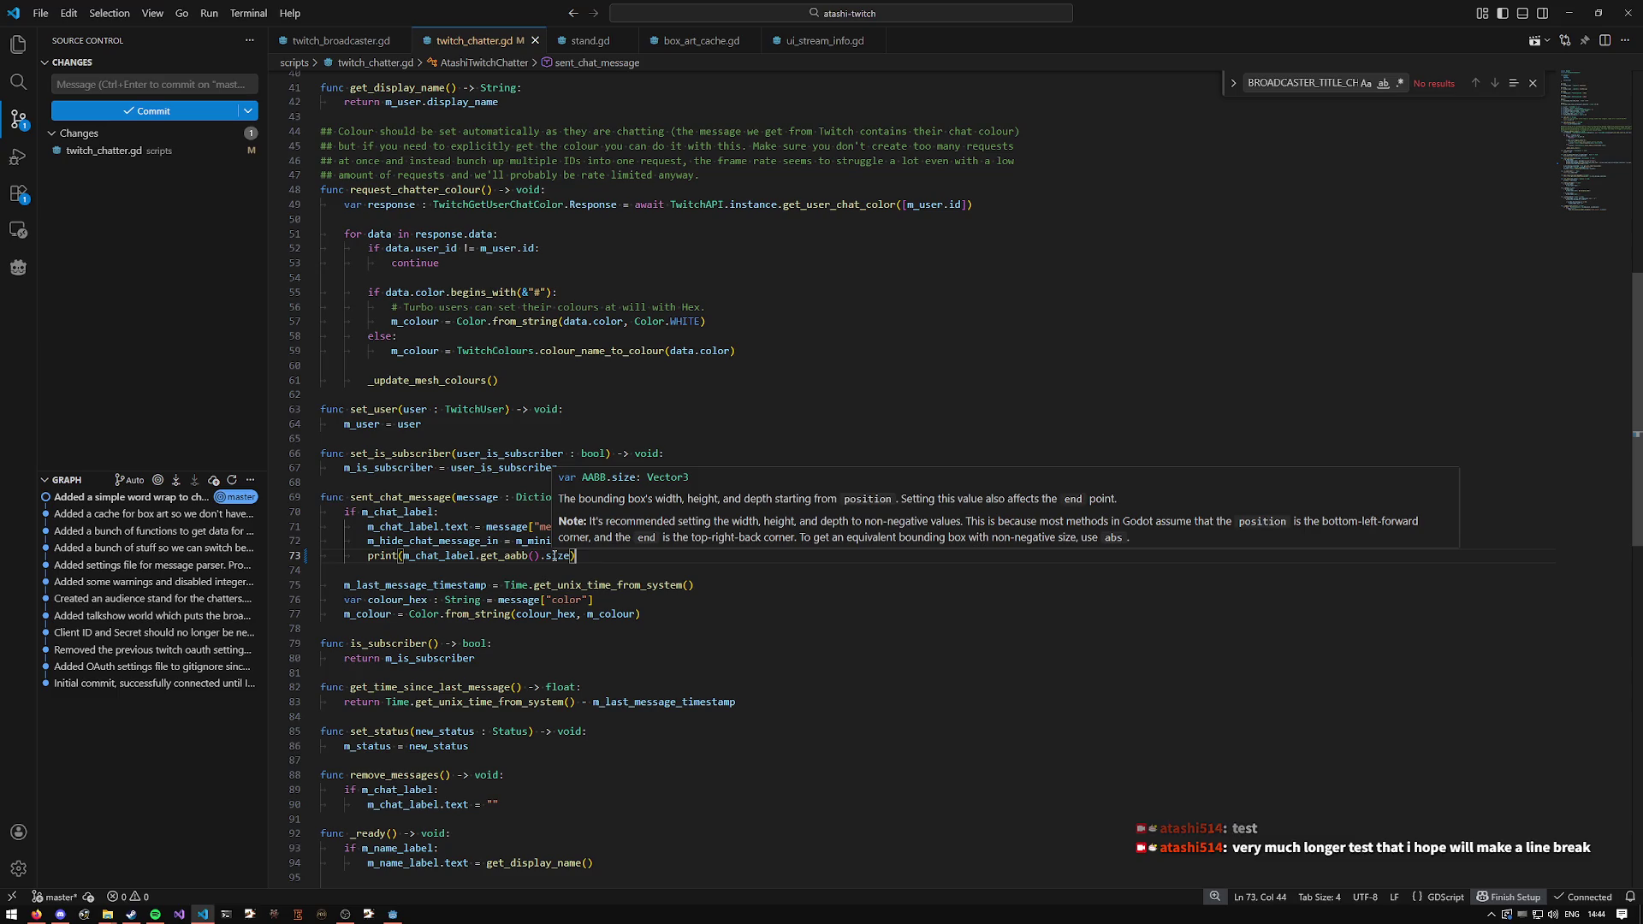
{"action": "double_click", "coordinate": [556, 556]}
{"action": "key", "text": "BackSpace"}
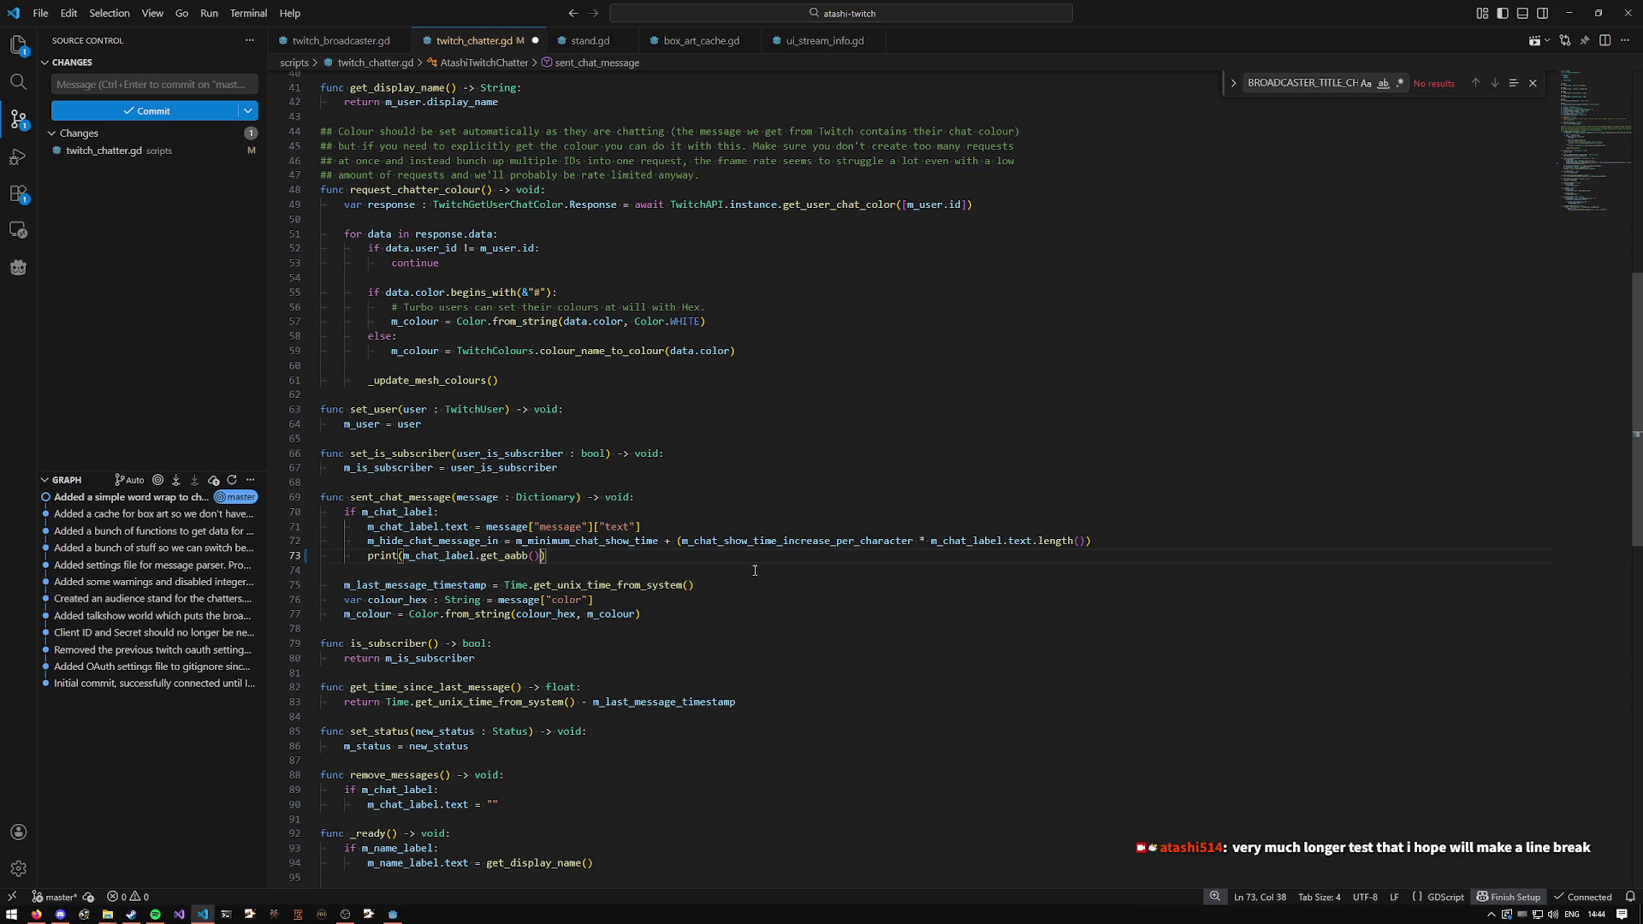
{"action": "key", "text": "ctrl+space"}
{"action": "key", "text": "Escape"}
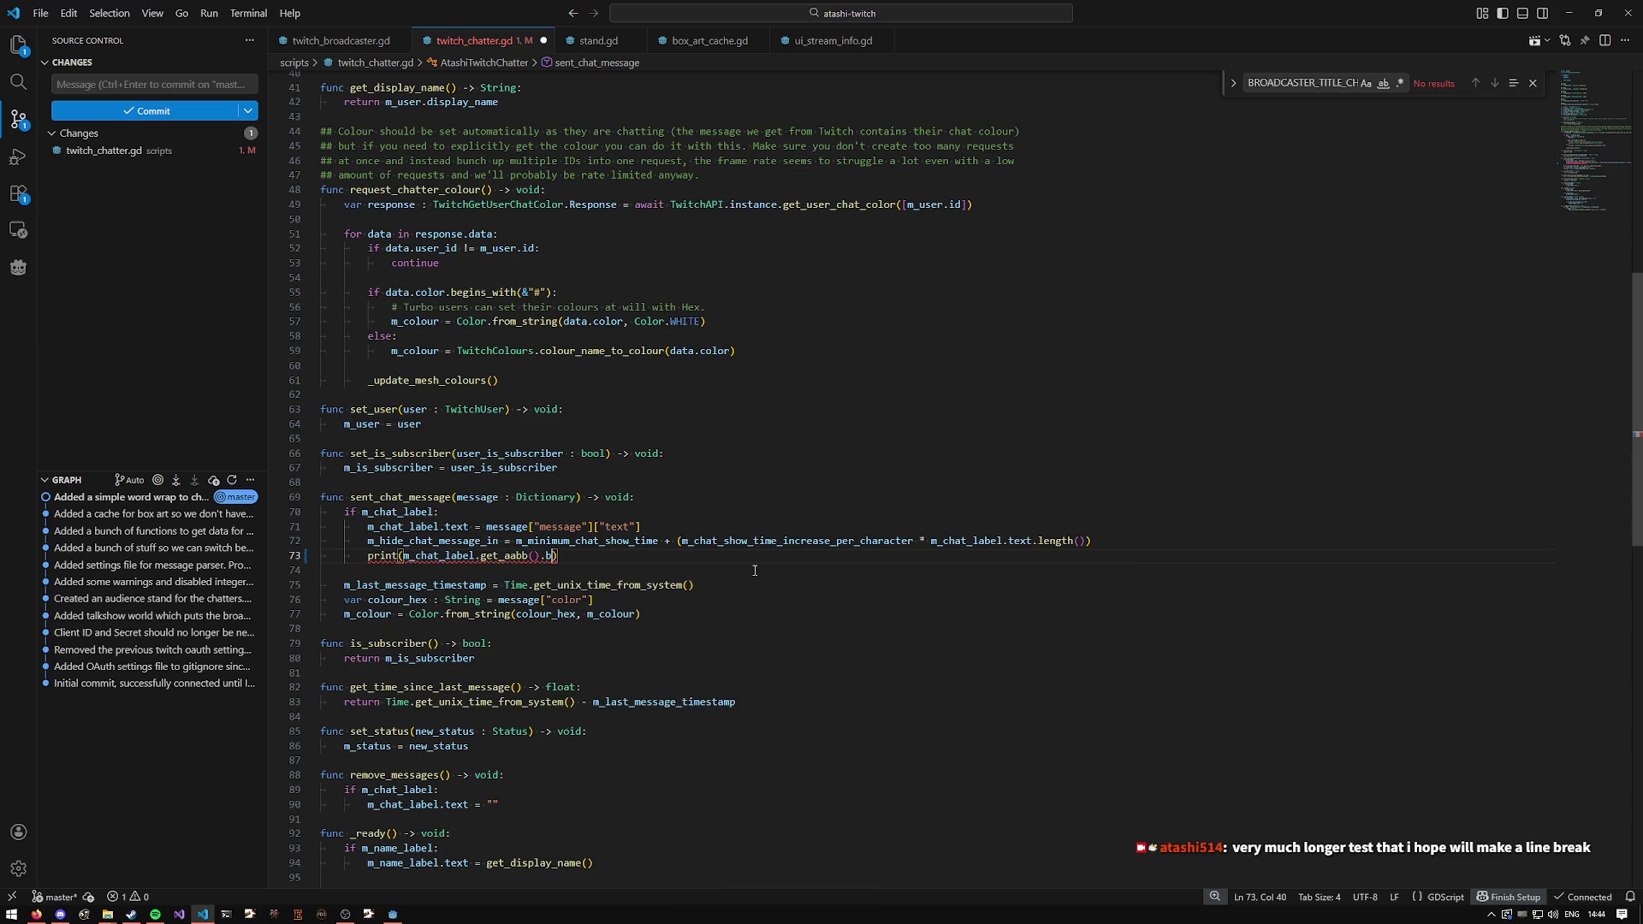
{"action": "key", "text": "ctrl+space"}
{"action": "type", "text": "get"}
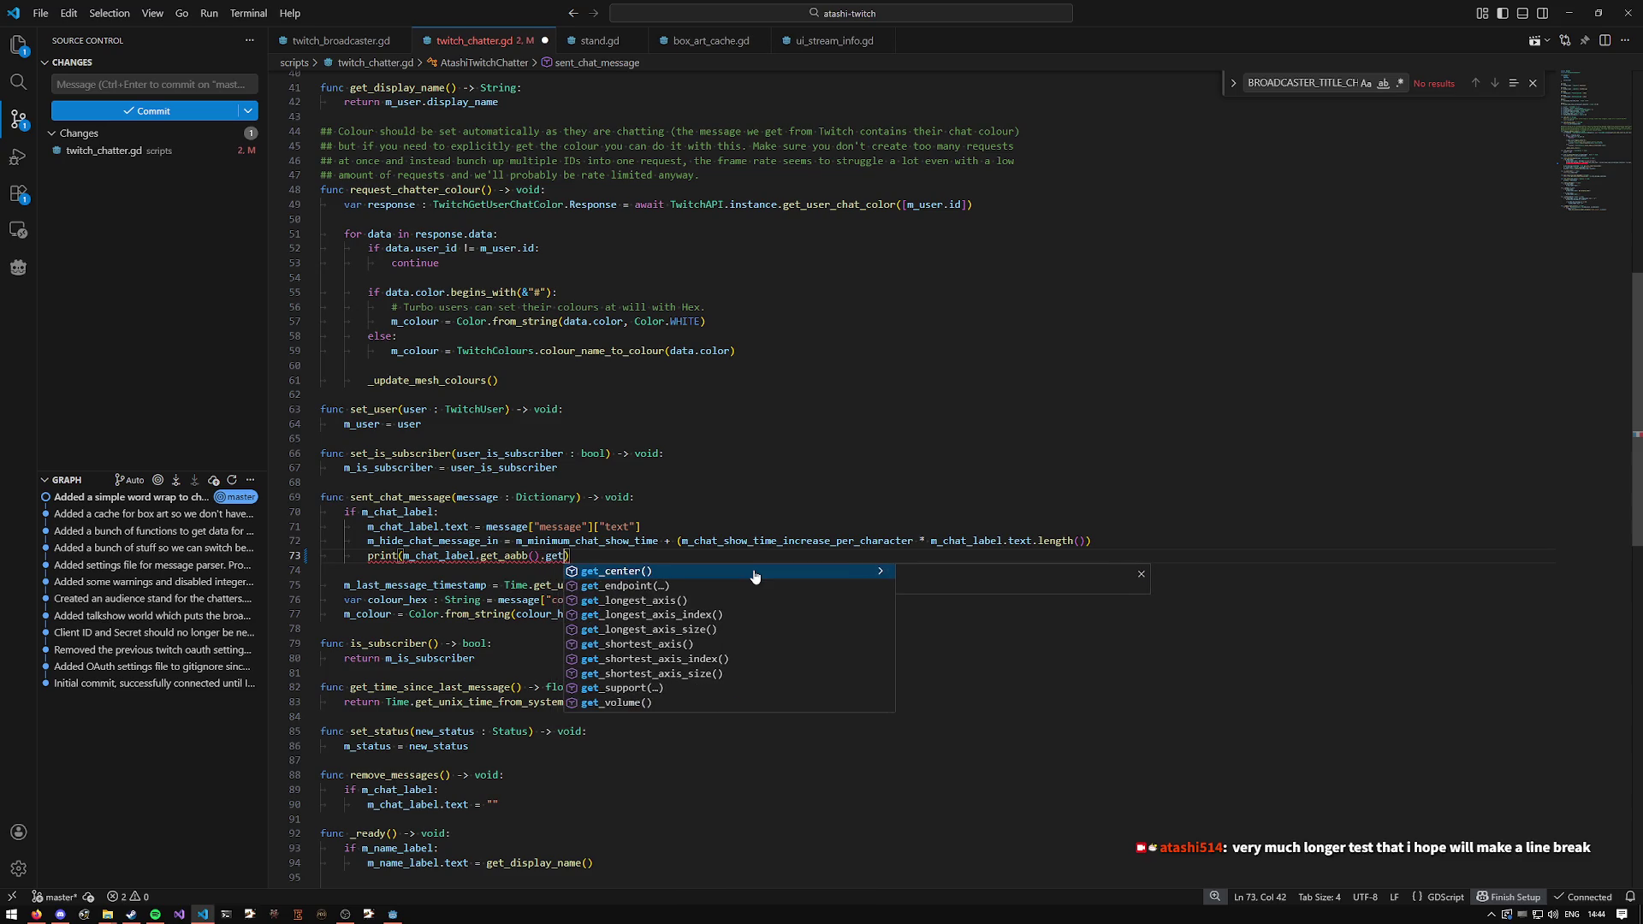
{"action": "key", "text": "Down"}
{"action": "key", "text": "Down"}
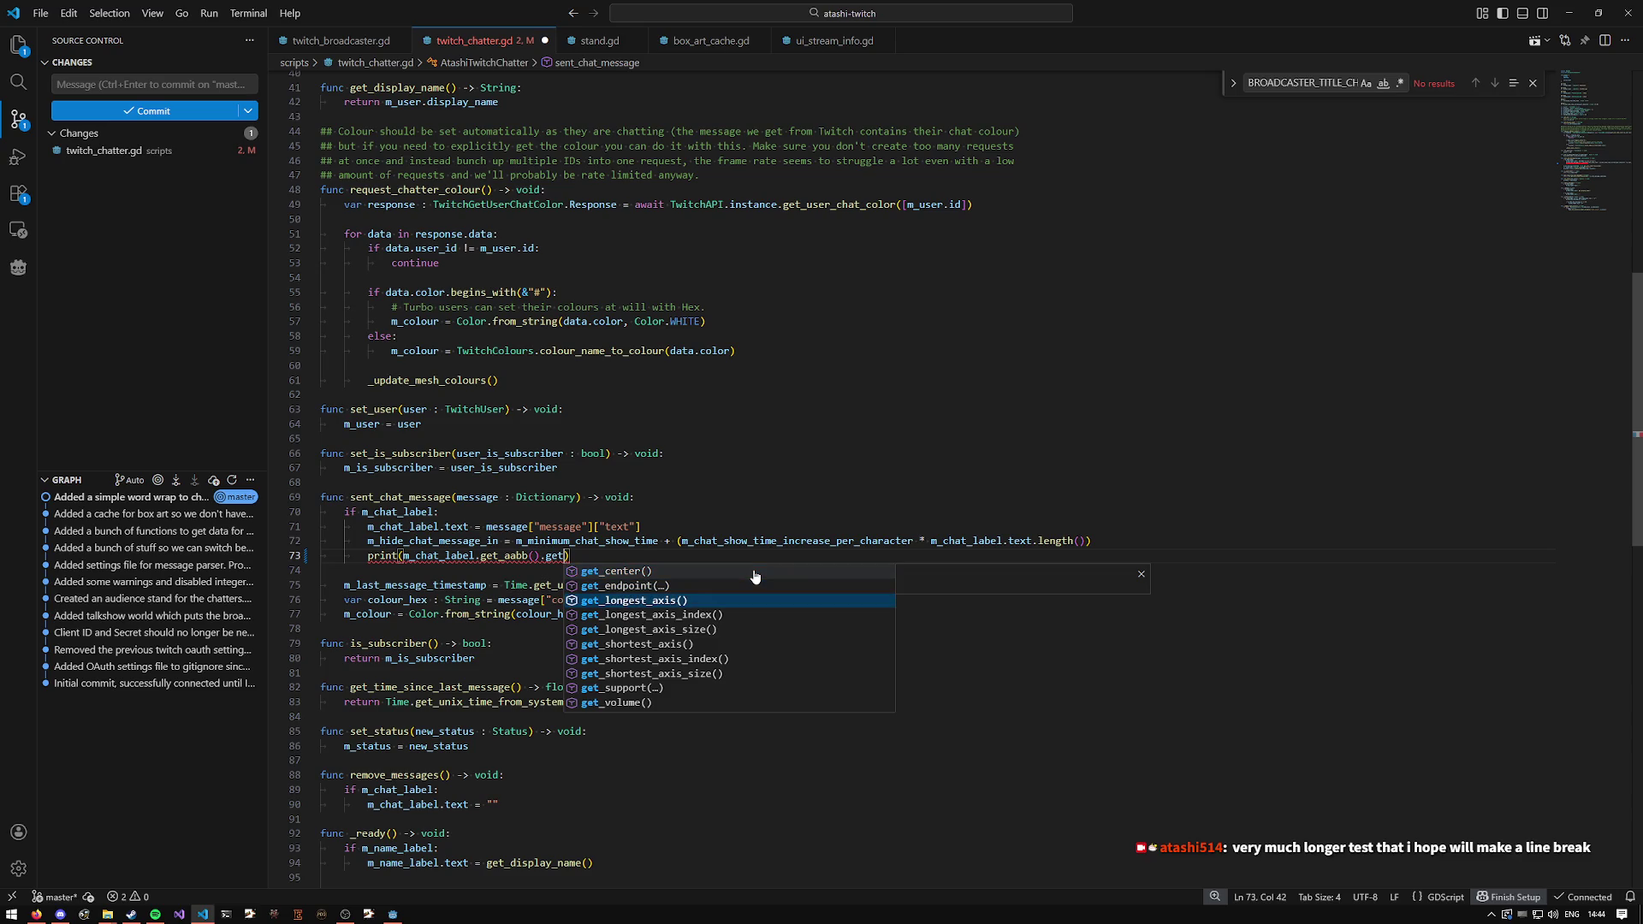
{"action": "key", "text": "Down"}
{"action": "key", "text": "Down"}
{"action": "key", "text": "Down"}
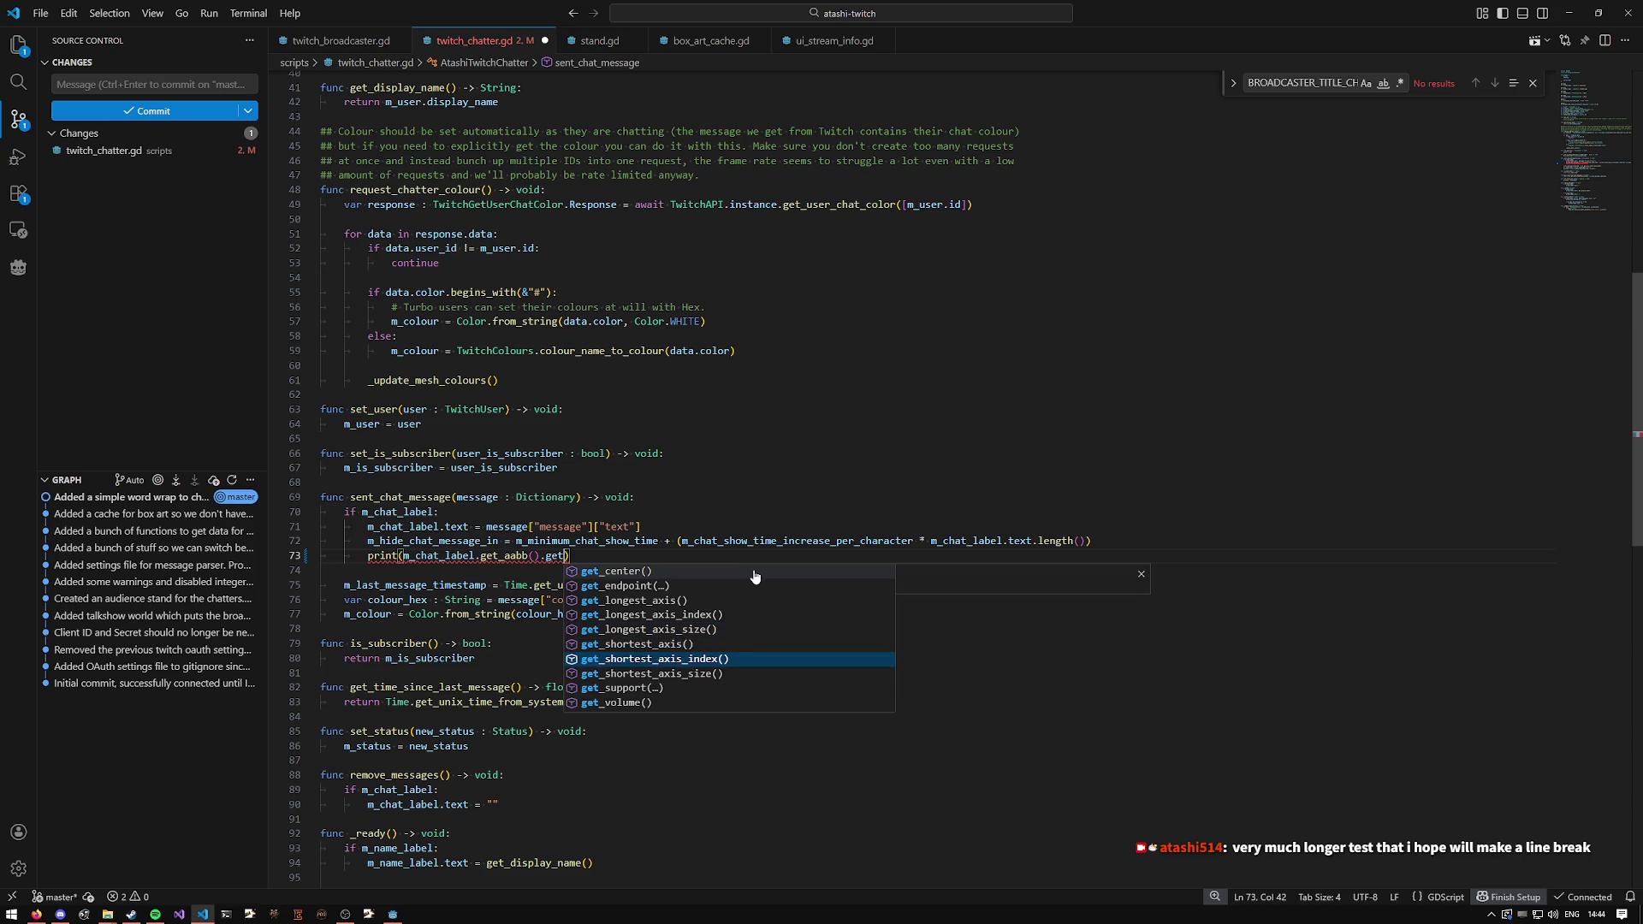
{"action": "key", "text": "Down"}
{"action": "key", "text": "Down"}
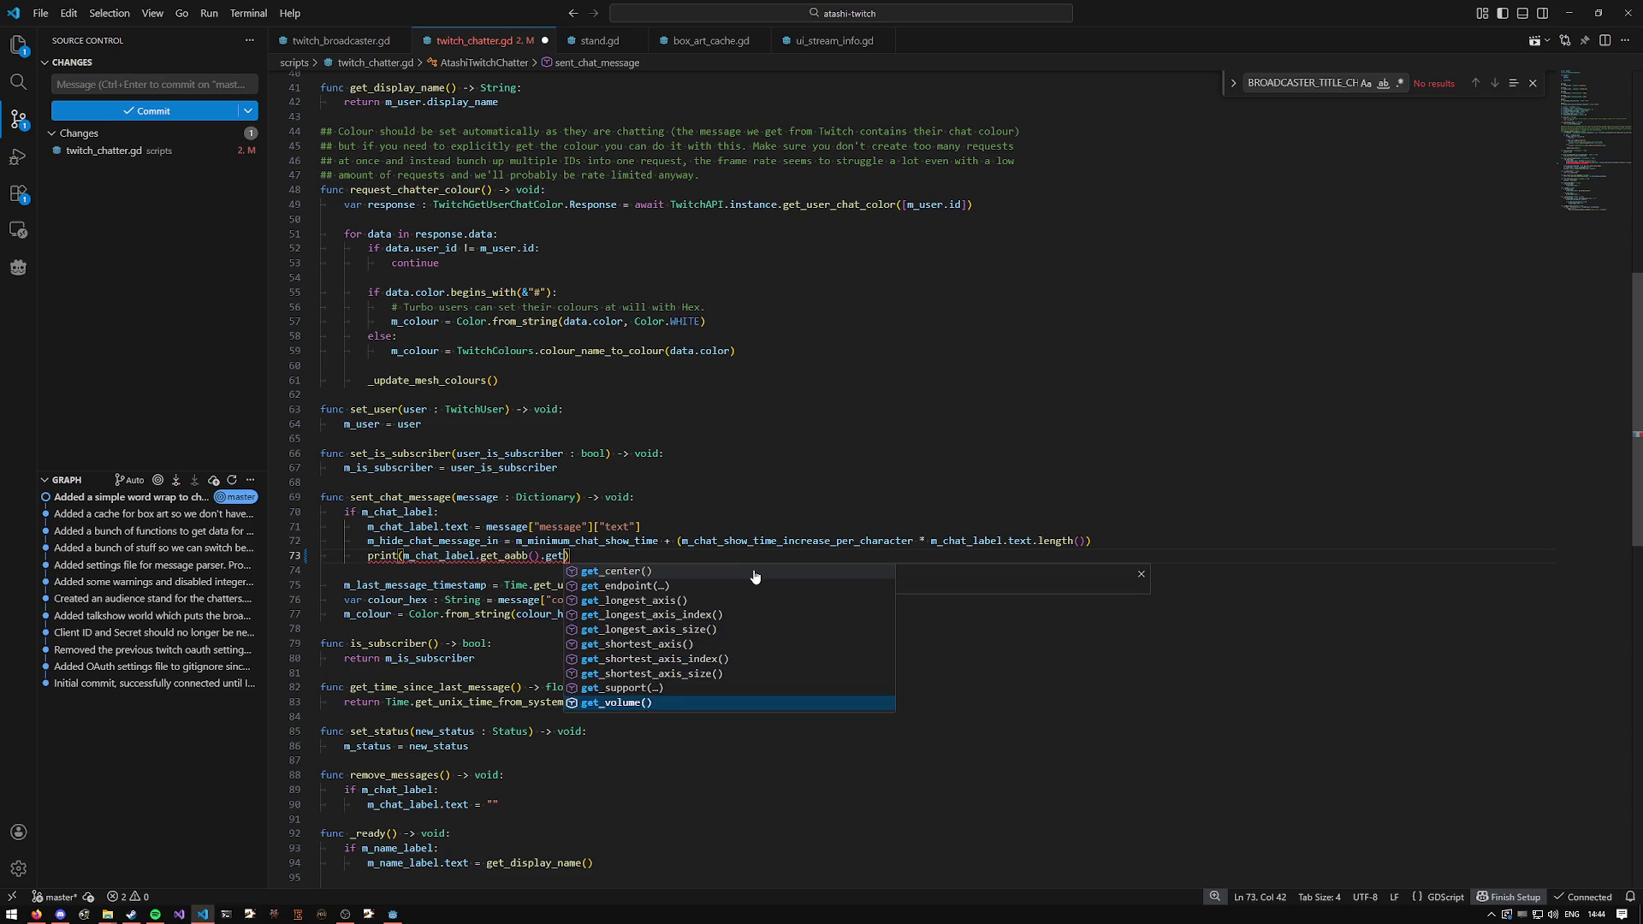
{"action": "key", "text": "Return"}
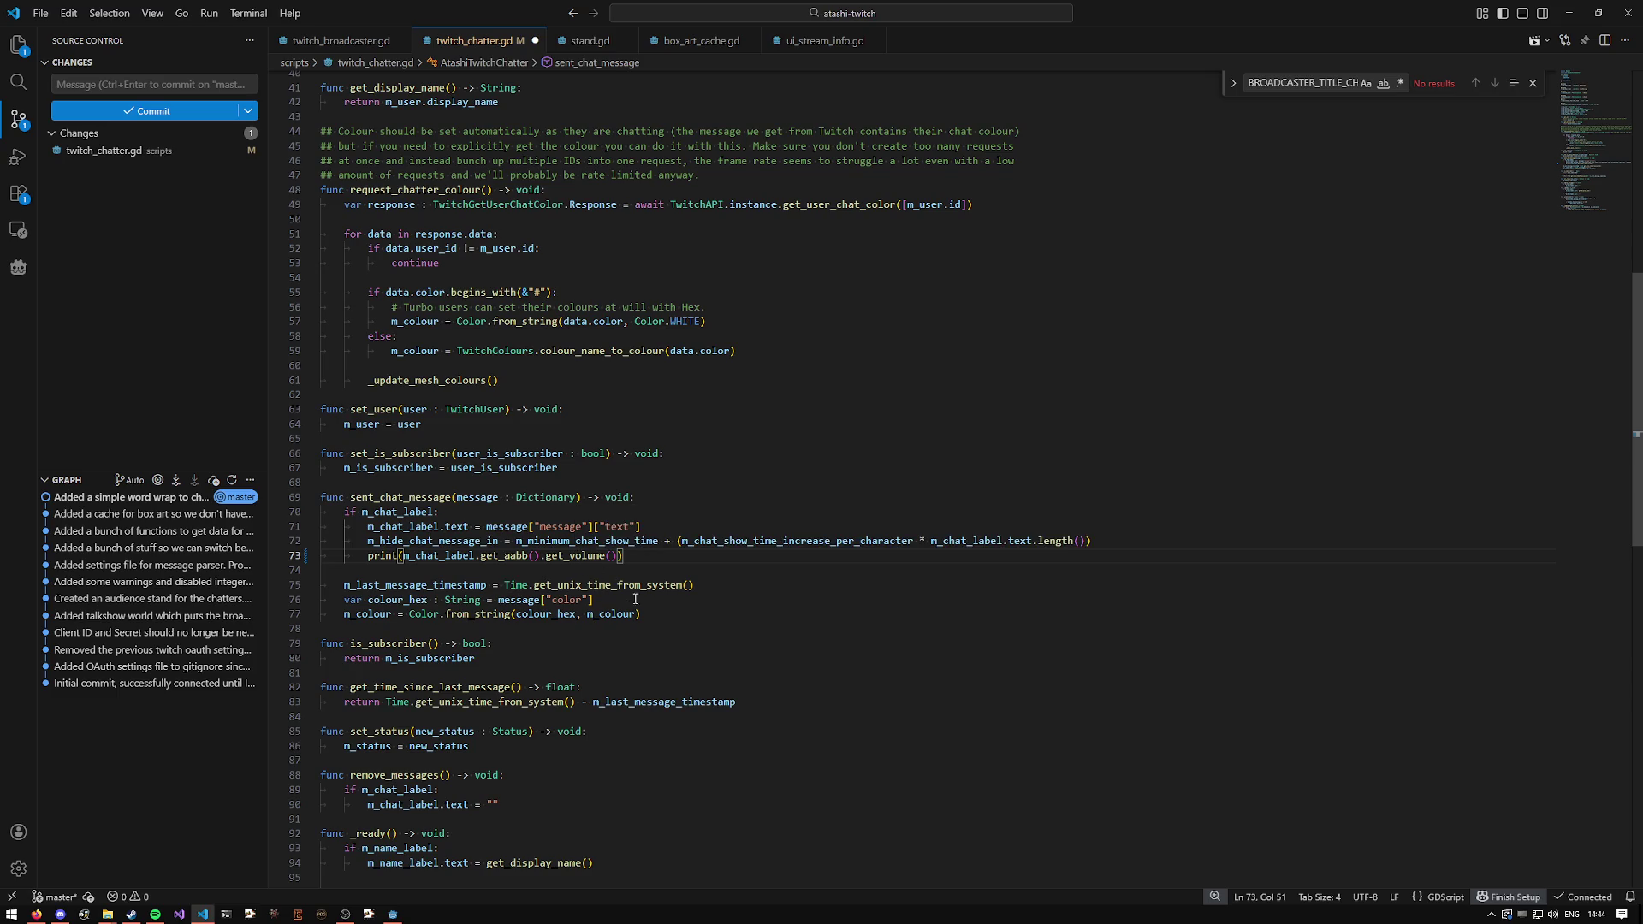
{"action": "key", "text": "alt+Tab"}
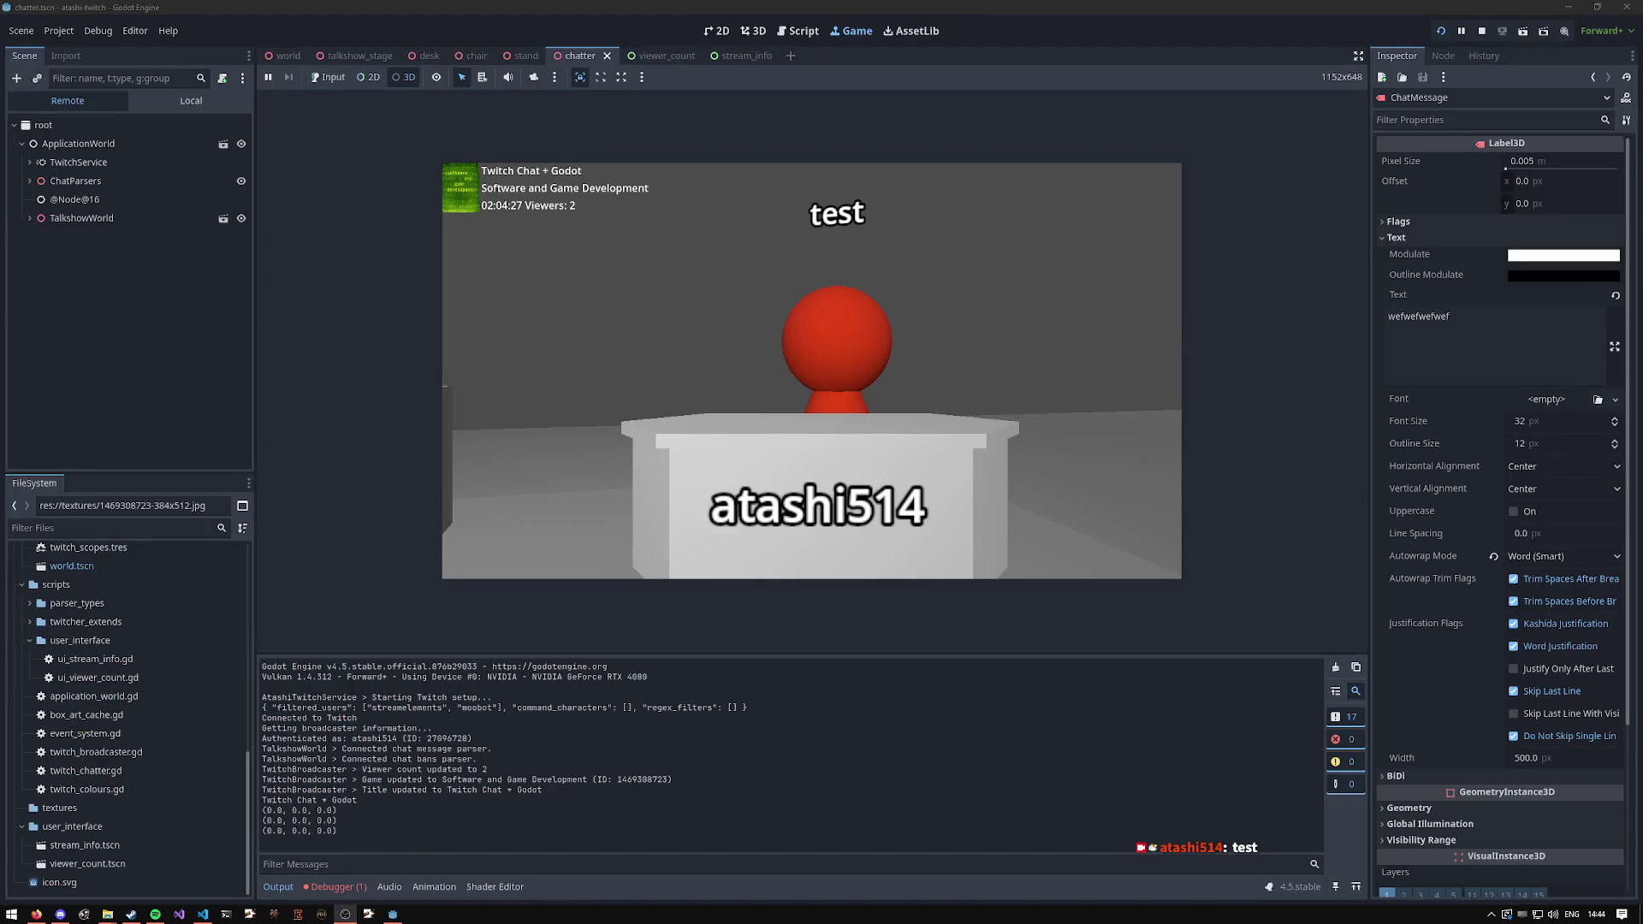
Check Godot's output after a 'test' chat message: the label's volume prints 0.0.
{"action": "key", "text": "alt+Tab"}
{"action": "key", "text": "alt+Tab"}
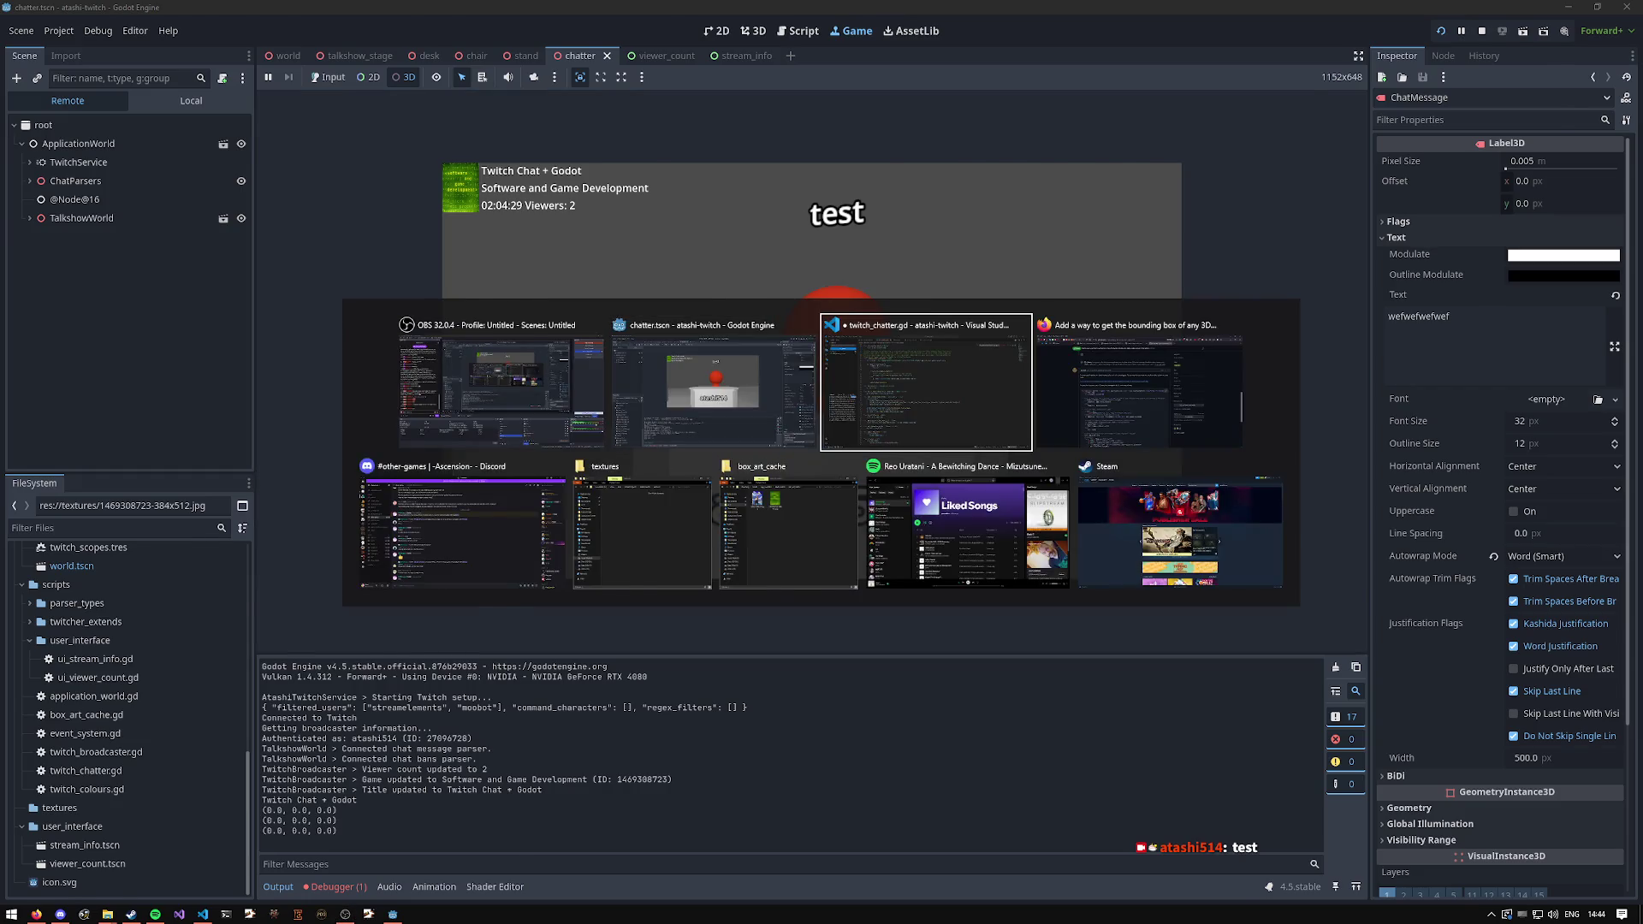
{"action": "key", "text": "alt+Tab"}
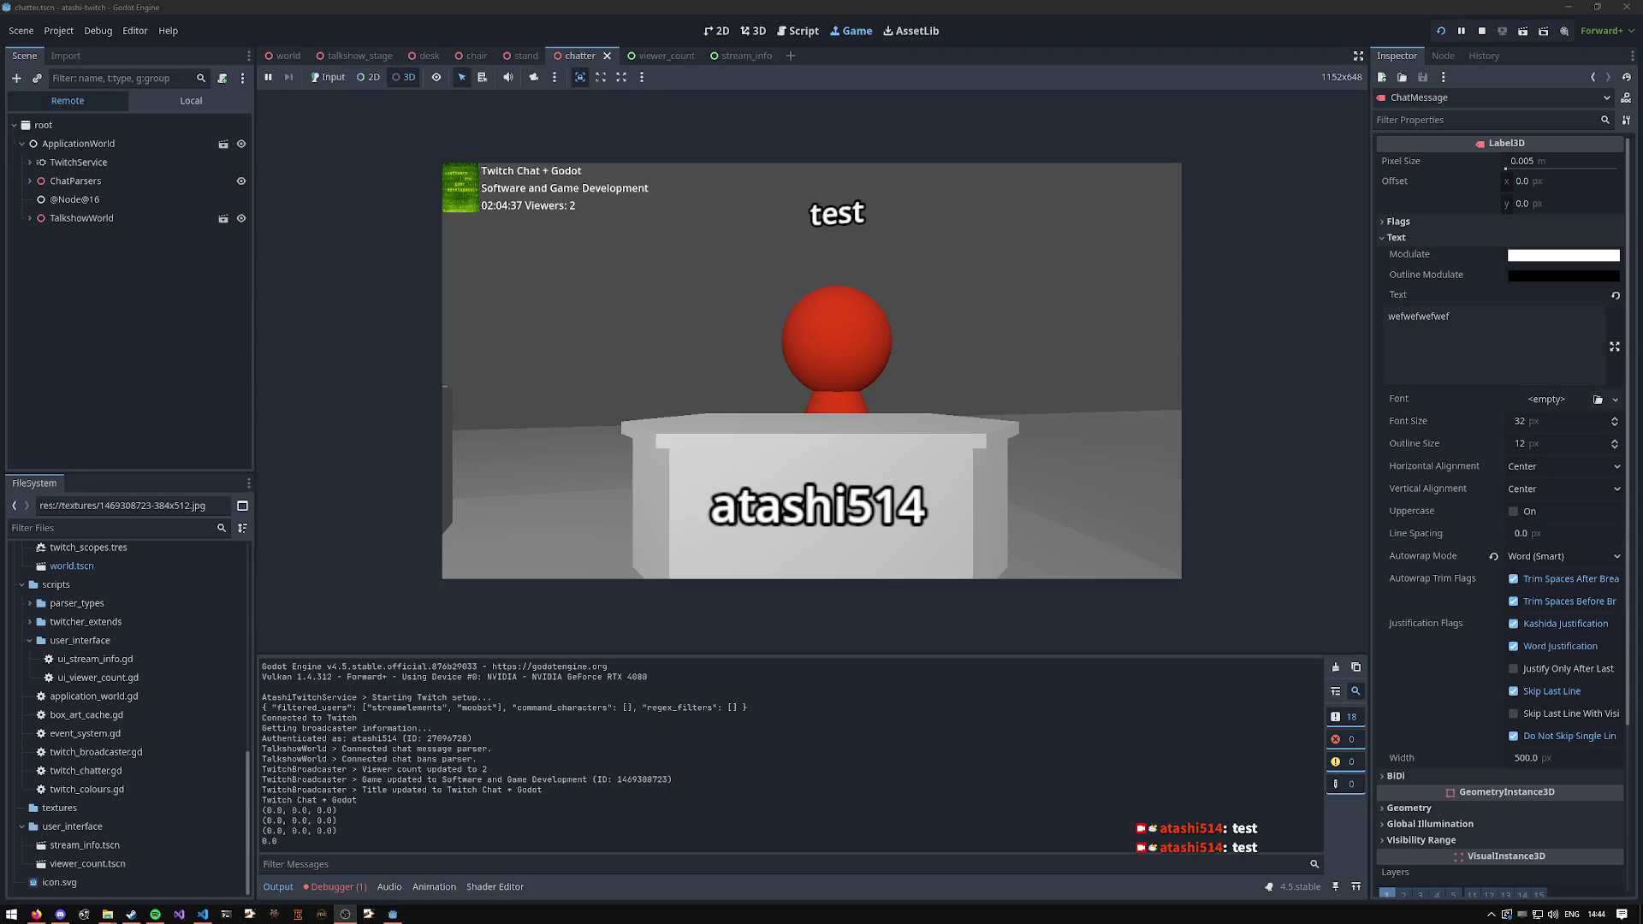
{"action": "key", "text": "alt+Tab"}
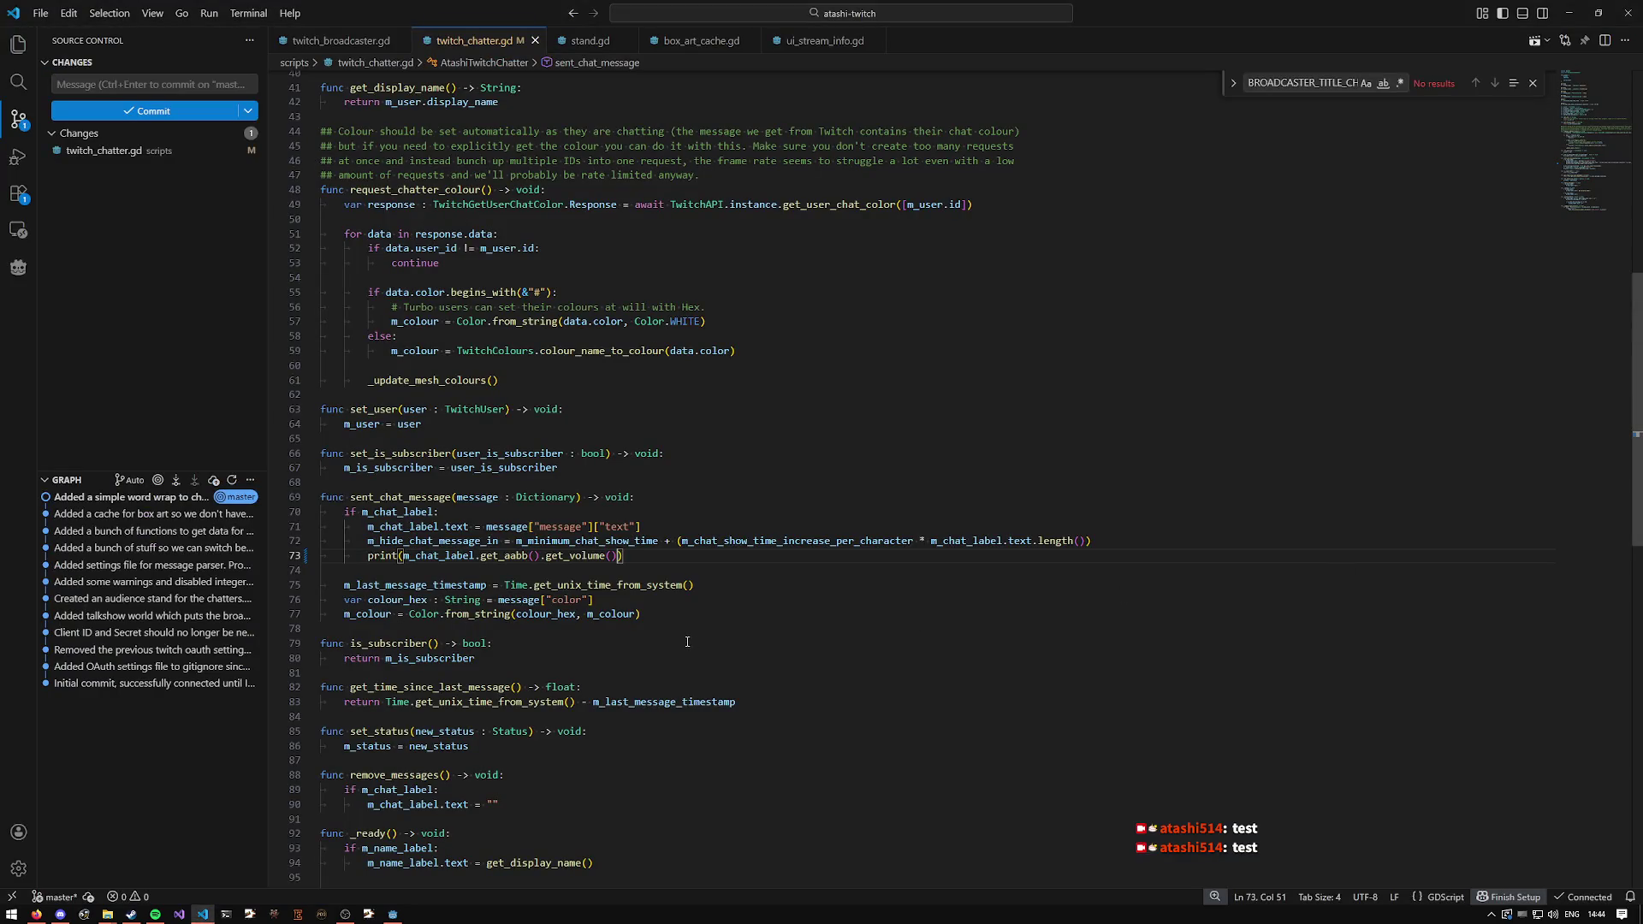
Delete the get_volume() debug print line, leaving line 73 blank.
{"action": "mouse_move", "coordinate": [448, 559]}
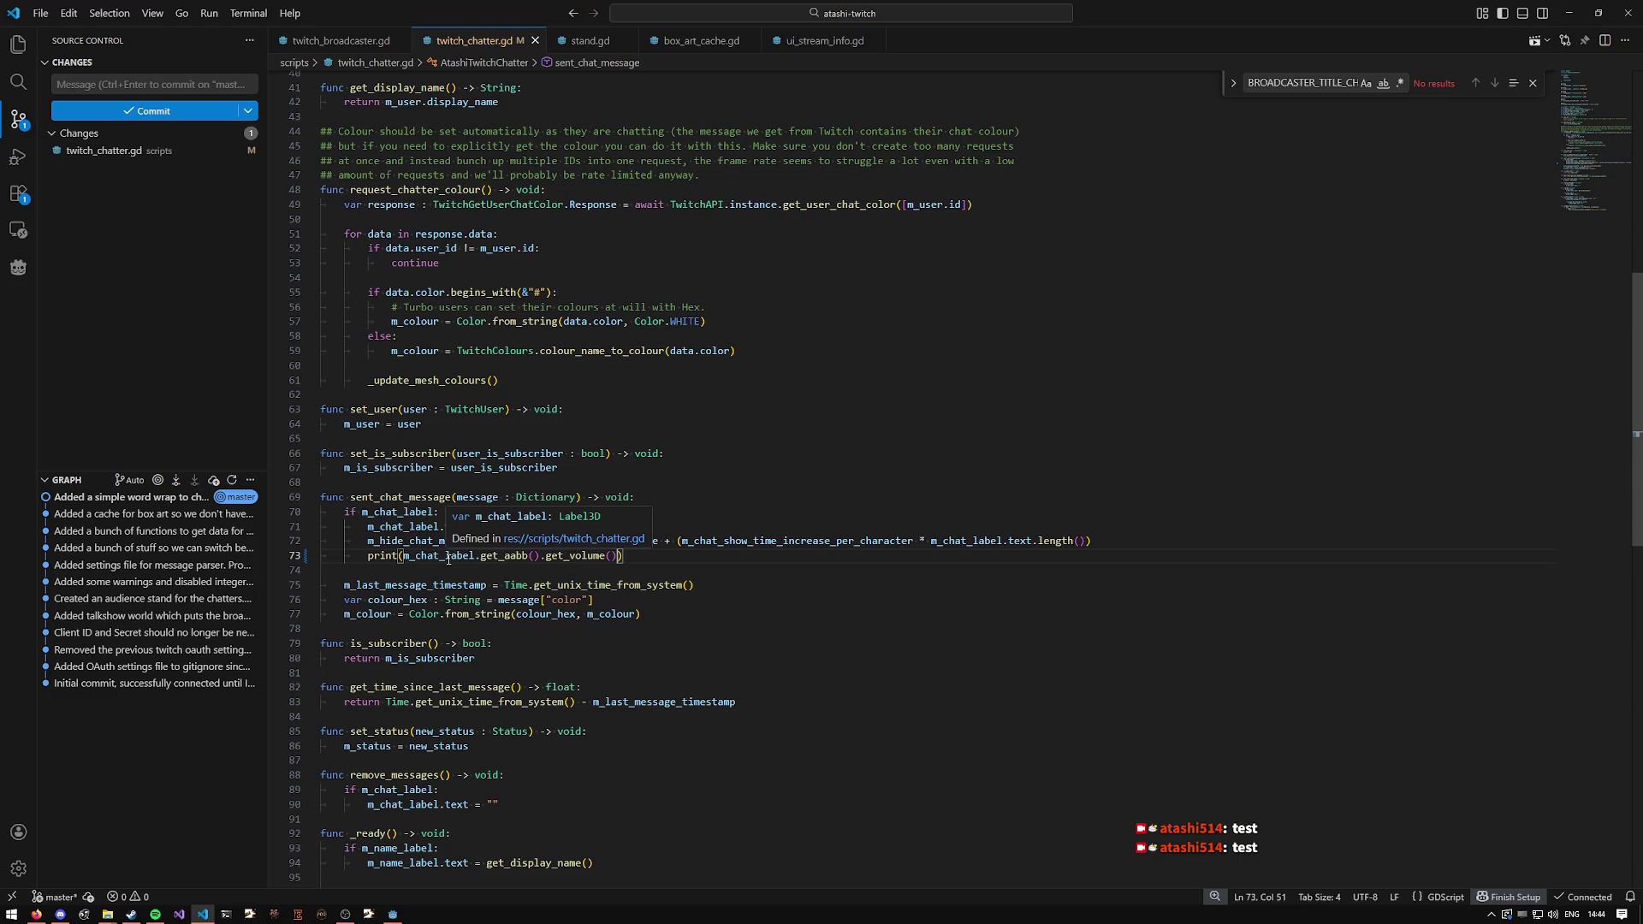
{"action": "key", "text": "ctrl+shift+k"}
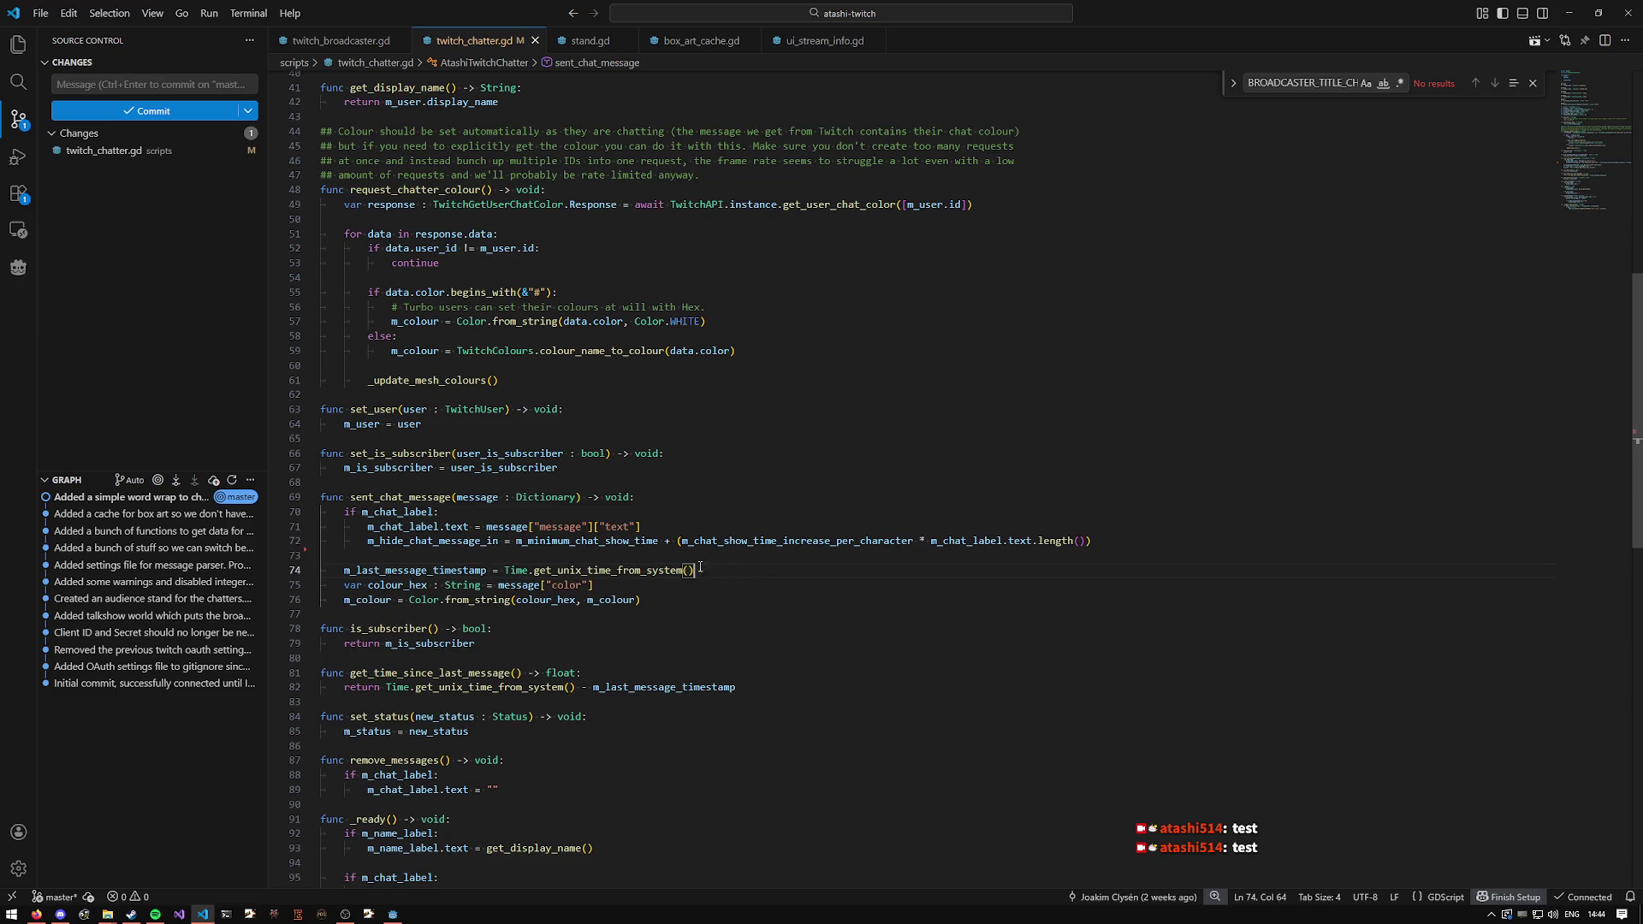
{"action": "key", "text": "alt+Tab"}
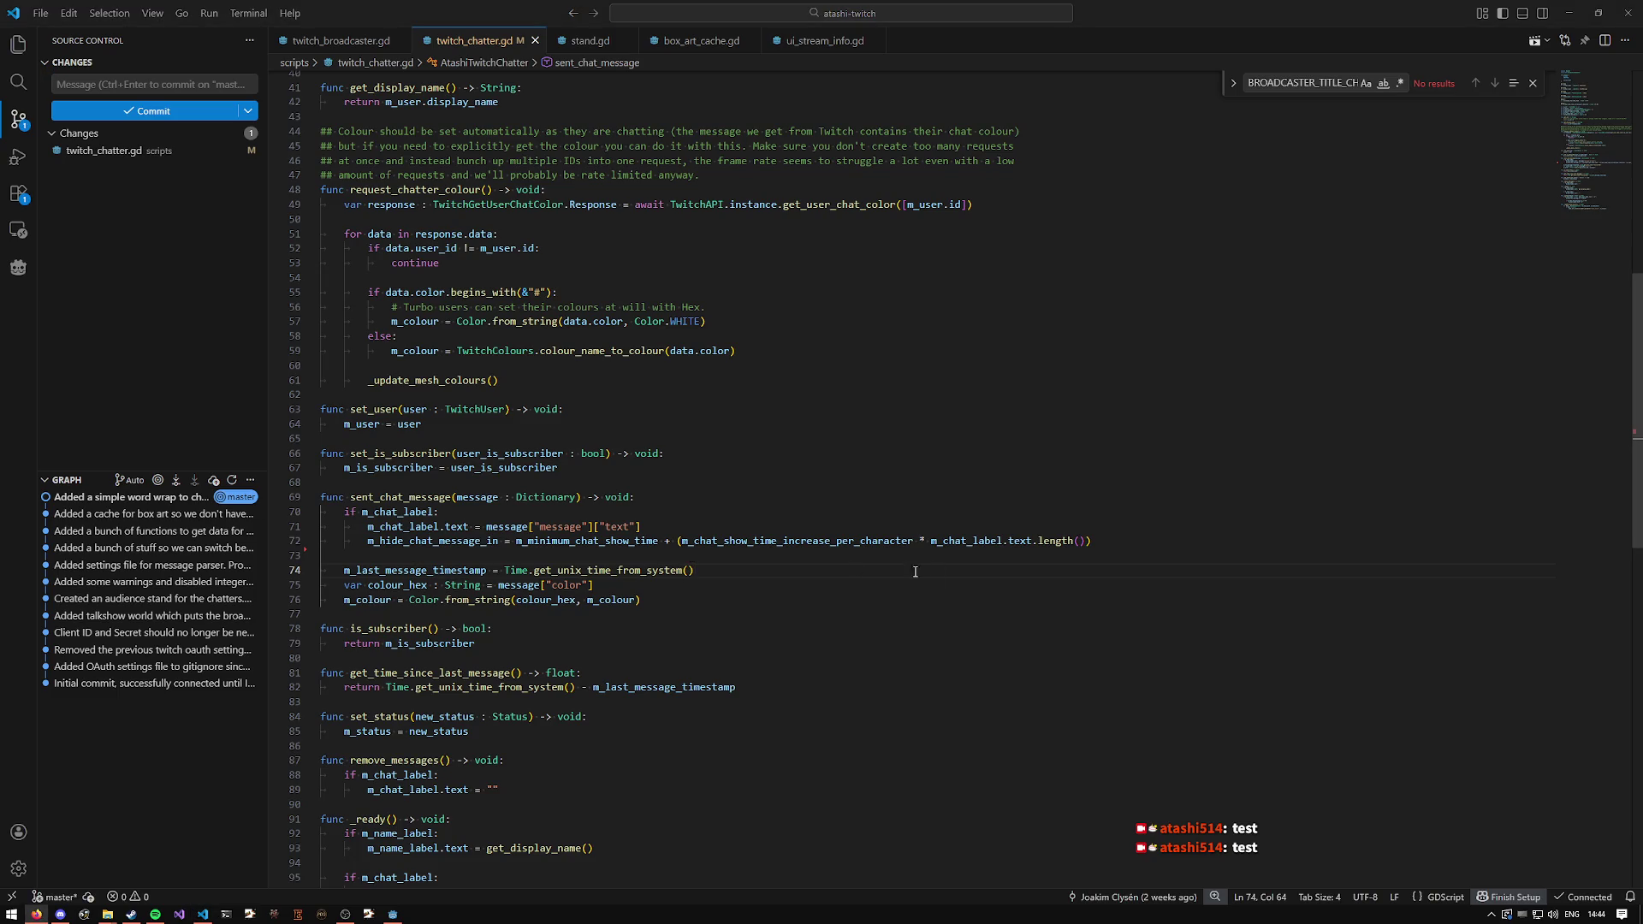
{"action": "left_click", "coordinate": [962, 575]}
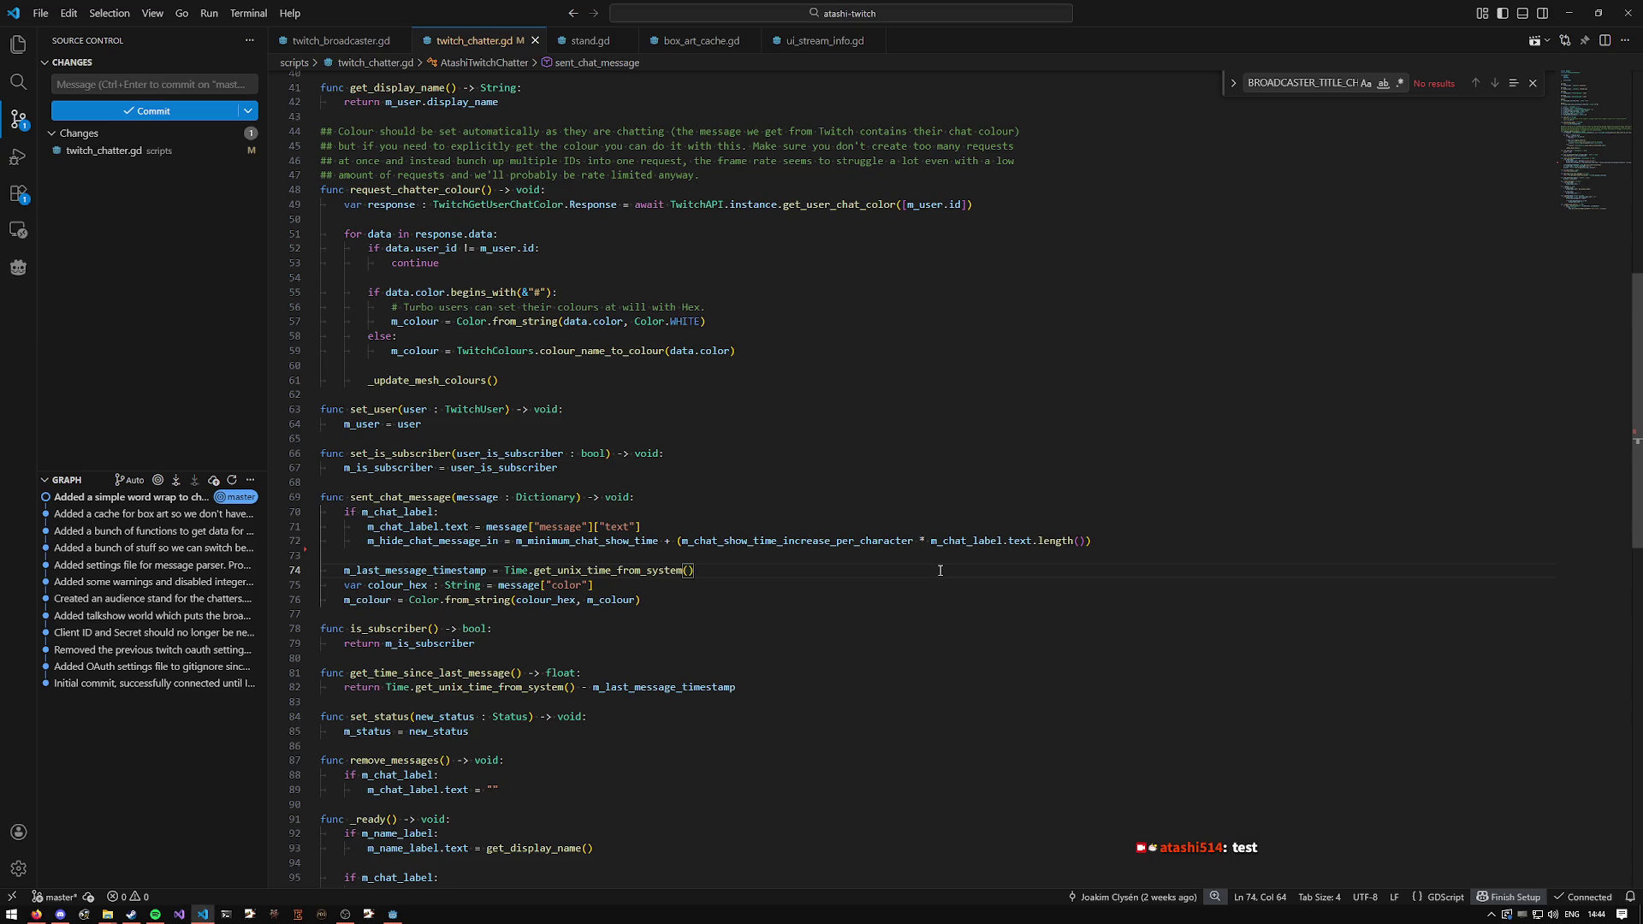
{"action": "scroll", "coordinate": [940, 570], "scroll_direction": "down", "scroll_amount": 3}
{"action": "scroll", "coordinate": [929, 568], "scroll_direction": "down", "scroll_amount": 3}
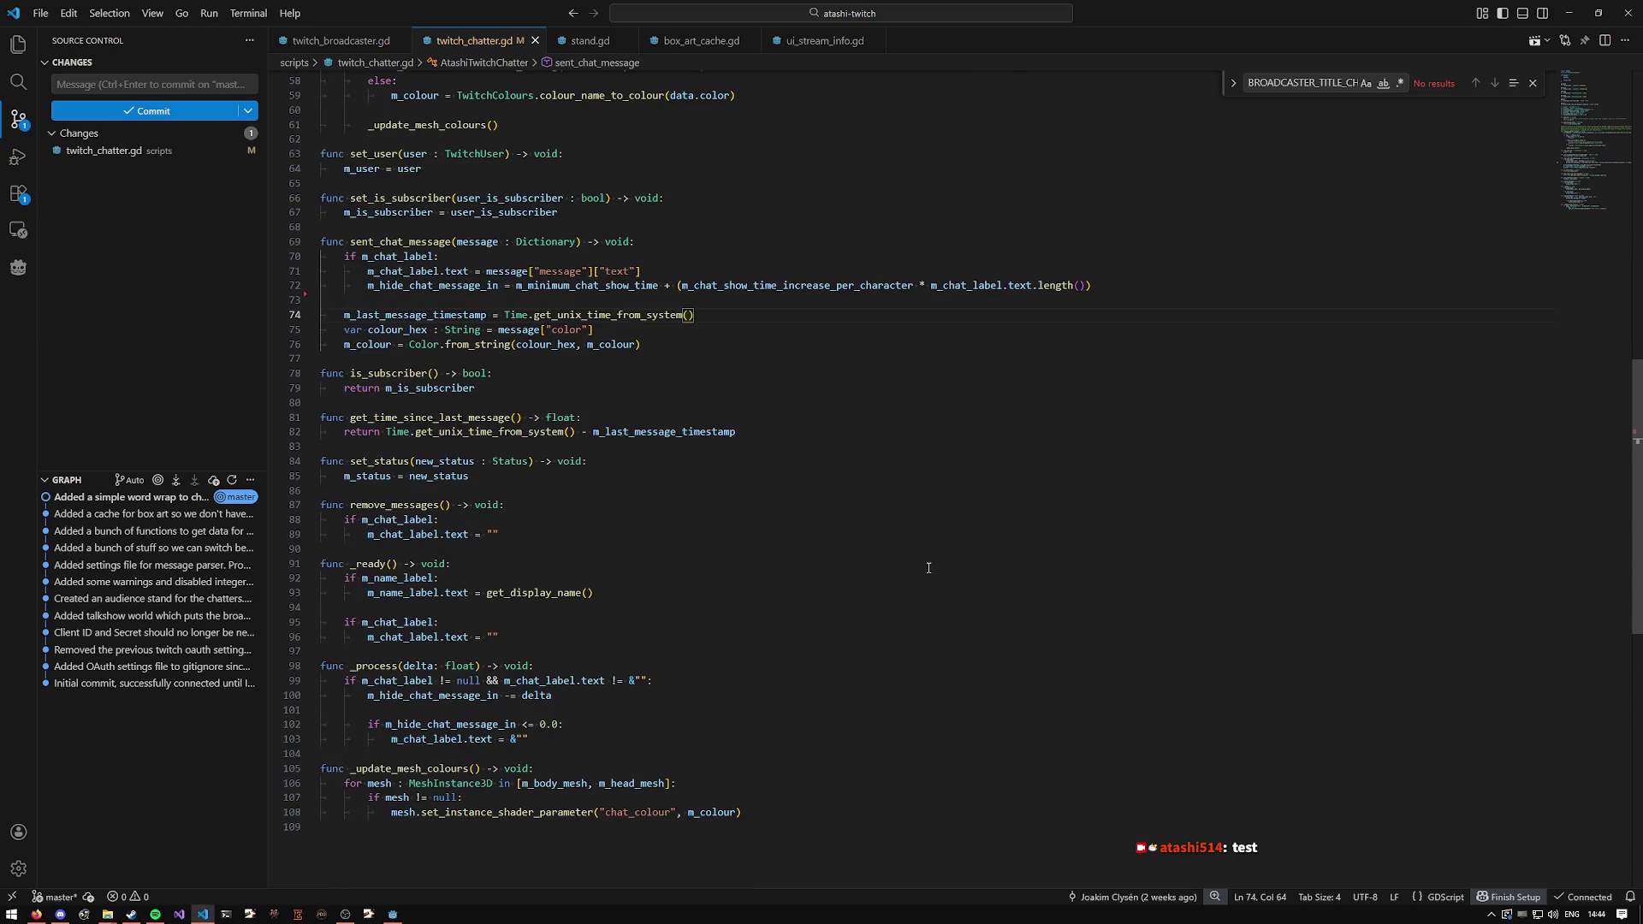
{"action": "scroll", "coordinate": [928, 569], "scroll_direction": "up", "scroll_amount": 5}
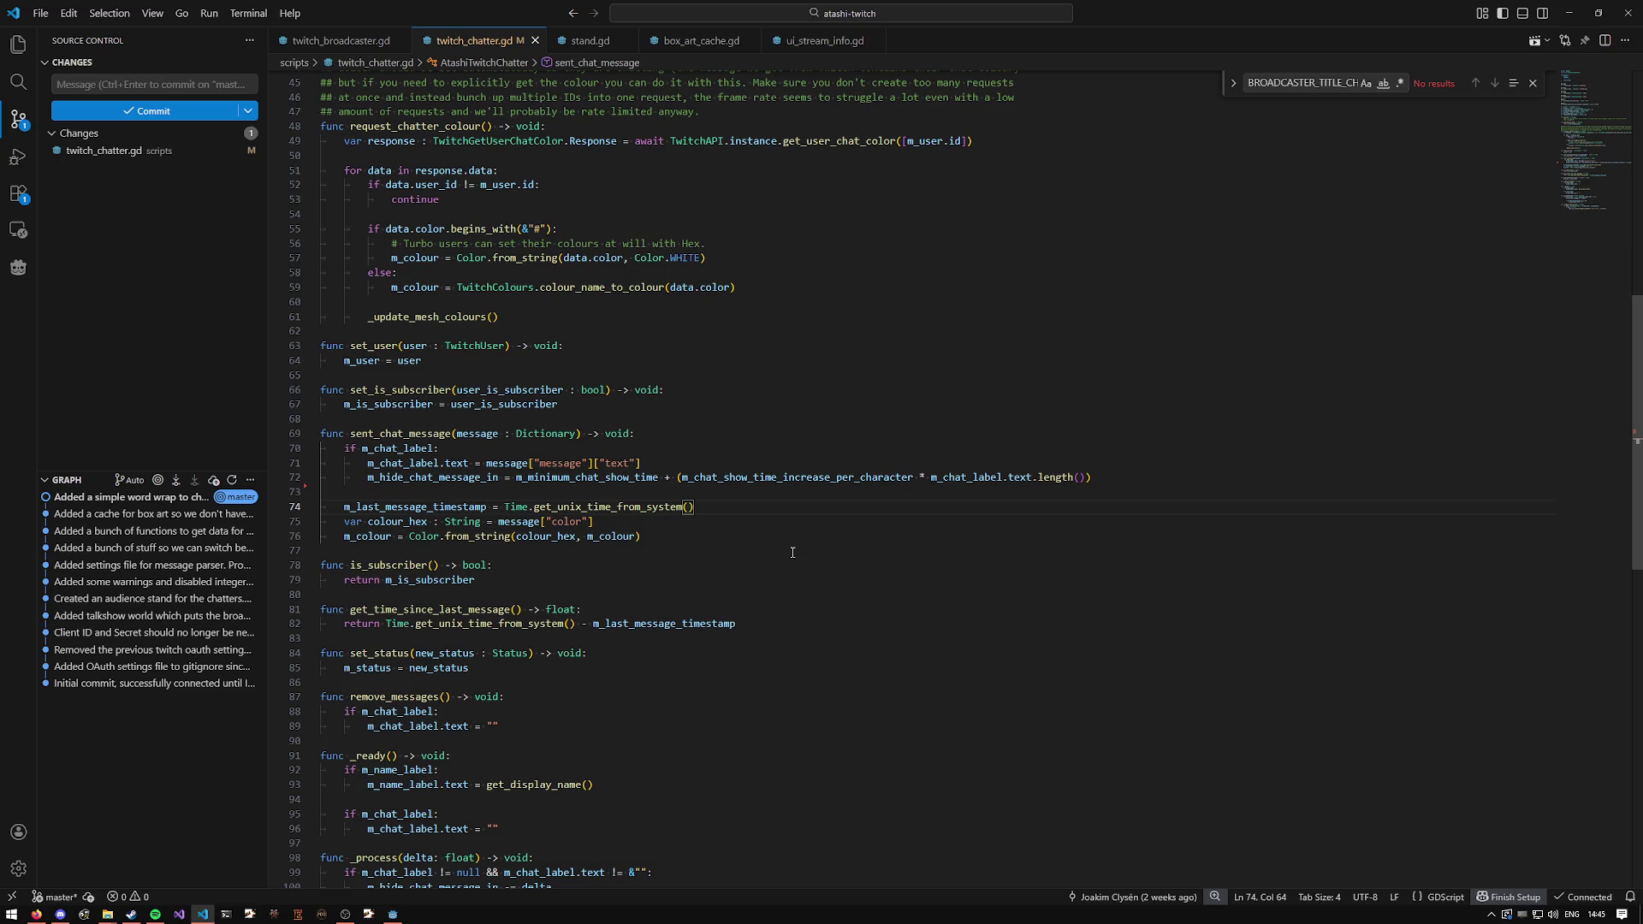
{"action": "left_click", "coordinate": [1141, 608]}
{"action": "left_click", "coordinate": [912, 566]}
{"action": "mouse_move", "coordinate": [392, 914]}
{"action": "left_click", "coordinate": [933, 583]}
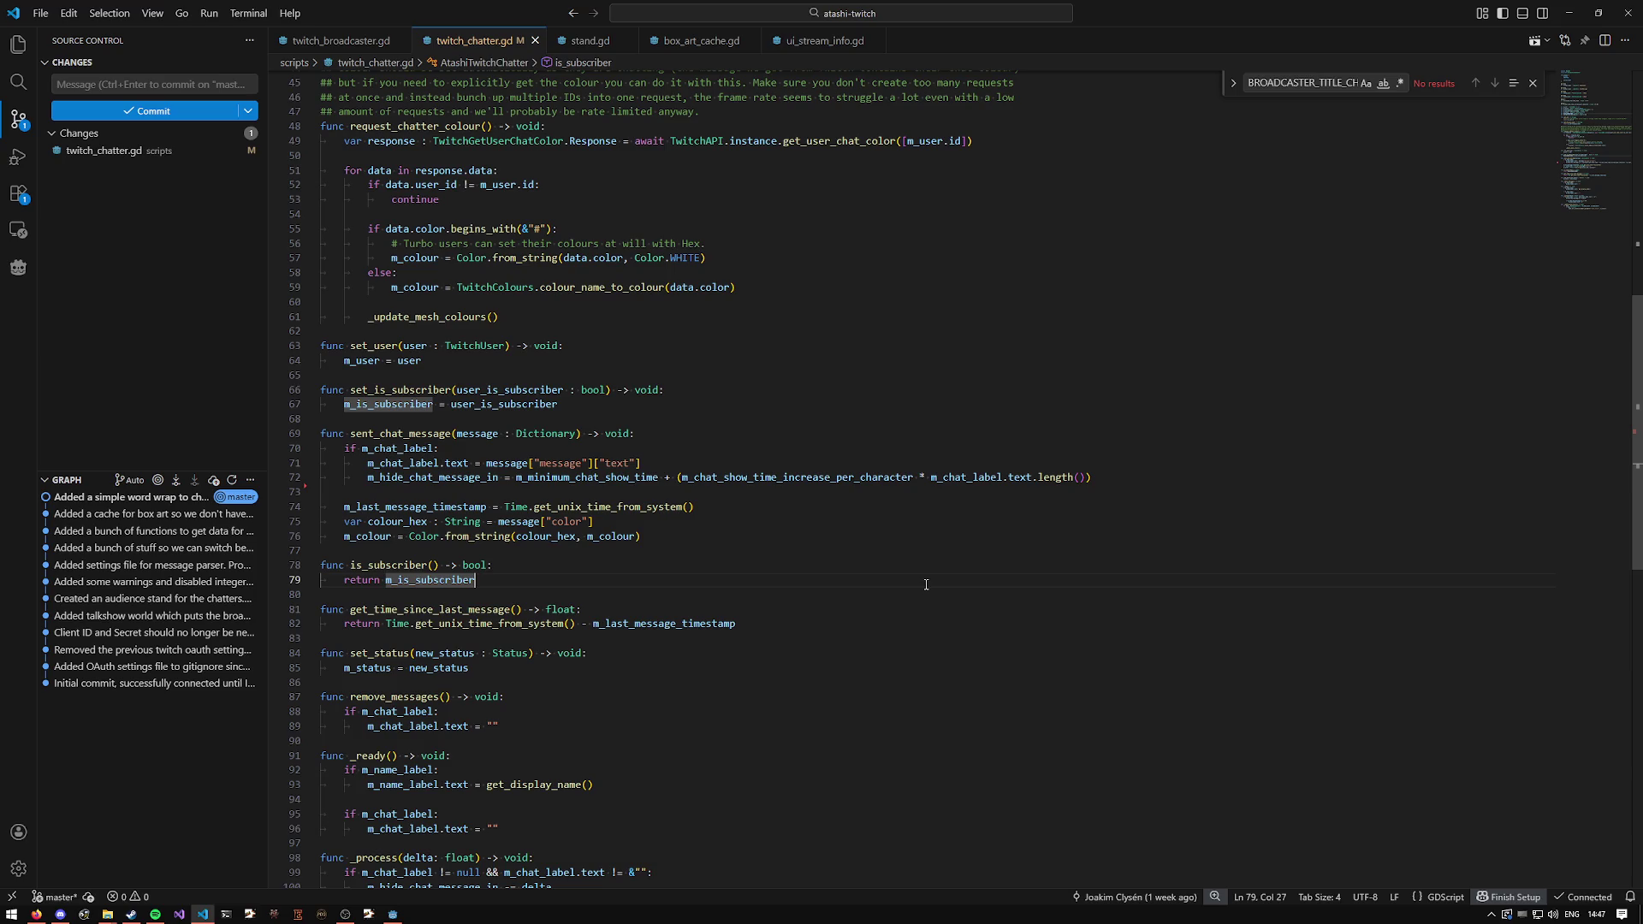
Review sent_chat_message's message usage and go to the new remove_messages function.
{"action": "left_click", "coordinate": [480, 433]}
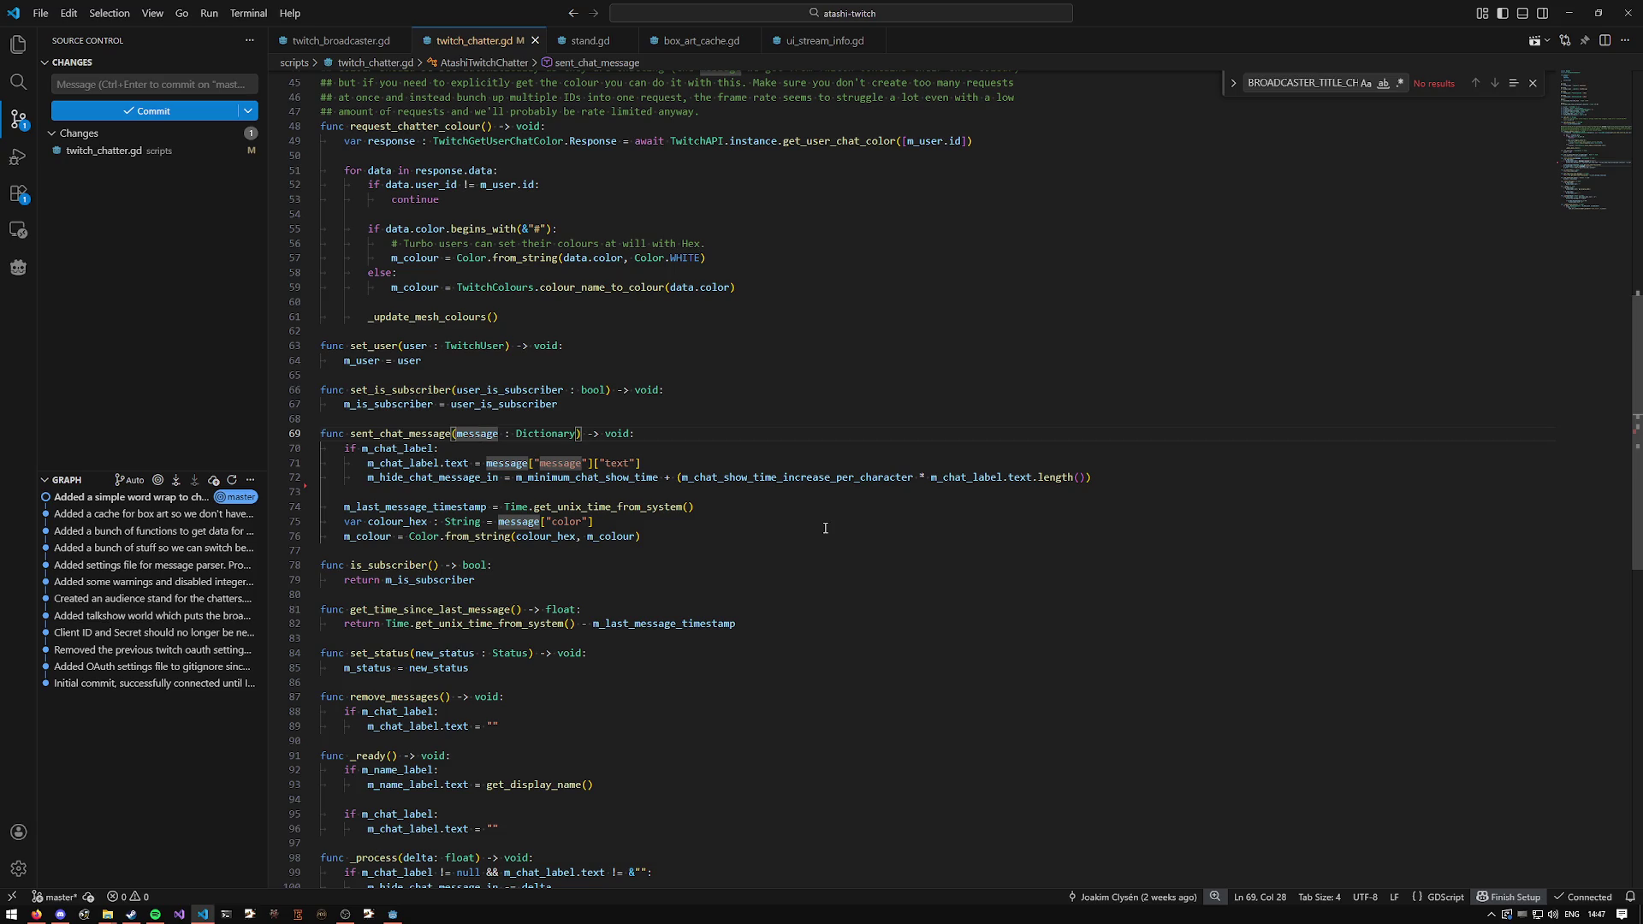
{"action": "left_click", "coordinate": [427, 434]}
{"action": "scroll", "coordinate": [1070, 514], "scroll_direction": "up", "scroll_amount": 15}
{"action": "scroll", "coordinate": [1076, 554], "scroll_direction": "down", "scroll_amount": 14}
{"action": "scroll", "coordinate": [1076, 553], "scroll_direction": "down", "scroll_amount": 10}
{"action": "scroll", "coordinate": [1075, 554], "scroll_direction": "up", "scroll_amount": 12}
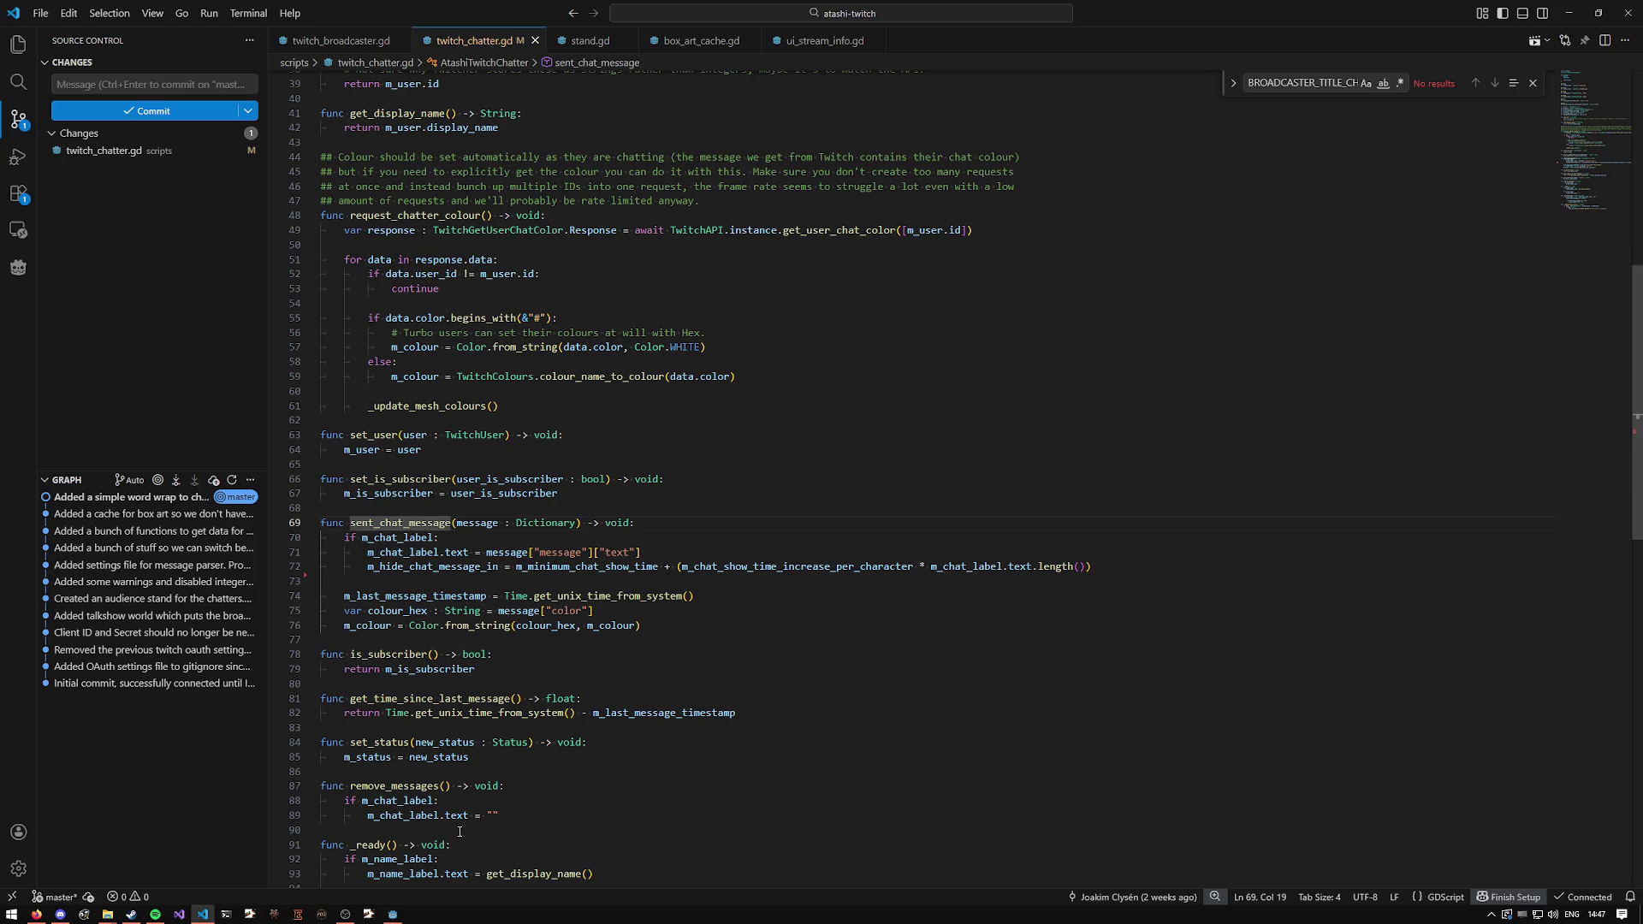
{"action": "left_click", "coordinate": [773, 822]}
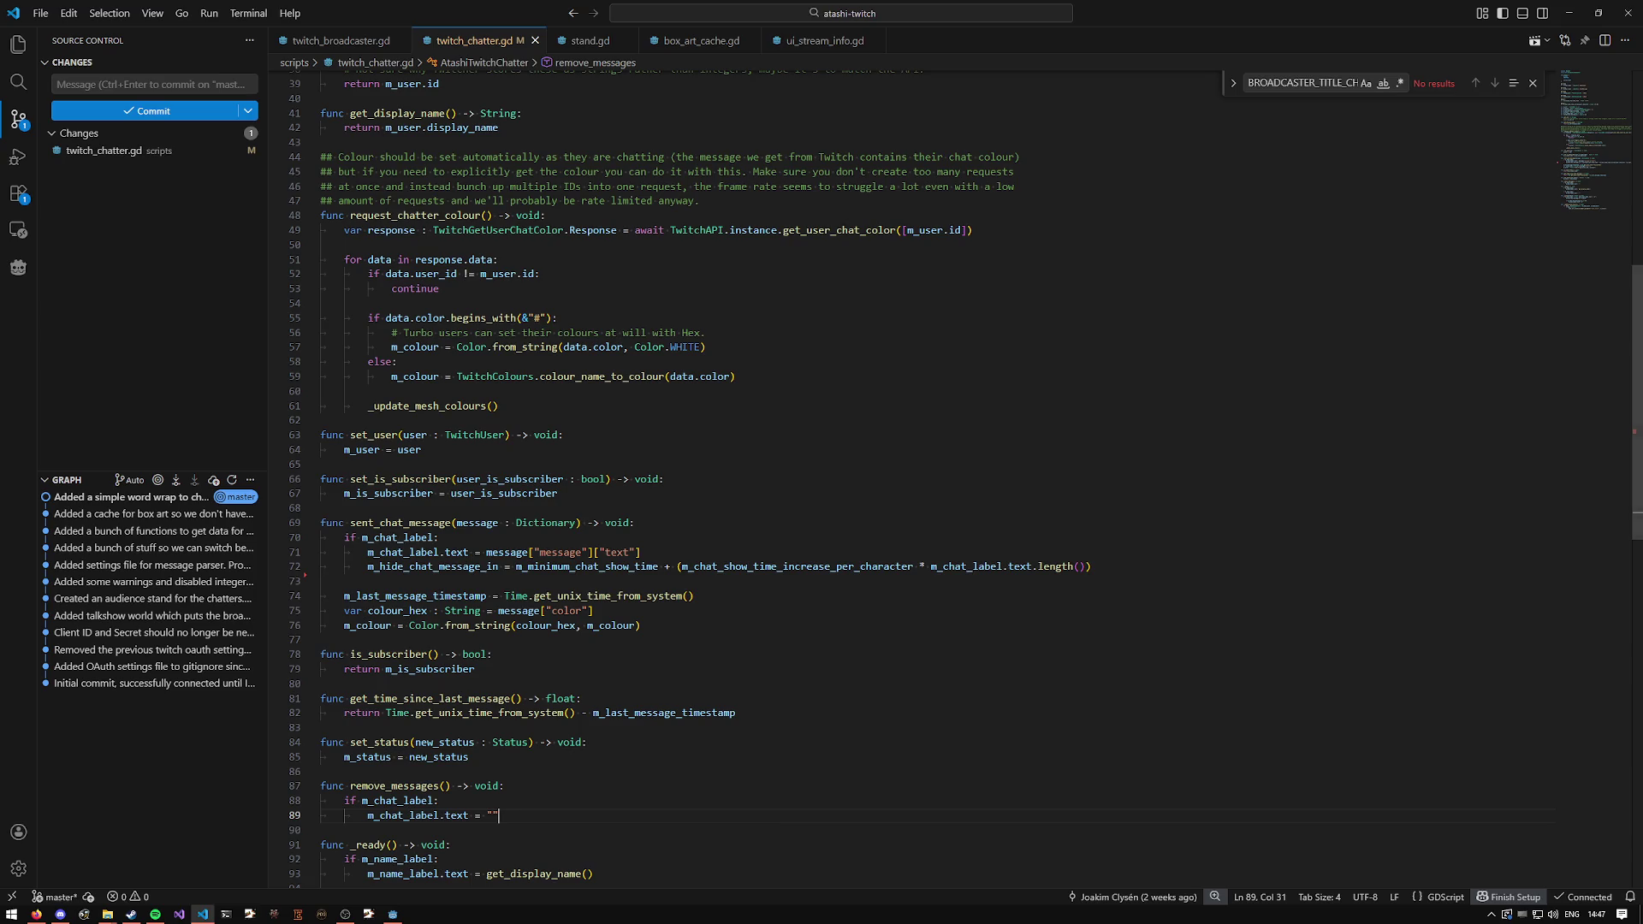
{"action": "key", "text": "alt+Tab"}
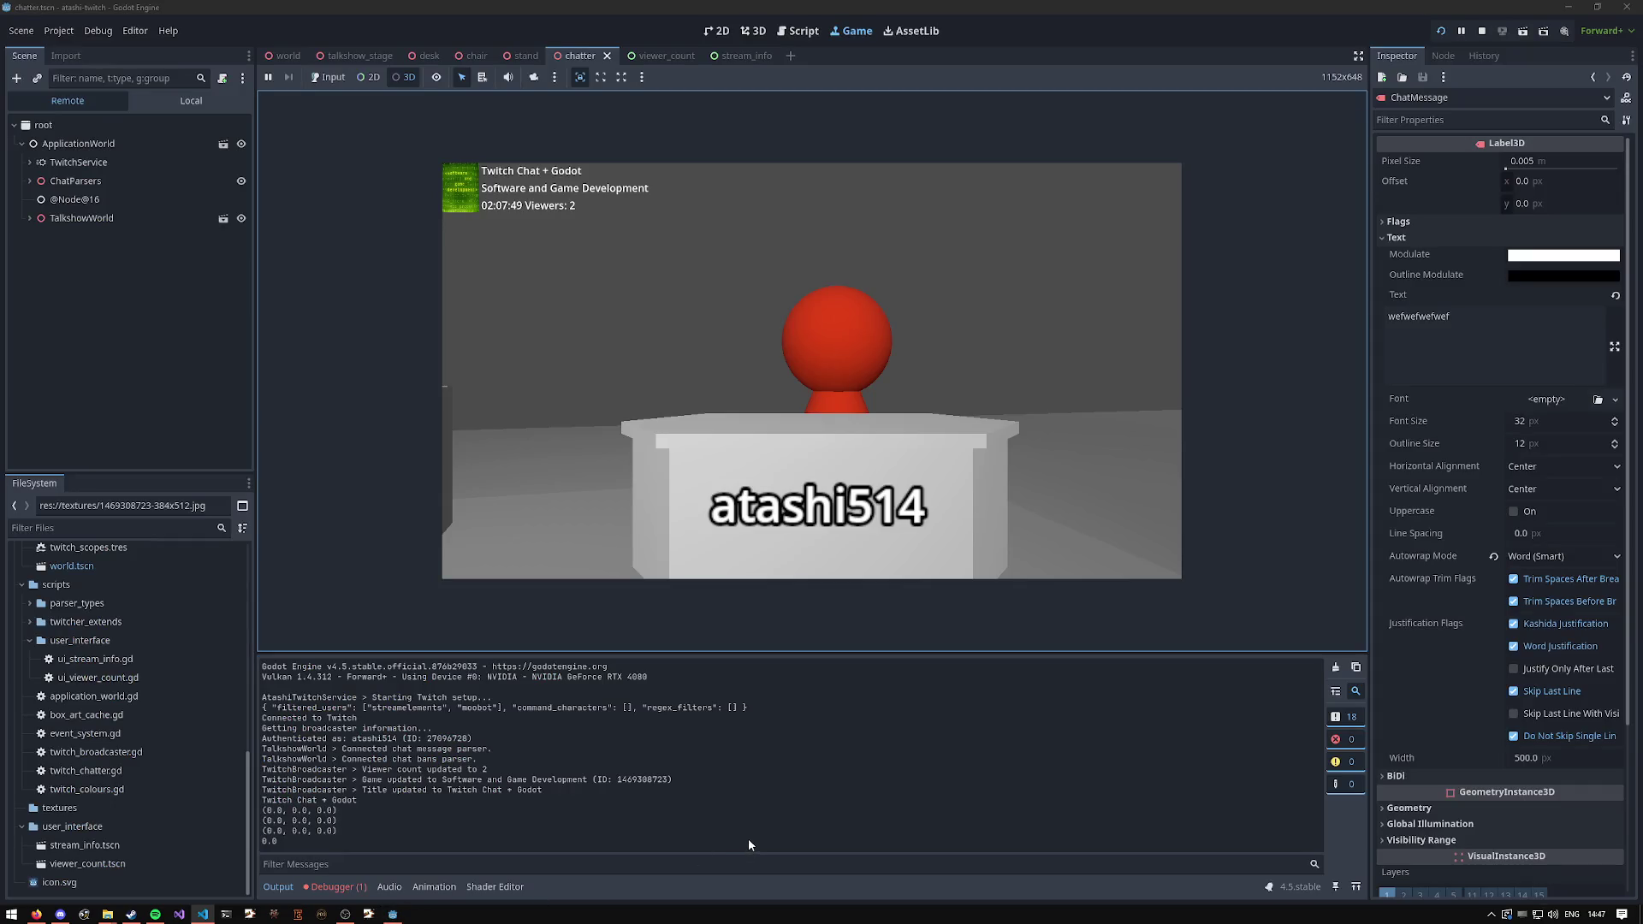
Stop the running game and open the world scene with its TwitchMediaLoader.
{"action": "left_click", "coordinate": [1482, 32]}
{"action": "left_click", "coordinate": [283, 57]}
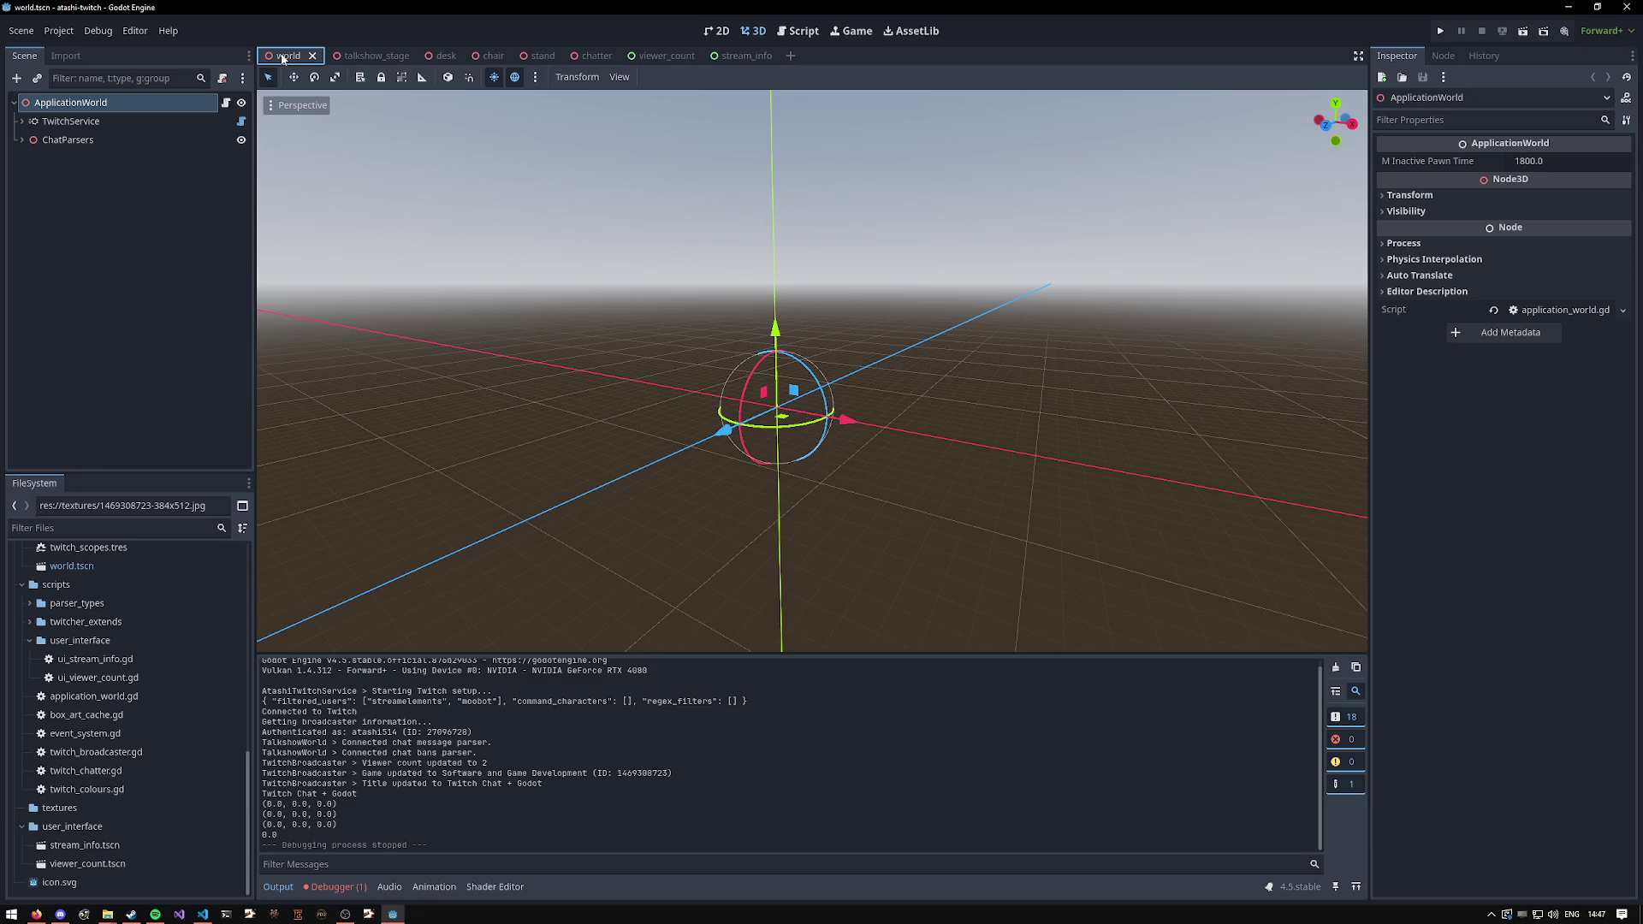
{"action": "key", "text": "alt+Tab"}
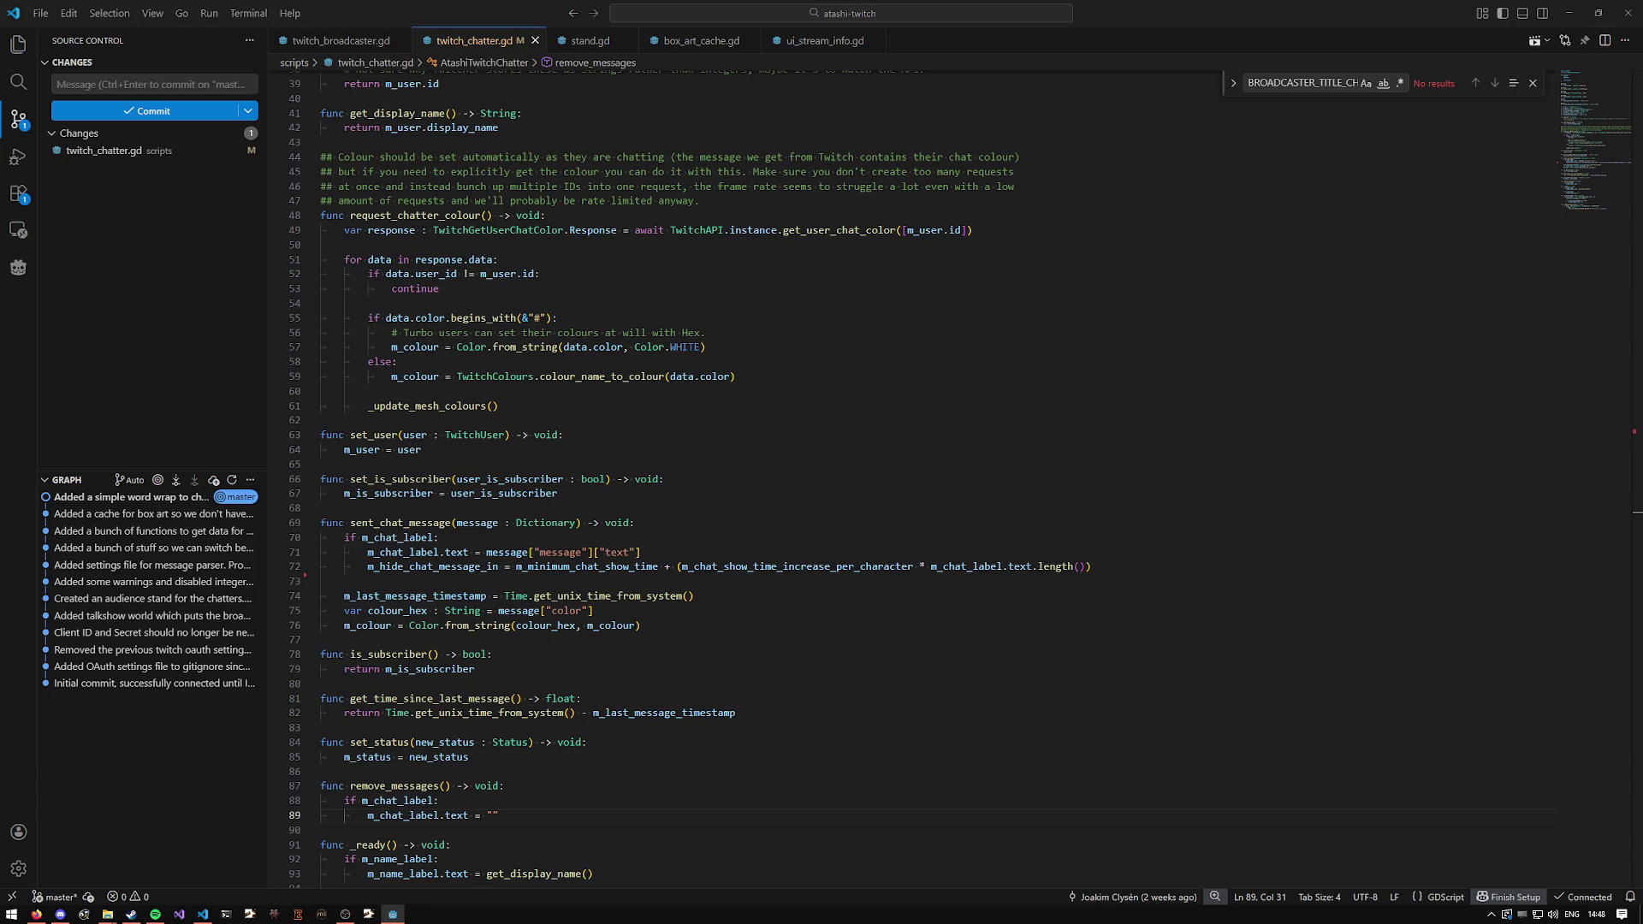
{"action": "key", "text": "alt+Tab"}
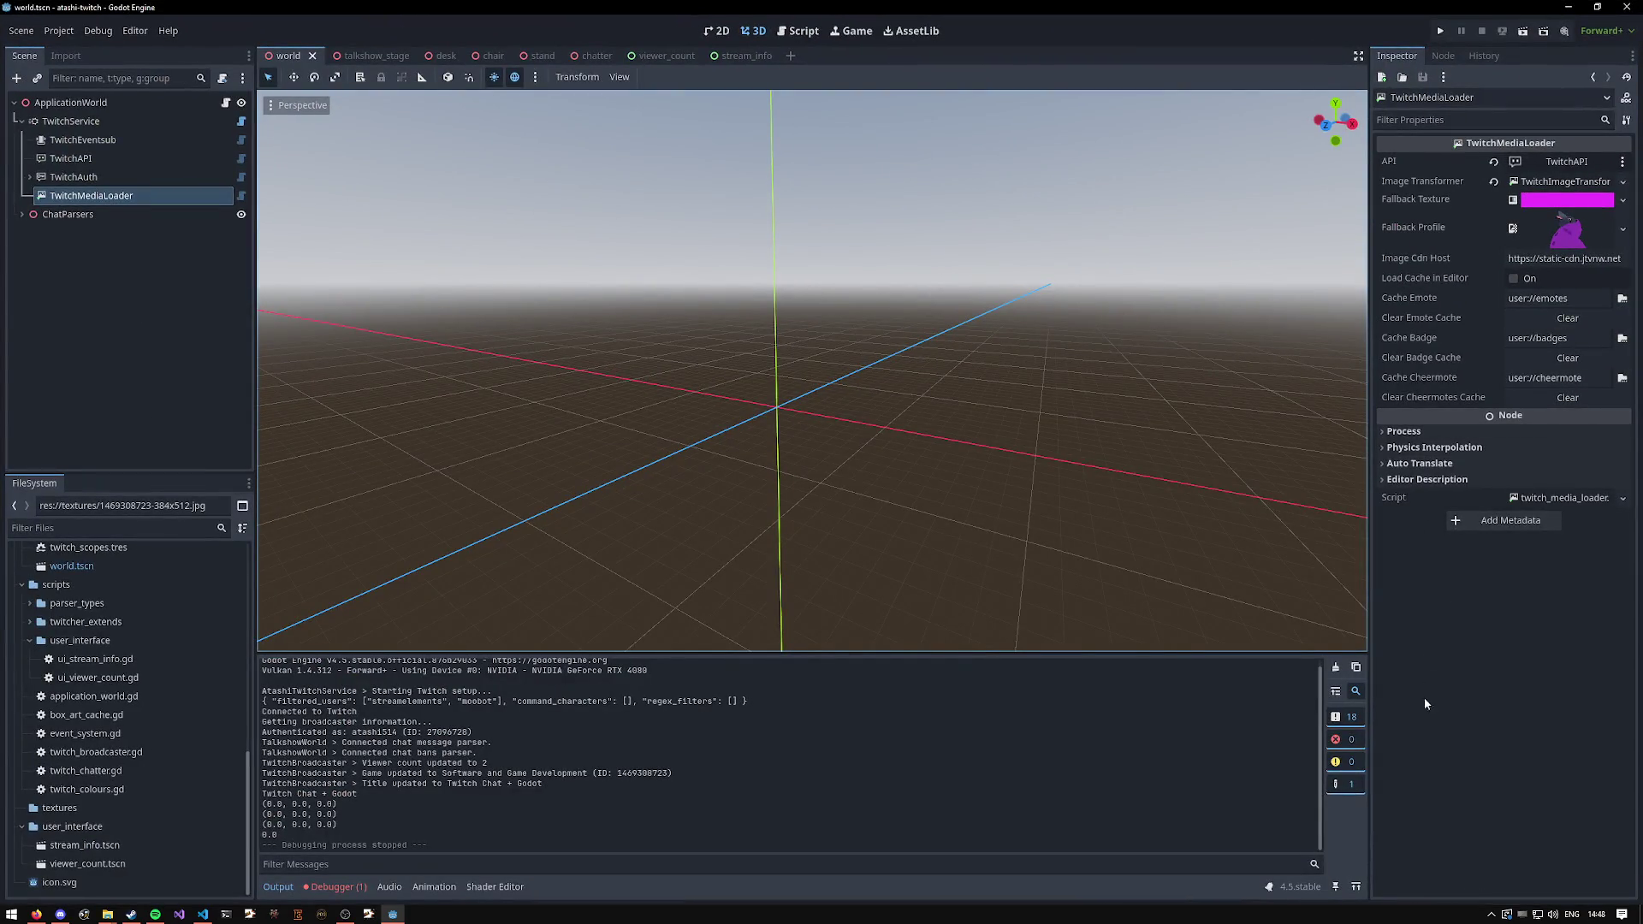
{"action": "key", "text": "alt+Tab"}
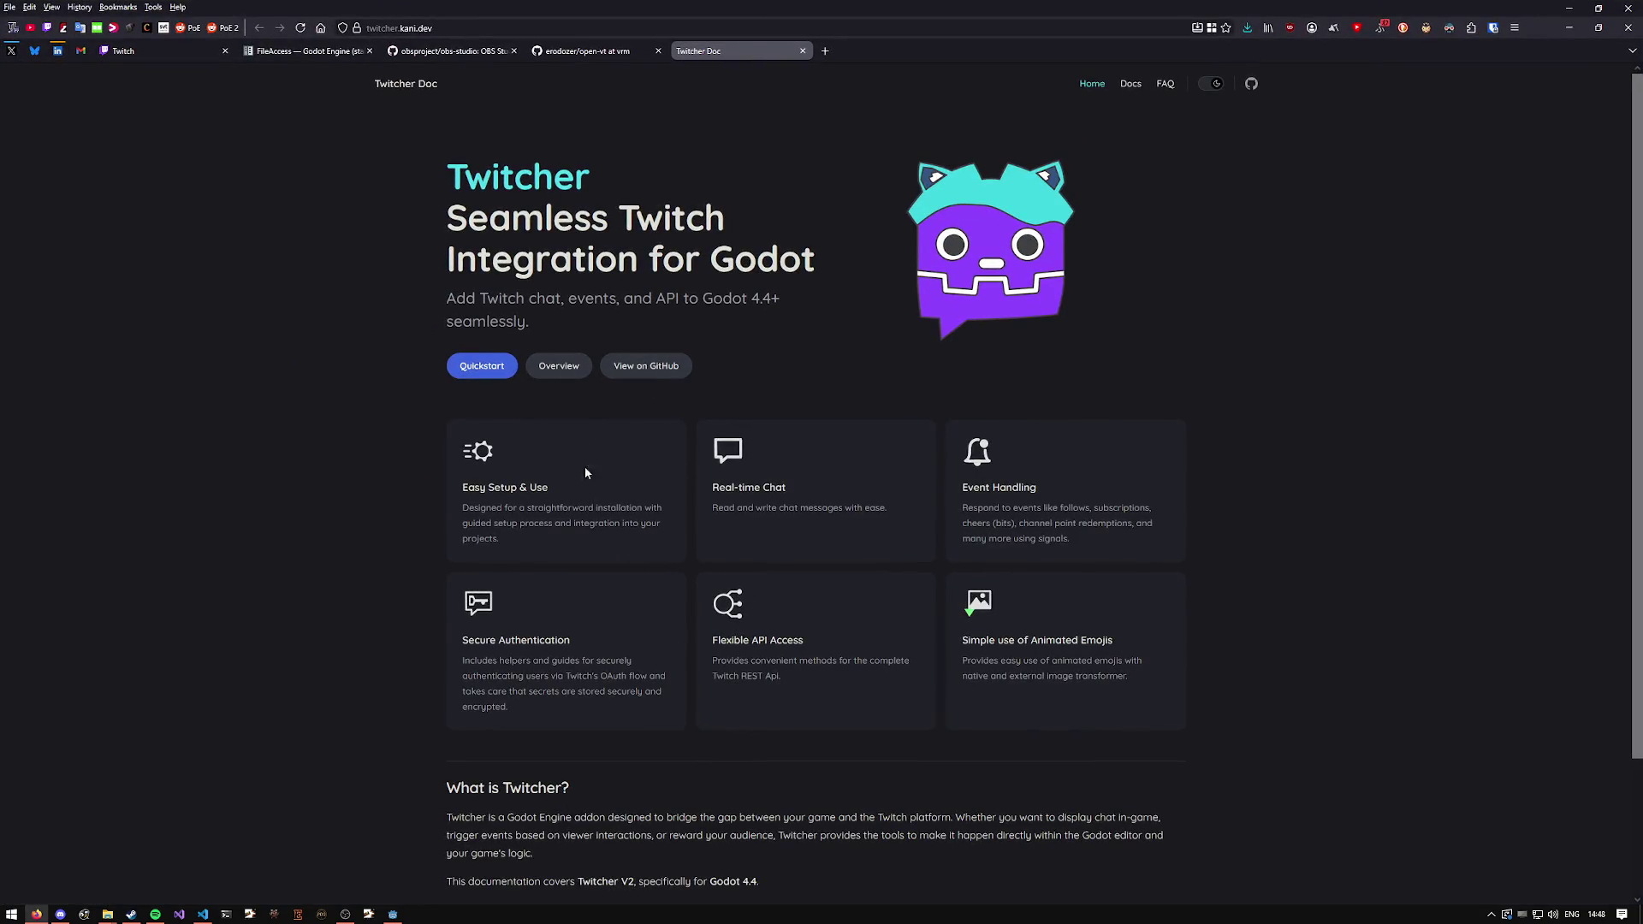
Search the Twitcher docs overview for 'emote' mentions of TwitchMediaLoader.
{"action": "left_click", "coordinate": [556, 373]}
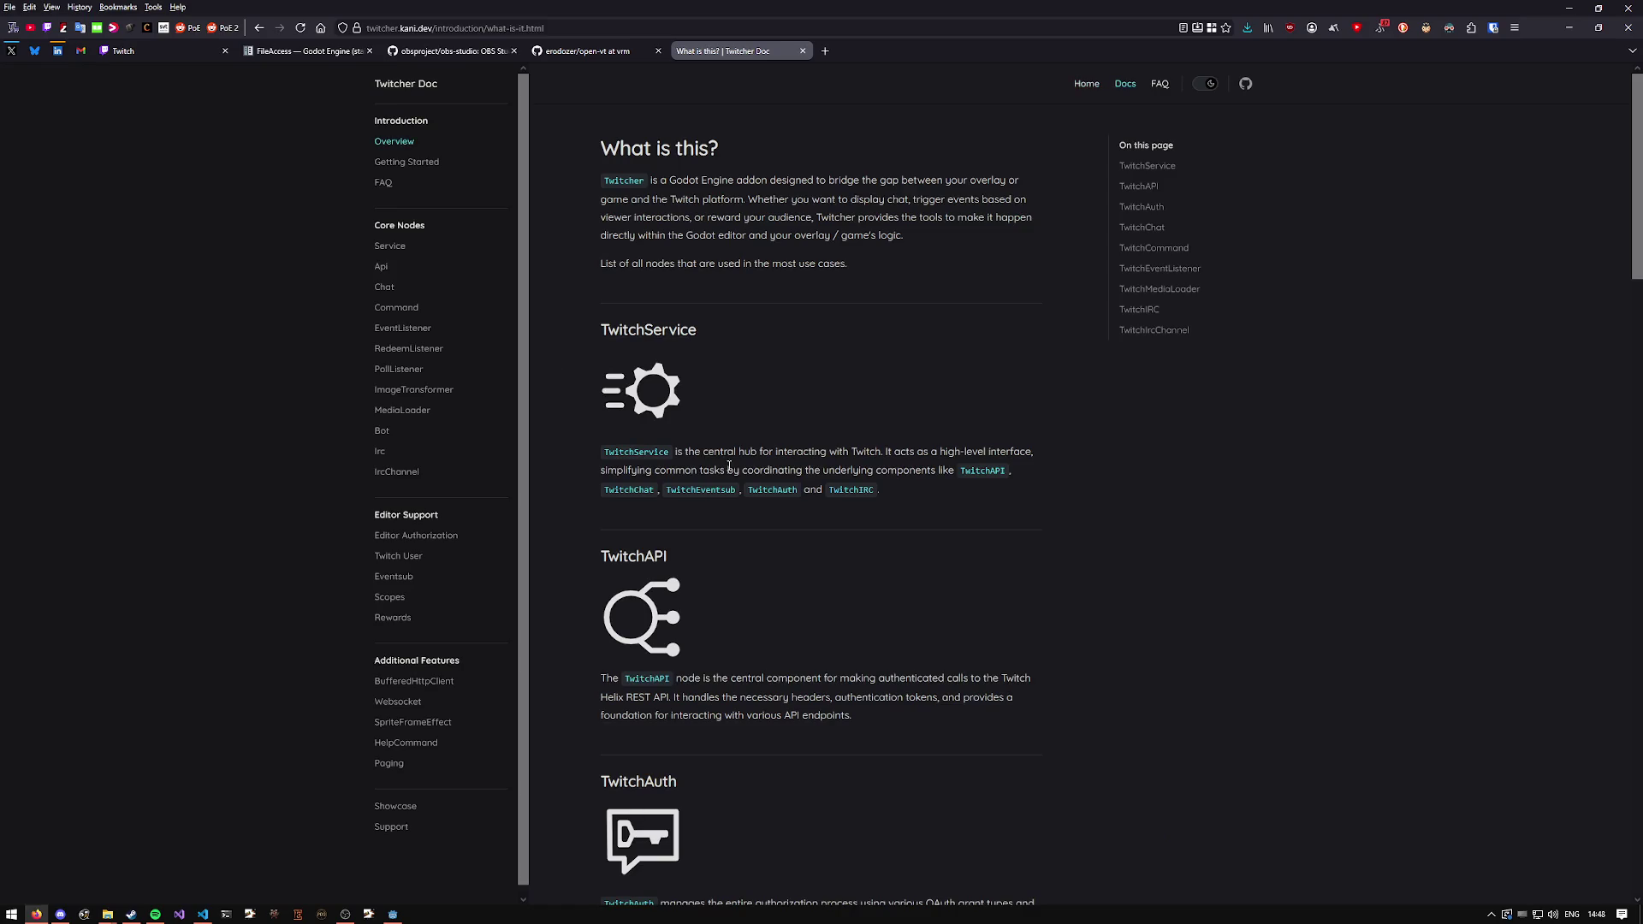
{"action": "scroll", "coordinate": [445, 436], "scroll_direction": "down", "scroll_amount": 5}
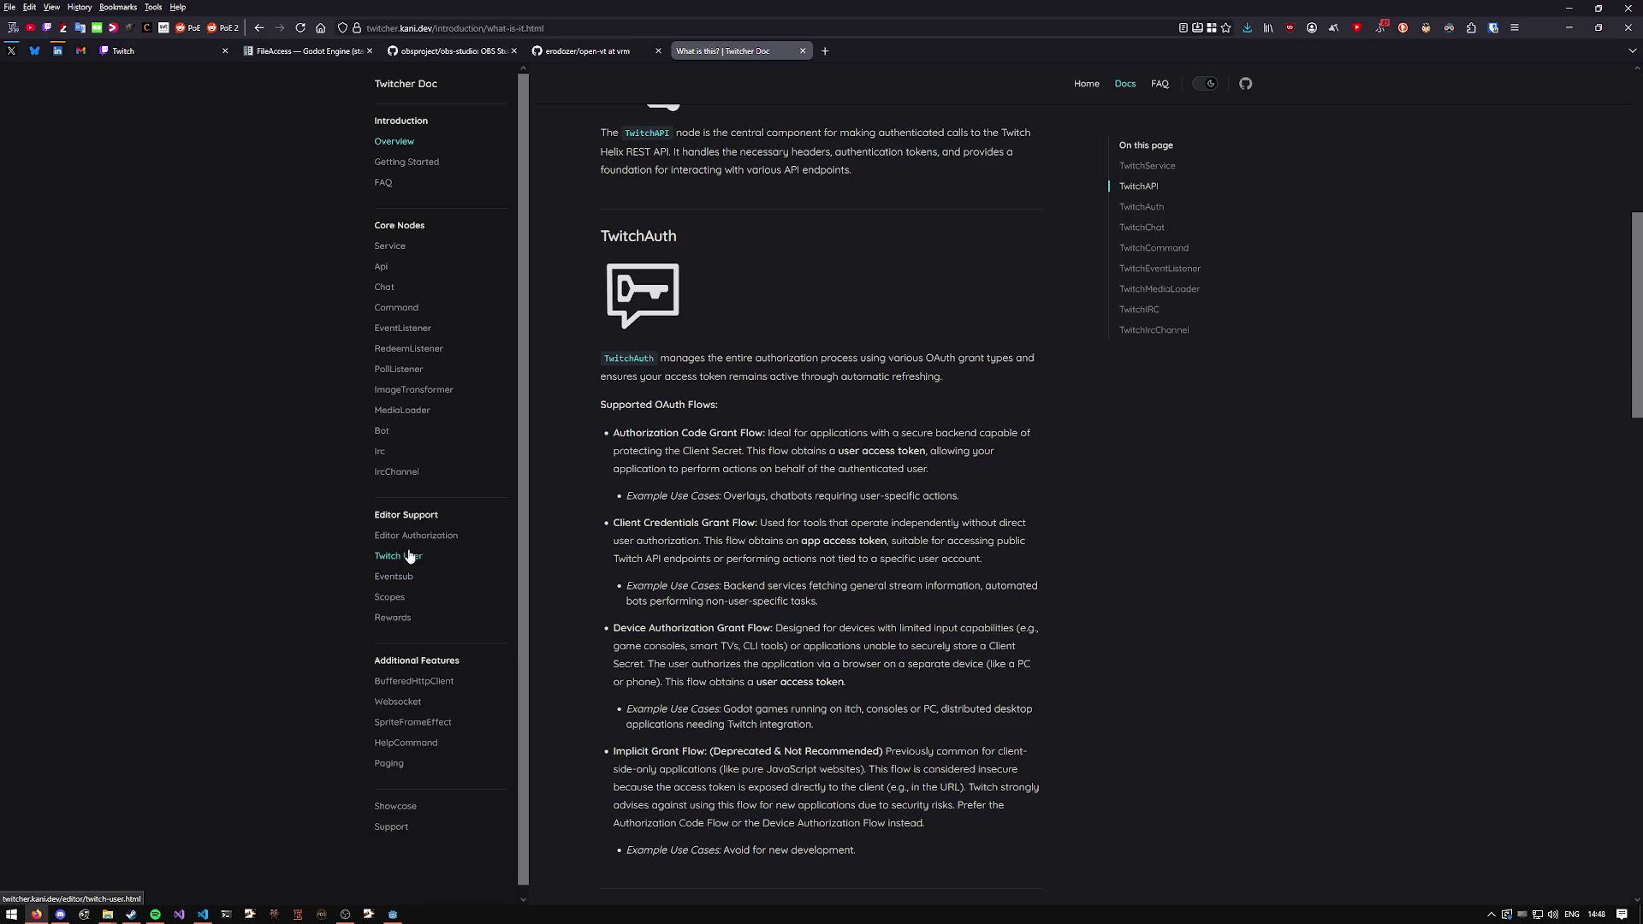
{"action": "key", "text": "ctrl+f"}
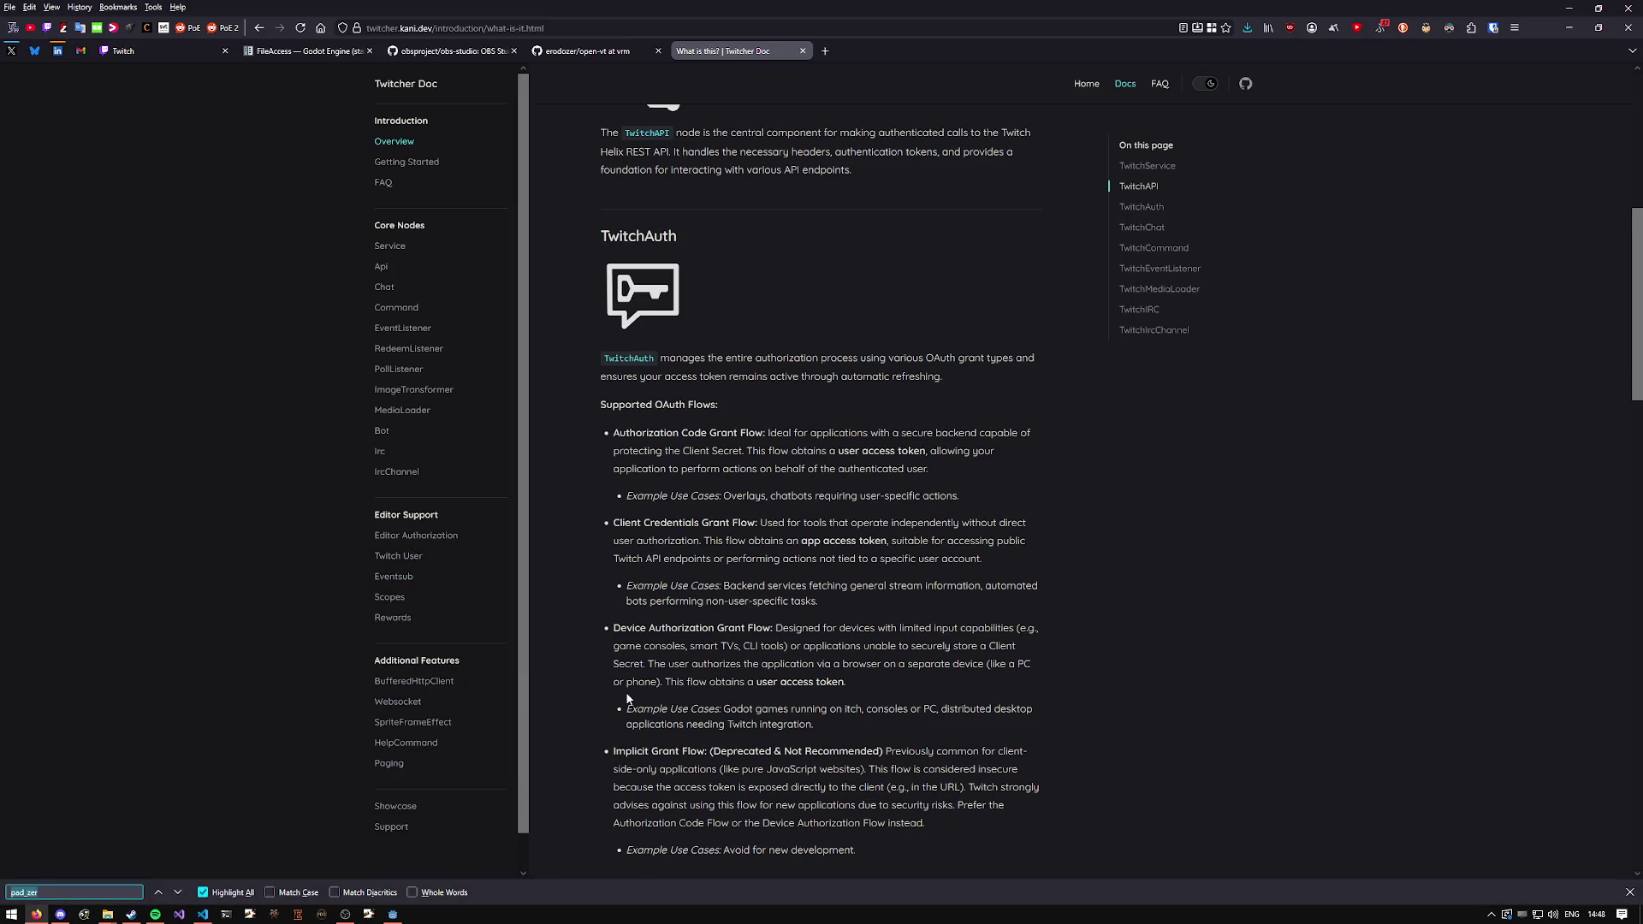
{"action": "type", "text": "emote"}
{"action": "left_click", "coordinate": [674, 387]}
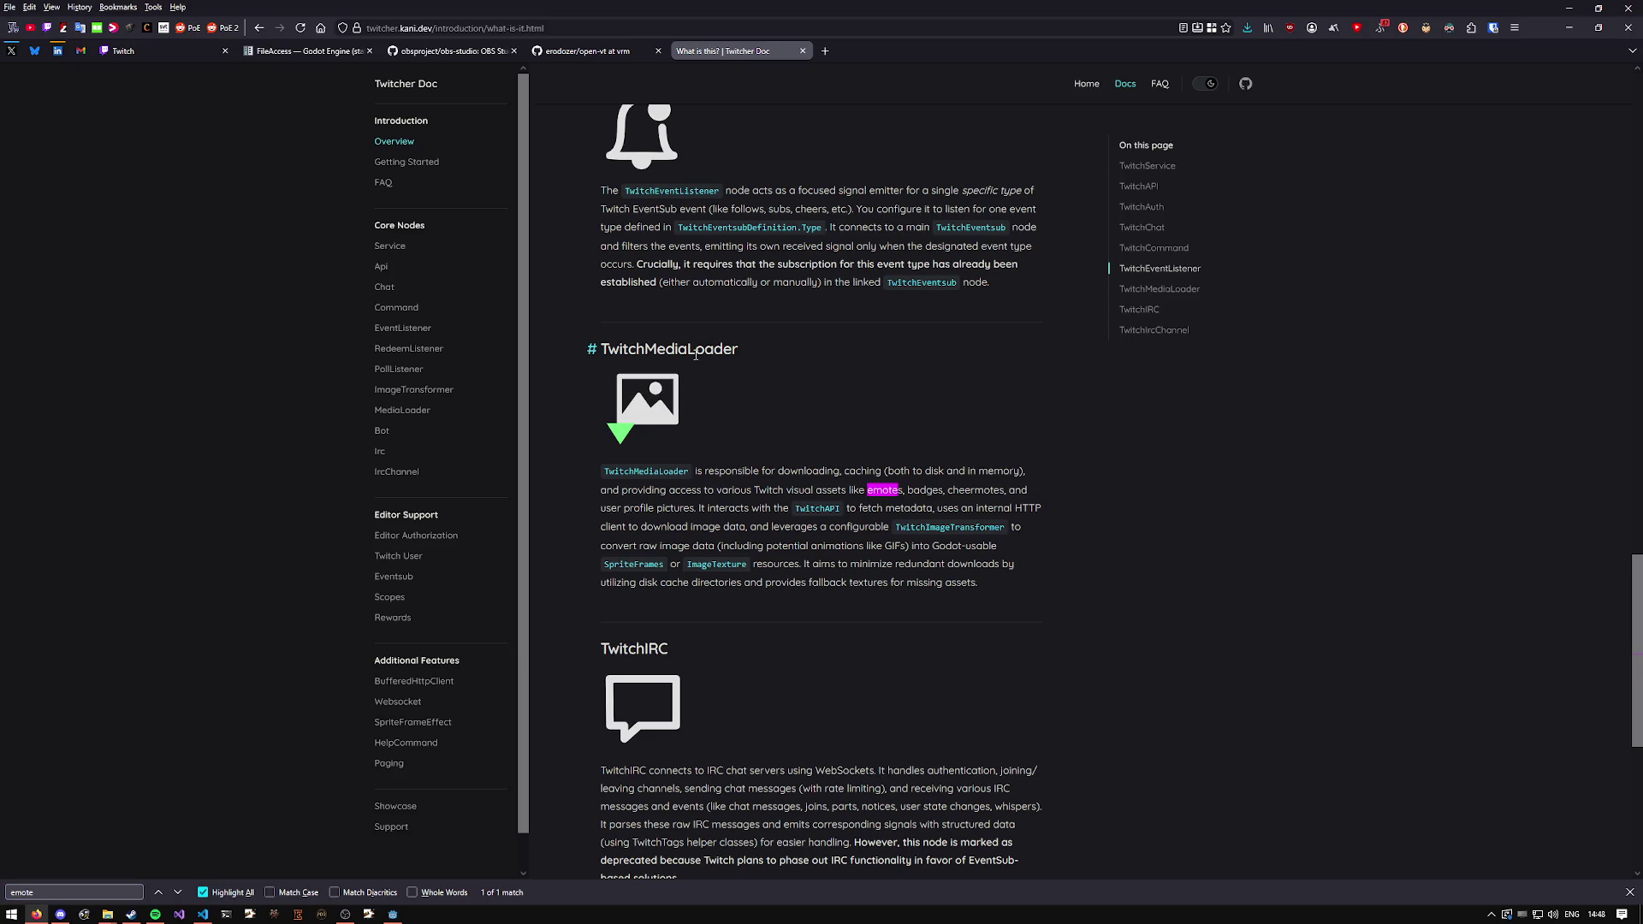
{"action": "key", "text": "Escape"}
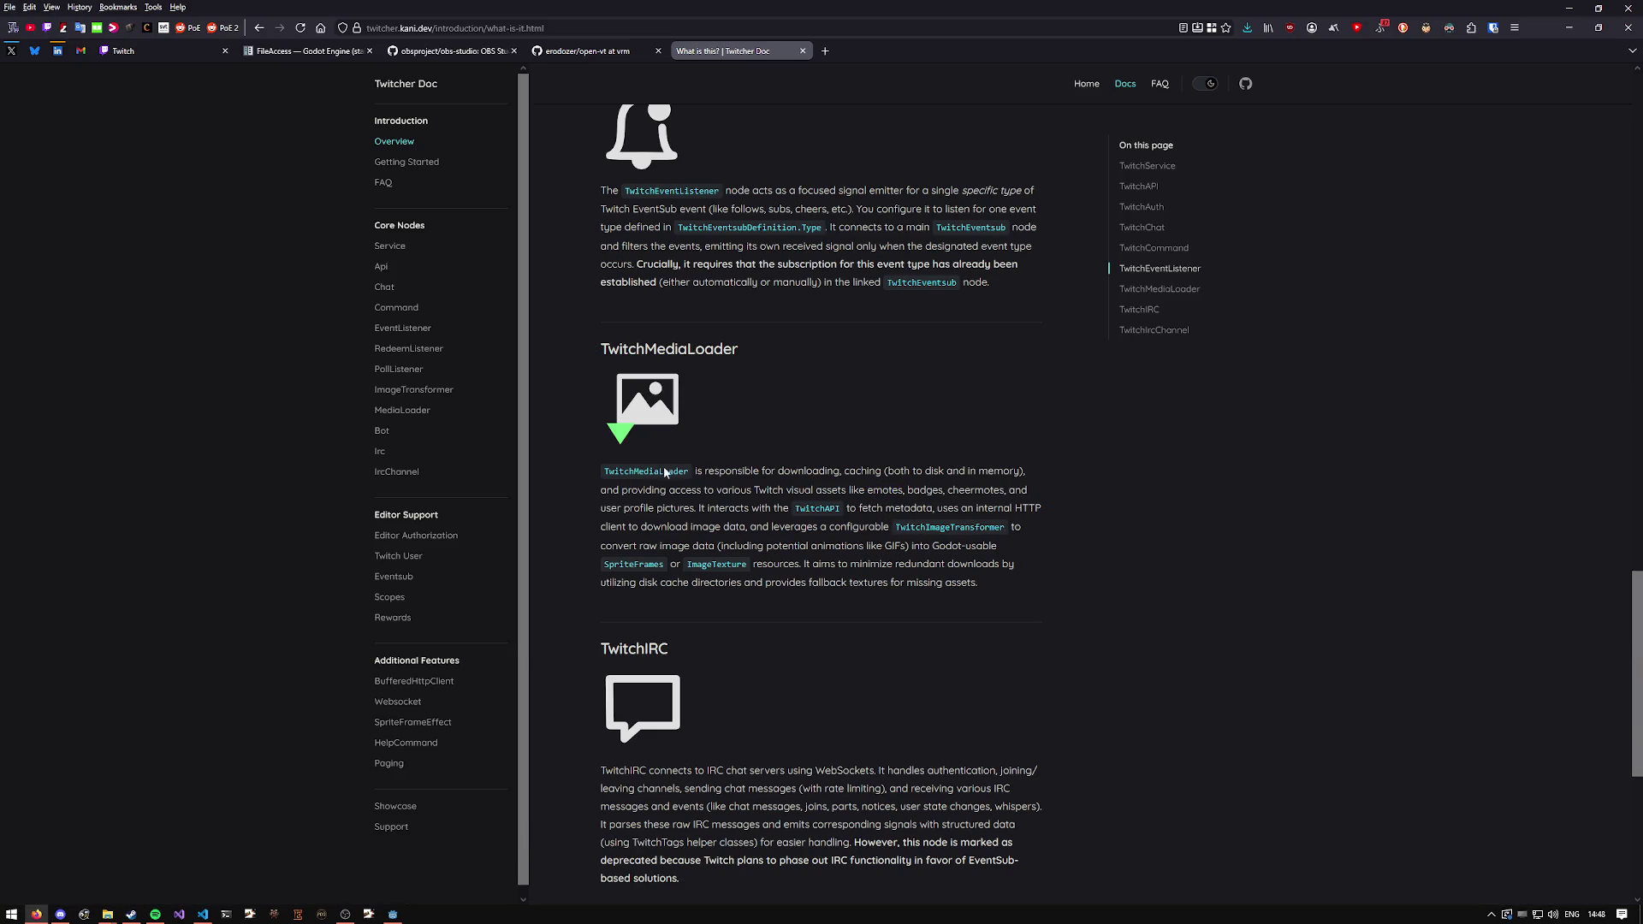
{"action": "double_click", "coordinate": [659, 472]}
{"action": "scroll", "coordinate": [403, 458], "scroll_direction": "down", "scroll_amount": 1}
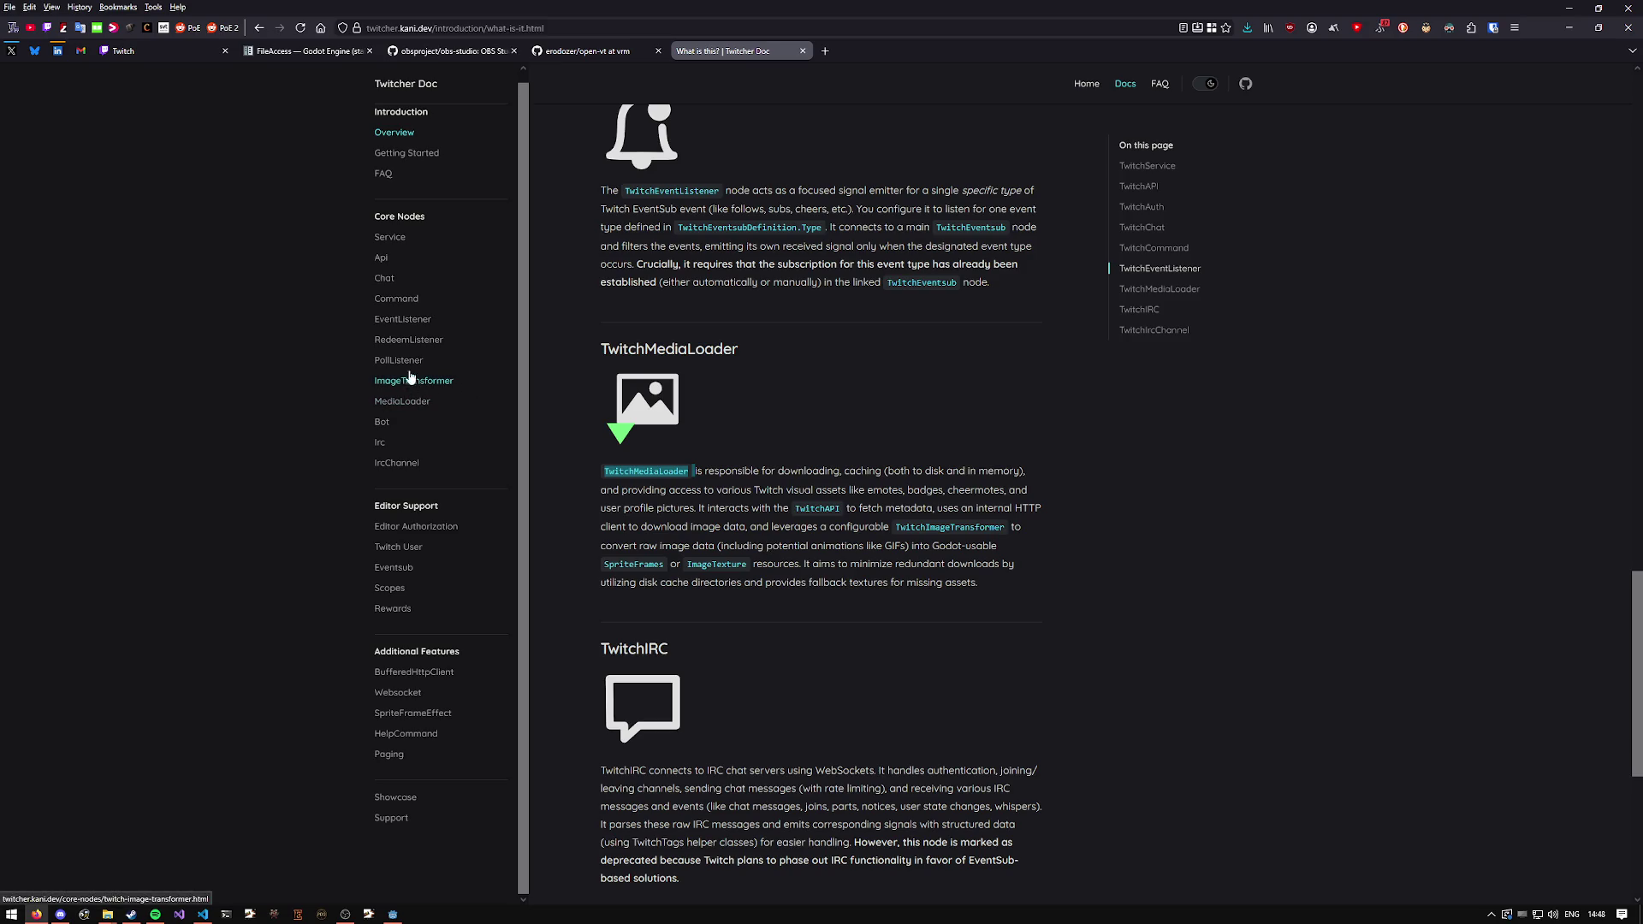
Read the TwitchMediaLoader Node page's prerequisites and inspector configuration.
{"action": "left_click", "coordinate": [398, 401]}
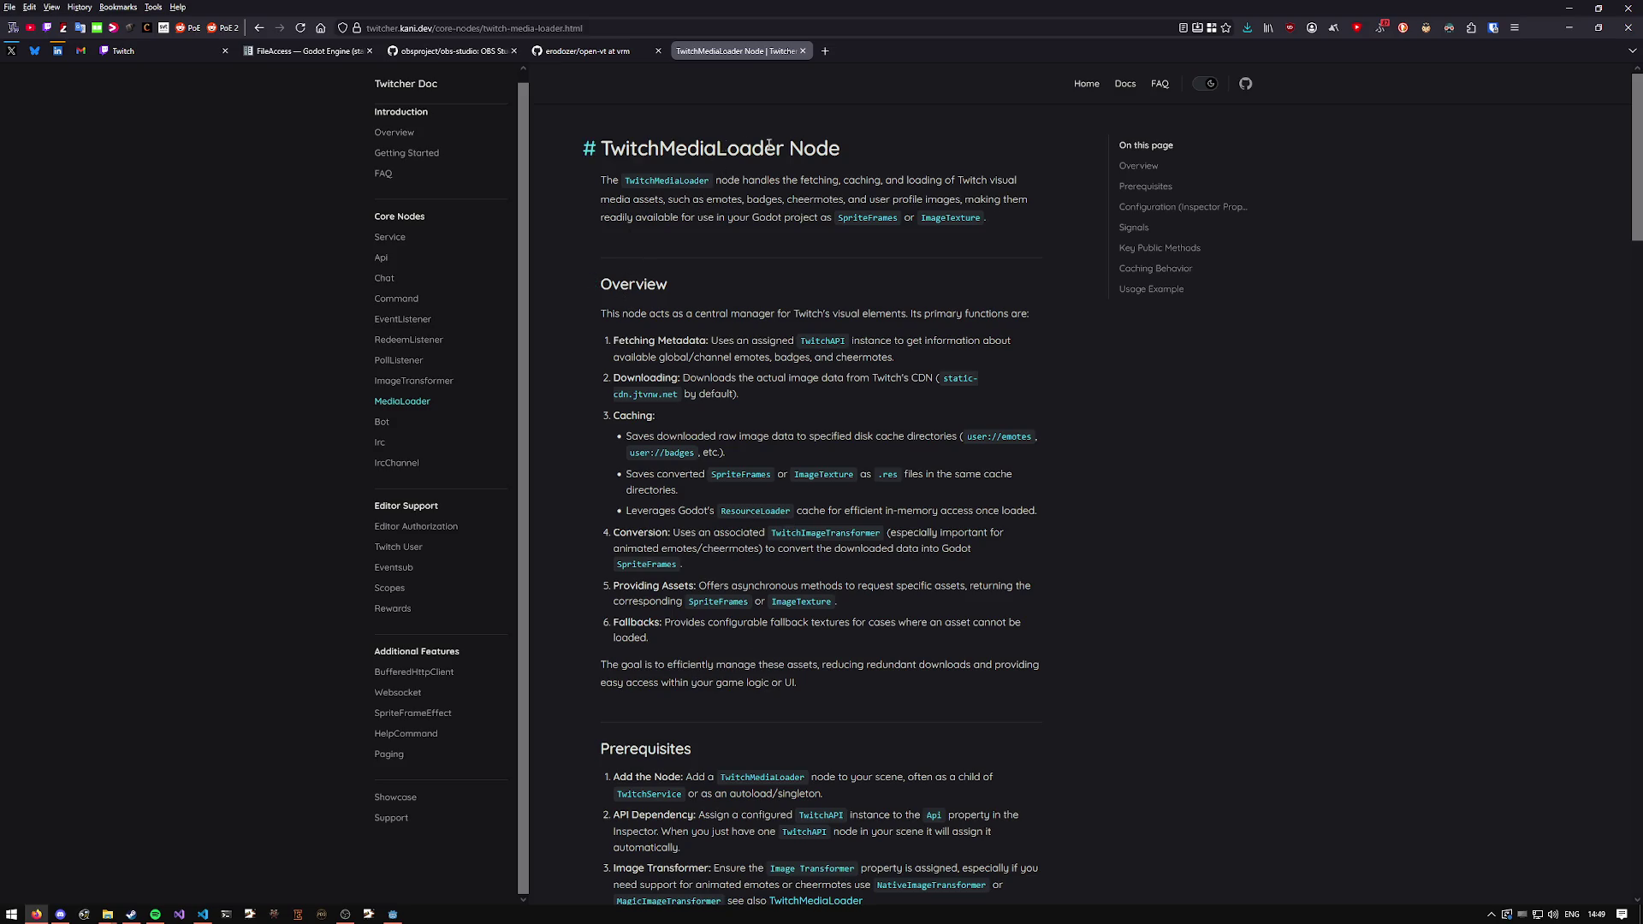
{"action": "scroll", "coordinate": [974, 377], "scroll_direction": "down", "scroll_amount": 5}
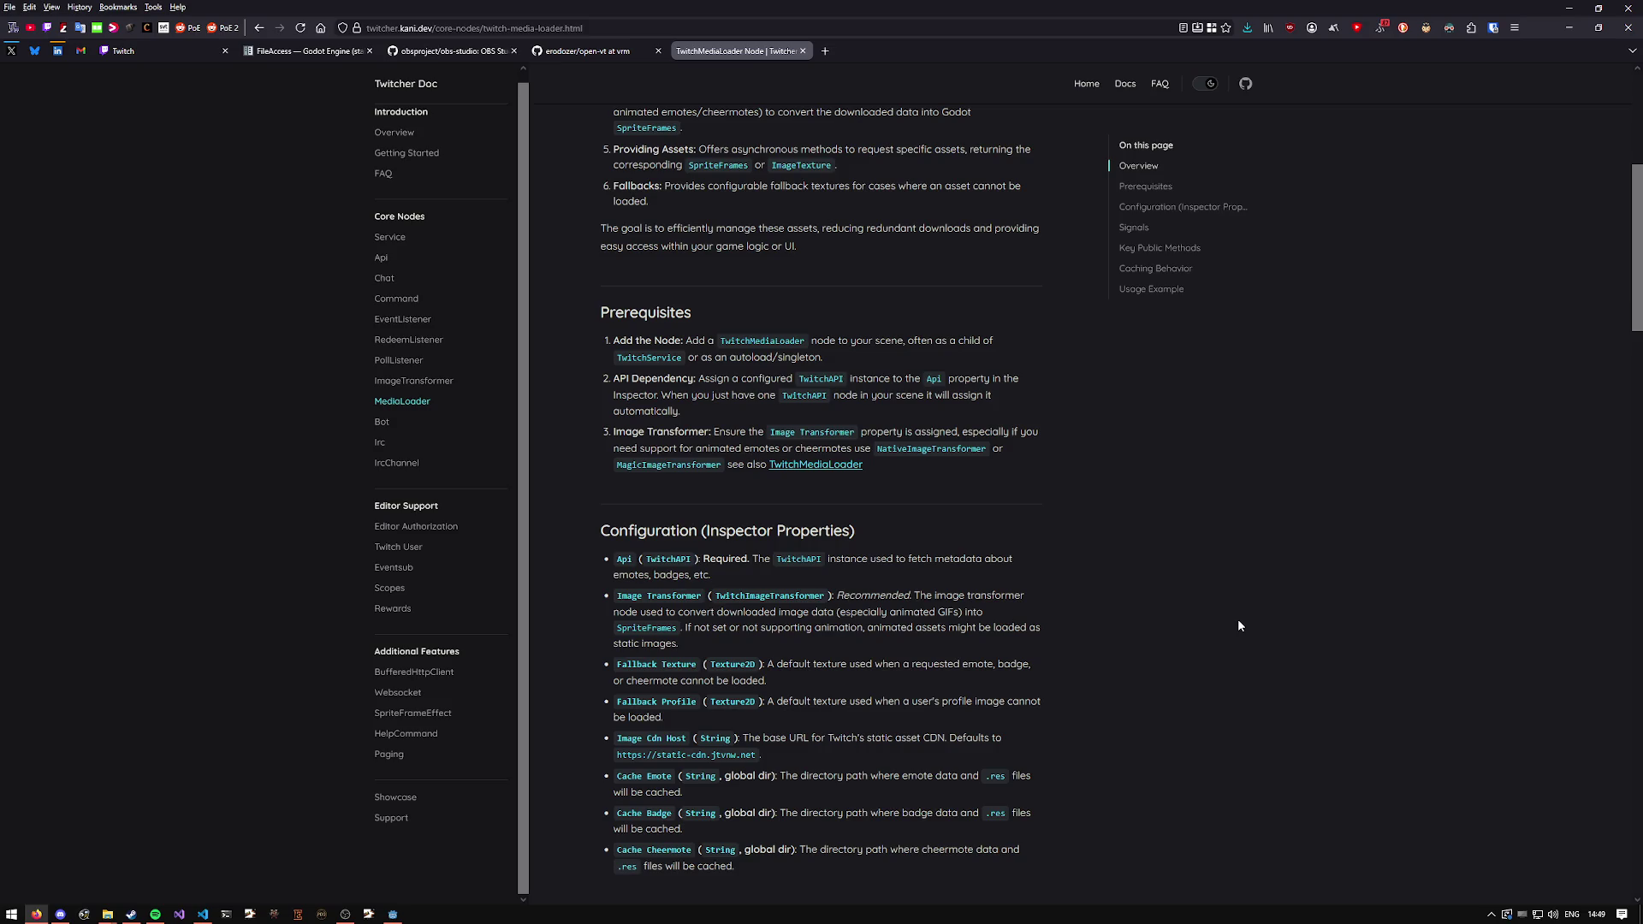
{"action": "key", "text": "alt+Tab"}
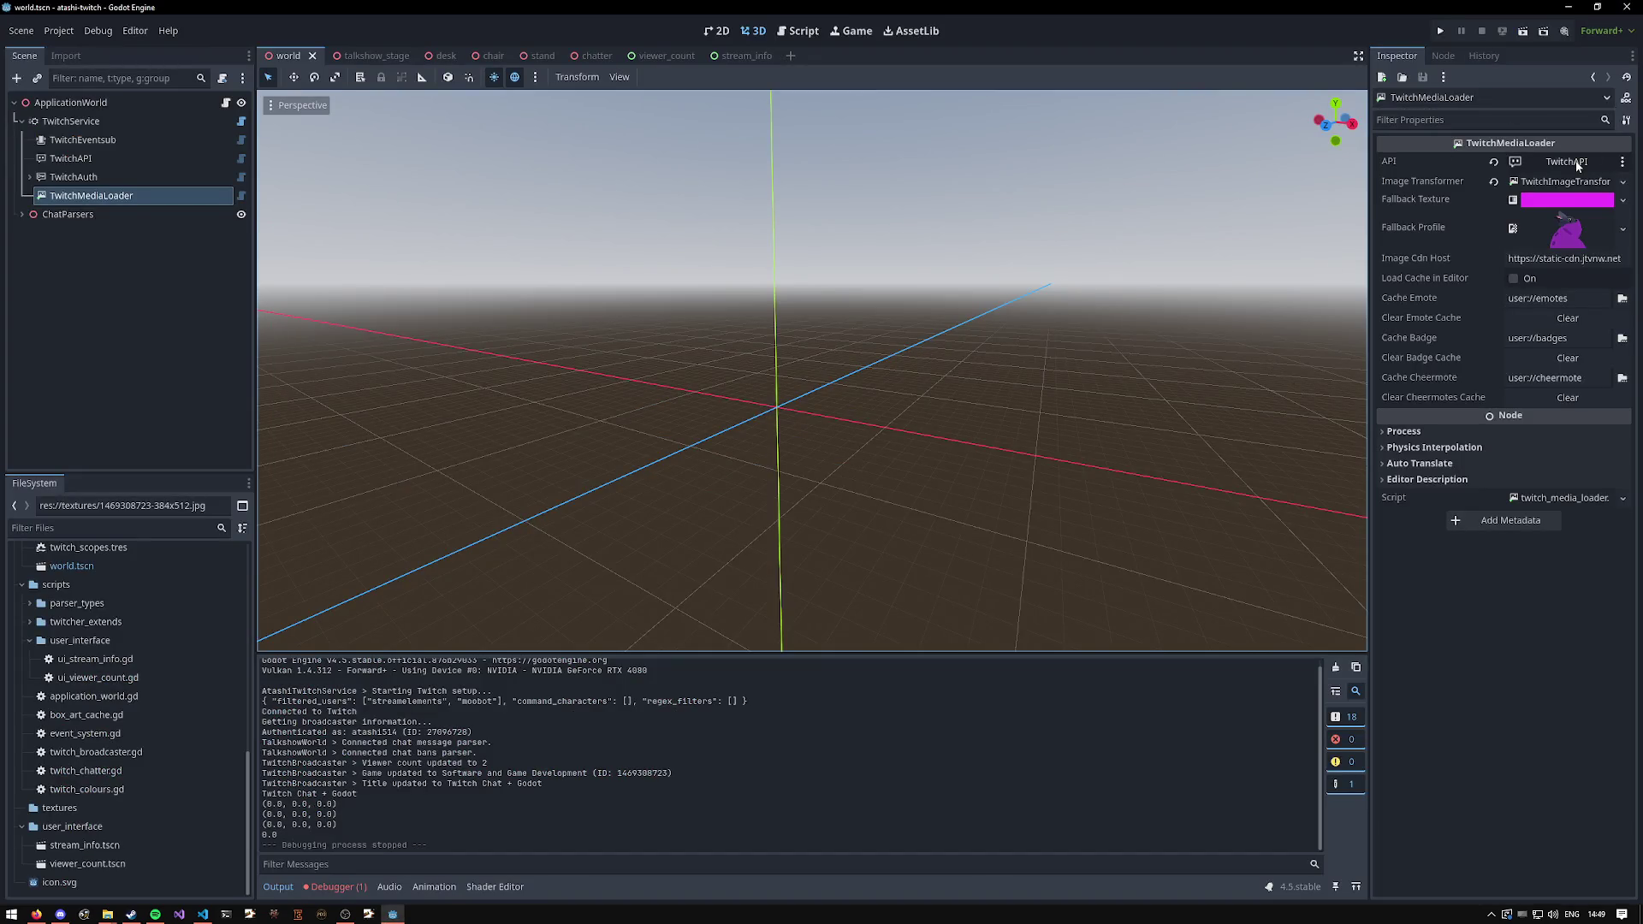
{"action": "key", "text": "alt+Tab"}
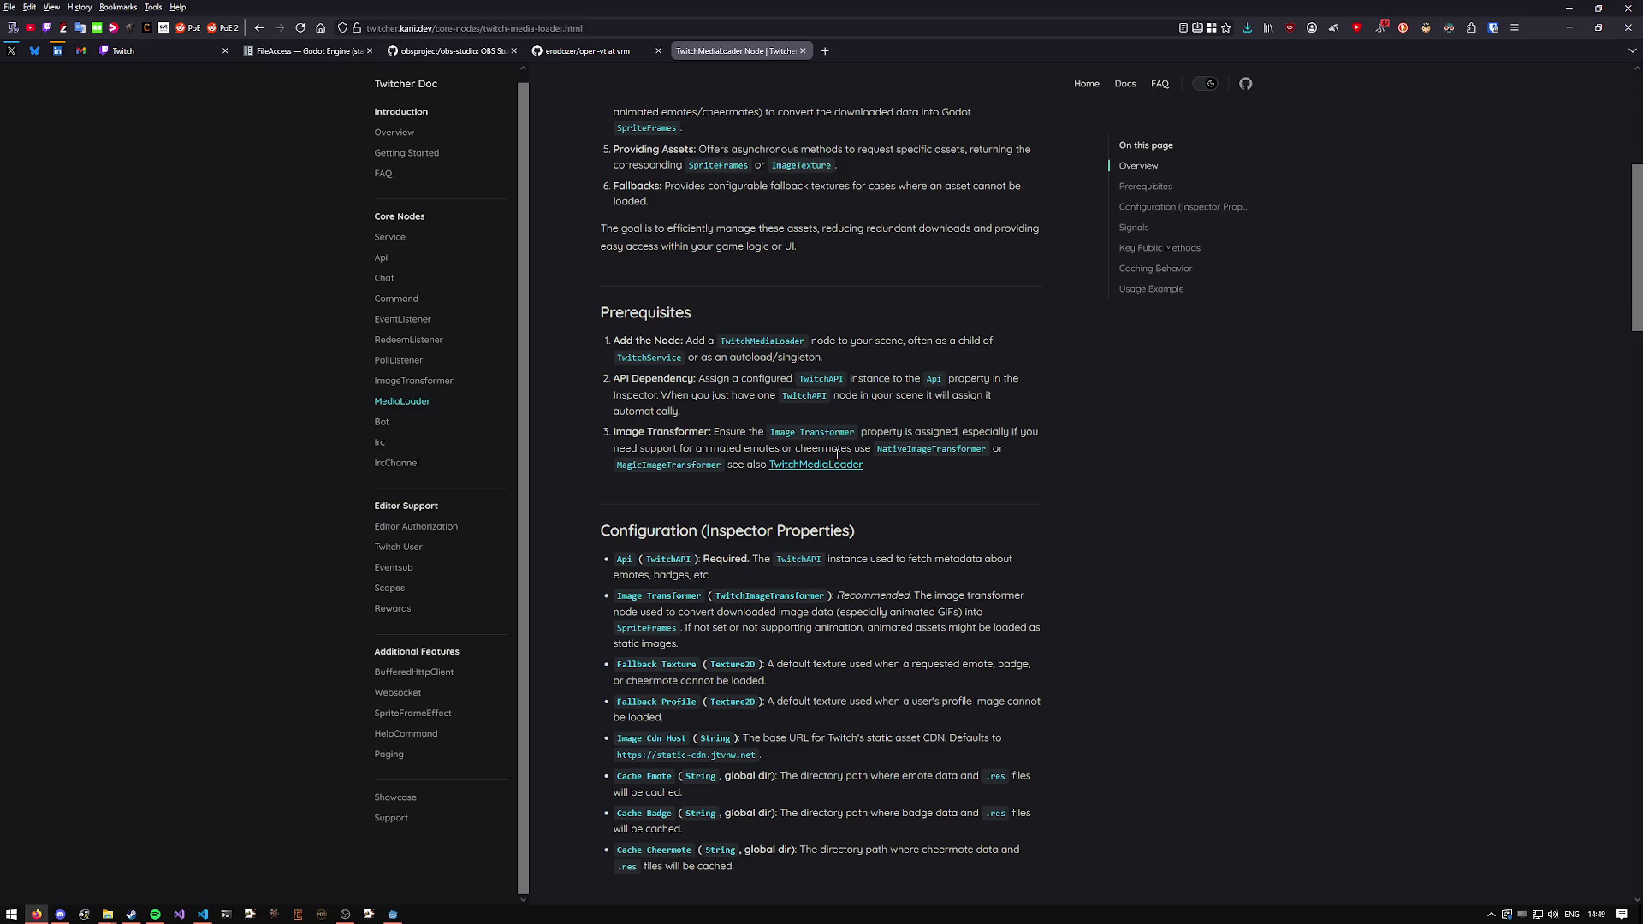
{"action": "key", "text": "alt+Tab"}
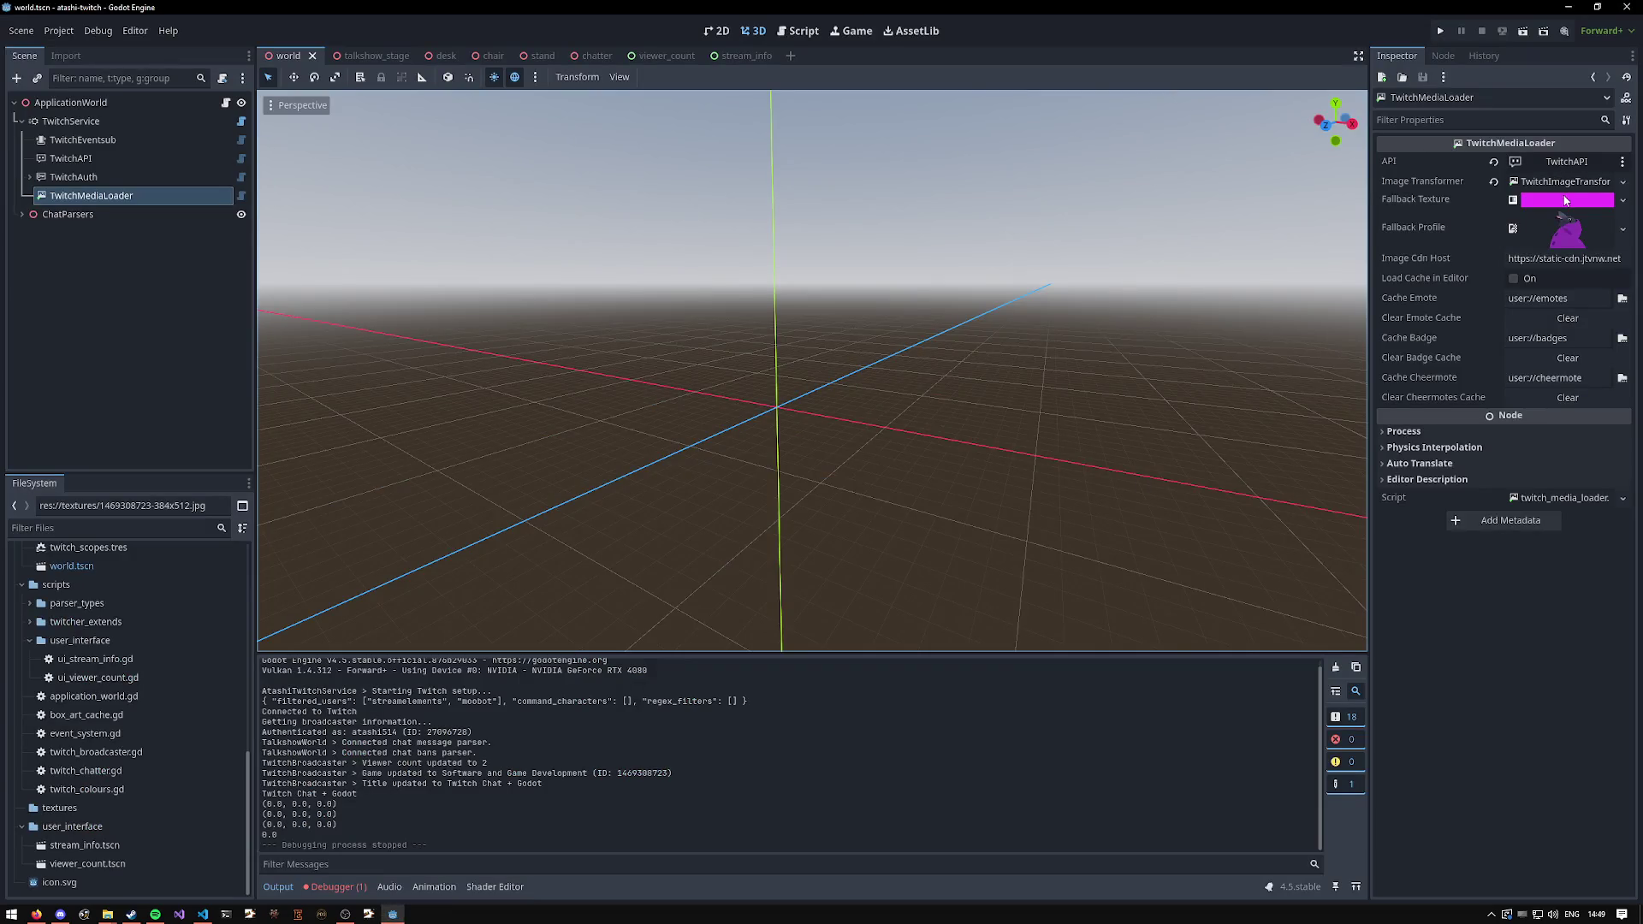
{"action": "key", "text": "alt+Tab"}
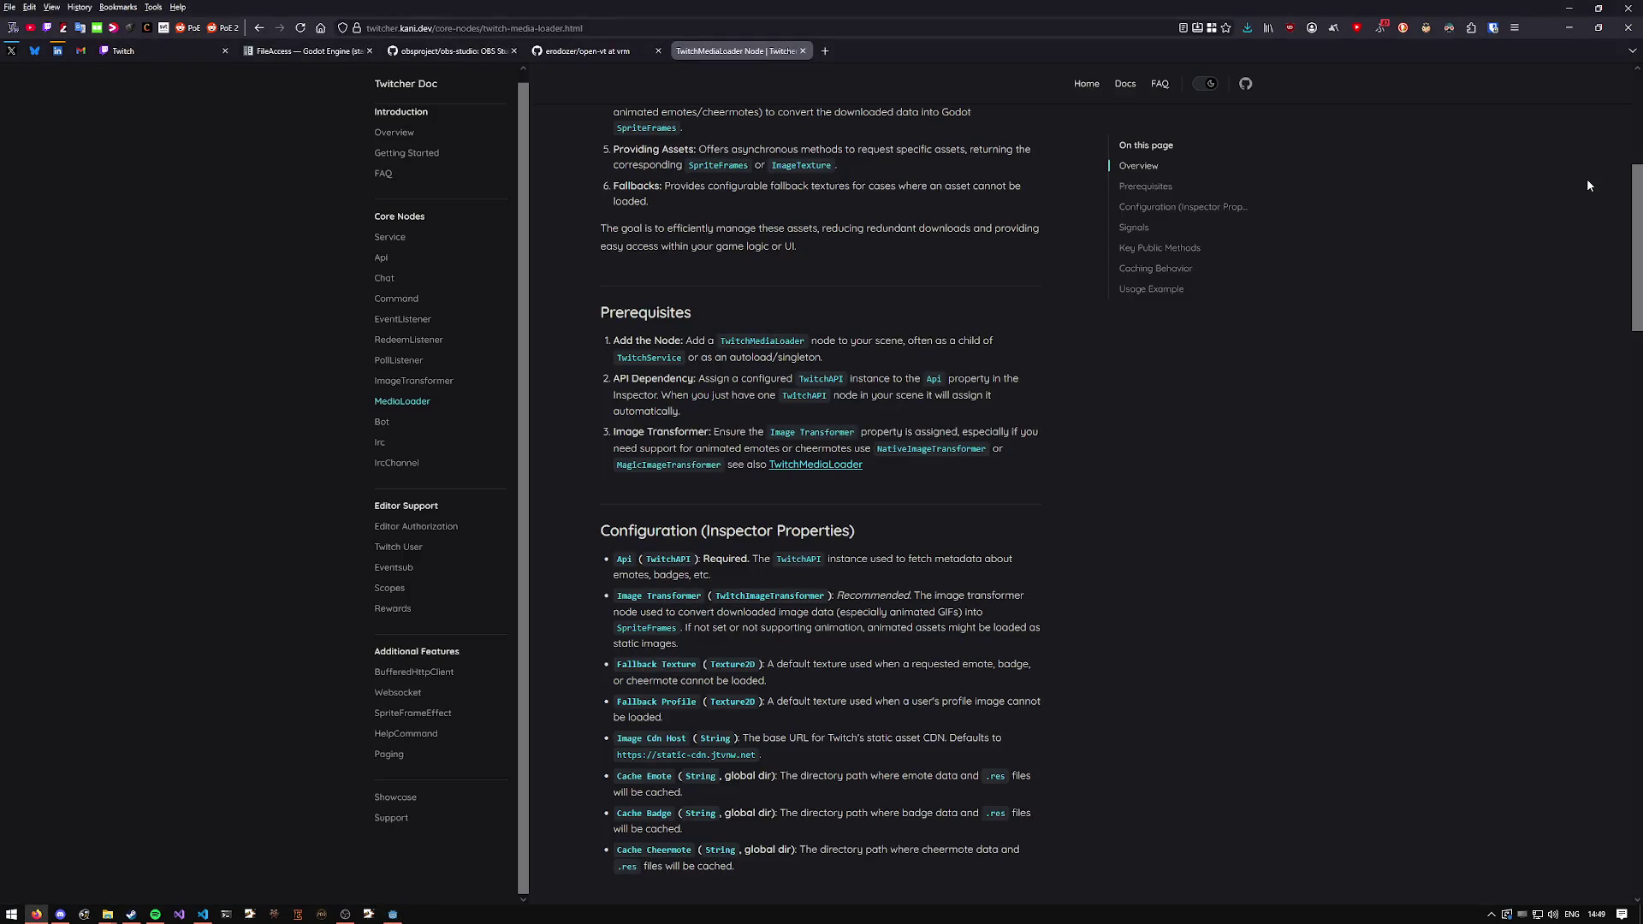
{"action": "key", "text": "alt+Tab"}
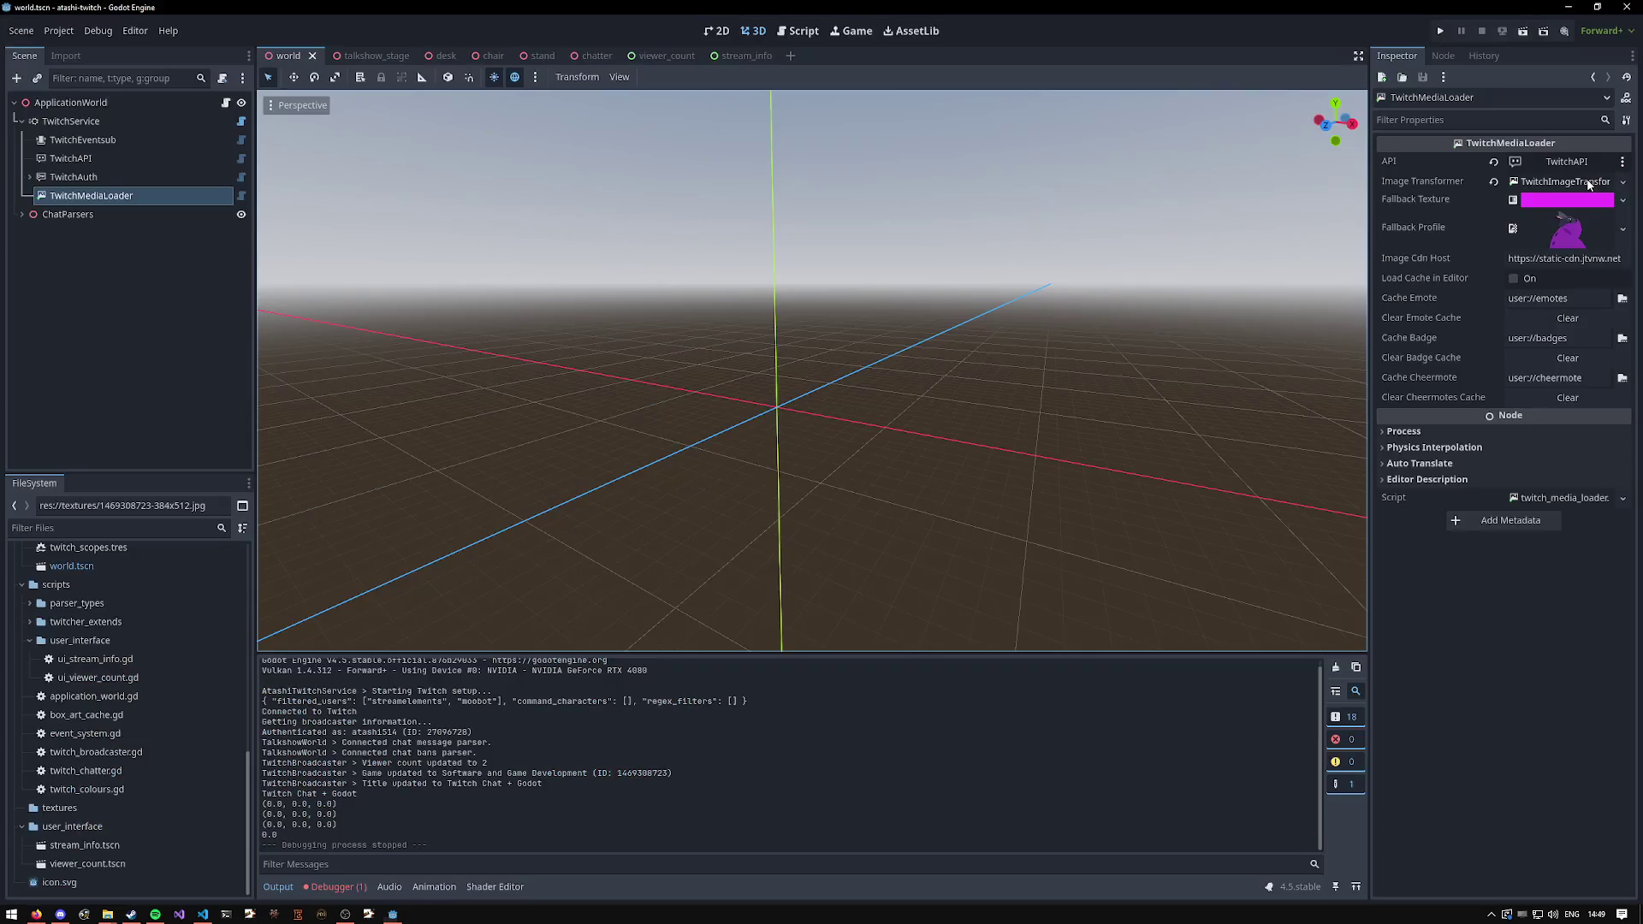
{"action": "left_click", "coordinate": [1623, 184]}
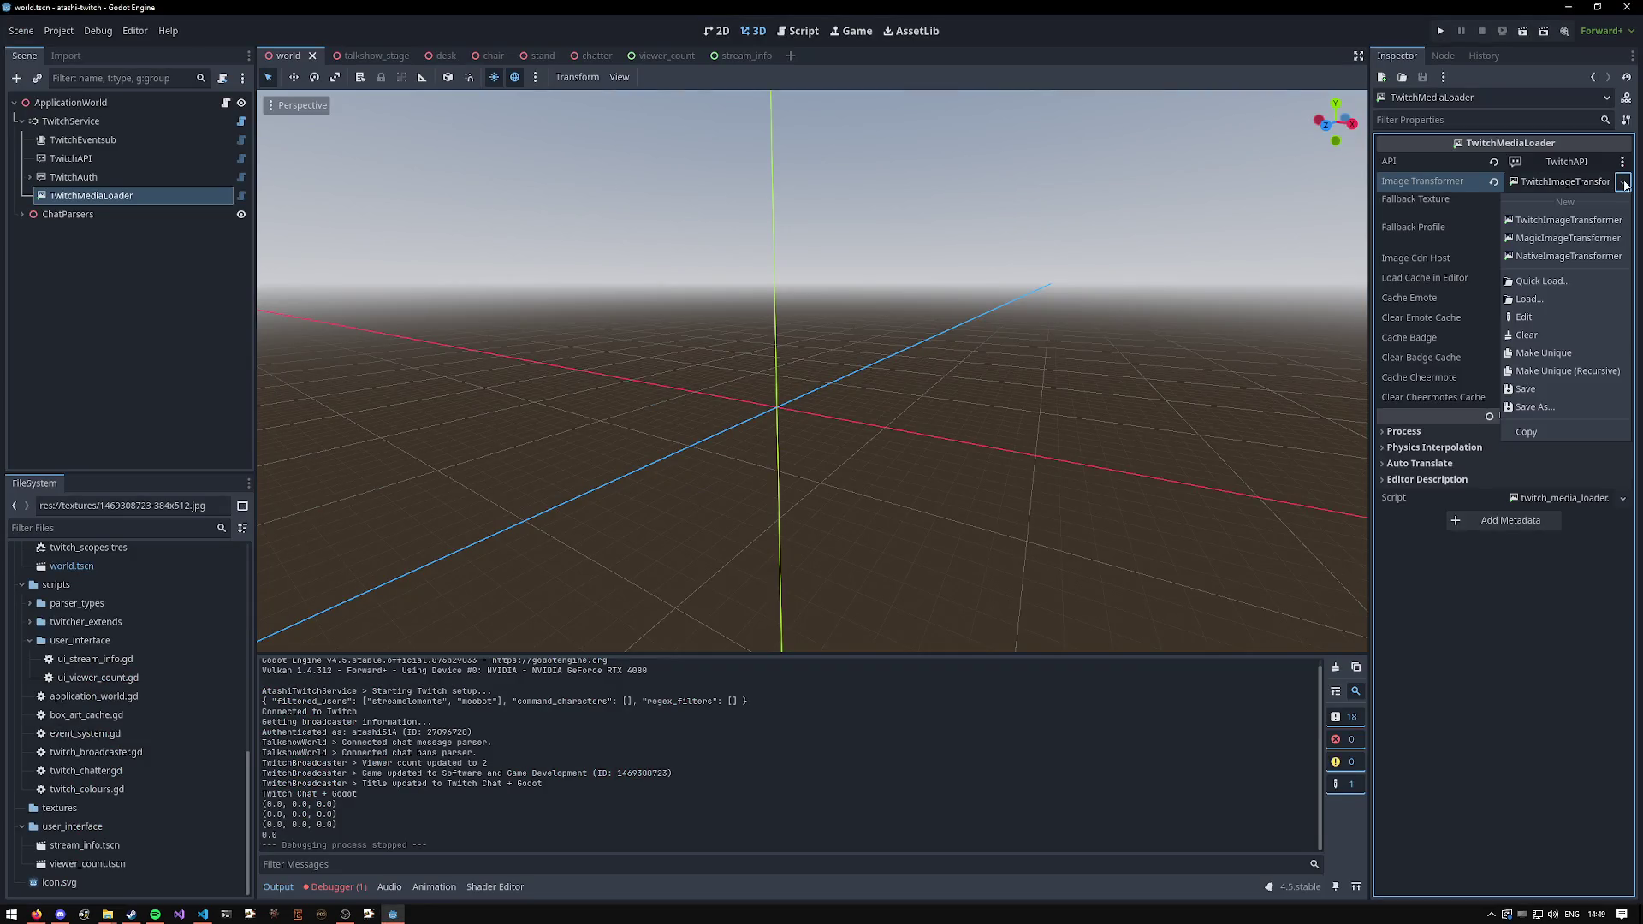
{"action": "key", "text": "alt+Tab"}
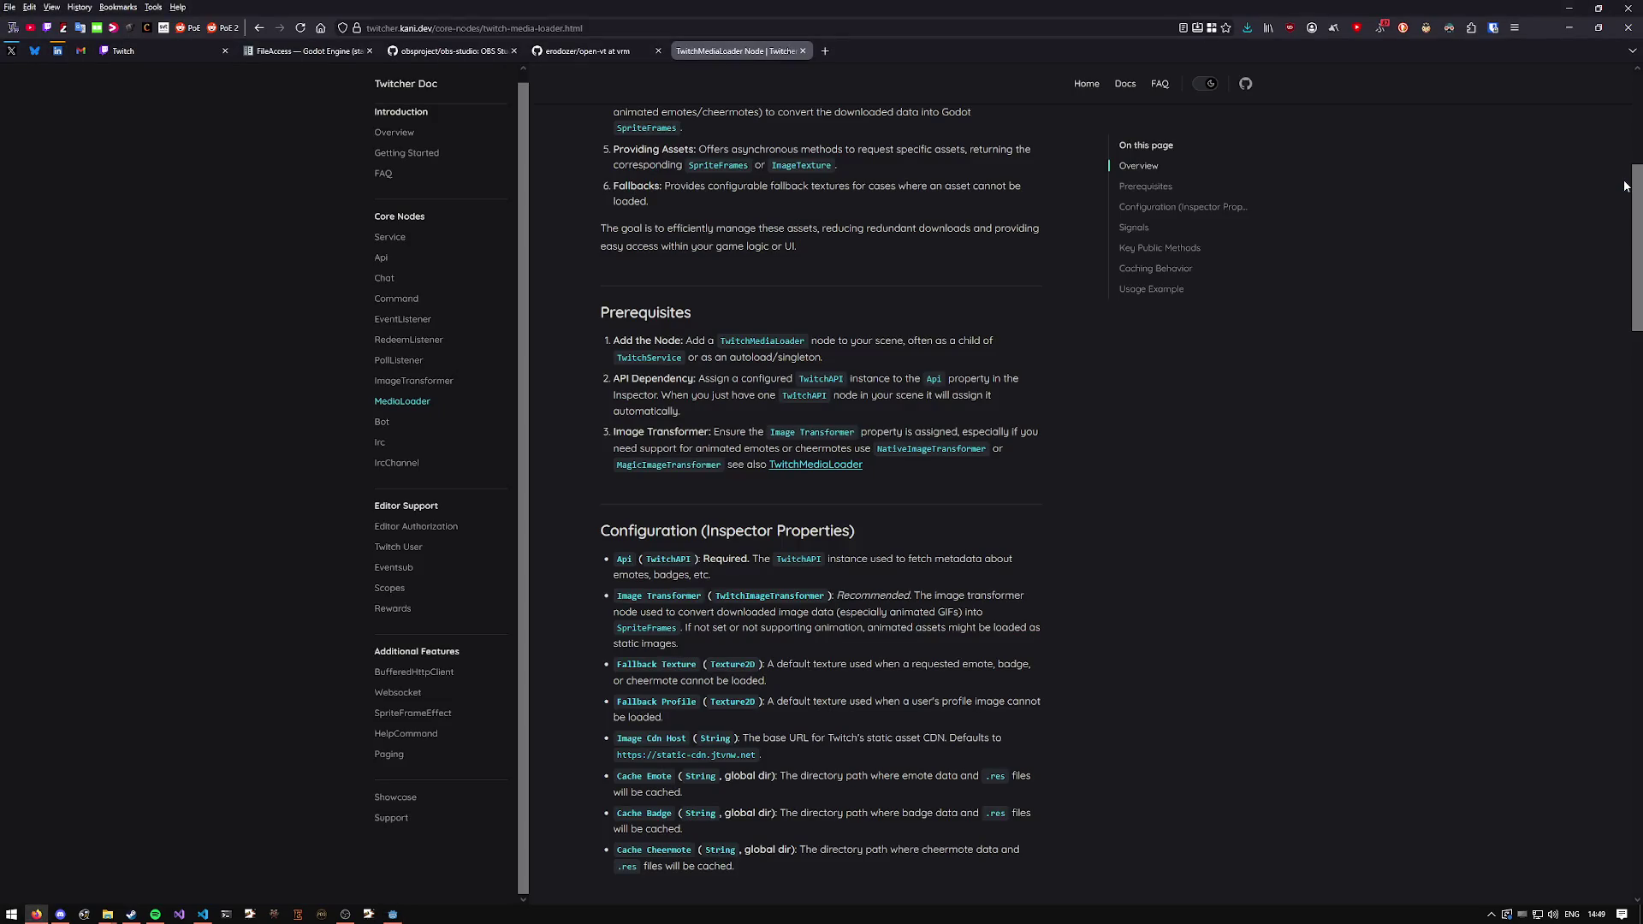
{"action": "middle_click", "coordinate": [1184, 409]}
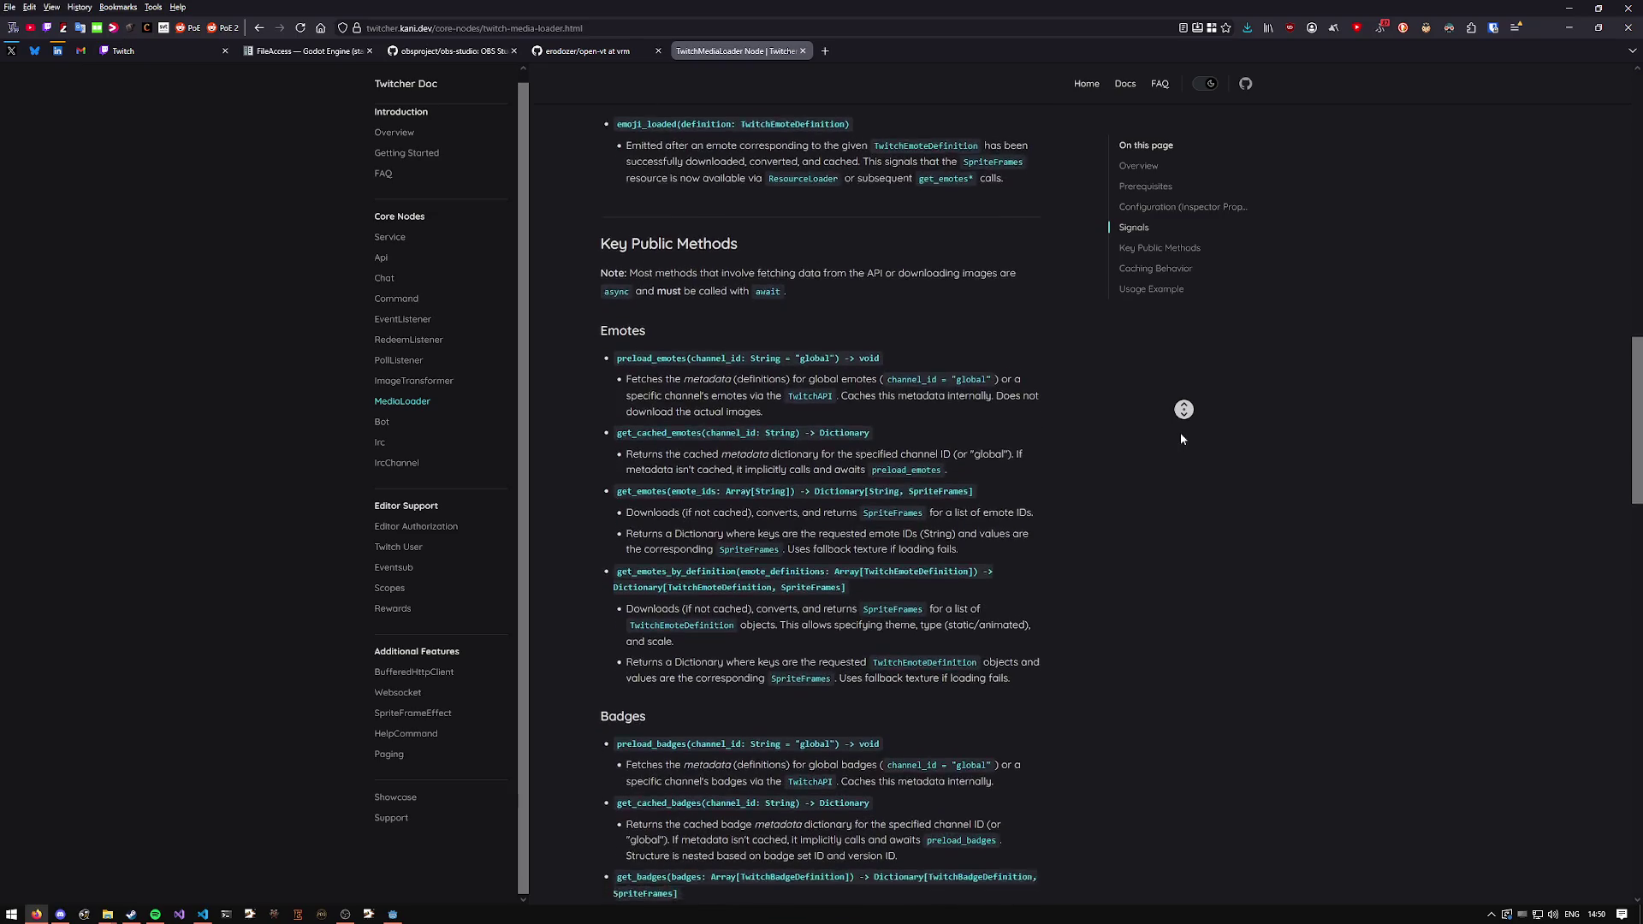
{"action": "middle_click", "coordinate": [1180, 439]}
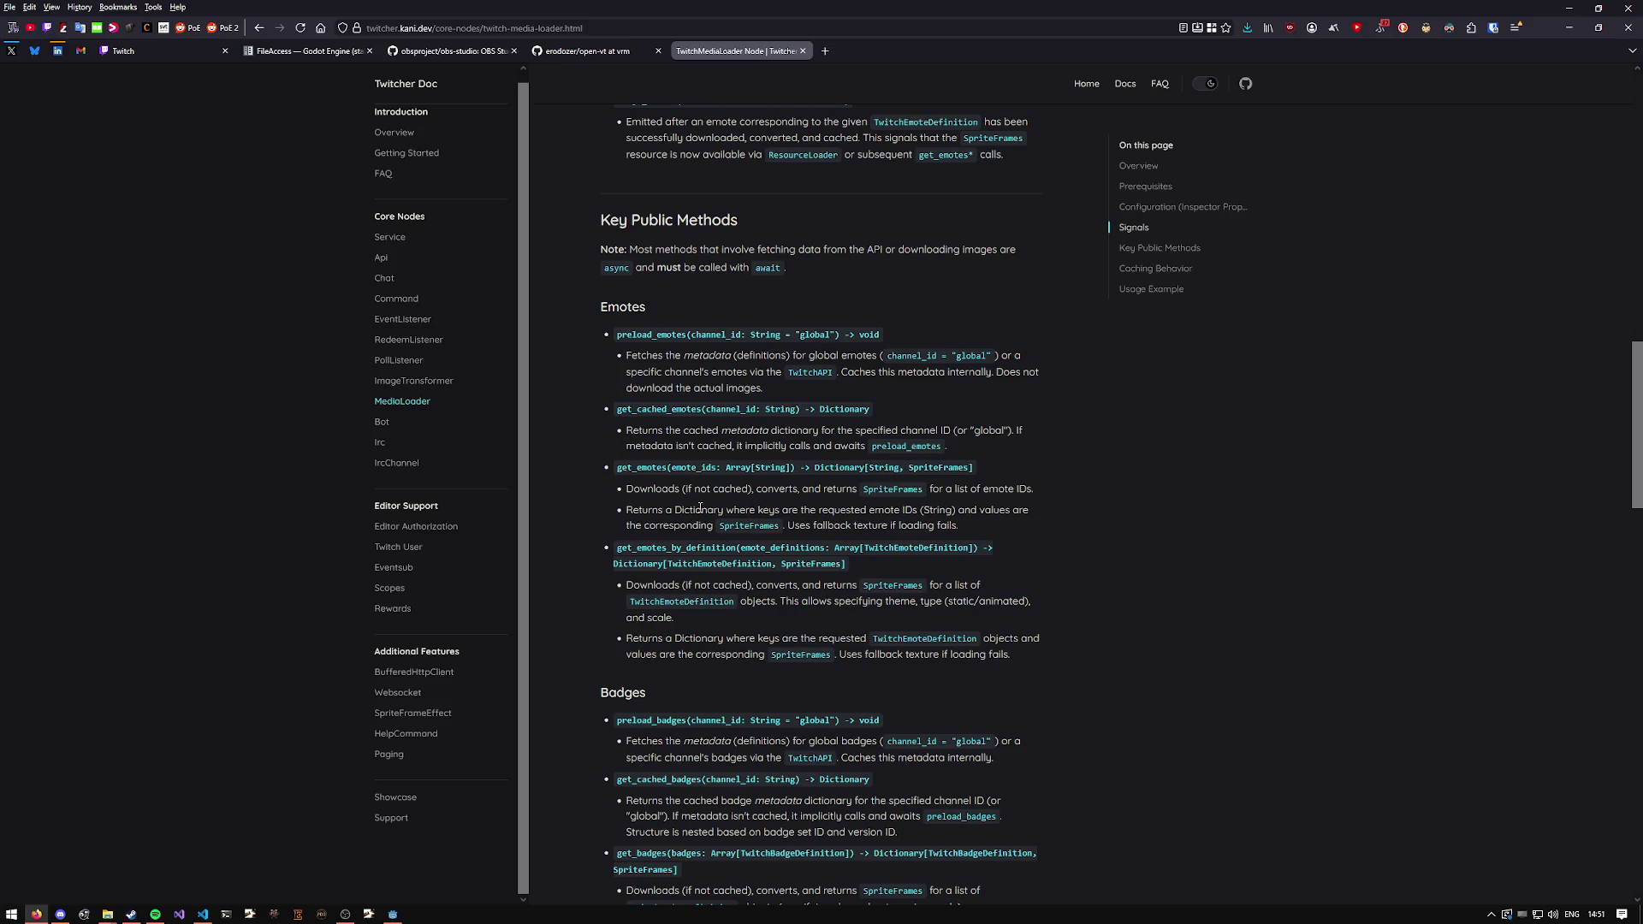
Open scripts/twitcher_extends/atashi_twitch_service.gd from the Explorer file tree.
{"action": "triple_click", "coordinate": [967, 525]}
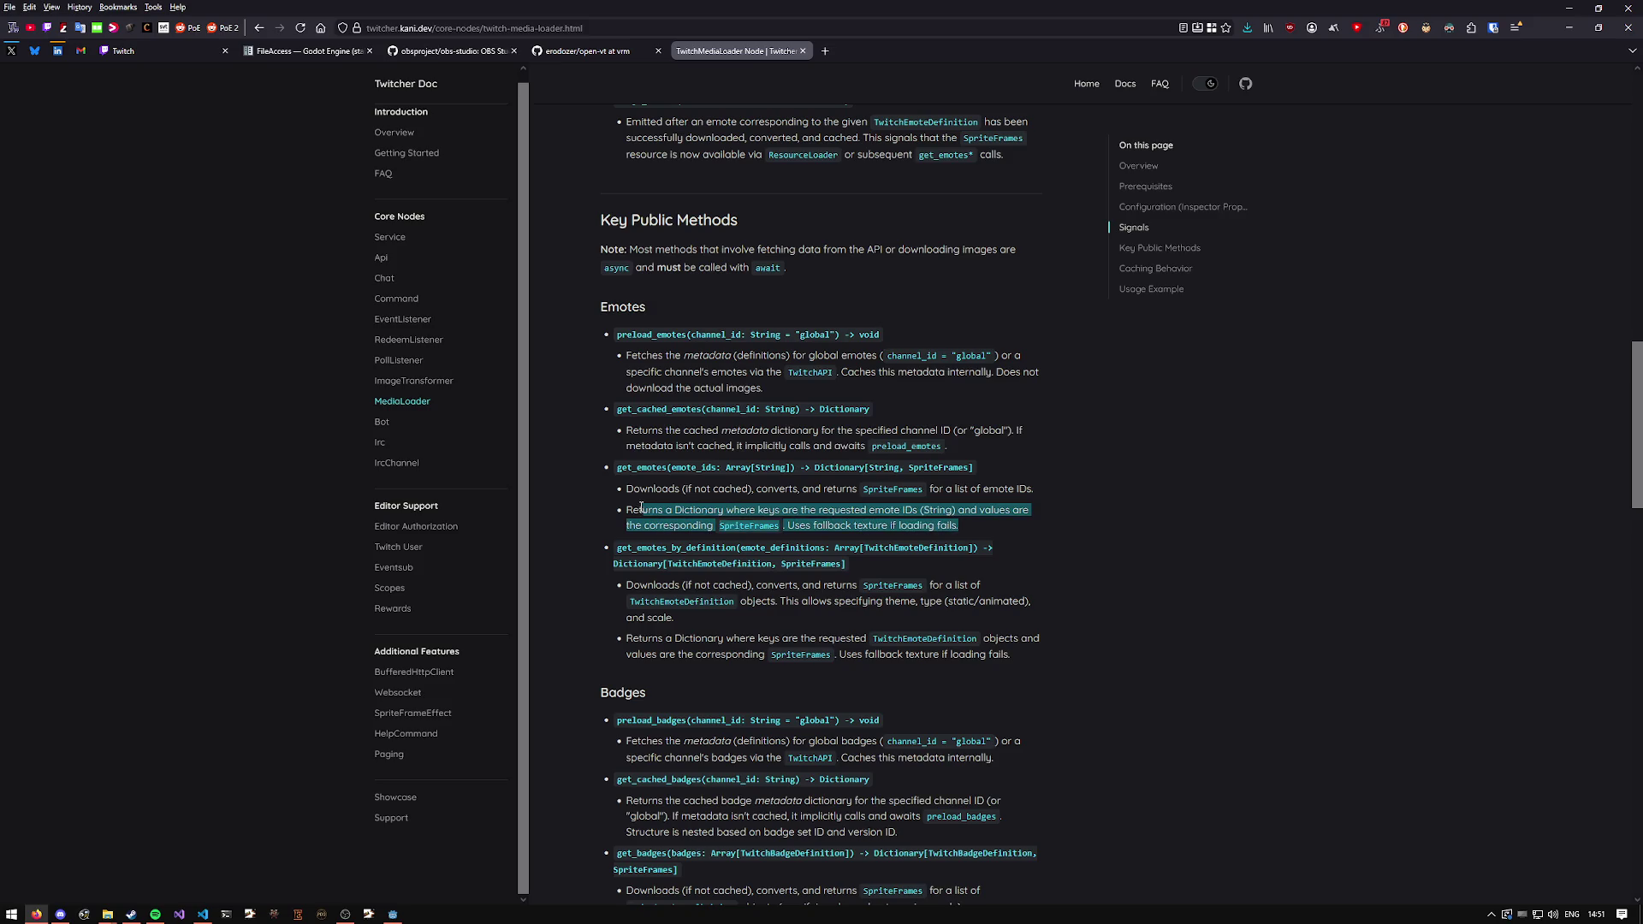
{"action": "left_click", "coordinate": [998, 535]}
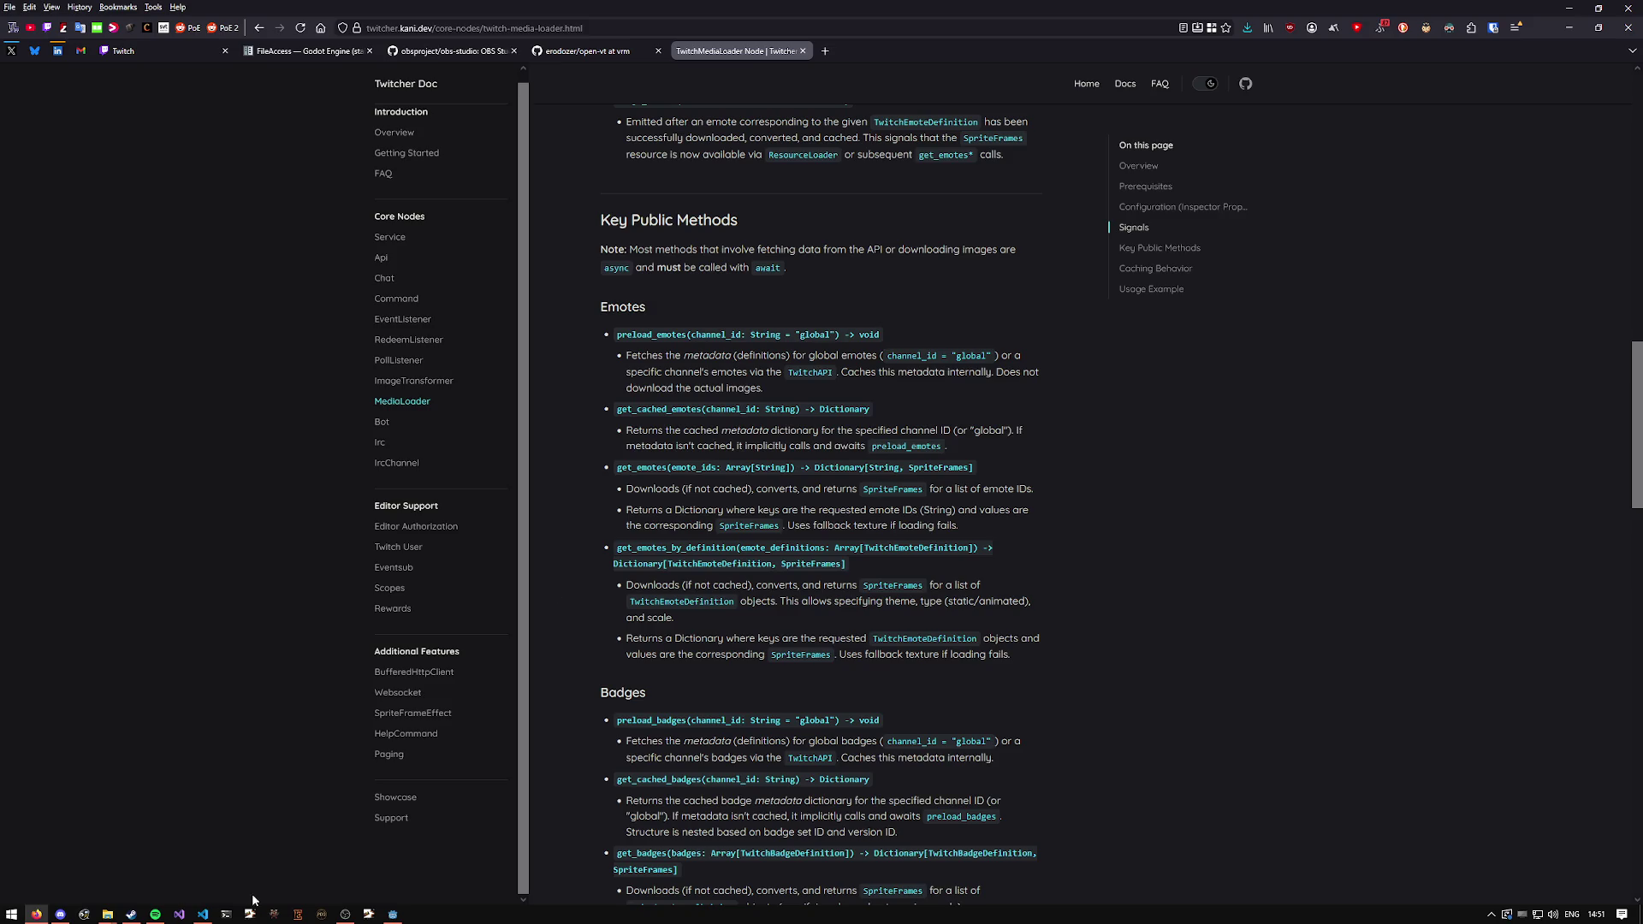
{"action": "left_click", "coordinate": [202, 914]}
{"action": "left_click", "coordinate": [700, 302]}
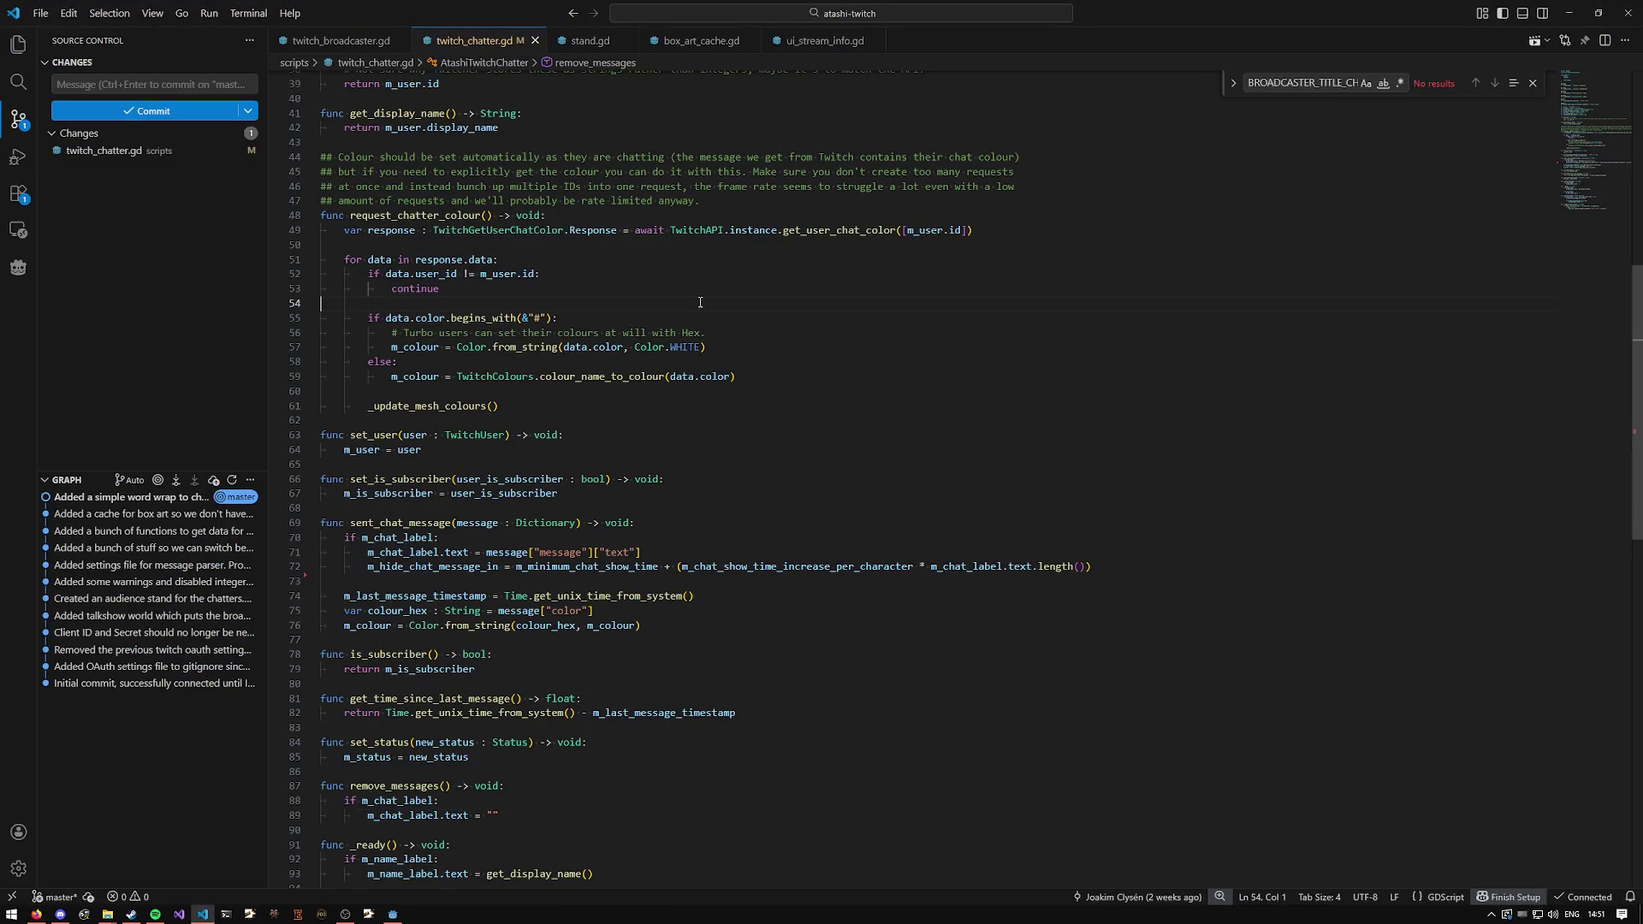
{"action": "key", "text": "ctrl+shift+e"}
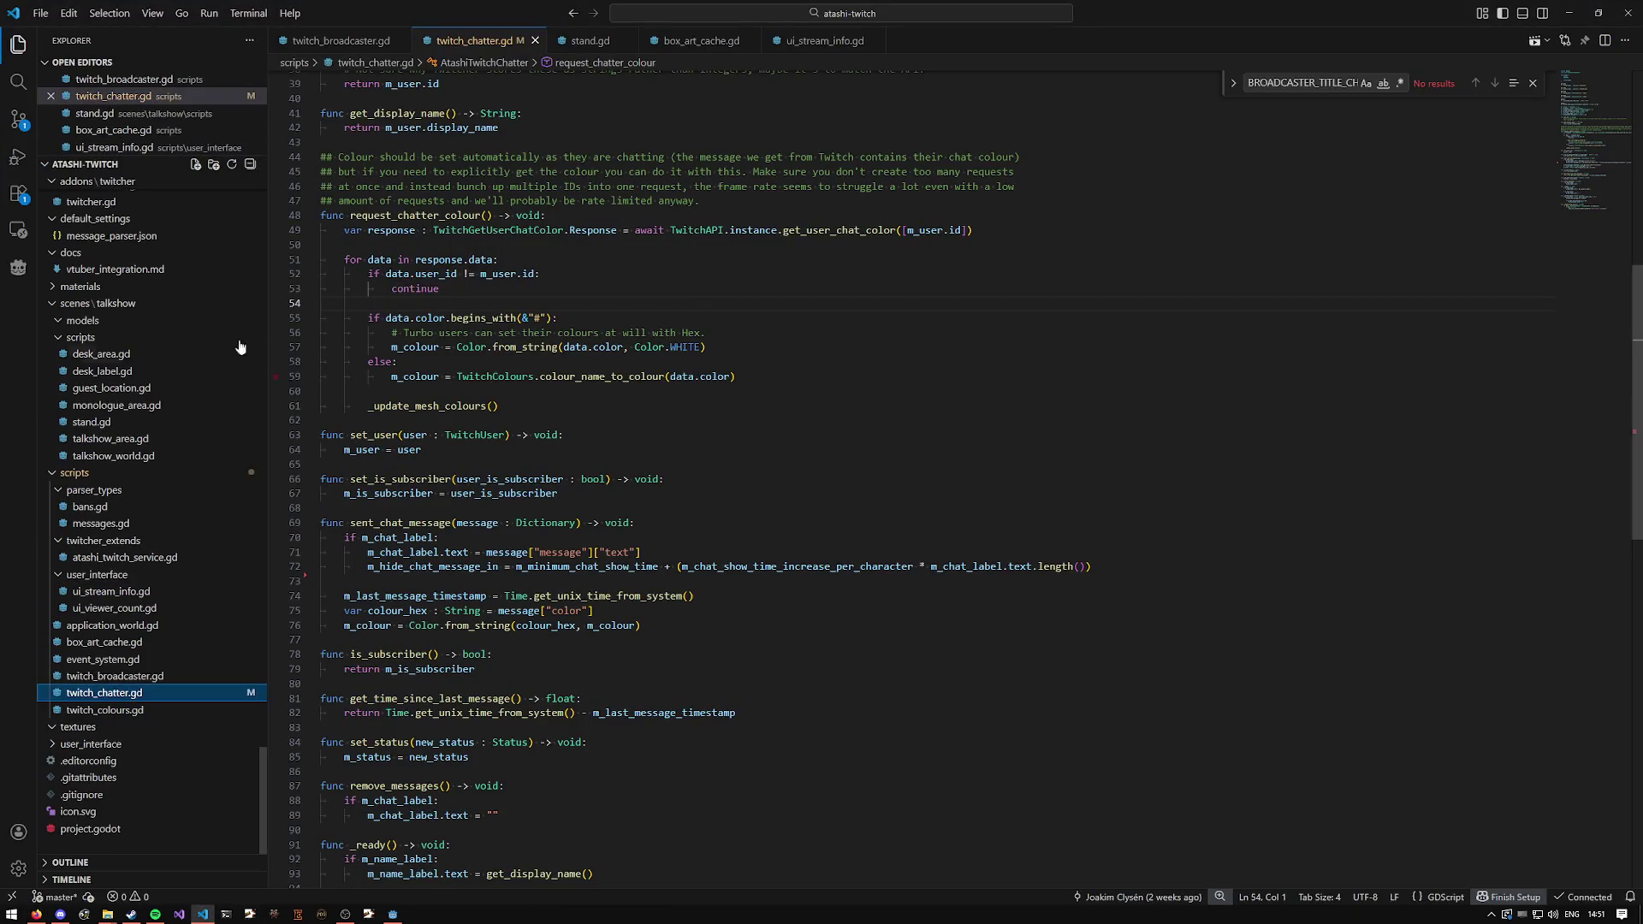
{"action": "left_click", "coordinate": [128, 557]}
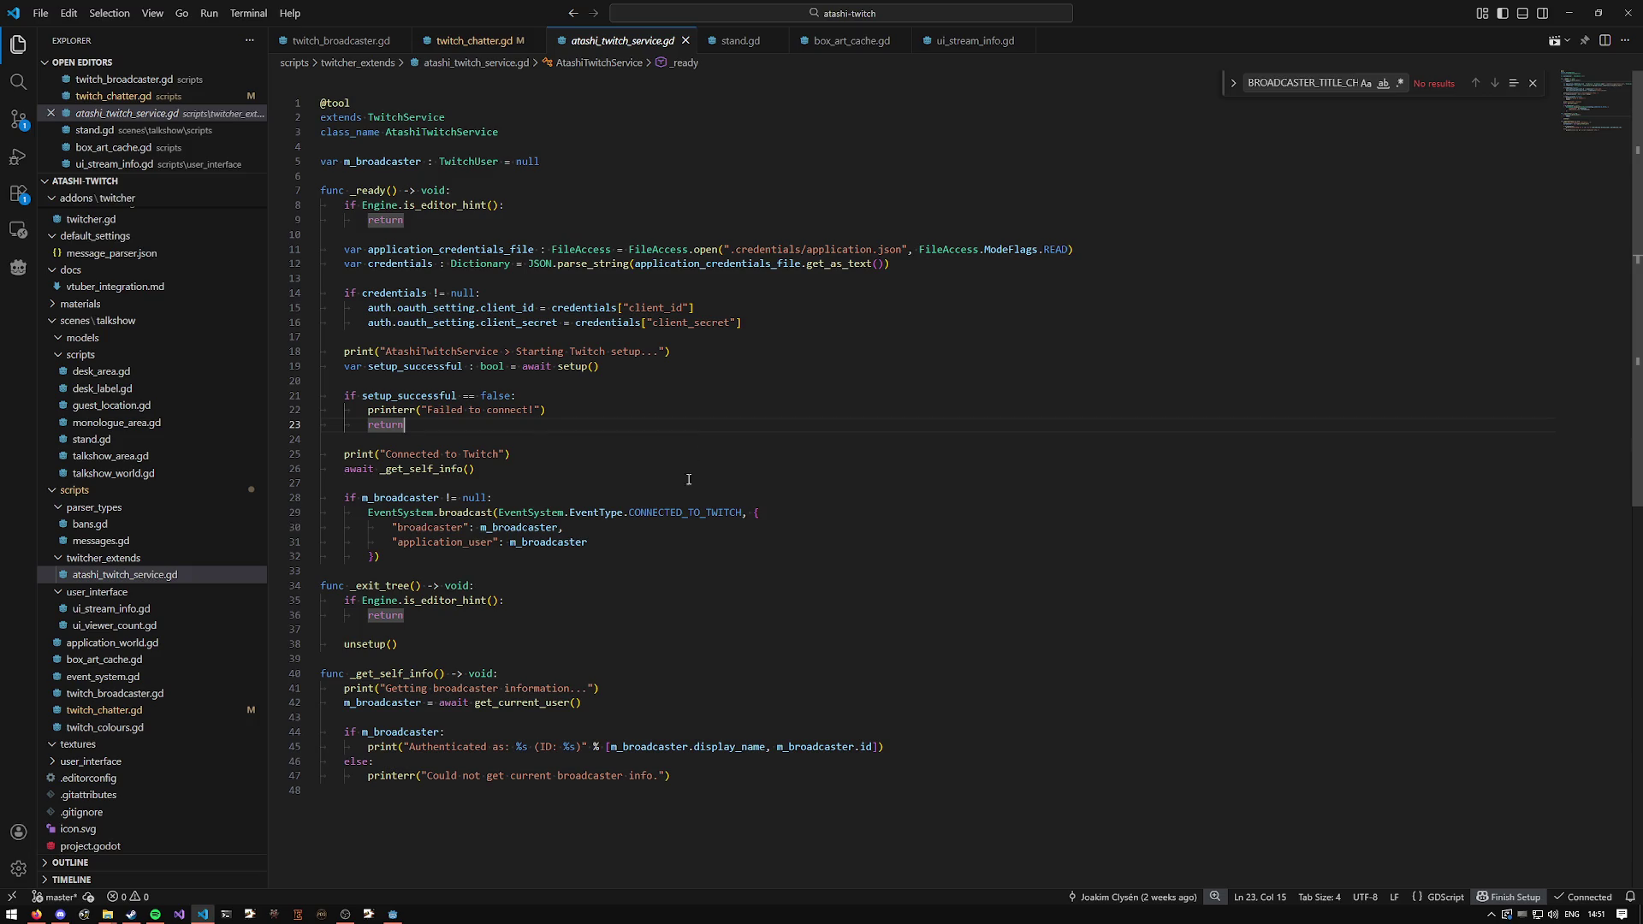
Check the node in Godot, then place the caret on blank line 4 of the service script.
{"action": "left_click", "coordinate": [391, 914]}
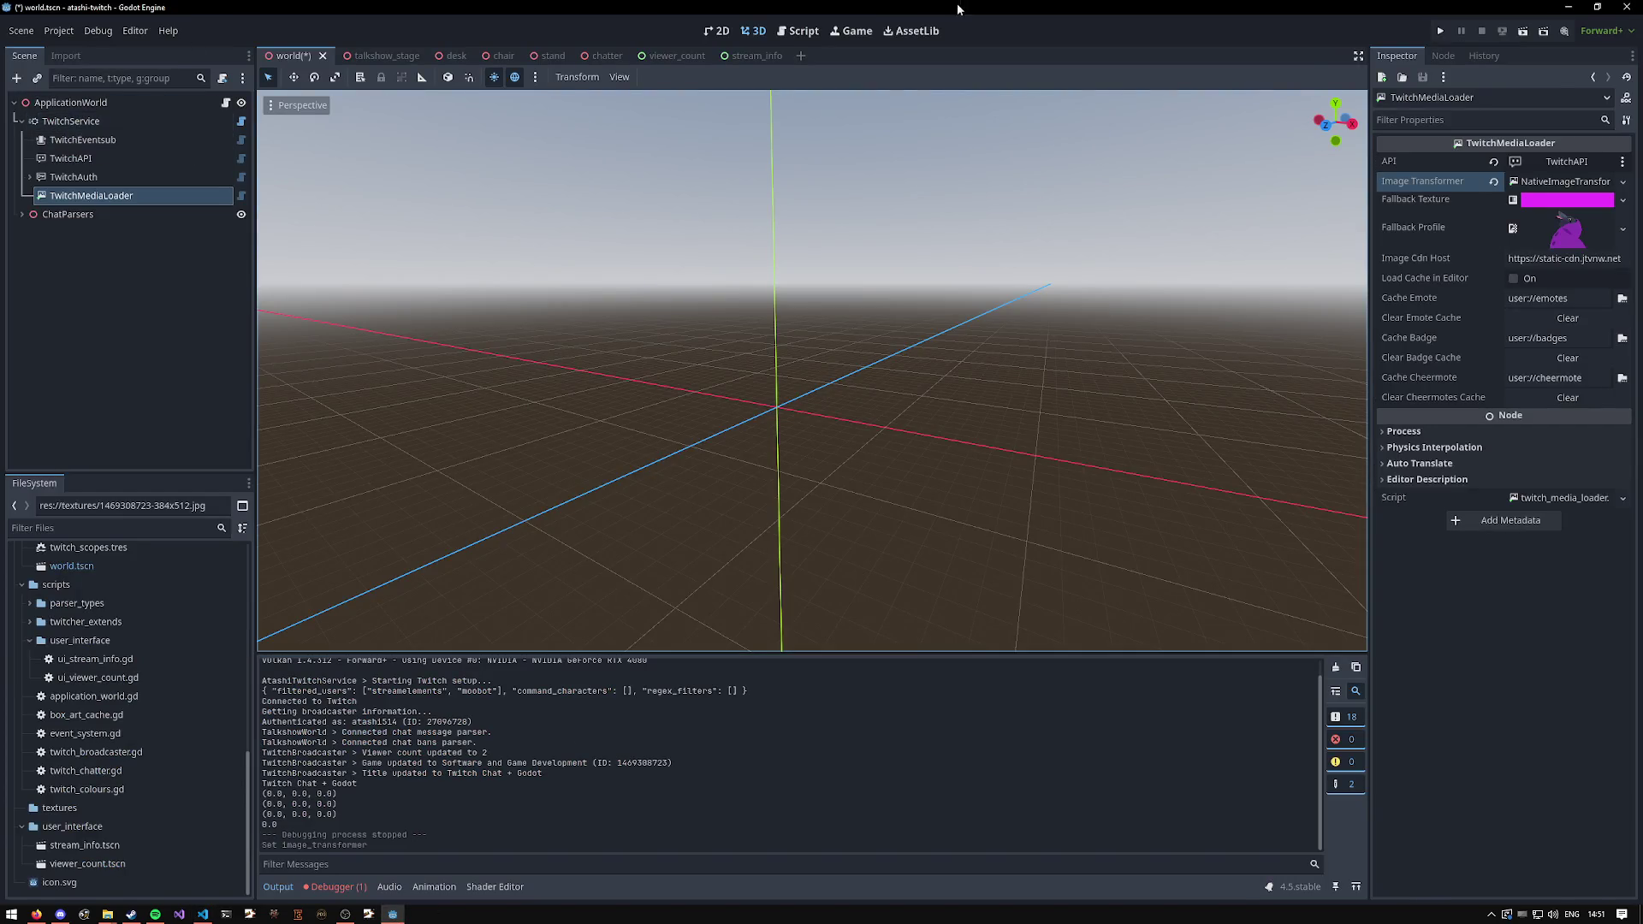
{"action": "left_click", "coordinate": [241, 120]}
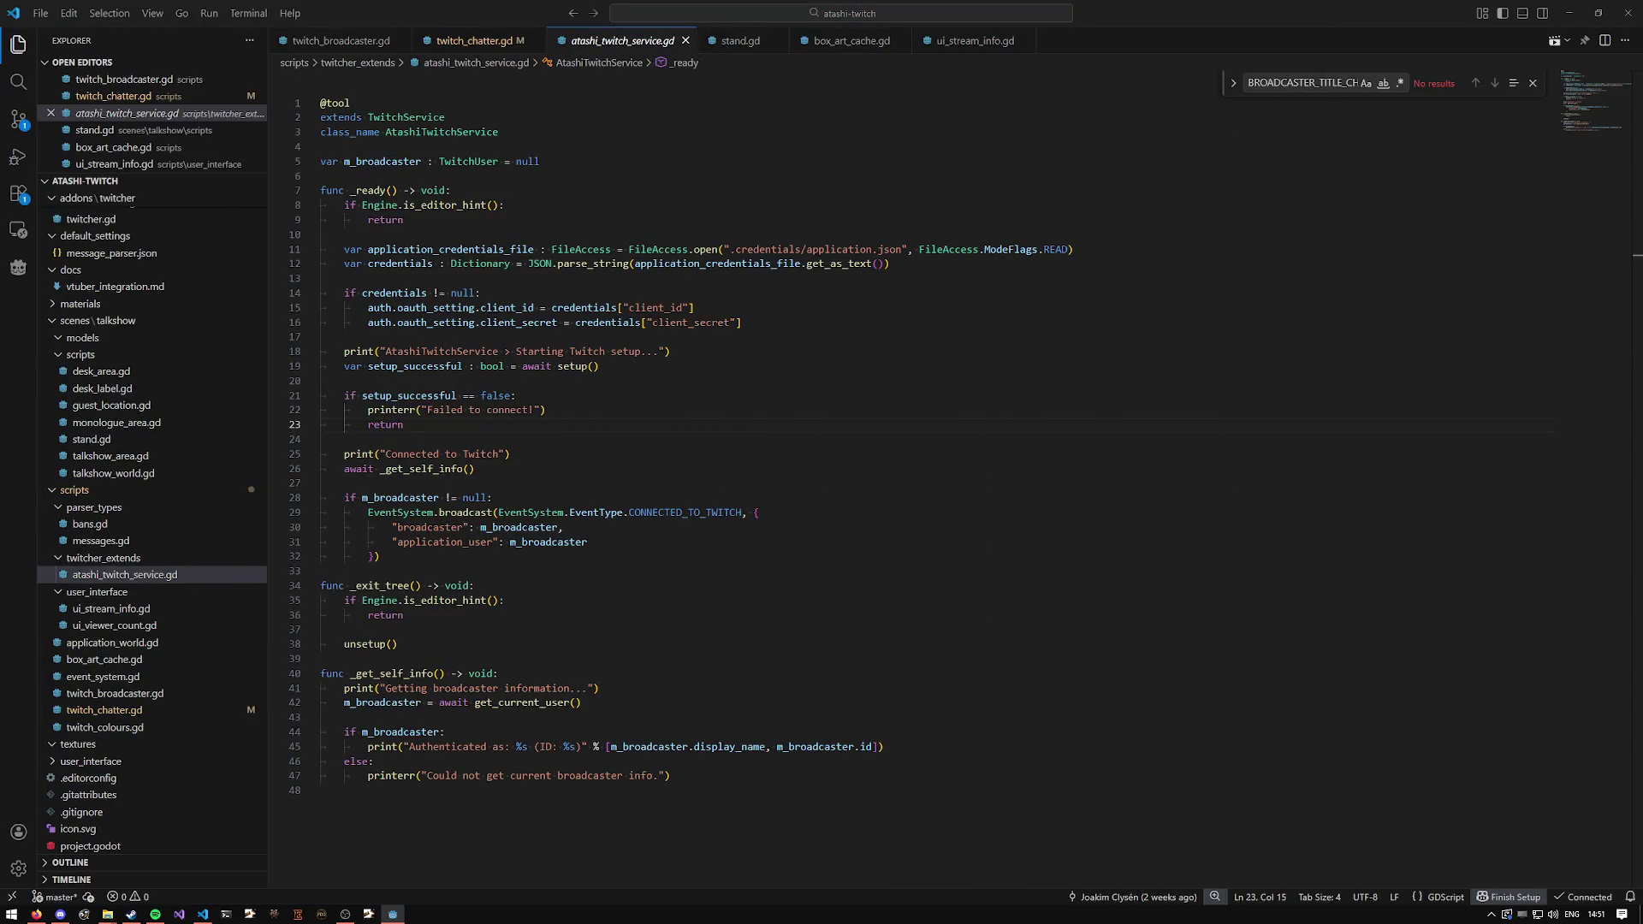
{"action": "key", "text": "alt+Tab"}
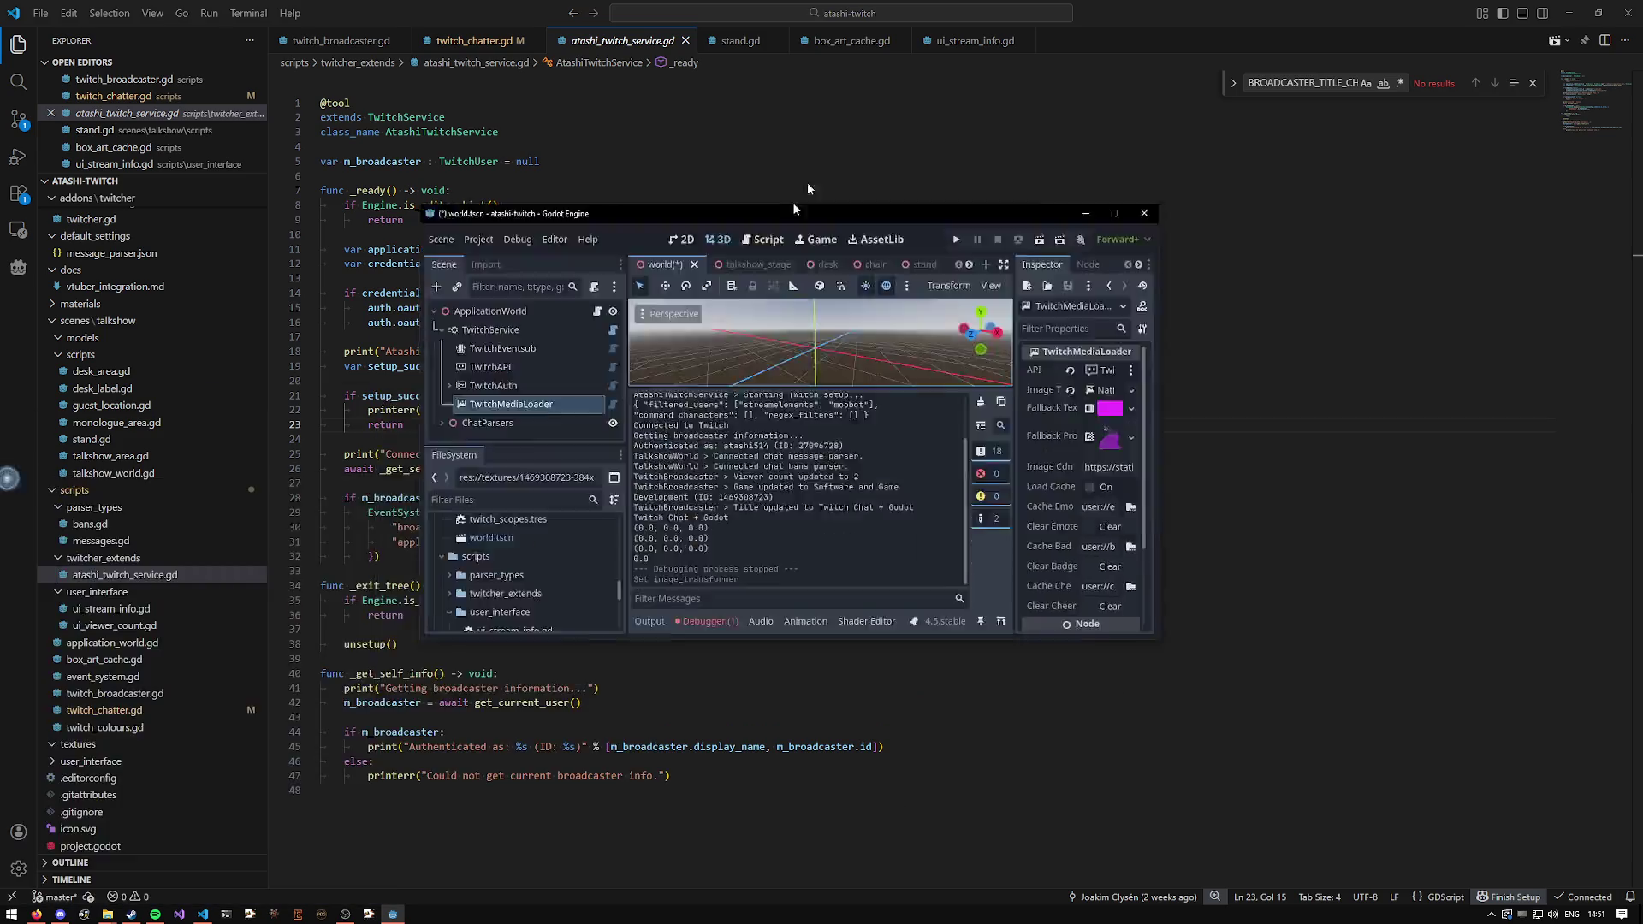
{"action": "left_click", "coordinate": [203, 914]}
{"action": "left_click", "coordinate": [755, 377]}
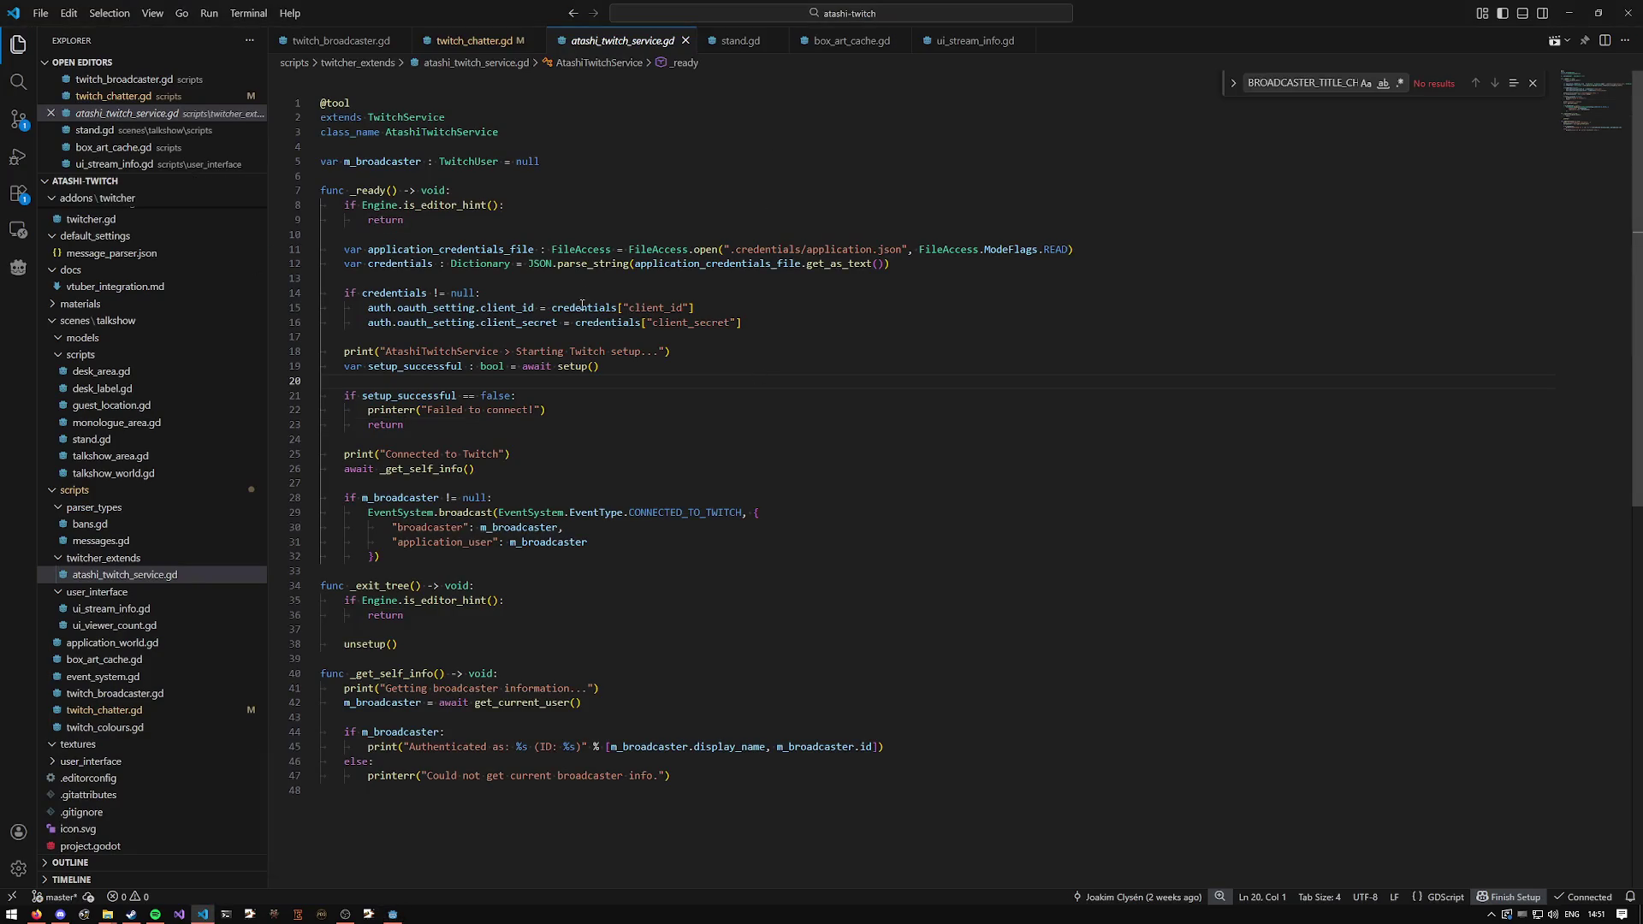
{"action": "left_click", "coordinate": [658, 146]}
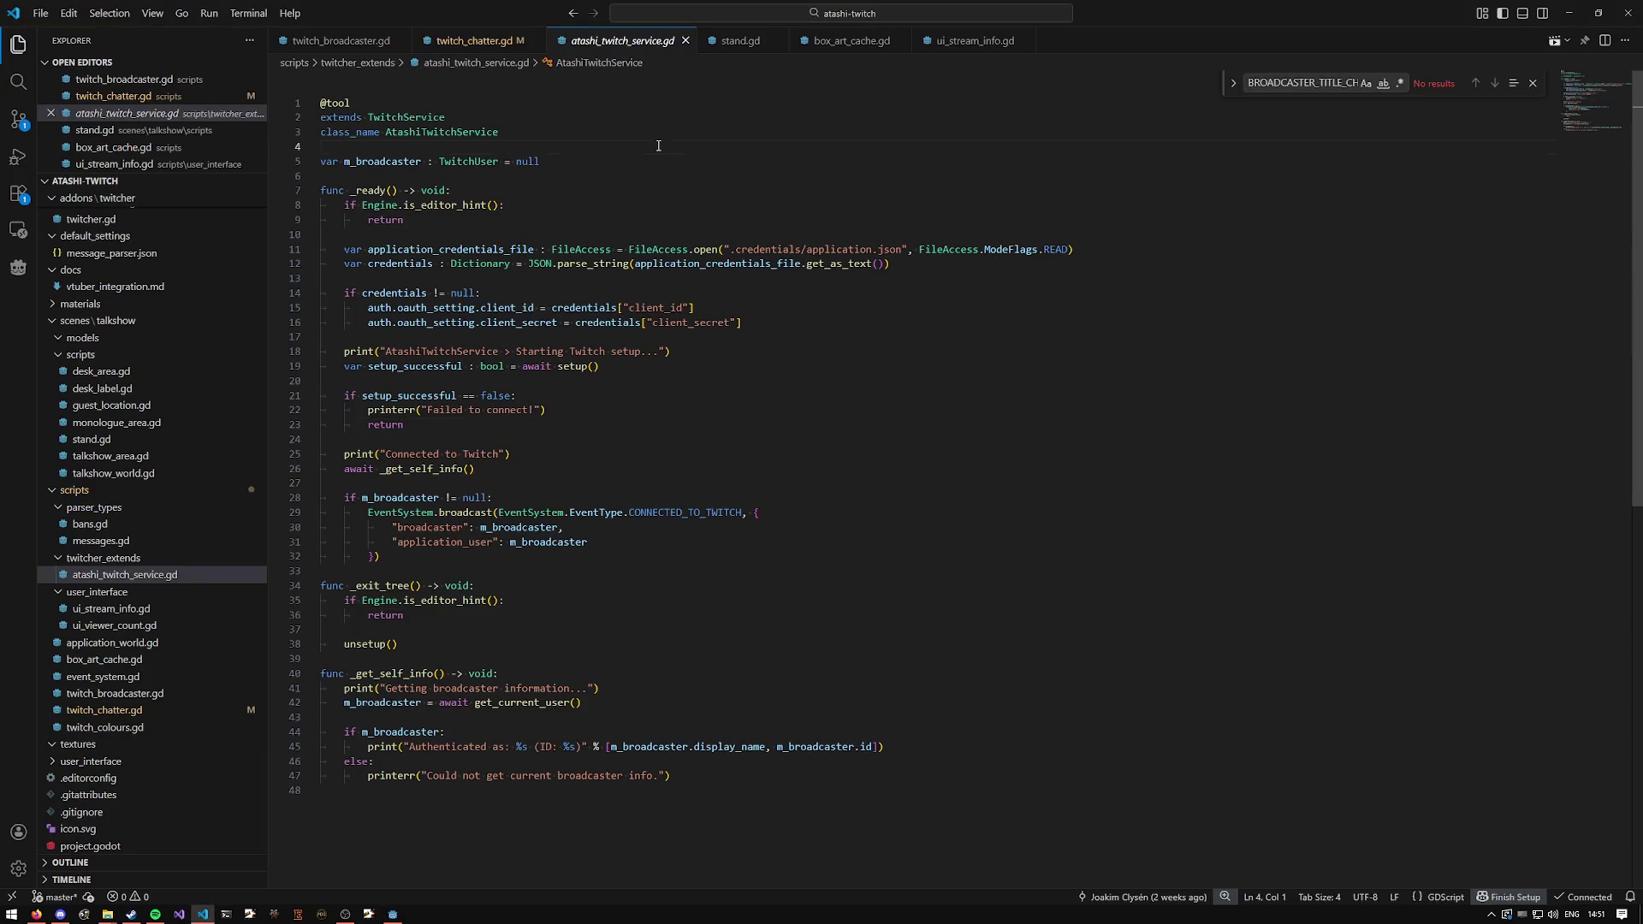
{"action": "key", "text": "Return"}
{"action": "type", "text": "@onready"}
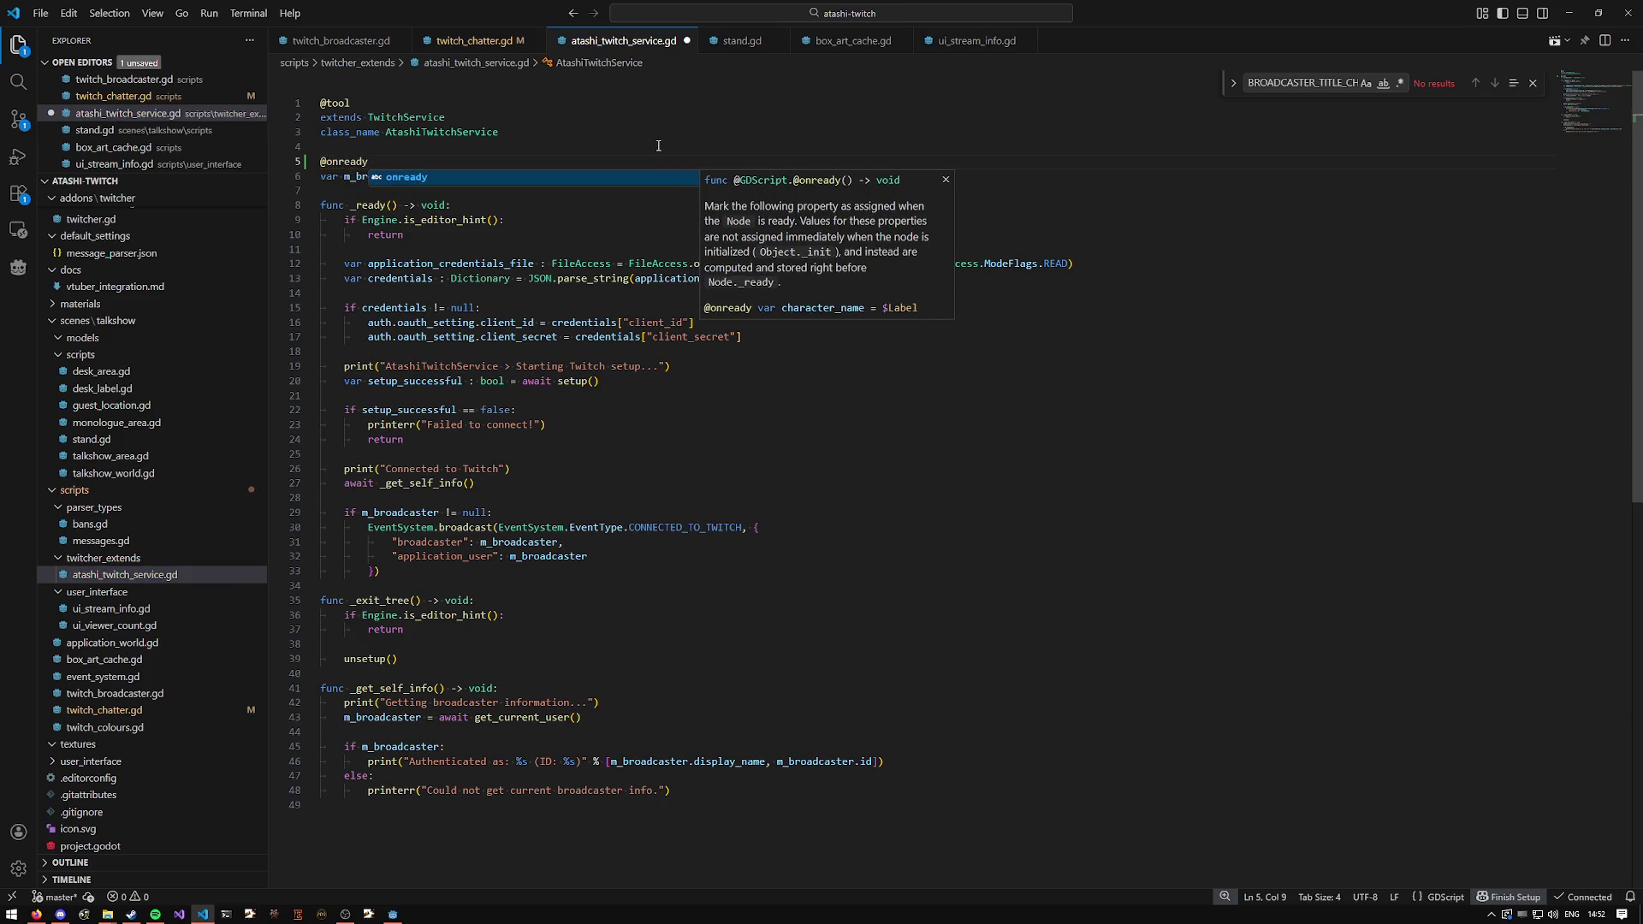
{"action": "key", "text": "Return"}
{"action": "type", "text": "var m_"}
{"action": "key", "text": "ctrl+z"}
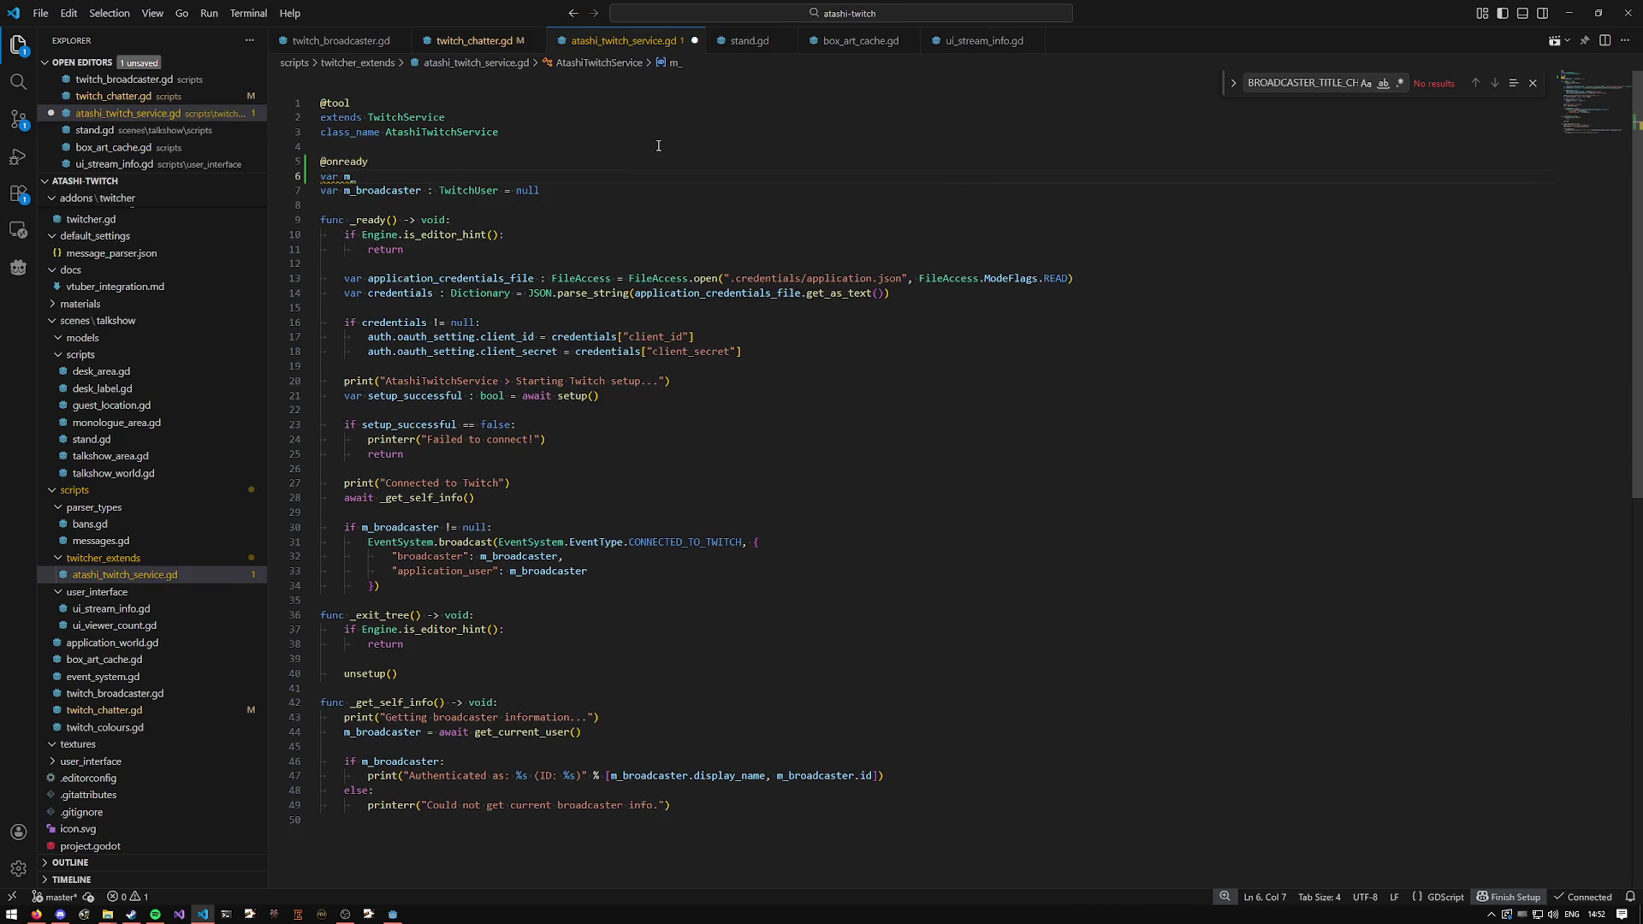
{"action": "key", "text": "alt+Tab"}
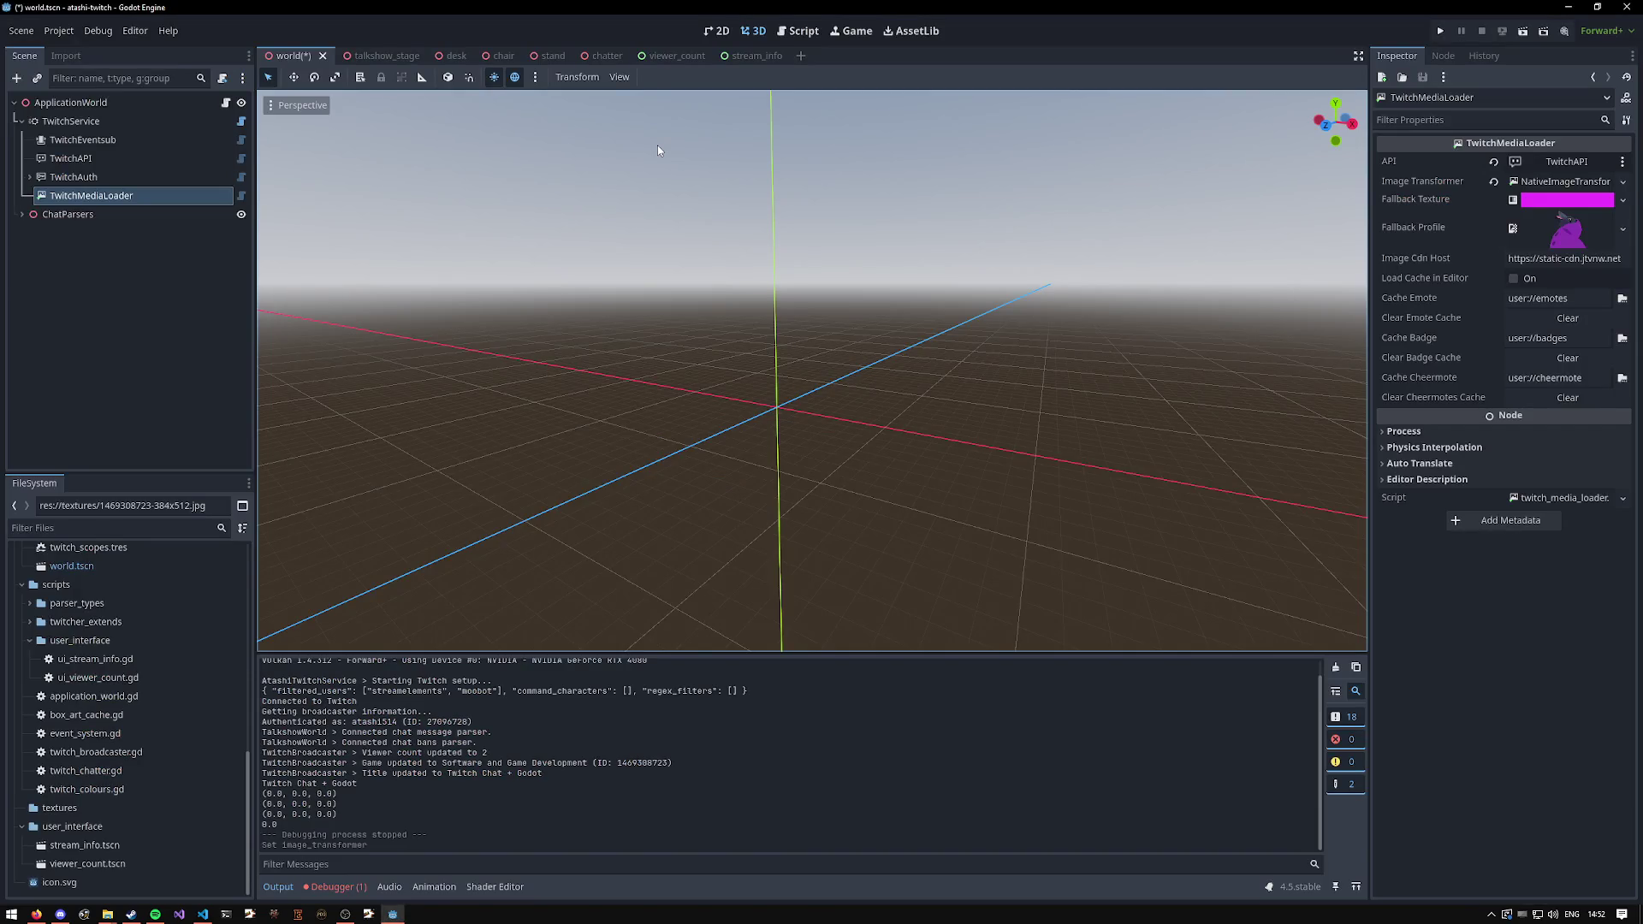
{"action": "key", "text": "alt+Tab"}
{"action": "type", "text": "twitch_"}
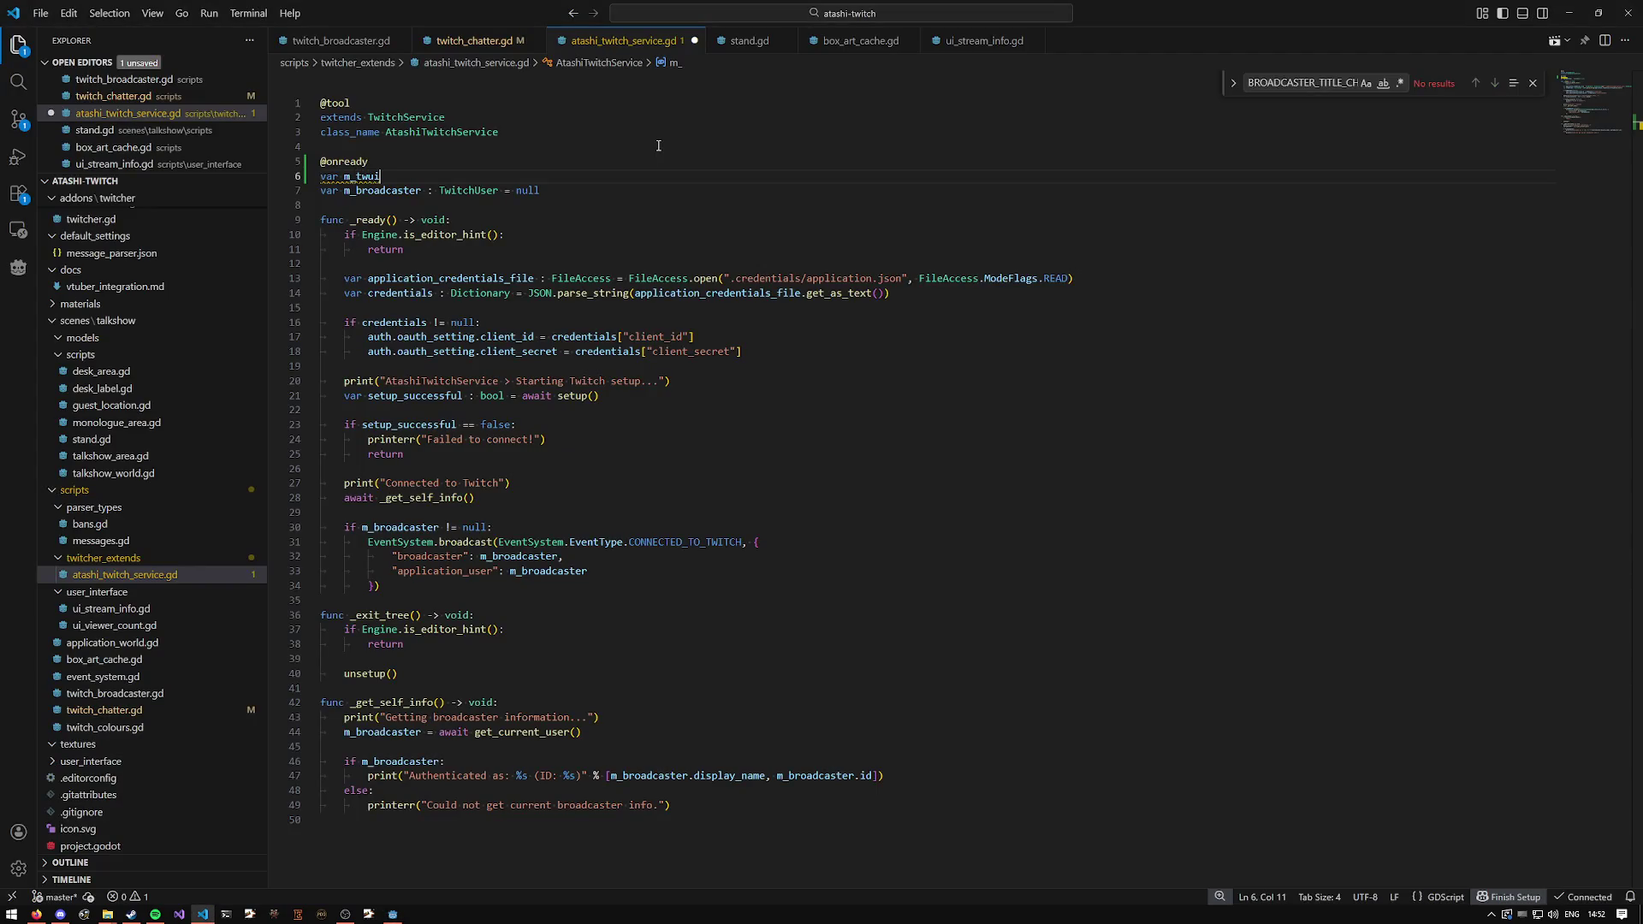
{"action": "type", "text": "media_"}
{"action": "key", "text": "alt+Tab"}
{"action": "key", "text": "alt+Tab"}
{"action": "type", "text": "loader : TwitchMedi"}
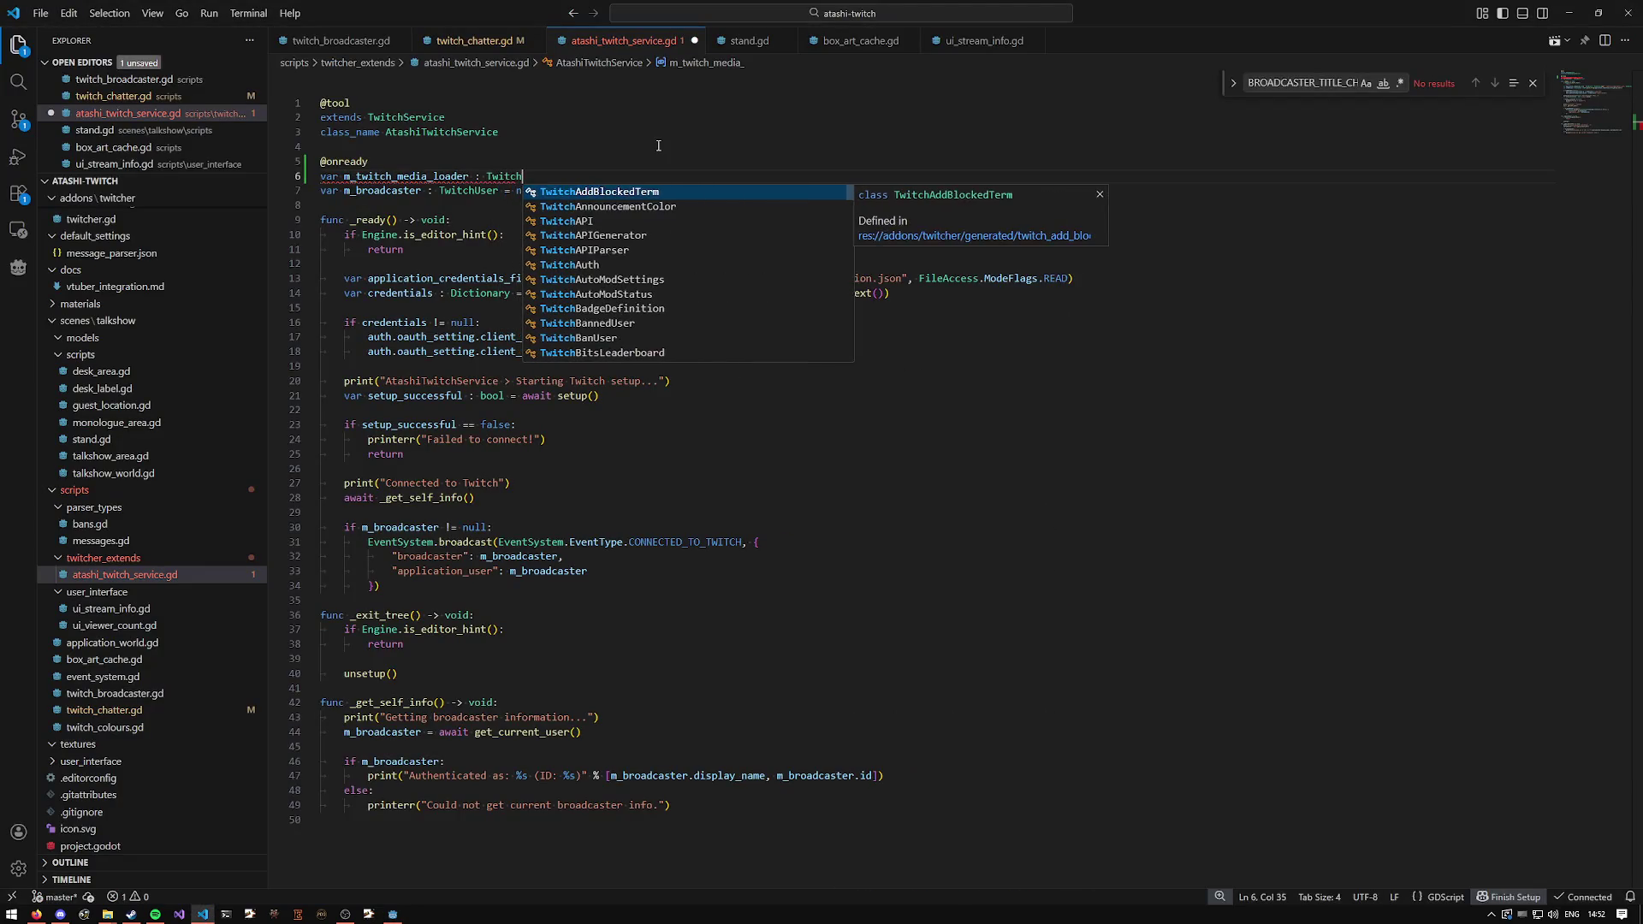
{"action": "key", "text": "Return"}
Assign the variable $TwitchMediaLoader and save the script.
{"action": "type", "text": "$"}
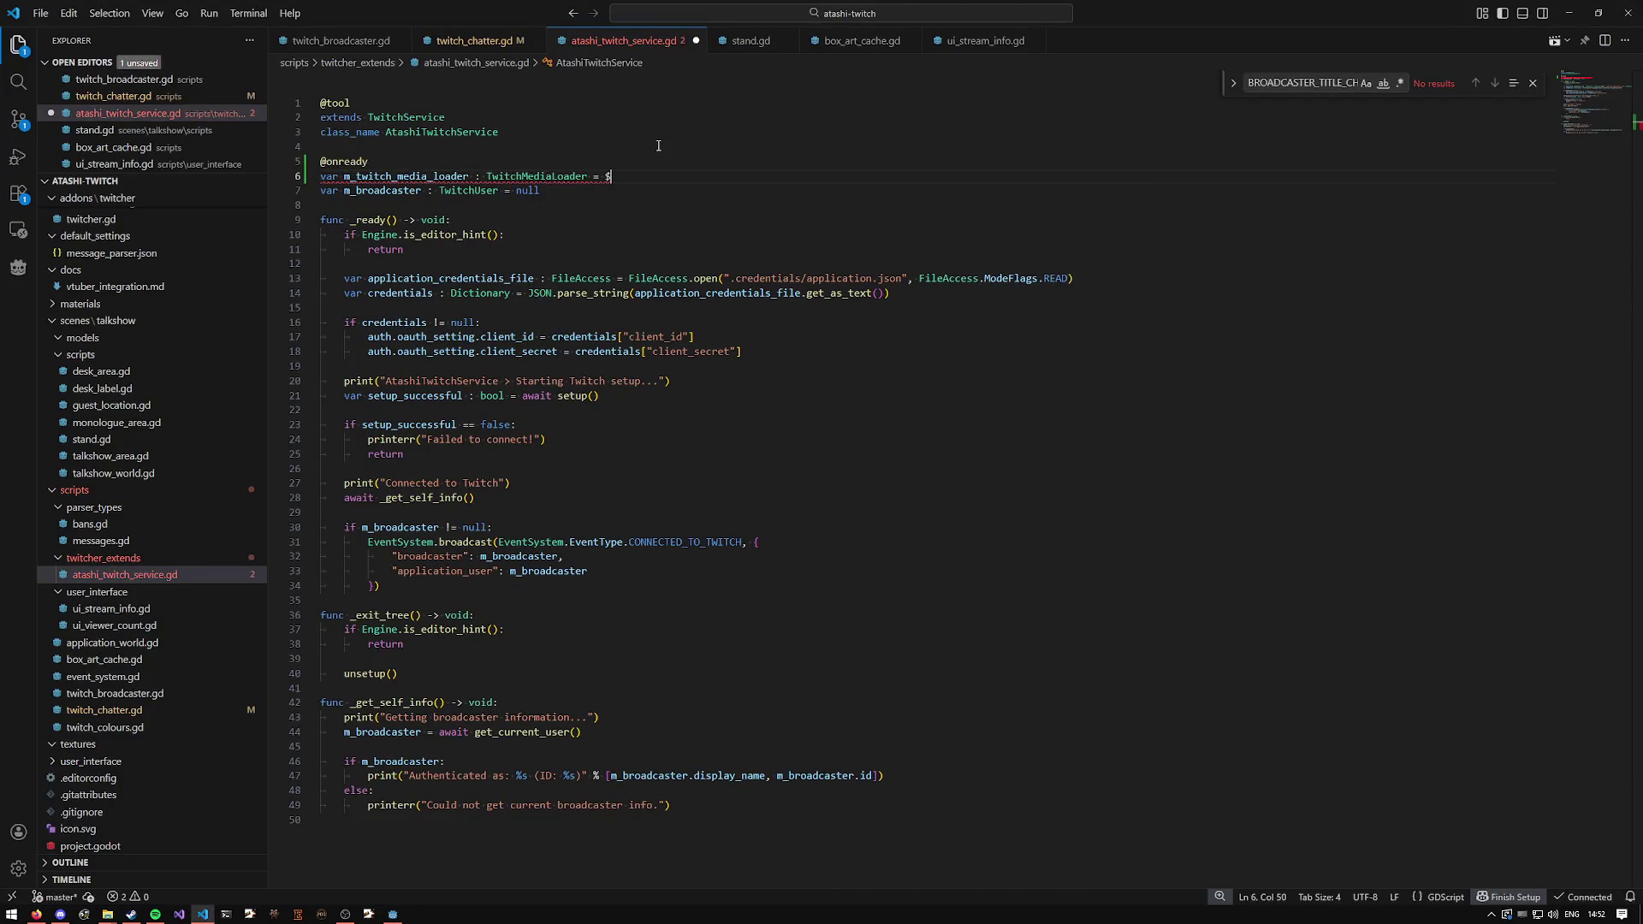
{"action": "key", "text": "alt+Tab"}
{"action": "key", "text": "alt+Tab"}
{"action": "type", "text": "TwitchMediaLoade"}
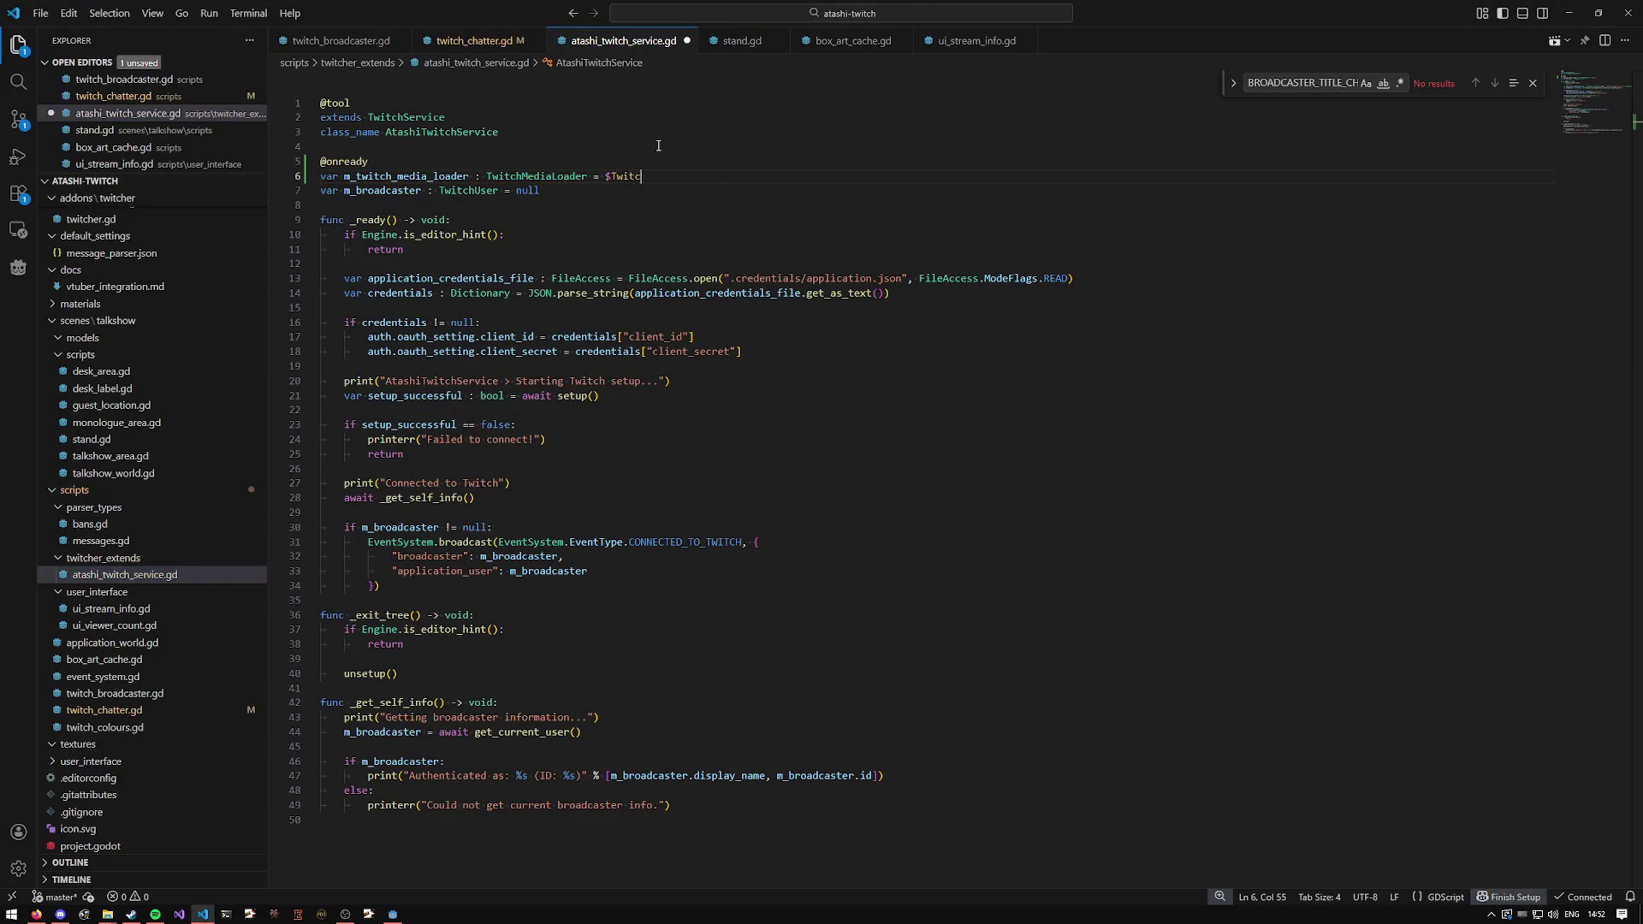
{"action": "type", "text": "r"}
{"action": "key", "text": "Return"}
{"action": "key", "text": "ctrl+s"}
{"action": "double_click", "coordinate": [452, 177]}
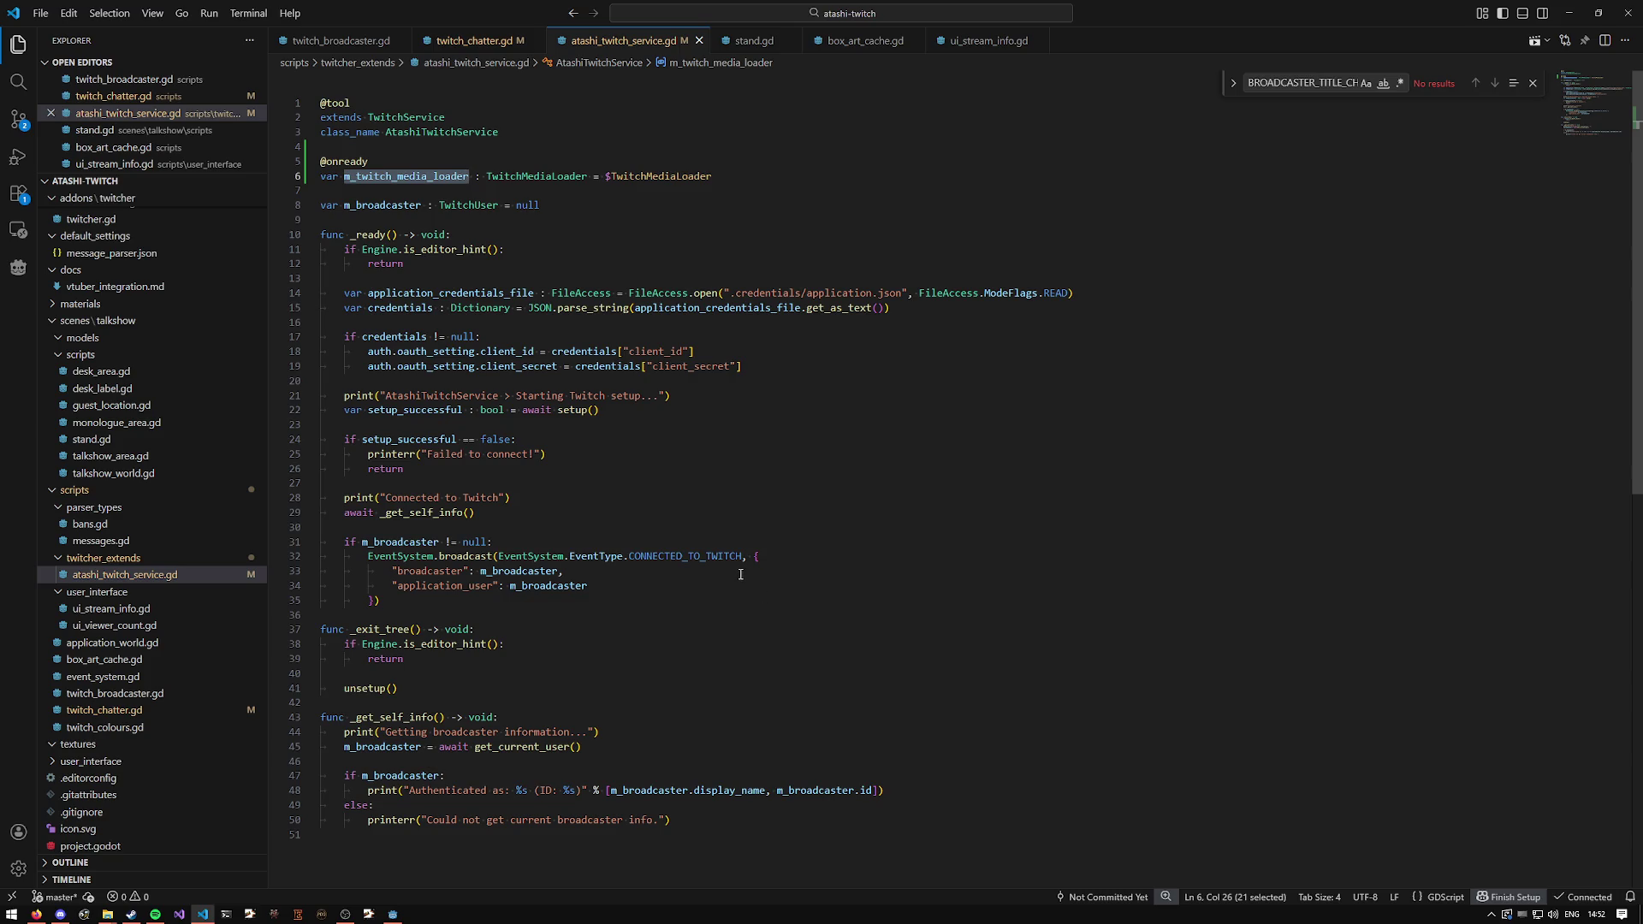
{"action": "left_click", "coordinate": [447, 512]}
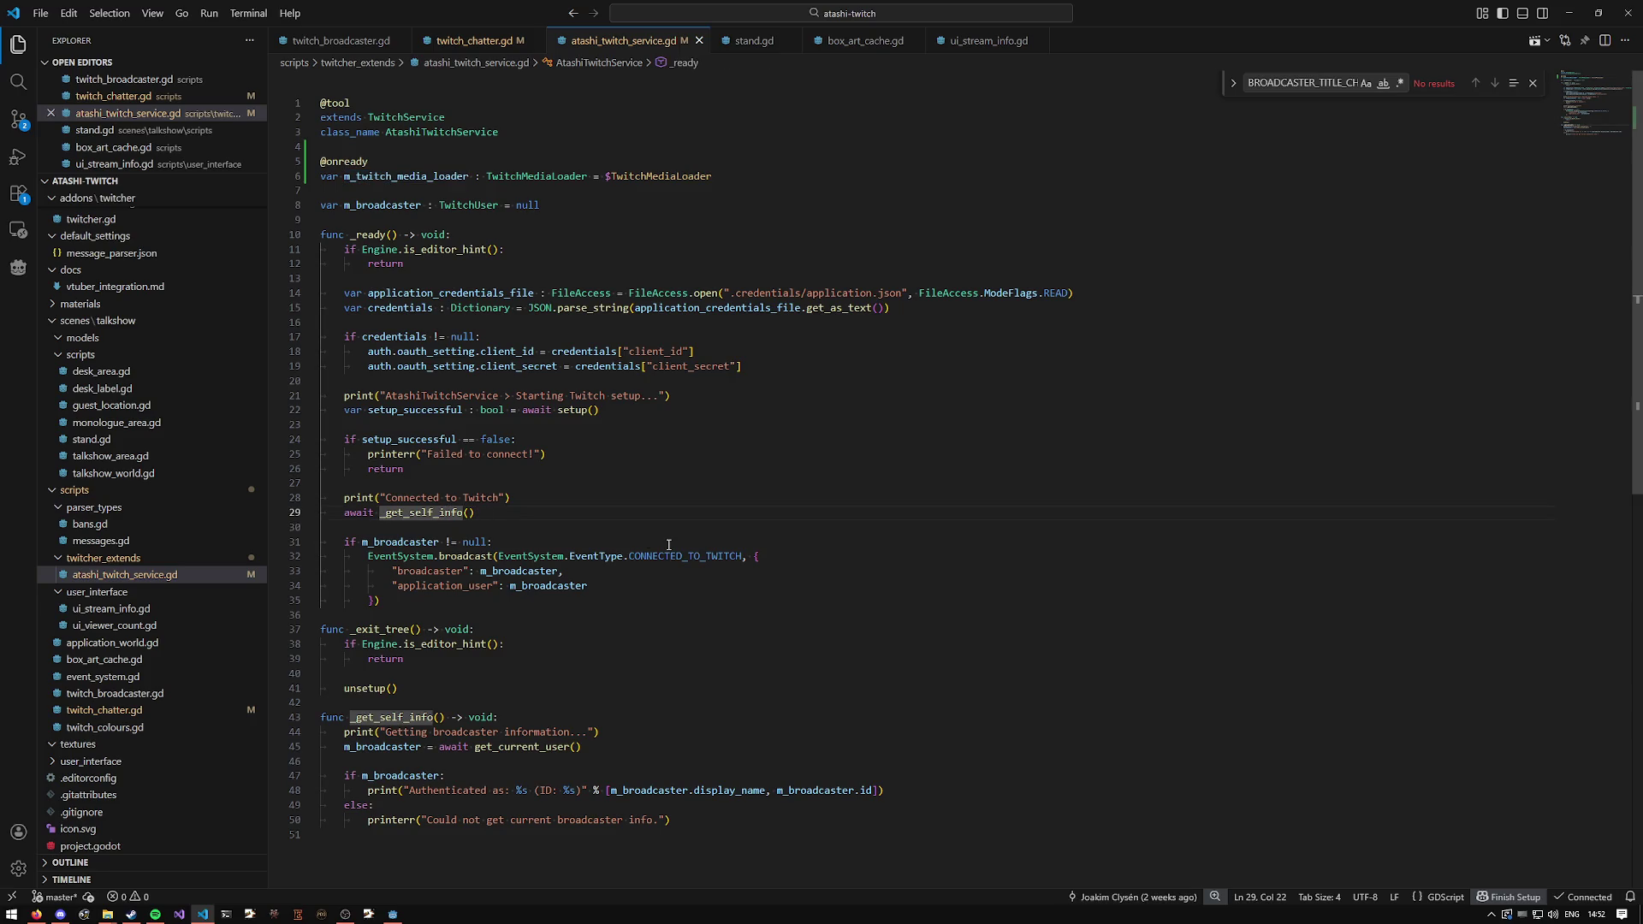
{"action": "left_click", "coordinate": [471, 607]}
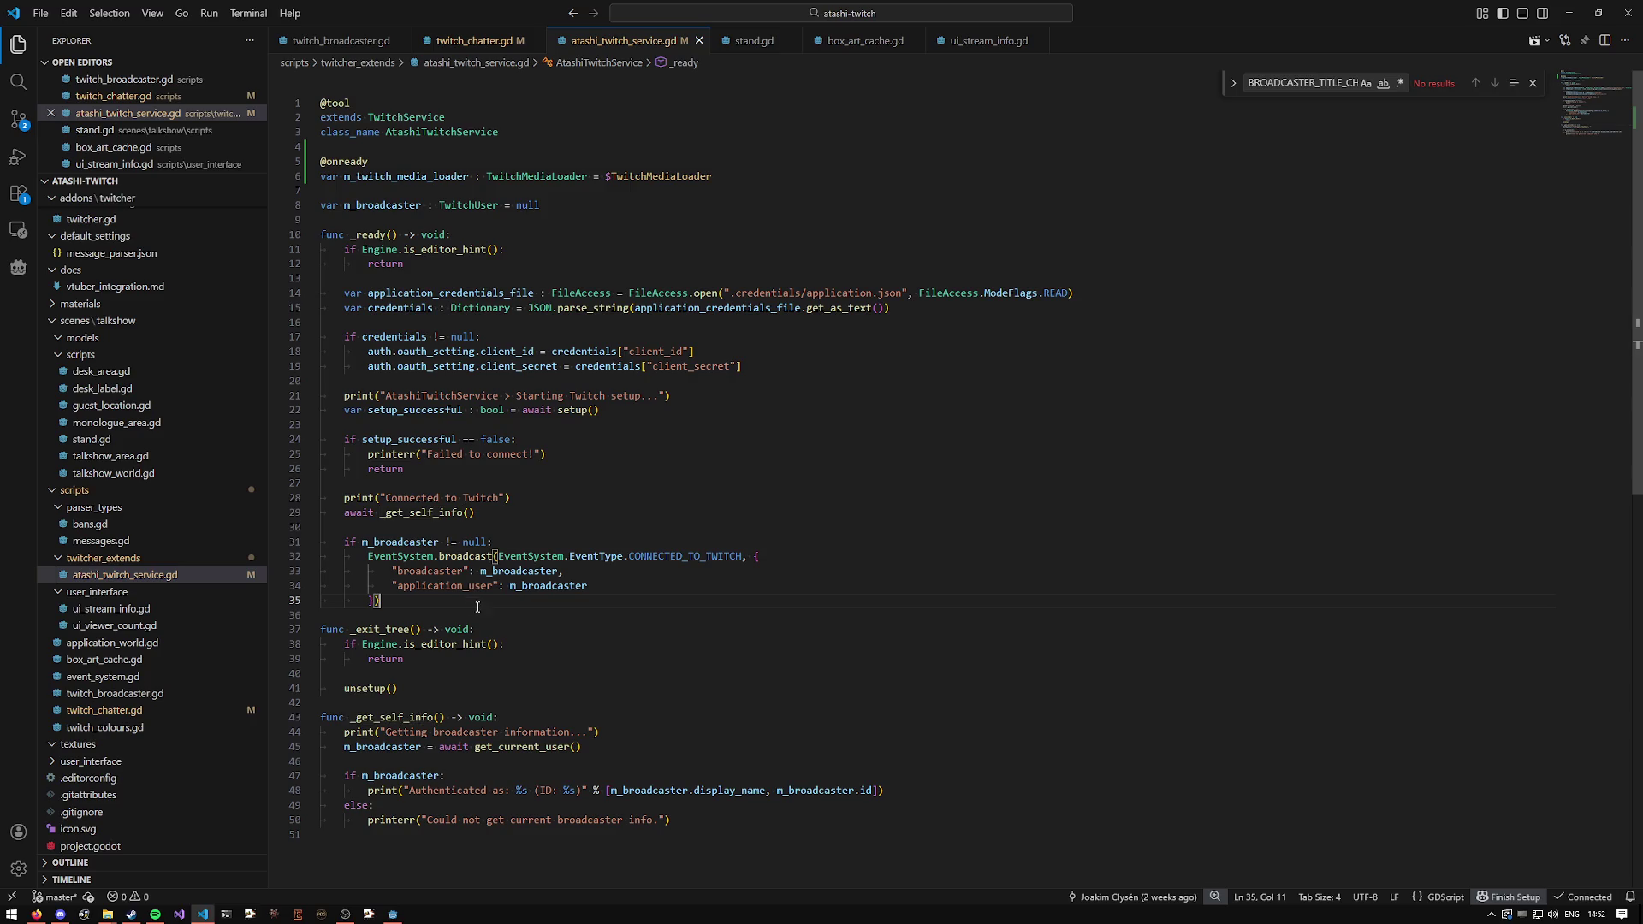
Start an 'if m_twitch_media_loader != null:' check after the broadcast block in _ready.
{"action": "key", "text": "Return"}
{"action": "key", "text": "Return"}
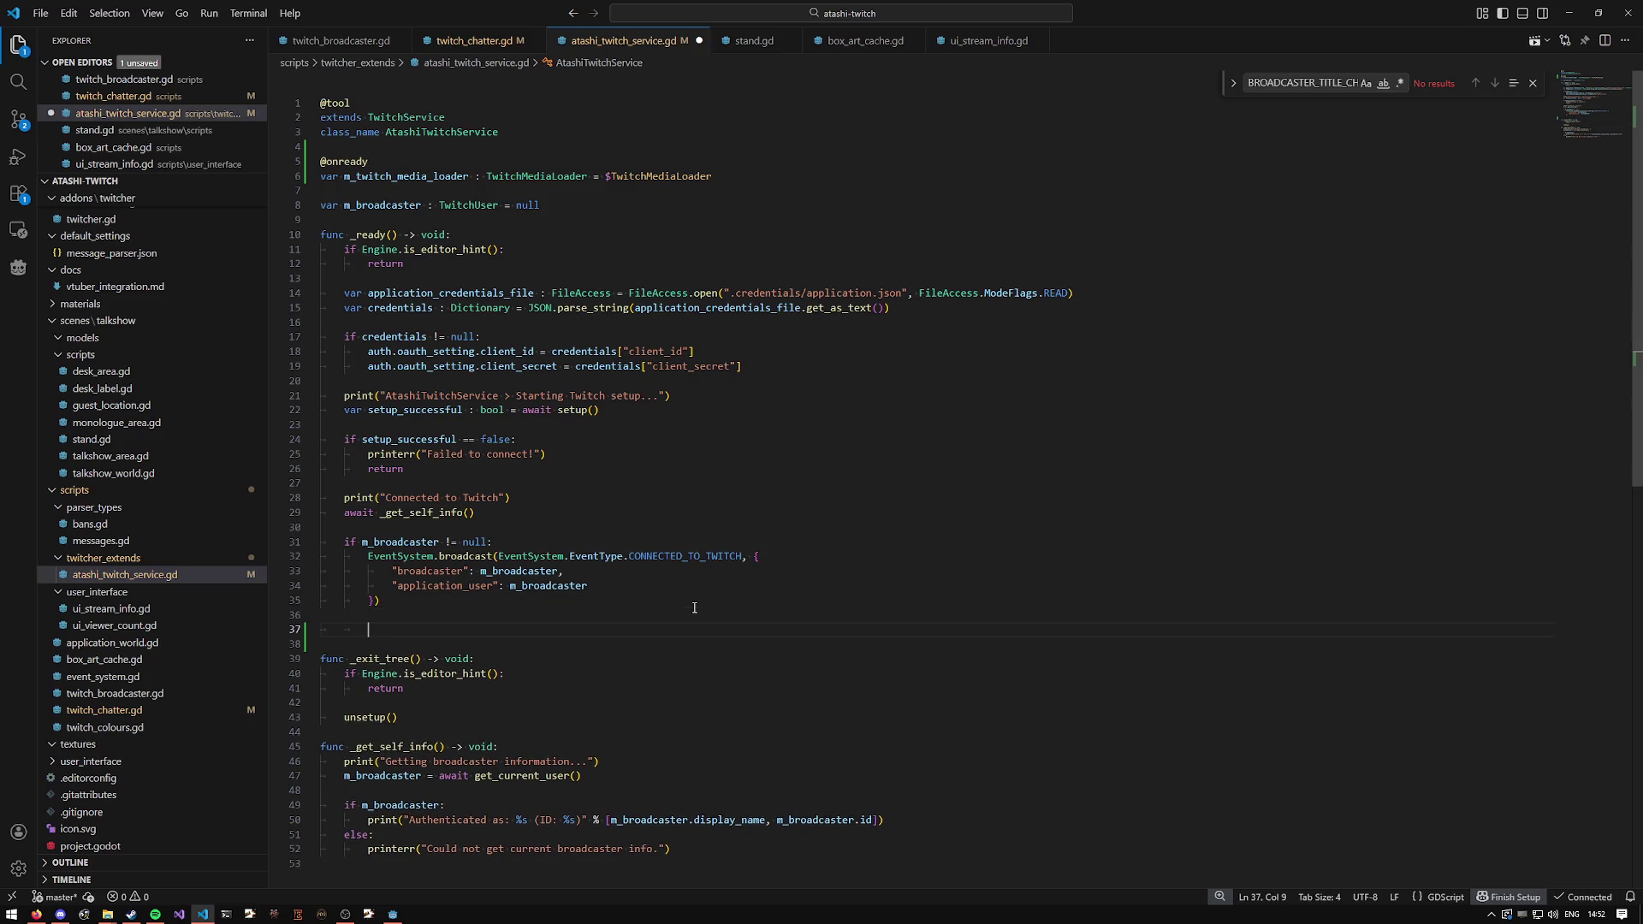
{"action": "type", "text": "event_data[\"title\"]"}
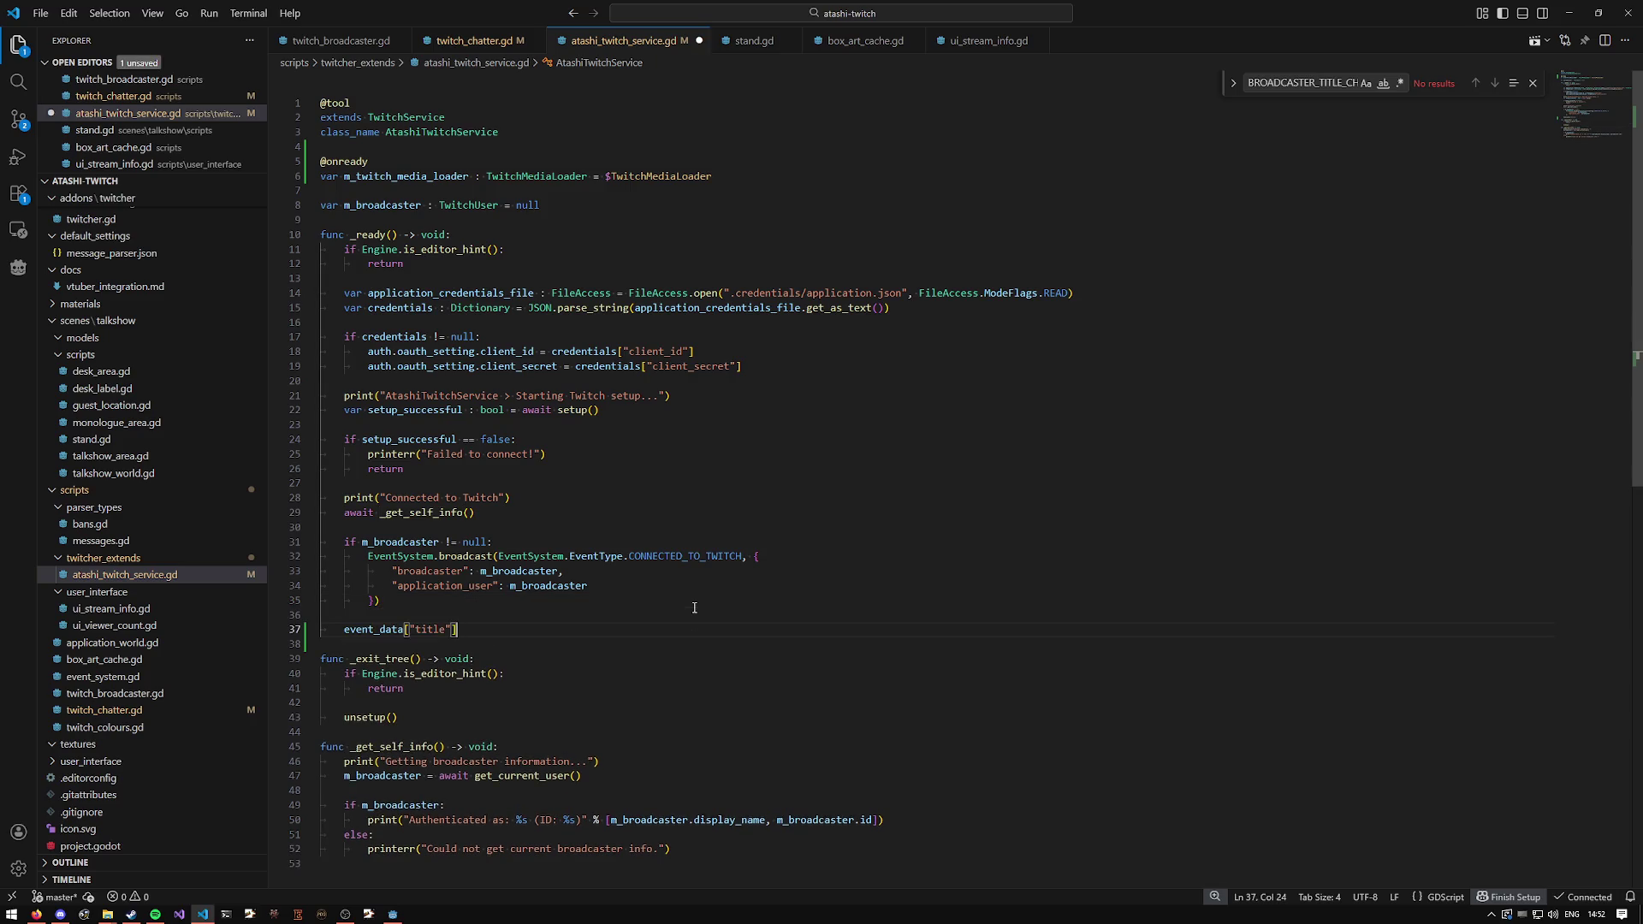
{"action": "key", "text": "ctrl+z"}
{"action": "type", "text": "if m_twitch_media_loader"}
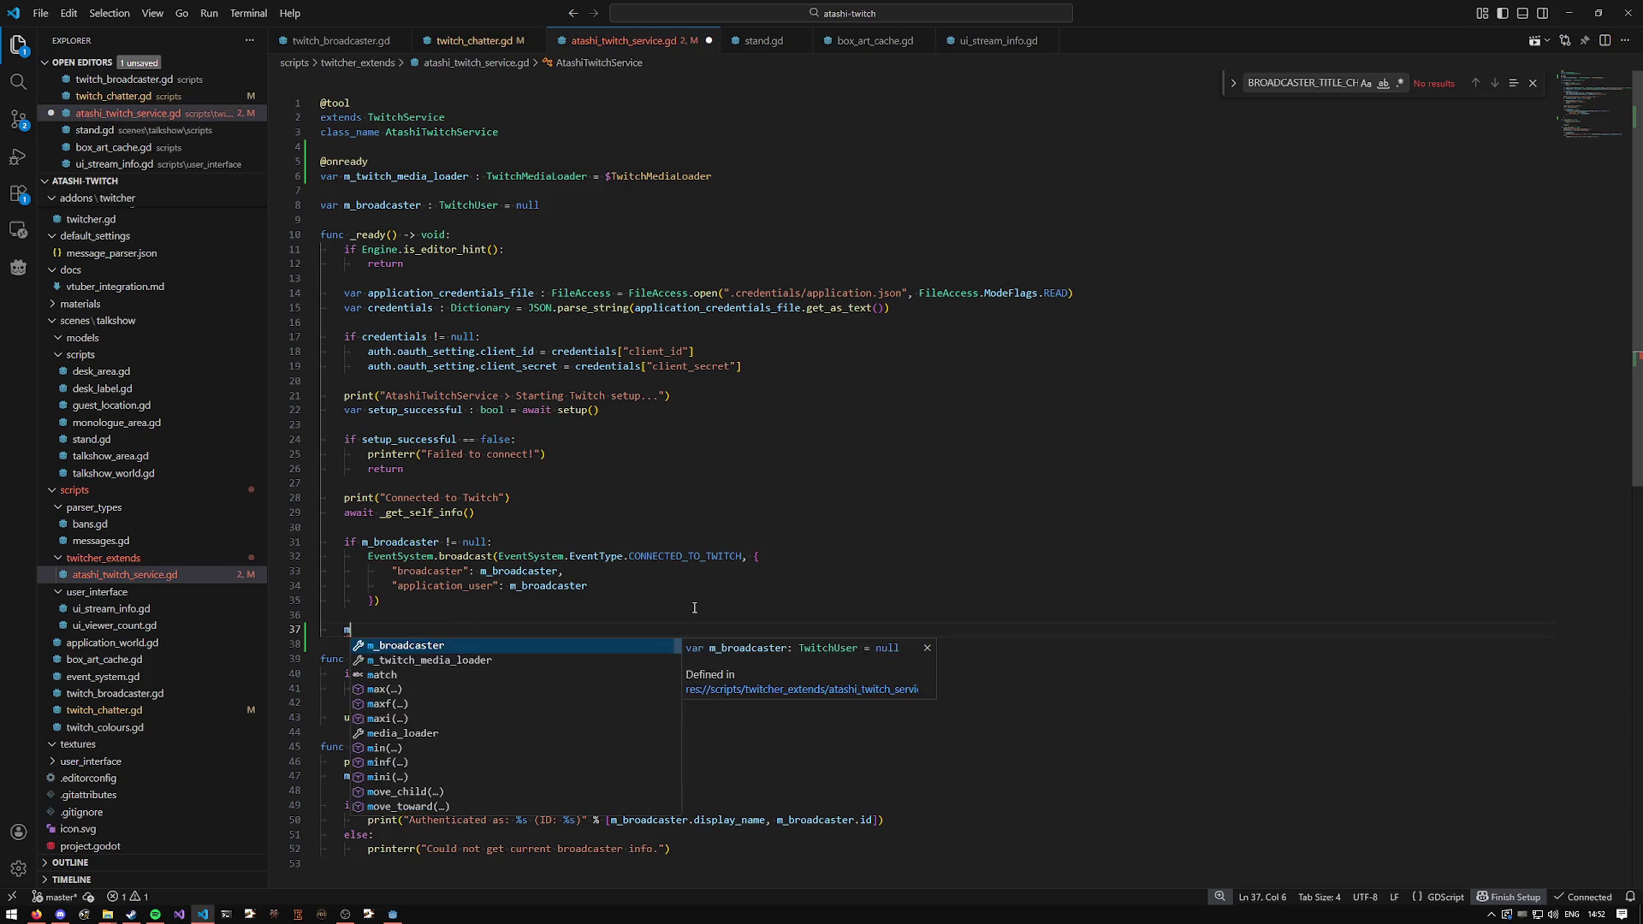
{"action": "type", "text": "."}
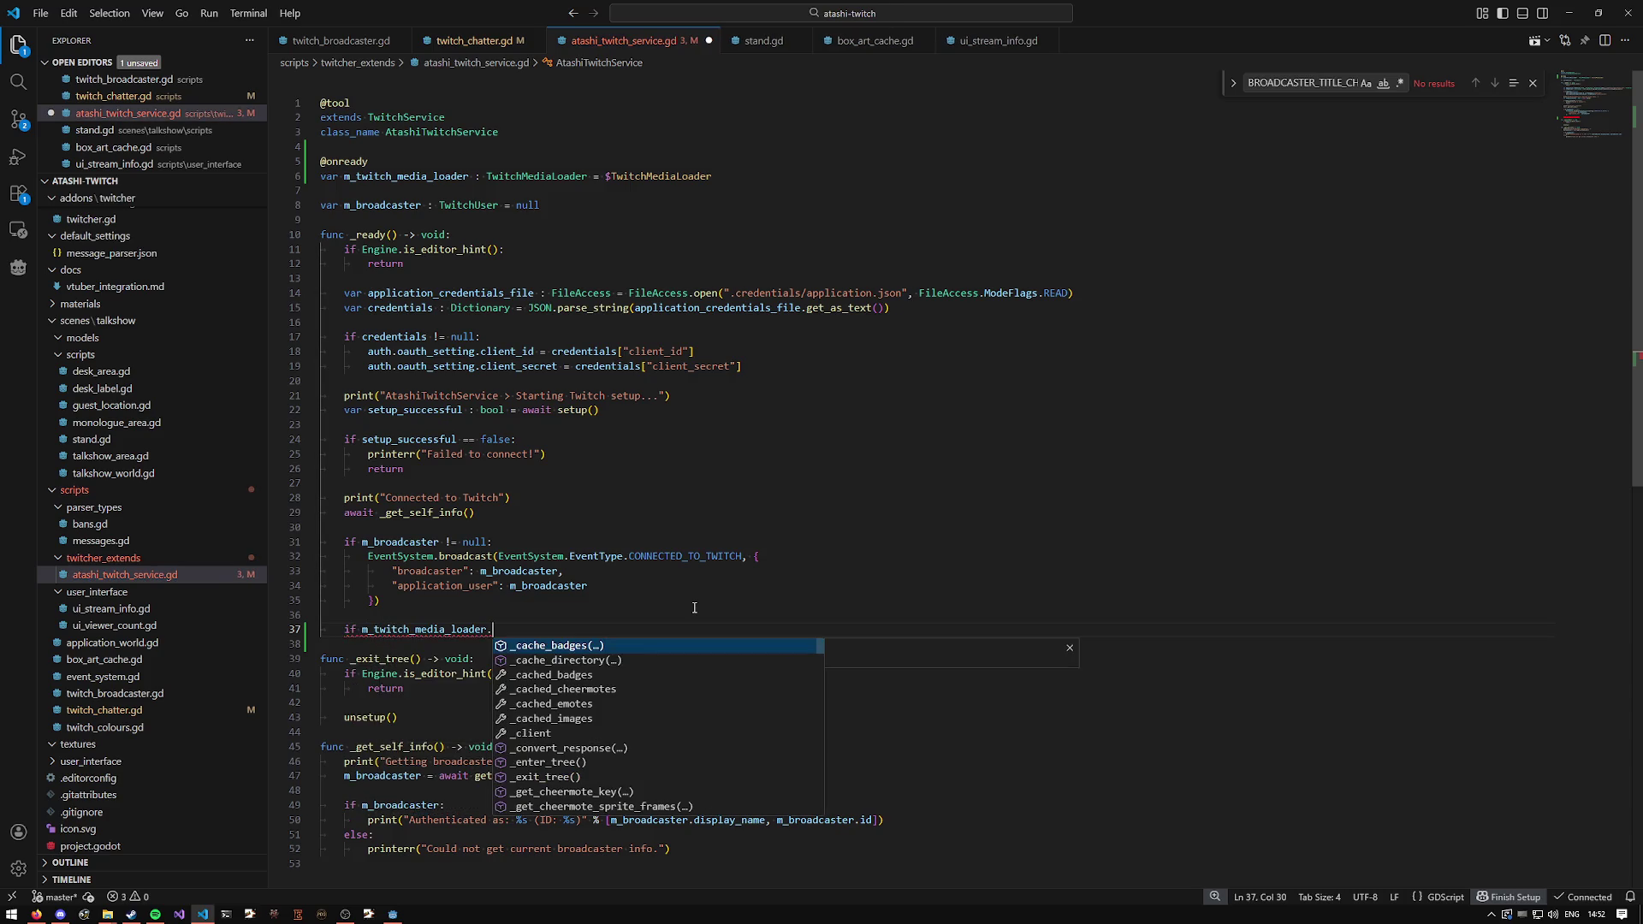
{"action": "key", "text": "BackSpace"}
{"action": "type", "text": "!= null:"}
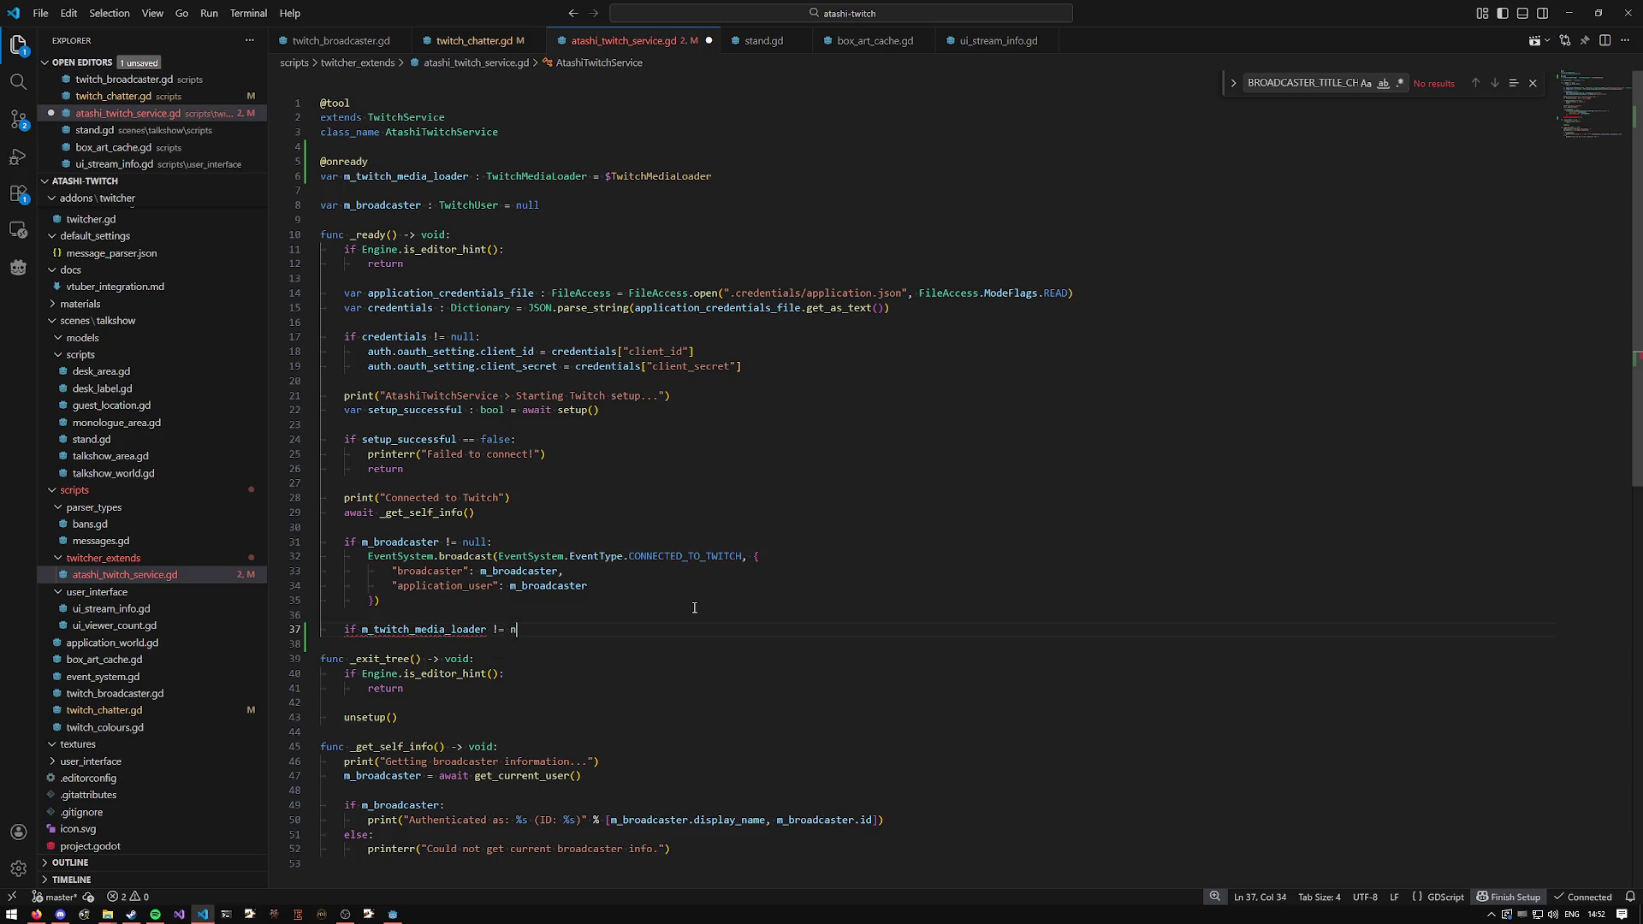
{"action": "key", "text": "Return"}
Add the preload_emotes(m_broadcaster.id) call in the check, then delete the whole preload block.
{"action": "type", "text": "m_twitch_media_loader."}
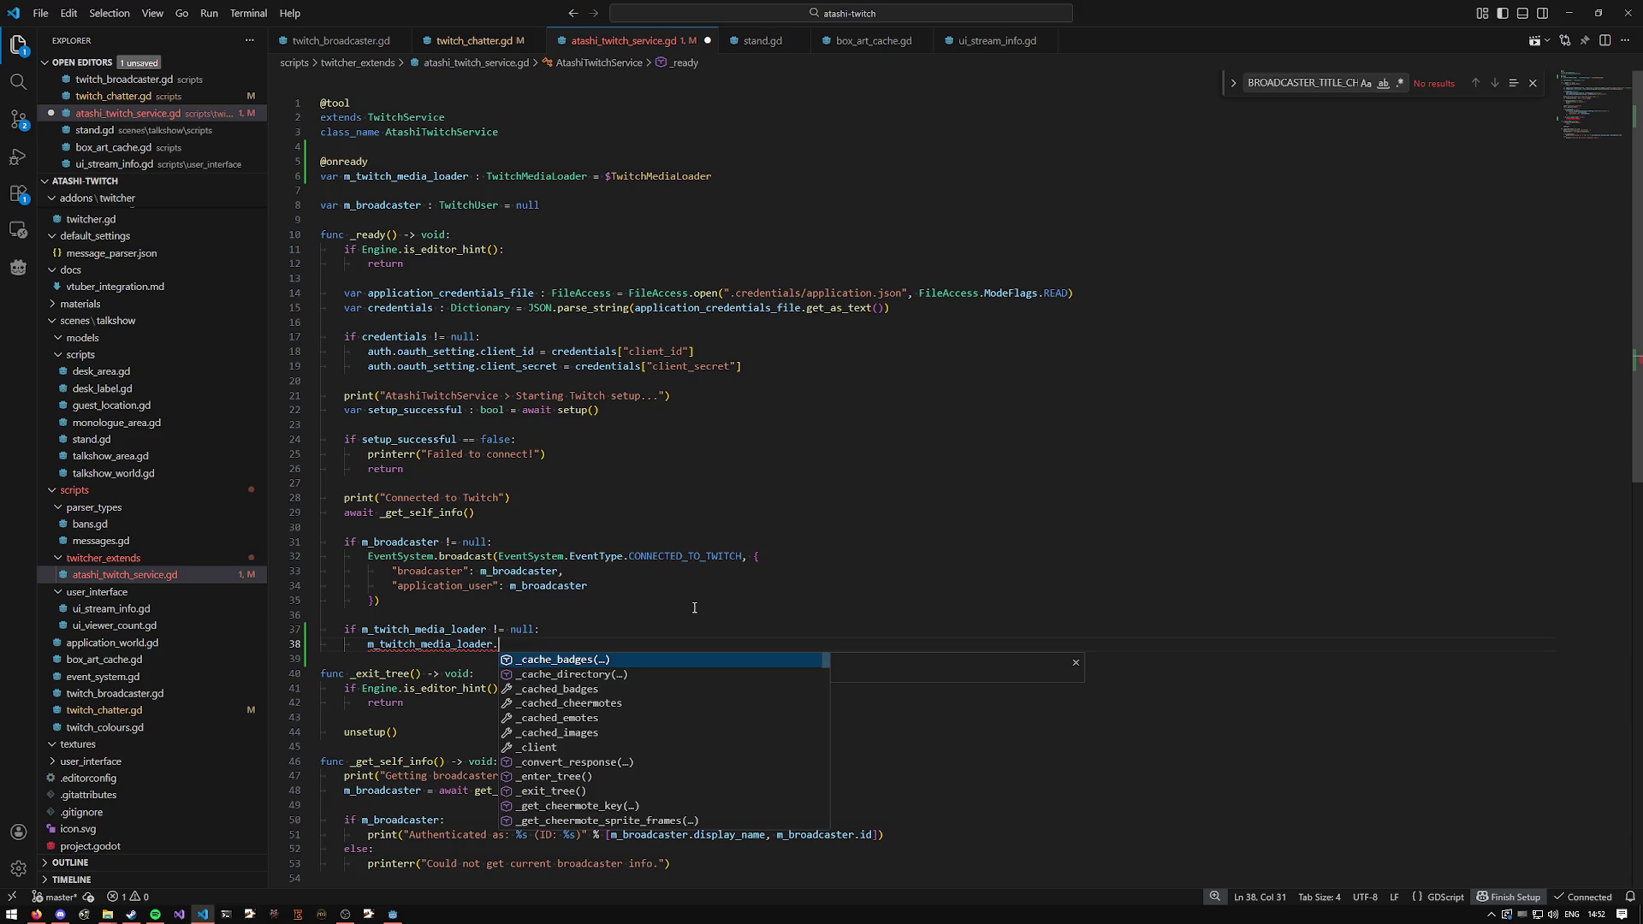
{"action": "key", "text": "alt+Tab"}
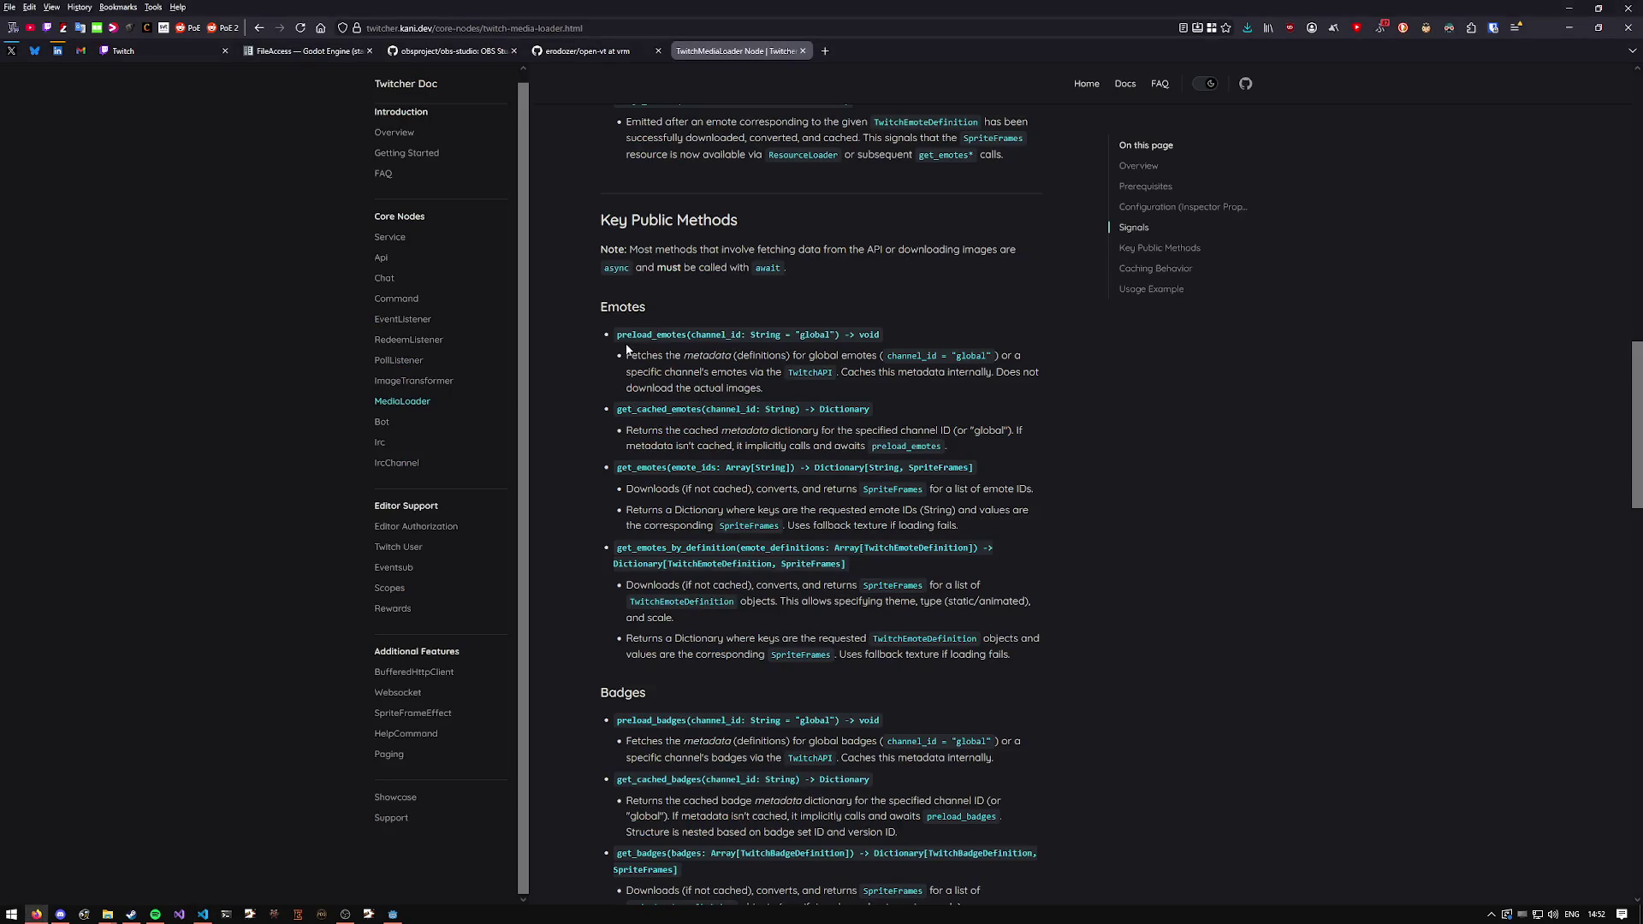
{"action": "key", "text": "alt+Tab"}
{"action": "type", "text": "pre"}
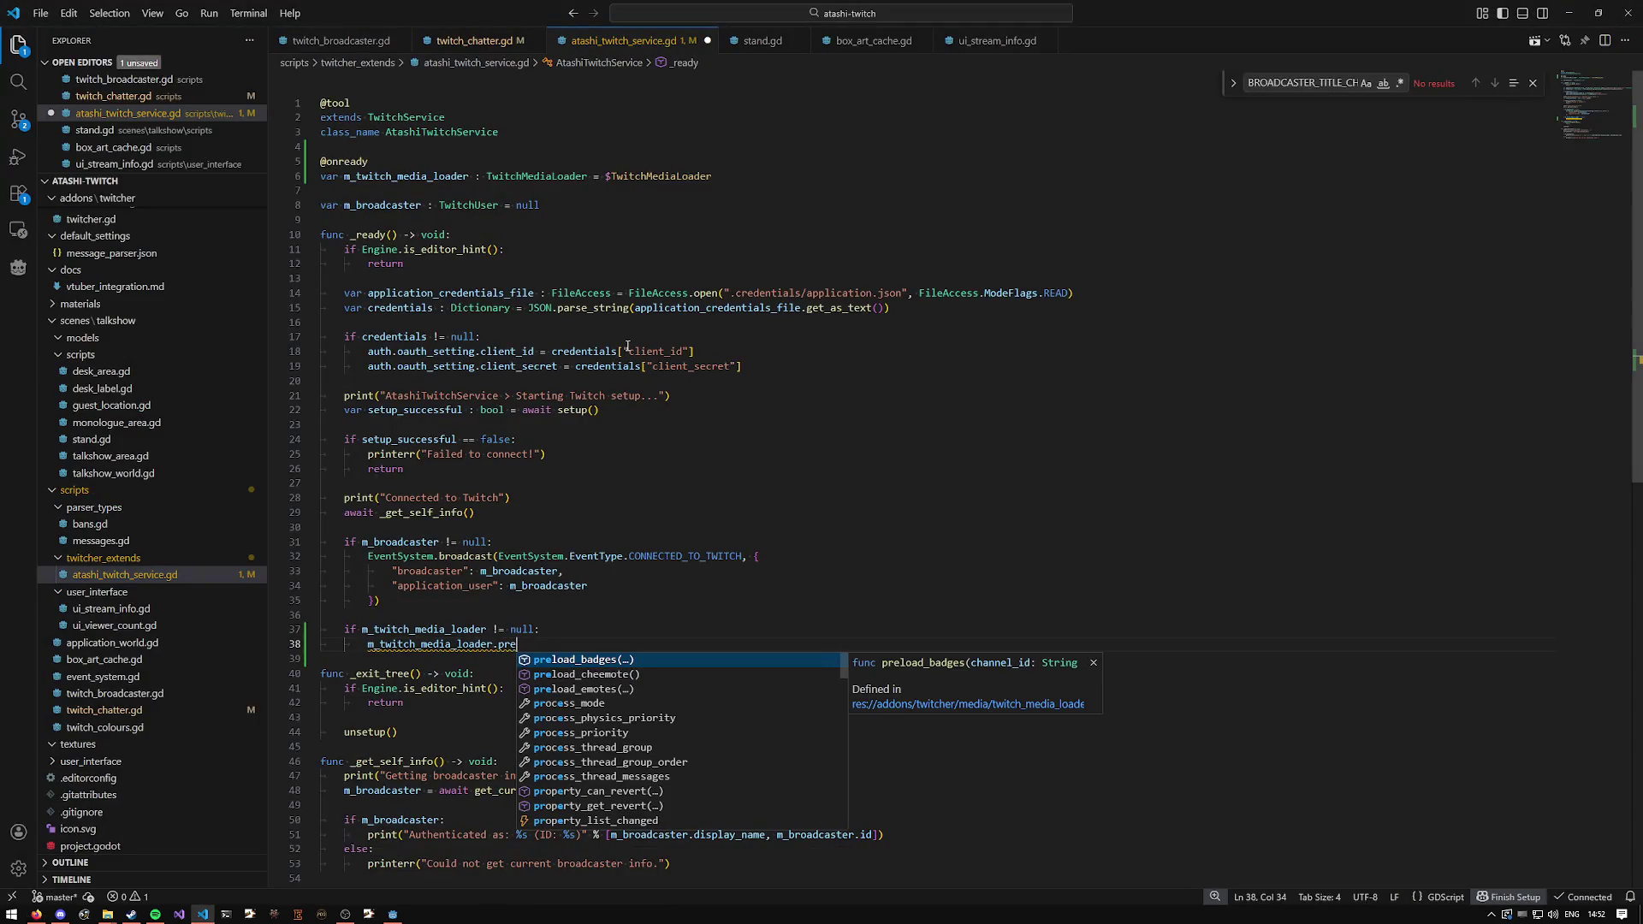
{"action": "type", "text": "load"}
{"action": "key", "text": "Down"}
{"action": "key", "text": "Down"}
{"action": "key", "text": "Return"}
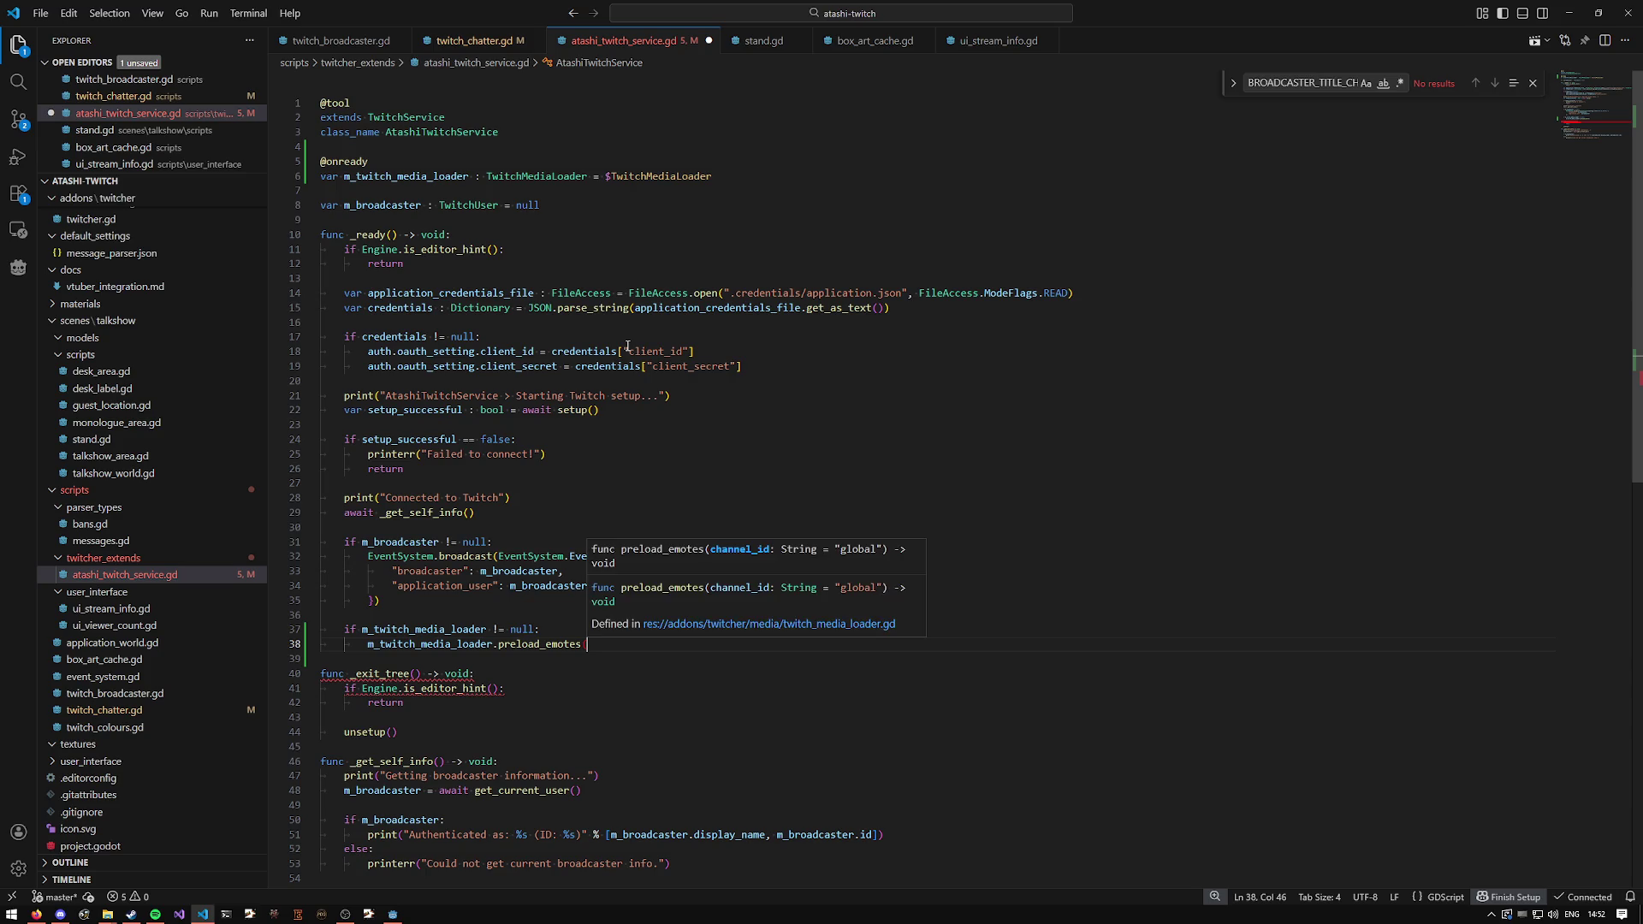
{"action": "type", "text": "m_broadcaster."}
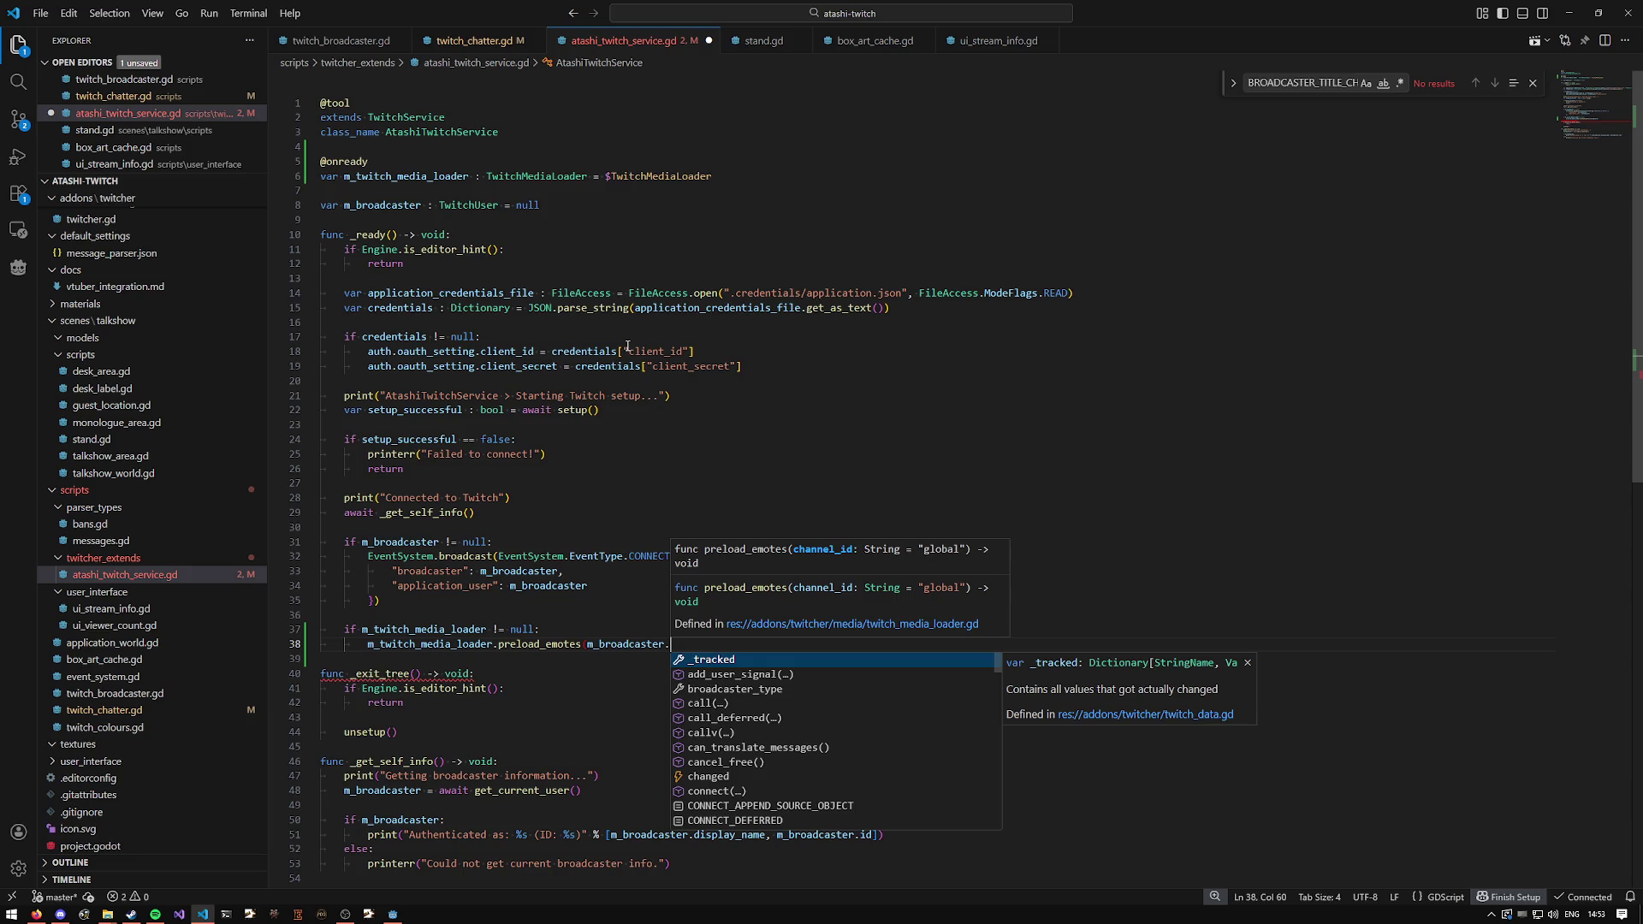
{"action": "type", "text": "id"}
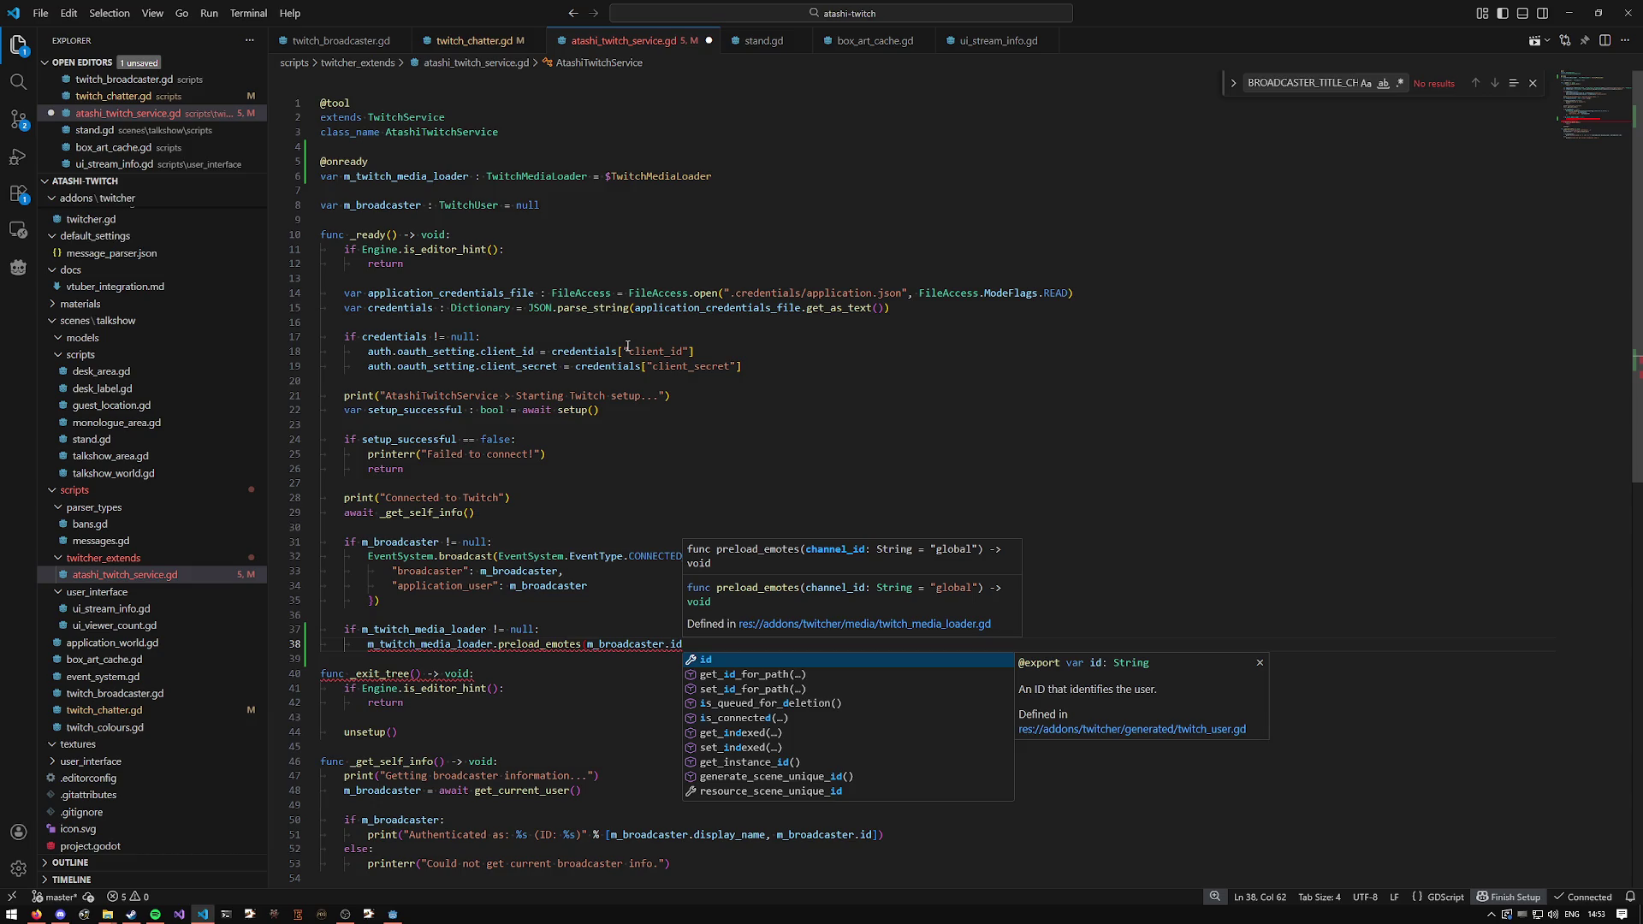
{"action": "key", "text": "Down"}
{"action": "key", "text": "Down"}
{"action": "key", "text": "Down"}
{"action": "key", "text": "Up"}
{"action": "key", "text": "Up"}
{"action": "key", "text": "Up"}
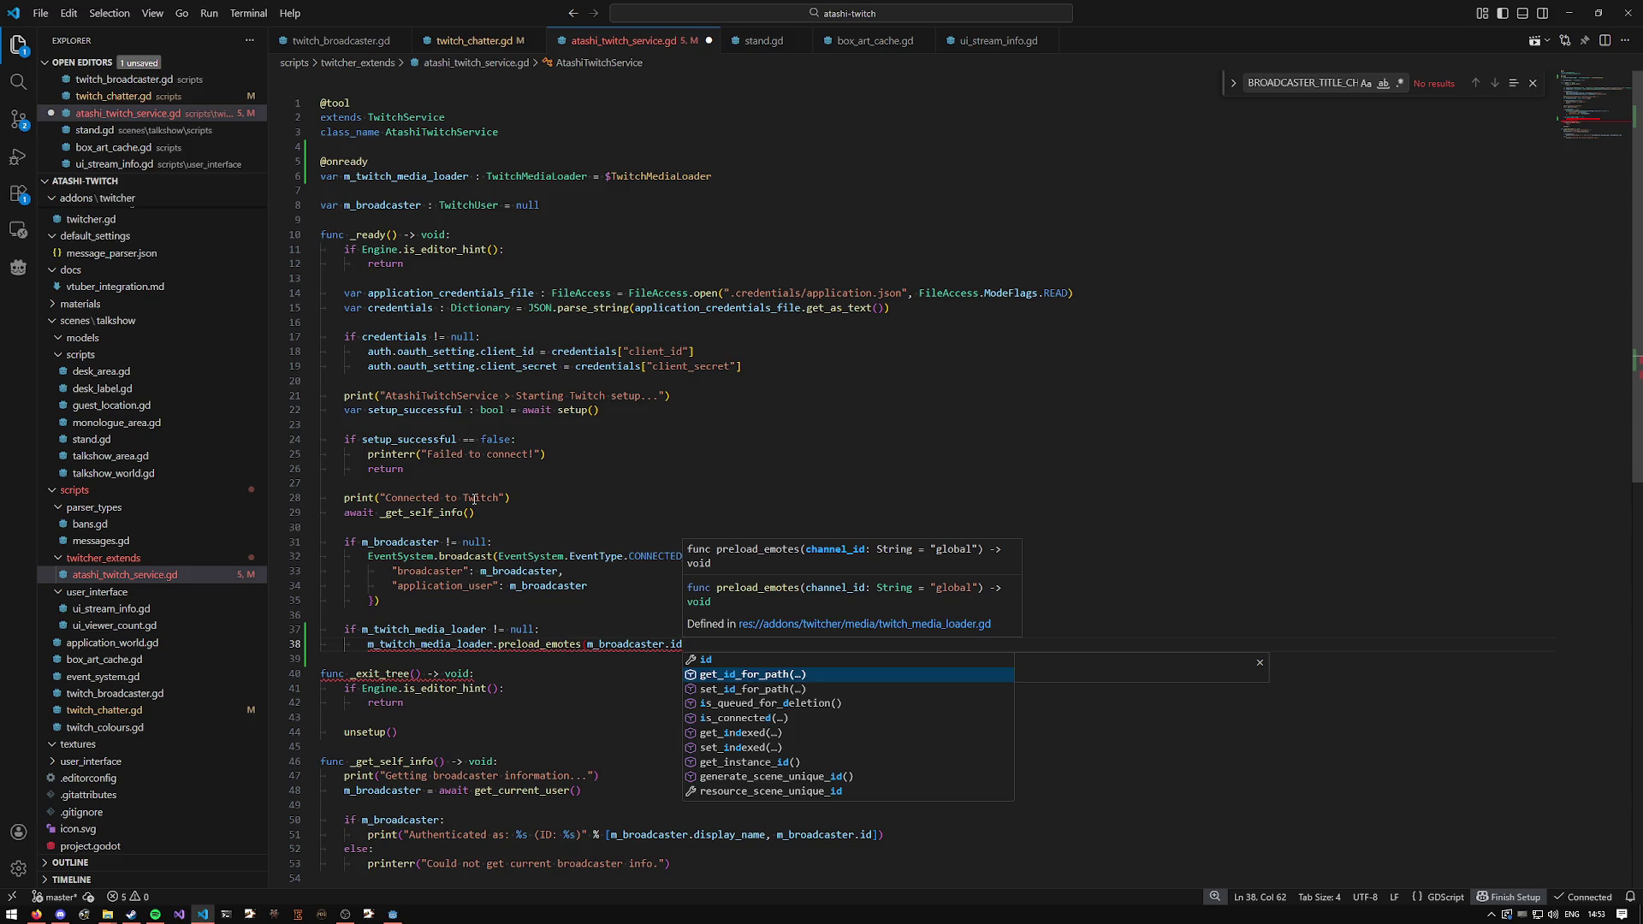
{"action": "left_click", "coordinate": [405, 543]}
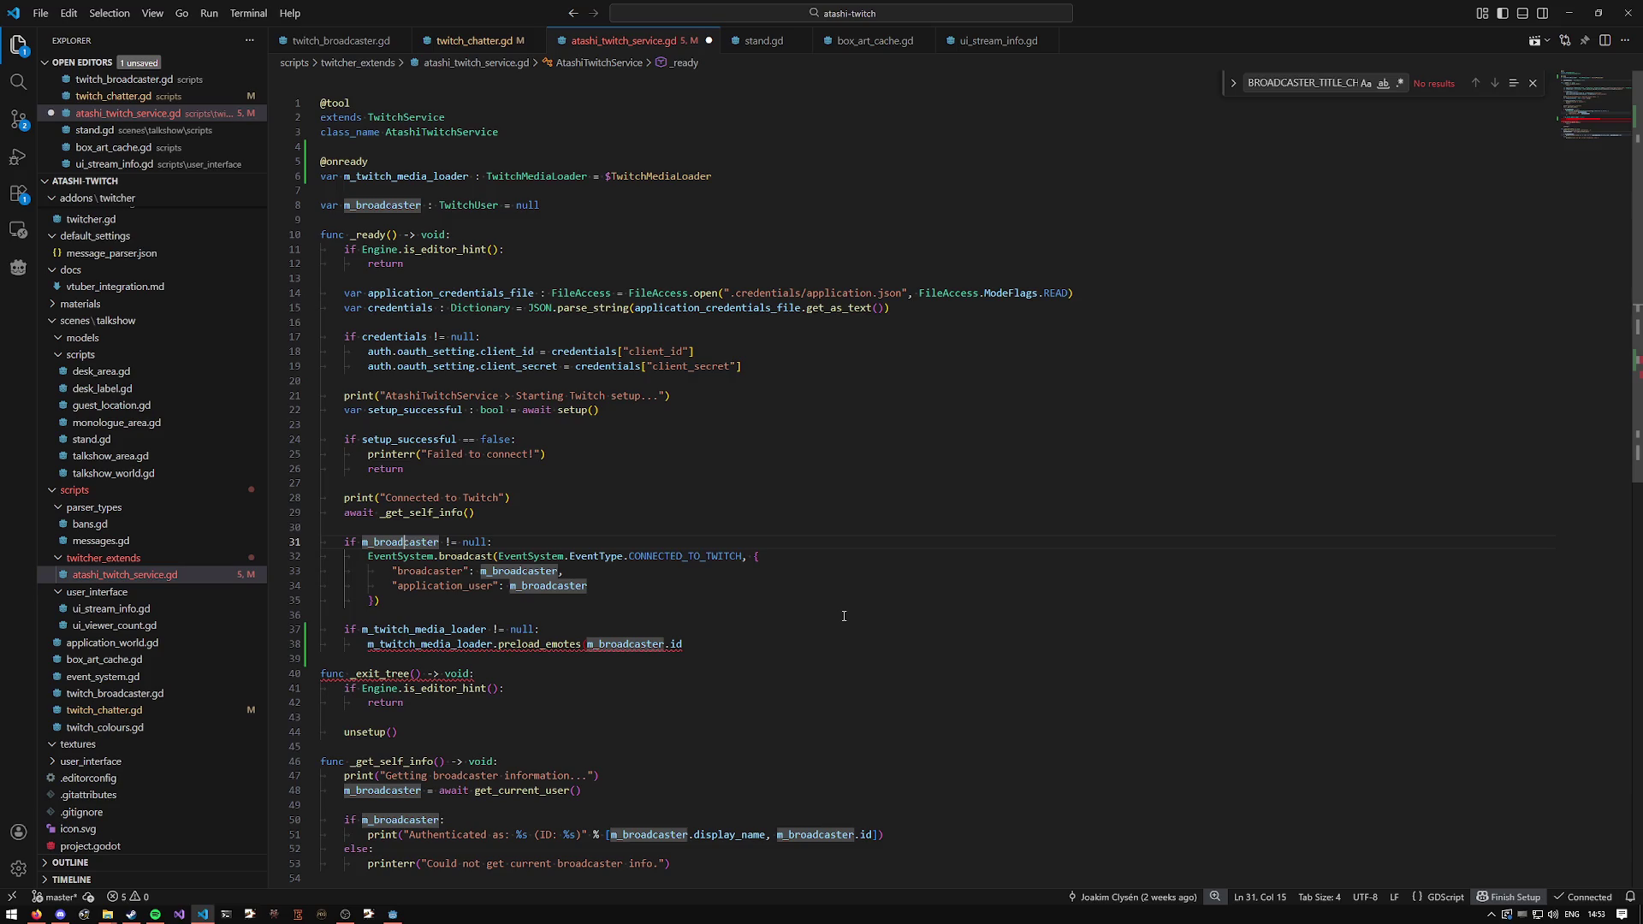
{"action": "left_click_drag", "start_coordinate": [737, 645], "coordinate": [738, 599]}
{"action": "key", "text": "BackSpace"}
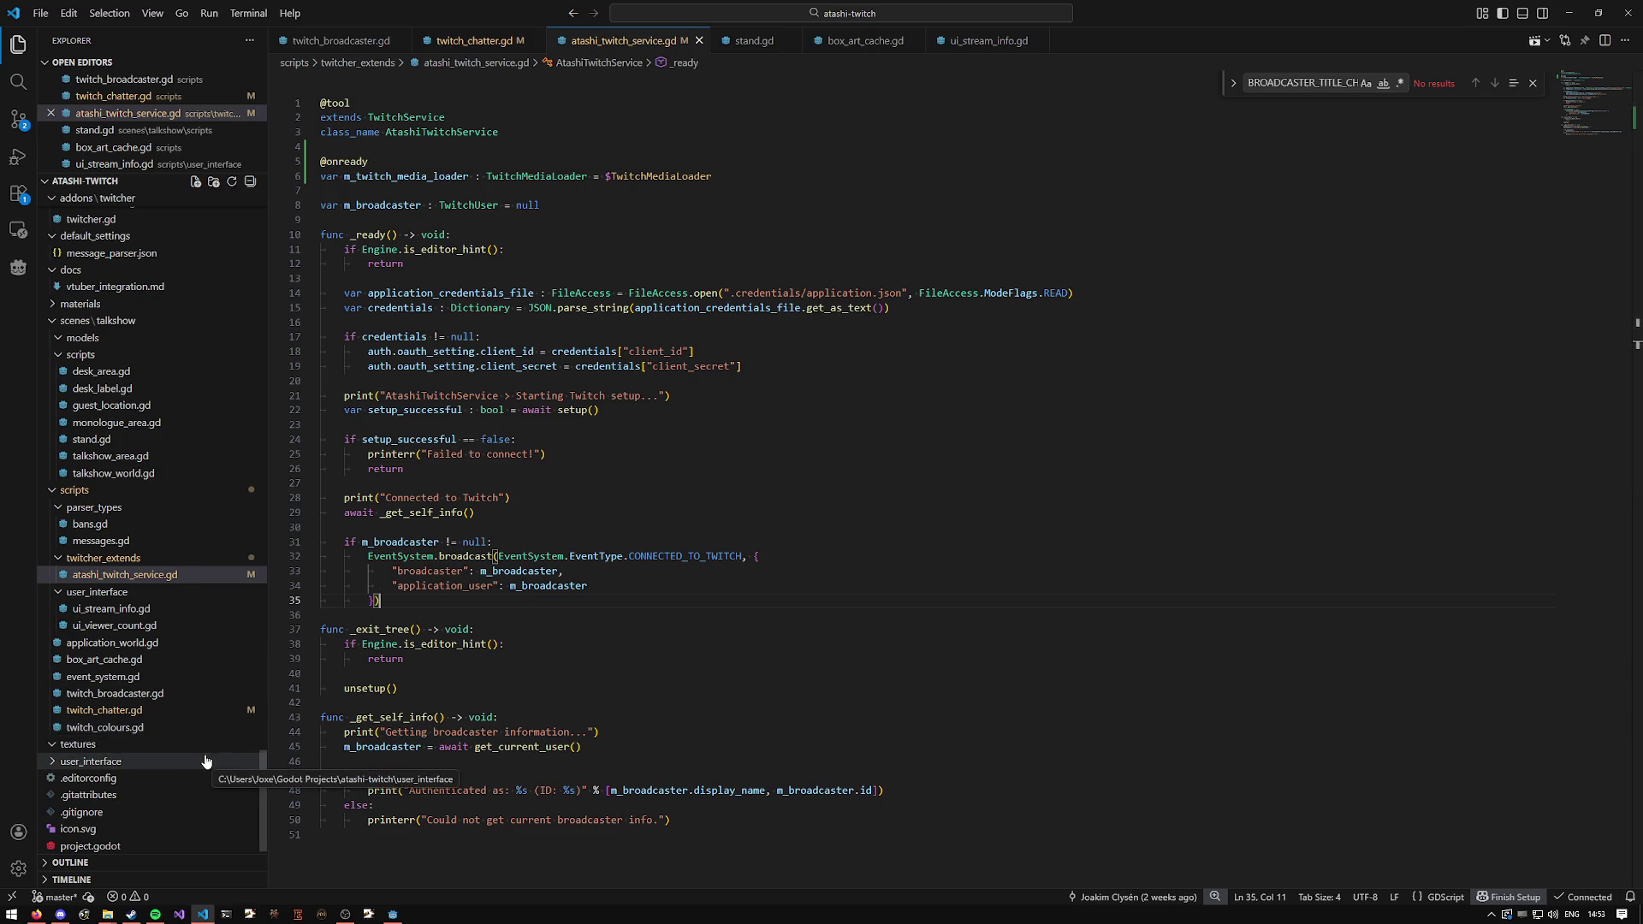
Look over twitch_broadcaster.gd for reference before returning to the service script.
{"action": "left_click", "coordinate": [137, 693]}
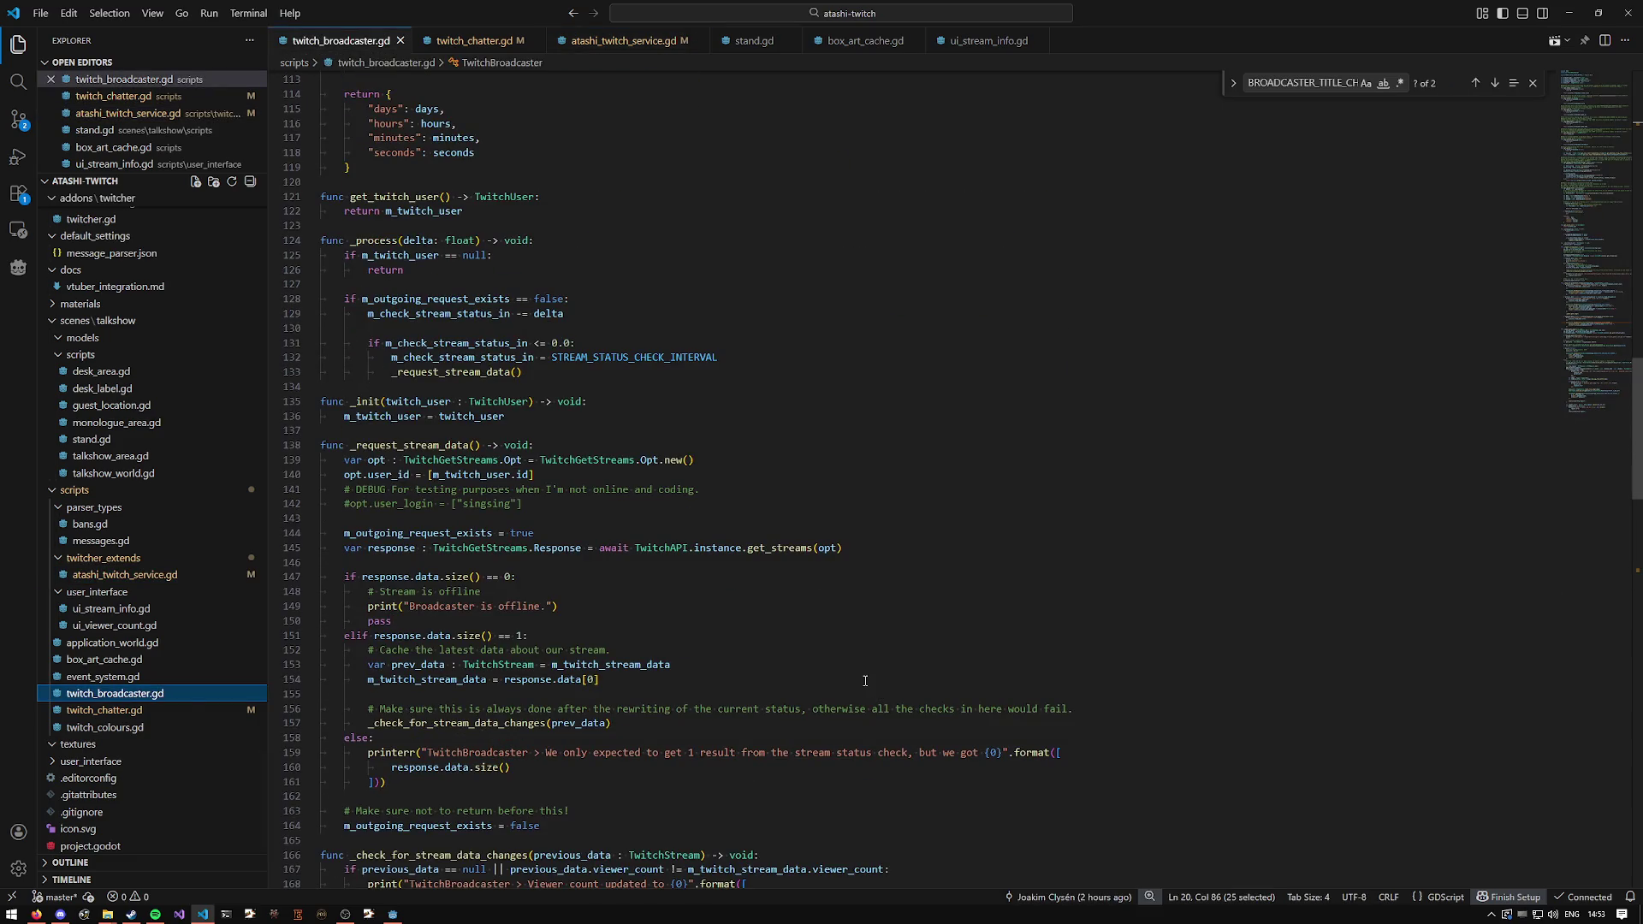
{"action": "scroll", "coordinate": [865, 680], "scroll_direction": "up", "scroll_amount": 10}
{"action": "key", "text": "ctrl+Tab"}
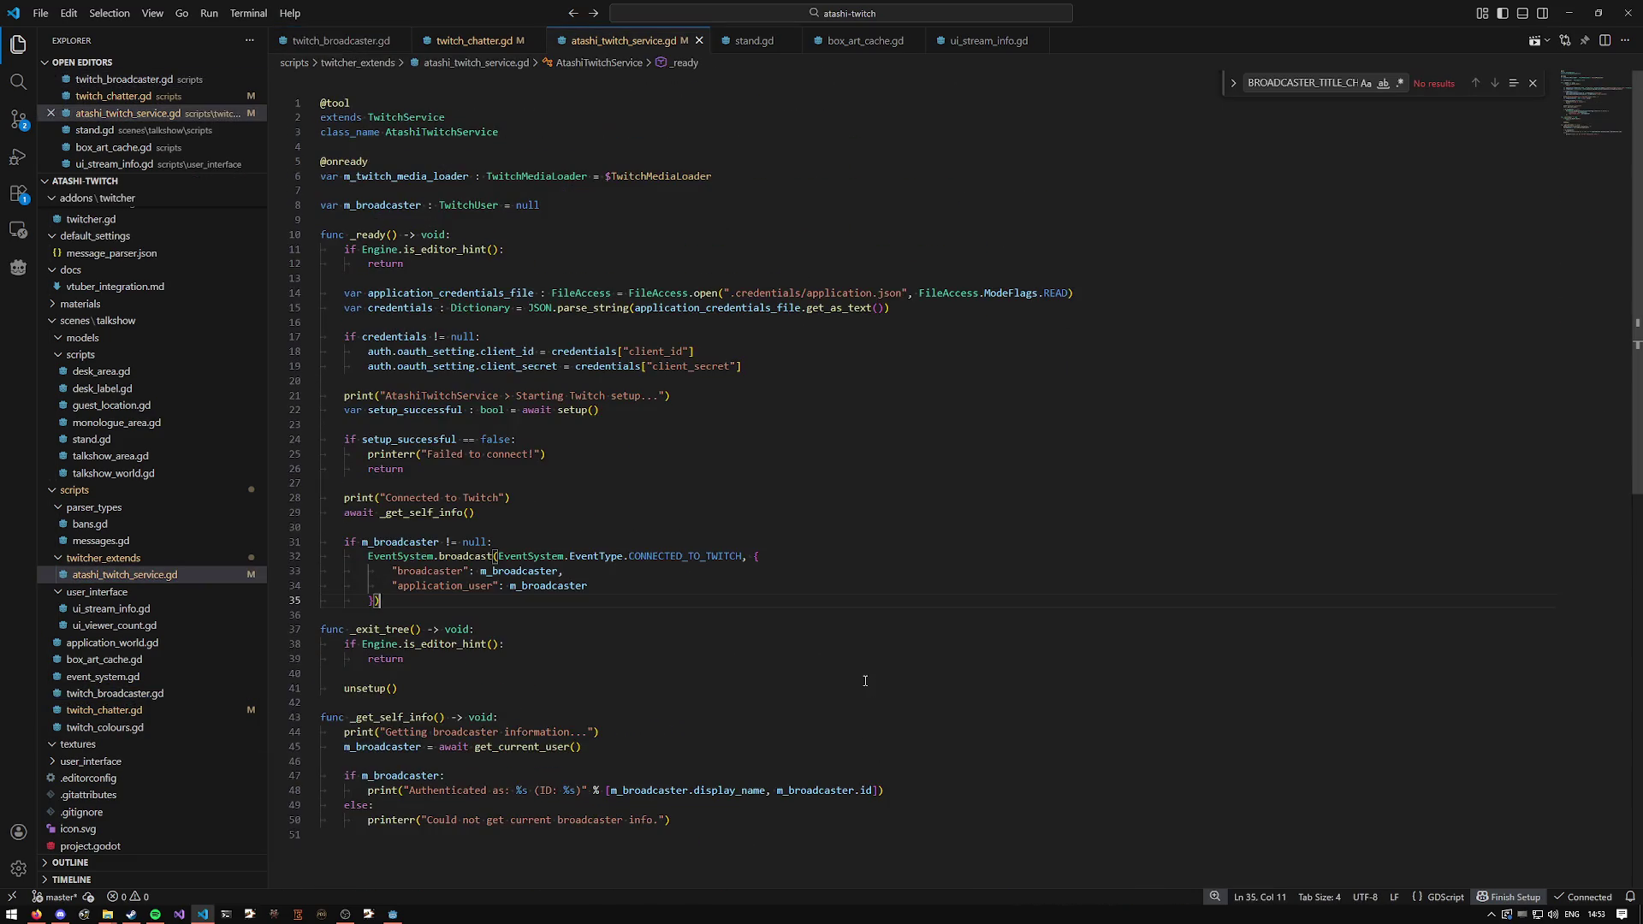
Retype the null-checked m_twitch_media_loader.preload_emotes(m_broadcaster.id) block and tidy the blank lines.
{"action": "key", "text": "Return"}
{"action": "key", "text": "Return"}
{"action": "key", "text": "Return"}
{"action": "type", "text": "if m_twitch_media_loader != null:"}
{"action": "key", "text": "Return"}
{"action": "type", "text": "m_twitch_media_loader.preload_emotes(m_broadcaster.id)"}
{"action": "key", "text": "shift+Up"}
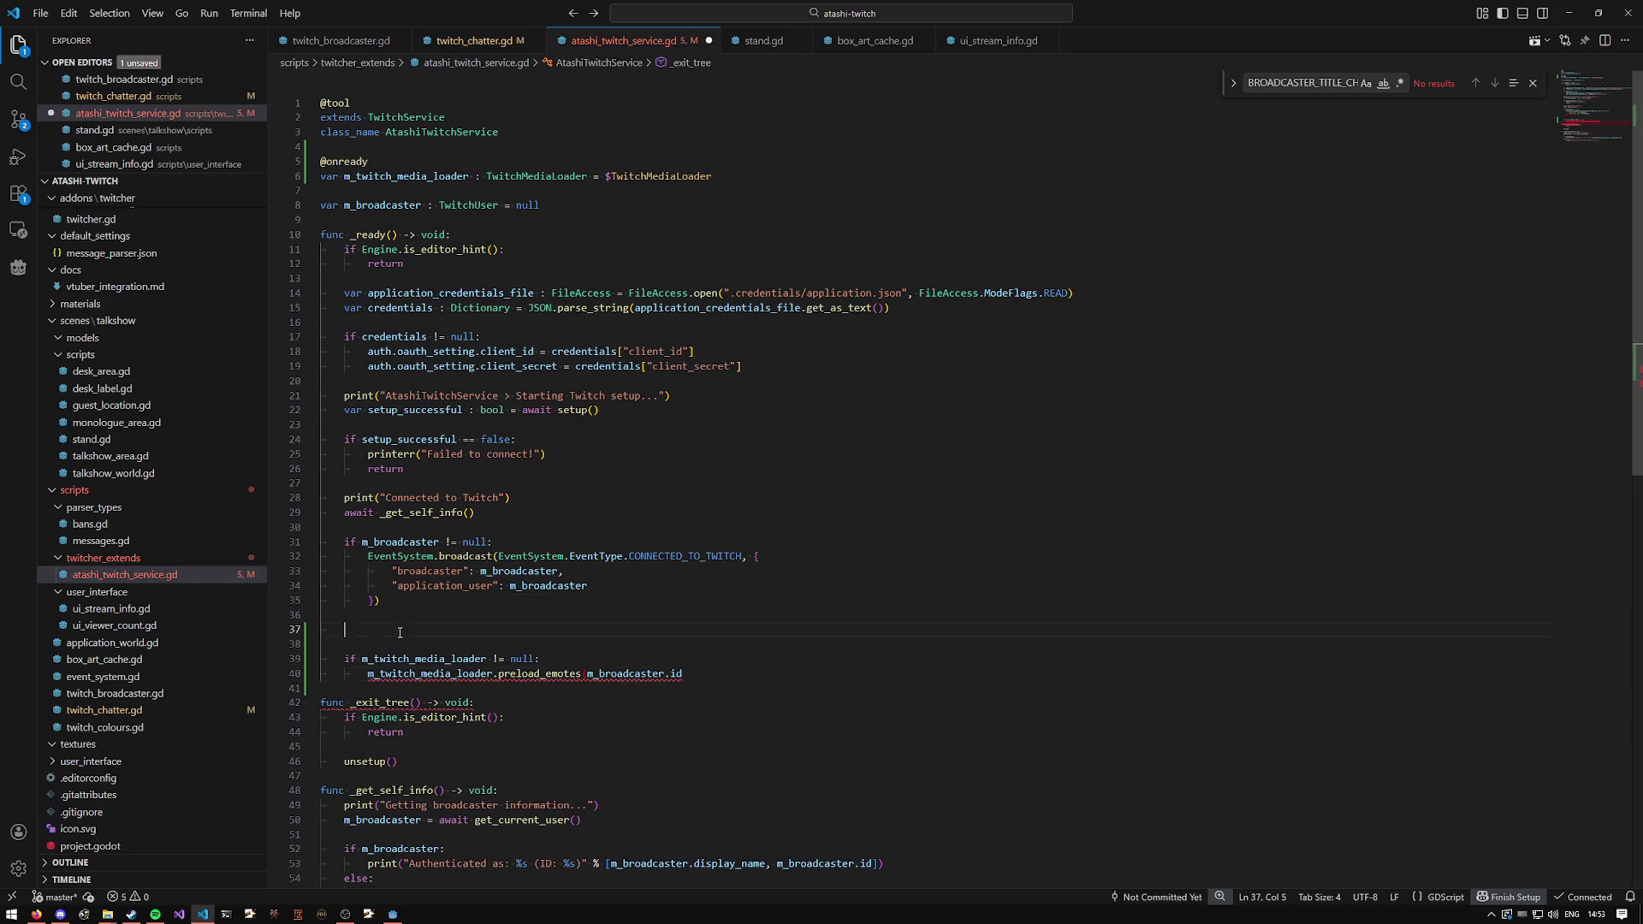
{"action": "key", "text": "alt+Up"}
{"action": "key", "text": "alt+Up"}
{"action": "key", "text": "Right"}
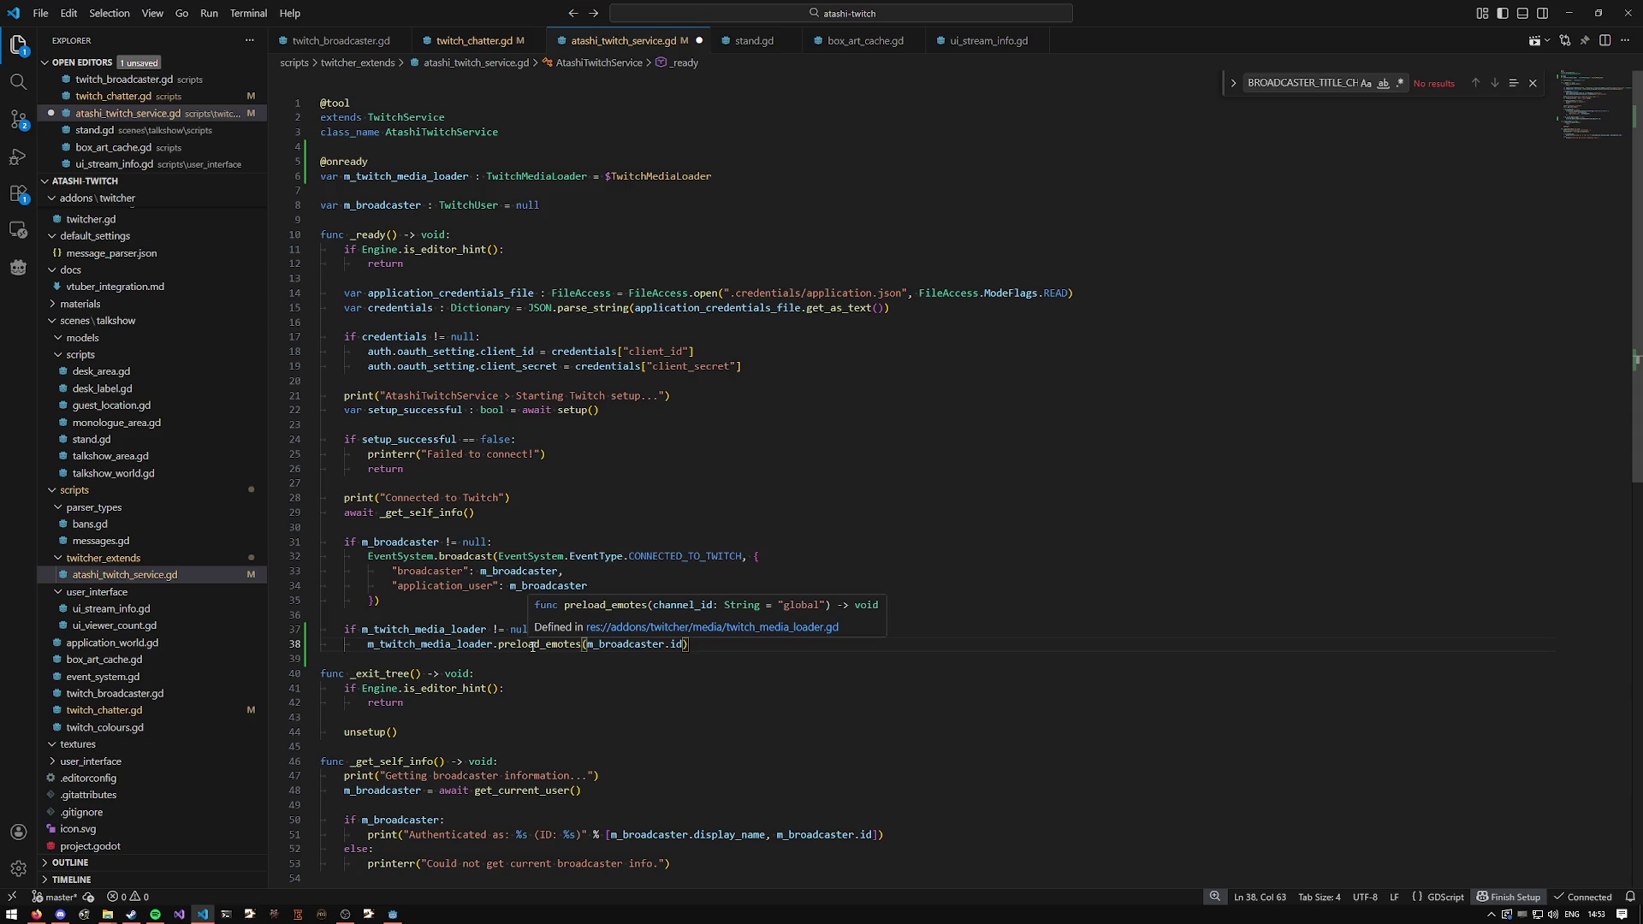
{"action": "key", "text": "alt+Tab"}
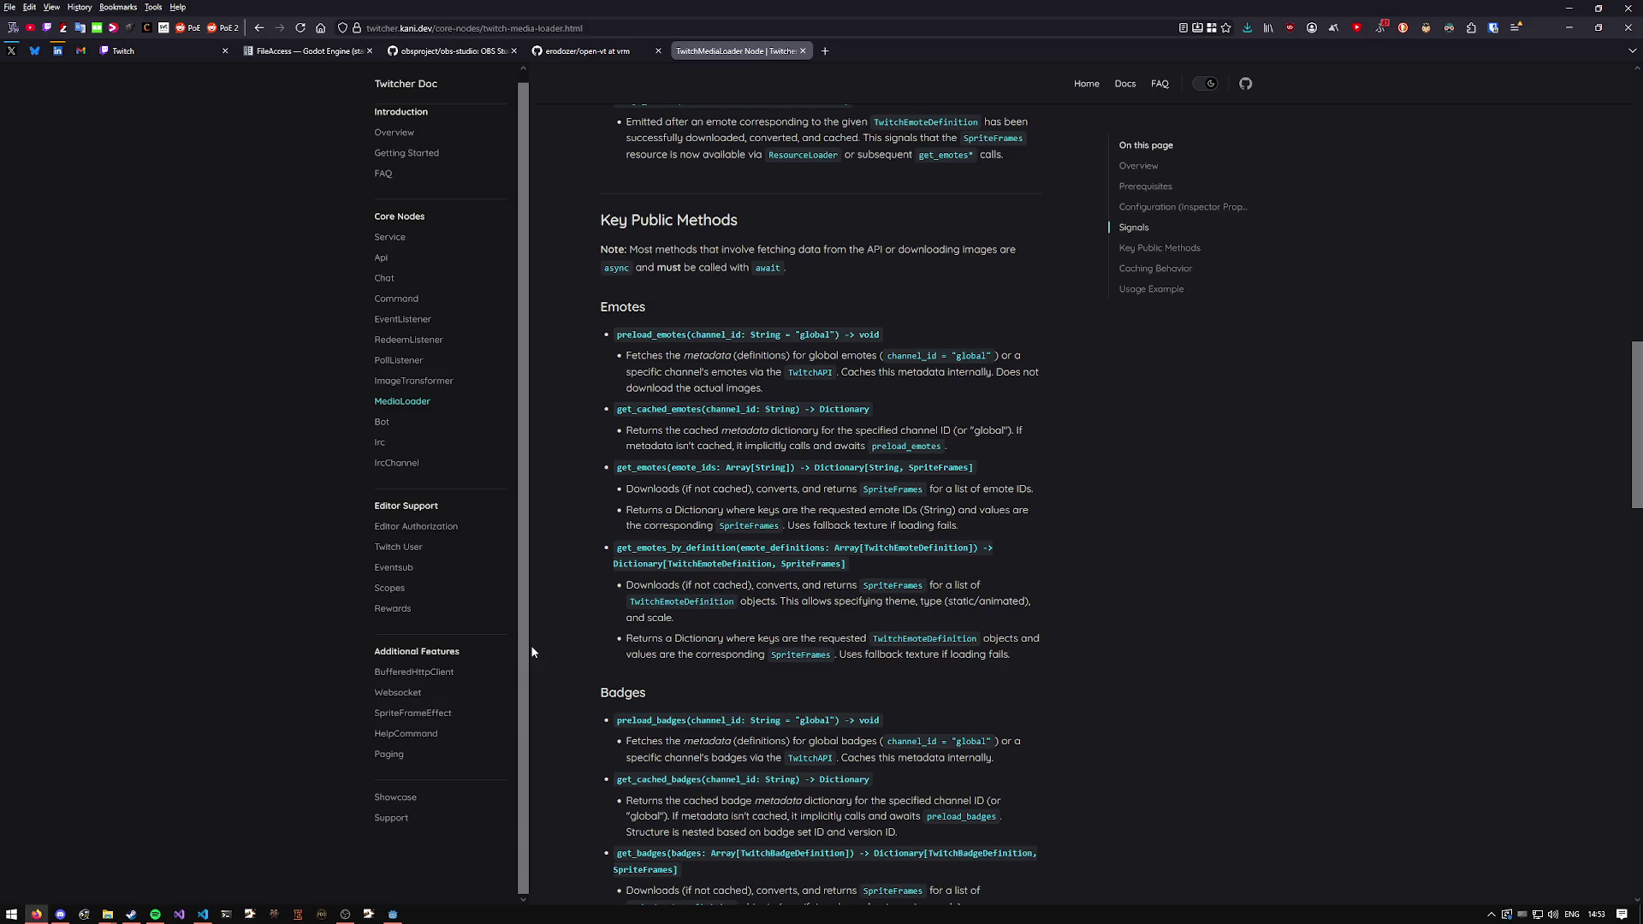
{"action": "key", "text": "alt+Tab"}
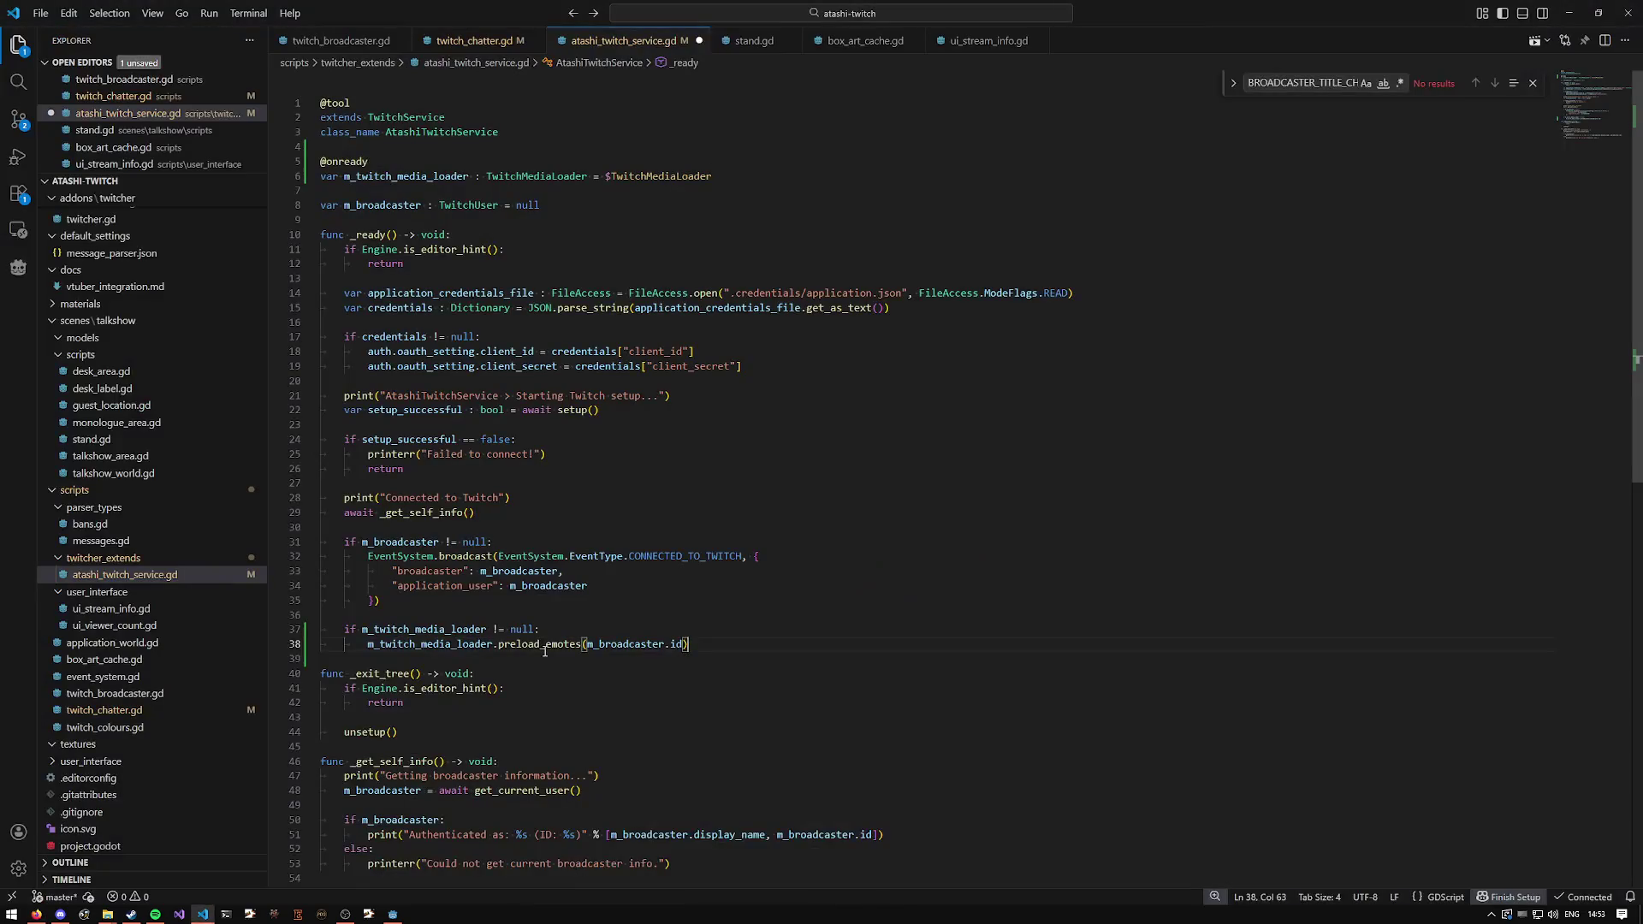
Replace a half-written print with var emotes typed Dictionary[String, SpriteFrames].
{"action": "type", "text": "print("}
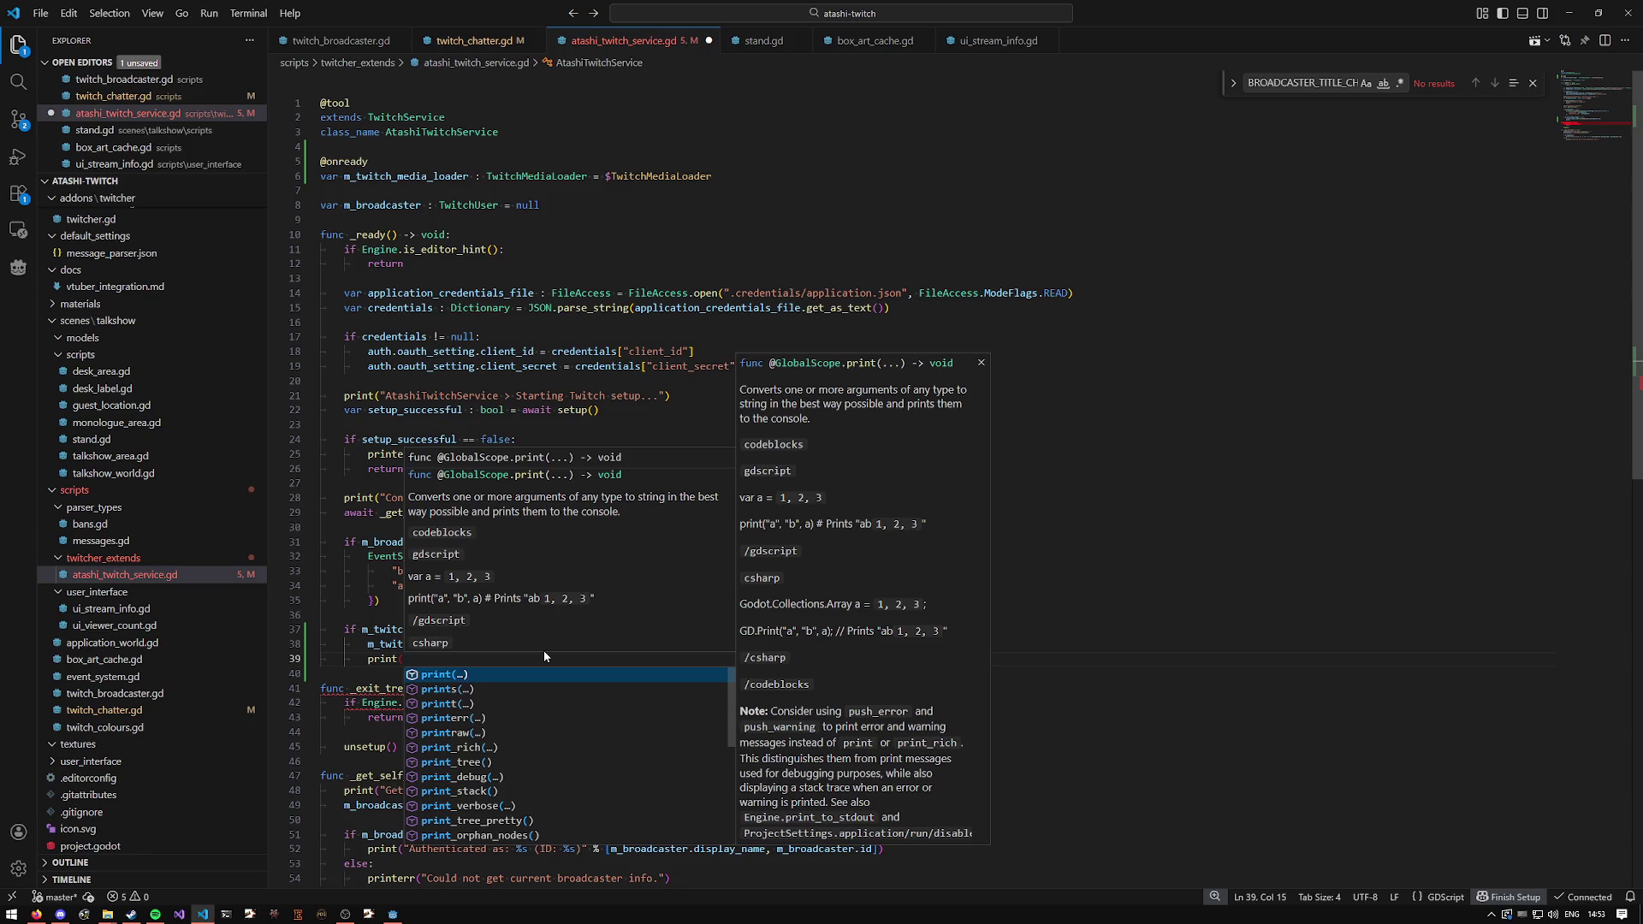
{"action": "key", "text": "Escape"}
{"action": "key", "text": "alt+Tab"}
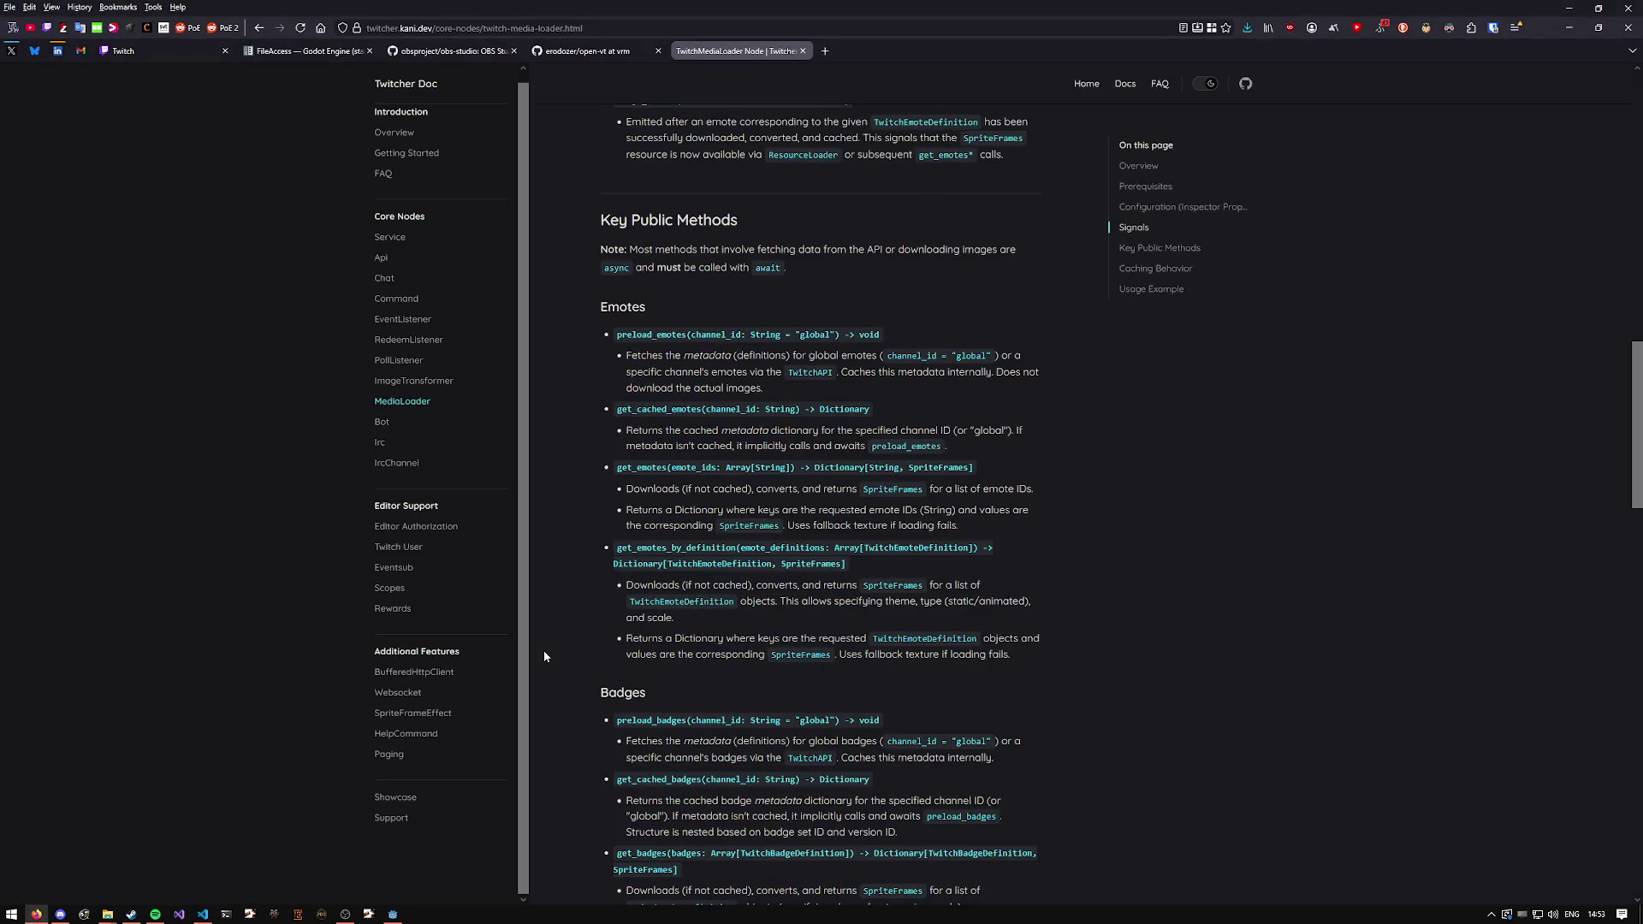
{"action": "key", "text": "alt+Tab"}
{"action": "key", "text": "BackSpace"}
{"action": "key", "text": "BackSpace"}
{"action": "key", "text": "BackSpace"}
{"action": "type", "text": "var emotes : D"}
{"action": "key", "text": "Return"}
{"action": "key", "text": "alt+Tab"}
{"action": "key", "text": "alt+Tab"}
{"action": "type", "text": "[String, SpriteFrames"}
{"action": "key", "text": "Return"}
Assign emotes from m_twitch_media_loader.get_emotes, checking the Twitcher docs for the method.
{"action": "type", "text": "] = m_w"}
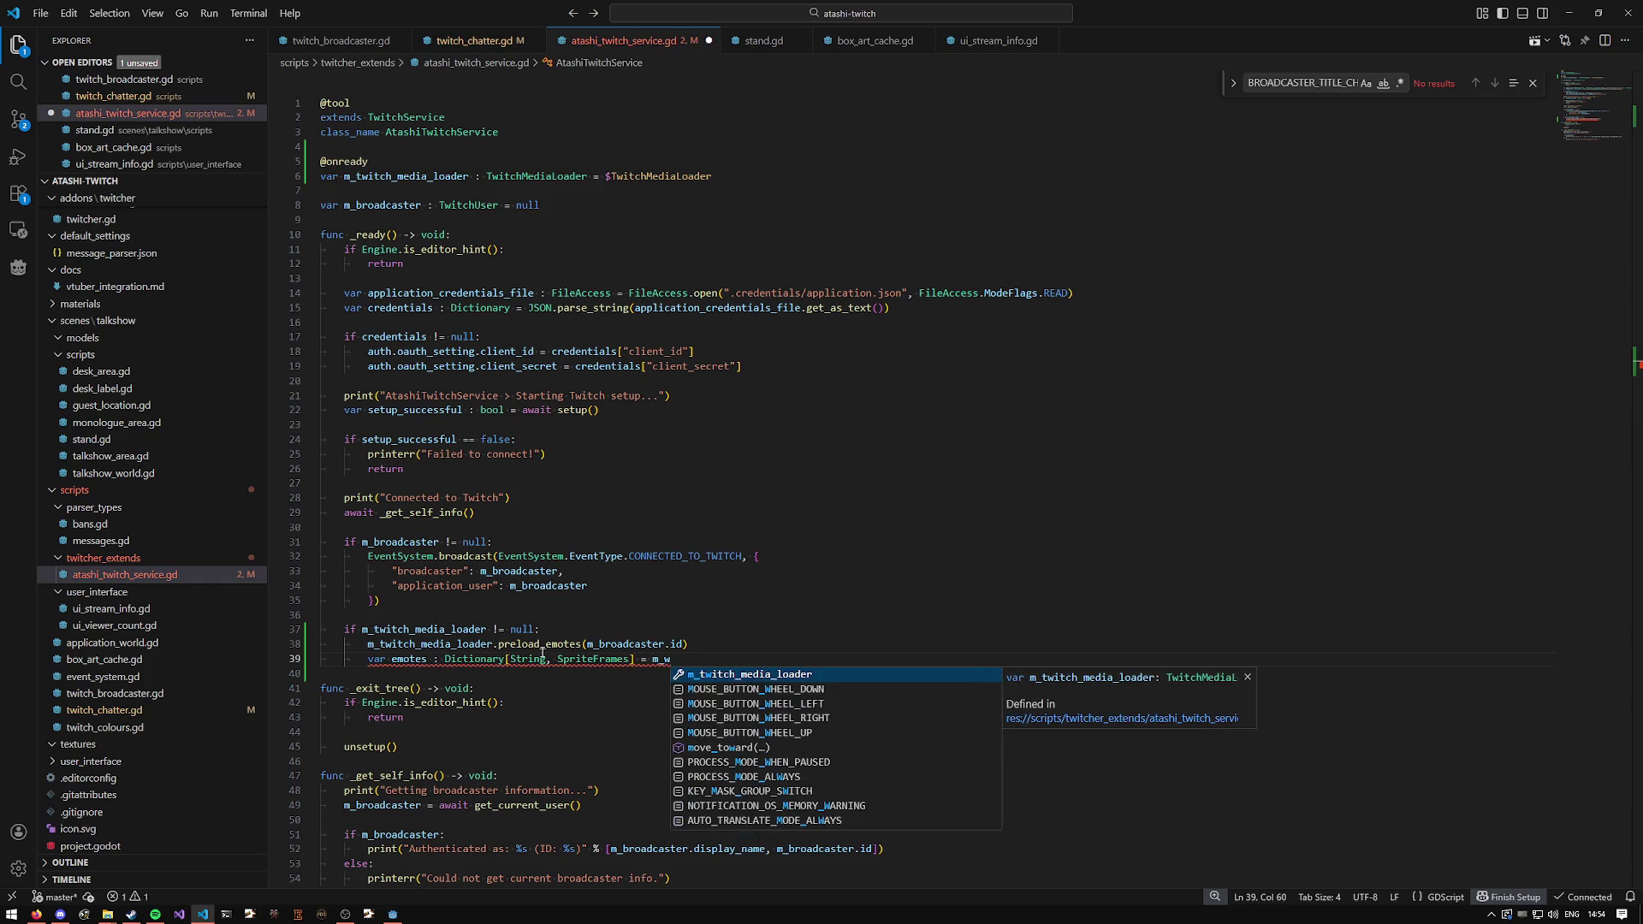
{"action": "key", "text": "Return"}
{"action": "type", "text": "."}
{"action": "key", "text": "alt+Tab"}
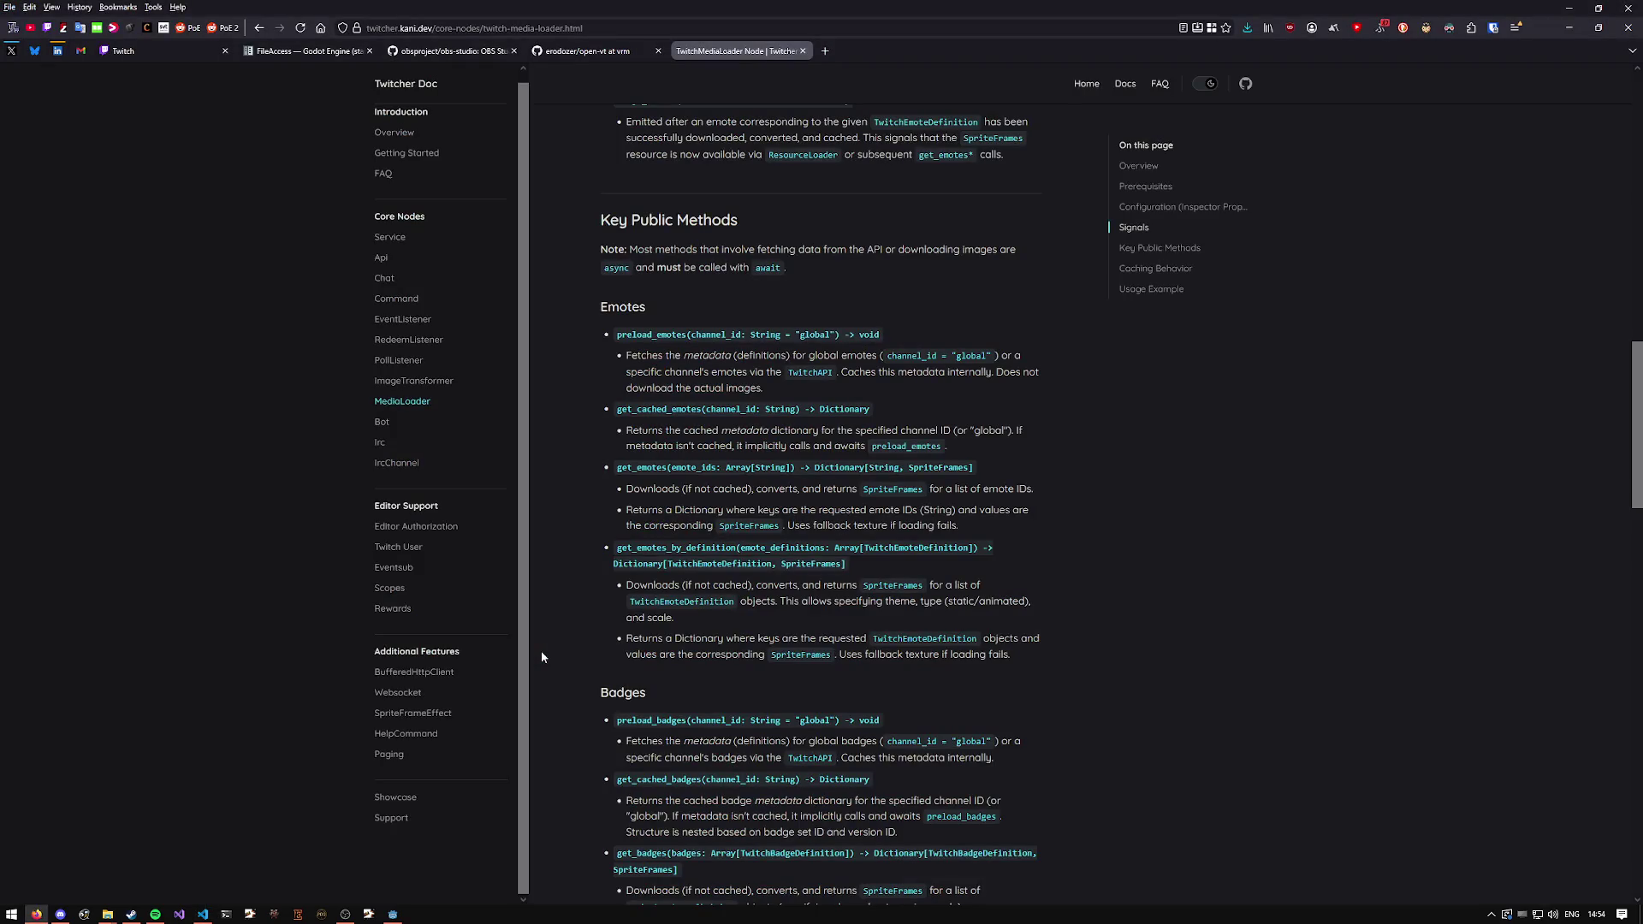
{"action": "key", "text": "alt+Tab"}
{"action": "type", "text": "get_emotes"}
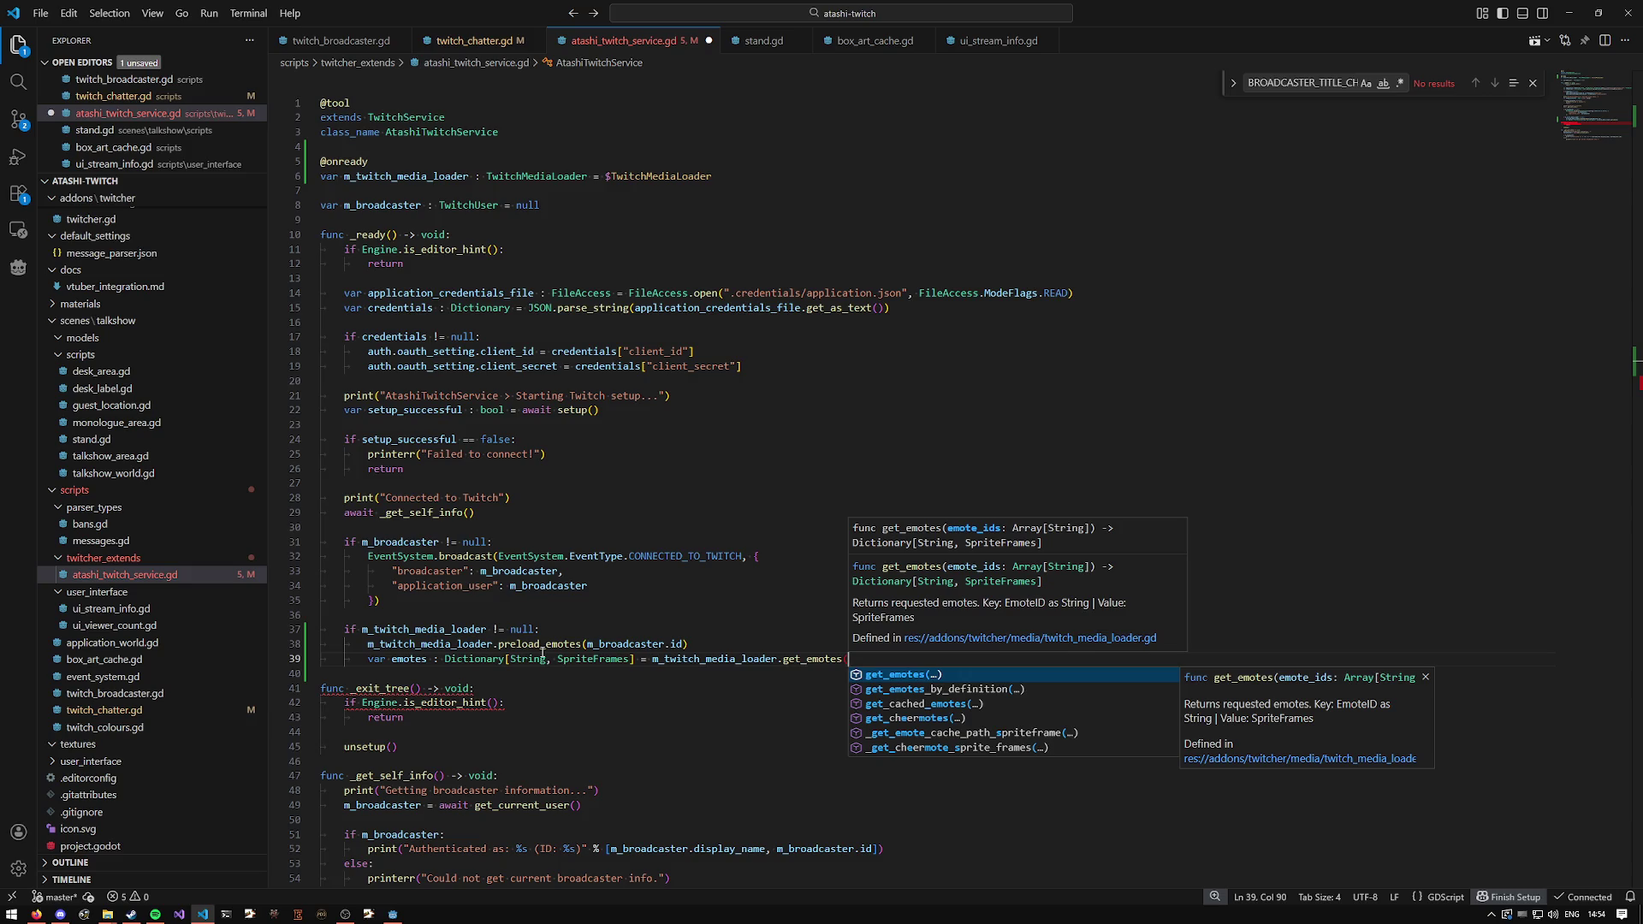
{"action": "key", "text": "alt+Tab"}
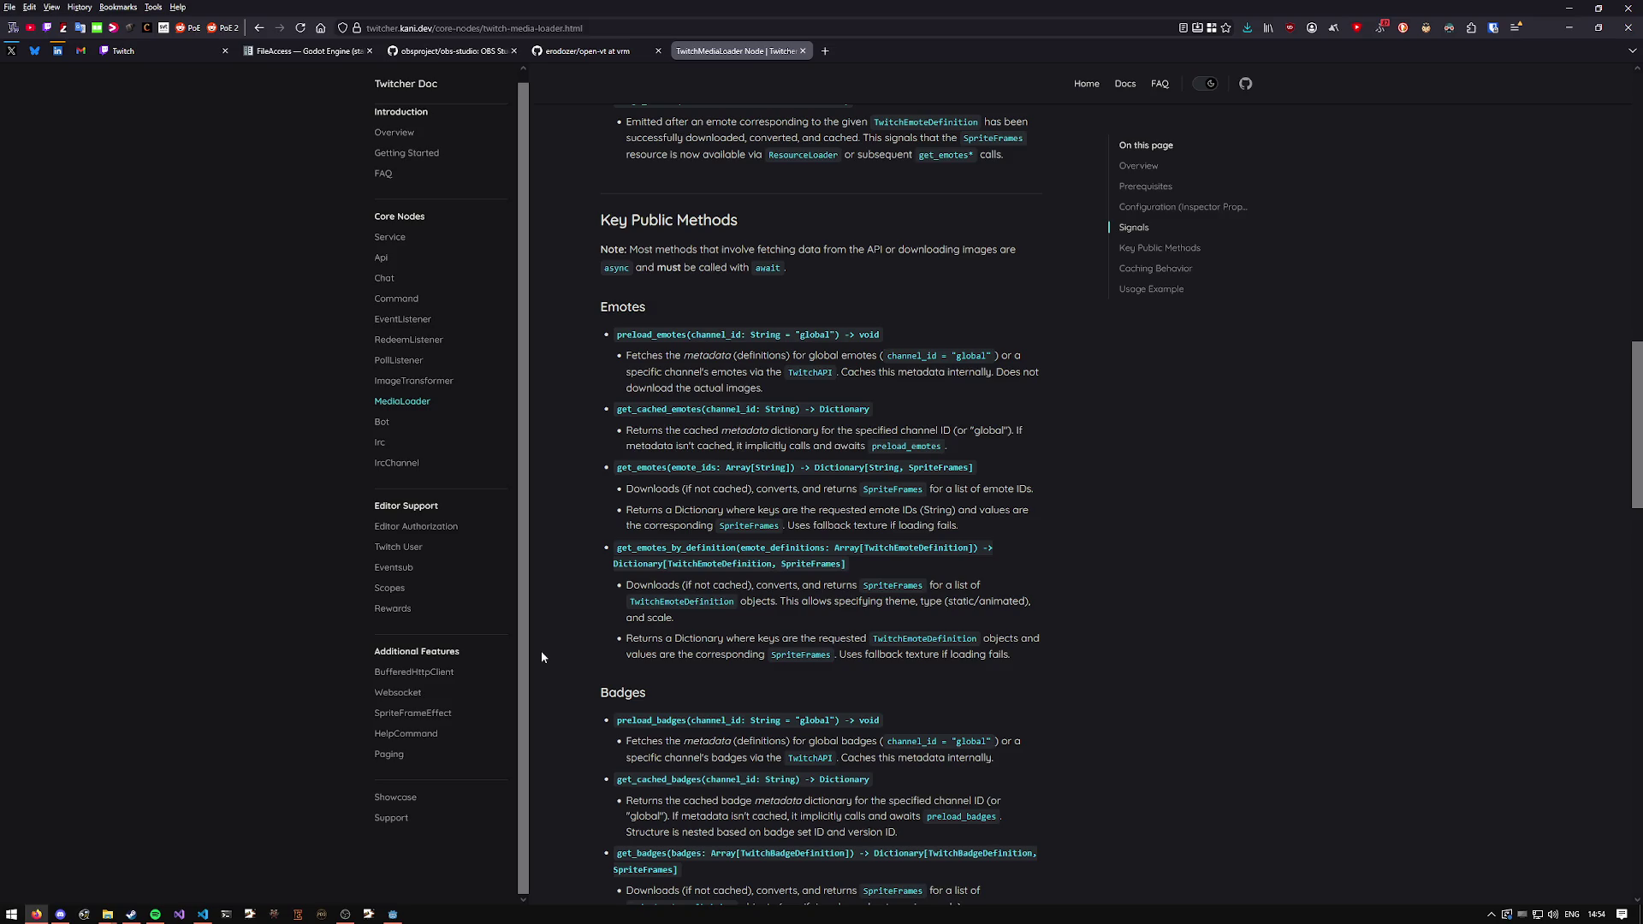
{"action": "key", "text": "alt+Tab"}
{"action": "key", "text": "Return"}
Add var cached_emotes : Dictionary = m_twitch_media_loader.get_cached_emotes() followed by print(cached_emotes).
{"action": "type", "text": "var"}
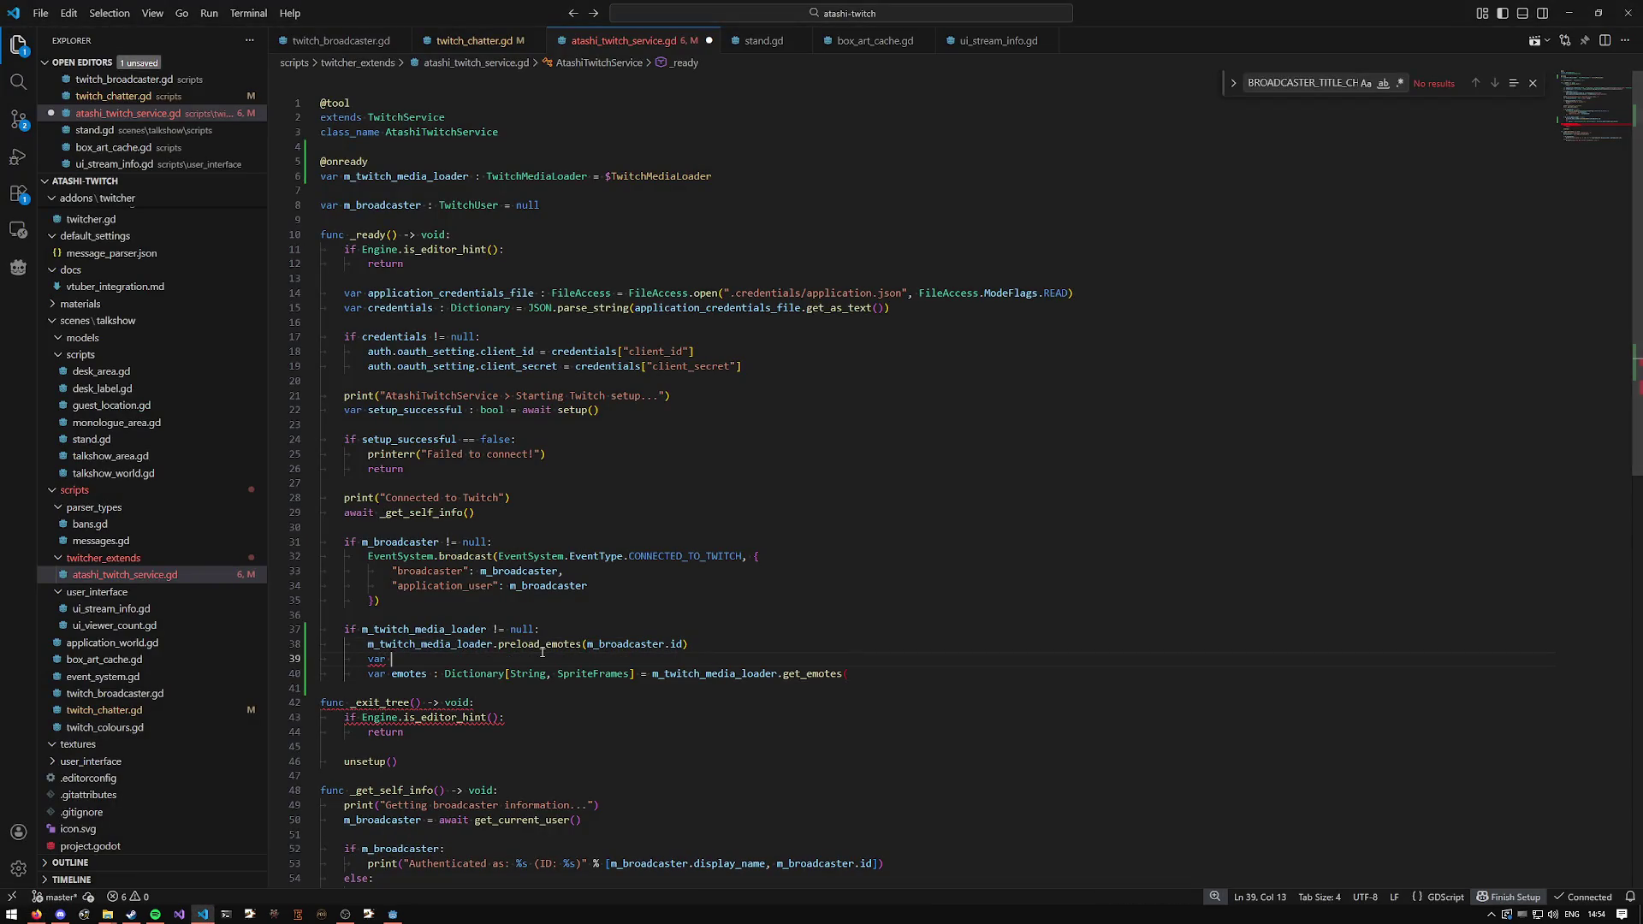
{"action": "key", "text": "alt+Tab"}
{"action": "key", "text": "alt+Tab"}
{"action": "type", "text": "cached_emotes : Dictionary = "}
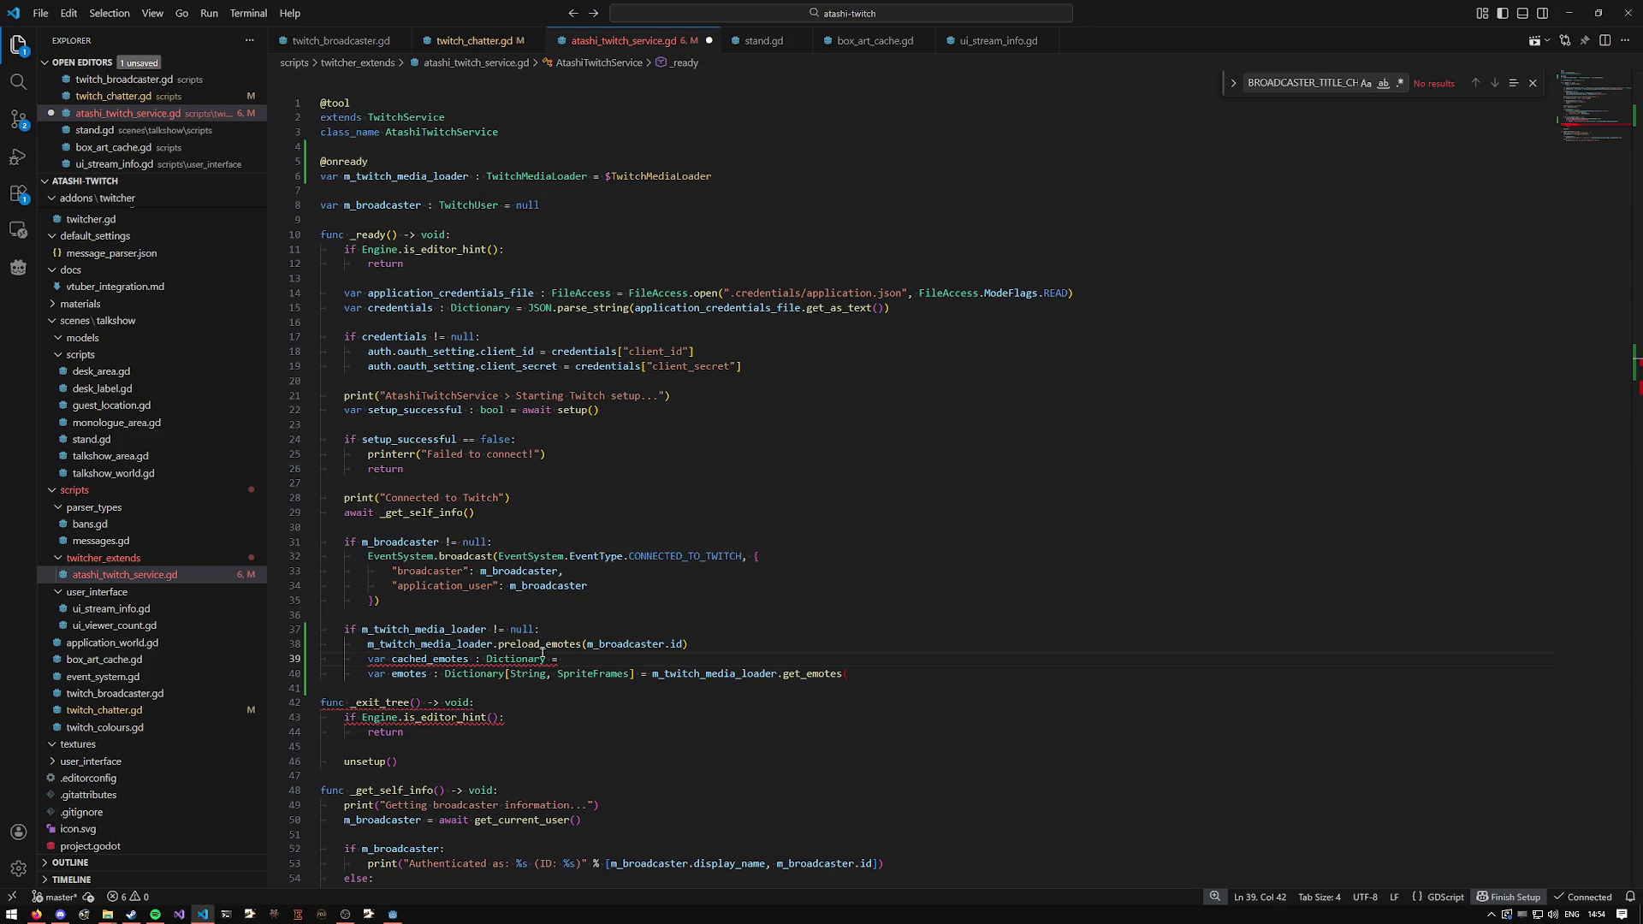
{"action": "type", "text": "m_twitch_media_loader.cached"}
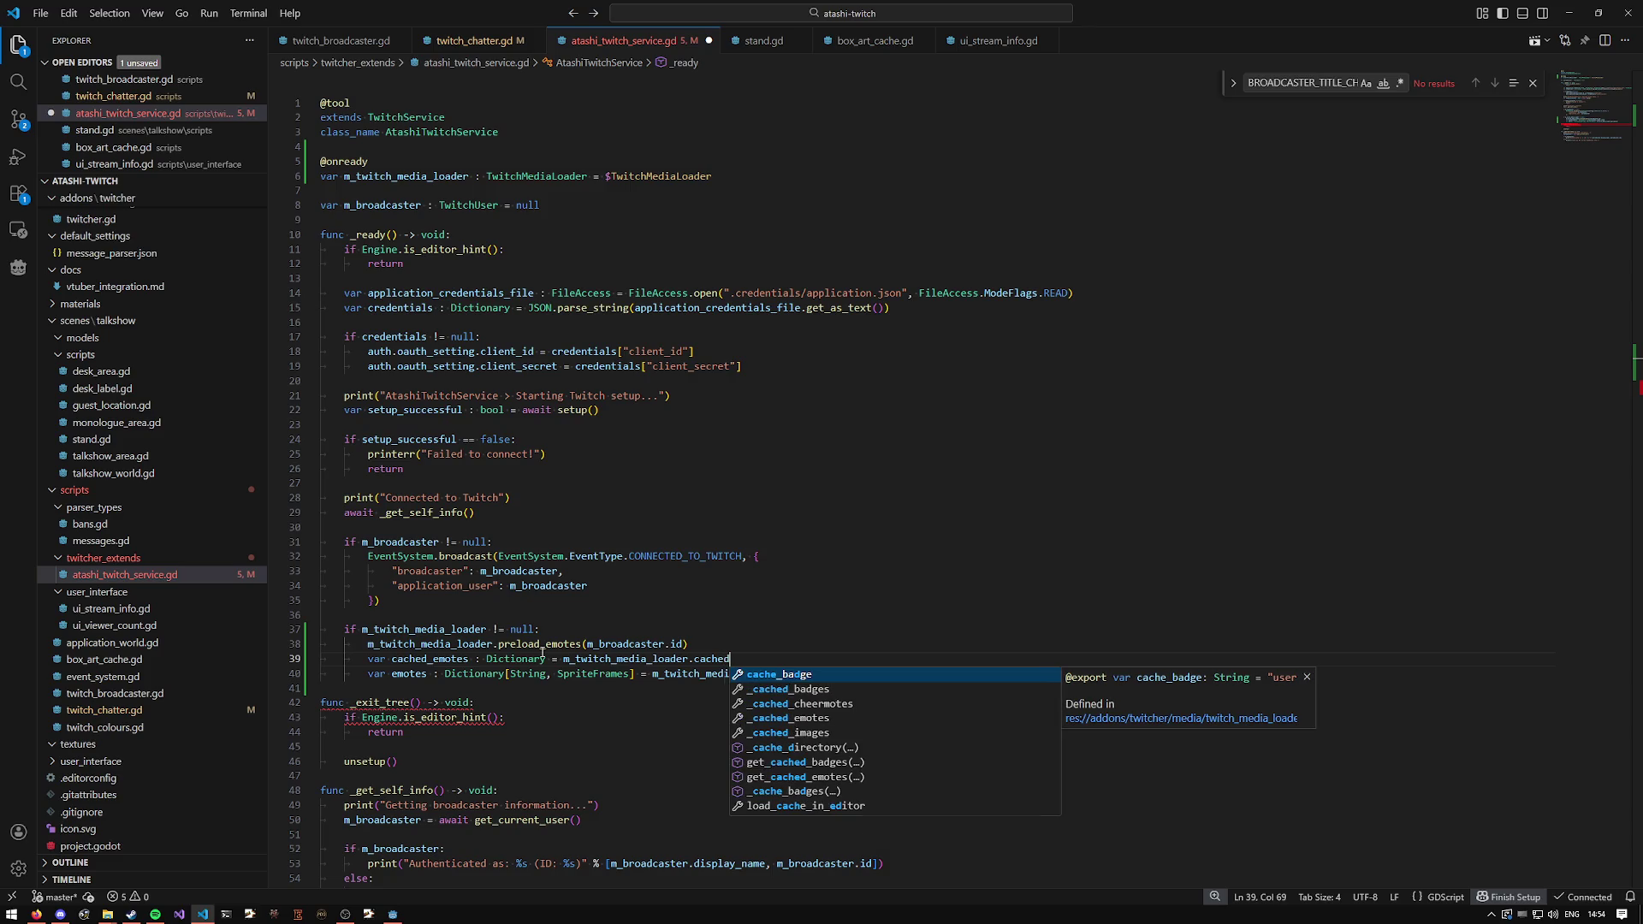
{"action": "key", "text": "Down"}
{"action": "key", "text": "Down"}
{"action": "key", "text": "Down"}
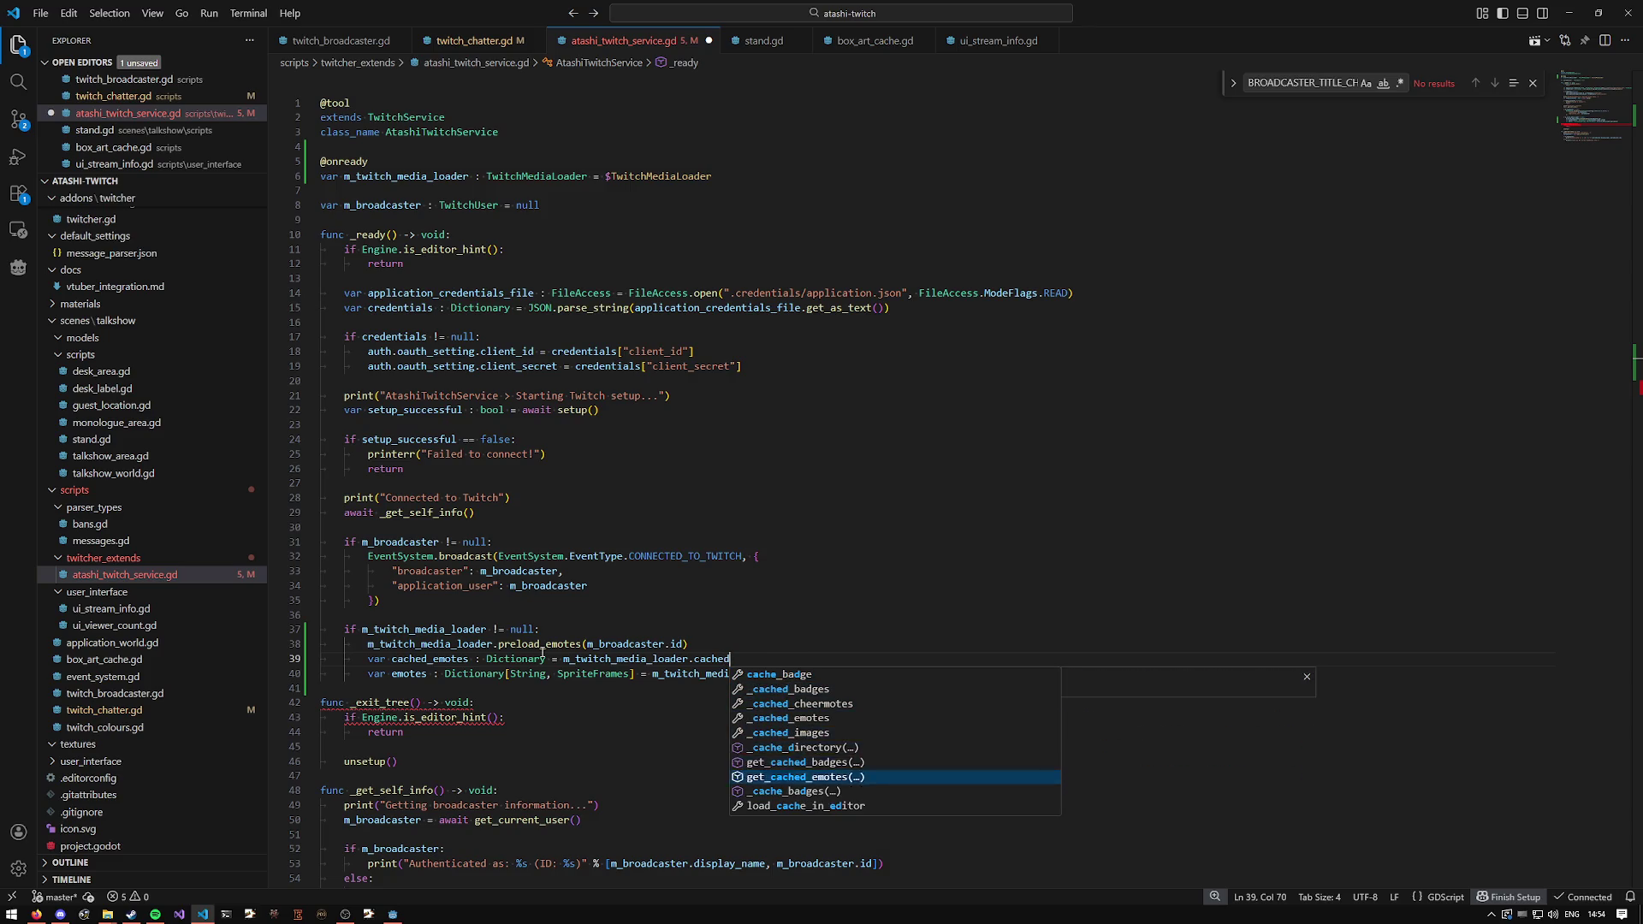
{"action": "key", "text": "Return"}
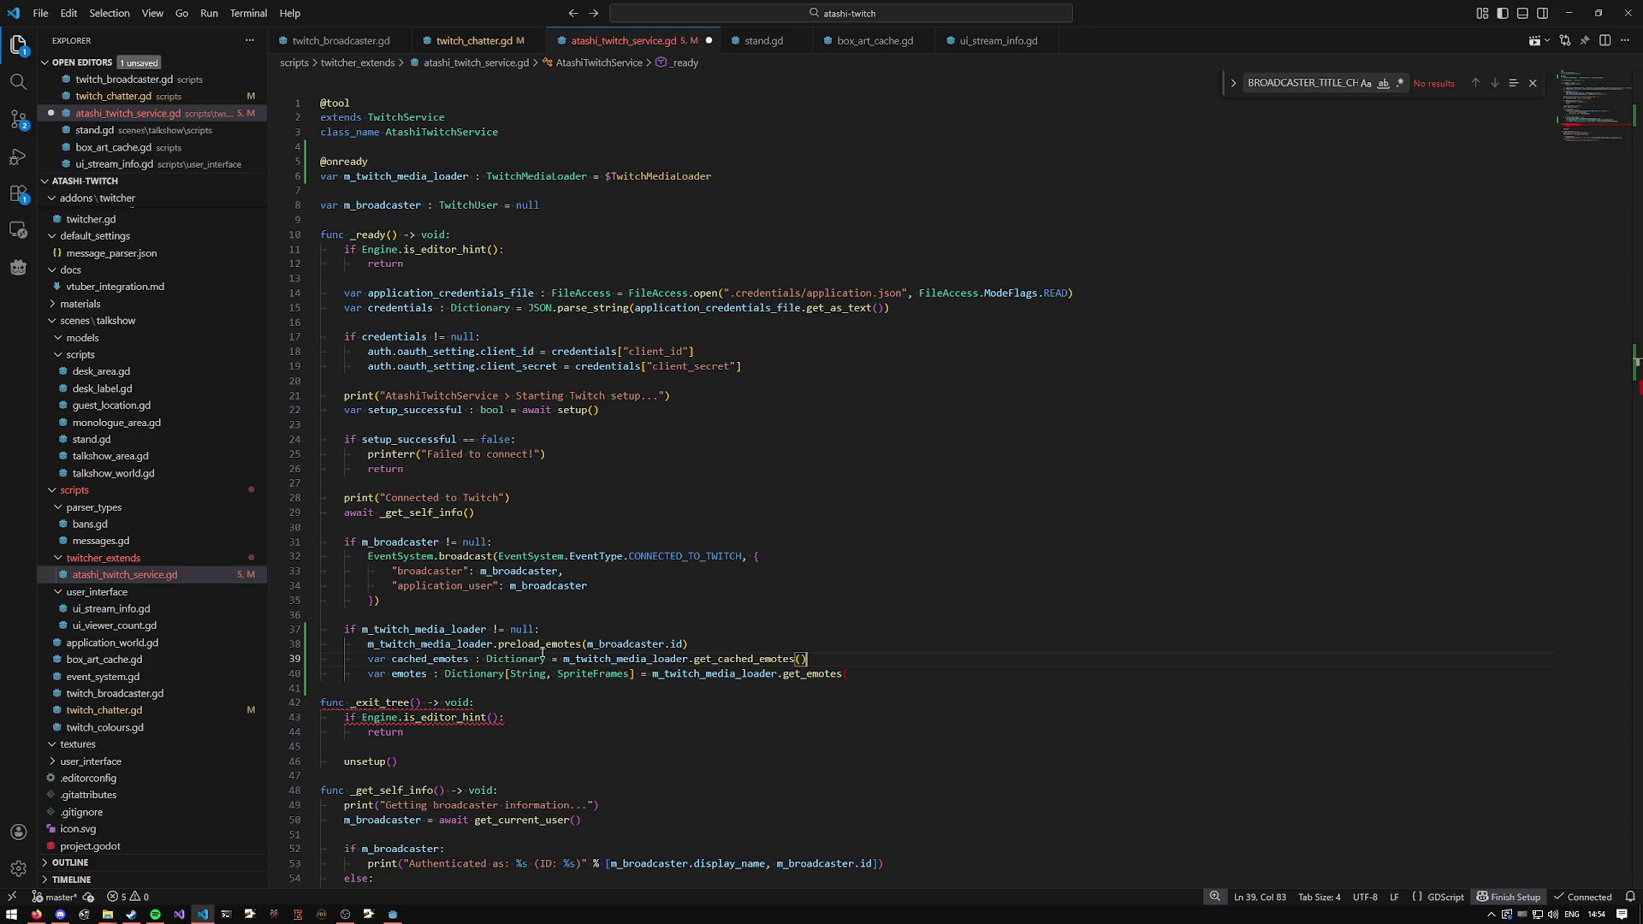
{"action": "key", "text": "Return"}
{"action": "type", "text": "print(cached_"}
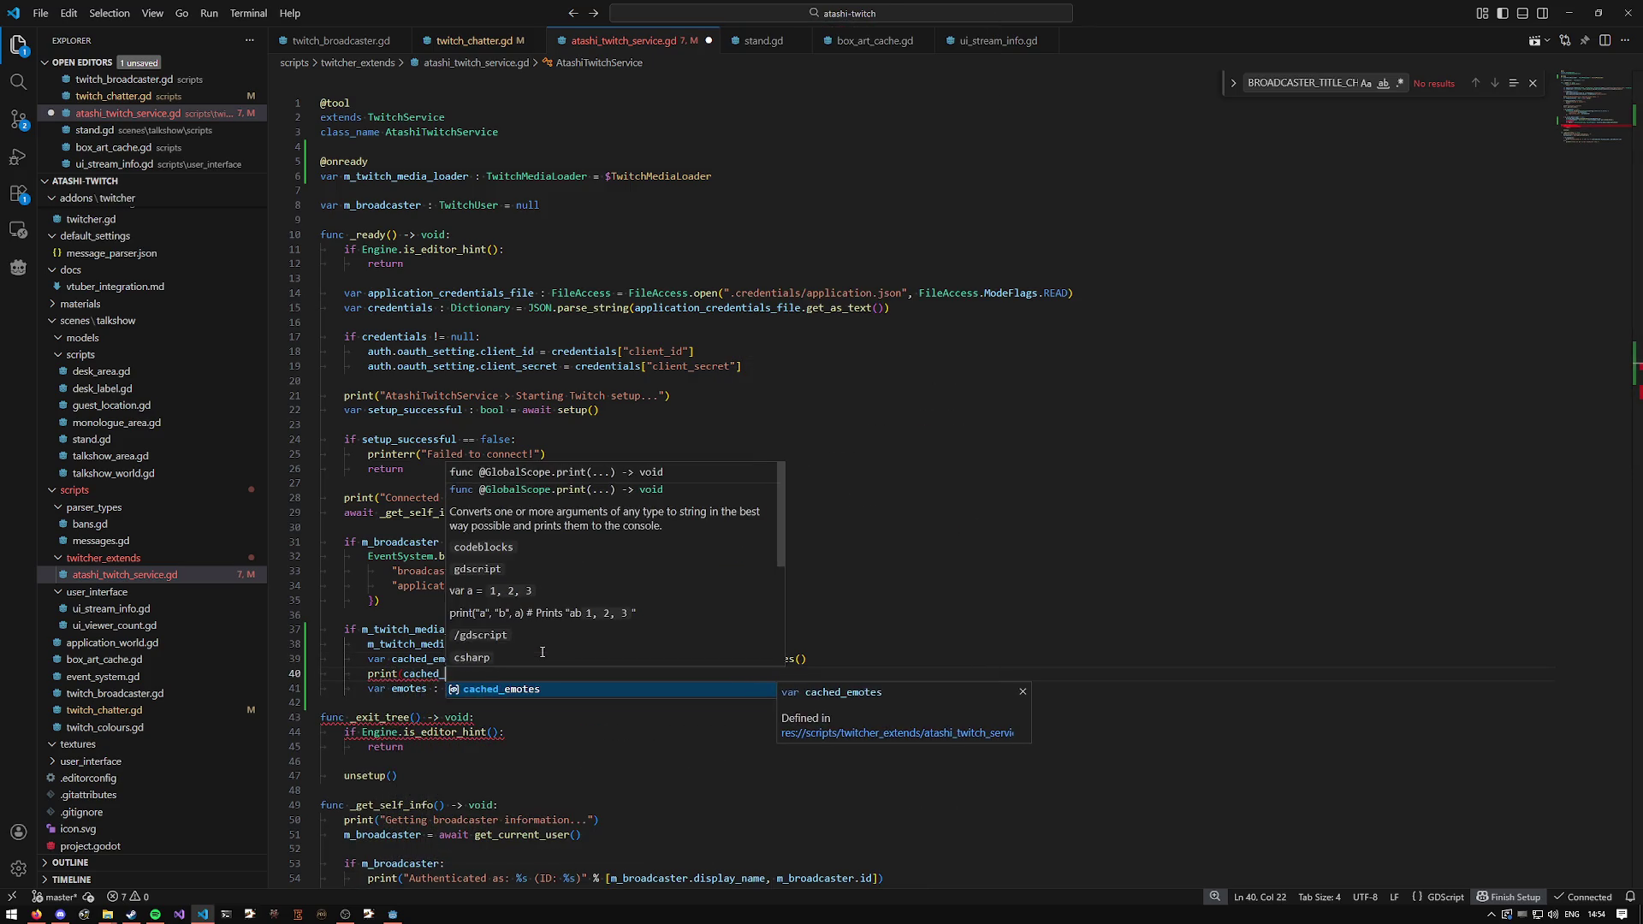
{"action": "key", "text": "Return"}
Comment out the emotes line and save the script.
{"action": "key", "text": "Down"}
{"action": "key", "text": "Home"}
{"action": "type", "text": "#"}
{"action": "key", "text": "ctrl+s"}
Pass m_broadcaster.id to get_cached_emotes and save again.
{"action": "mouse_move", "coordinate": [770, 658]}
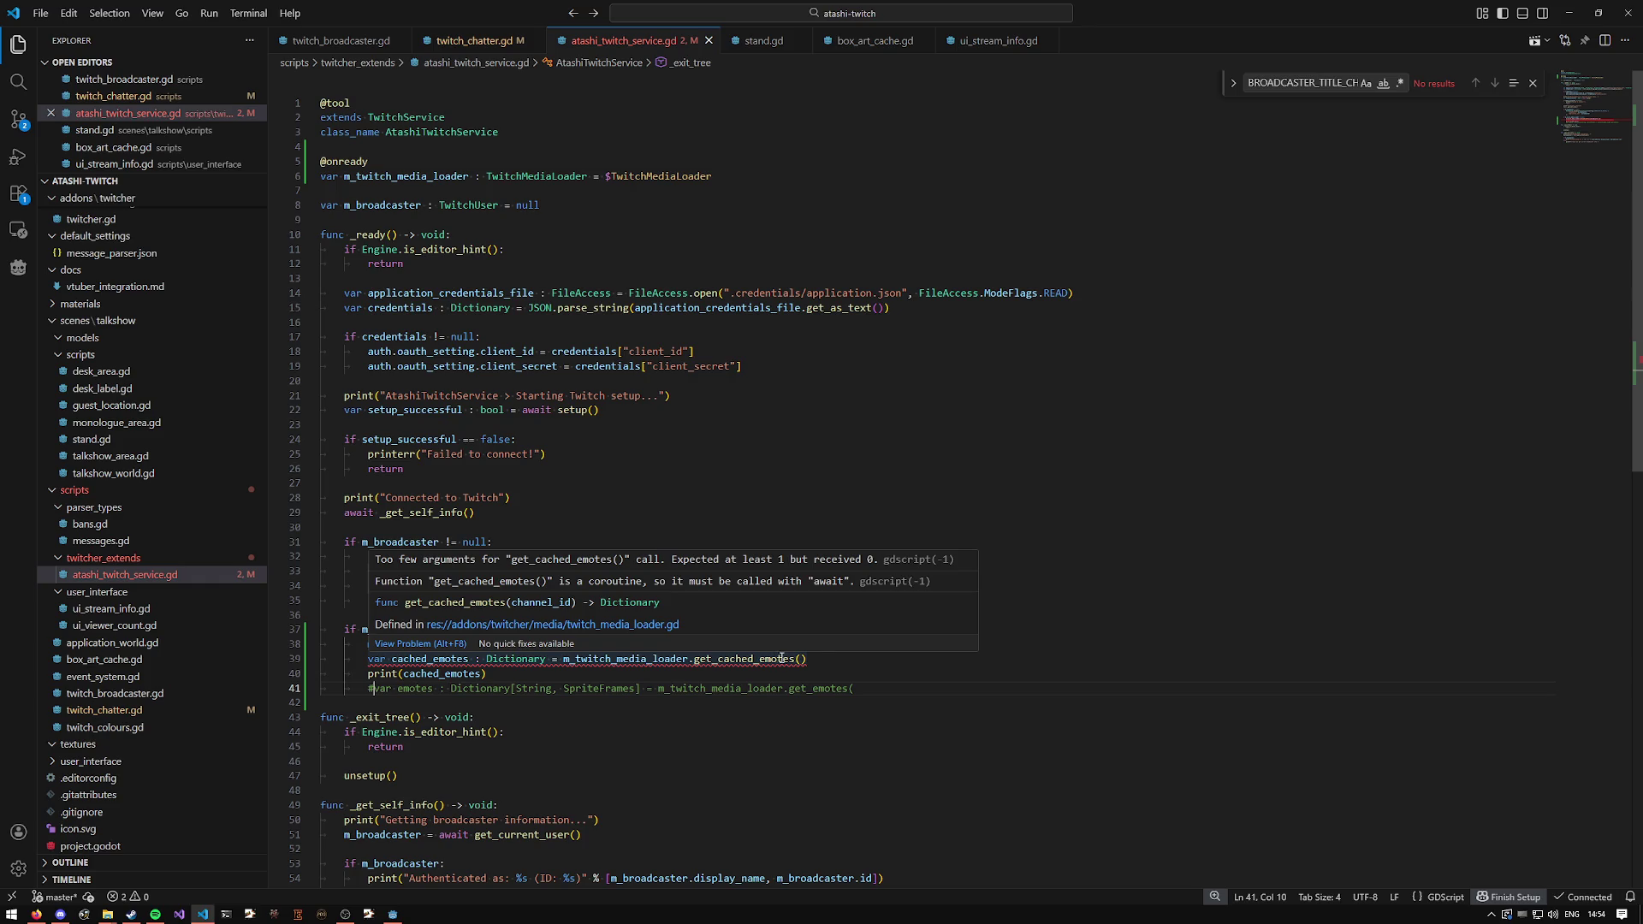
{"action": "left_click", "coordinate": [770, 658]}
{"action": "key", "text": "End"}
{"action": "key", "text": "Left"}
{"action": "key", "text": "BackSpace"}
{"action": "type", "text": "("}
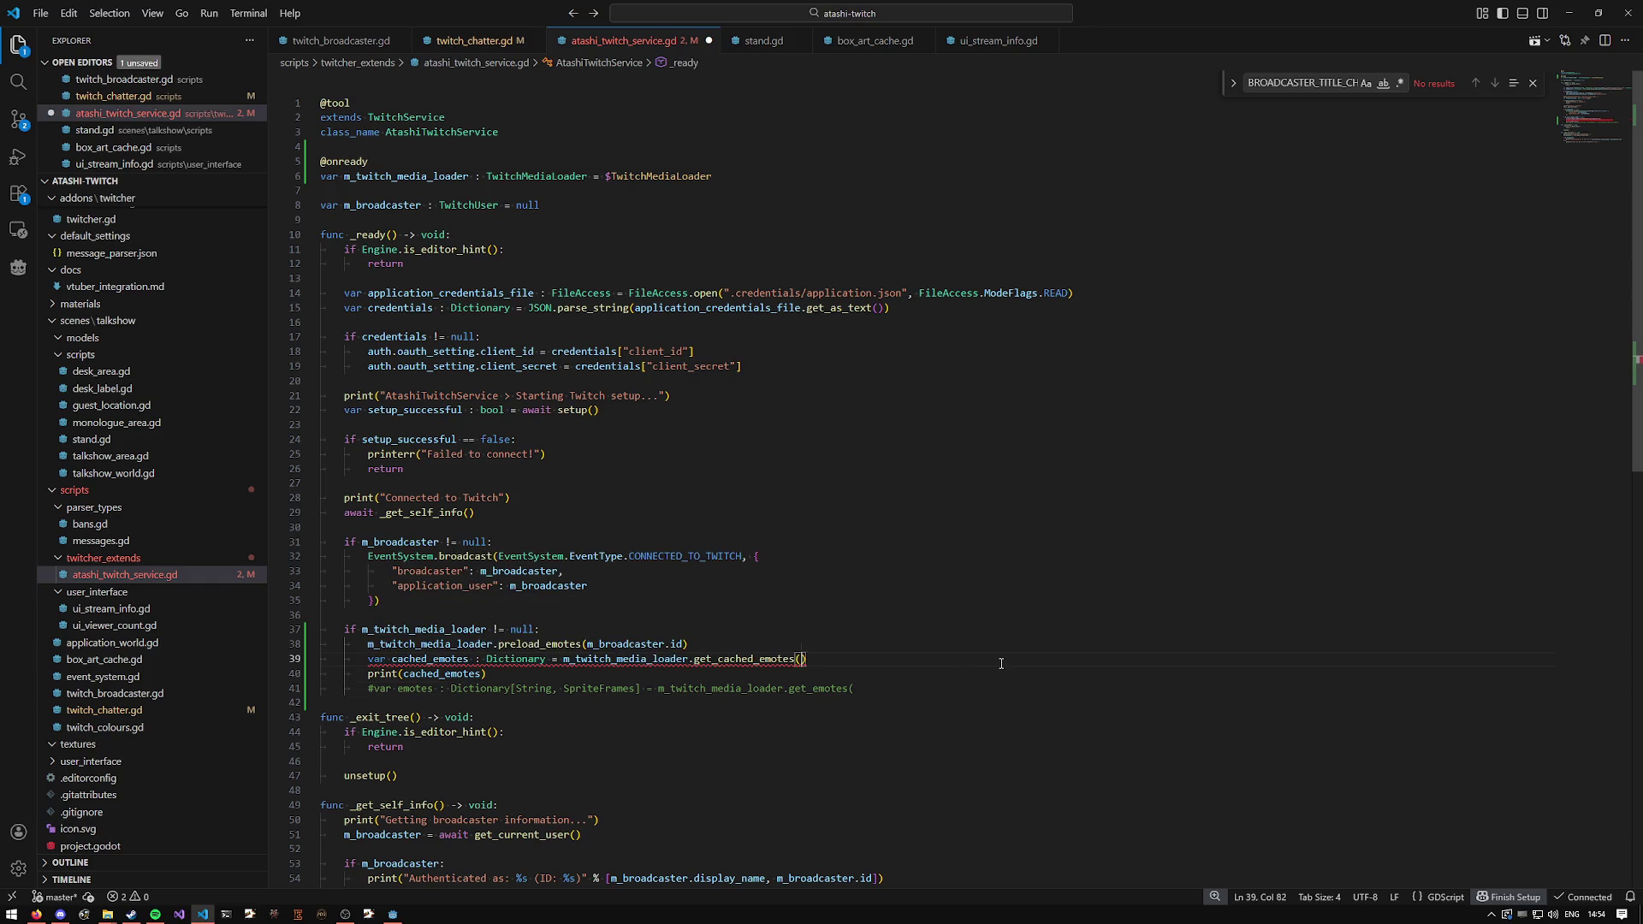
{"action": "type", "text": "m_broadcaster.id"}
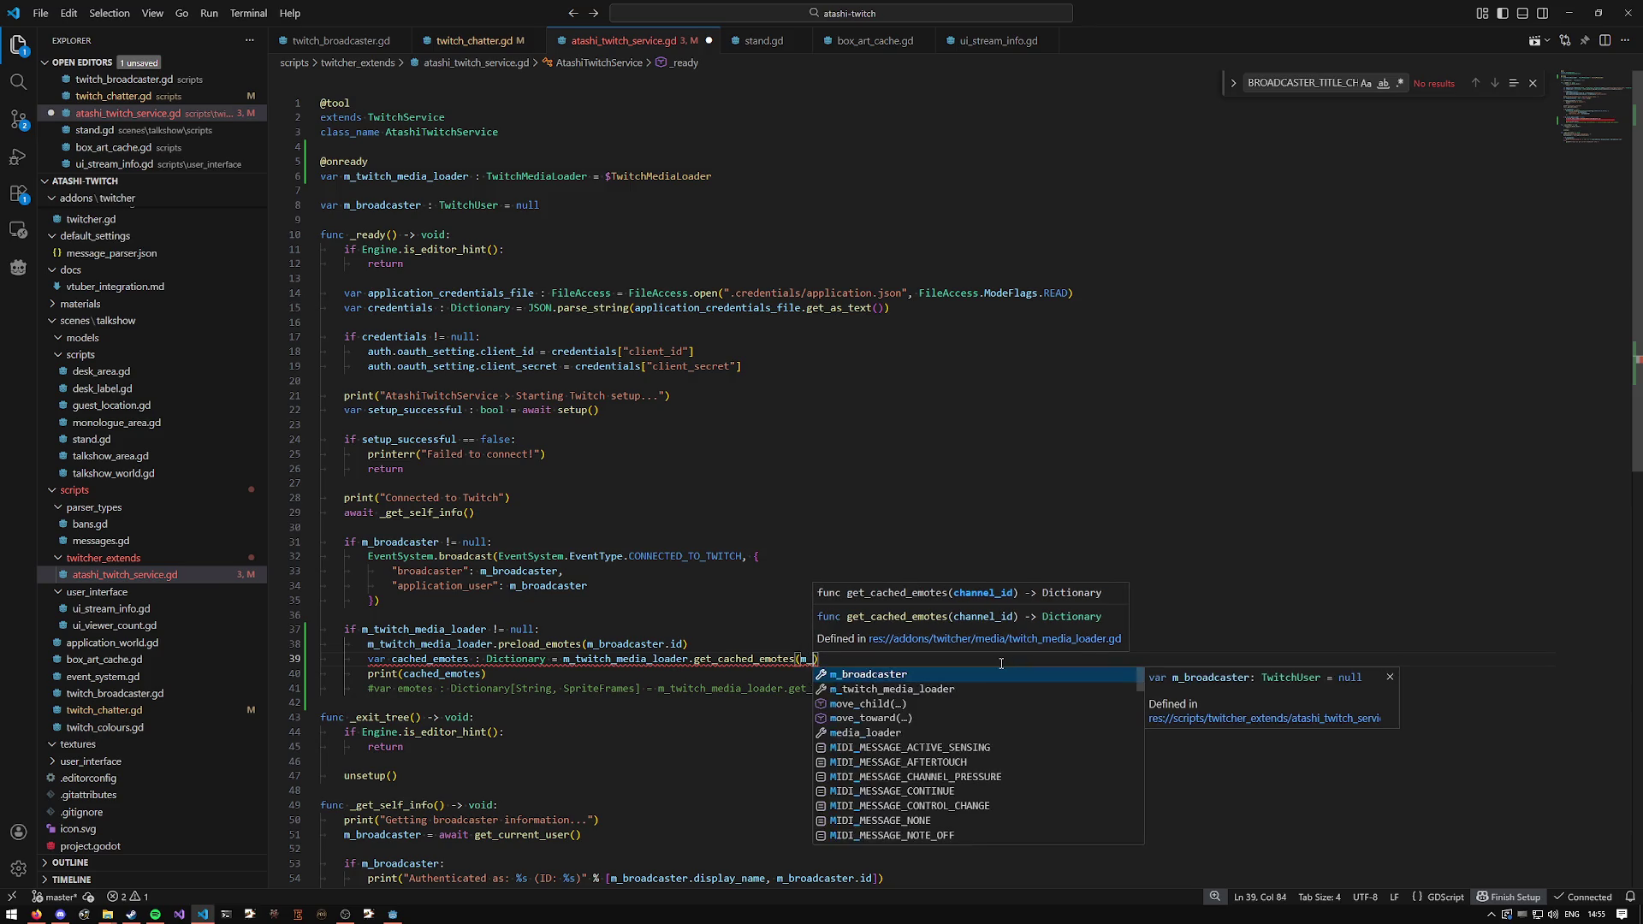
{"action": "key", "text": "ctrl+s"}
Insert await before the get_cached_emotes call to fix the coroutine error.
{"action": "key", "text": "Escape"}
{"action": "key", "text": "Up"}
{"action": "key", "text": "Up"}
{"action": "key", "text": "Up"}
{"action": "mouse_move", "coordinate": [835, 660]}
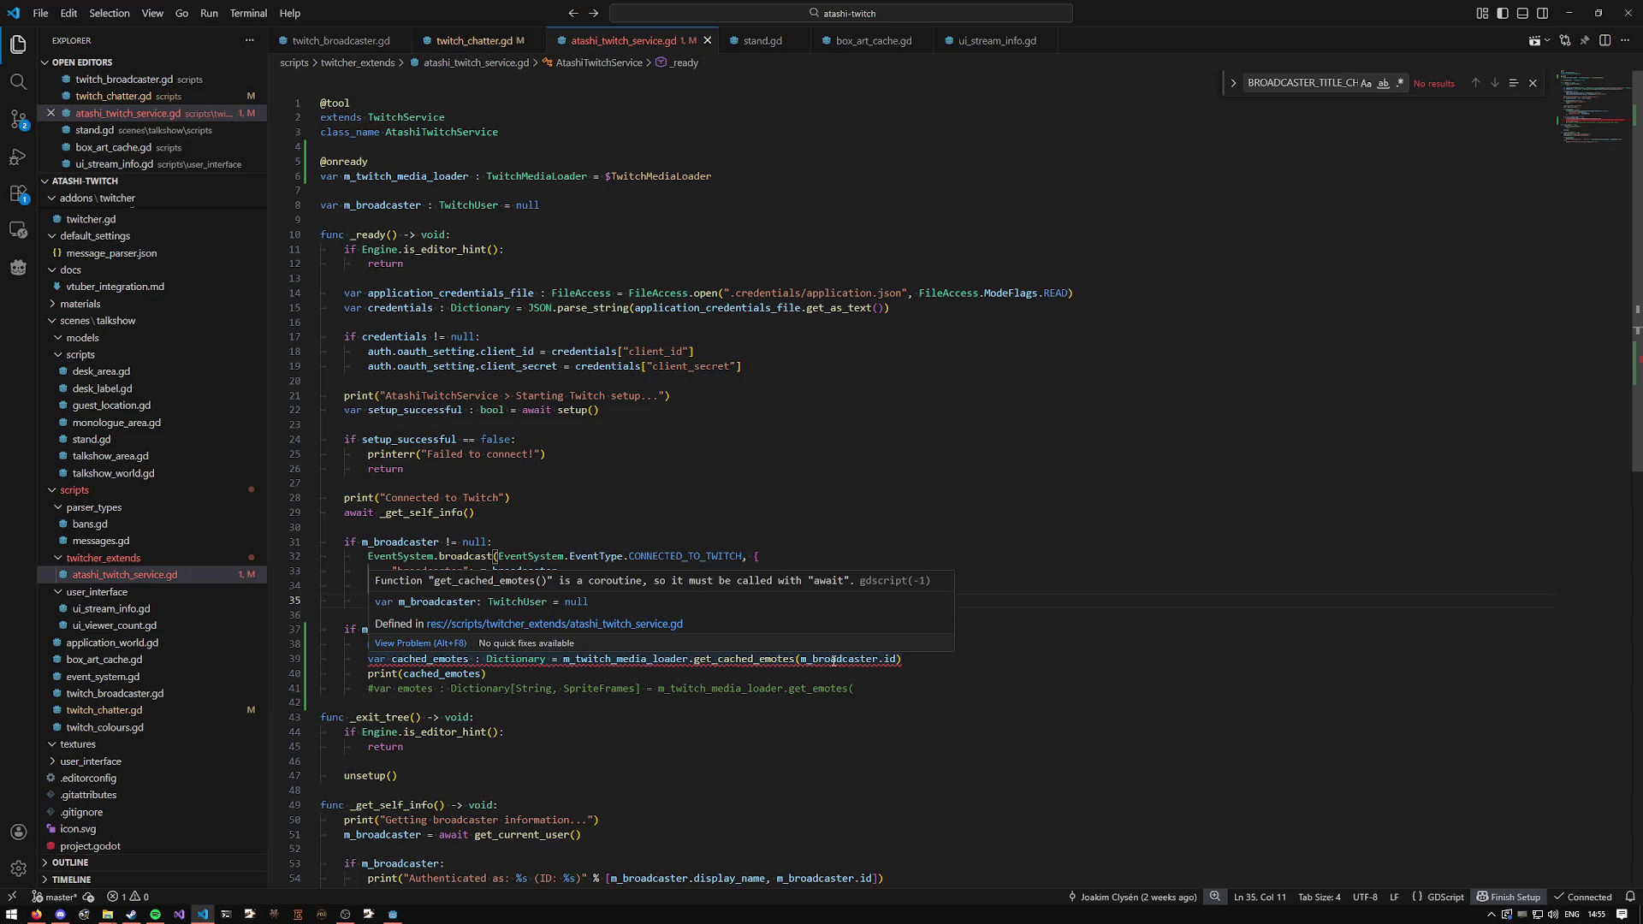
{"action": "left_click", "coordinate": [554, 663]}
{"action": "type", "text": "await"}
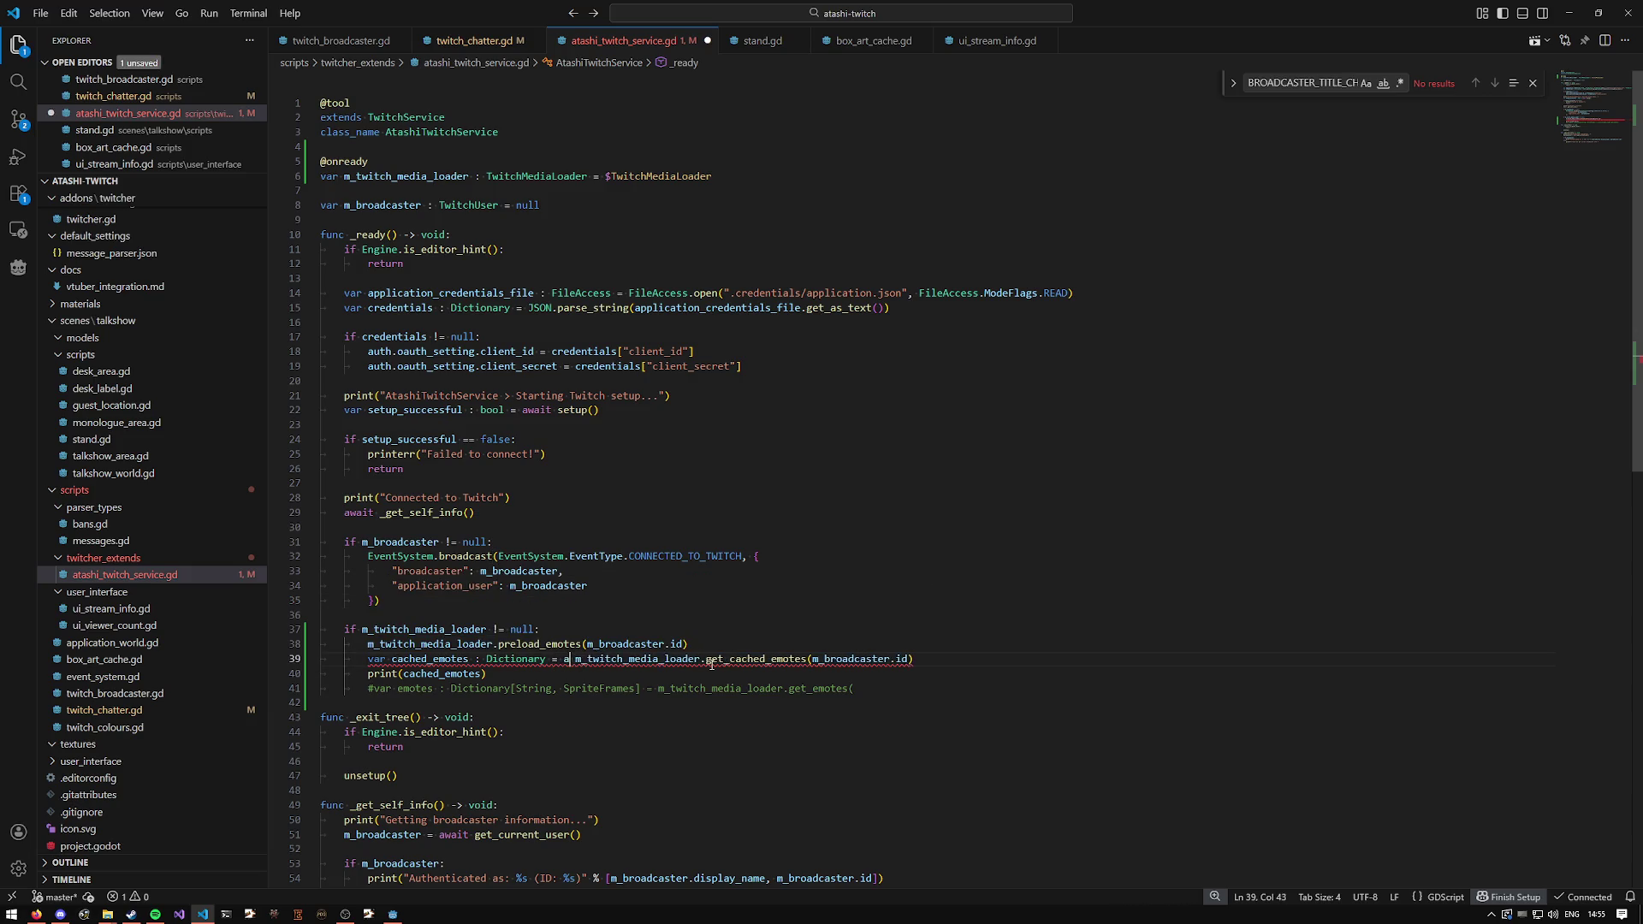
{"action": "key", "text": "alt+Tab"}
{"action": "key", "text": "alt+Tab"}
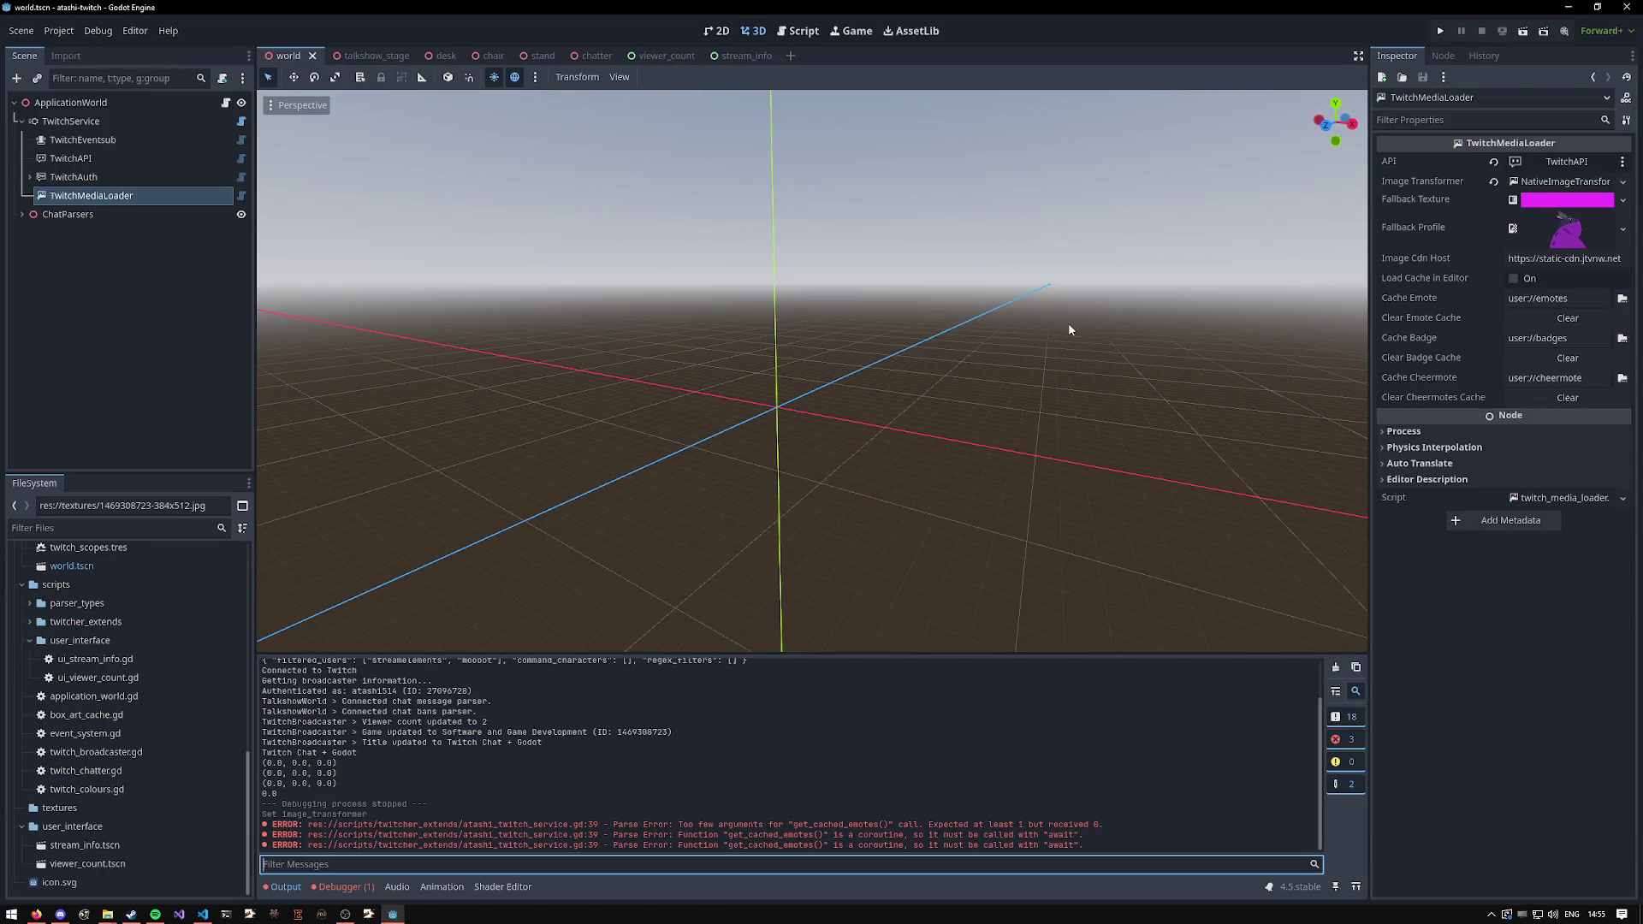
Run the Godot project and skip through several music tracks while it prints cached emotes.
{"action": "left_click", "coordinate": [1440, 31]}
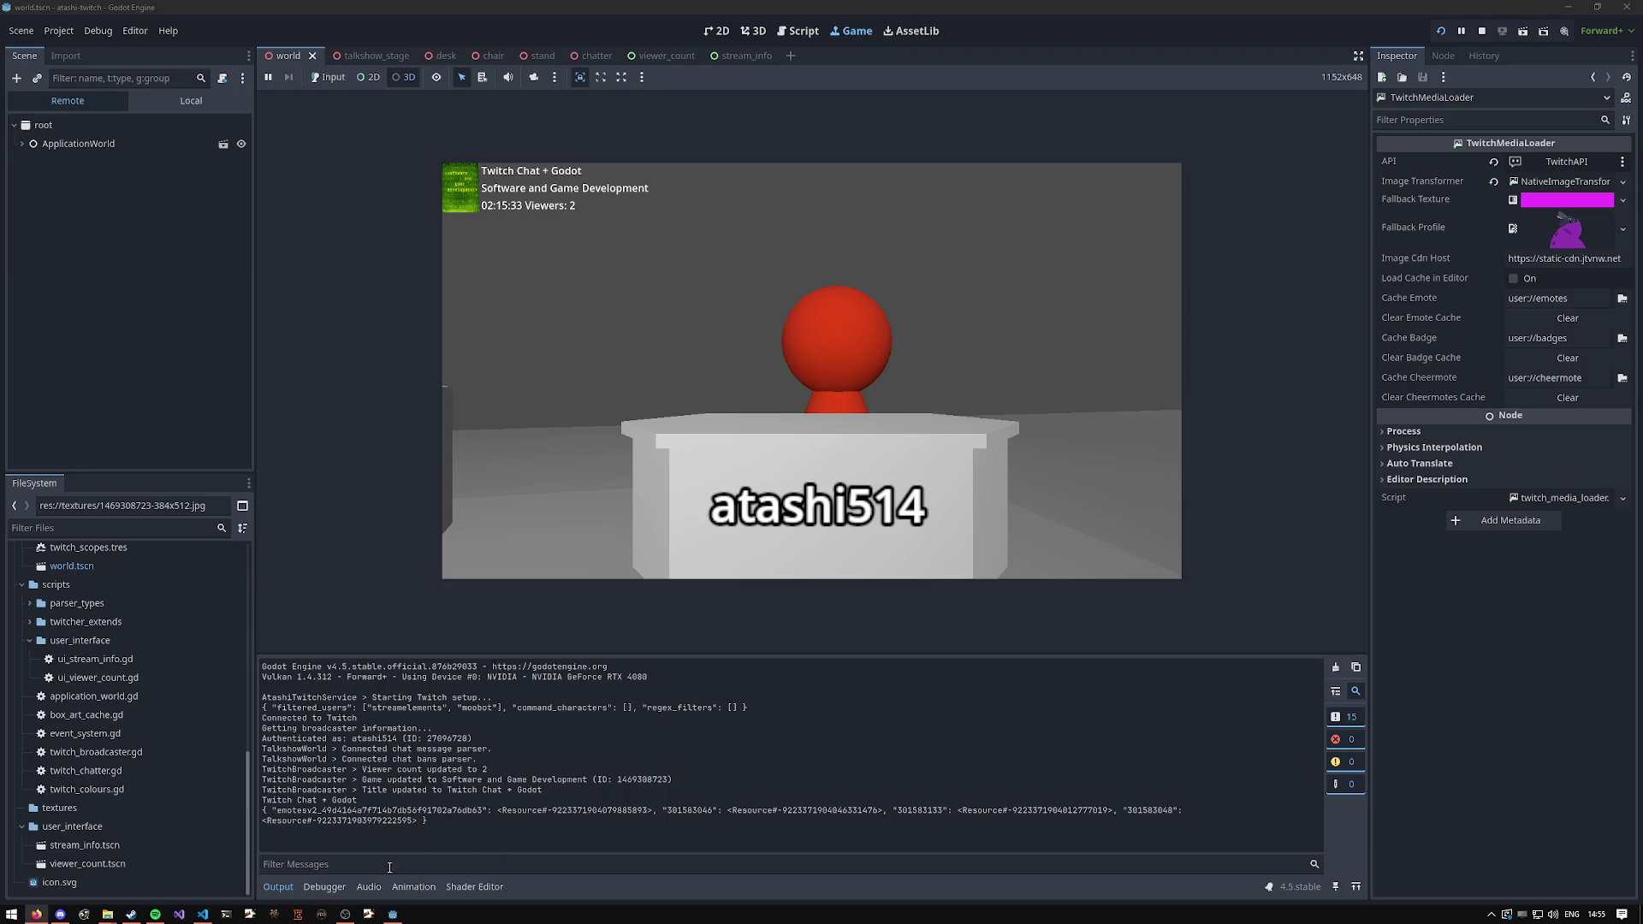
{"action": "left_click", "coordinate": [181, 892]}
{"action": "left_click", "coordinate": [180, 892]}
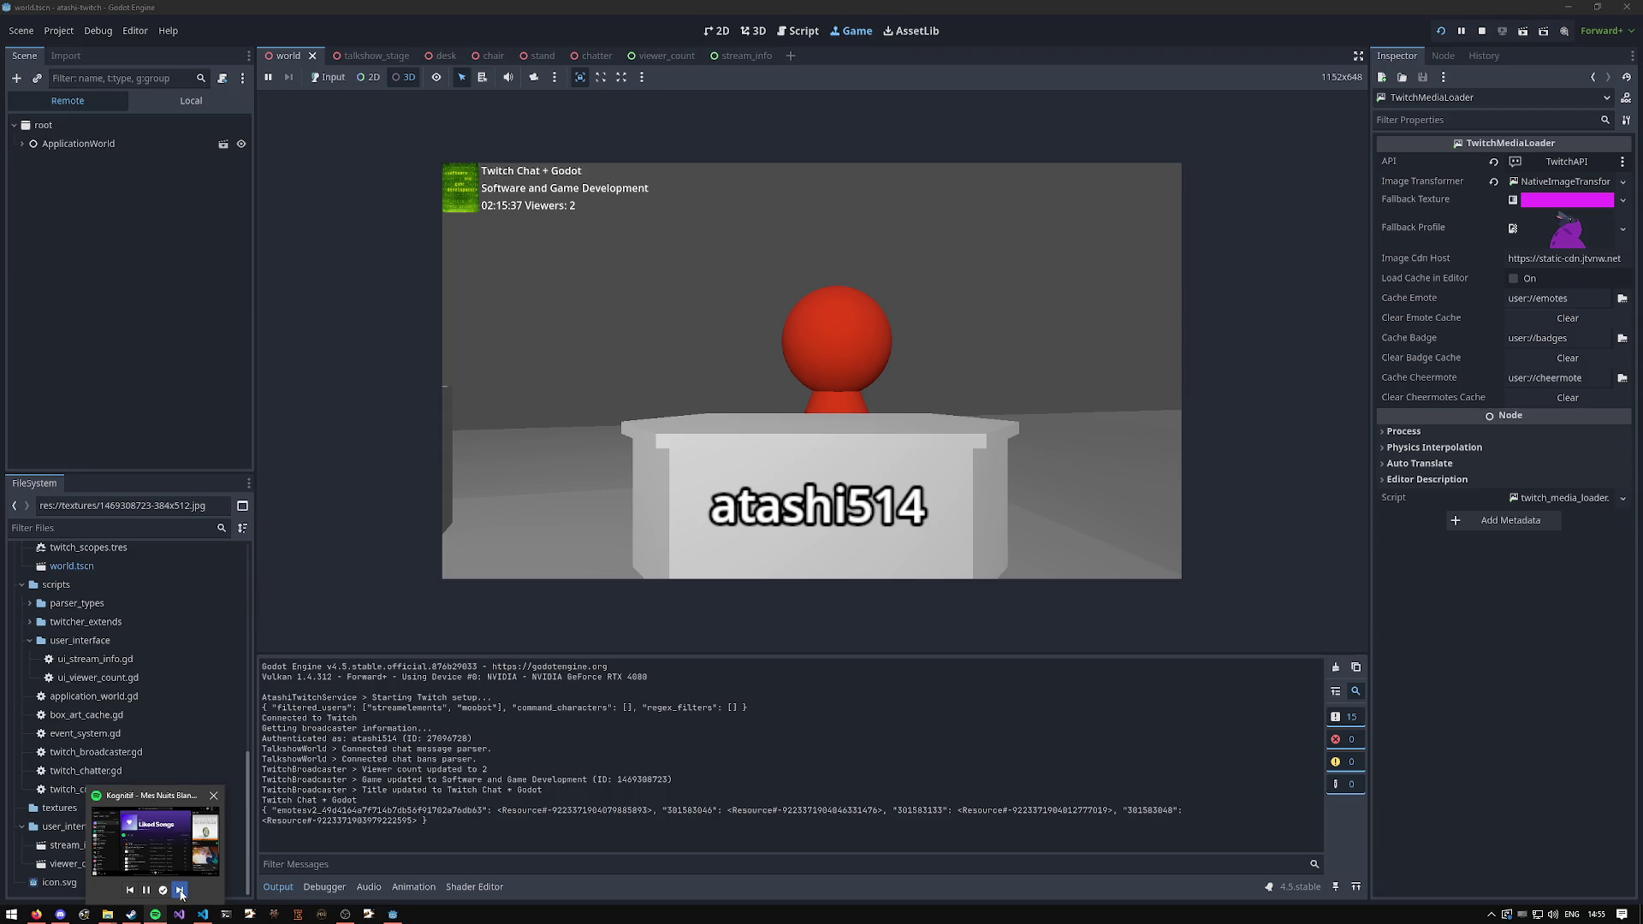
{"action": "left_click", "coordinate": [181, 892]}
{"action": "left_click", "coordinate": [181, 892]}
{"action": "left_click", "coordinate": [181, 892]}
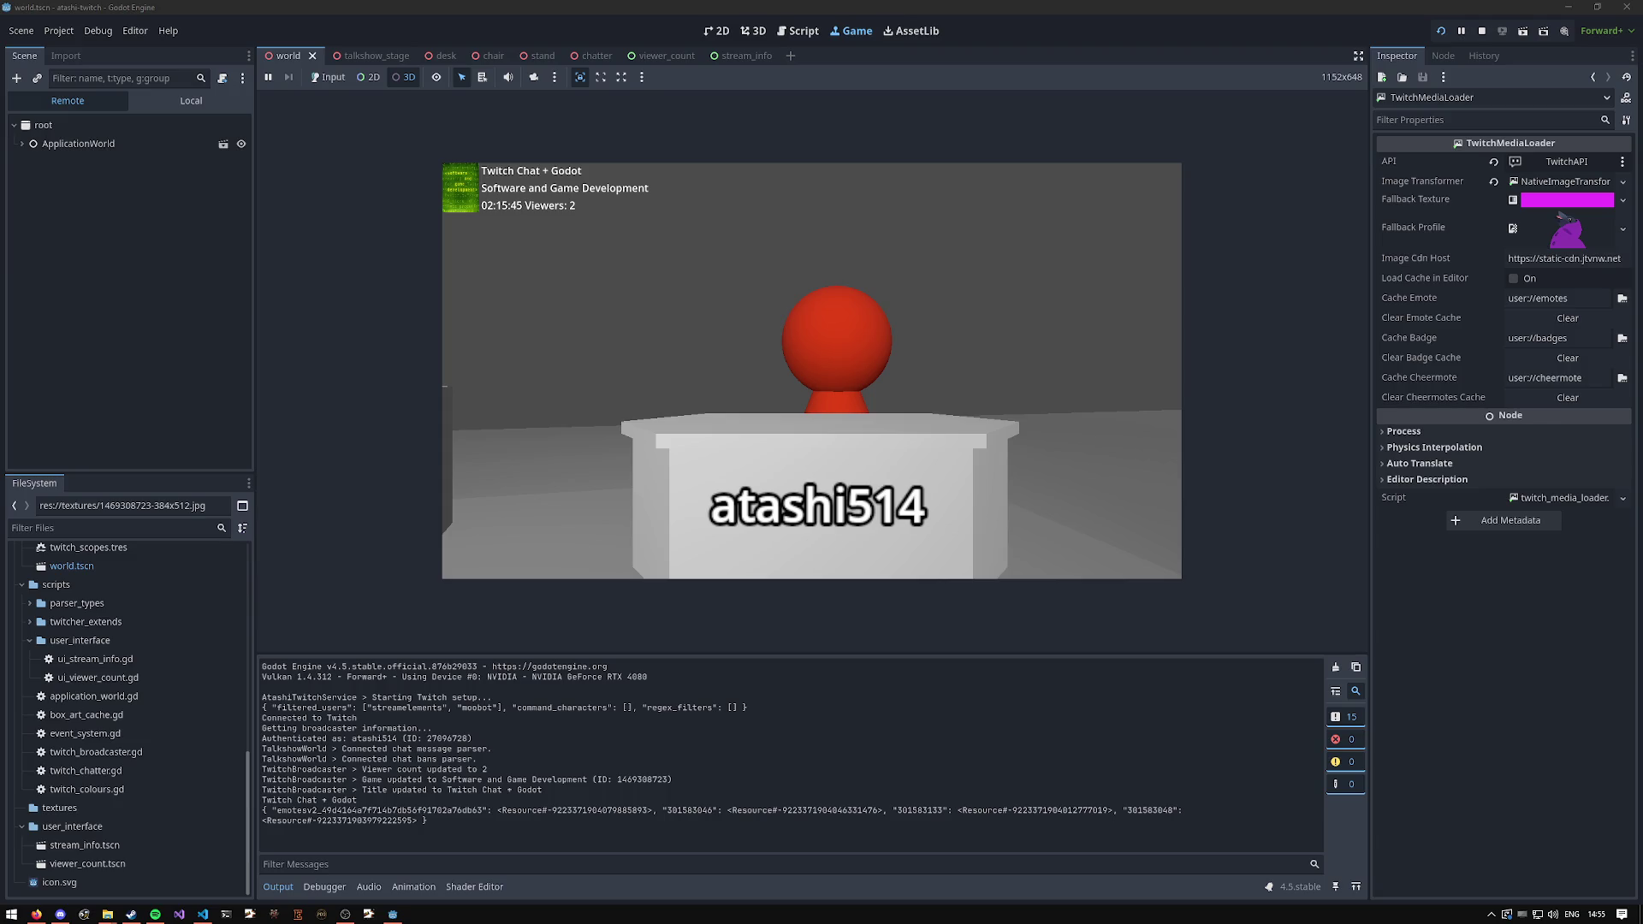
{"action": "mouse_move", "coordinate": [107, 912]}
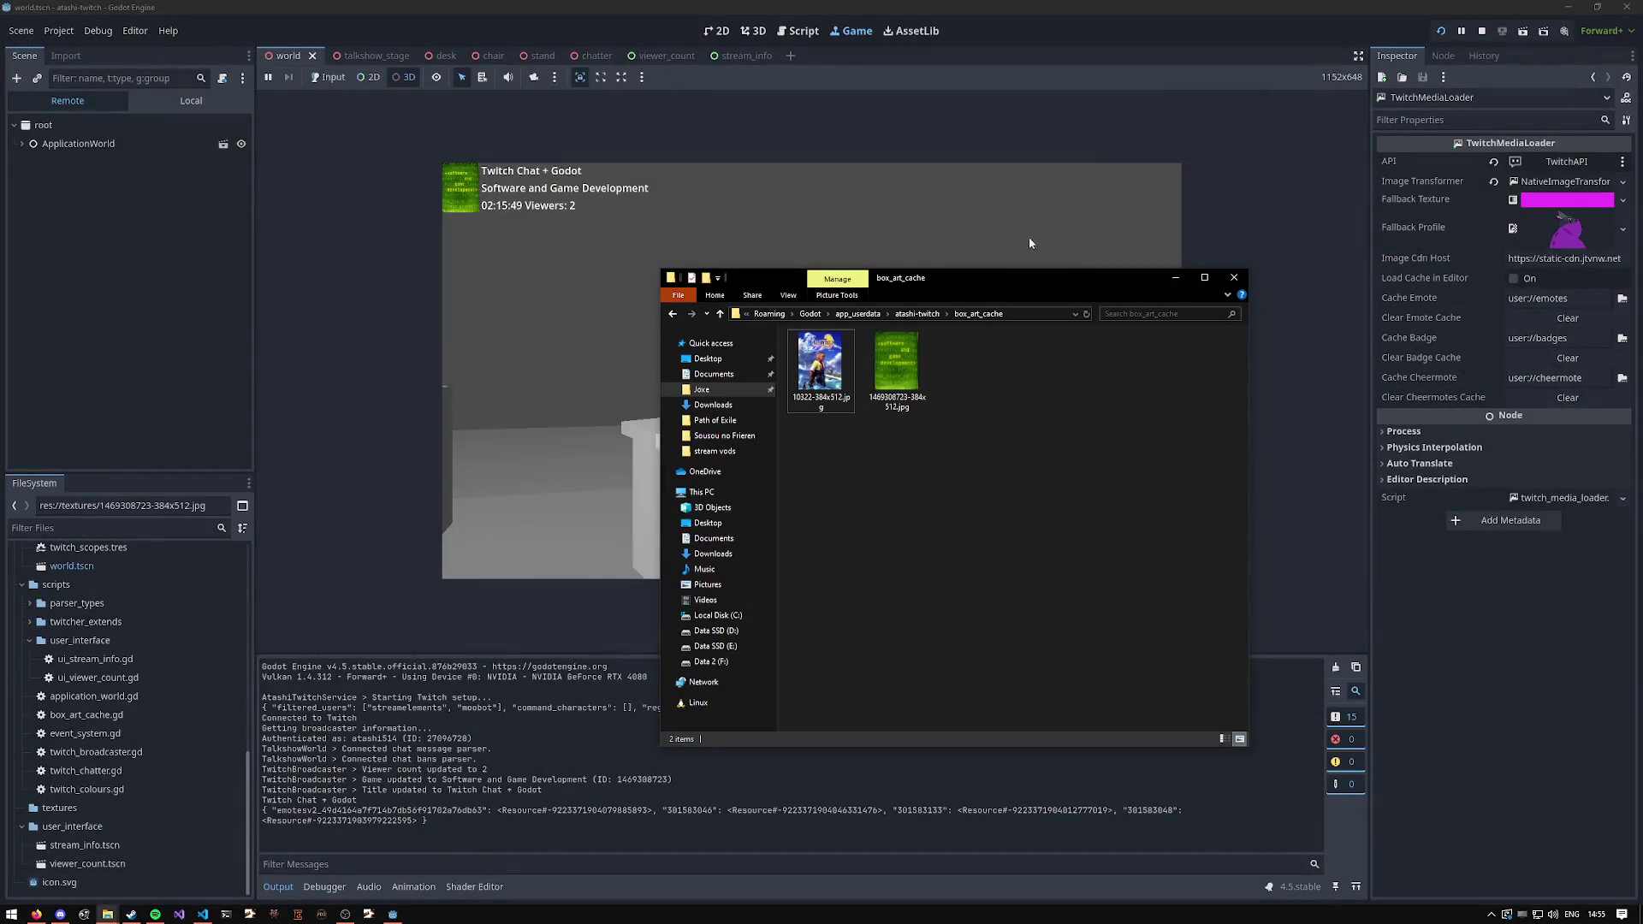
Drag the box_art_cache Explorer window off the right edge of the screen.
{"action": "left_click_drag", "start_coordinate": [984, 273], "coordinate": [1642, 359]}
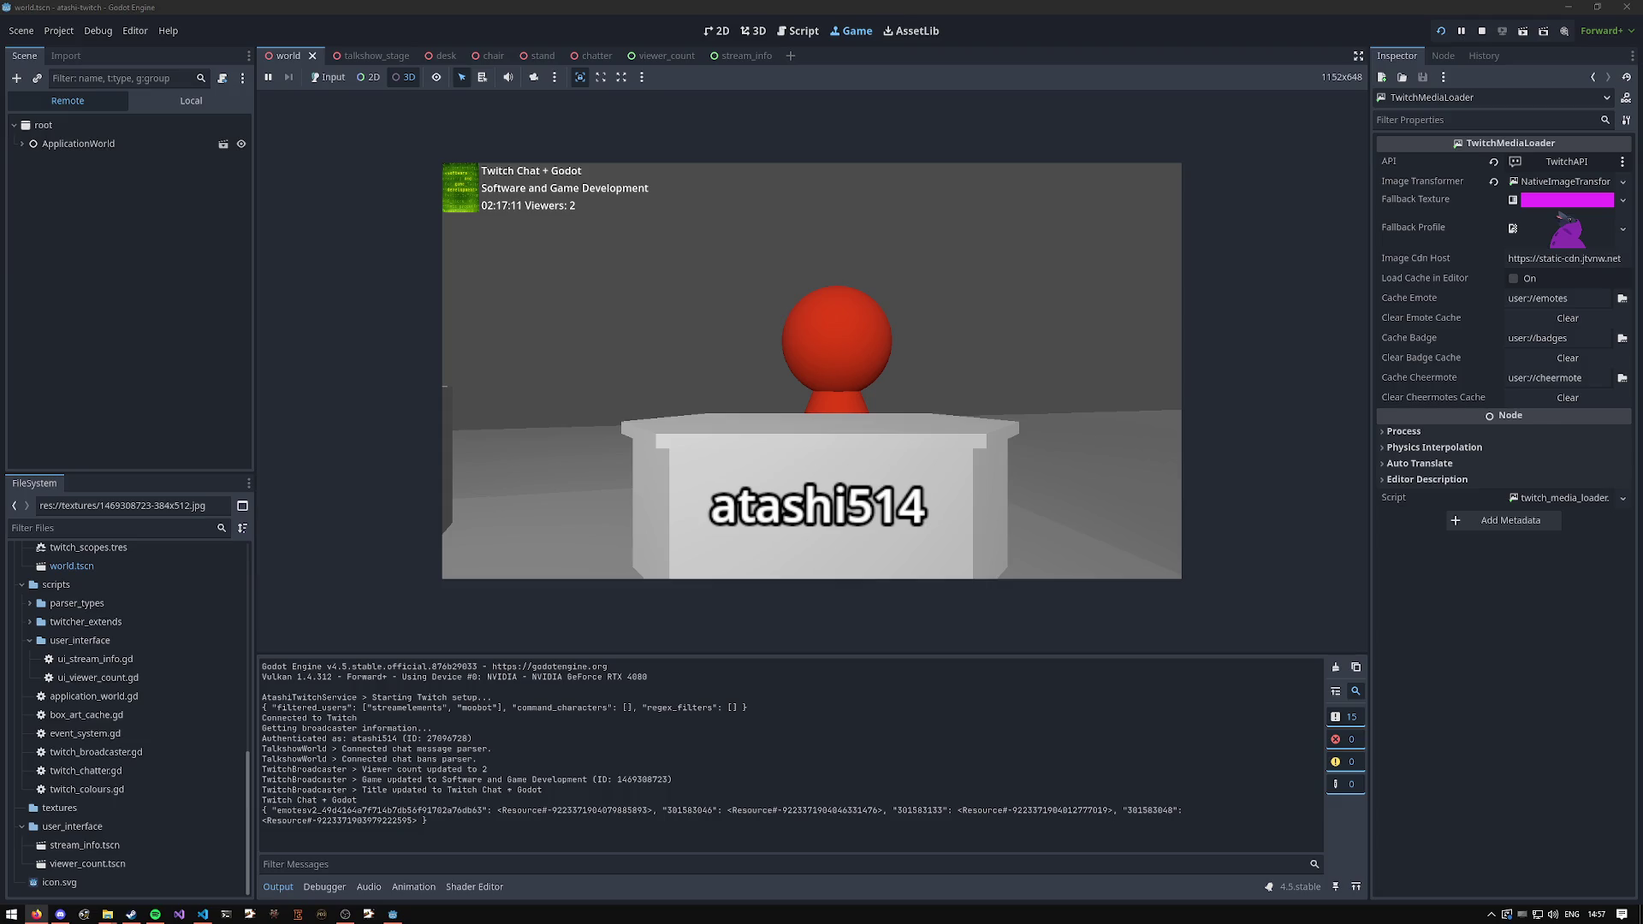
Study the MediaLoader load_specific_emote and _ready examples, then highlight emote id 301583046 in Godot's output.
{"action": "key", "text": "alt+Tab"}
{"action": "left_click_drag", "start_coordinate": [639, 316], "coordinate": [819, 325]}
{"action": "left_click", "coordinate": [753, 507]}
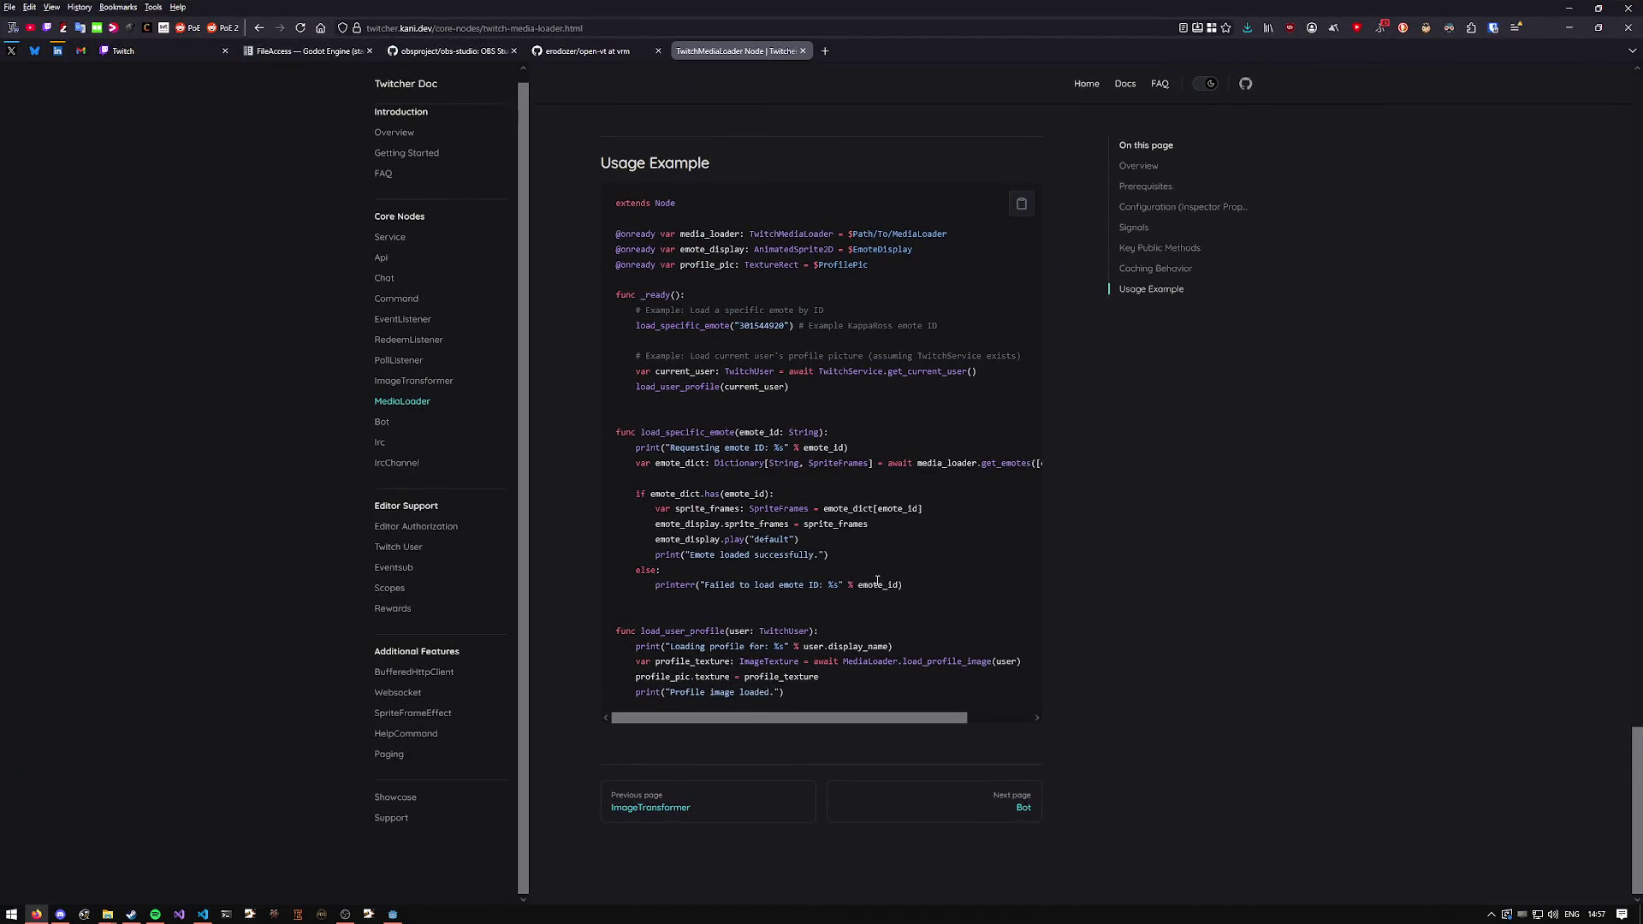
{"action": "left_click_drag", "start_coordinate": [905, 586], "coordinate": [604, 431]}
{"action": "left_click_drag", "start_coordinate": [867, 418], "coordinate": [610, 292]}
{"action": "left_click", "coordinate": [912, 561]}
{"action": "mouse_move", "coordinate": [994, 463]}
{"action": "left_mouse_down"}
{"action": "mouse_move", "coordinate": [1055, 462]}
{"action": "mouse_move", "coordinate": [579, 453]}
{"action": "left_mouse_up"}
{"action": "left_click", "coordinate": [846, 464]}
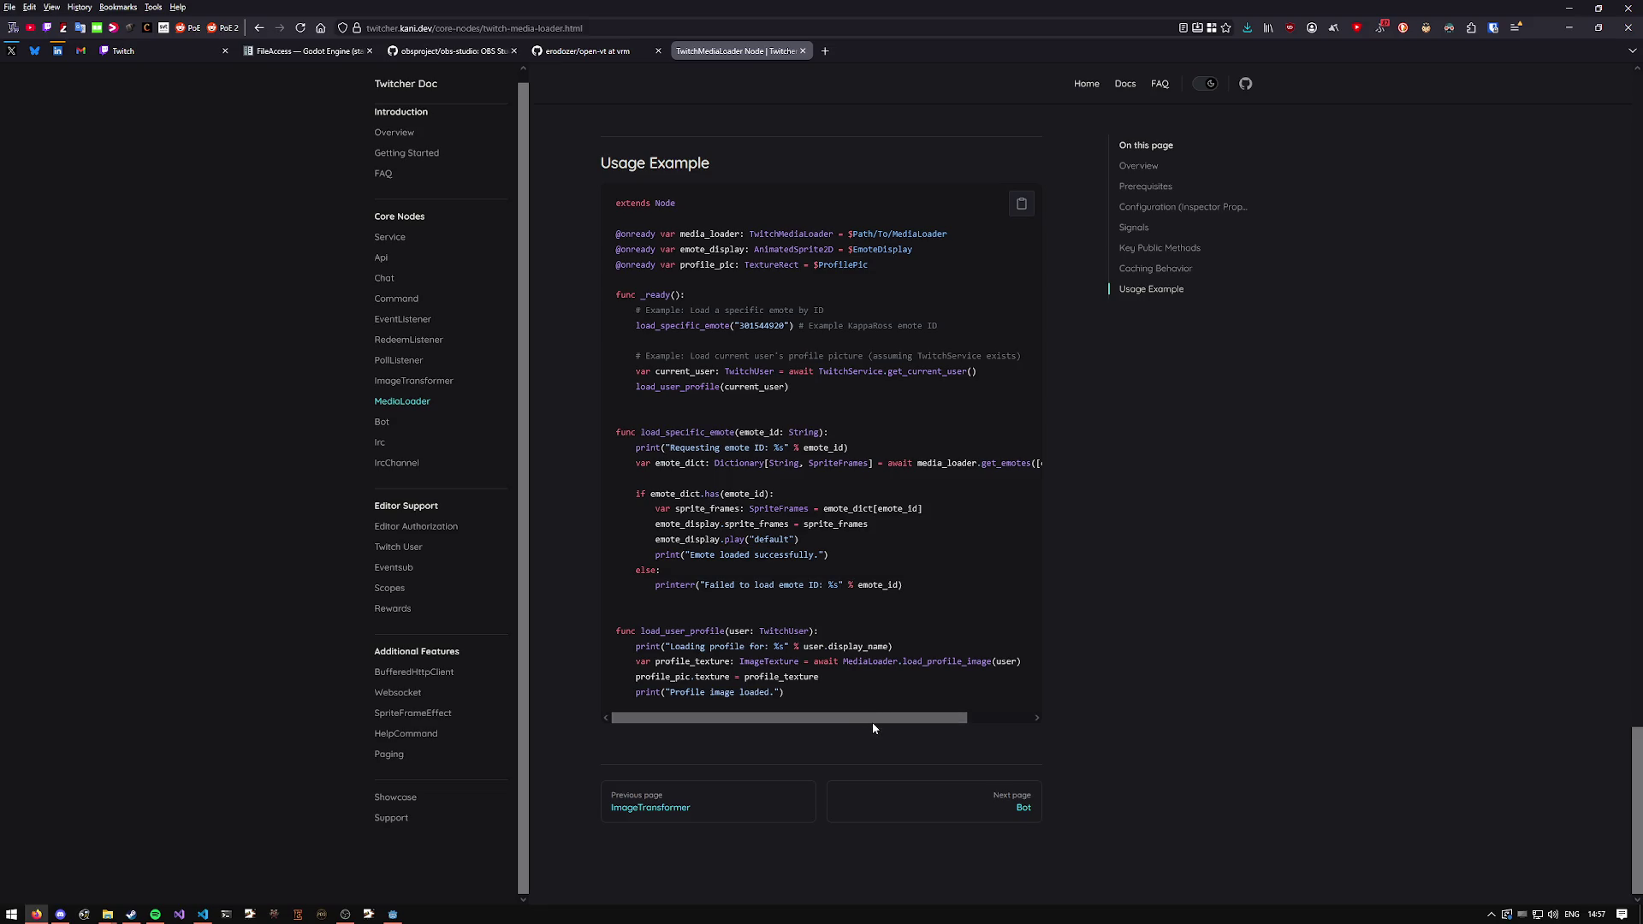
{"action": "left_click_drag", "start_coordinate": [893, 724], "coordinate": [972, 729]}
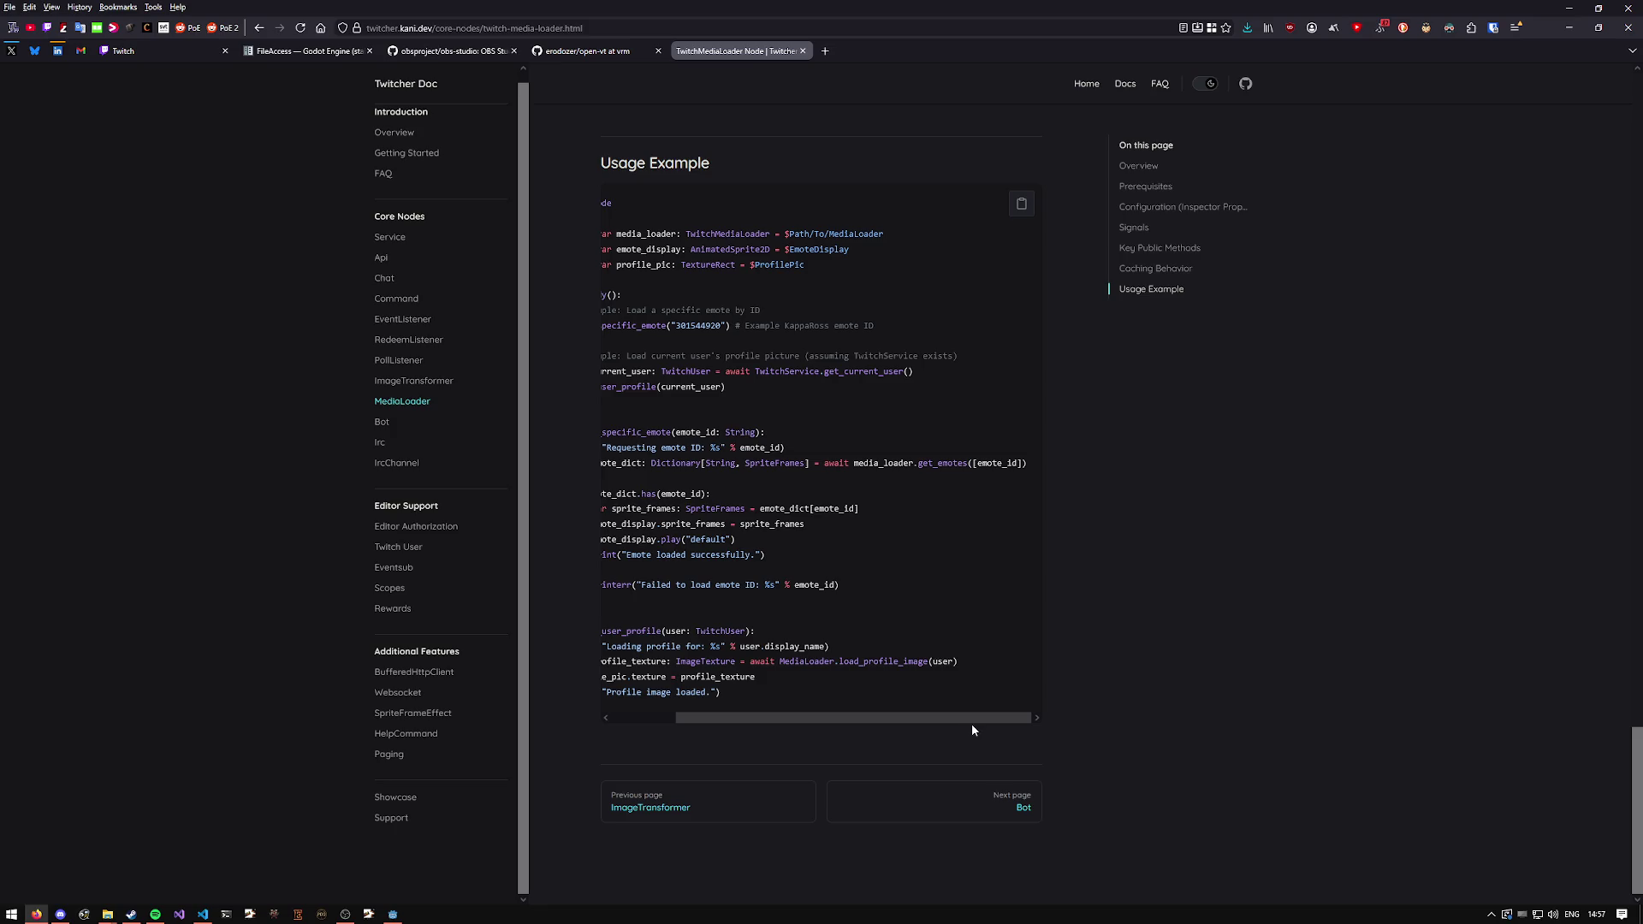
{"action": "left_click_drag", "start_coordinate": [971, 727], "coordinate": [833, 724]}
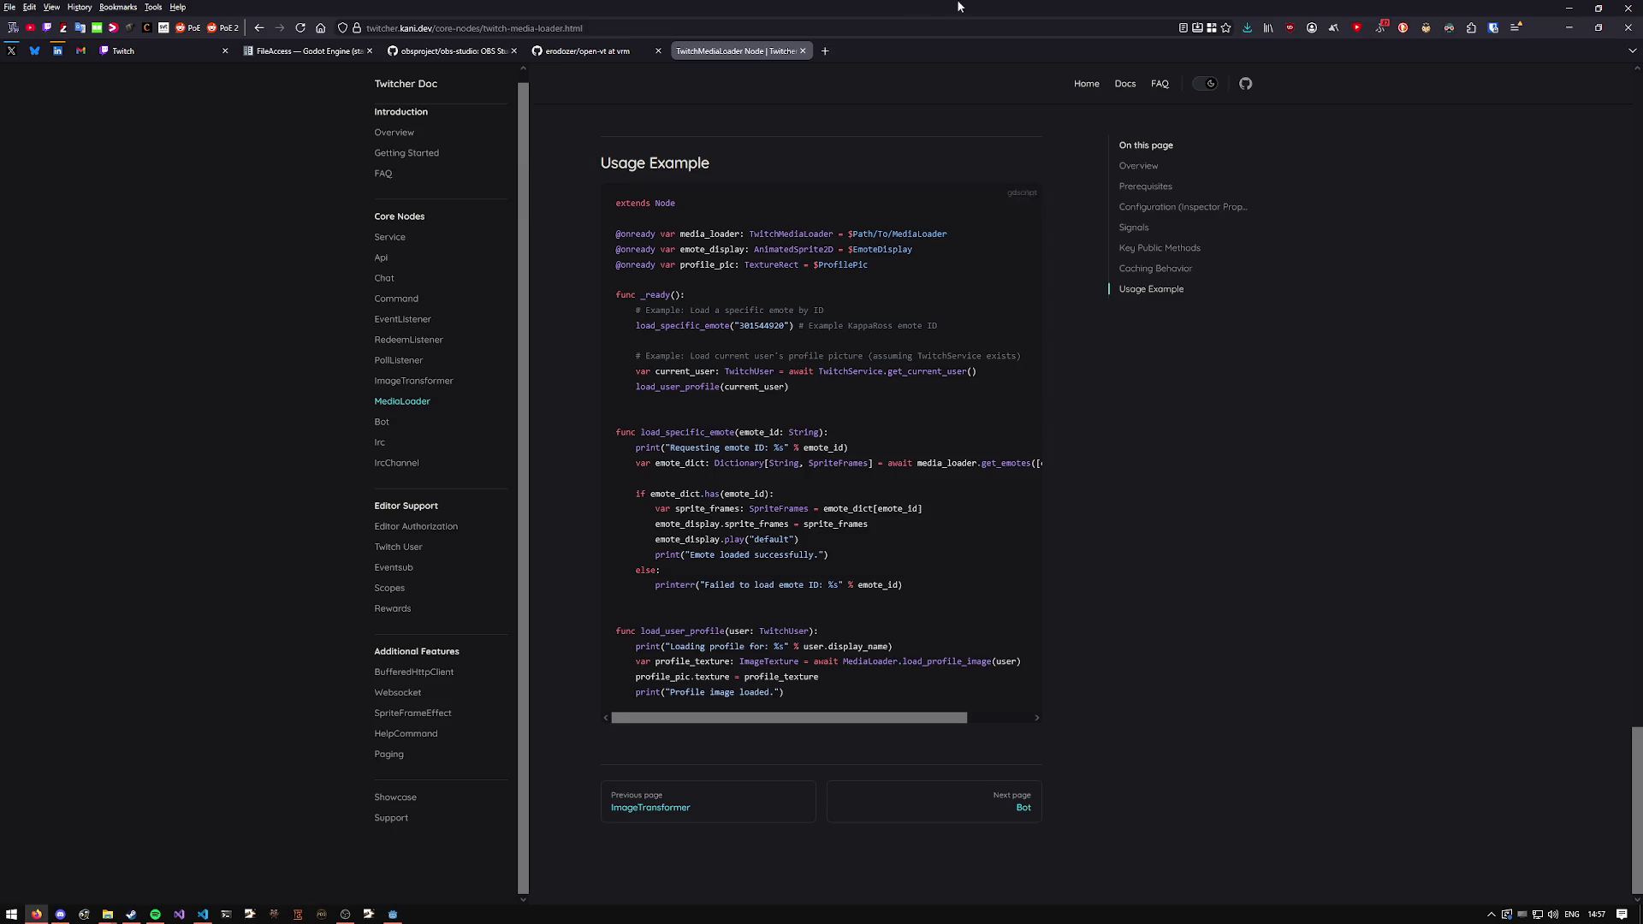
{"action": "key", "text": "alt+Tab"}
{"action": "double_click", "coordinate": [687, 811]}
Highlight emote ids 301583133, 301583048 and the emotesv2 key, then return to the get_cached_emotes line.
{"action": "double_click", "coordinate": [918, 810]}
{"action": "double_click", "coordinate": [1149, 810]}
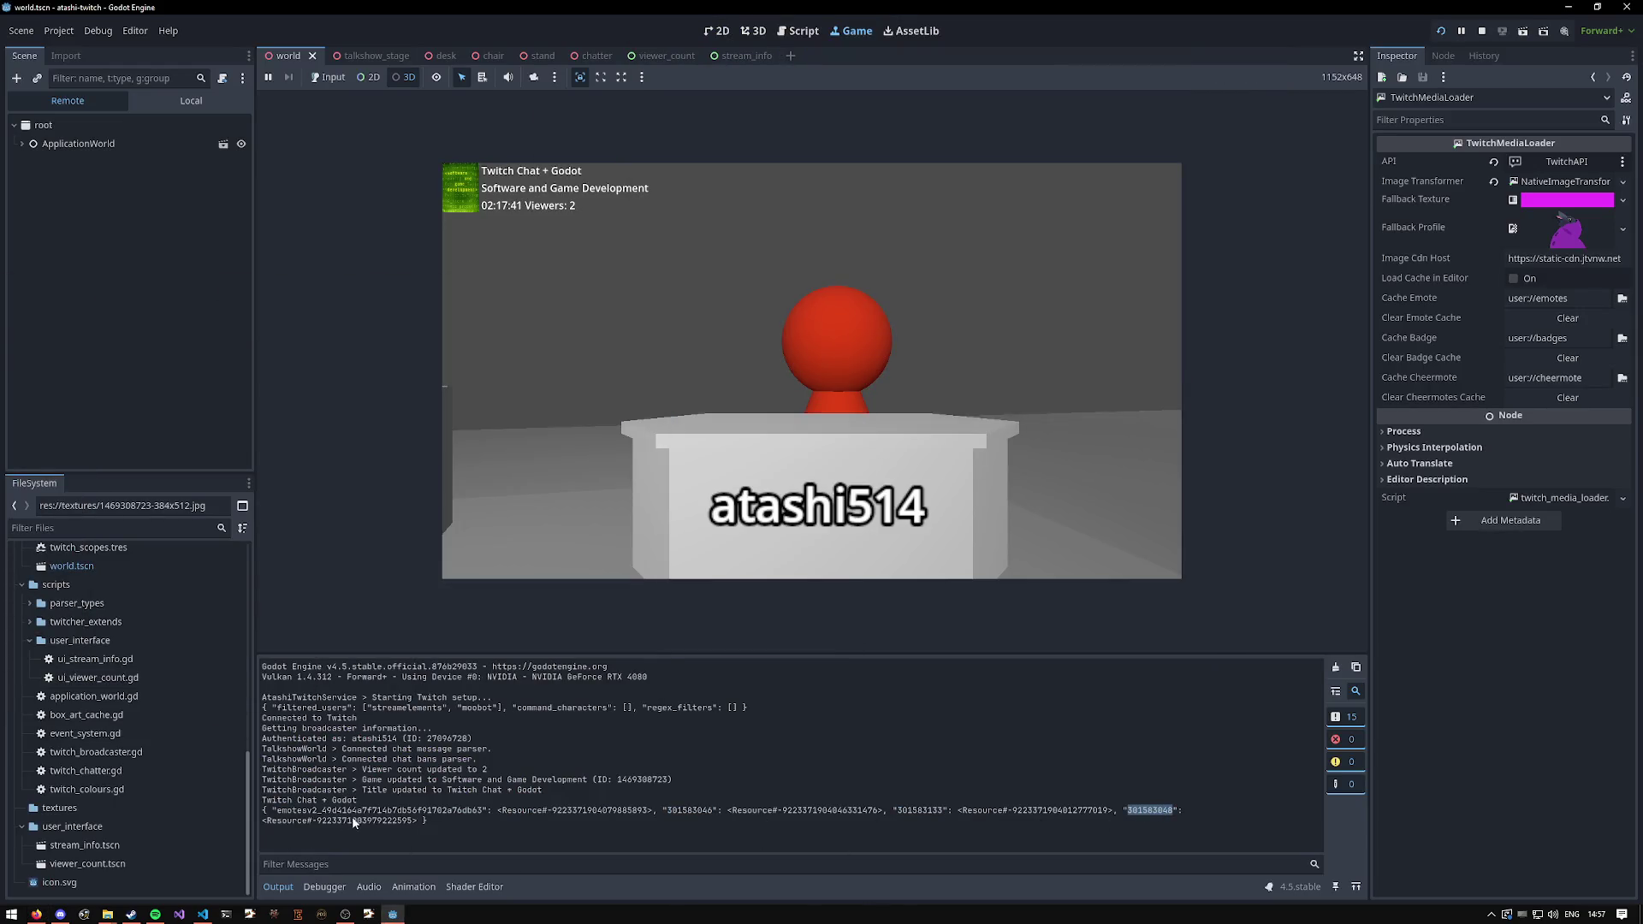
{"action": "double_click", "coordinate": [395, 811]}
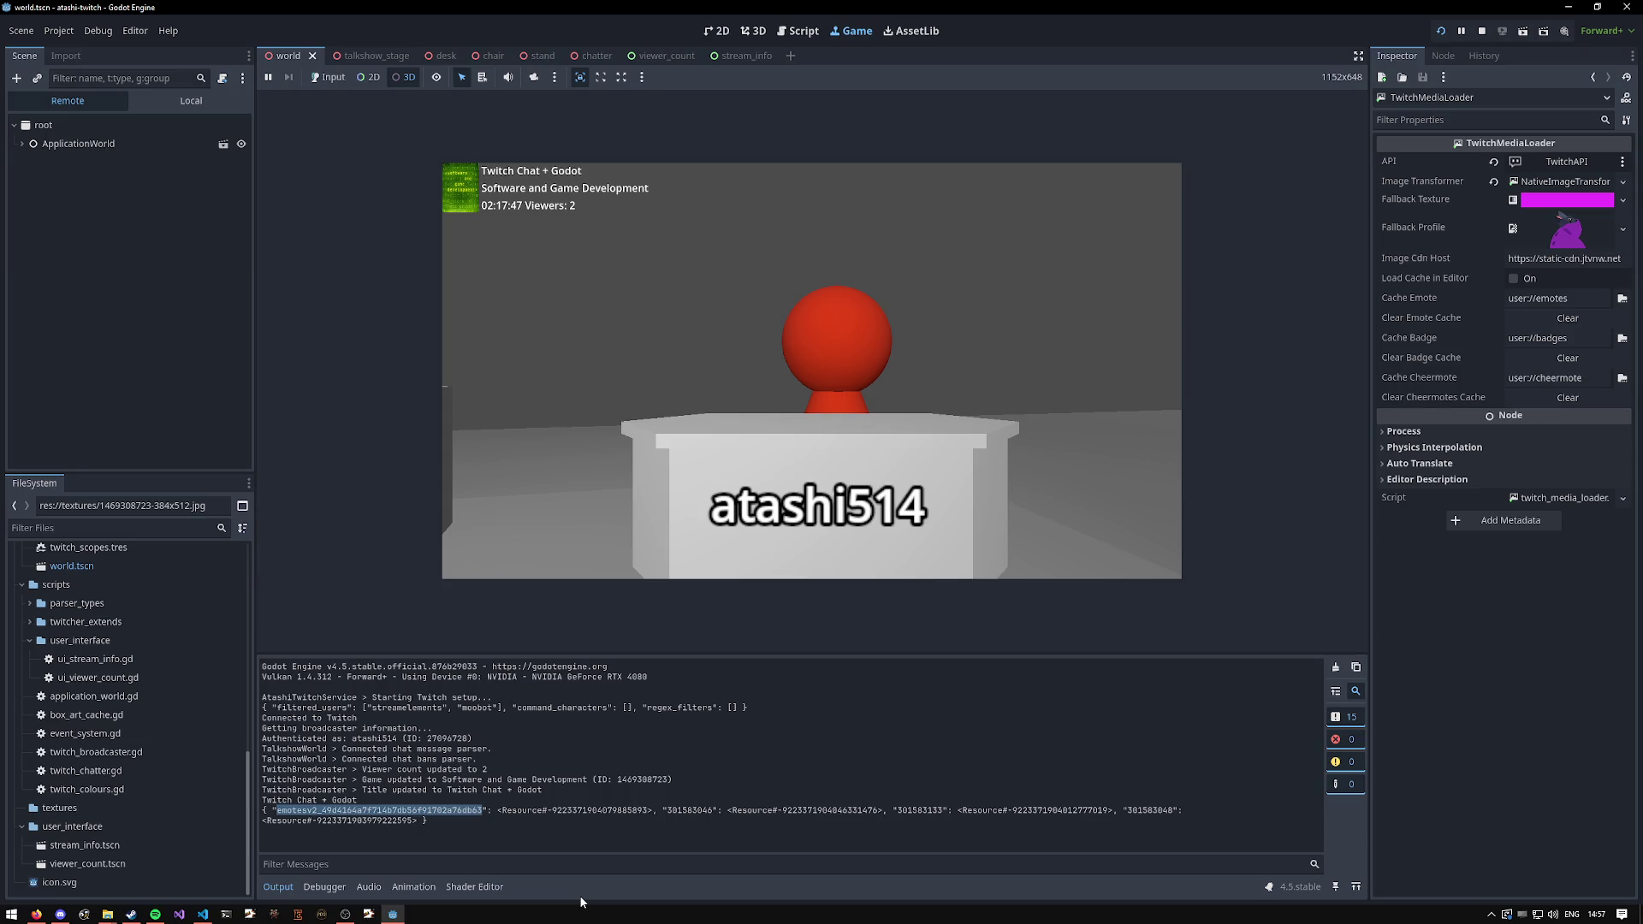
{"action": "left_click", "coordinate": [203, 913]}
{"action": "left_click", "coordinate": [796, 658]}
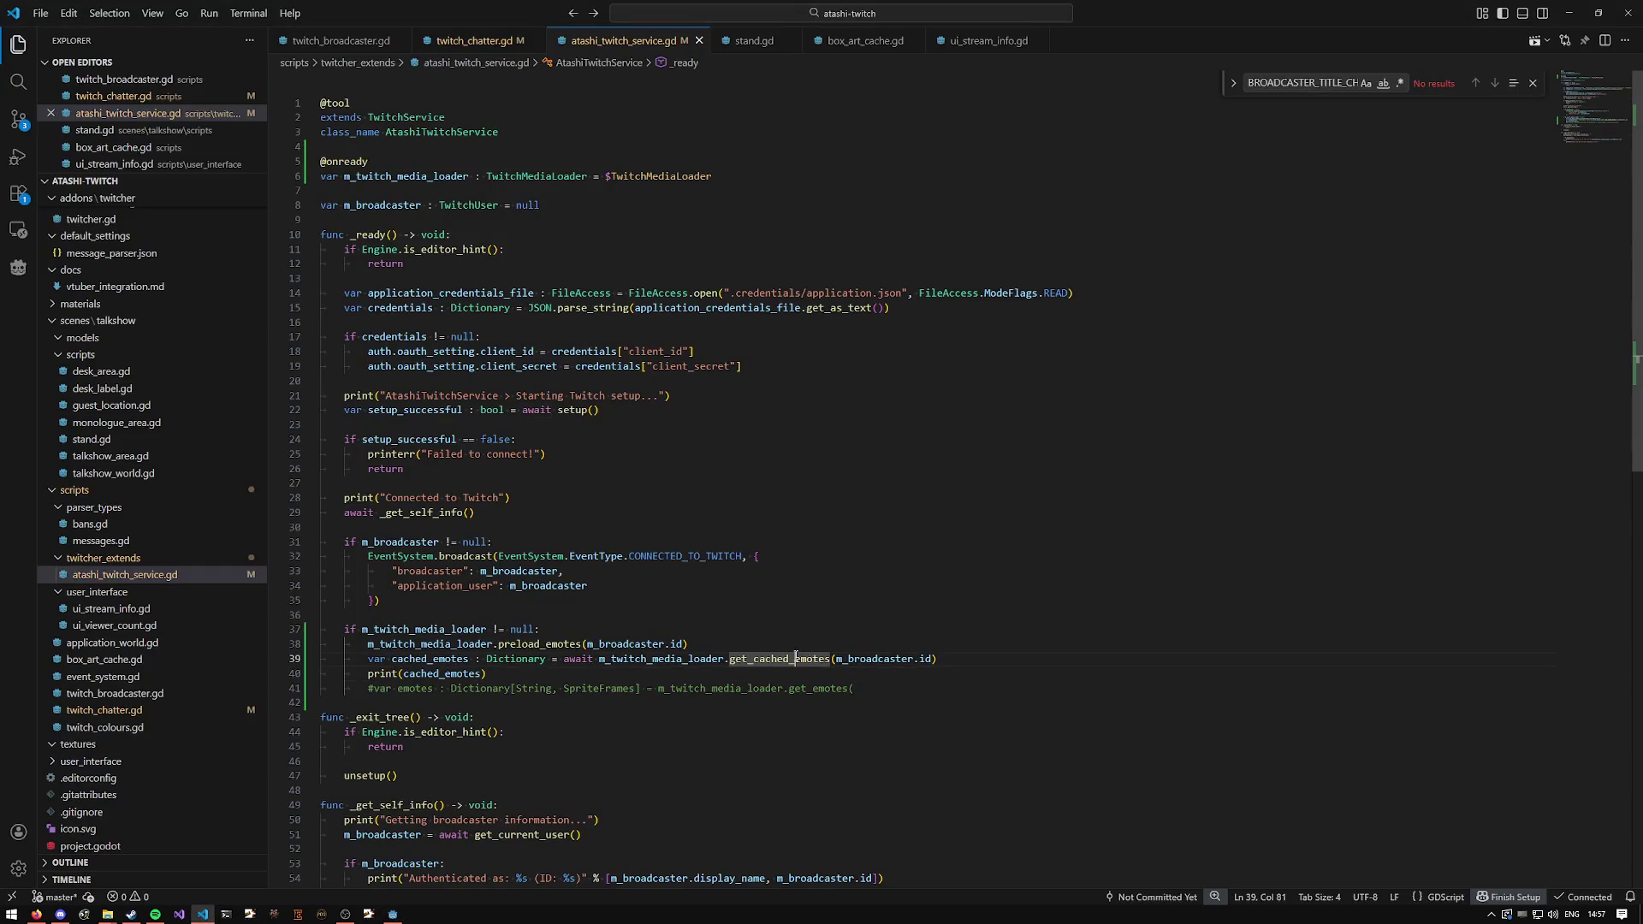
Add print(cached_emotes.keys()) below print(cached_emotes) and save the script.
{"action": "key", "text": "Down"}
{"action": "key", "text": "End"}
{"action": "key", "text": "Return"}
{"action": "type", "text": "print(cach"}
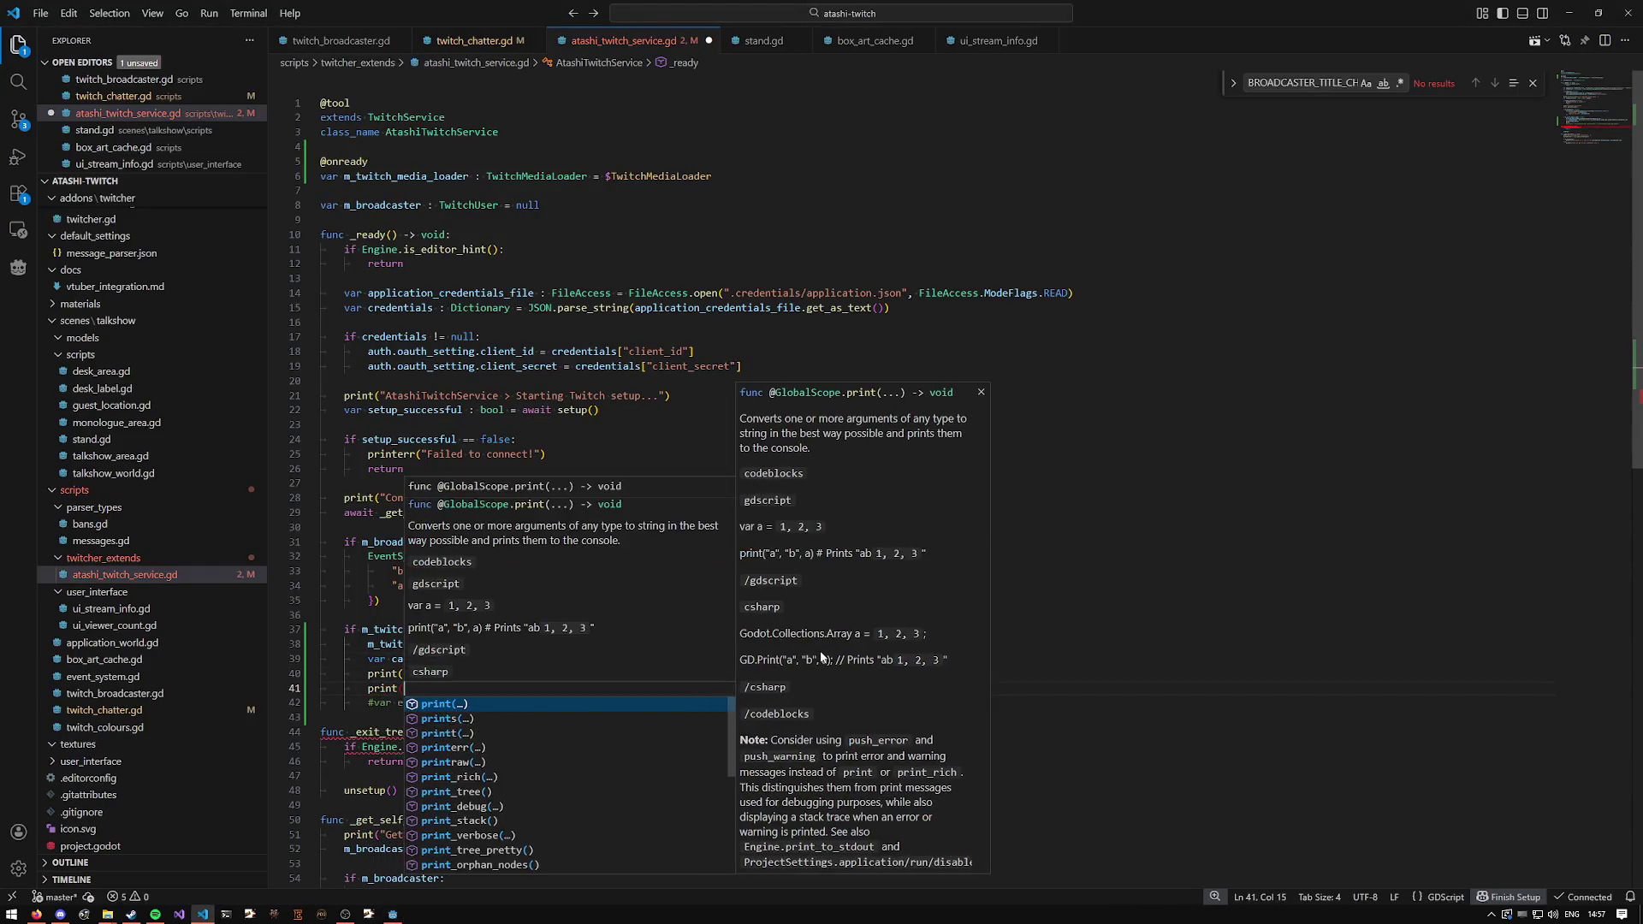
{"action": "key", "text": "Tab"}
{"action": "type", "text": ".keys())"}
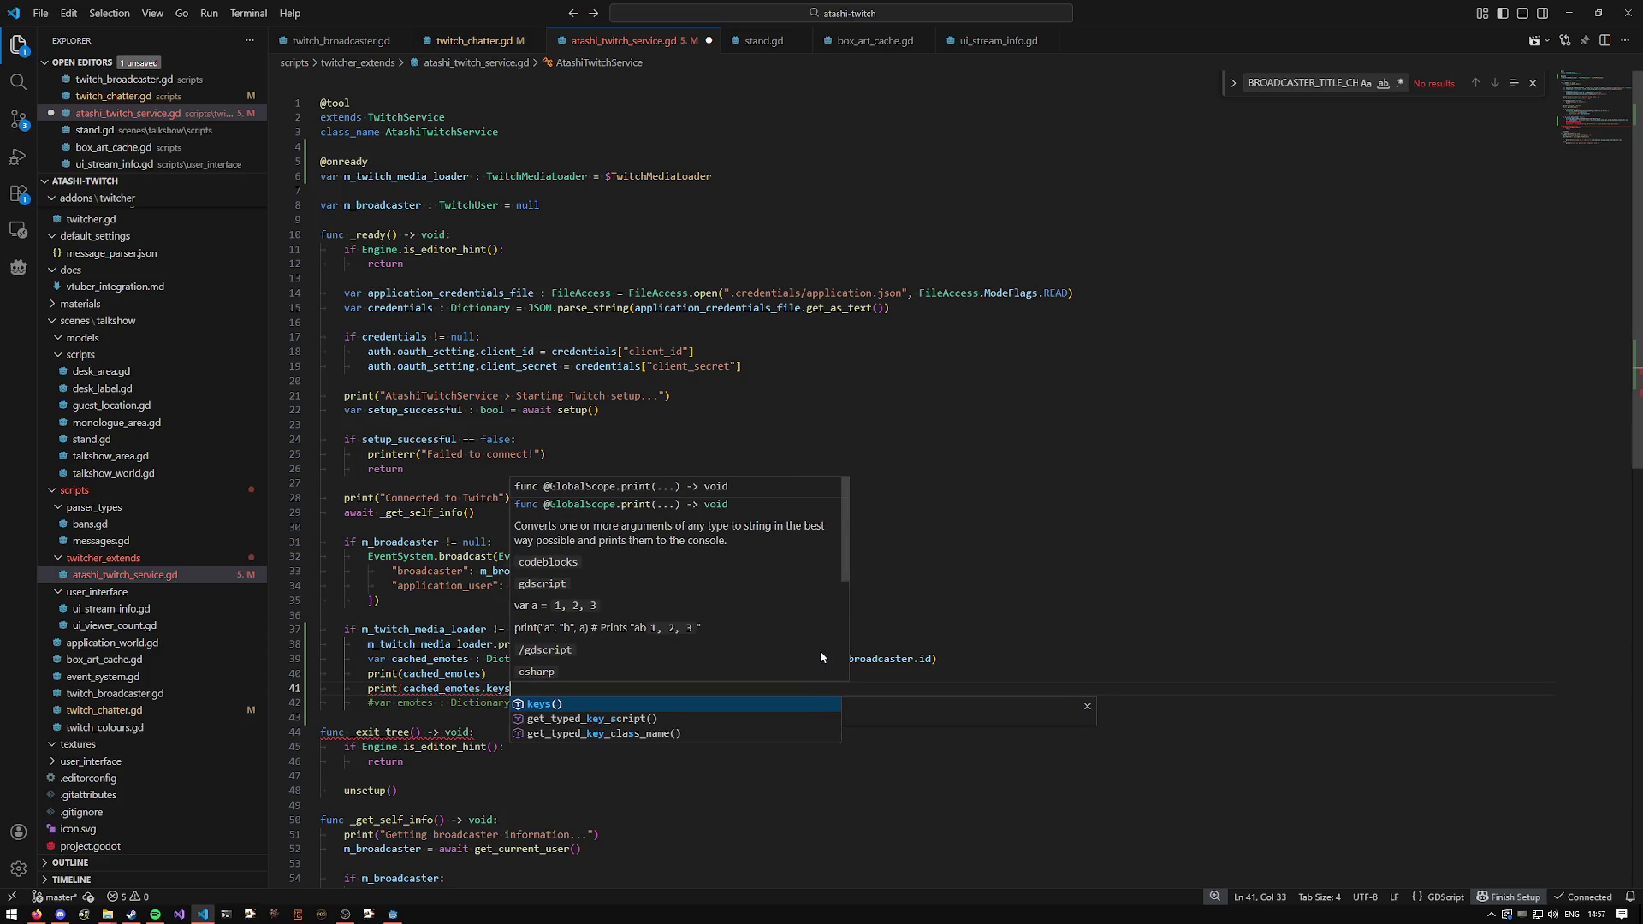
{"action": "key", "text": "ctrl+s"}
Restart the game in Godot to see the emote id list, then stop it.
{"action": "key", "text": "alt+Tab"}
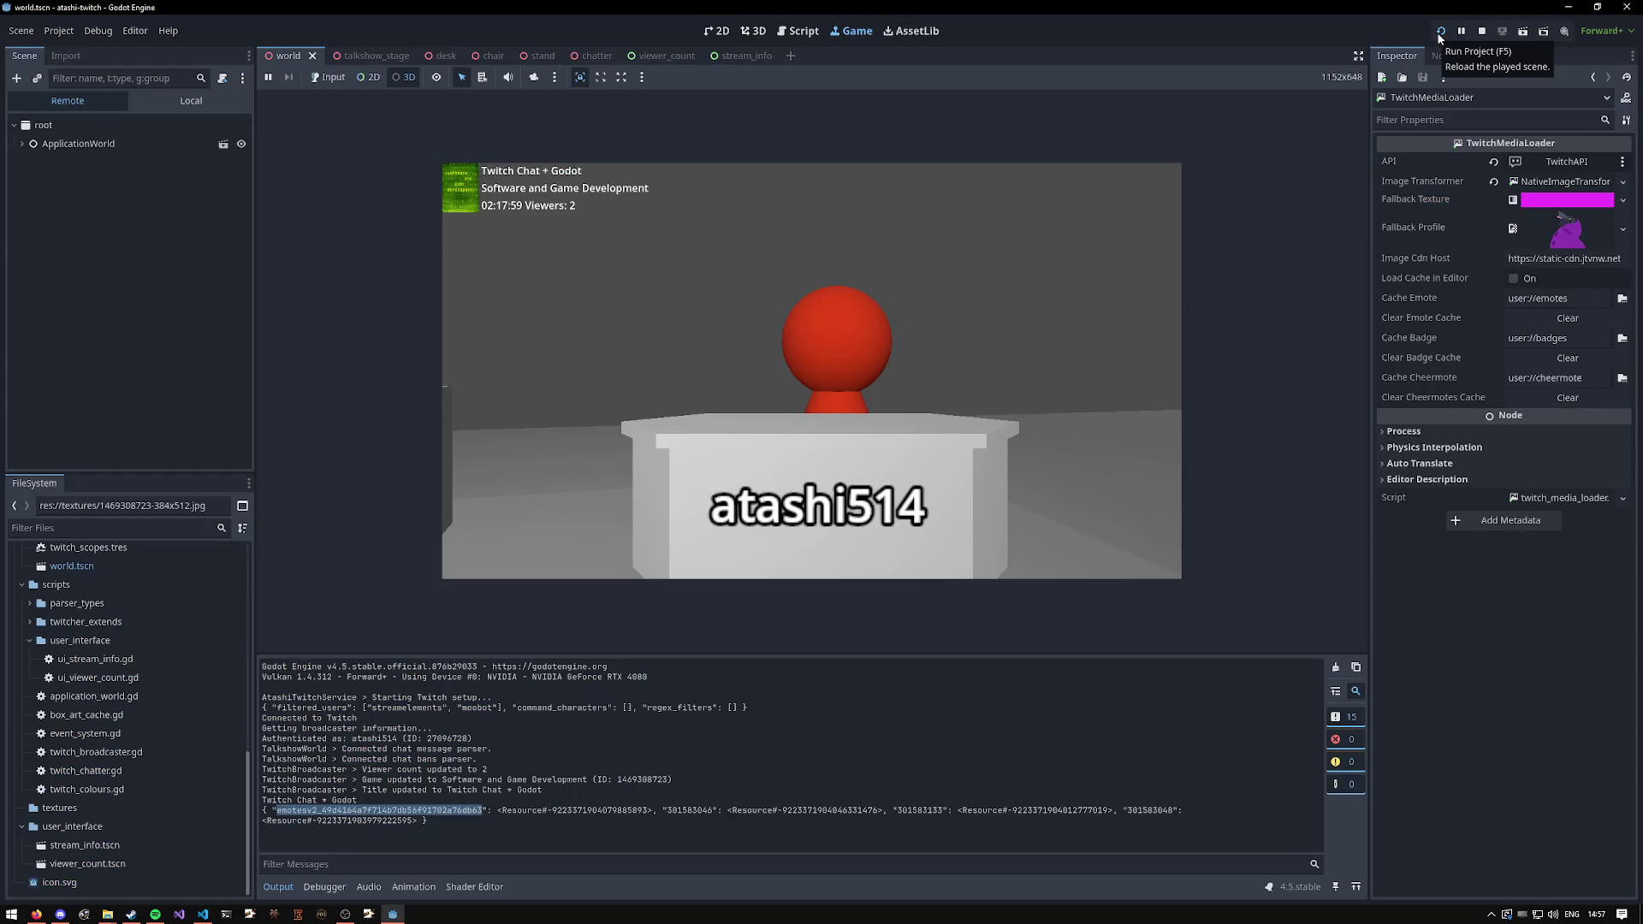
{"action": "left_click", "coordinate": [1440, 32]}
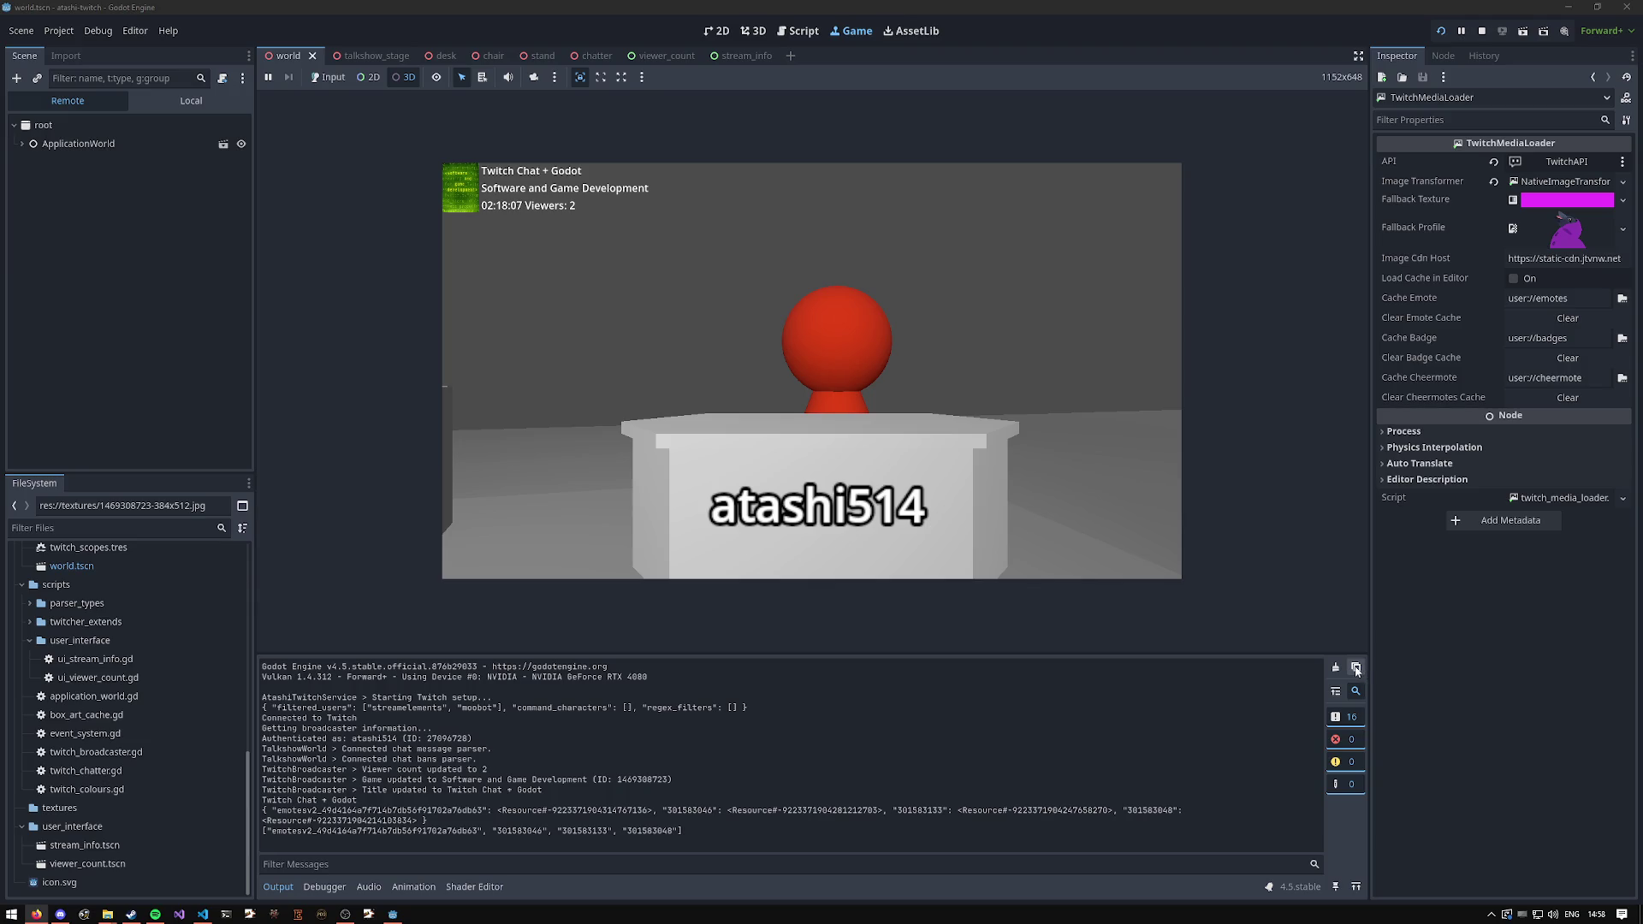
{"action": "left_click", "coordinate": [1482, 32]}
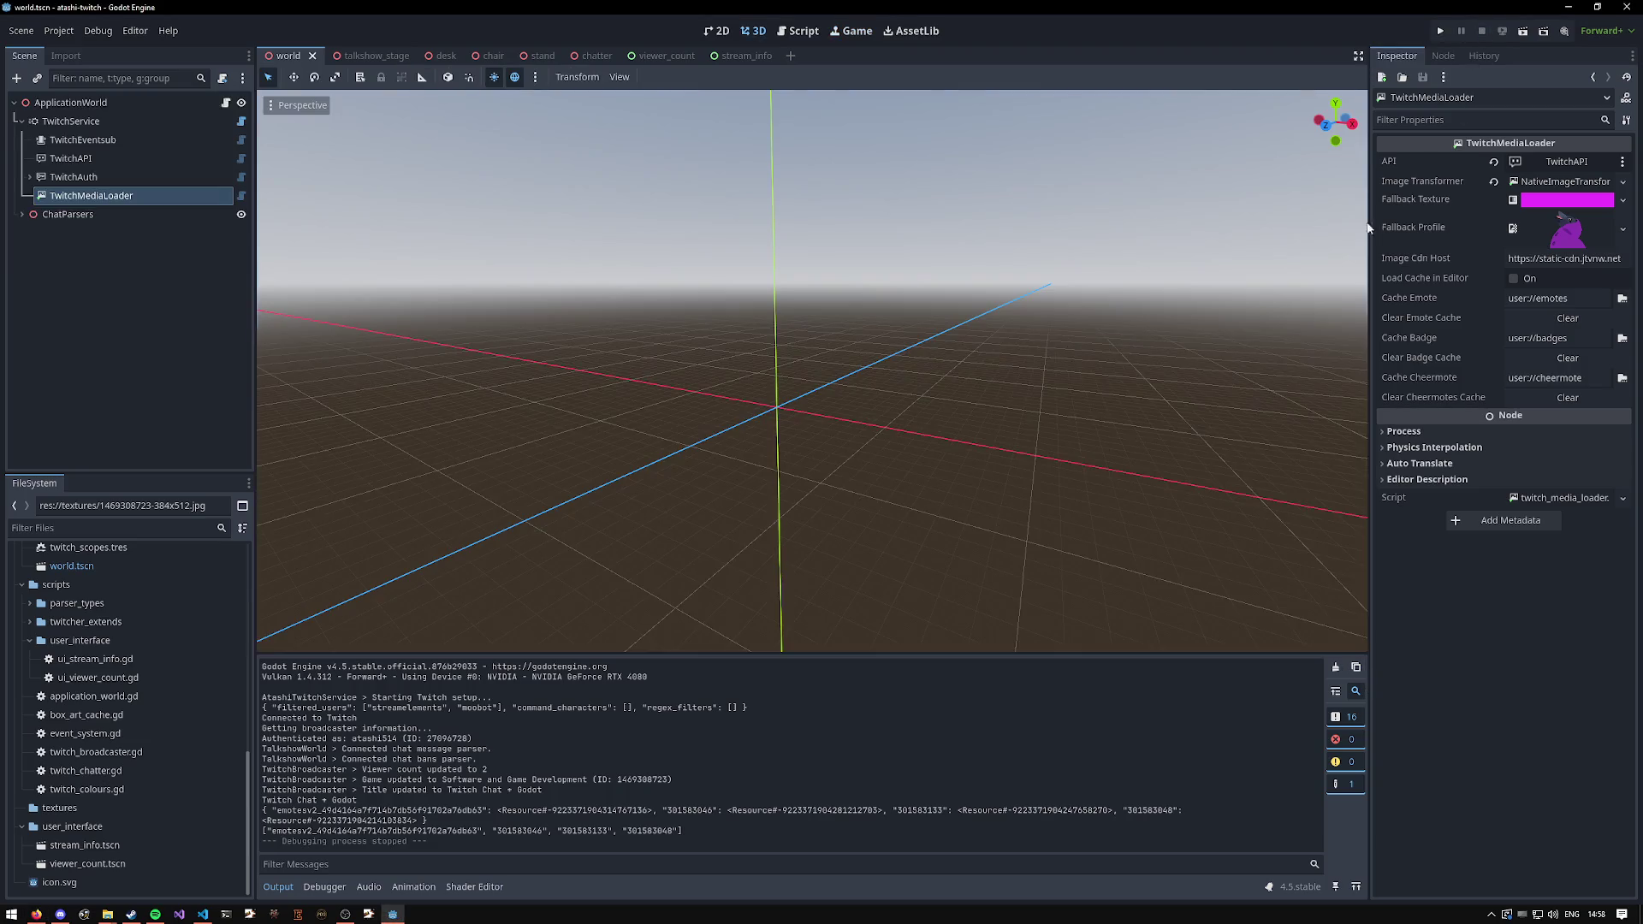
{"action": "key", "text": "alt+Tab"}
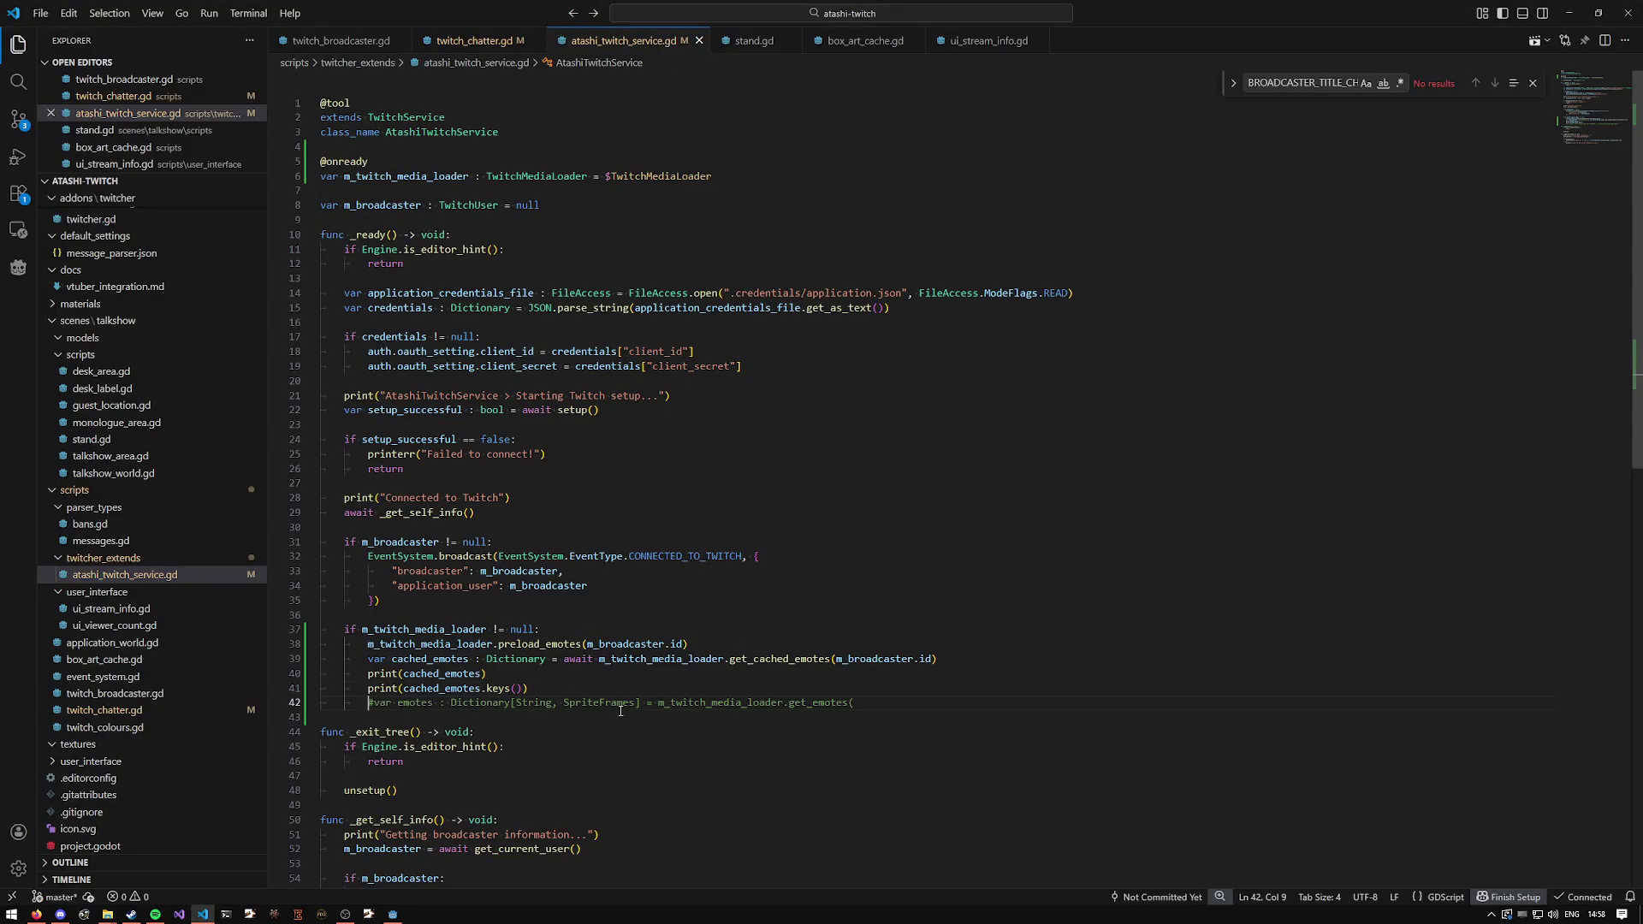
Uncomment line 42 and pass cached_emotes.keys() as the get_emotes argument.
{"action": "key", "text": "ctrl+z"}
{"action": "key", "text": "ctrl+Right"}
{"action": "key", "text": "ctrl+shift+Right"}
{"action": "key", "text": "ctrl+shift+Right"}
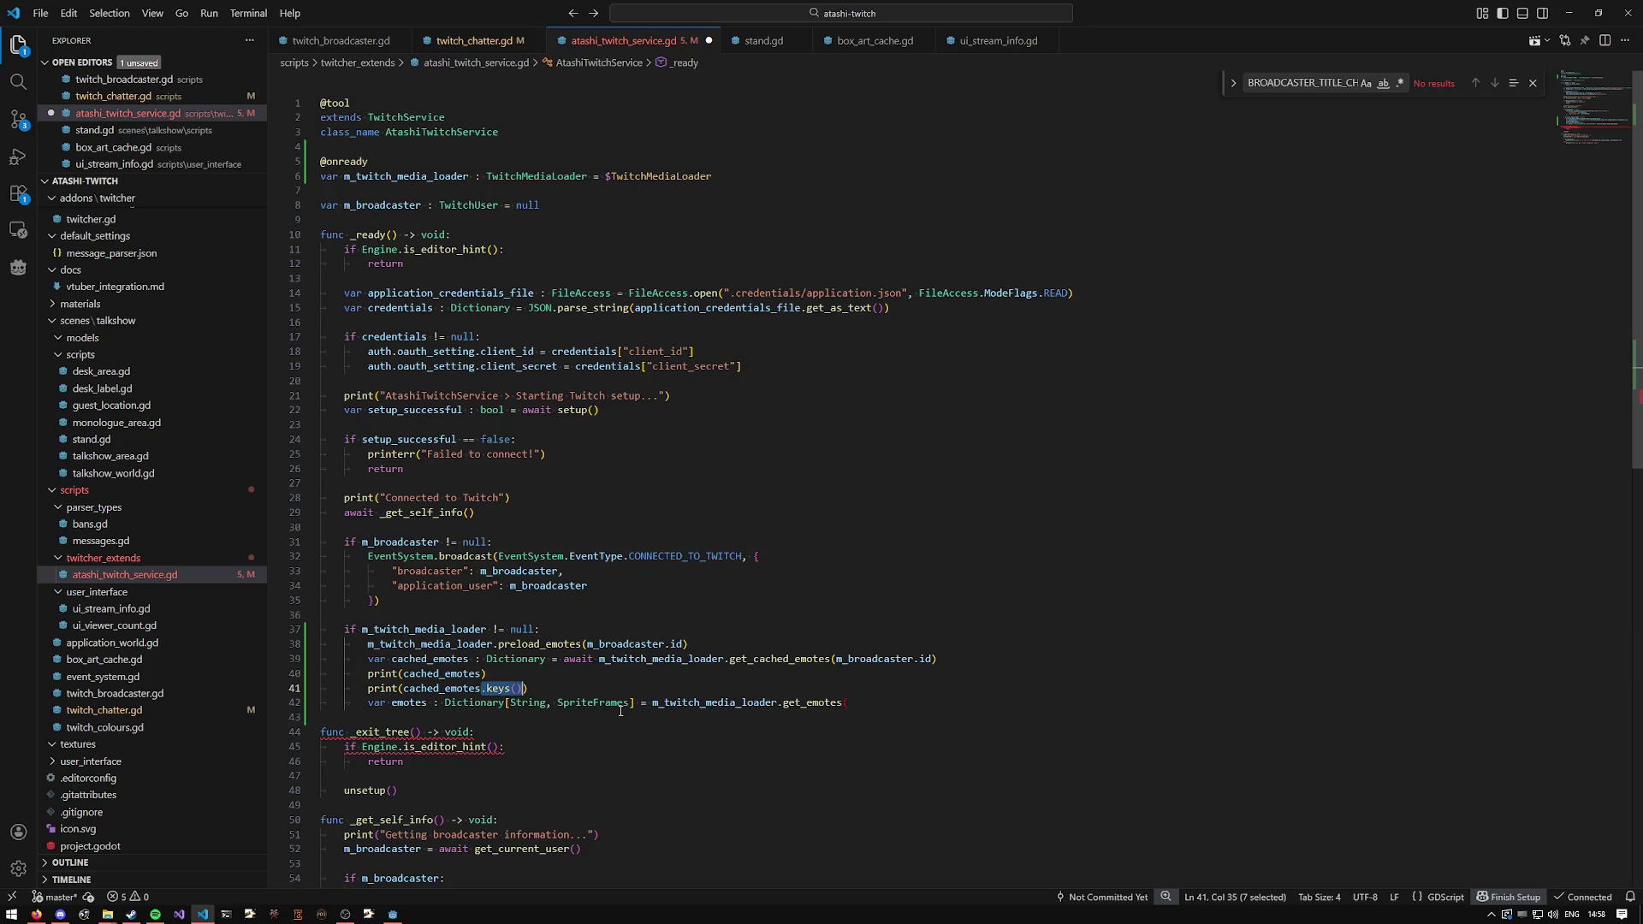
{"action": "key", "text": "Right"}
{"action": "key", "text": "ctrl+shift+Left"}
{"action": "key", "text": "ctrl+shift+Left"}
{"action": "key", "text": "ctrl+shift+Left"}
{"action": "key", "text": "ctrl+shift+Left"}
{"action": "key", "text": "ctrl+c"}
{"action": "key", "text": "Down"}
{"action": "key", "text": "End"}
{"action": "key", "text": "ctrl+v"}
{"action": "type", "text": ")"}
{"action": "key", "text": "BackSpace"}
{"action": "type", "text": ")"}
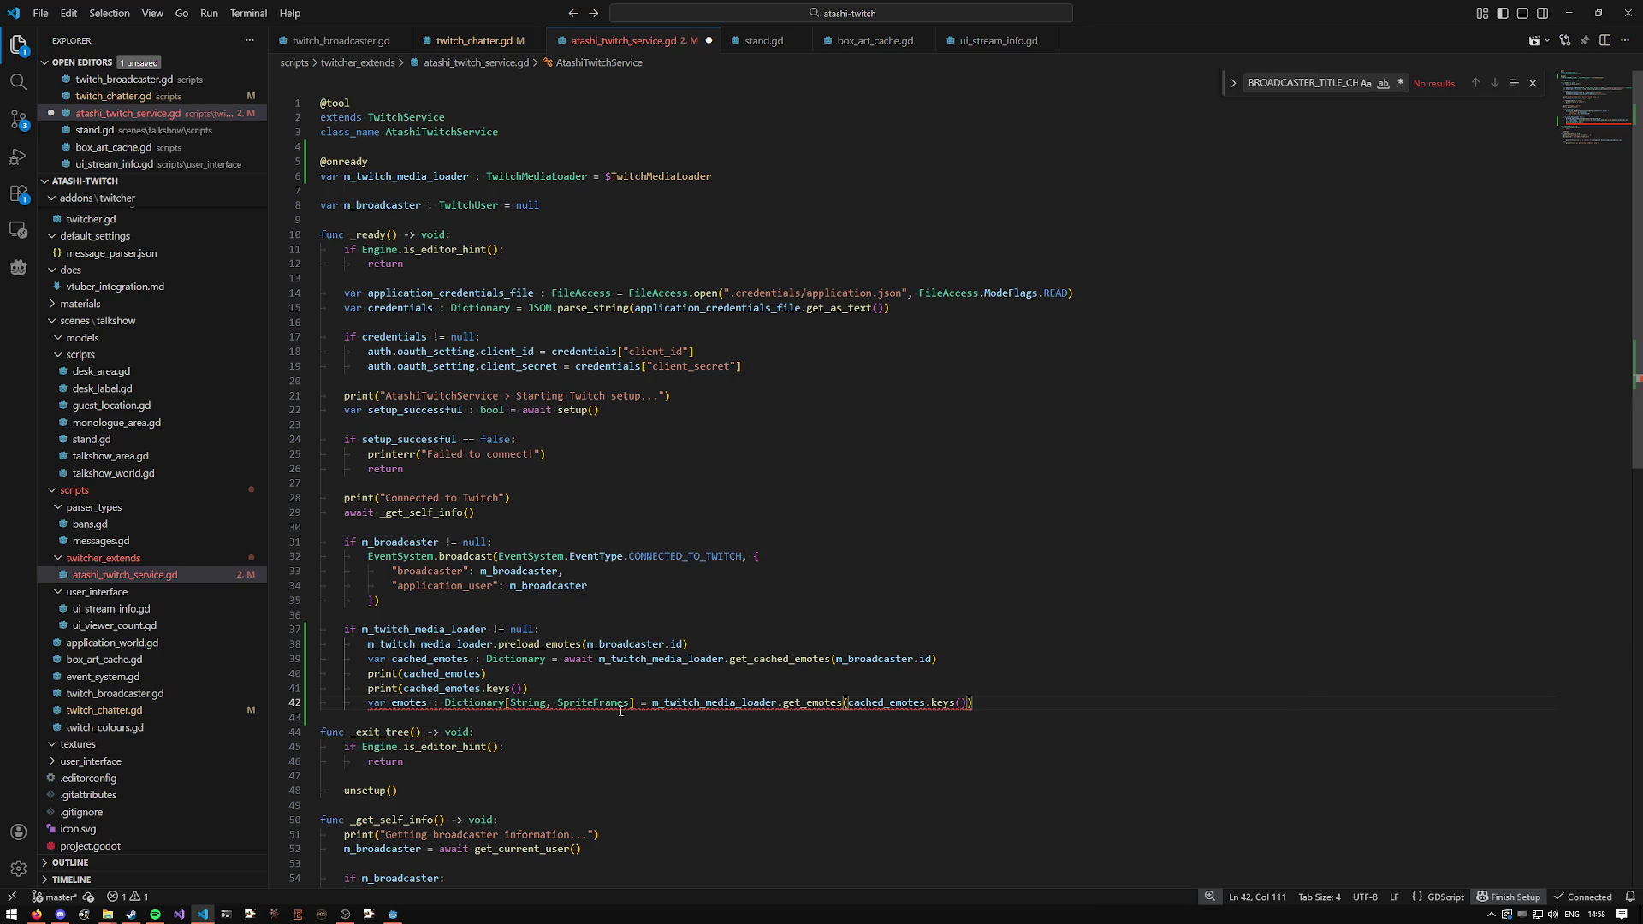
Add print(emotes), prefix the get_emotes call with await, save, and run the project.
{"action": "key", "text": "Return"}
{"action": "type", "text": "print(emotes"}
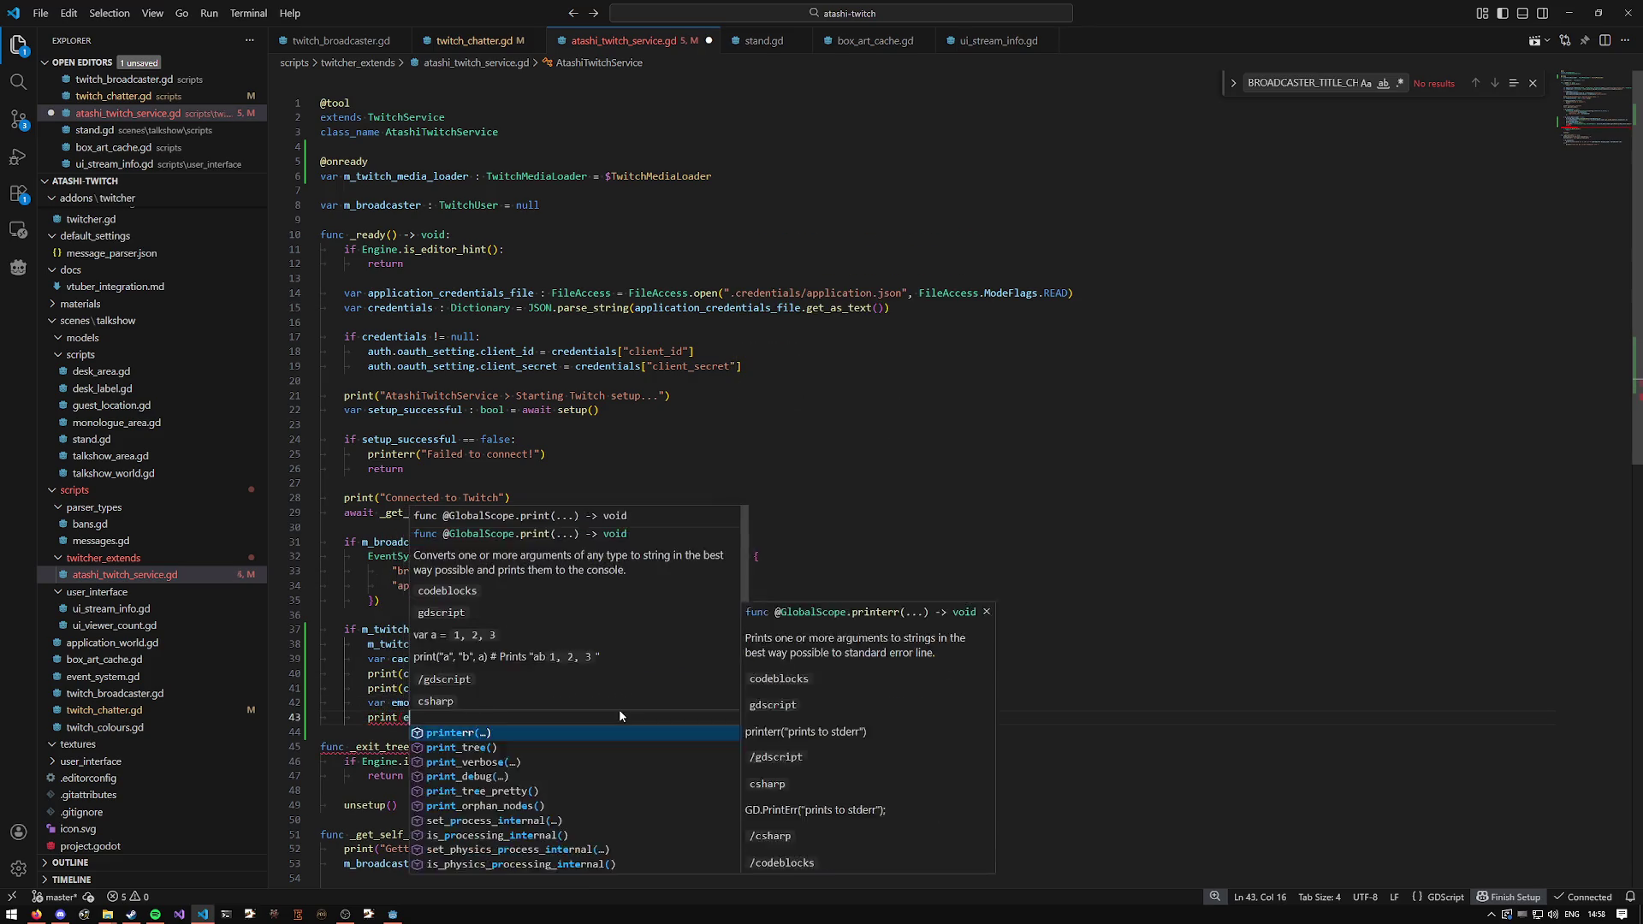
{"action": "type", "text": ")"}
{"action": "key", "text": "ctrl+s"}
{"action": "left_click", "coordinate": [828, 658]}
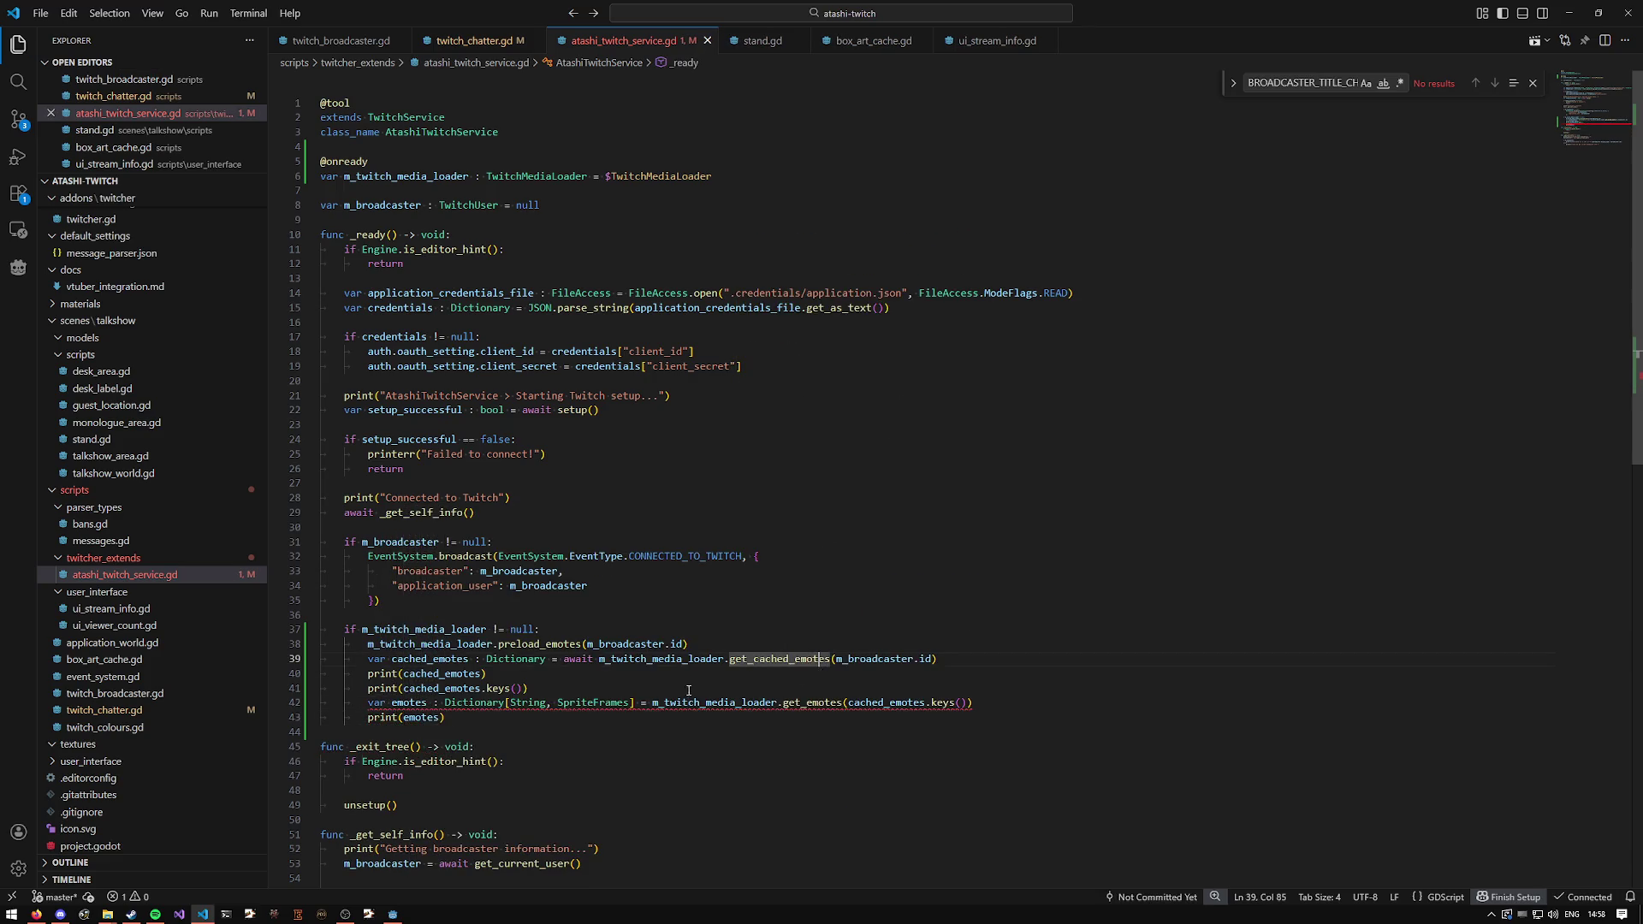
{"action": "left_click", "coordinate": [648, 701]}
{"action": "type", "text": "await"}
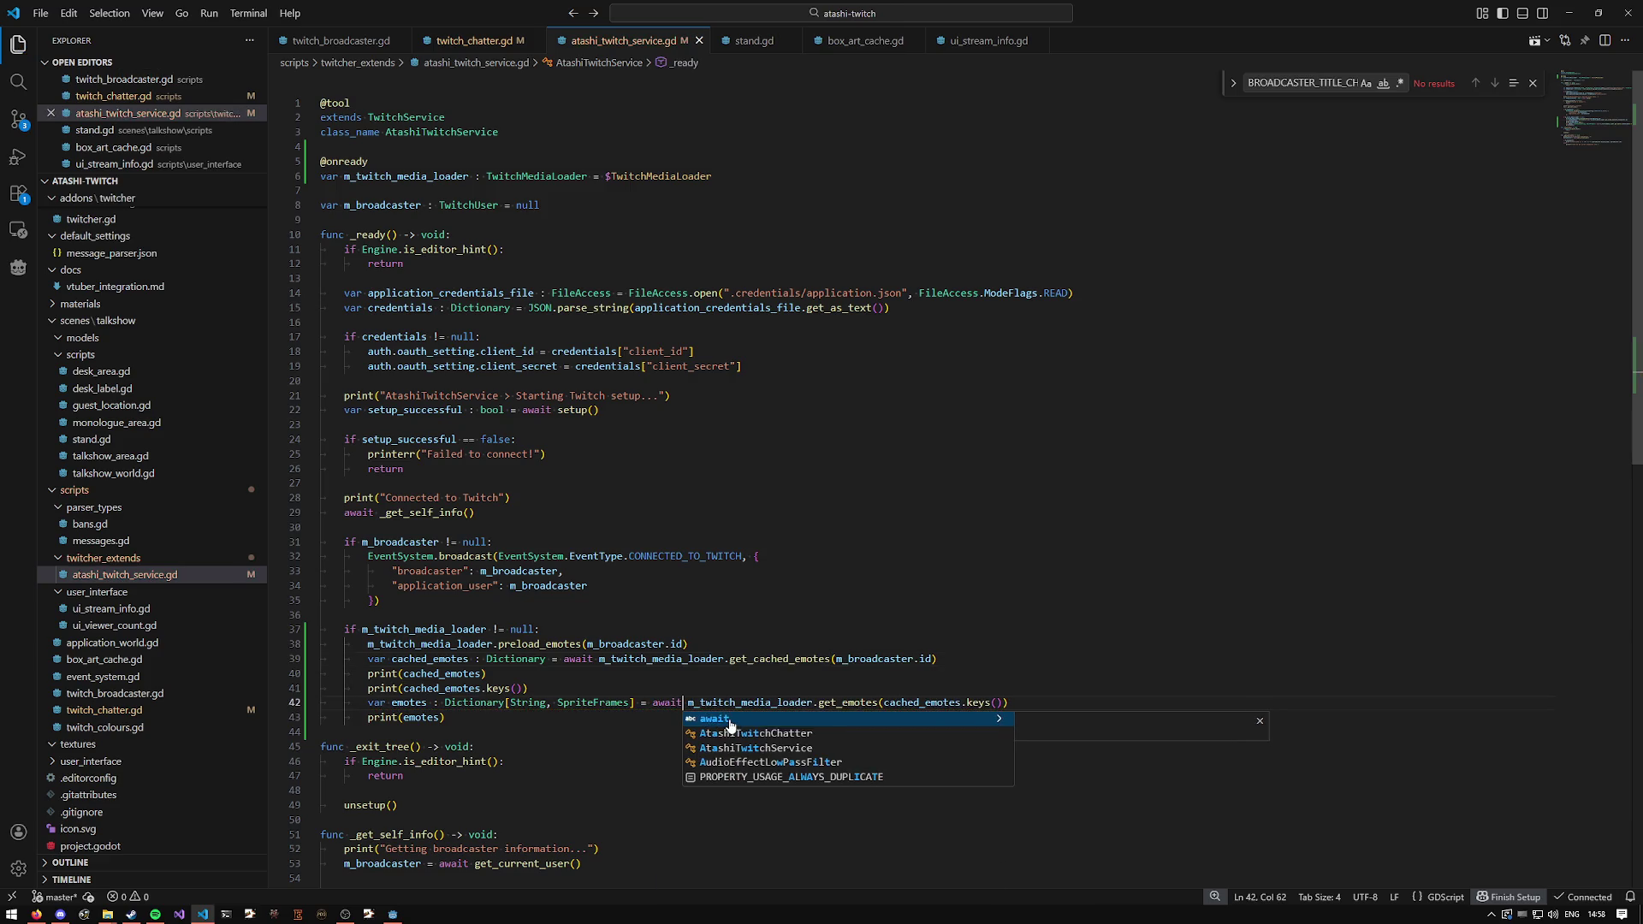
{"action": "left_click", "coordinate": [801, 641]}
{"action": "key", "text": "alt+Tab"}
{"action": "key", "text": "alt+Tab"}
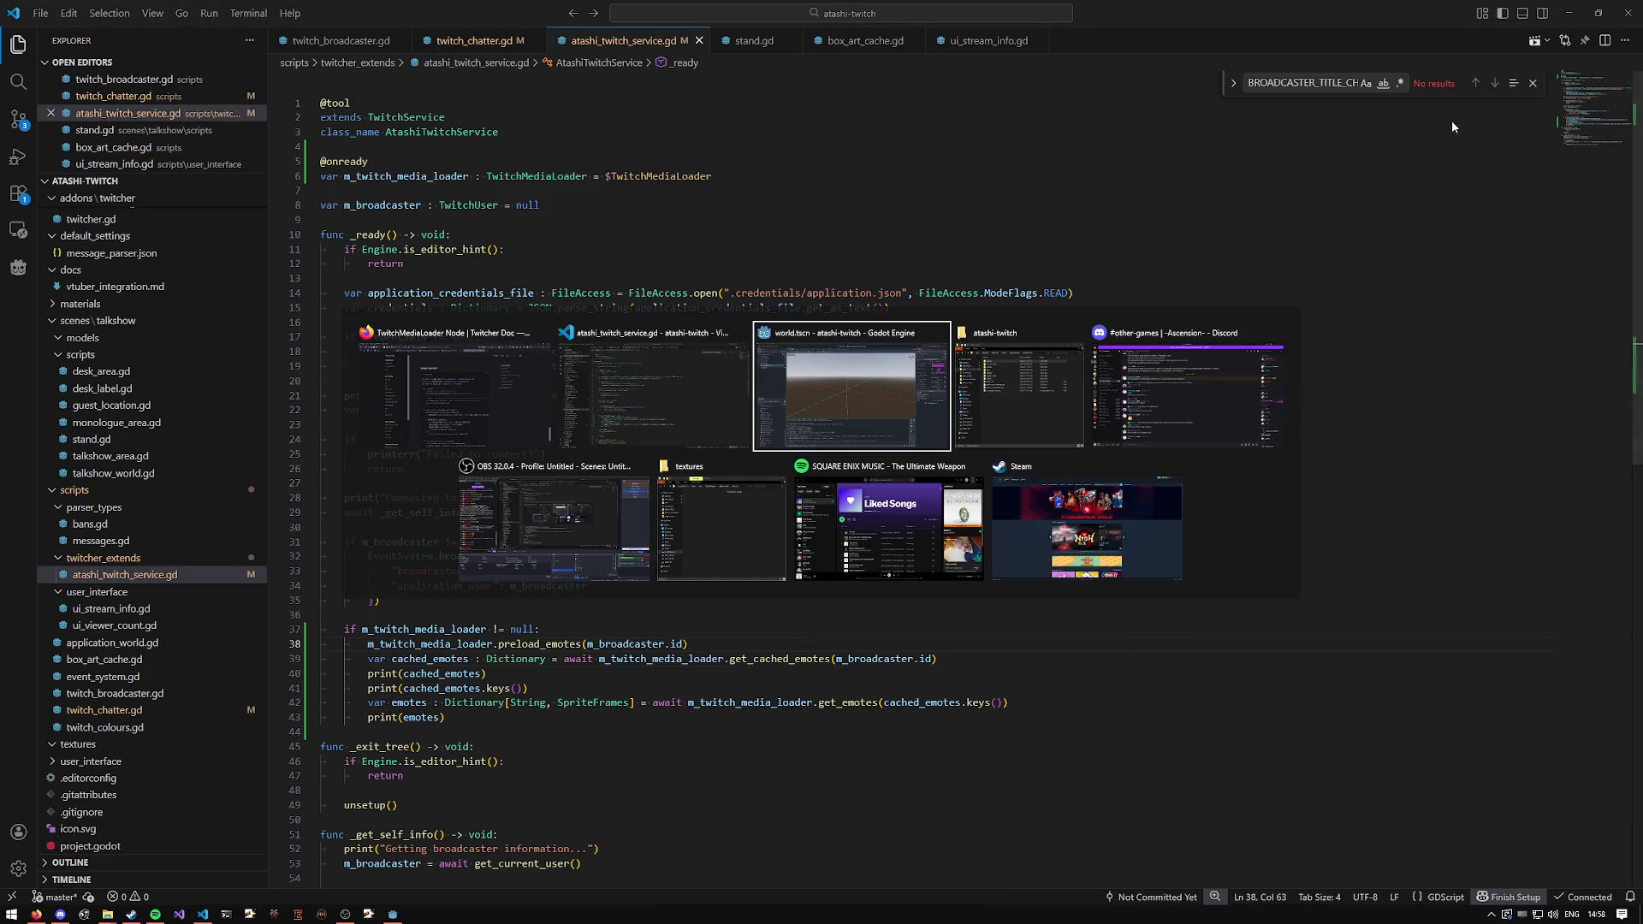
{"action": "left_click", "coordinate": [1440, 31]}
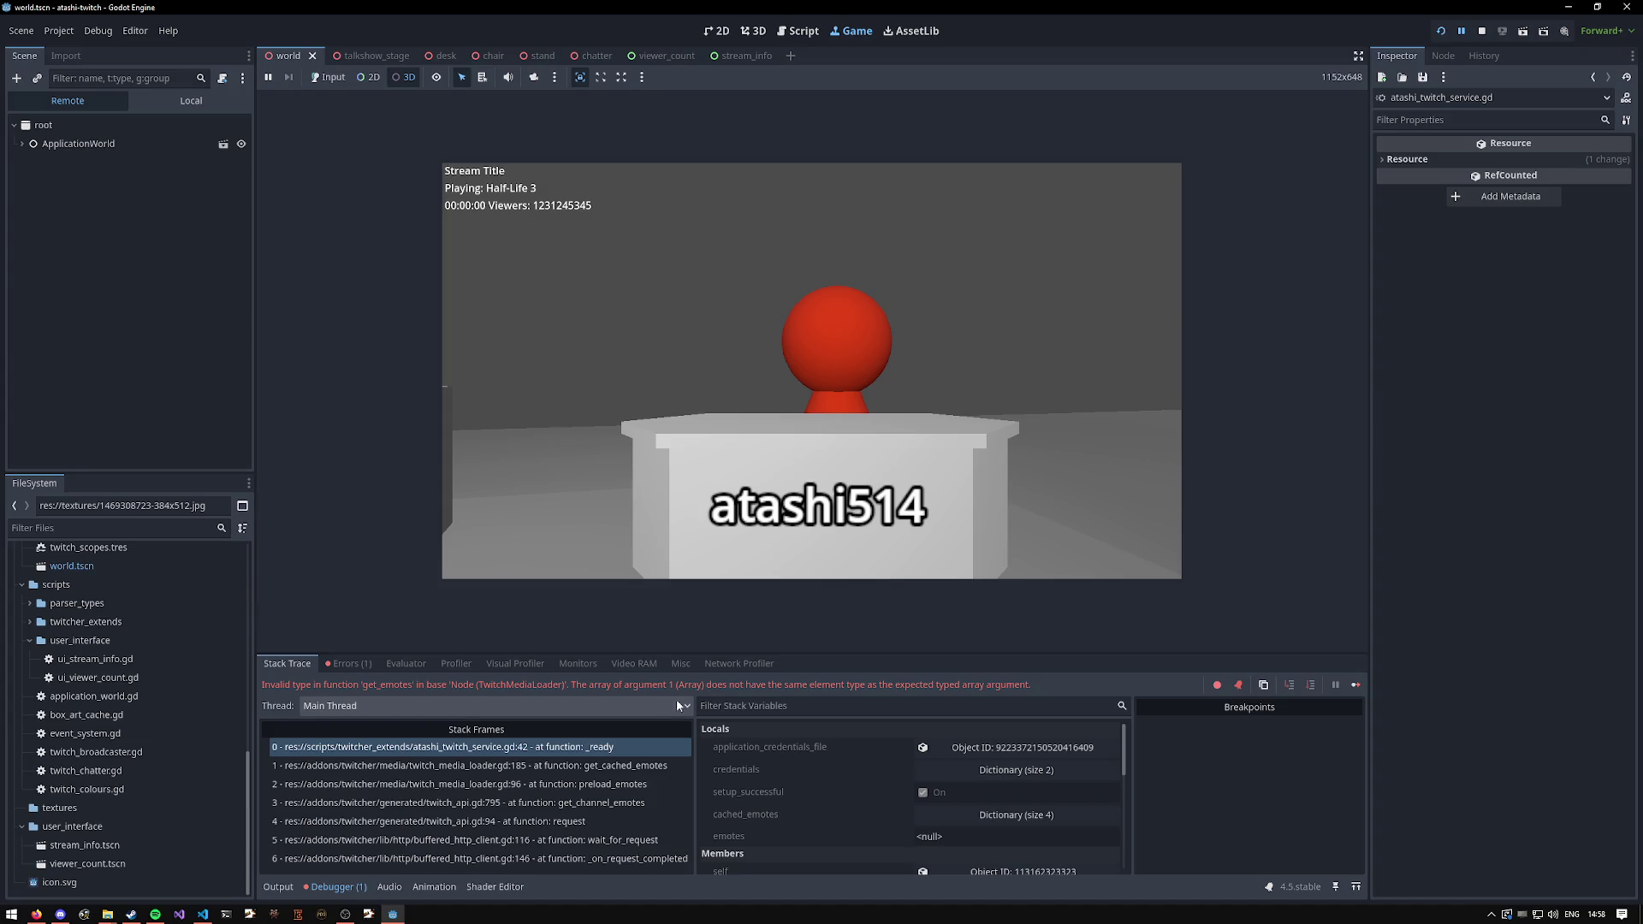
Compare Godot's typed-array error with the get_emotes and keys() signatures in the code.
{"action": "key", "text": "alt+Tab"}
{"action": "key", "text": "alt+Tab"}
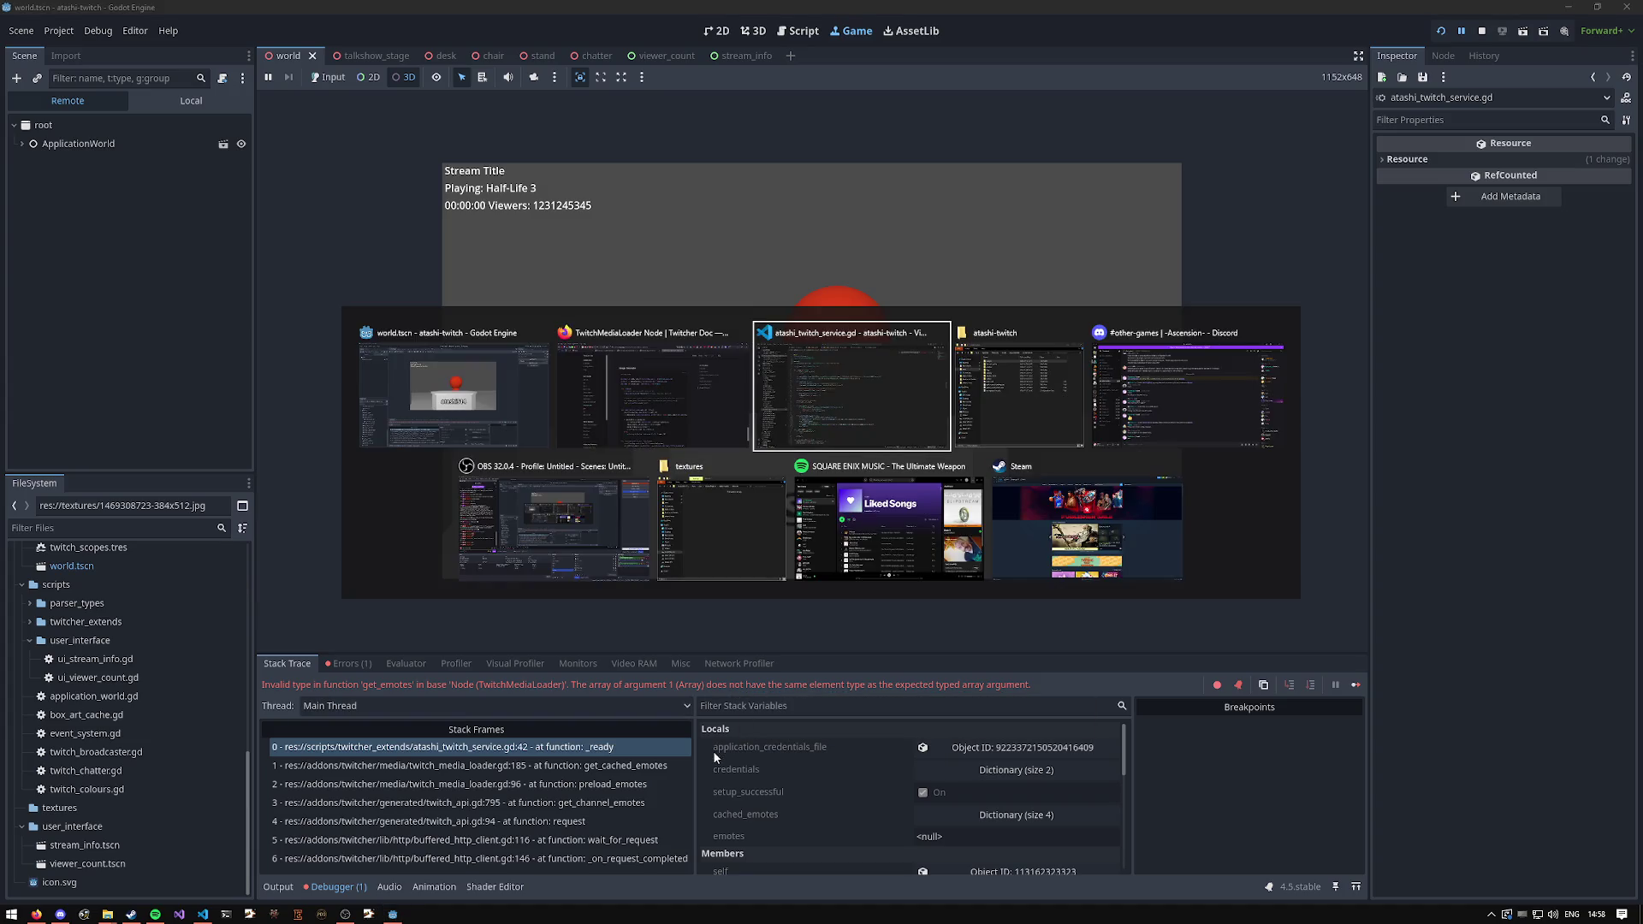
{"action": "mouse_move", "coordinate": [855, 708]}
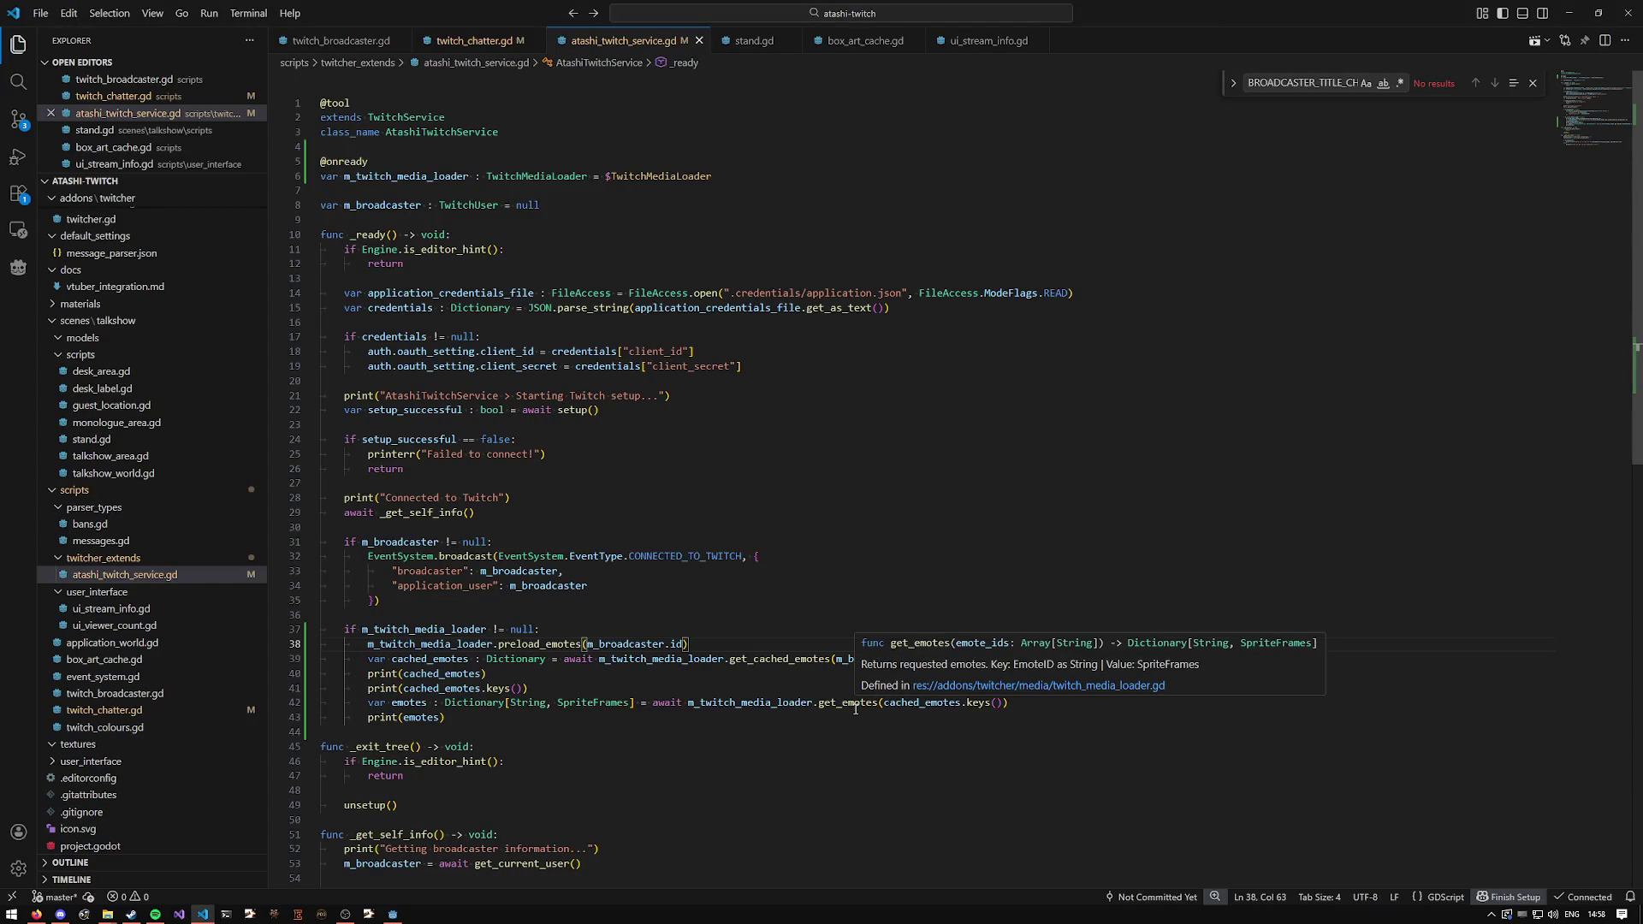
{"action": "key", "text": "alt+Tab"}
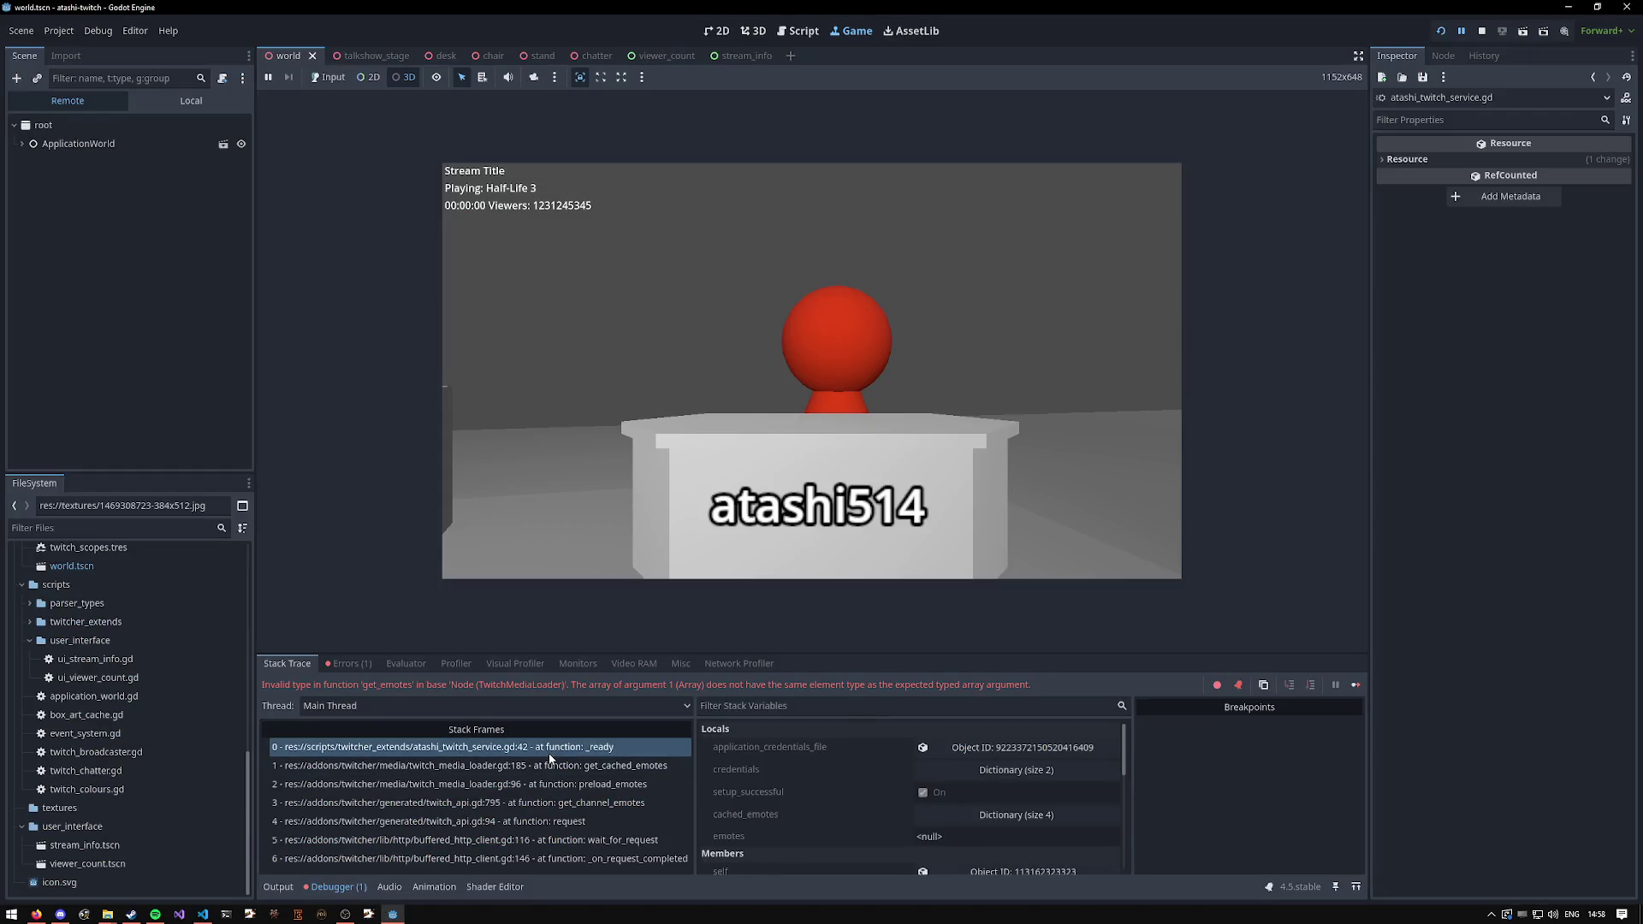
{"action": "key", "text": "alt+Tab"}
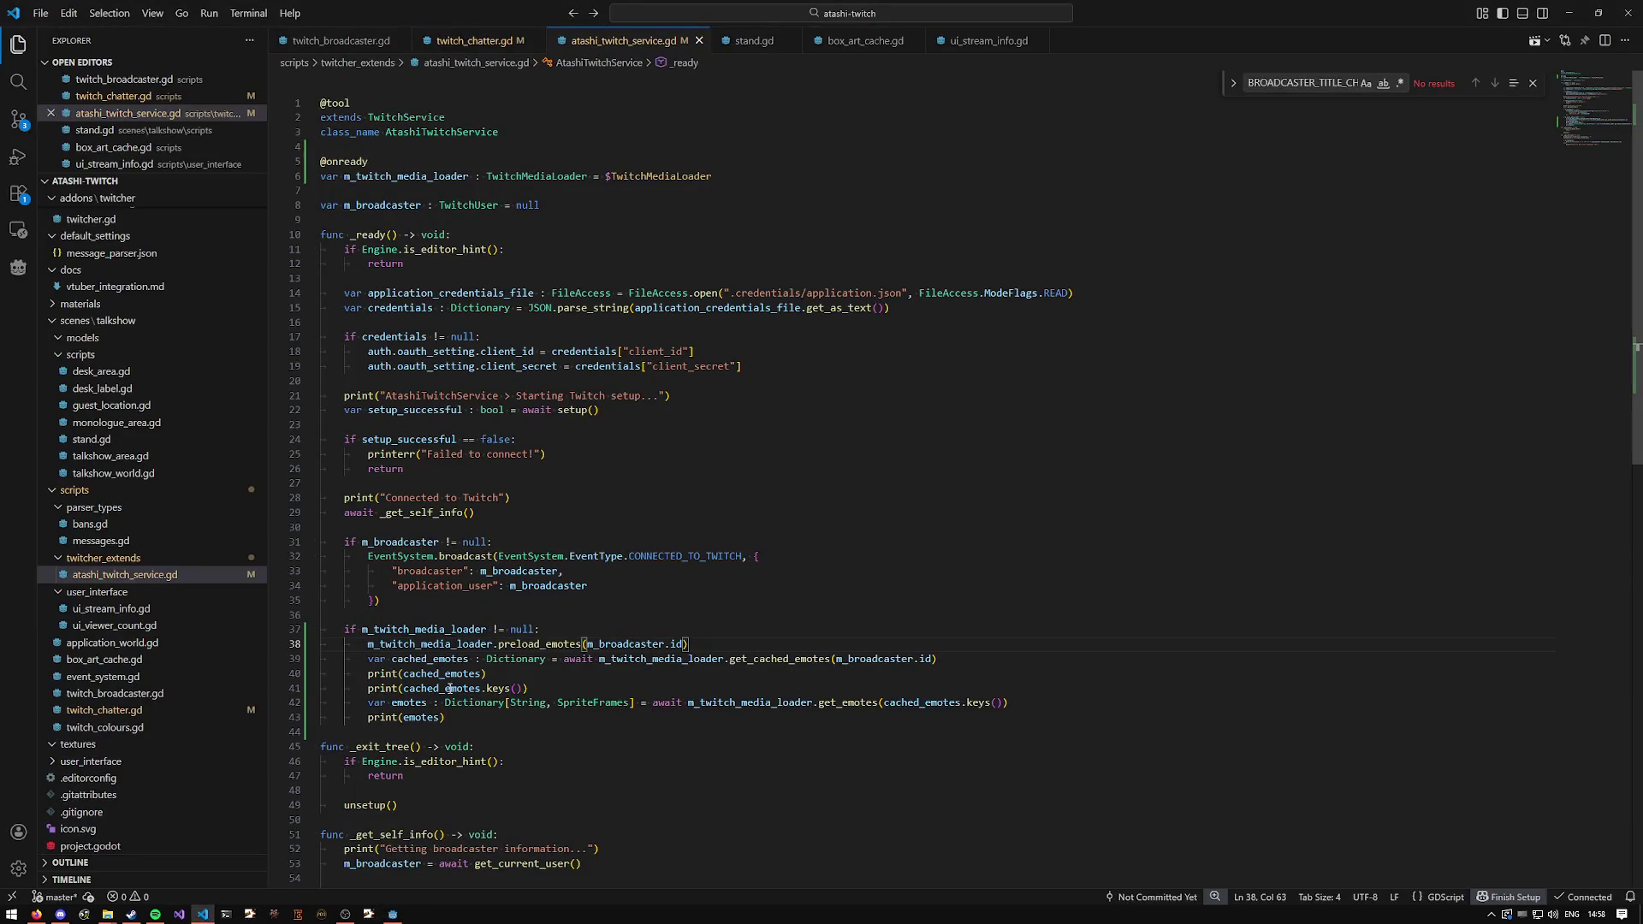
{"action": "mouse_move", "coordinate": [502, 689]}
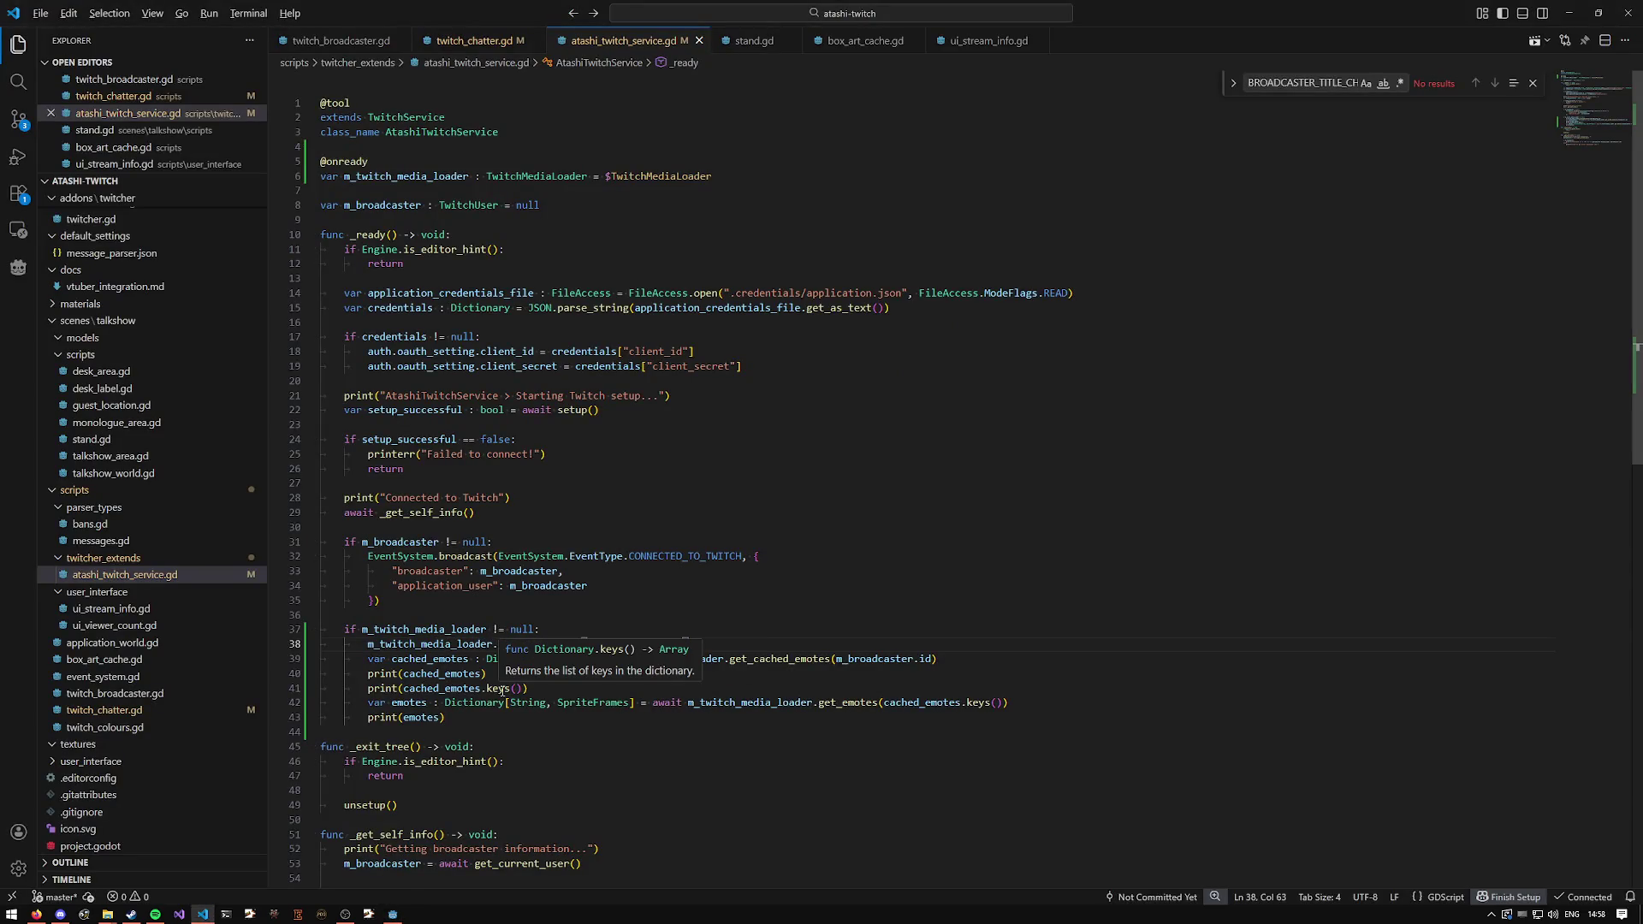
{"action": "key", "text": "alt+Tab"}
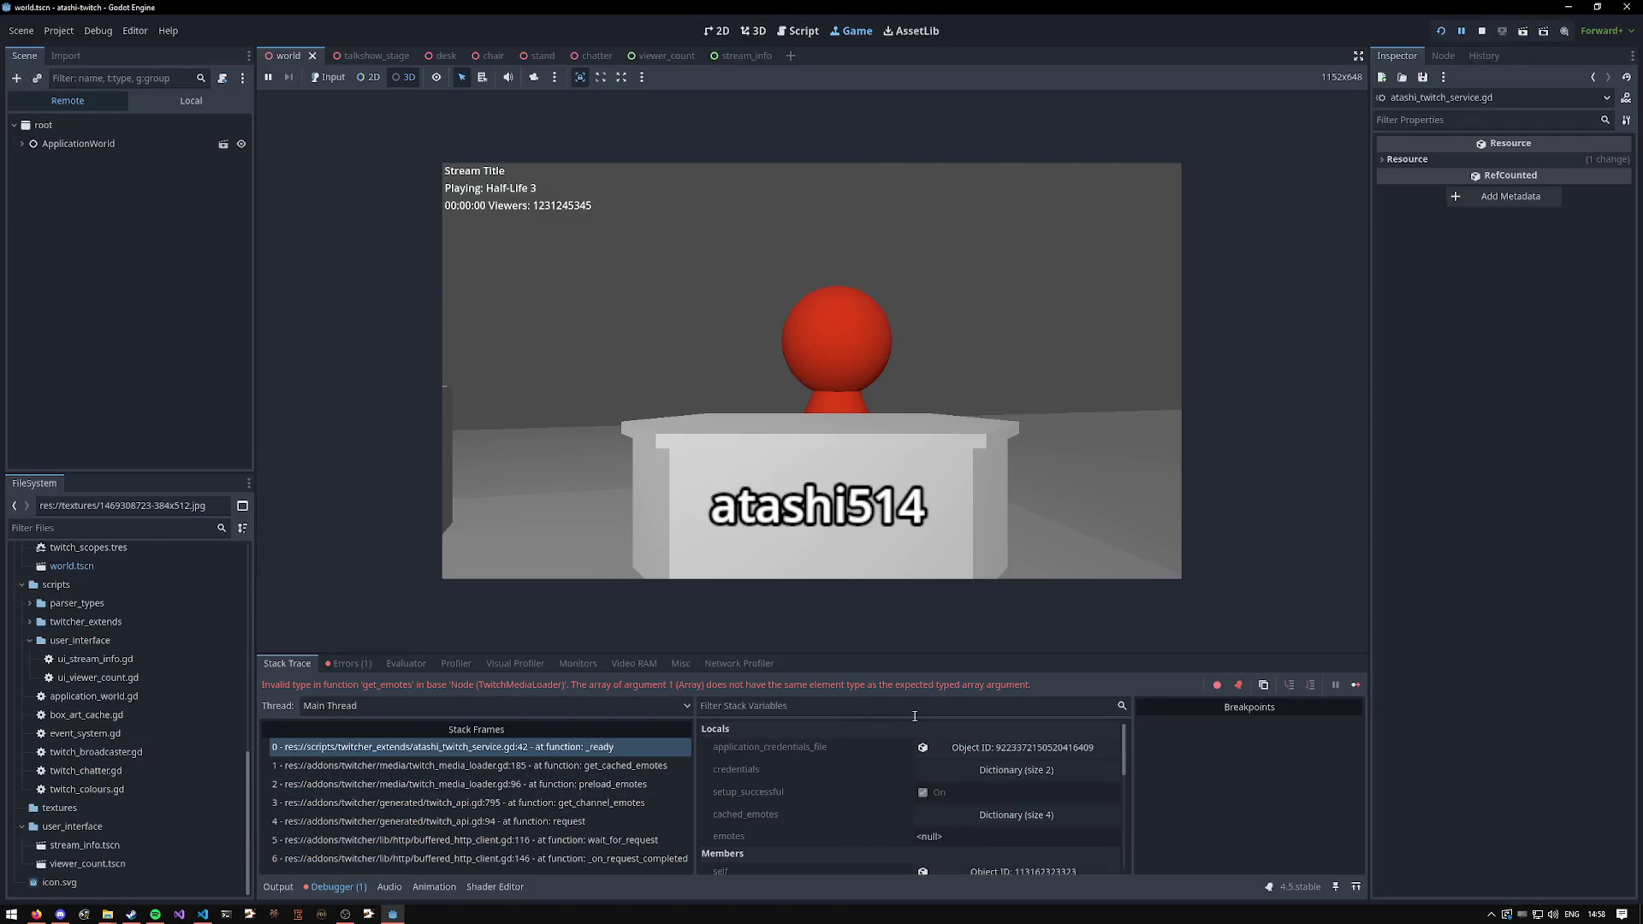
{"action": "key", "text": "alt+Tab"}
Begin line 41 with 'var emote_ids : Array[String] =' before cached_emotes.keys().
{"action": "left_click", "coordinate": [578, 685]}
{"action": "key", "text": "Home"}
{"action": "type", "text": "("}
{"action": "key", "text": "BackSpace"}
{"action": "type", "text": "var "}
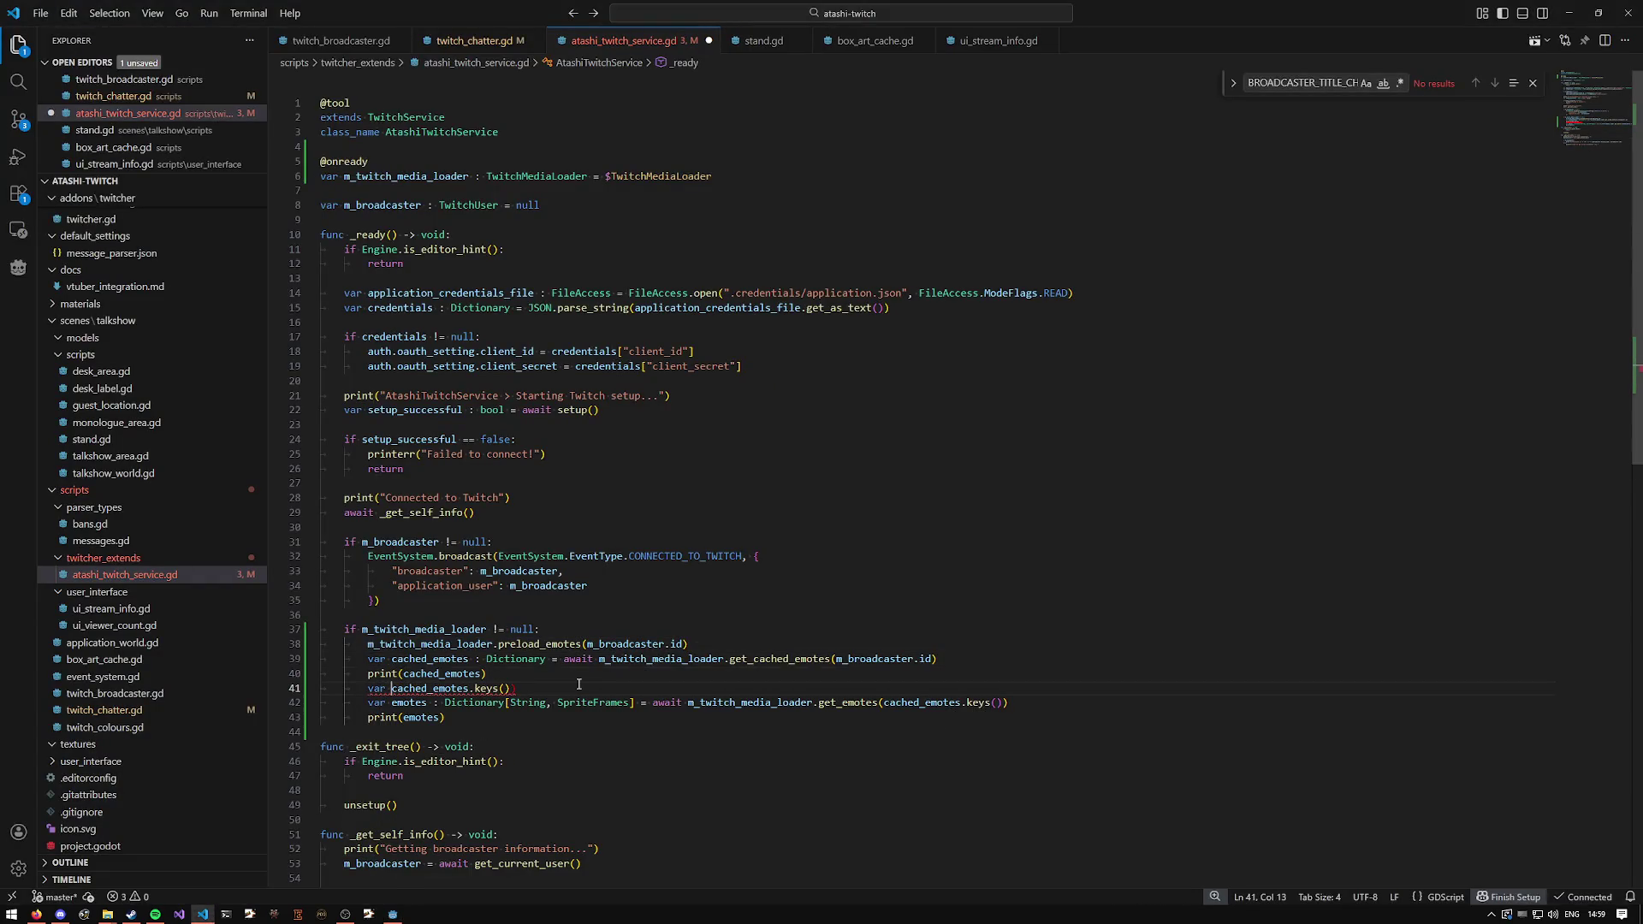
{"action": "type", "text": "emote_ids :"}
{"action": "type", "text": " Array[St"}
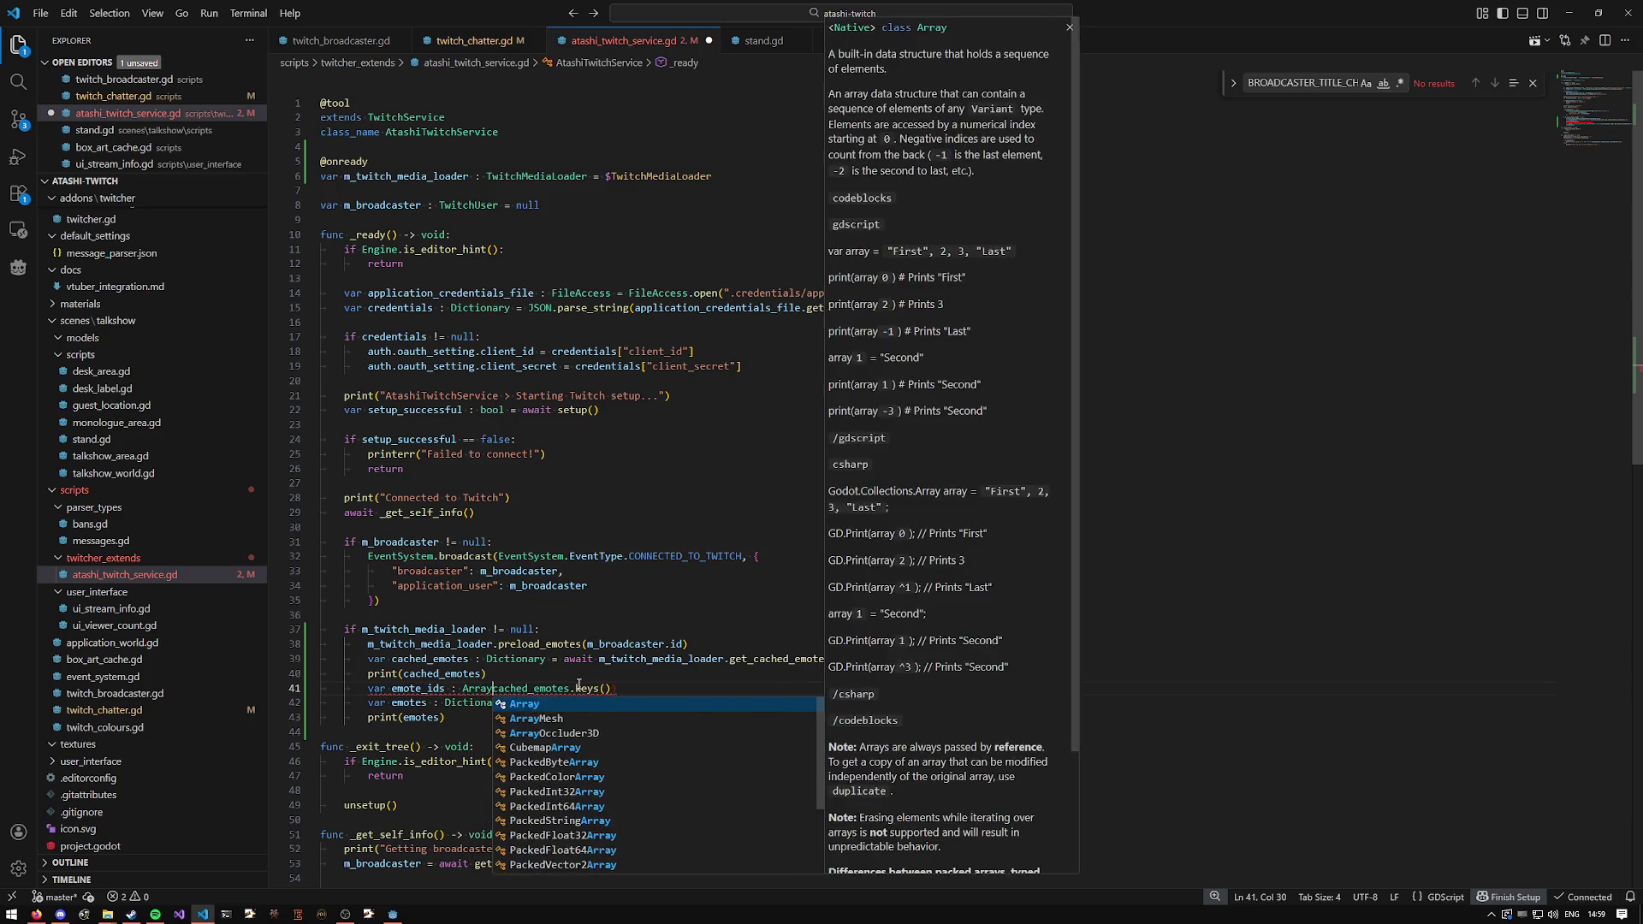
{"action": "type", "text": "ring] ="}
Save the emote_ids declaration and replace the get_emotes argument with emote_ids.
{"action": "key", "text": "End"}
{"action": "key", "text": "ctrl+s"}
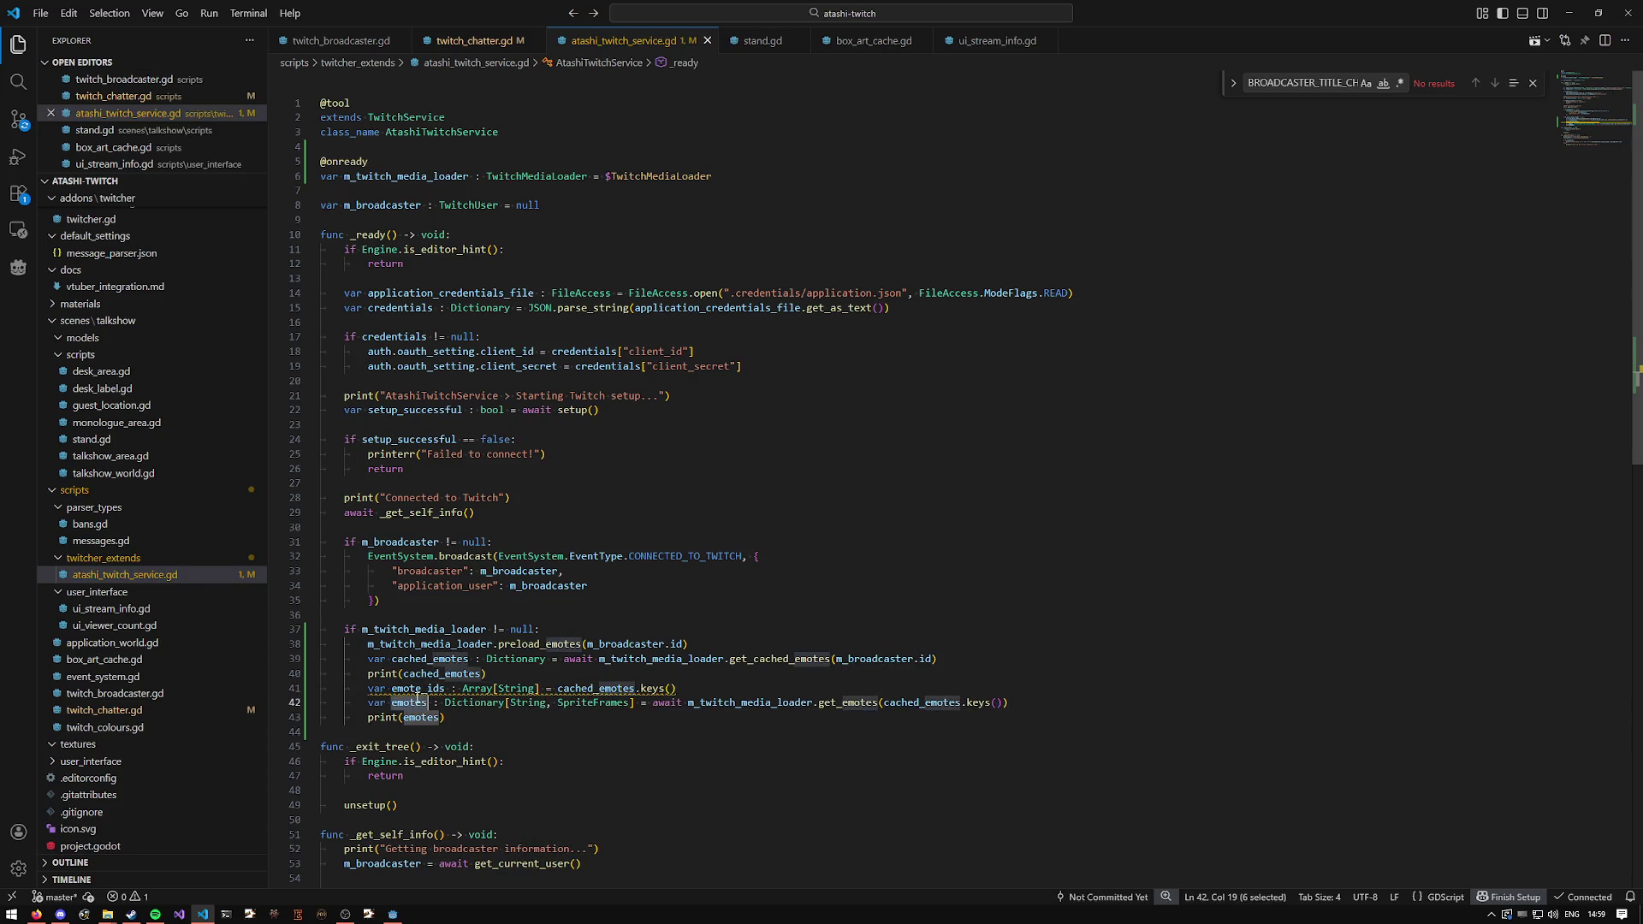
{"action": "left_click", "coordinate": [882, 703]}
{"action": "key", "text": "shift+End"}
{"action": "key", "text": "shift+Left"}
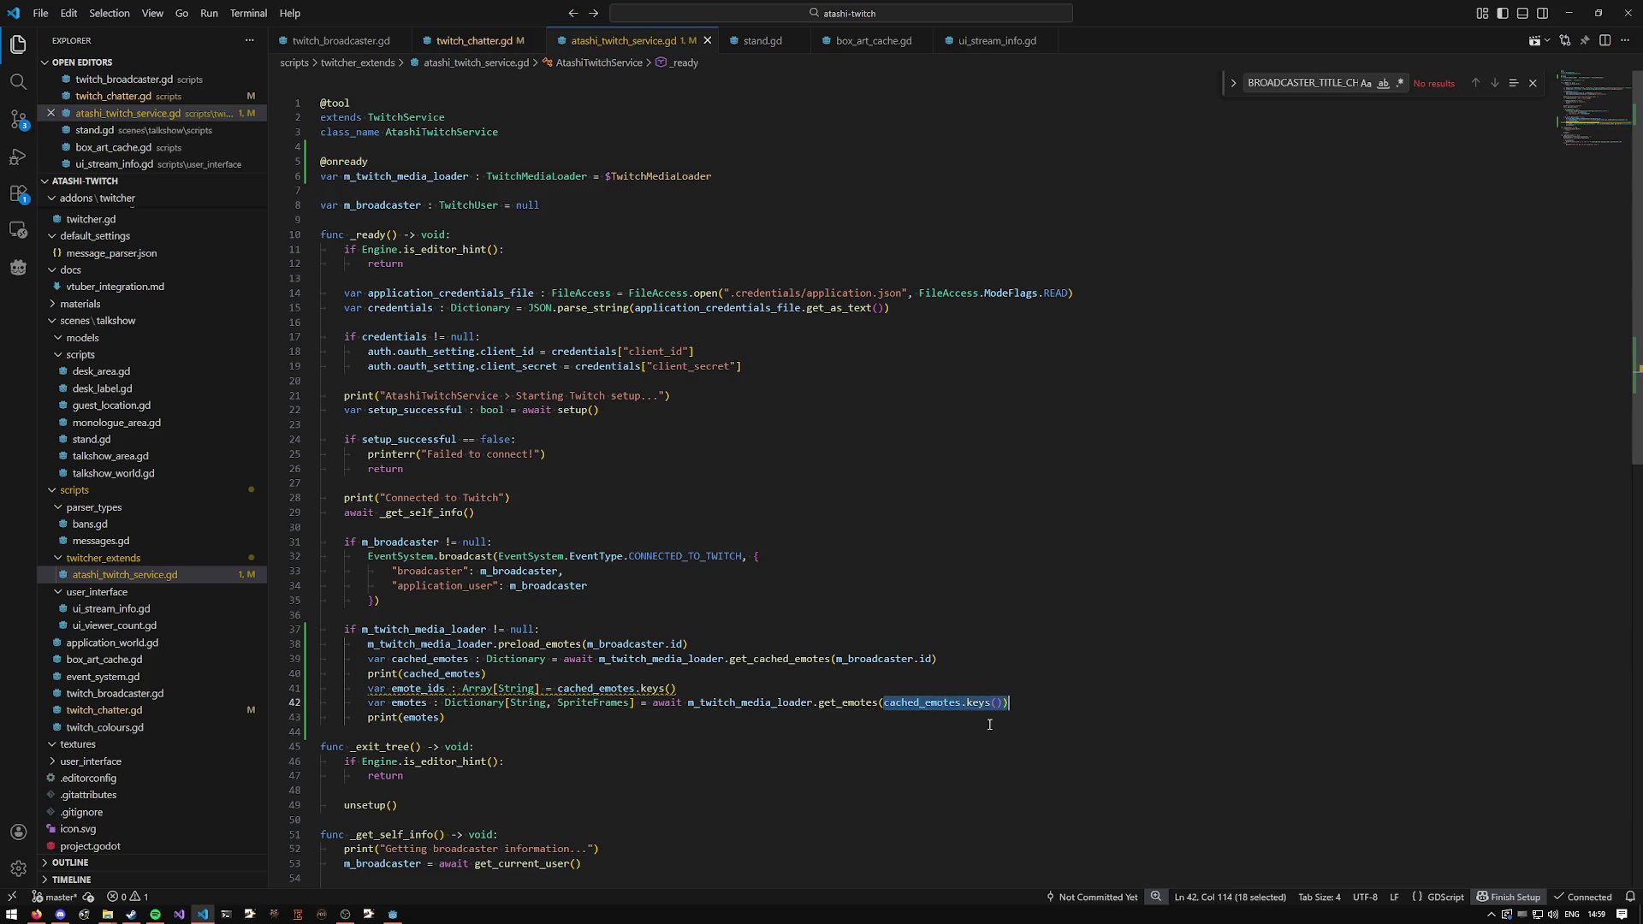
{"action": "type", "text": "emote_ids"}
{"action": "key", "text": "ctrl+s"}
{"action": "key", "text": "alt+Tab"}
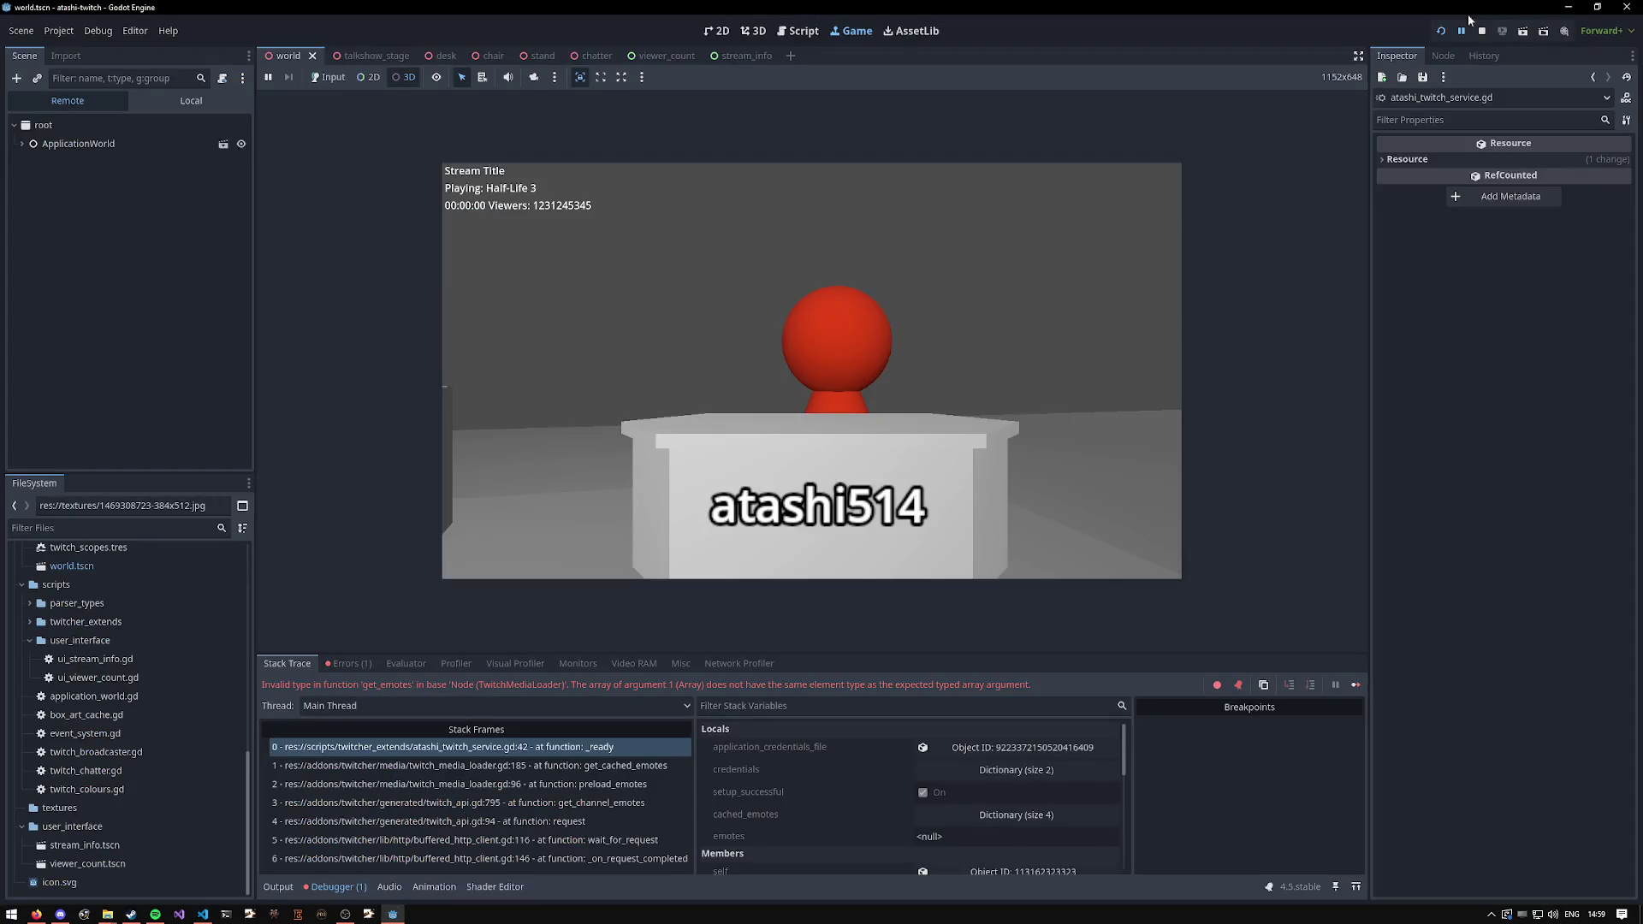
Rerun the project and check line 41's Array-to-Array[String] assignment error against the code.
{"action": "key", "text": "F5"}
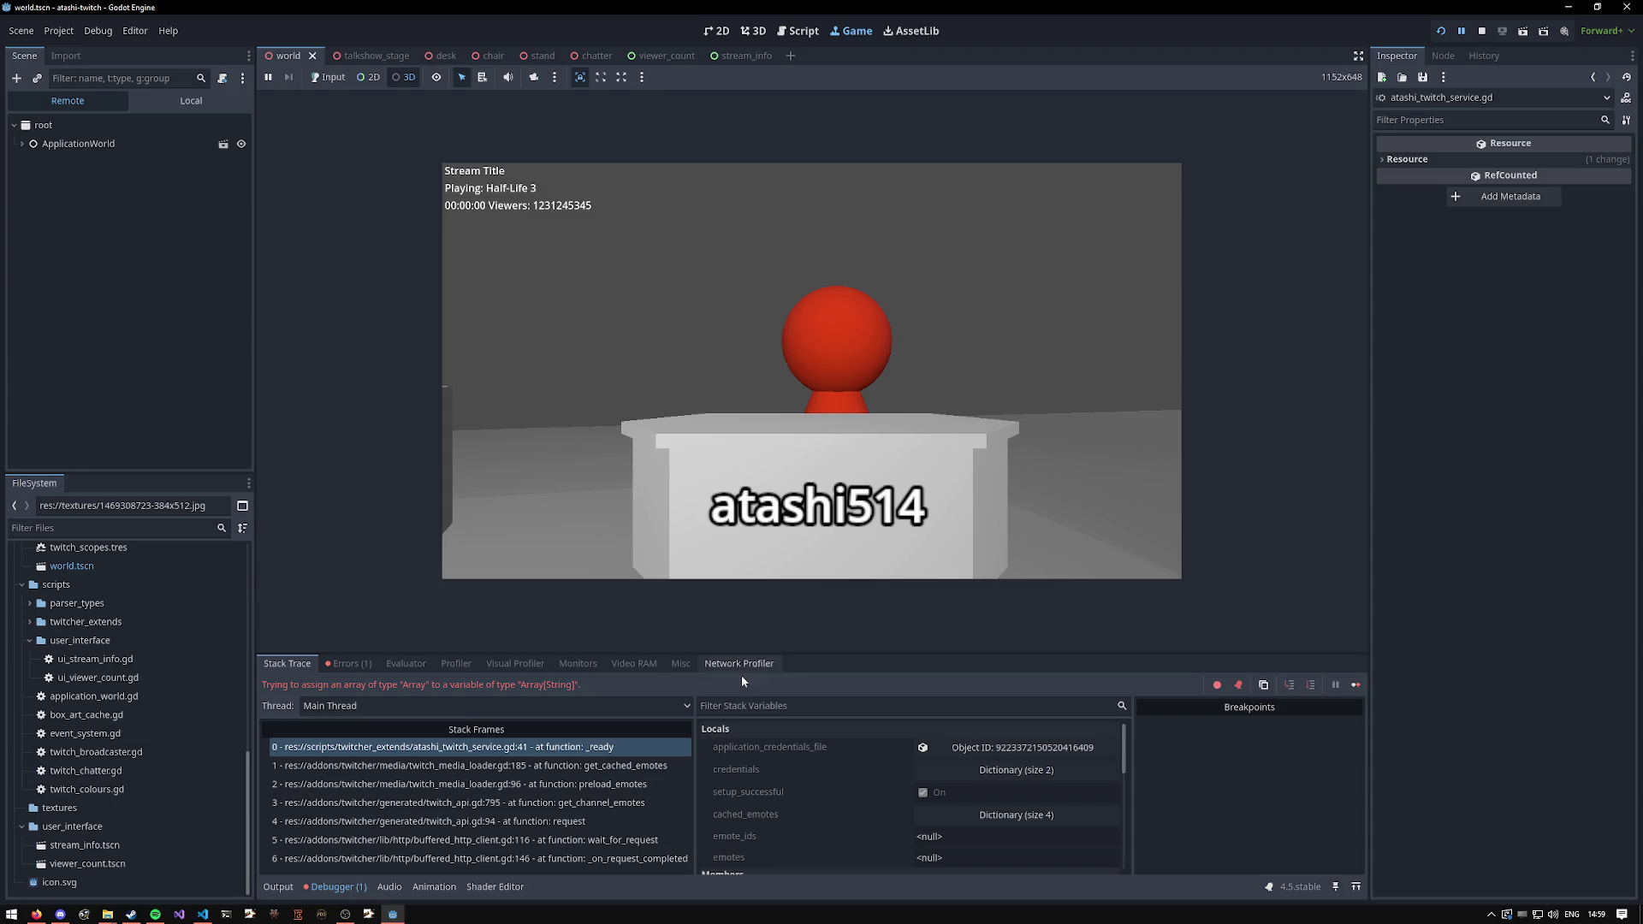
{"action": "key", "text": "alt+Tab"}
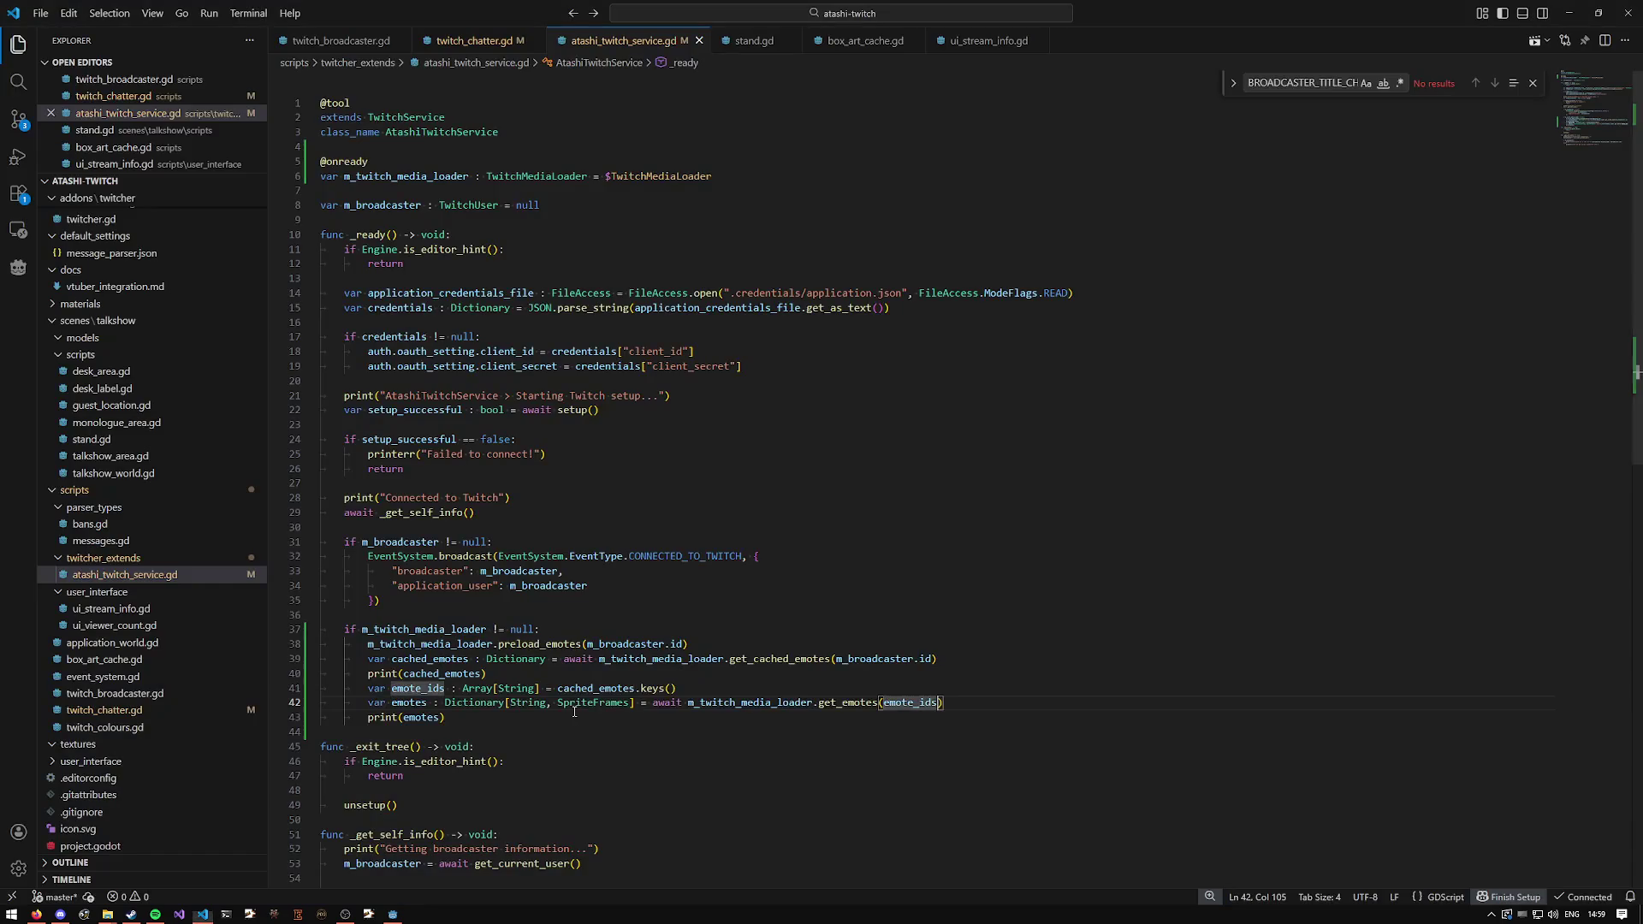
{"action": "left_click", "coordinate": [834, 683]}
{"action": "key", "text": "alt+Tab"}
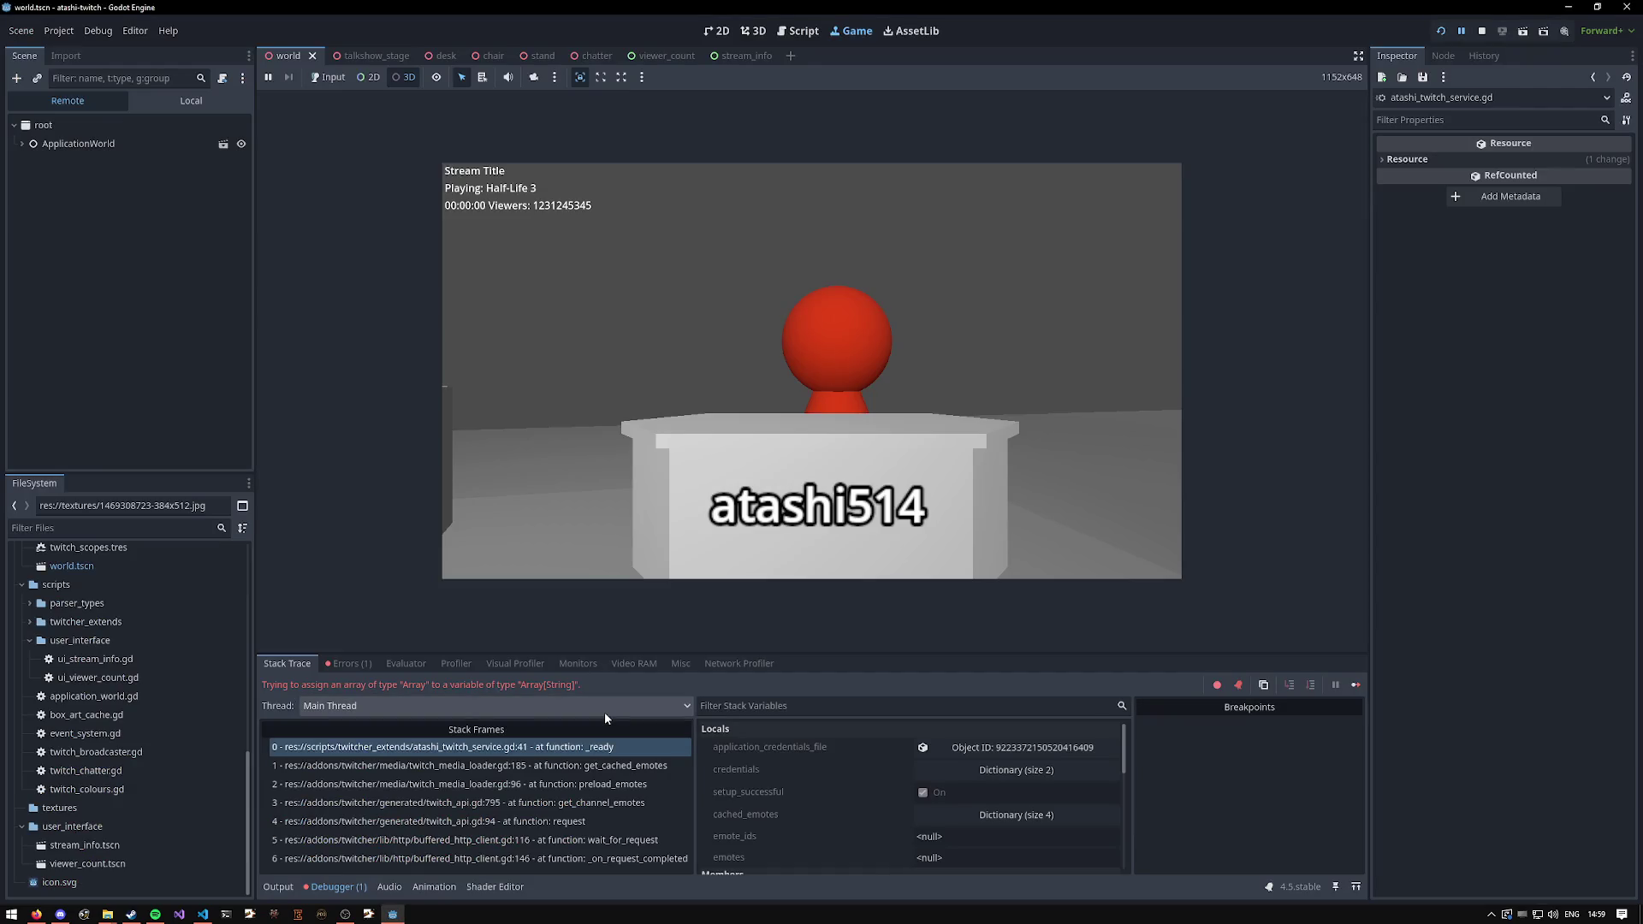
{"action": "key", "text": "alt+Tab"}
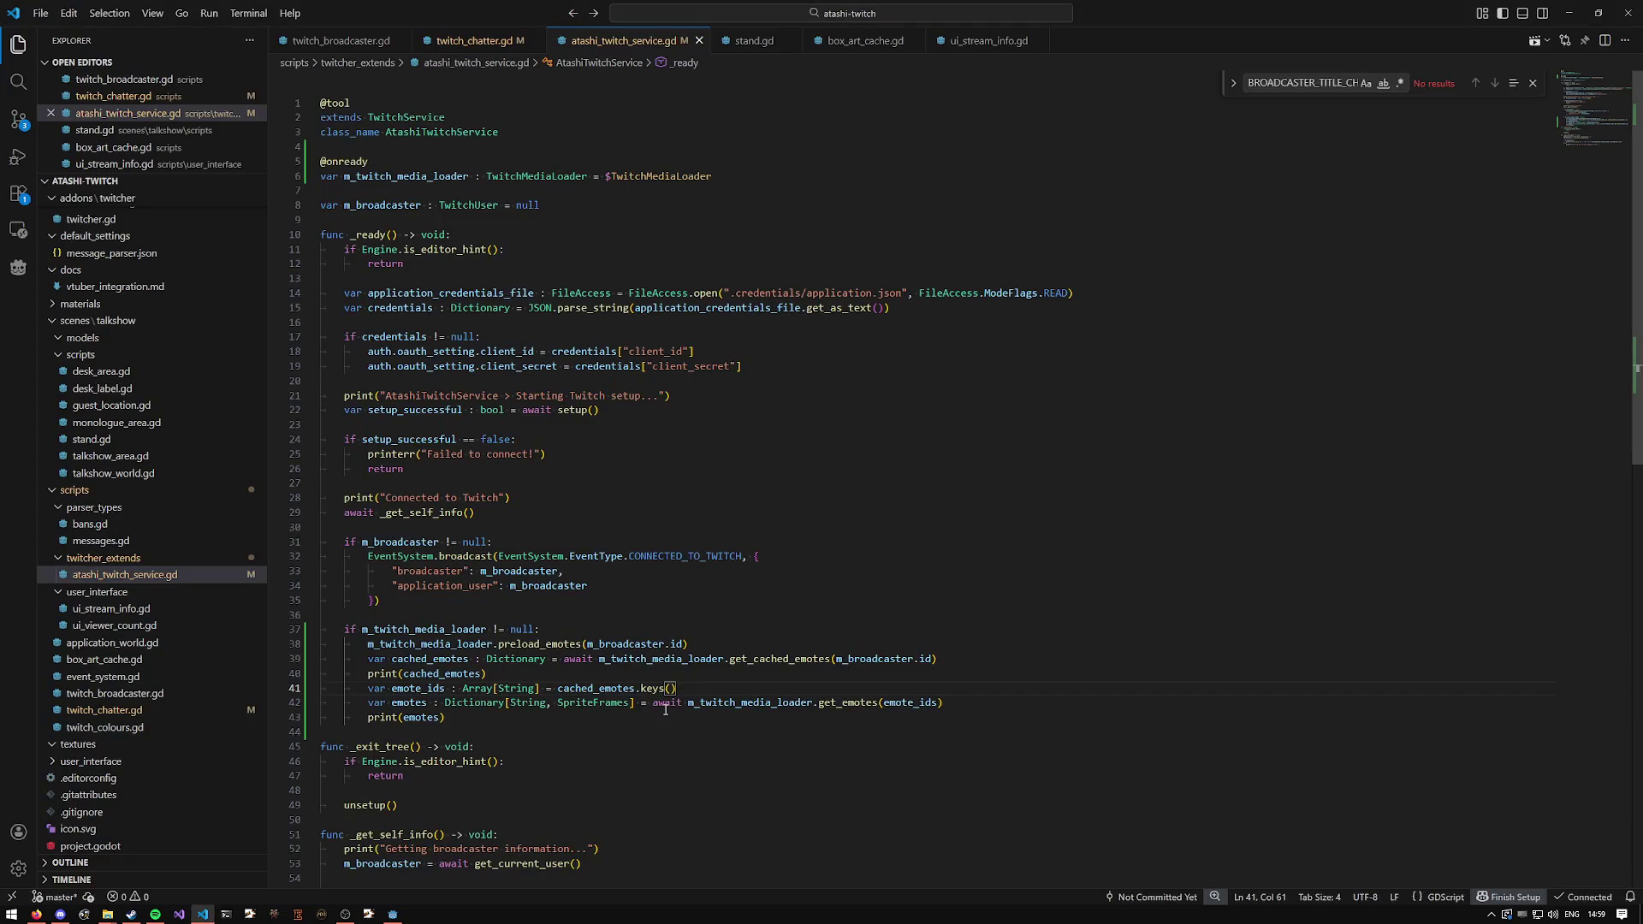
{"action": "key", "text": "ctrl+Left"}
{"action": "key", "text": "ctrl+Left"}
{"action": "key", "text": "ctrl+Left"}
Initialize emote_ids to [] and add 'for key in cached_emotes.keys():' appending each key.
{"action": "type", "text": "[]"}
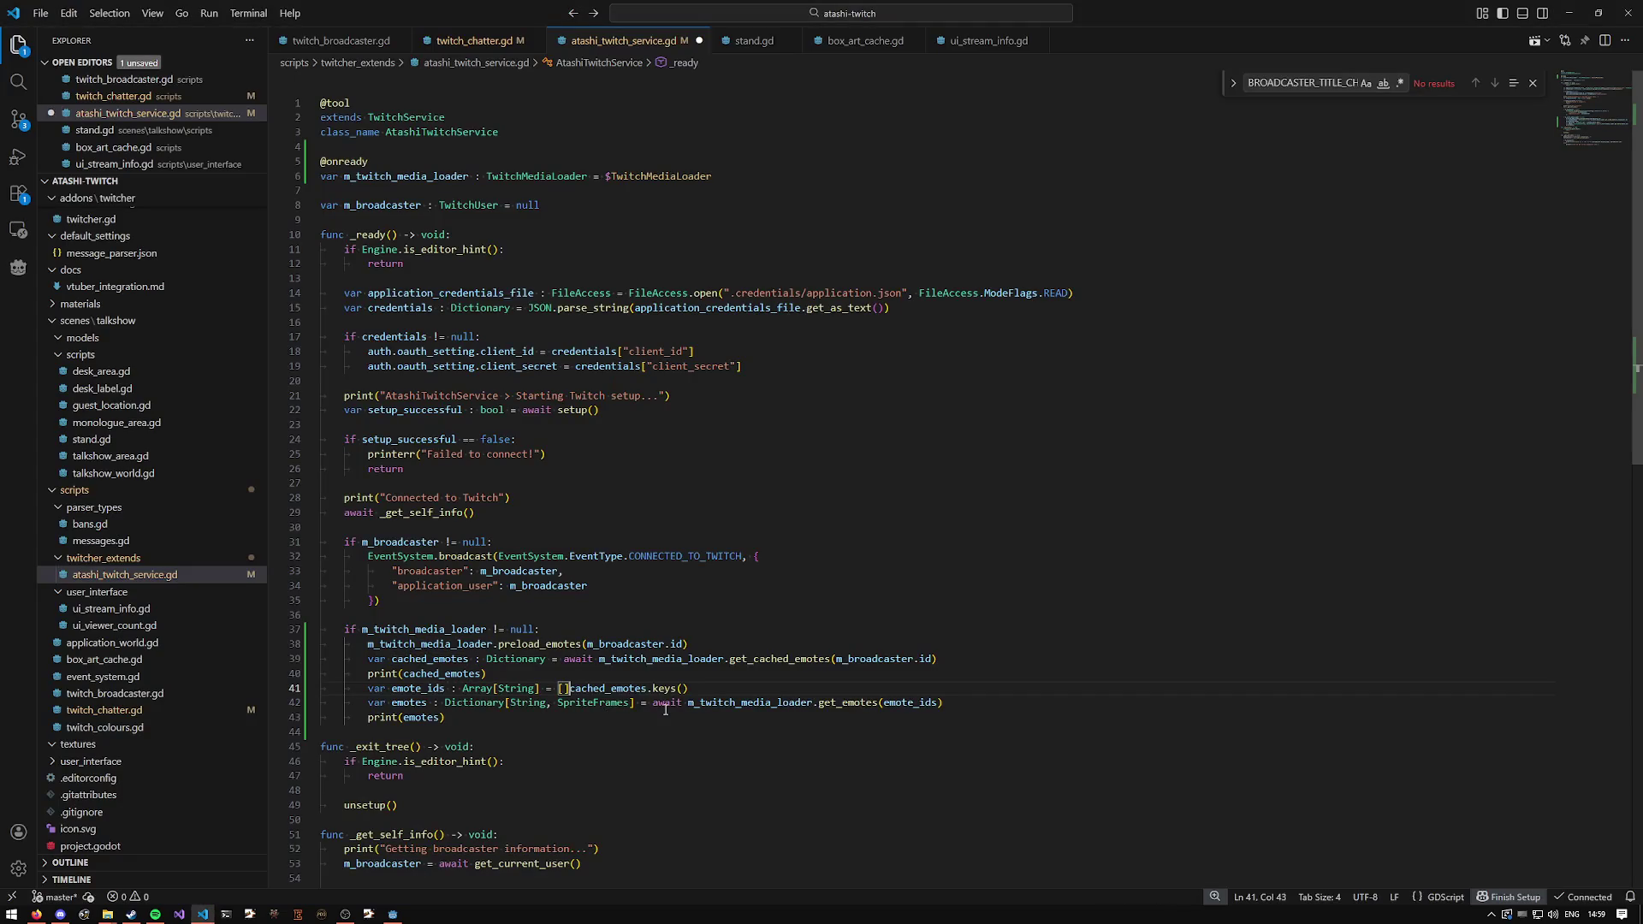
{"action": "key", "text": "Return"}
{"action": "type", "text": "for va"}
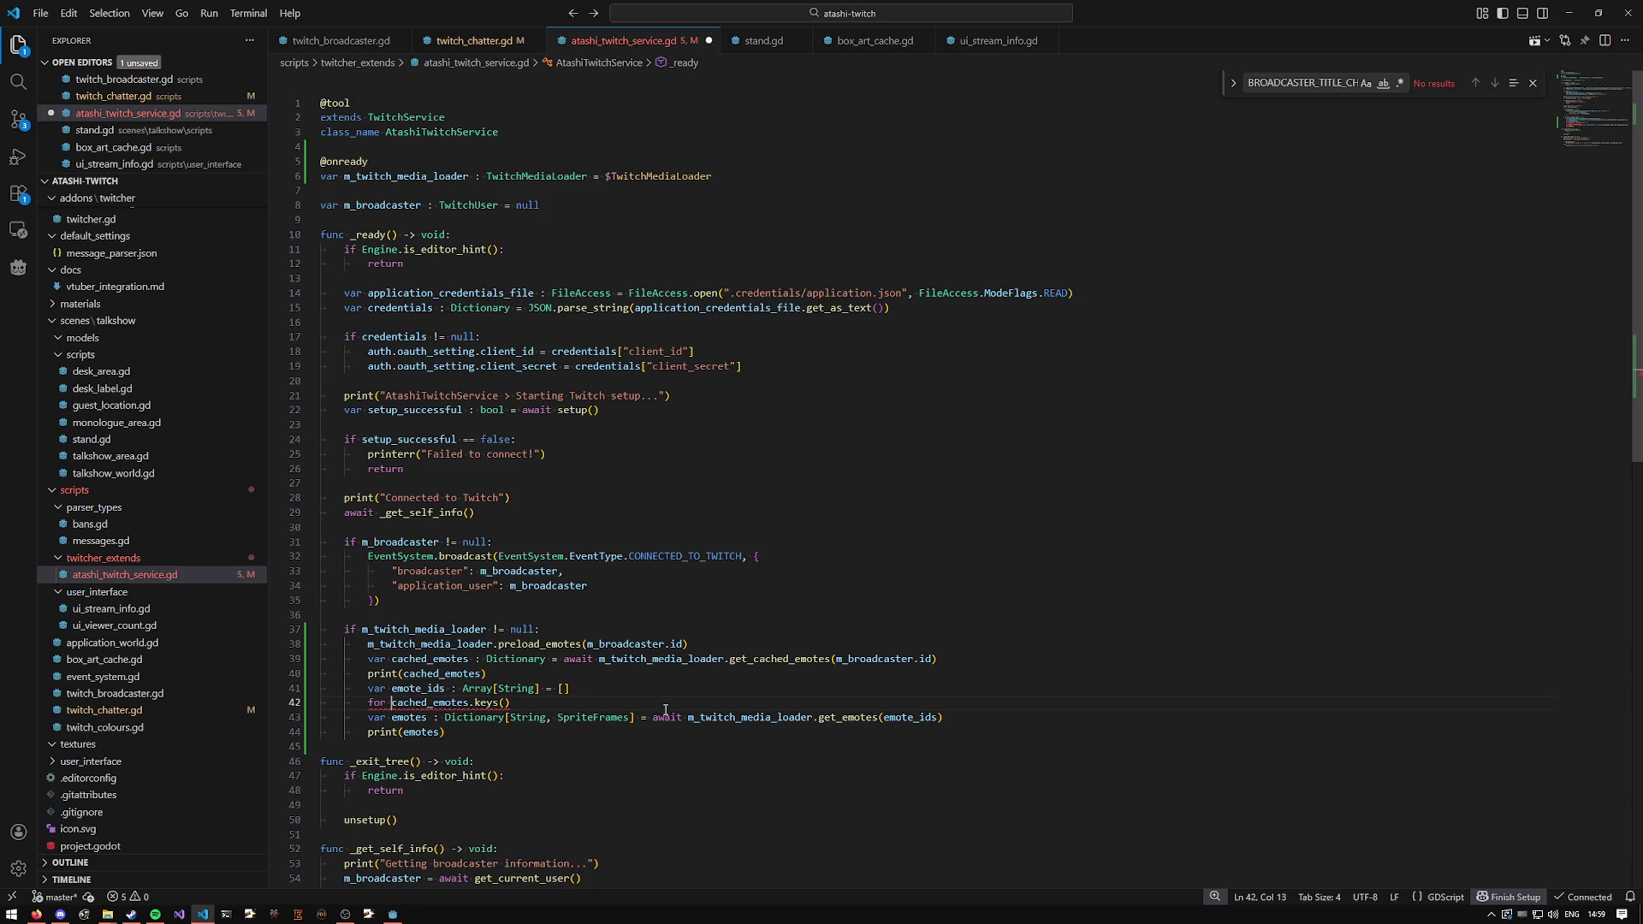
{"action": "key", "text": "BackSpace"}
{"action": "key", "text": "BackSpace"}
{"action": "type", "text": "key in"}
{"action": "key", "text": "End"}
{"action": "type", "text": ":"}
{"action": "key", "text": "Return"}
{"action": "type", "text": "emote_"}
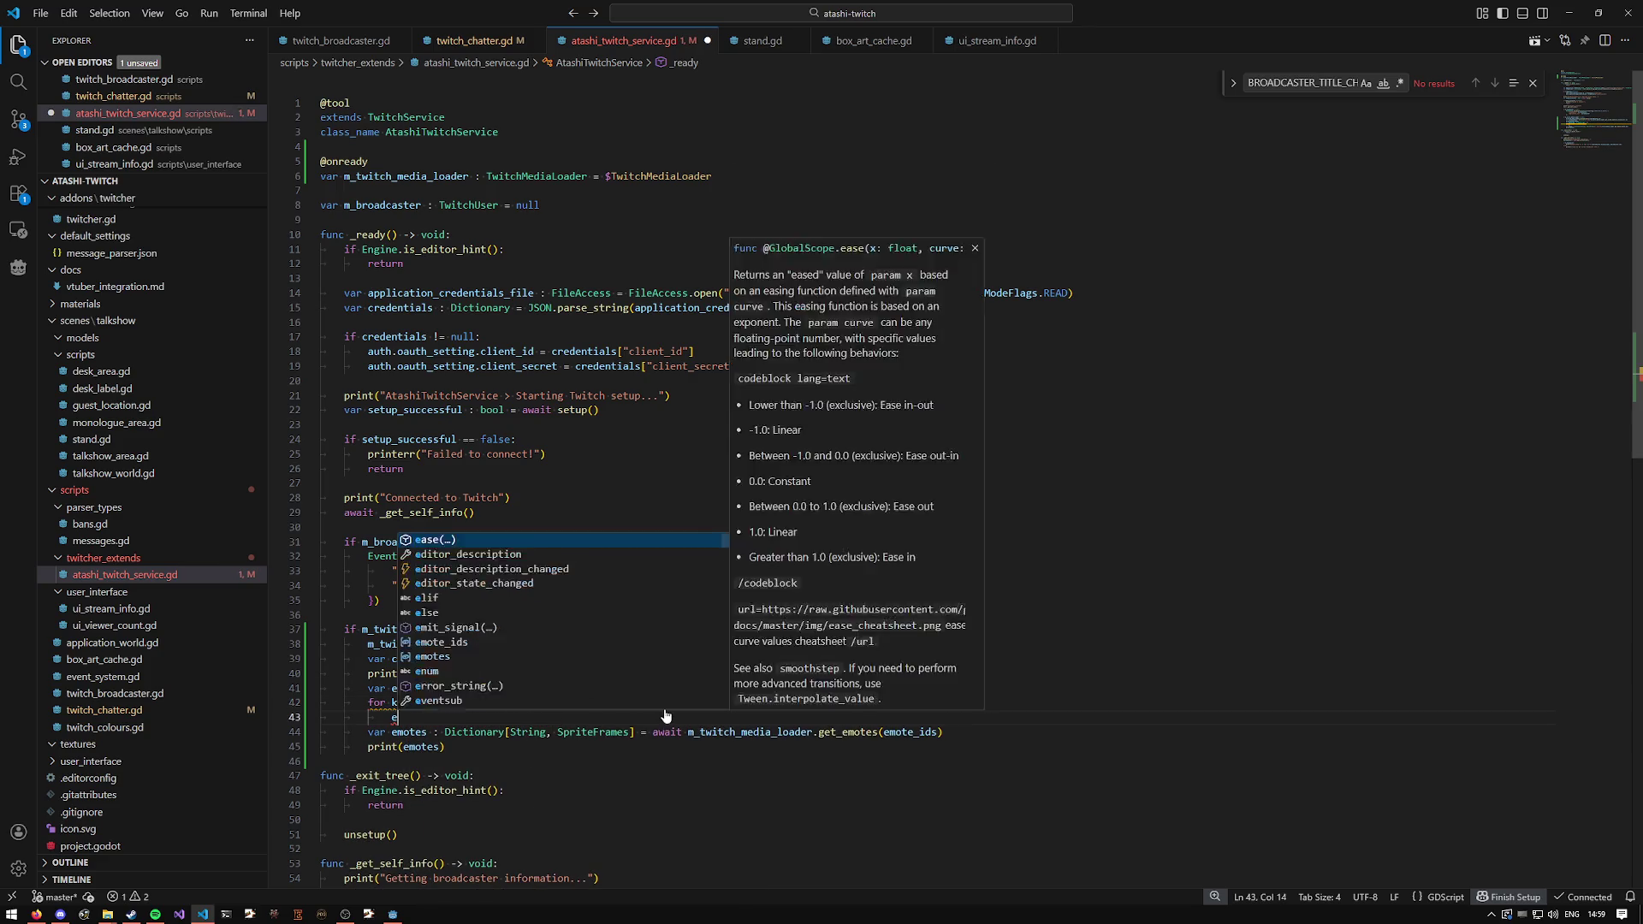
{"action": "key", "text": "Tab"}
{"action": "type", "text": ".append "}
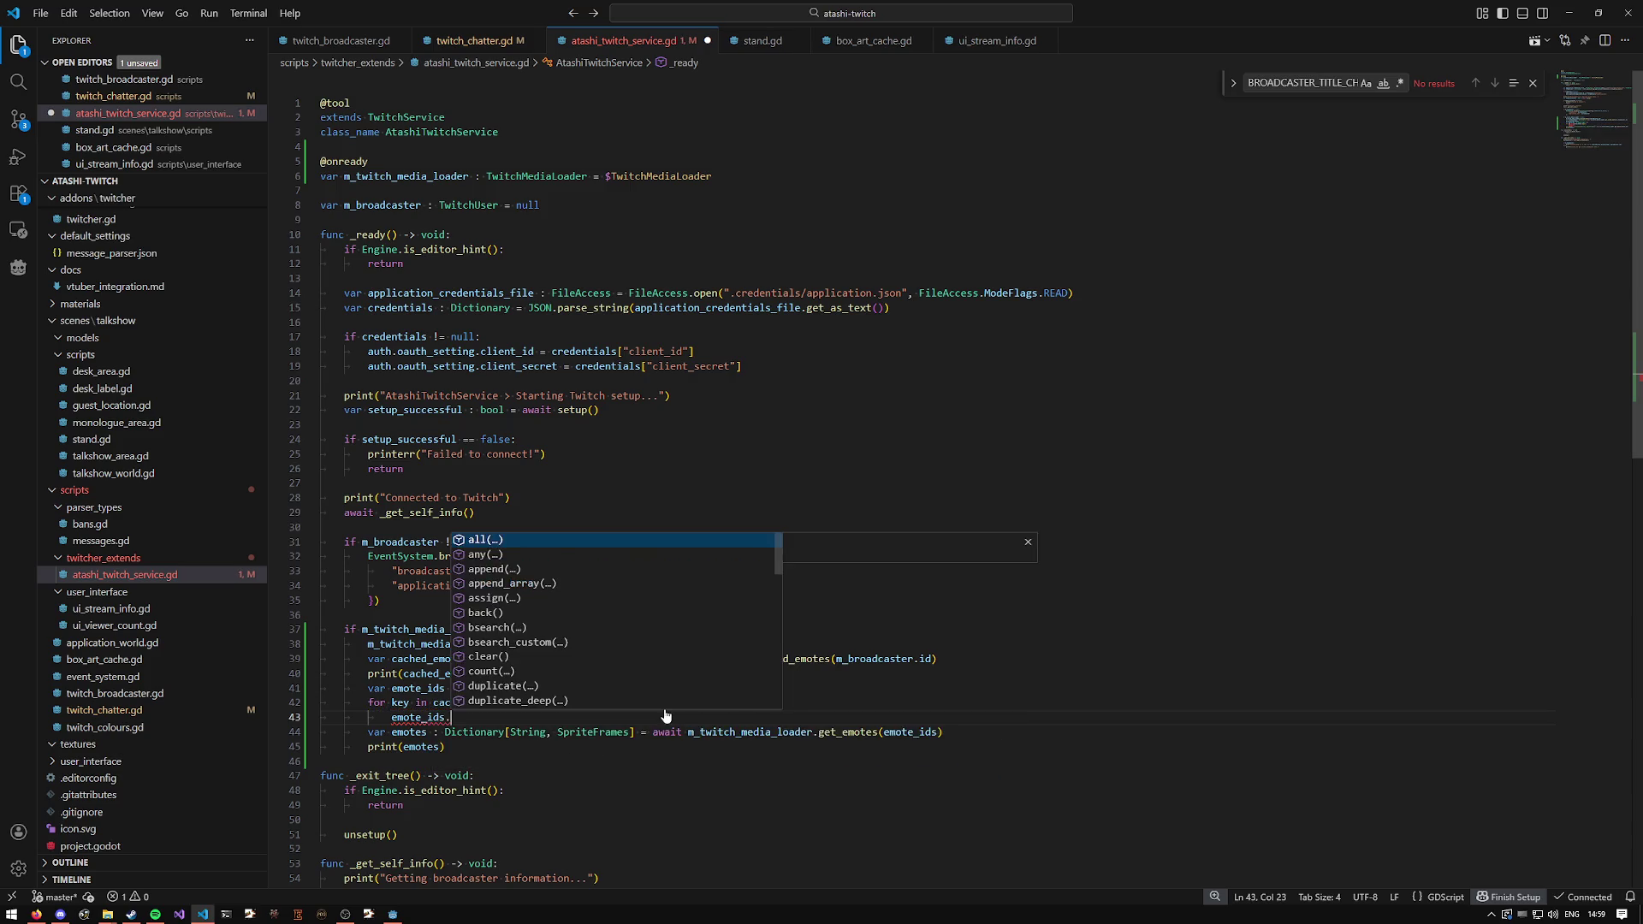
{"action": "type", "text": "key)"}
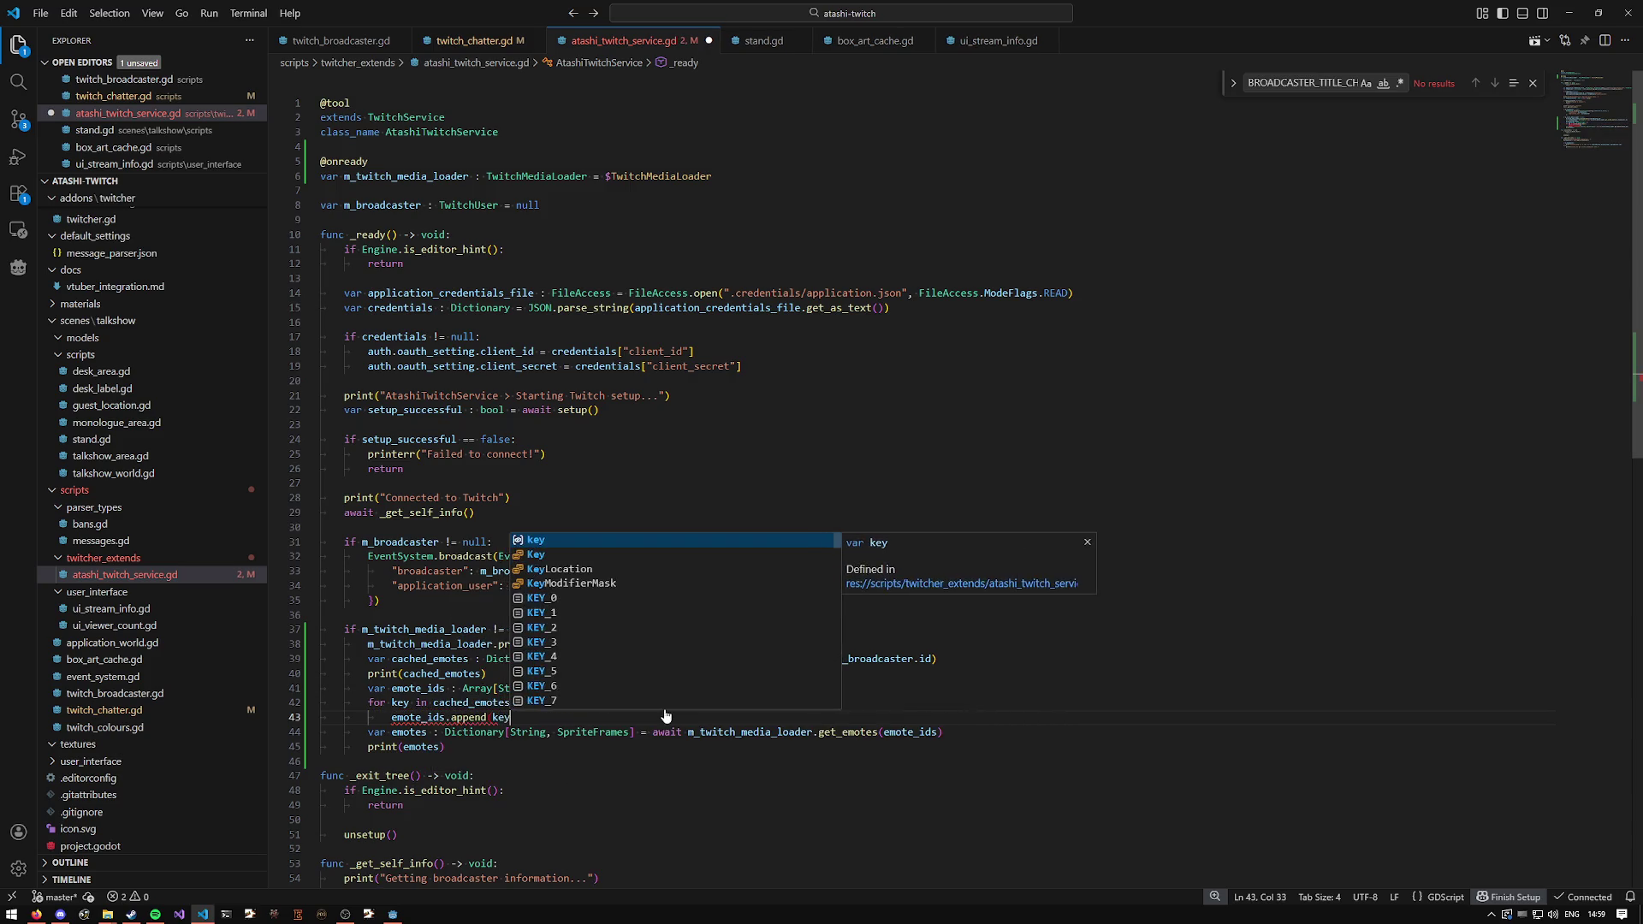
{"action": "key", "text": "Escape"}
Add print(key) at the top of the loop body and check the key's type hint.
{"action": "key", "text": "Up"}
{"action": "key", "text": "ctrl+Left"}
{"action": "key", "text": "ctrl+Left"}
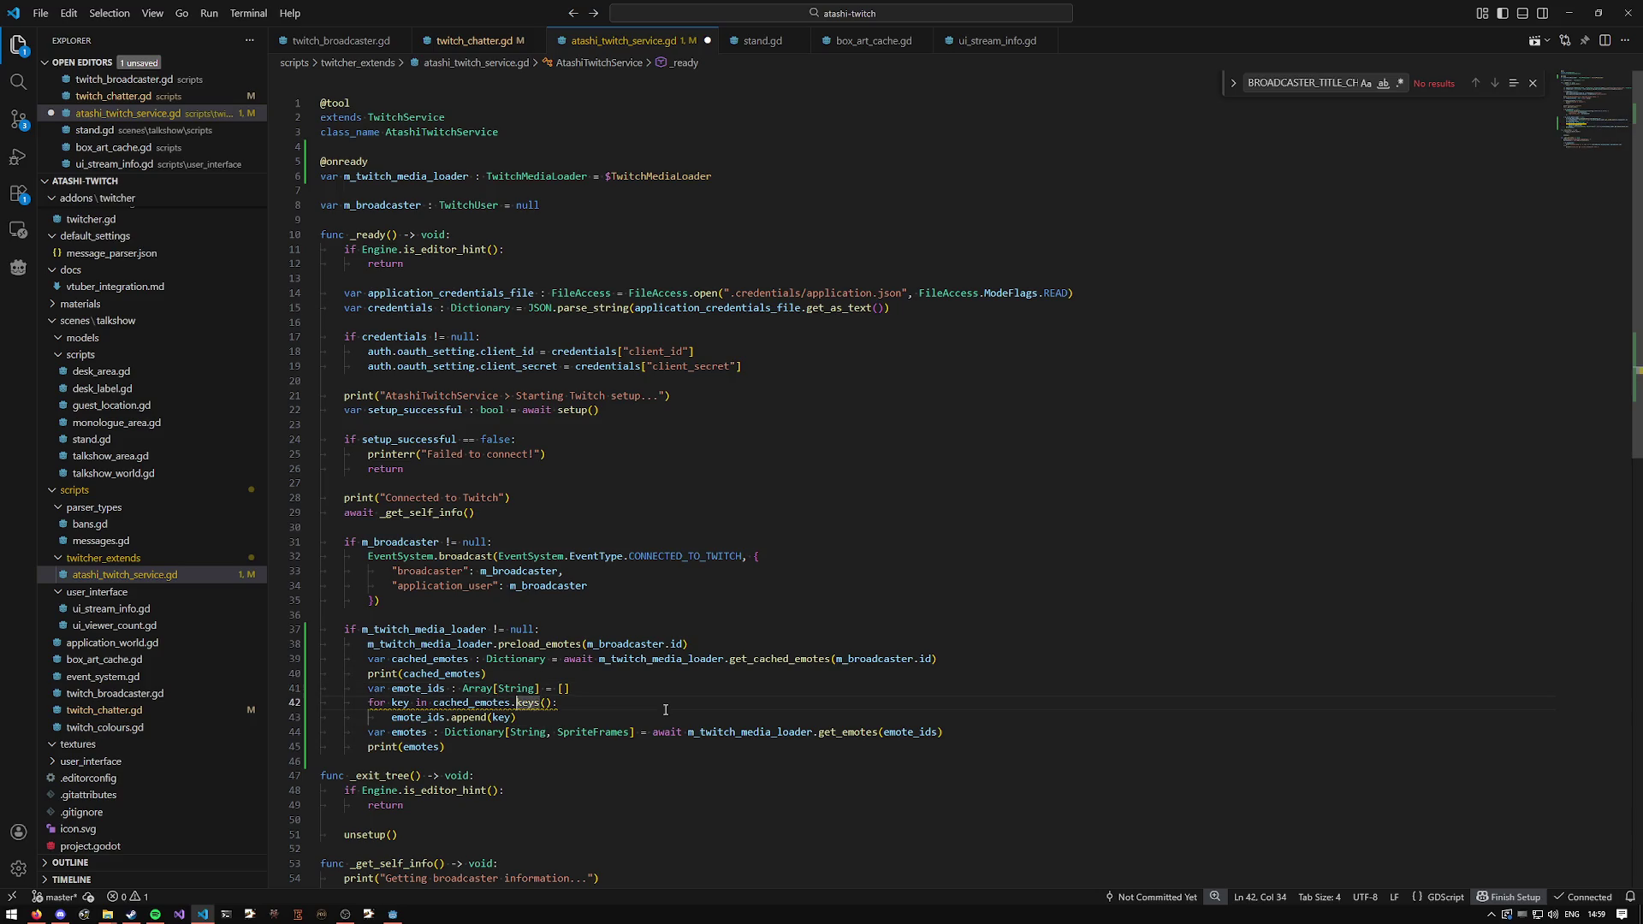
{"action": "key", "text": "ctrl+Return"}
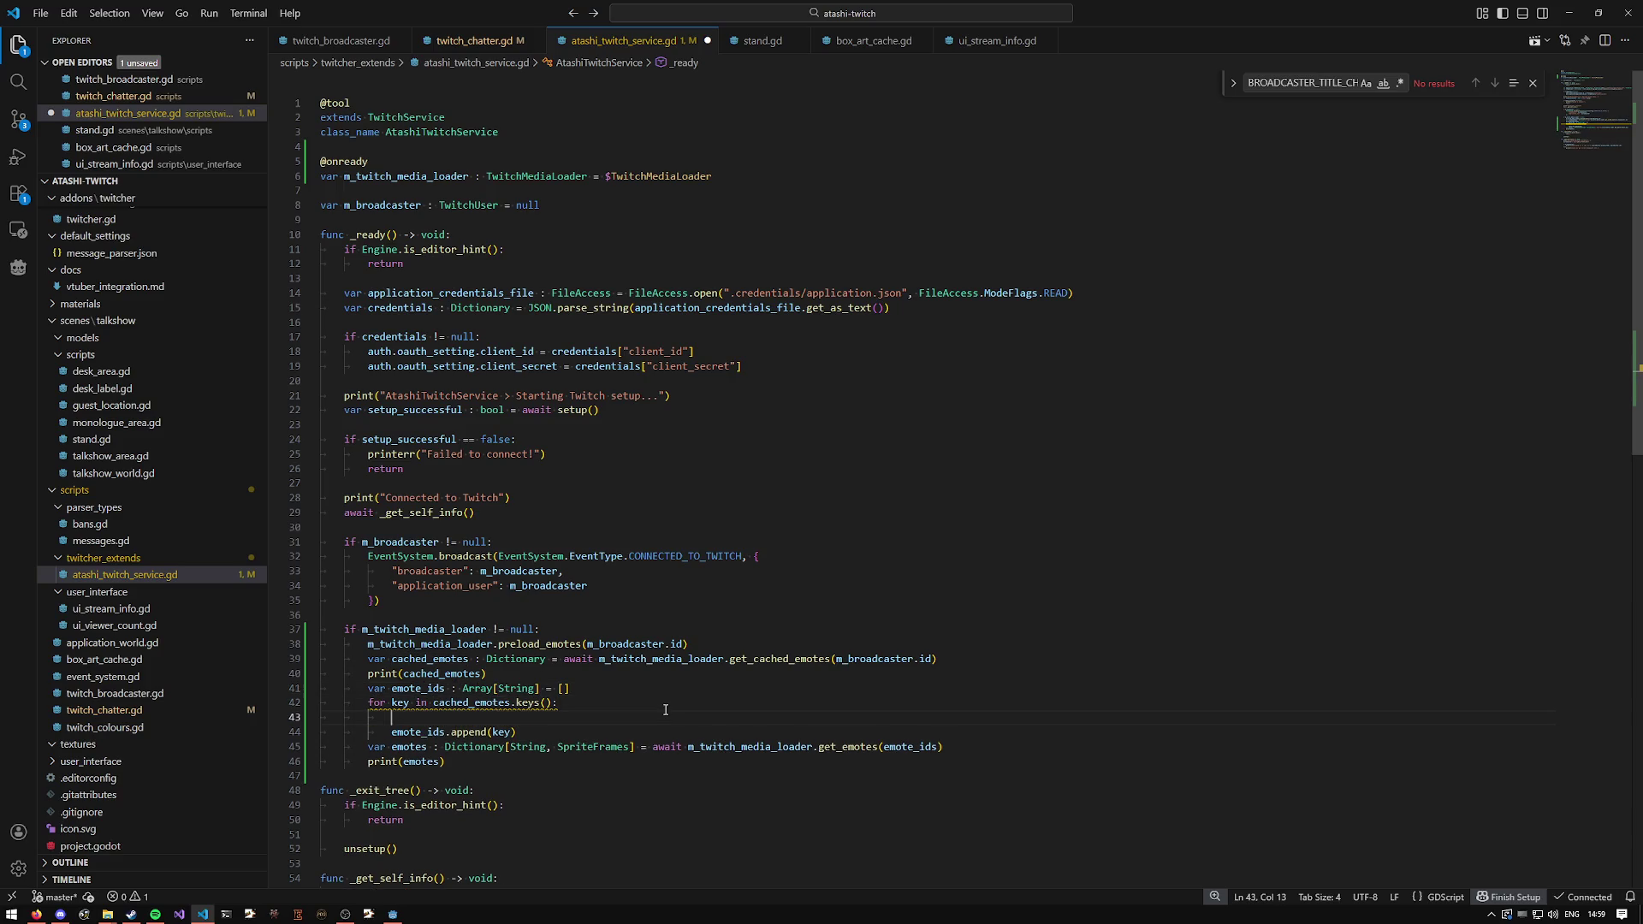
{"action": "type", "text": "print(key)"}
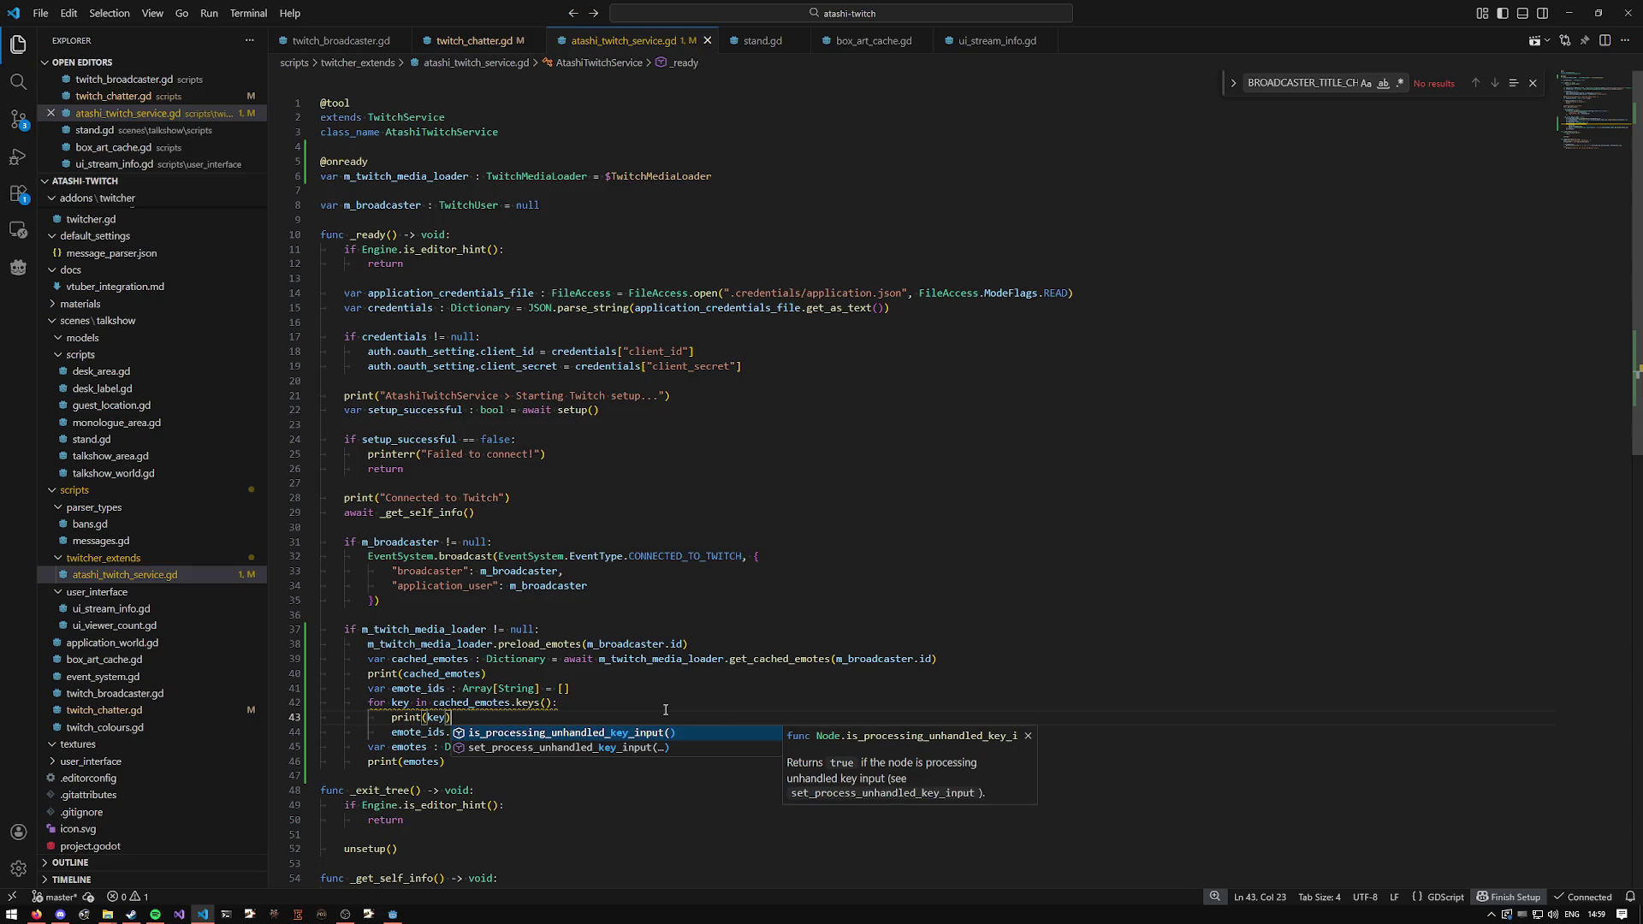
{"action": "key", "text": "Escape"}
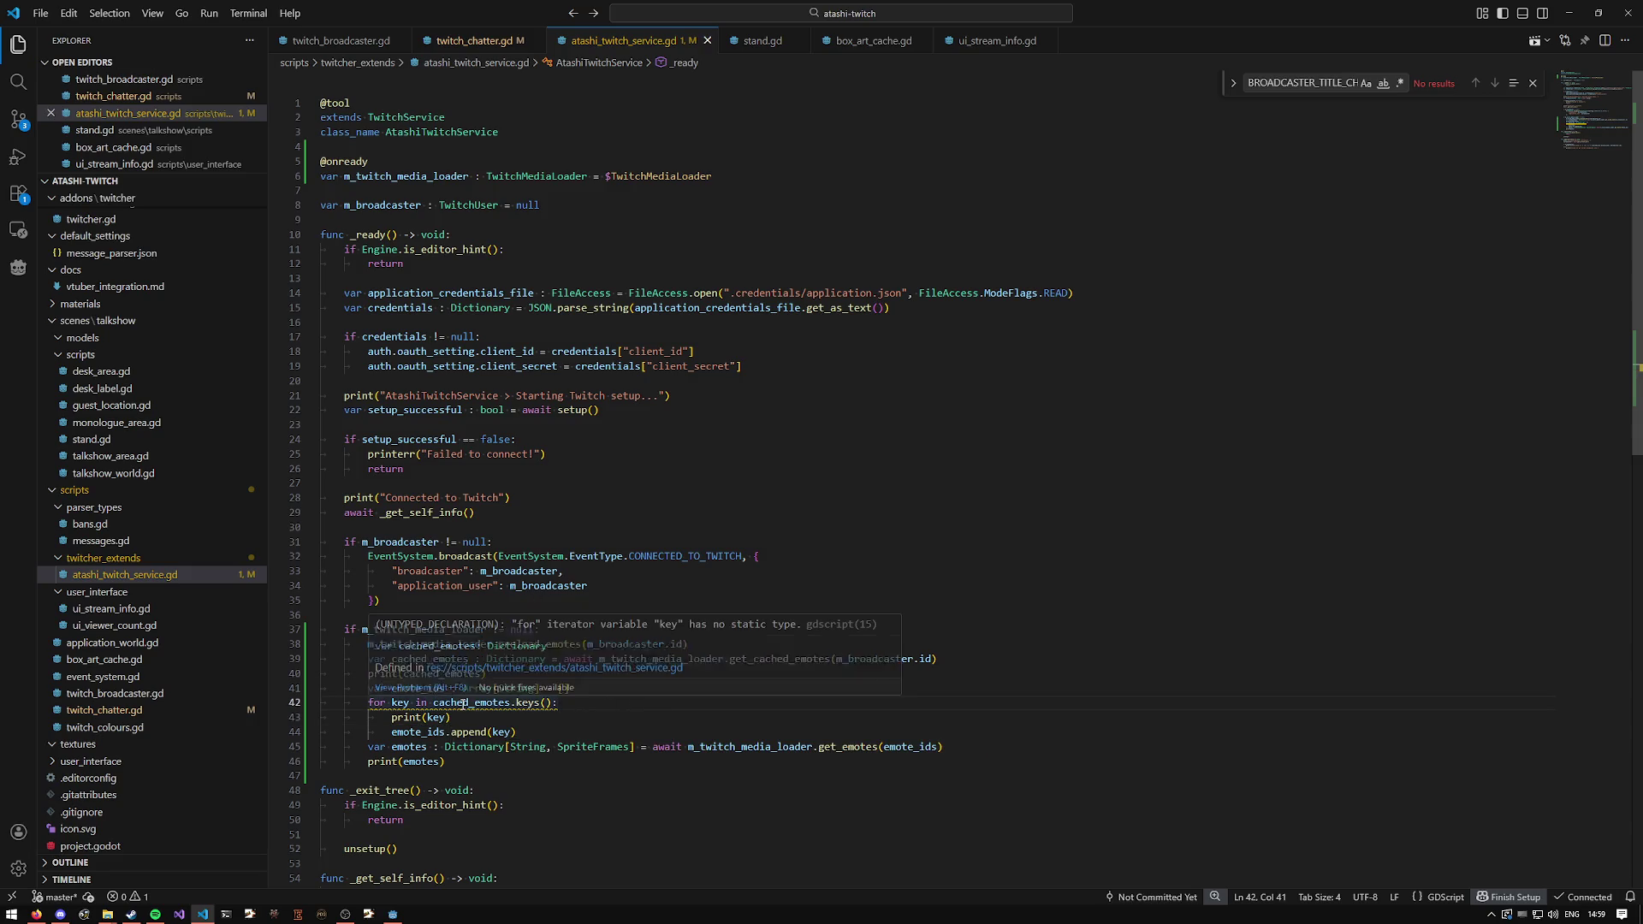
{"action": "key", "text": "Up"}
{"action": "key", "text": "ctrl+Left"}
{"action": "key", "text": "ctrl+Left"}
{"action": "key", "text": "Left"}
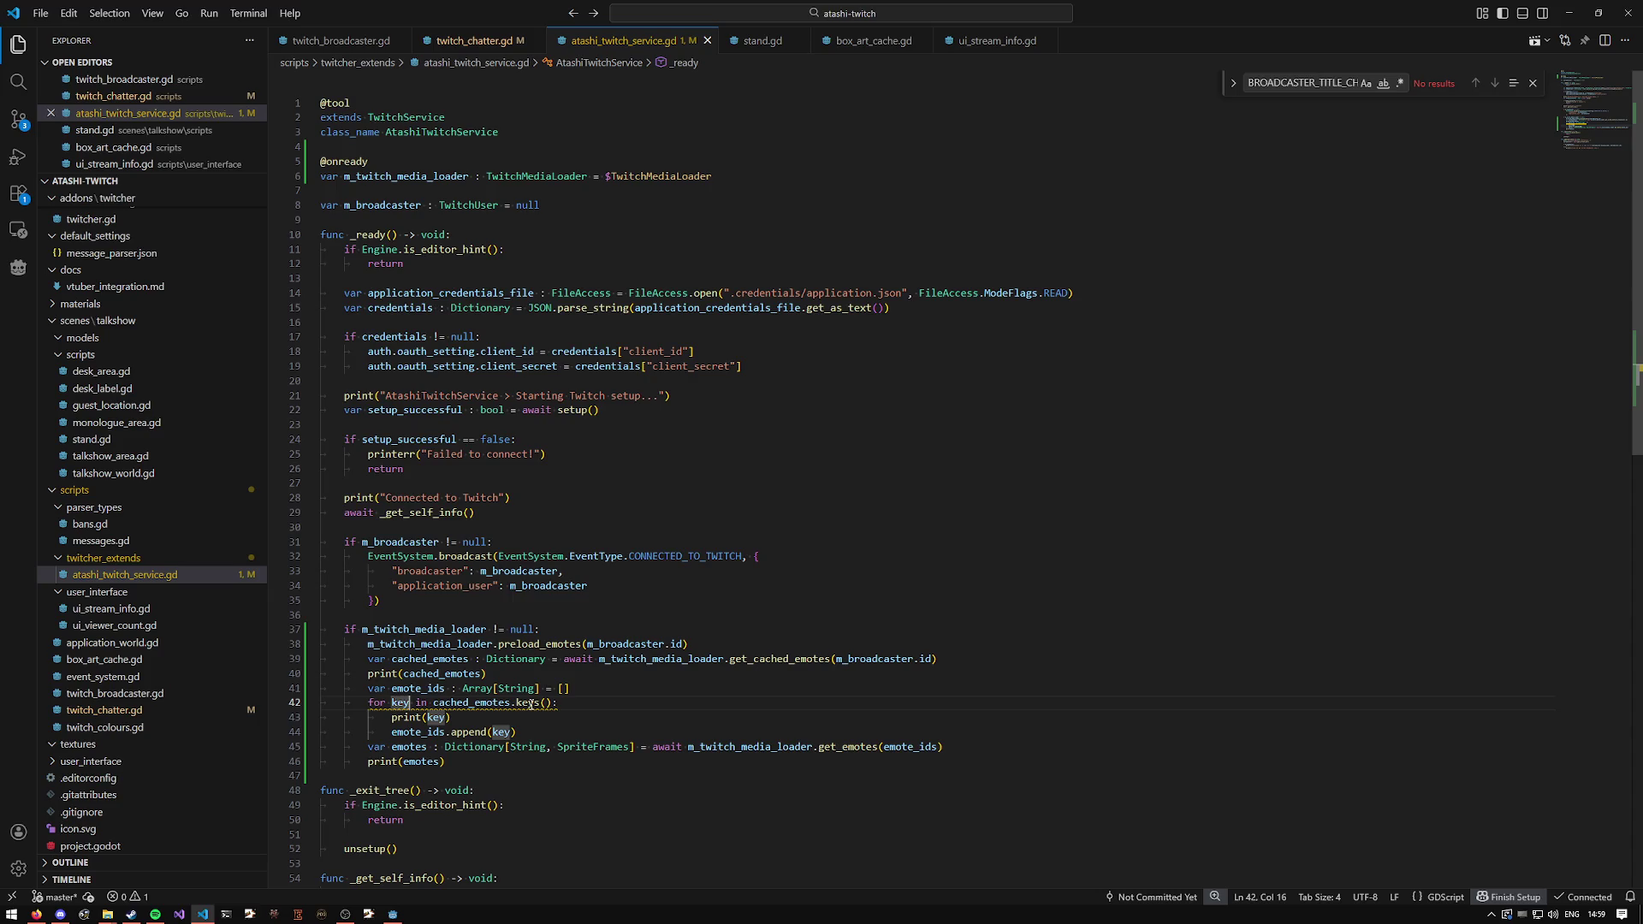
{"action": "key", "text": "alt+Tab"}
{"action": "key", "text": "alt+shift+Tab"}
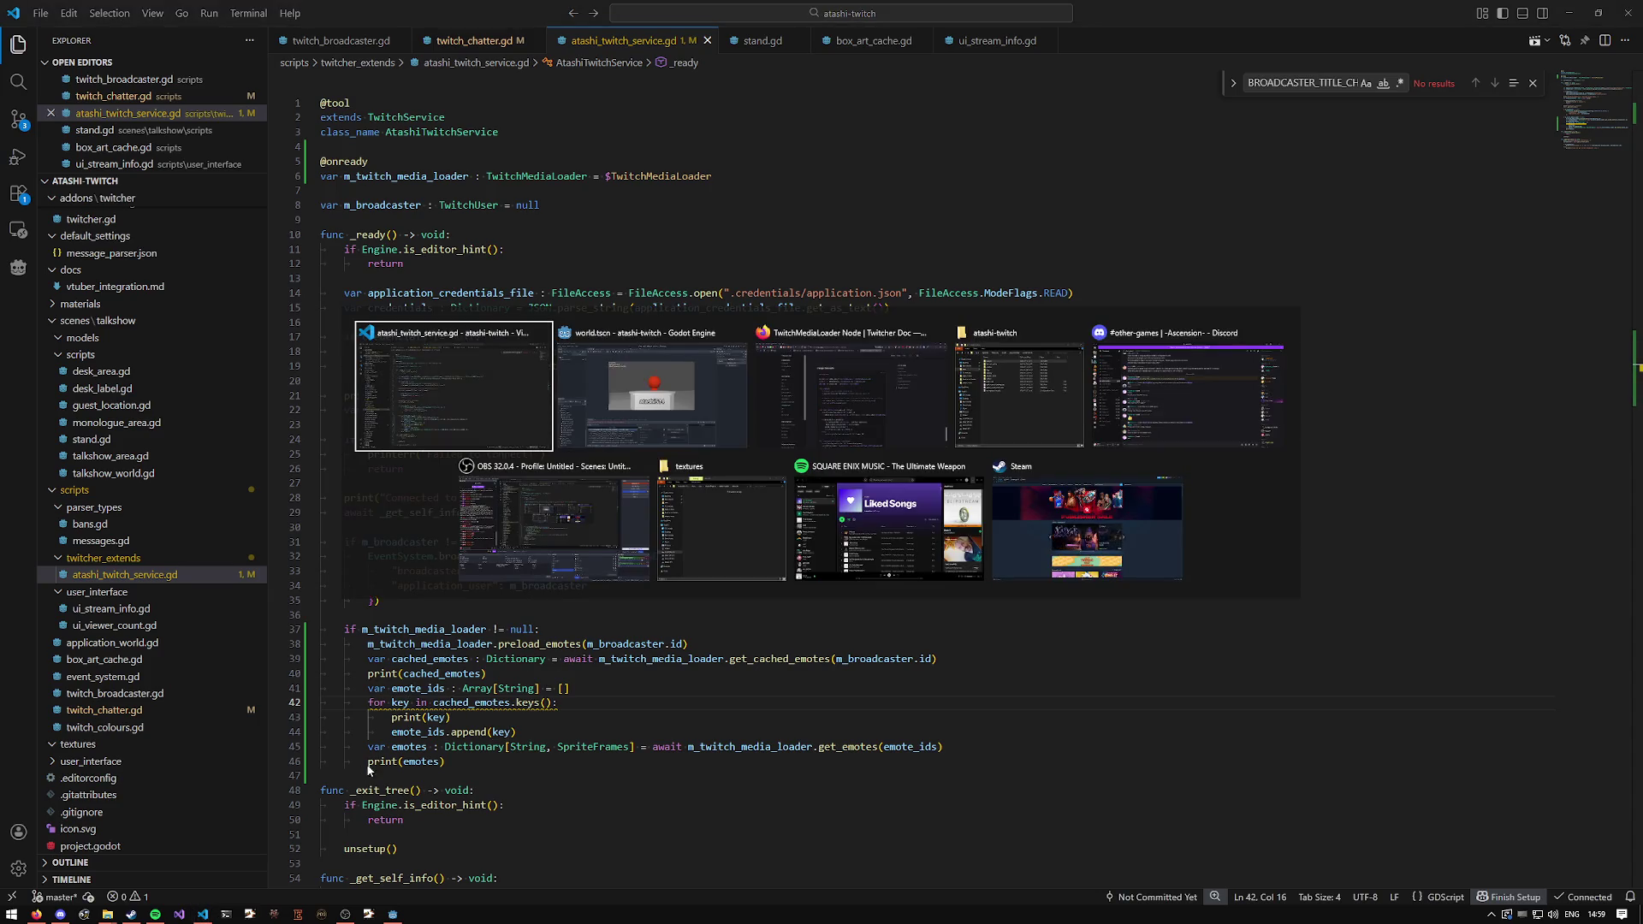
Try adding a type_string print of key, undo it, and save the script.
{"action": "key", "text": "Down"}
{"action": "key", "text": "End"}
{"action": "key", "text": "Return"}
{"action": "type", "text": "print k"}
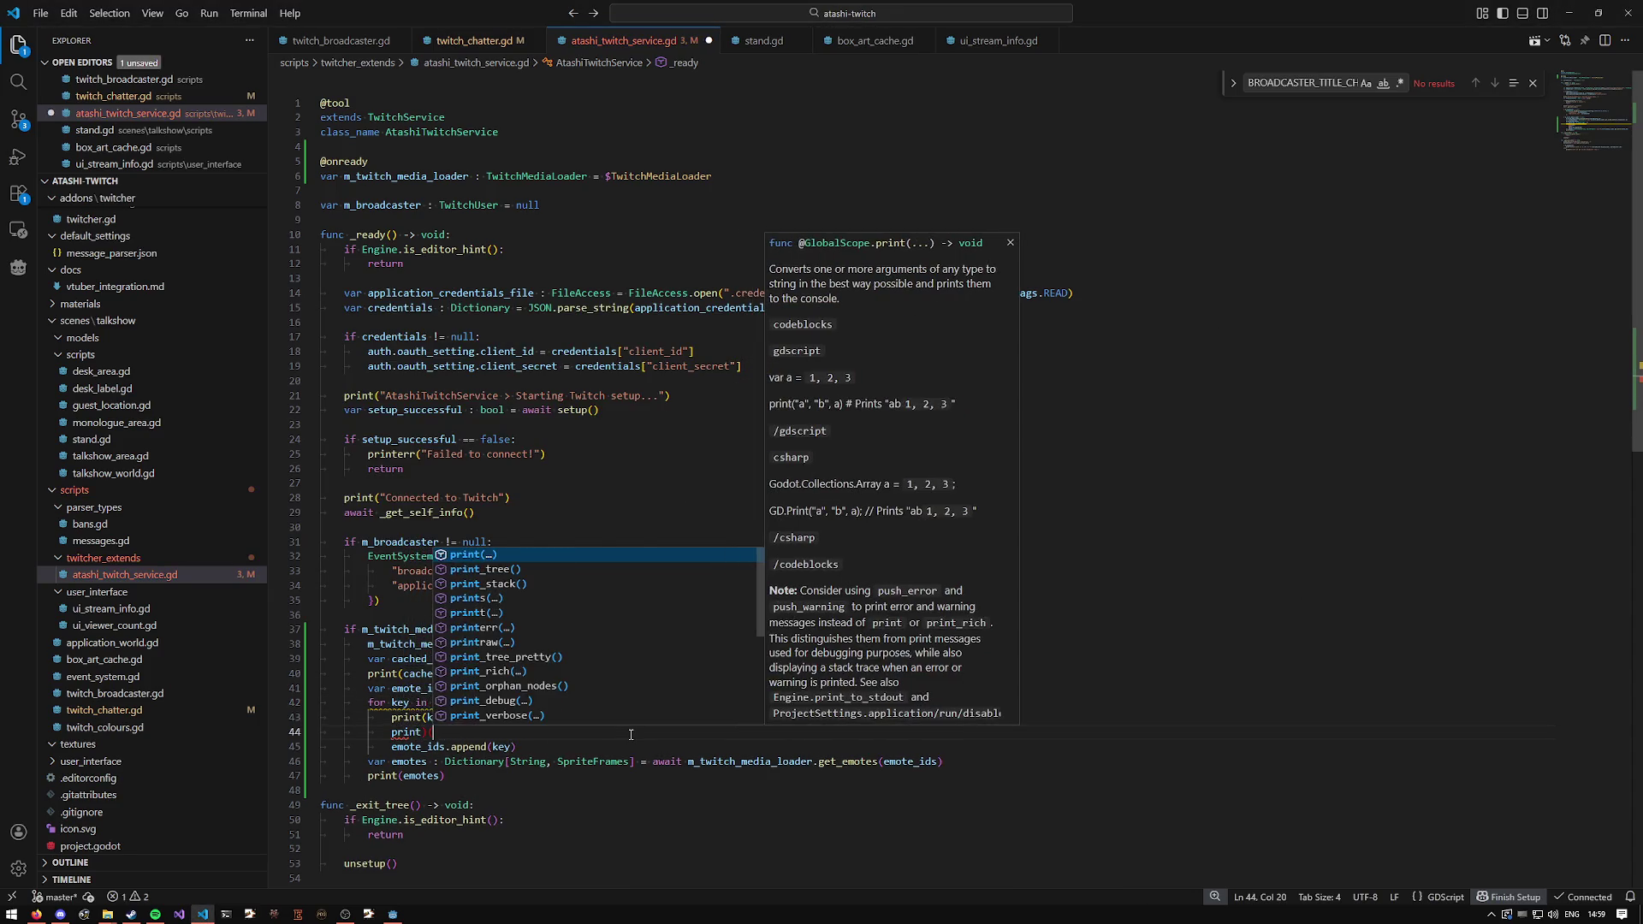
{"action": "type", "text": "ey.type"}
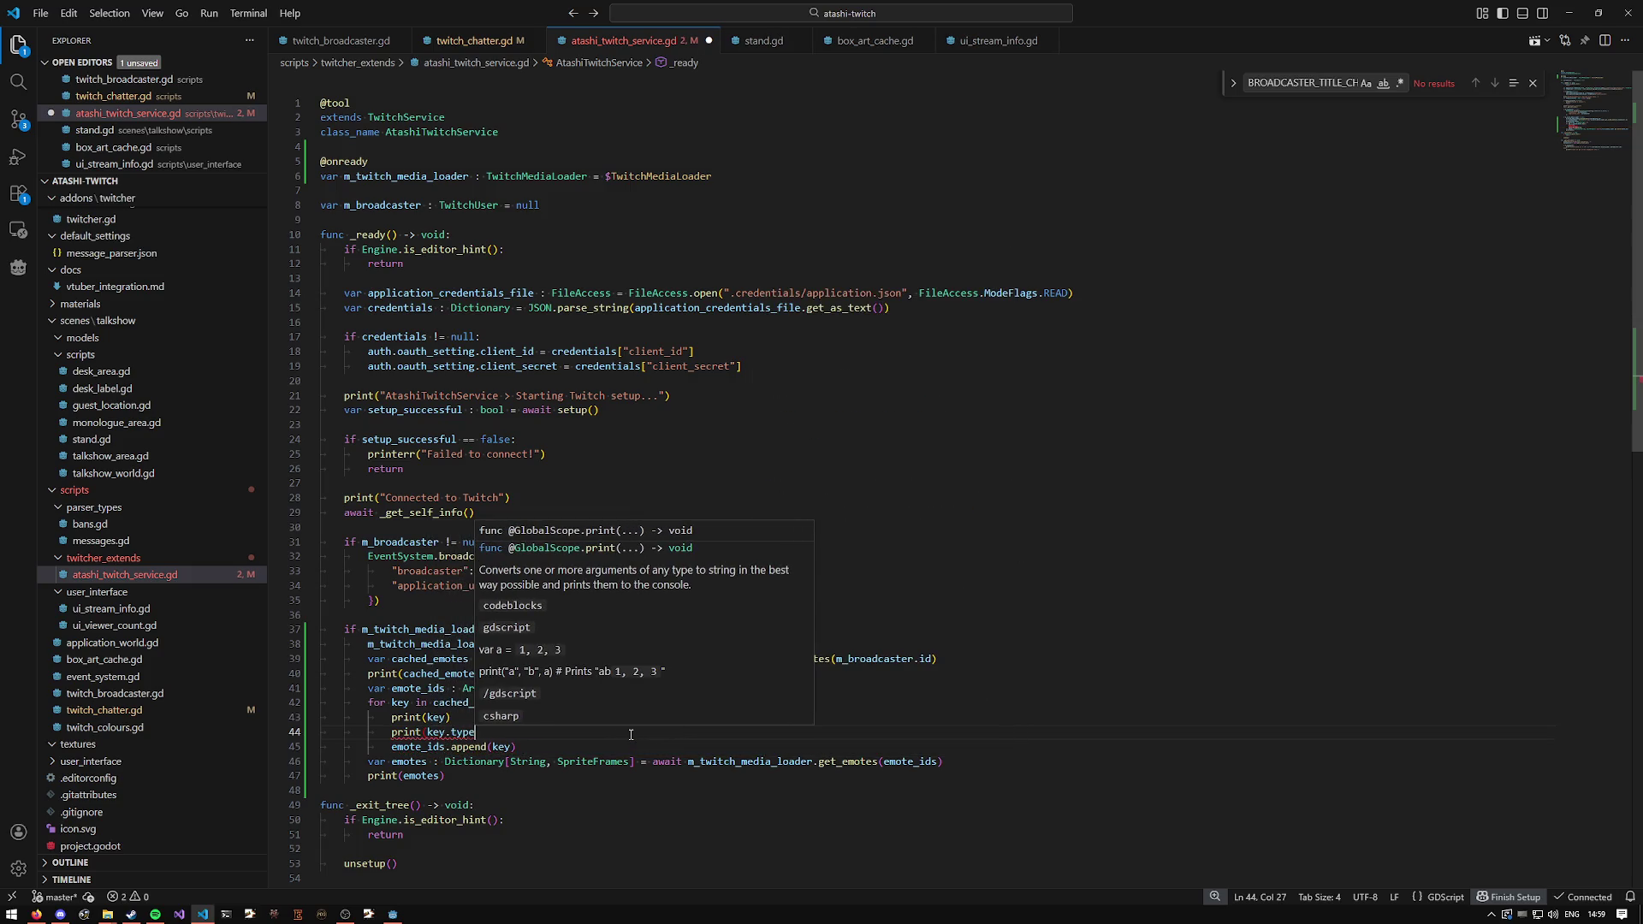
{"action": "key", "text": "BackSpace"}
{"action": "key", "text": "BackSpace"}
{"action": "key", "text": "BackSpace"}
{"action": "type", "text": "type"}
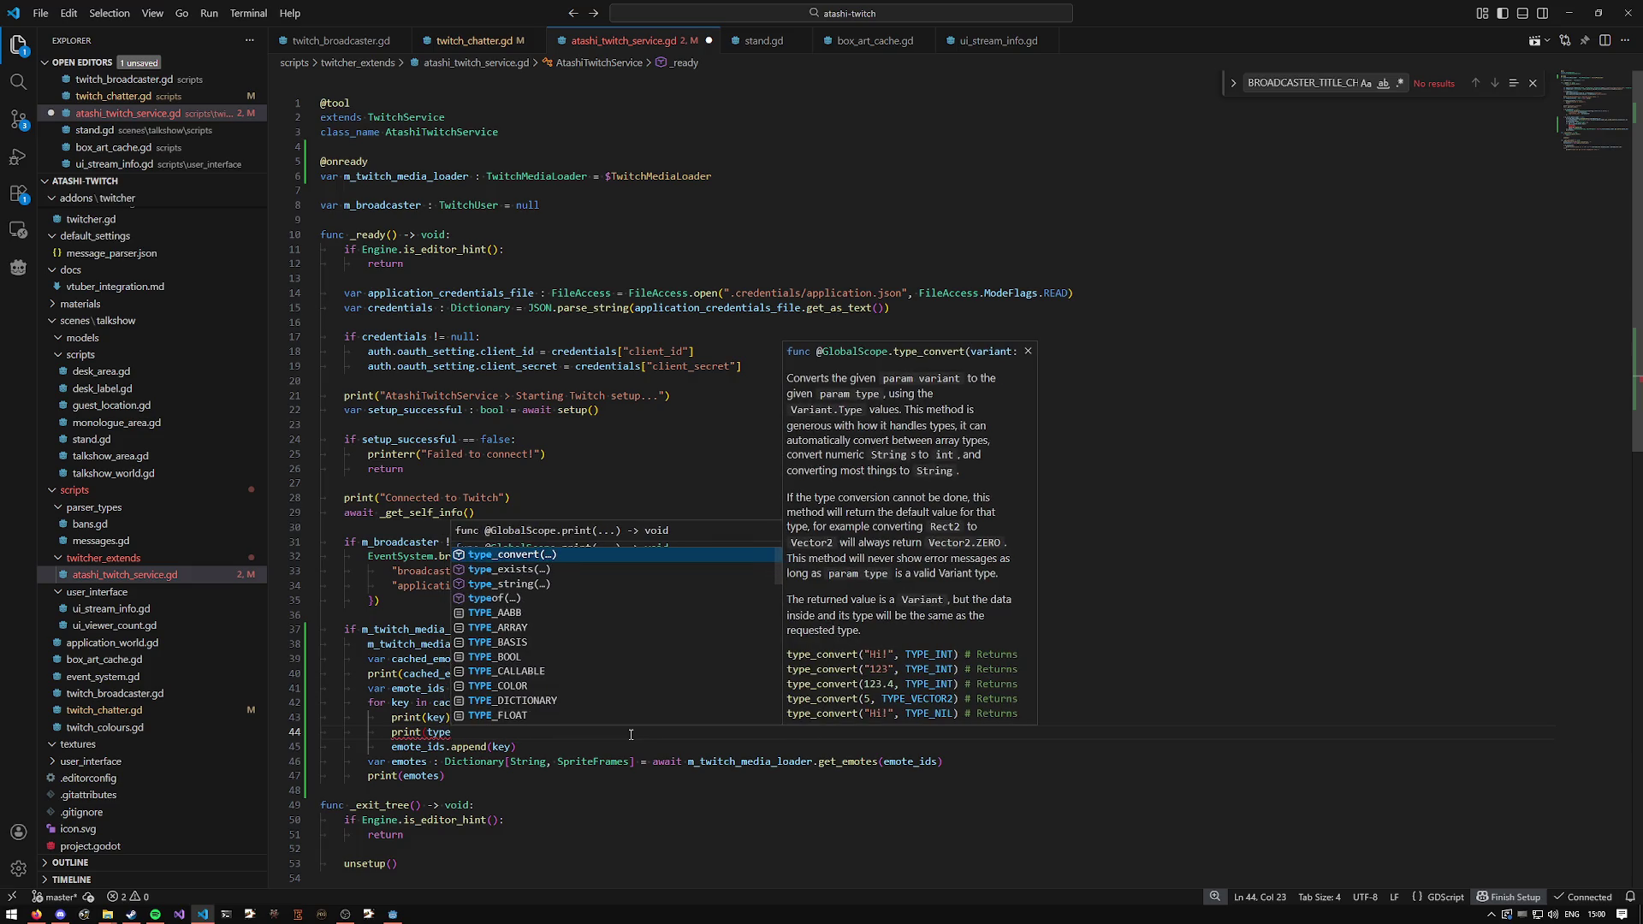
{"action": "key", "text": "Down"}
{"action": "key", "text": "Down"}
{"action": "key", "text": "Return"}
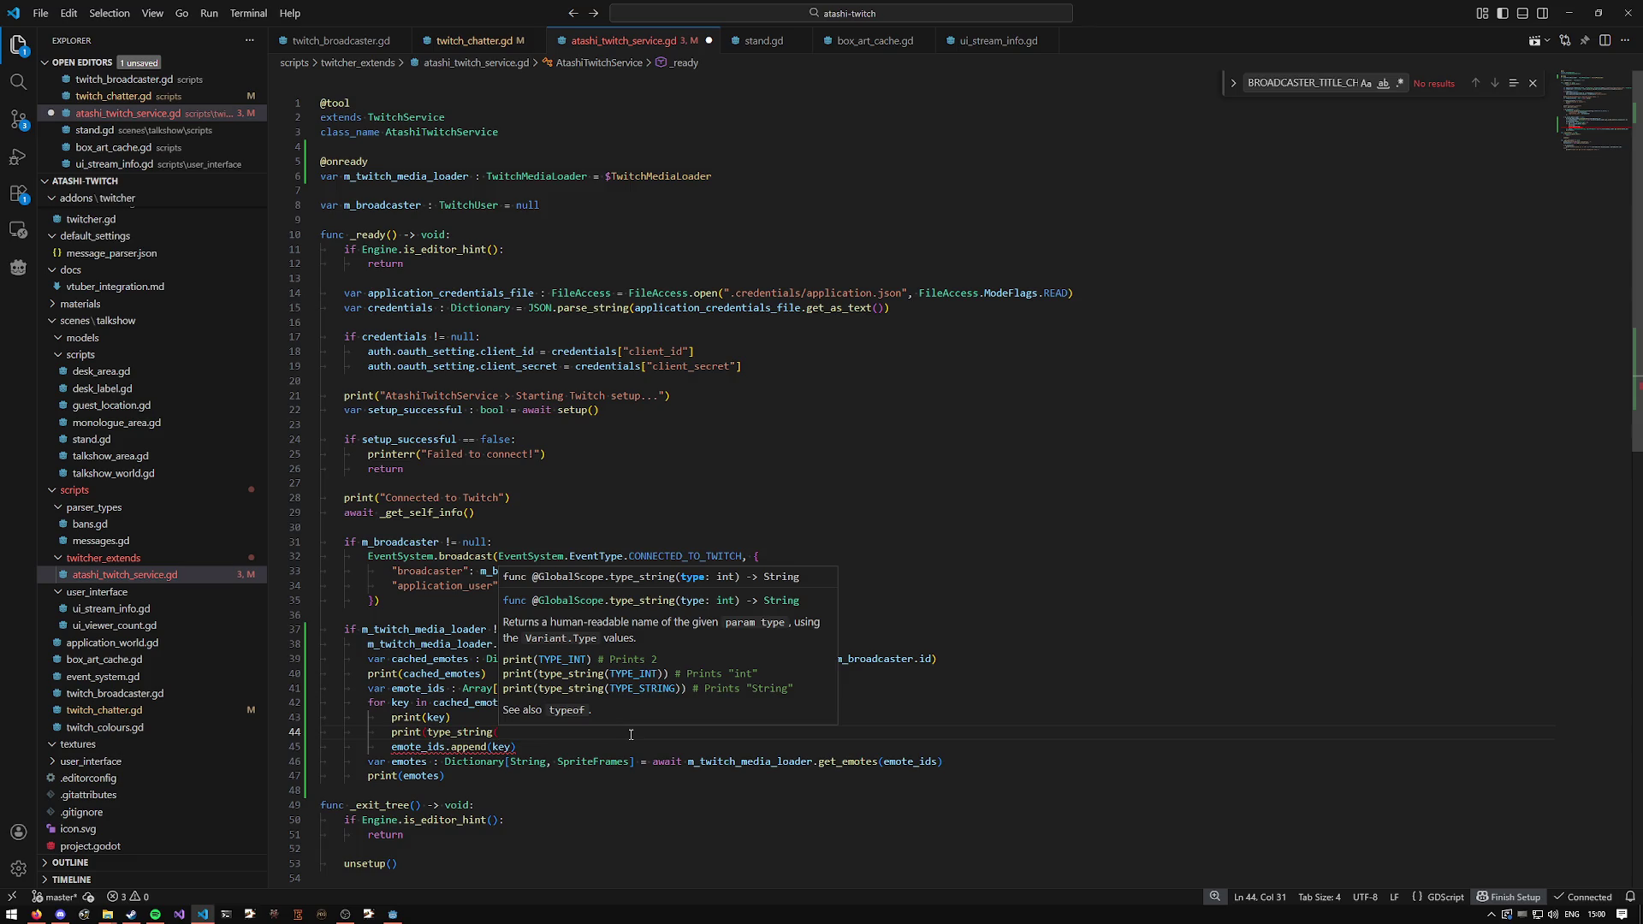
{"action": "key", "text": "ctrl+z"}
{"action": "key", "text": "ctrl+z"}
{"action": "key", "text": "ctrl+z"}
{"action": "key", "text": "ctrl+s"}
{"action": "key", "text": "alt+Tab"}
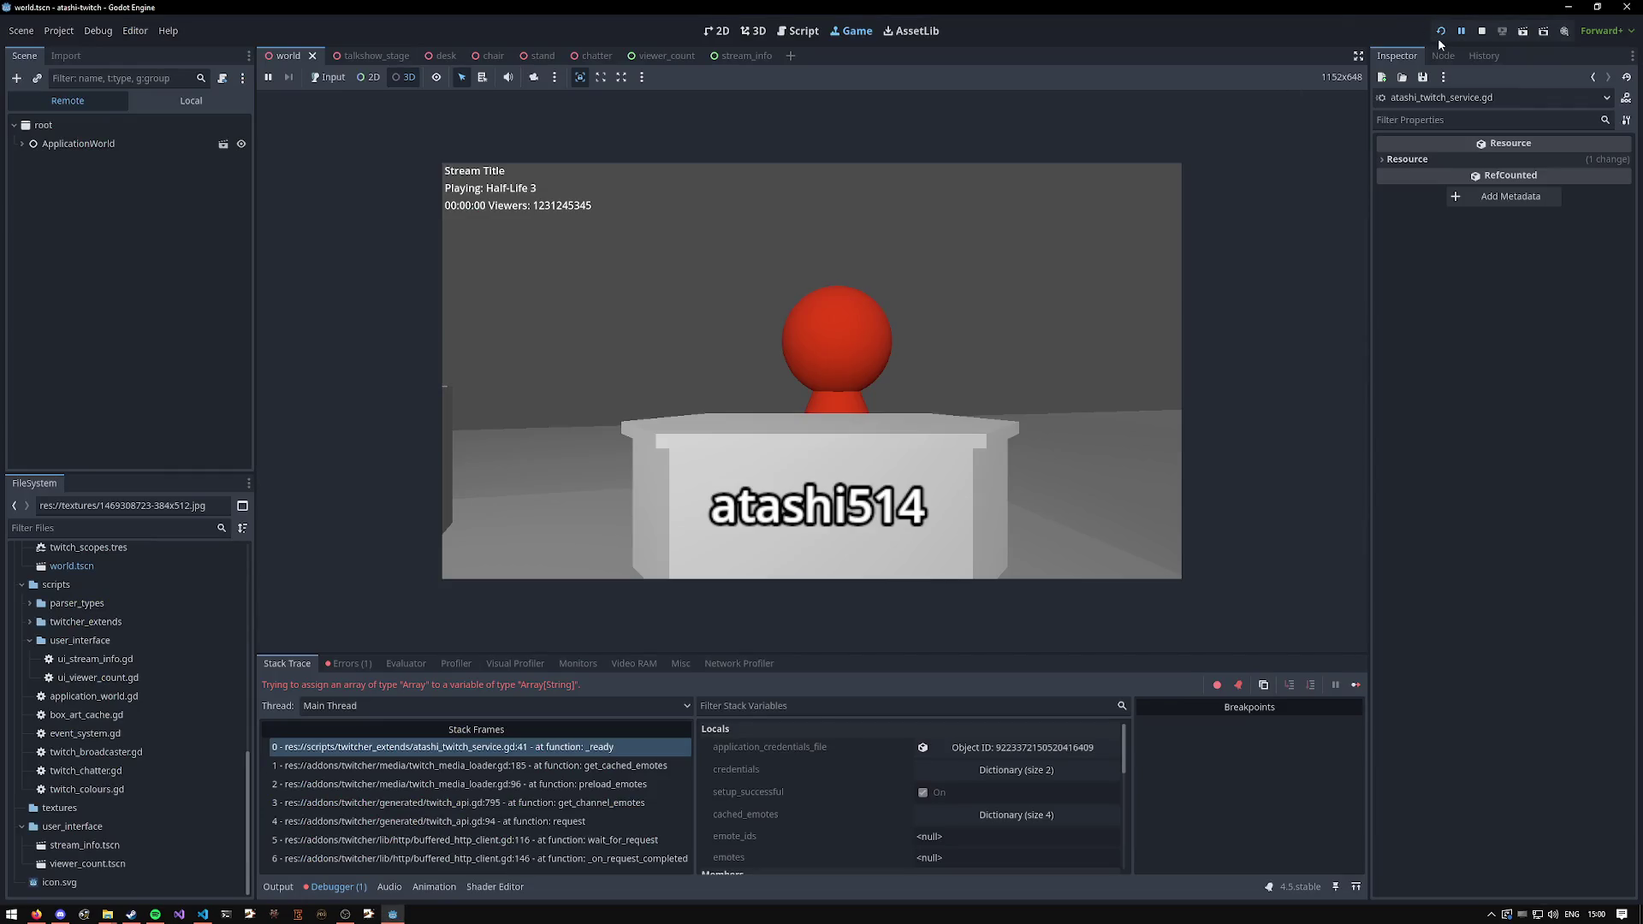
Restart the game with the updated emote_ids loop.
{"action": "left_click", "coordinate": [1441, 36]}
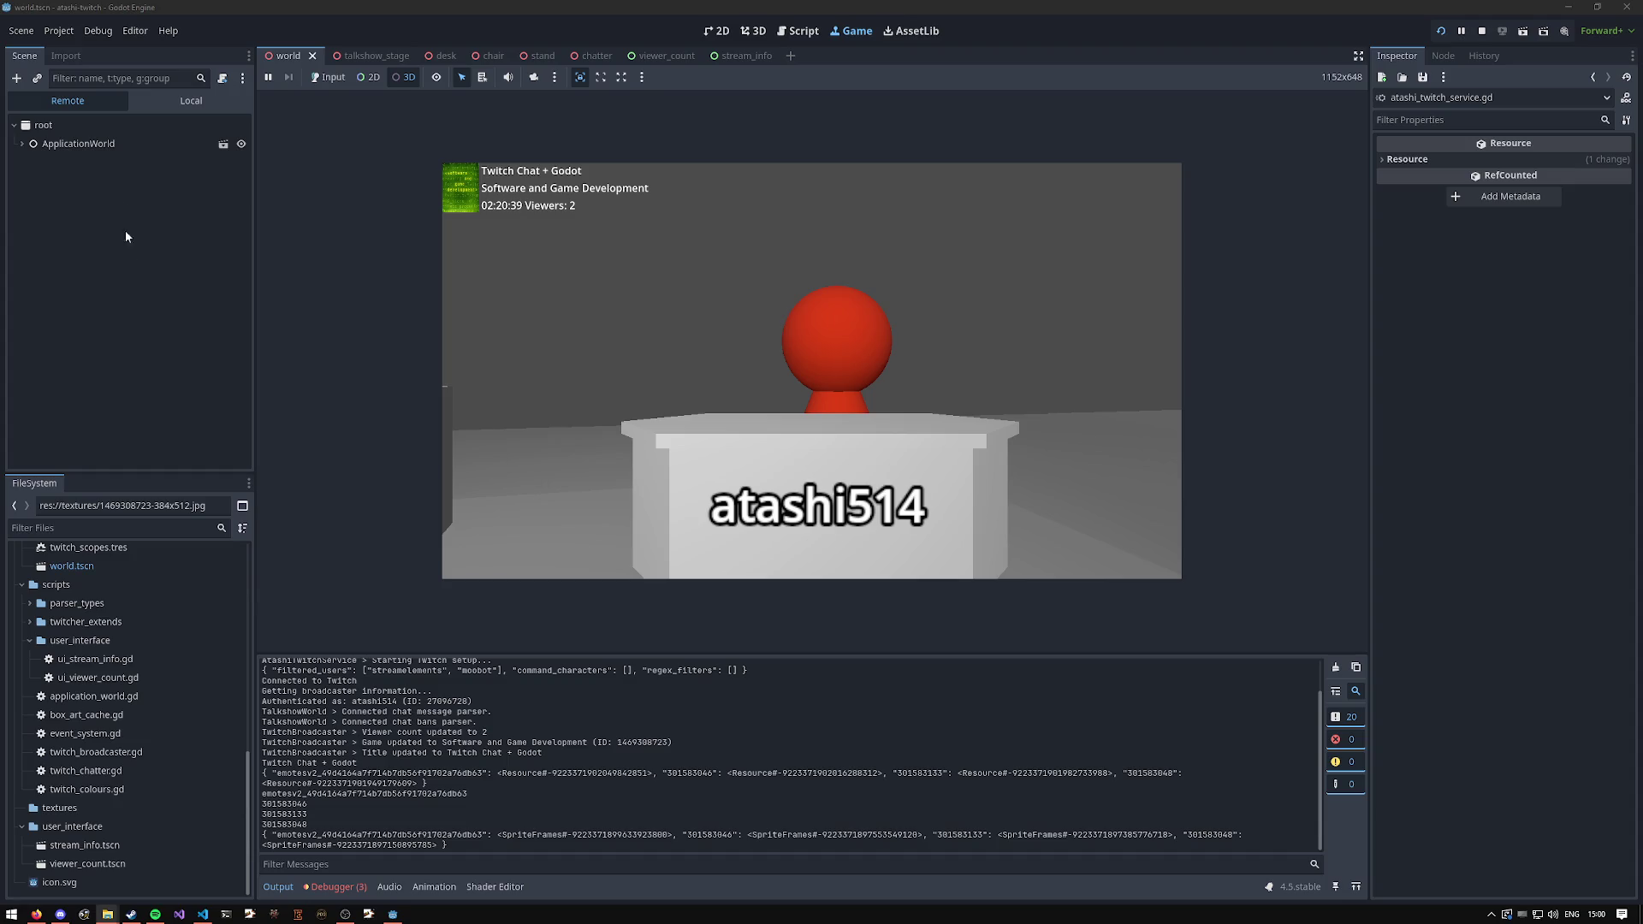
Select TwitchMediaLoader under ApplicationWorld > TwitchService and inspect its four Cached Emotes.
{"action": "left_click", "coordinate": [96, 148]}
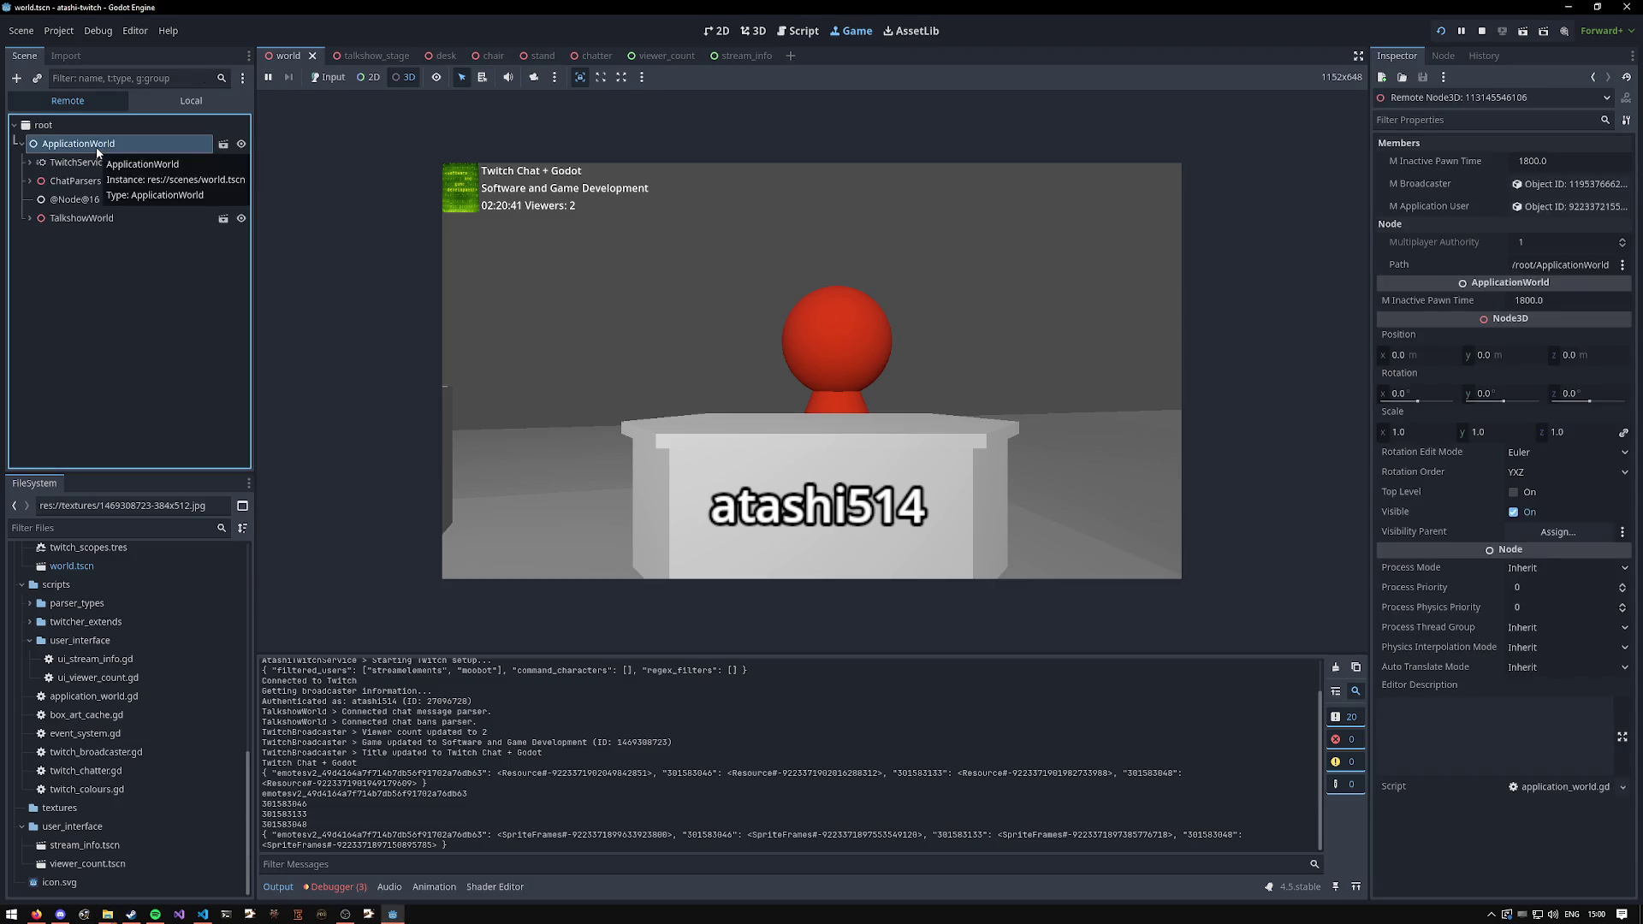
{"action": "left_click", "coordinate": [31, 162]}
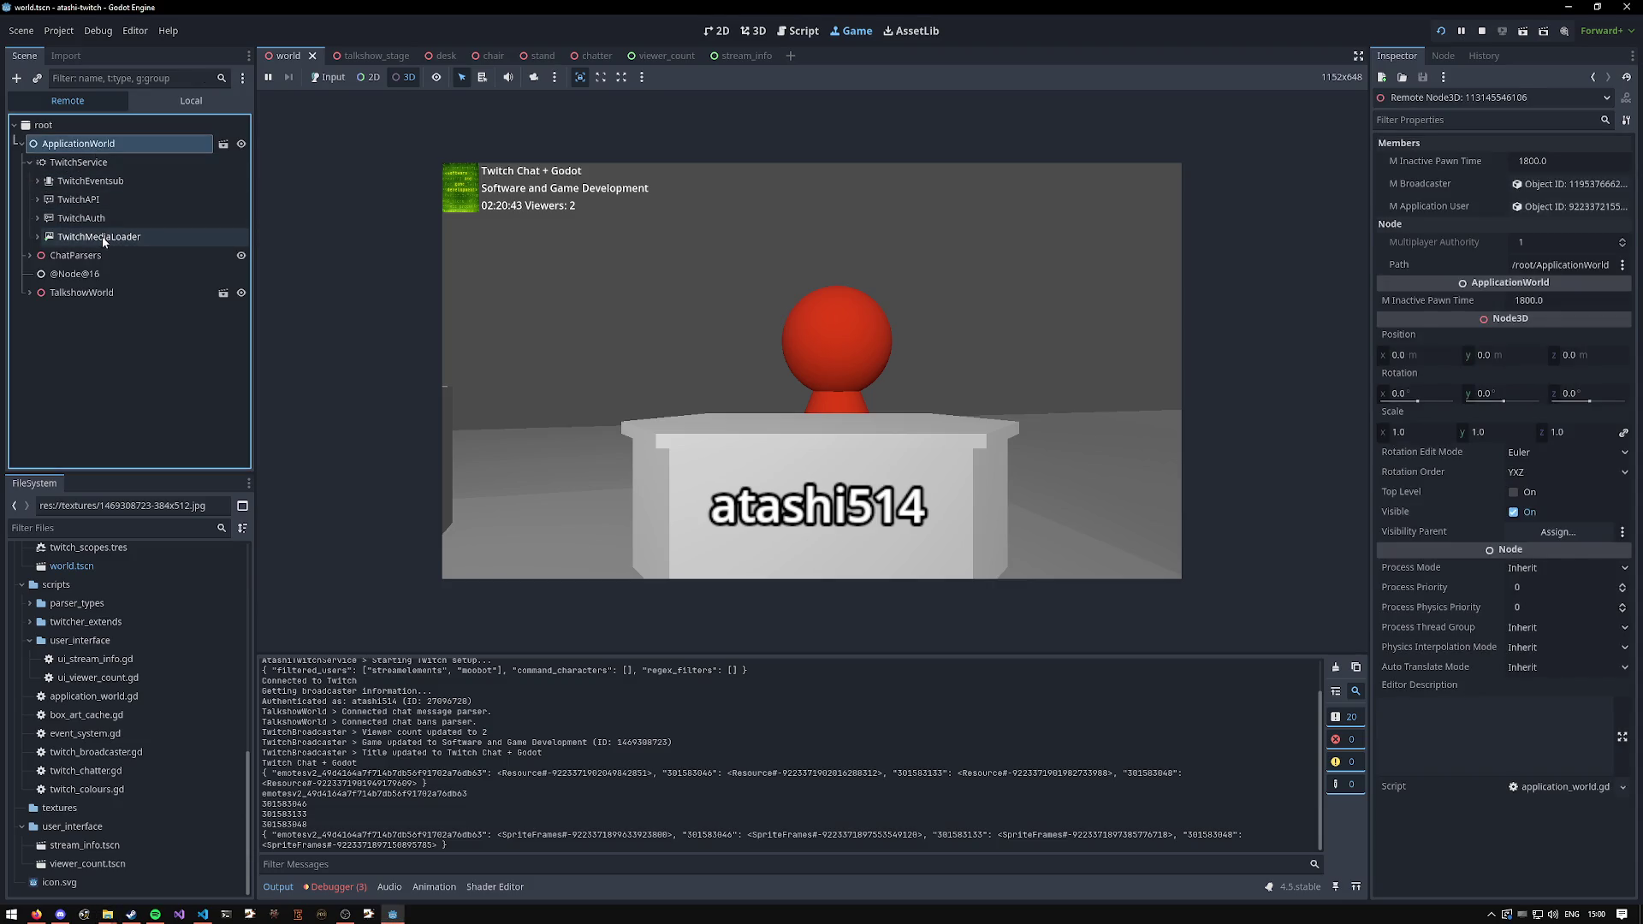
{"action": "left_click", "coordinate": [104, 240]}
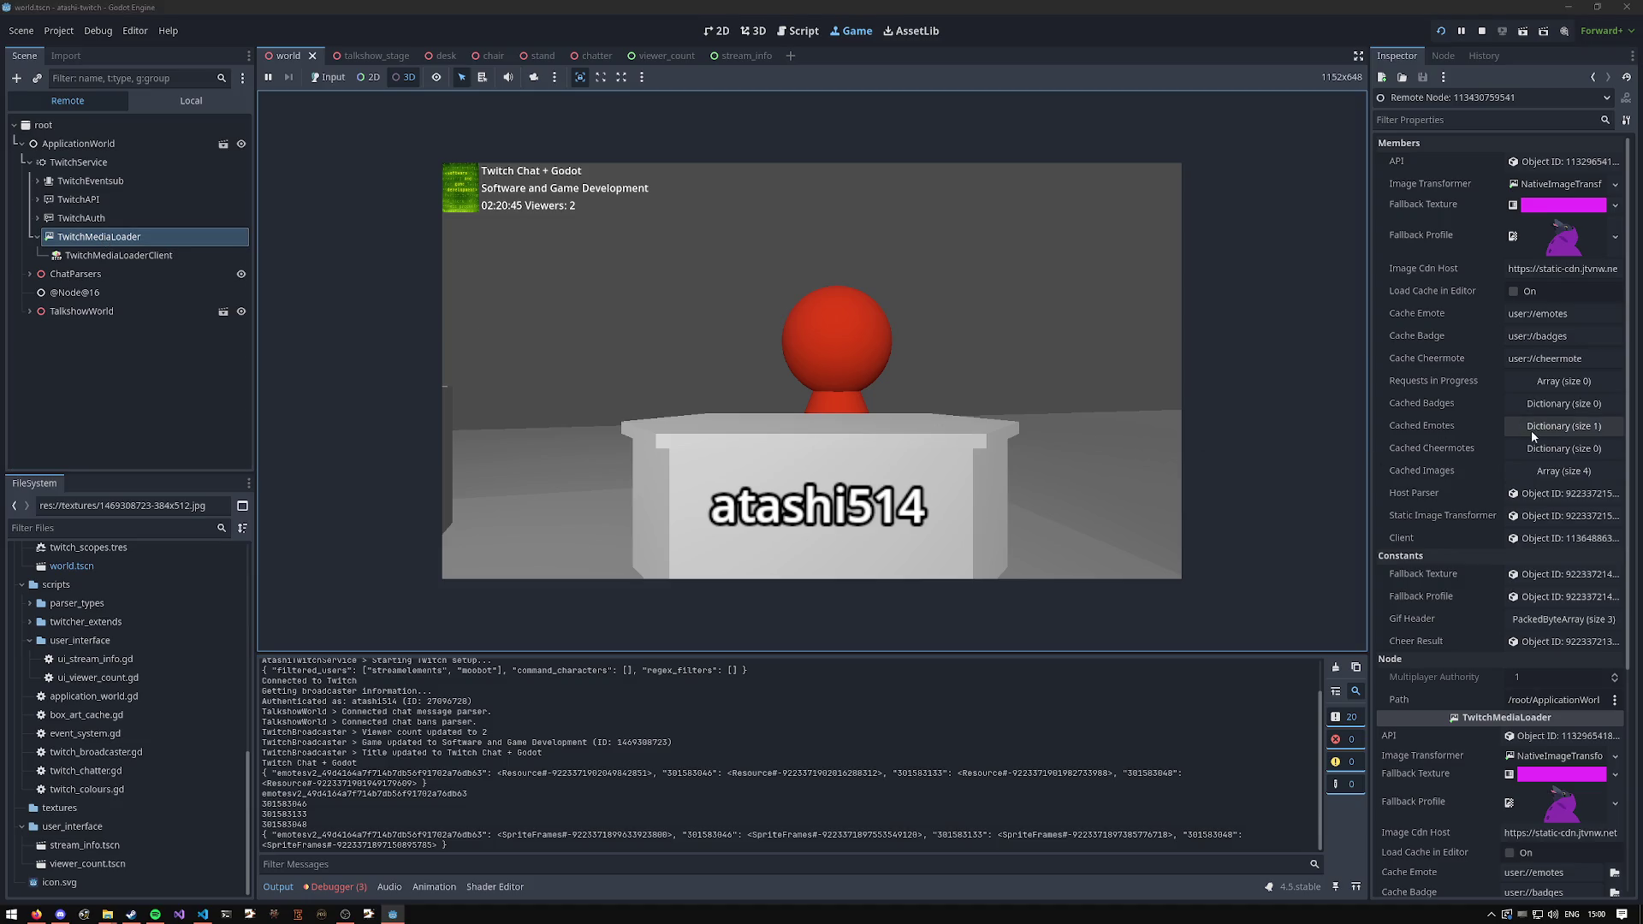
{"action": "left_click", "coordinate": [1571, 427]}
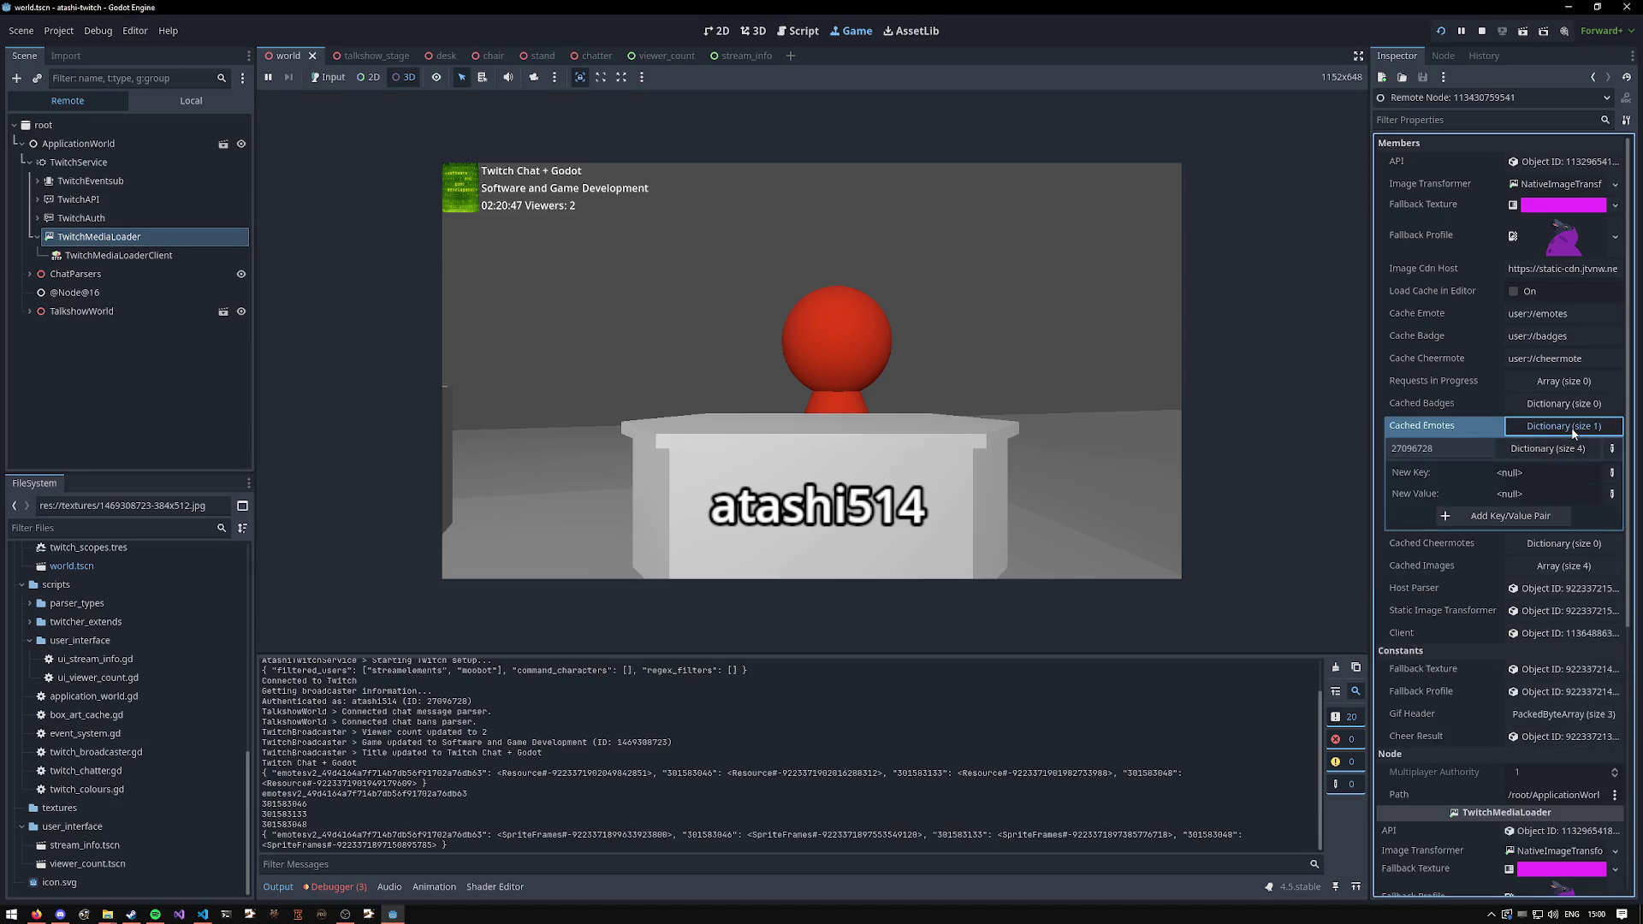
{"action": "left_click", "coordinate": [1562, 450]}
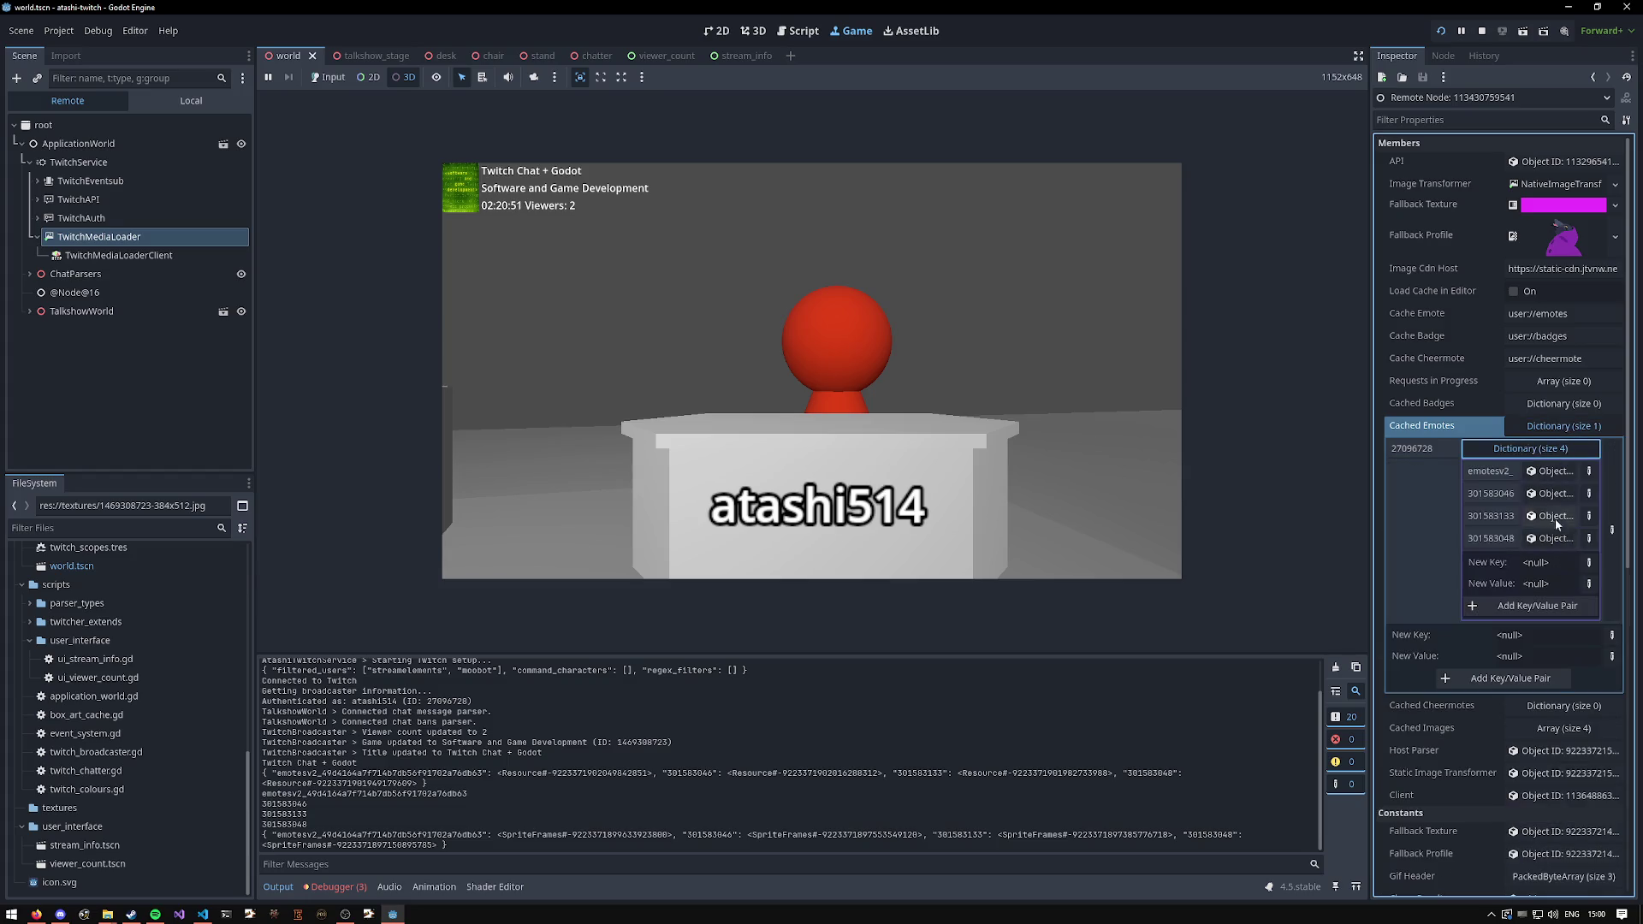
{"action": "left_click", "coordinate": [1556, 449]}
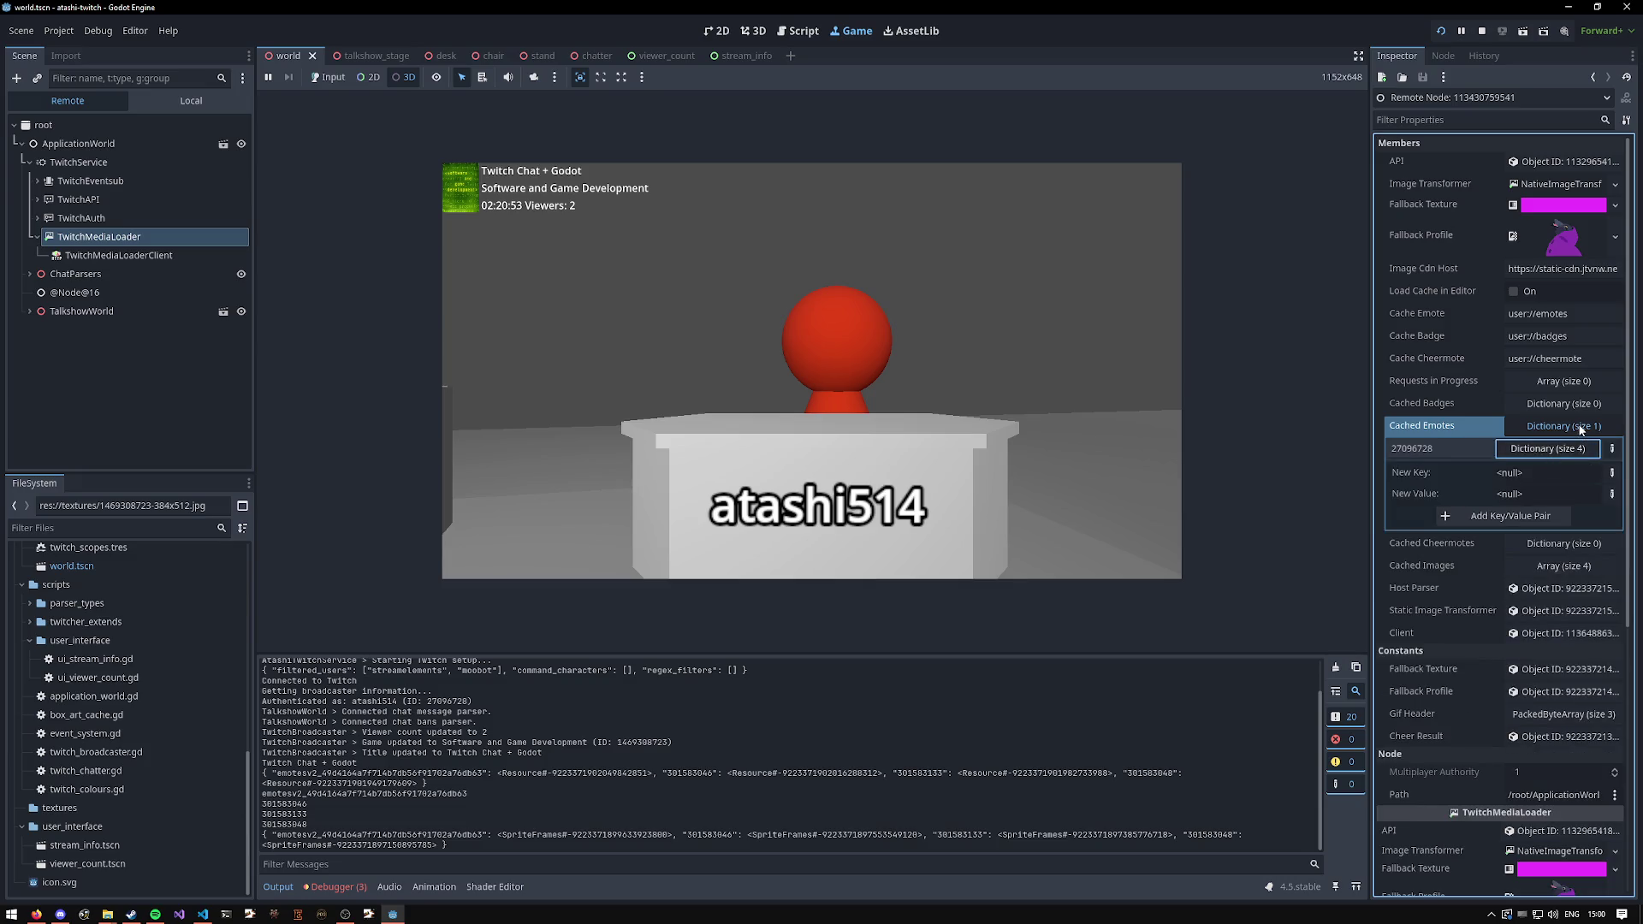
{"action": "left_click", "coordinate": [1580, 430]}
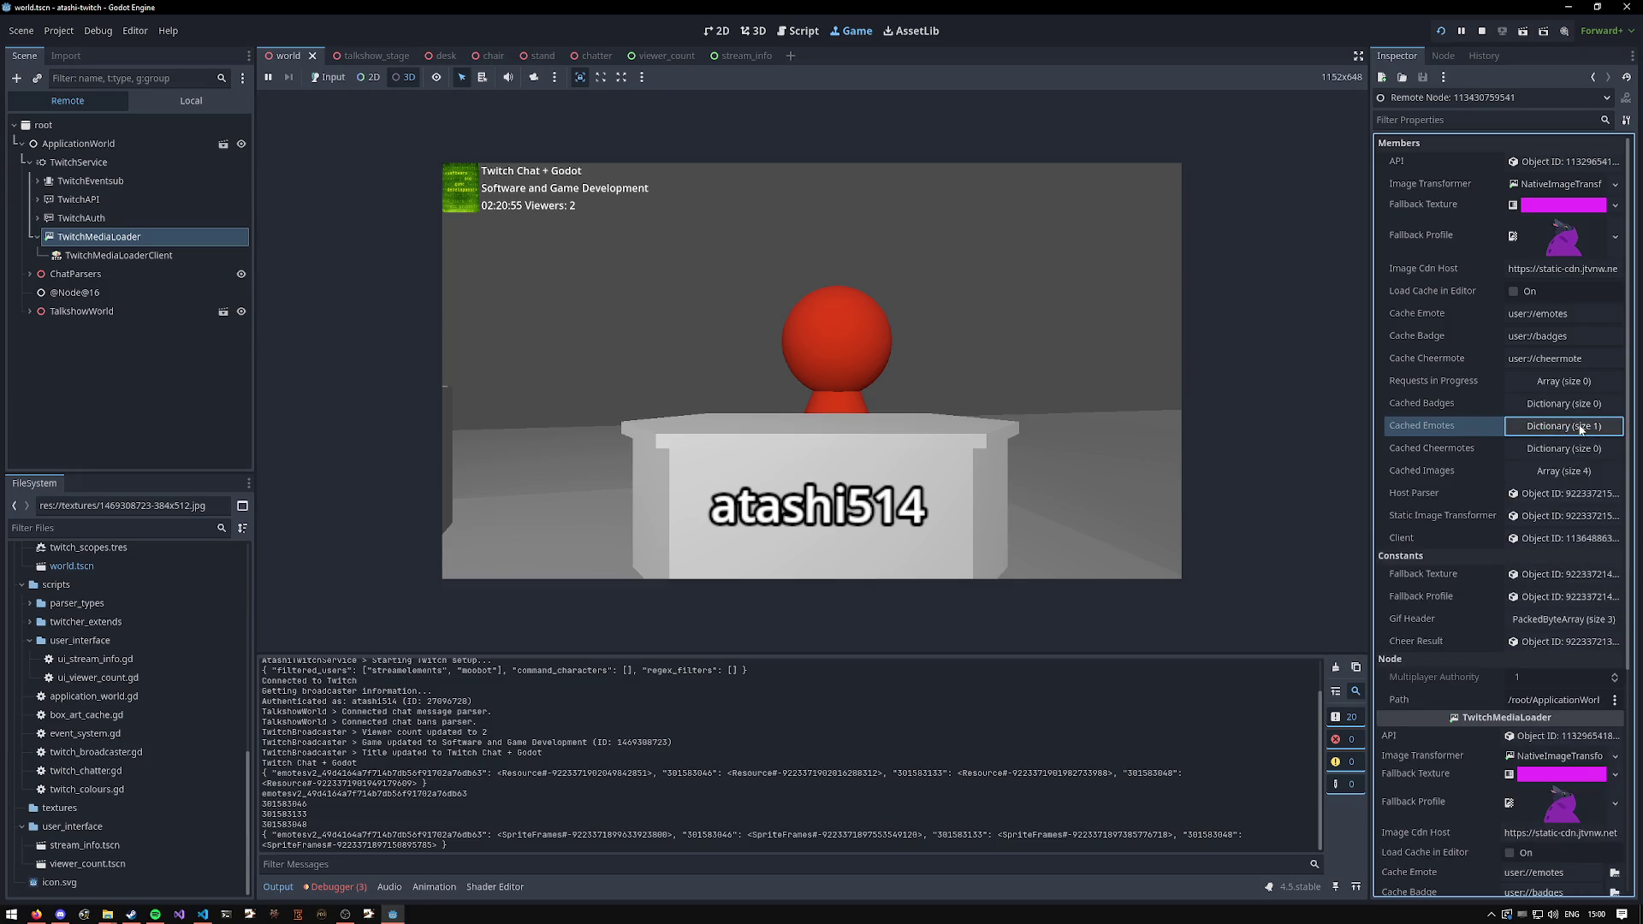
Expand Cached Images to view a SpriteFrames entry, then stop the game.
{"action": "left_click", "coordinate": [1564, 471]}
{"action": "left_click", "coordinate": [1566, 515]}
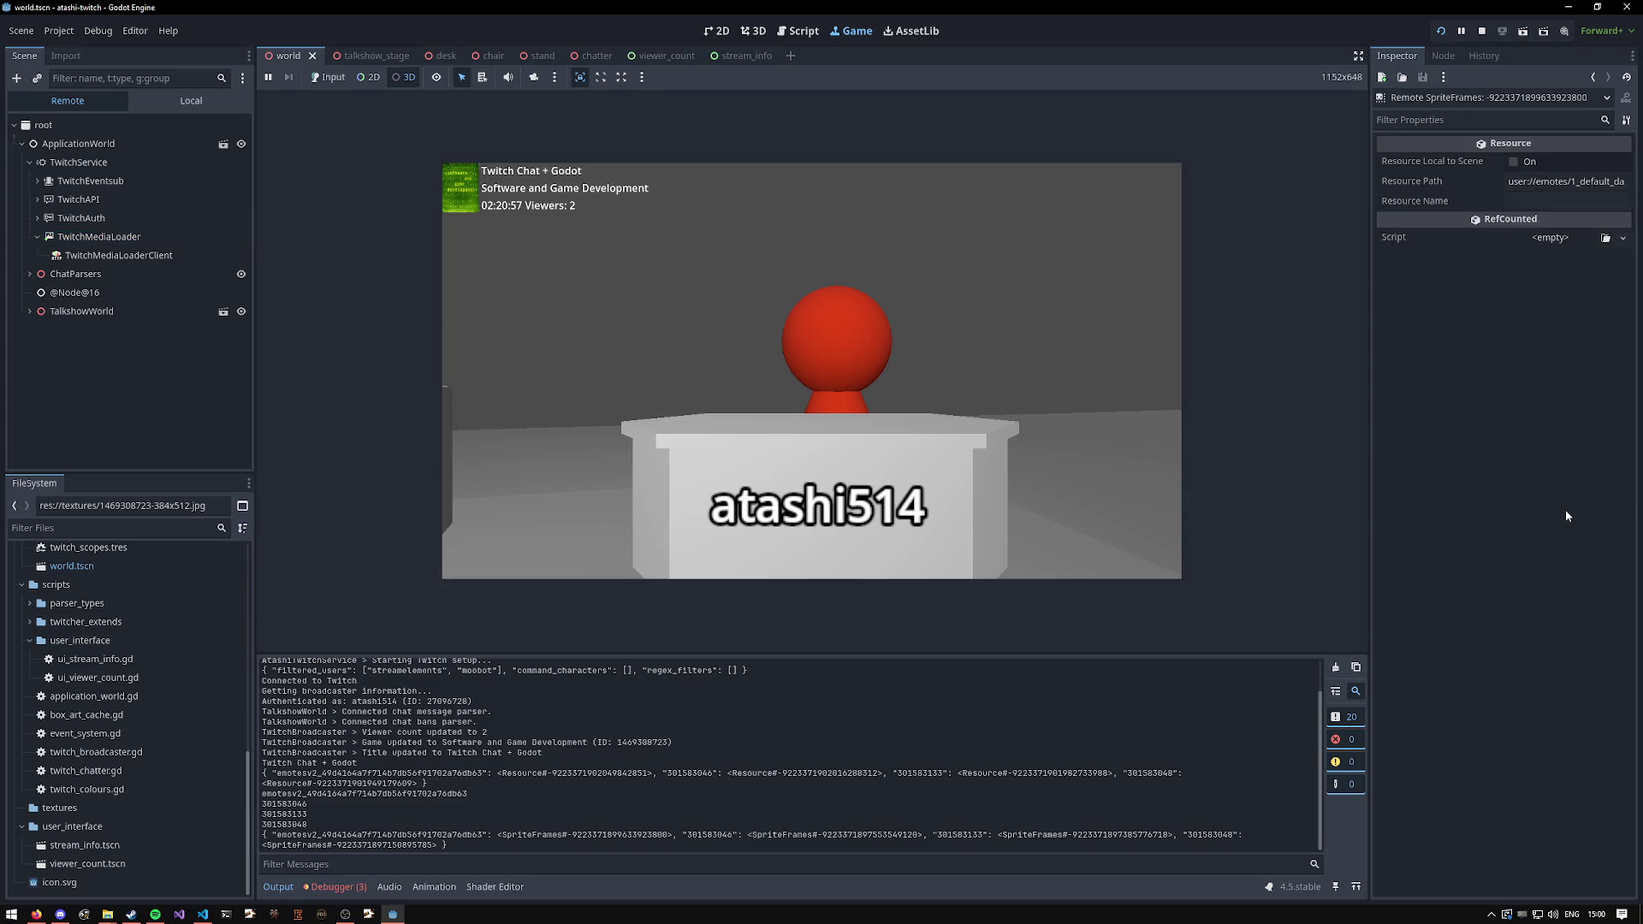
{"action": "left_click", "coordinate": [1480, 417]}
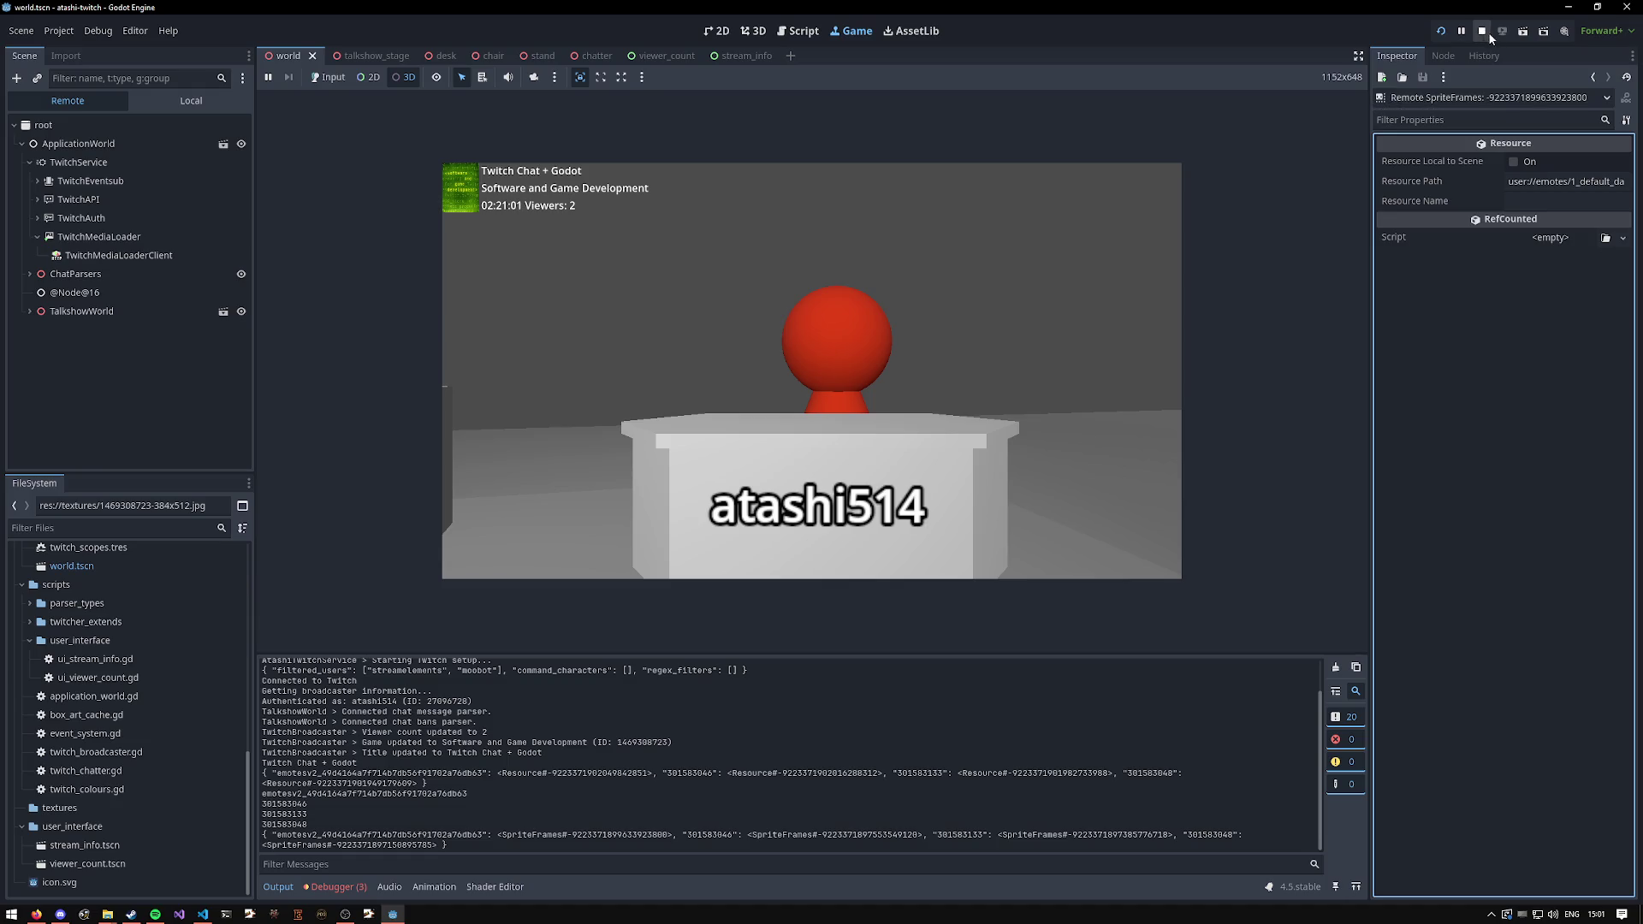
{"action": "left_click", "coordinate": [106, 402]}
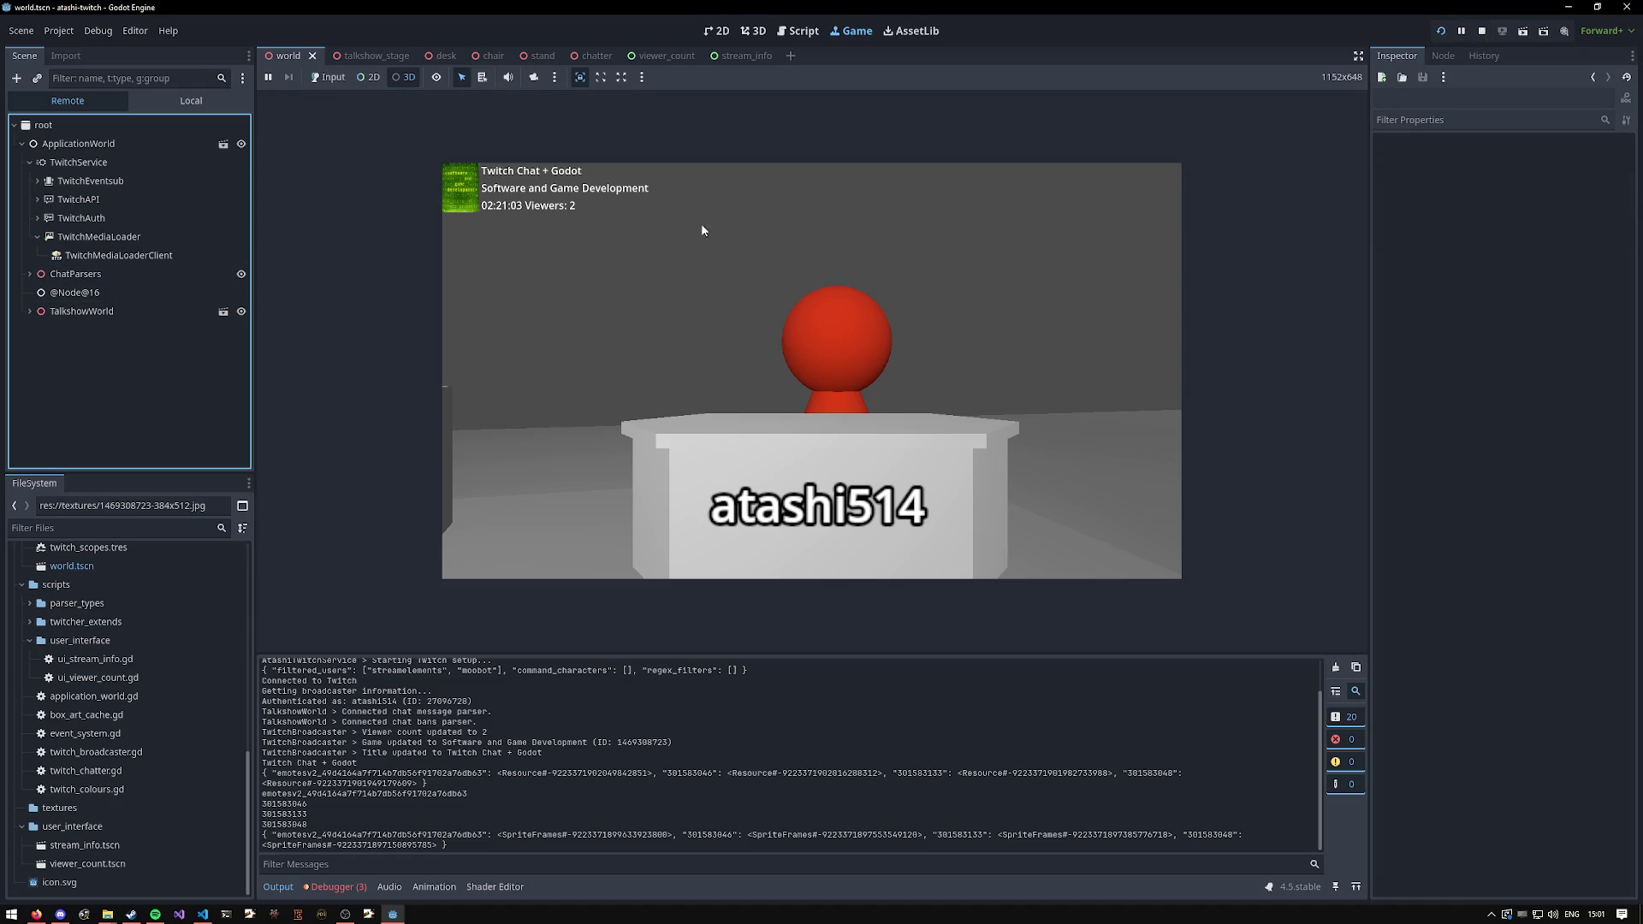
{"action": "left_click", "coordinate": [915, 351]}
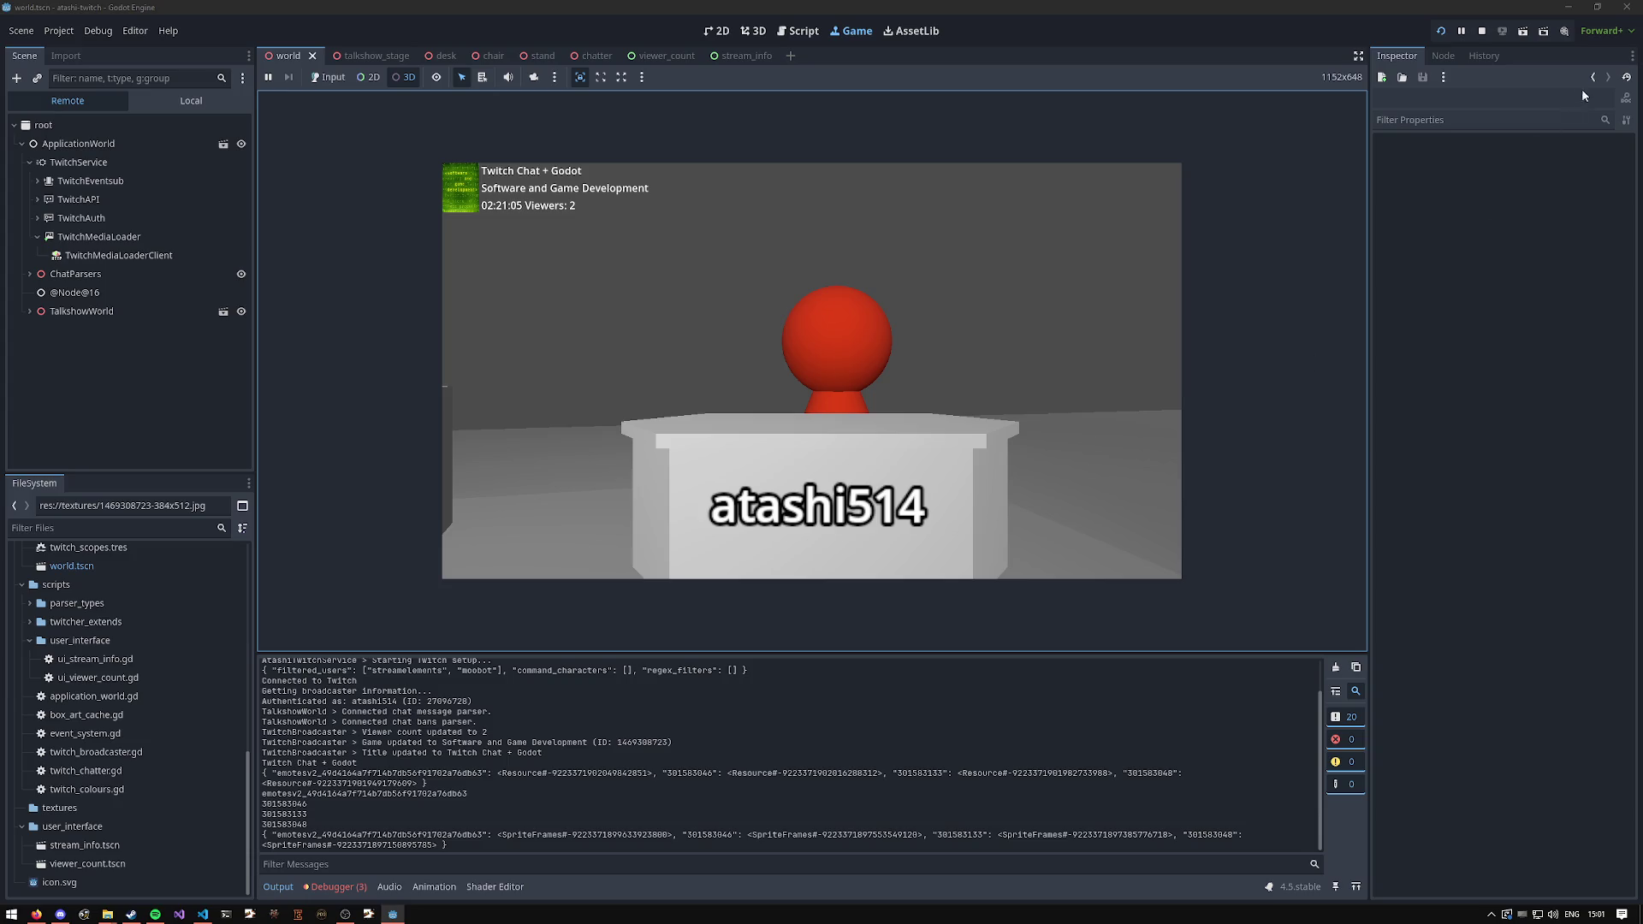
{"action": "left_click", "coordinate": [1481, 30]}
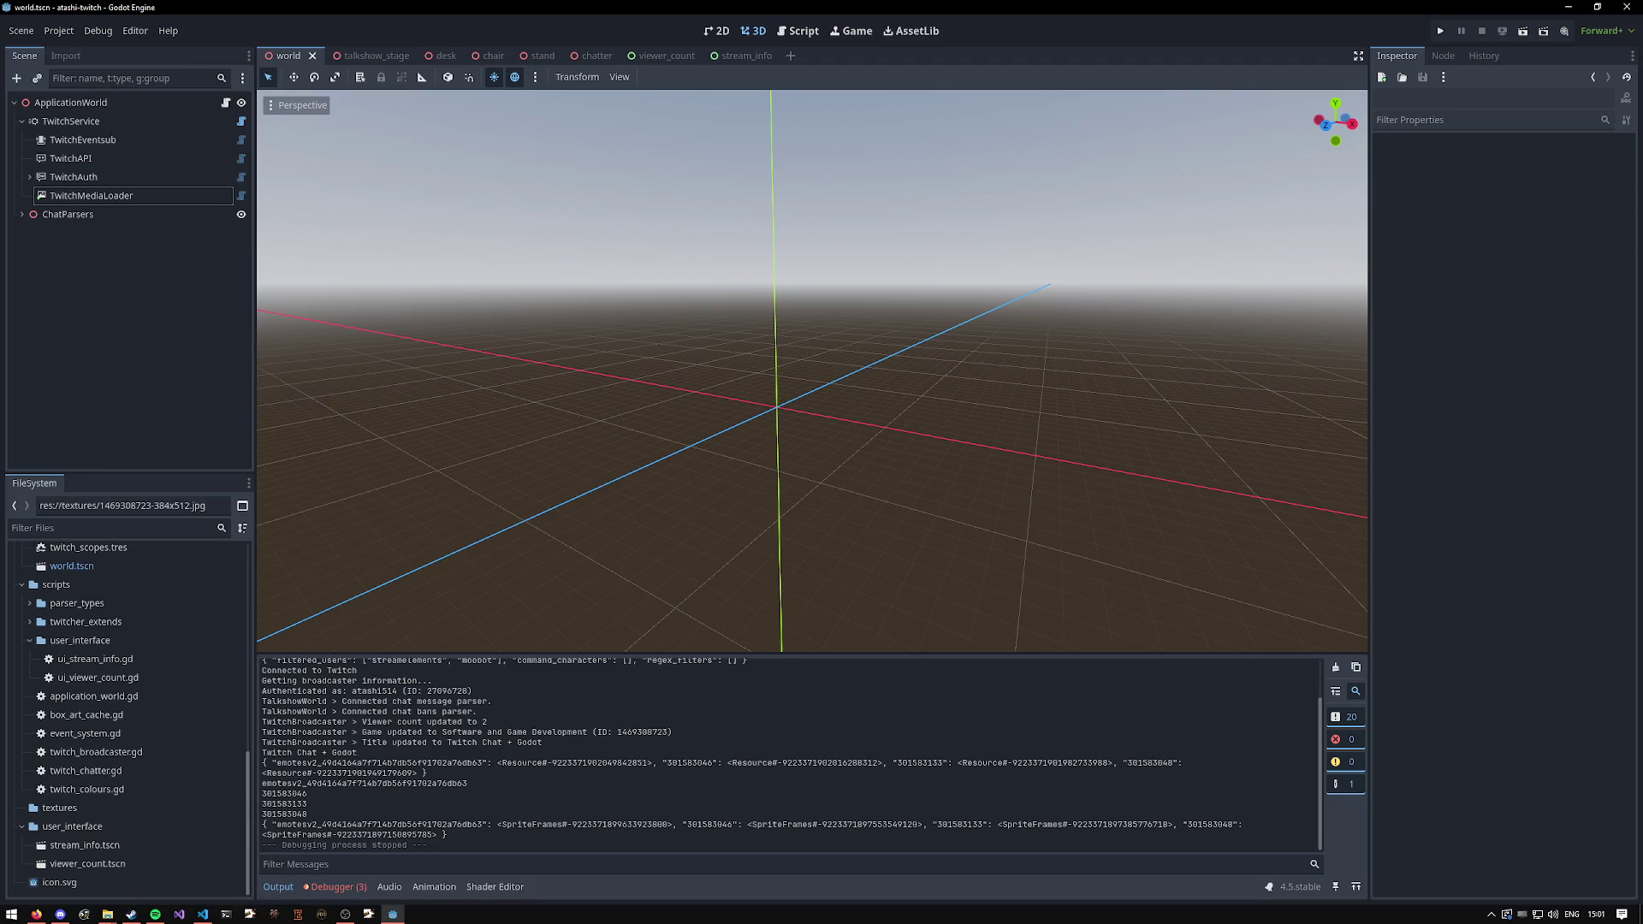
Show the Debugger panel's Errors (3) list from the last run.
{"action": "left_click", "coordinate": [344, 914]}
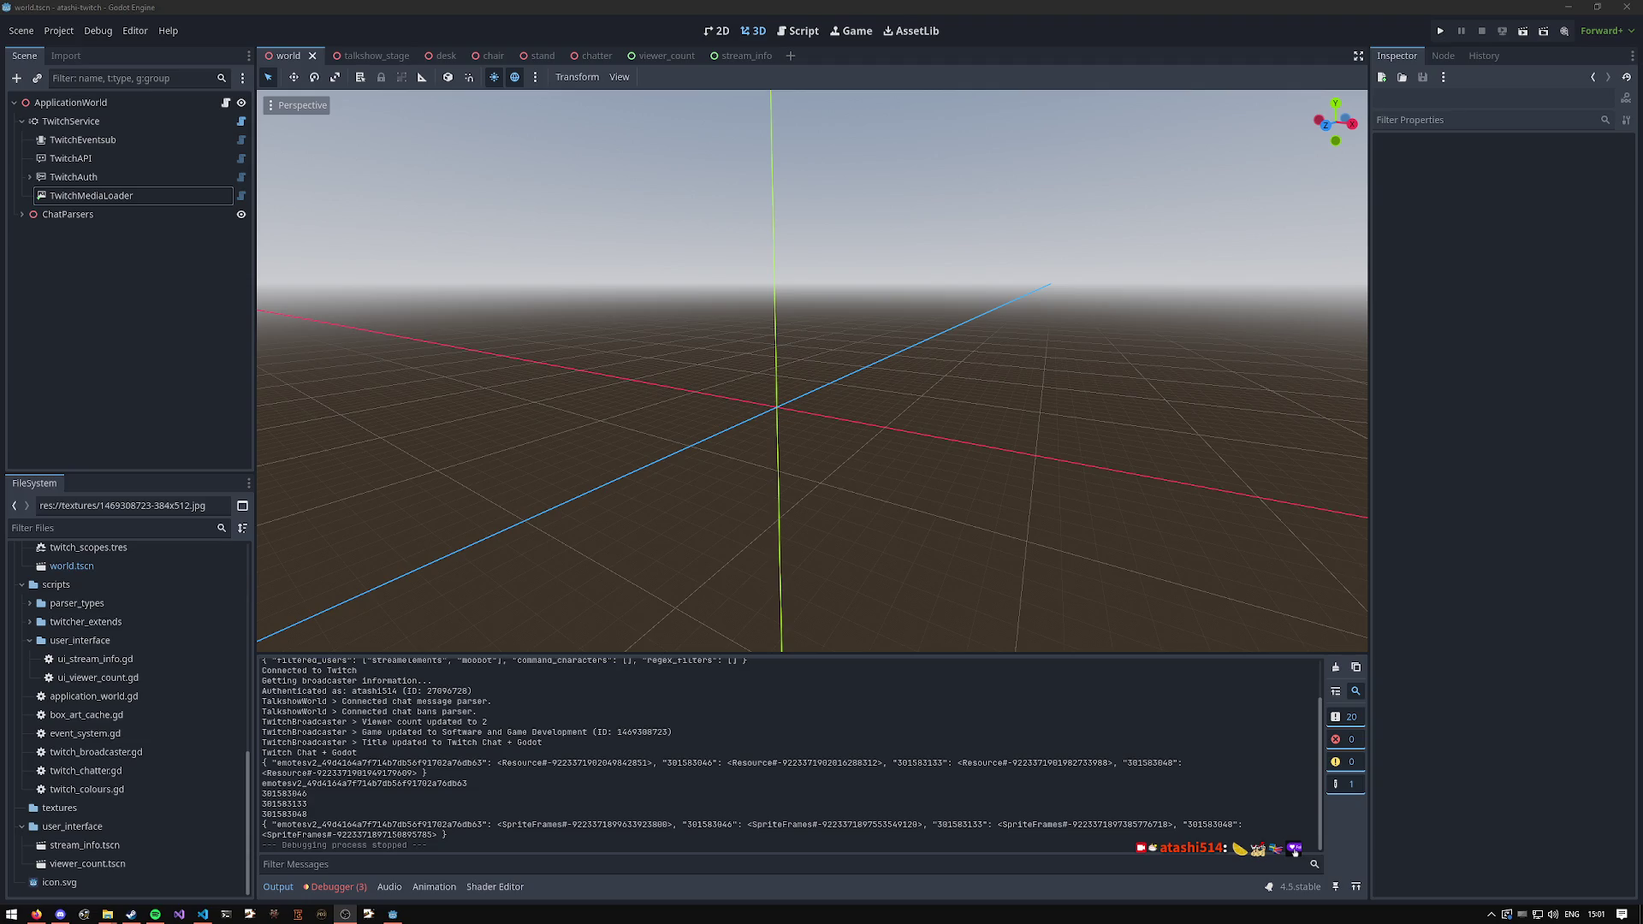
{"action": "key", "text": "alt+Tab"}
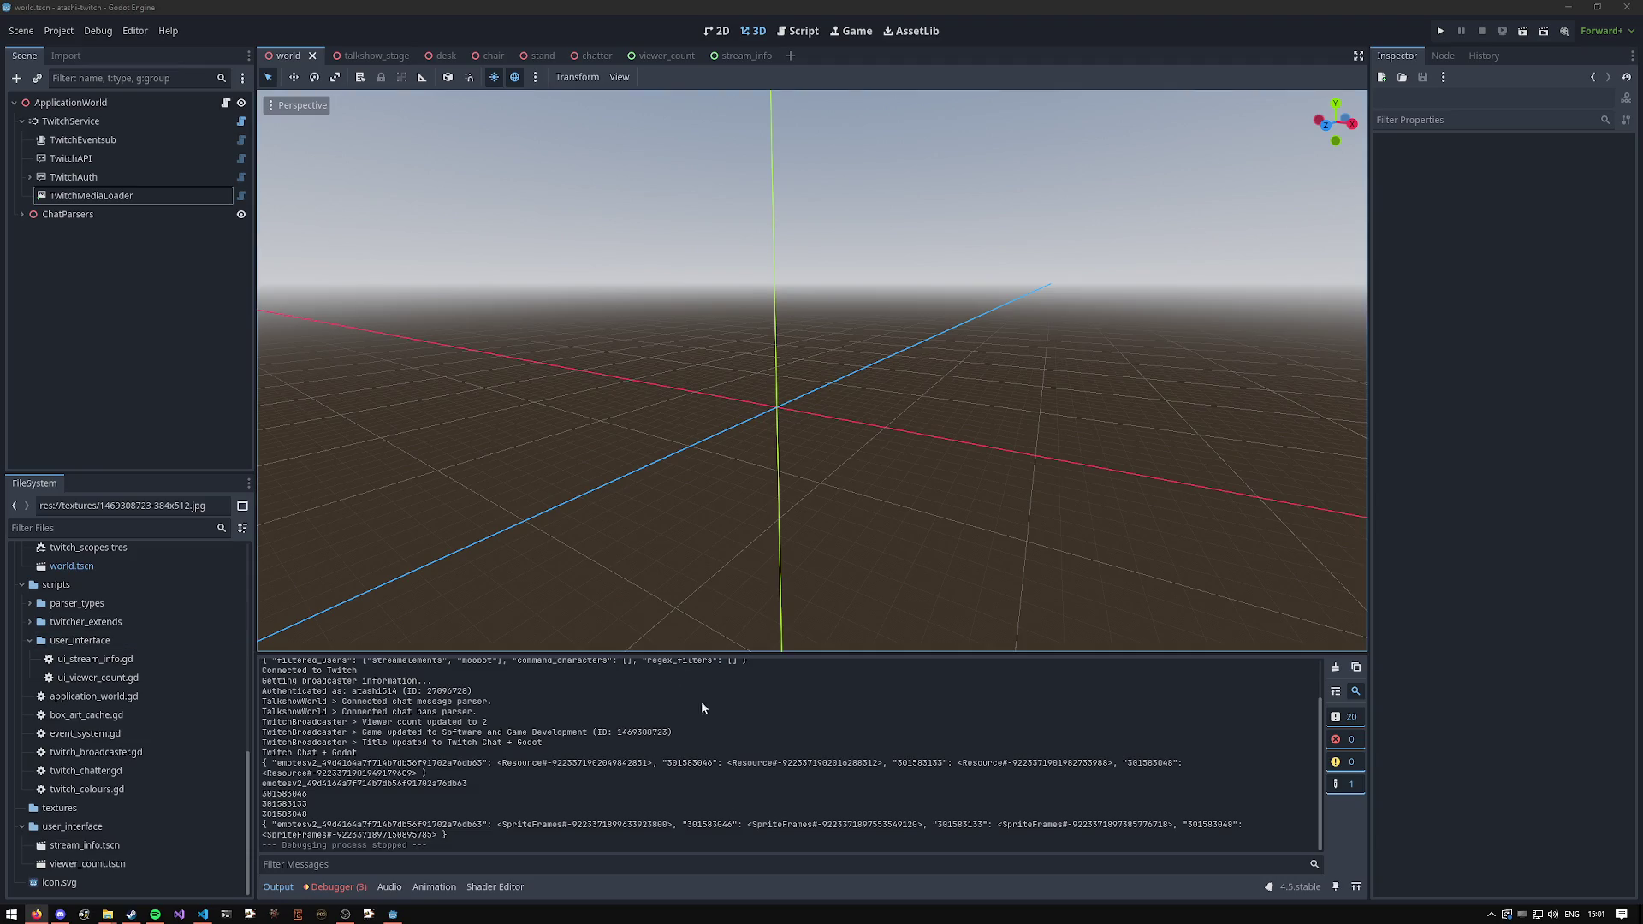
{"action": "left_click", "coordinate": [336, 887]}
{"action": "left_click", "coordinate": [349, 664]}
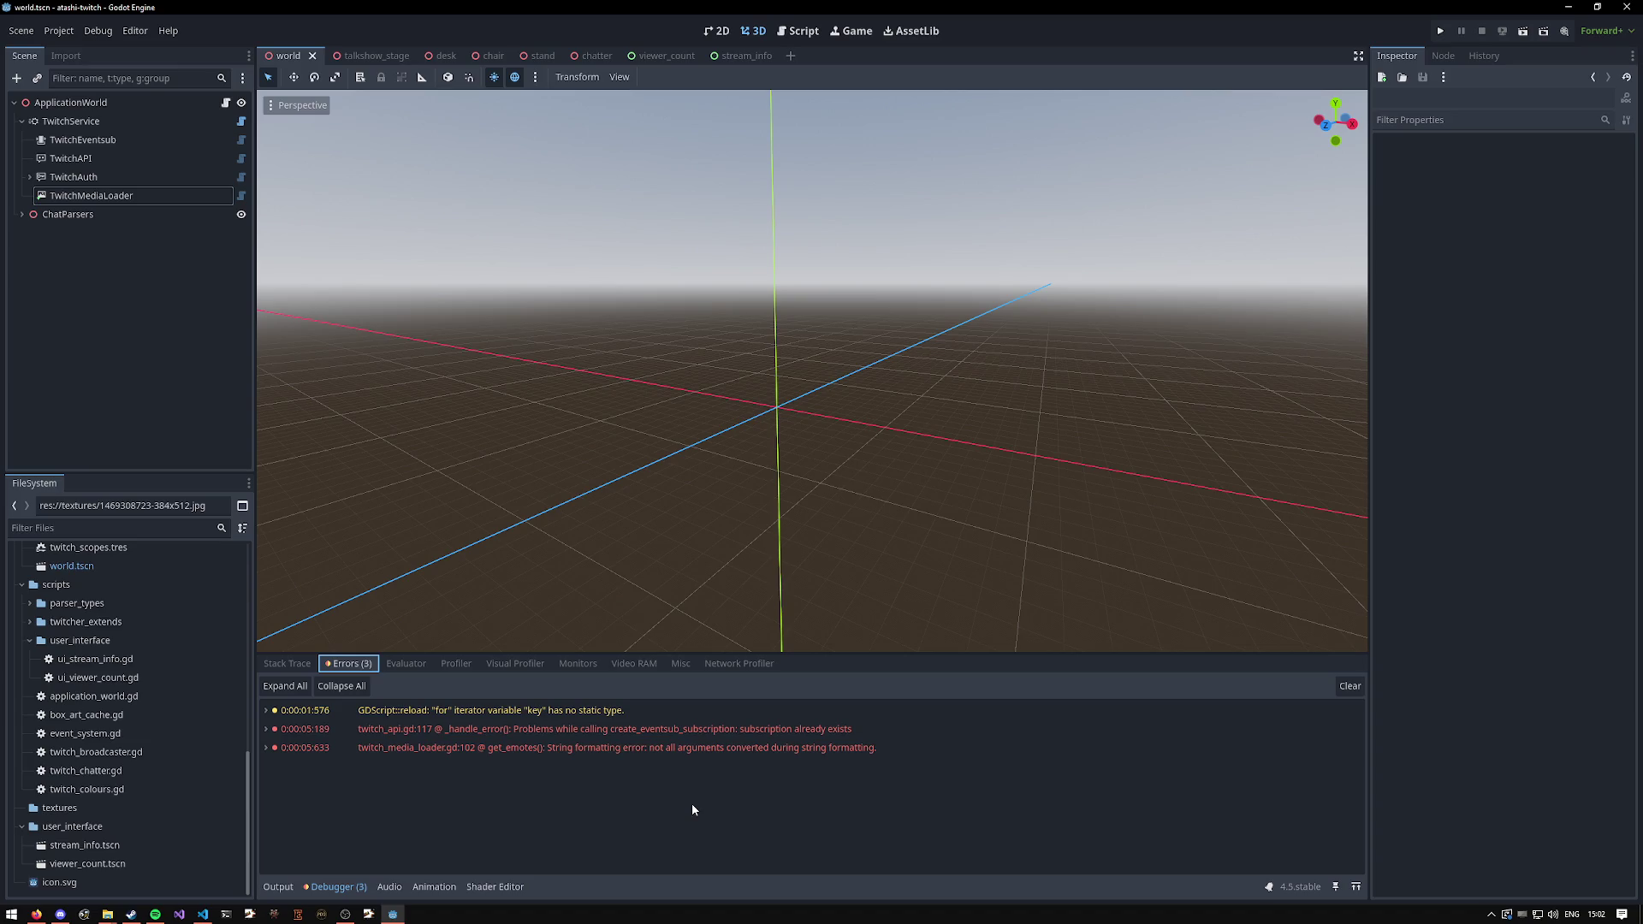
Select the get_emotes string formatting error and expand its stack trace.
{"action": "left_click", "coordinate": [835, 755]}
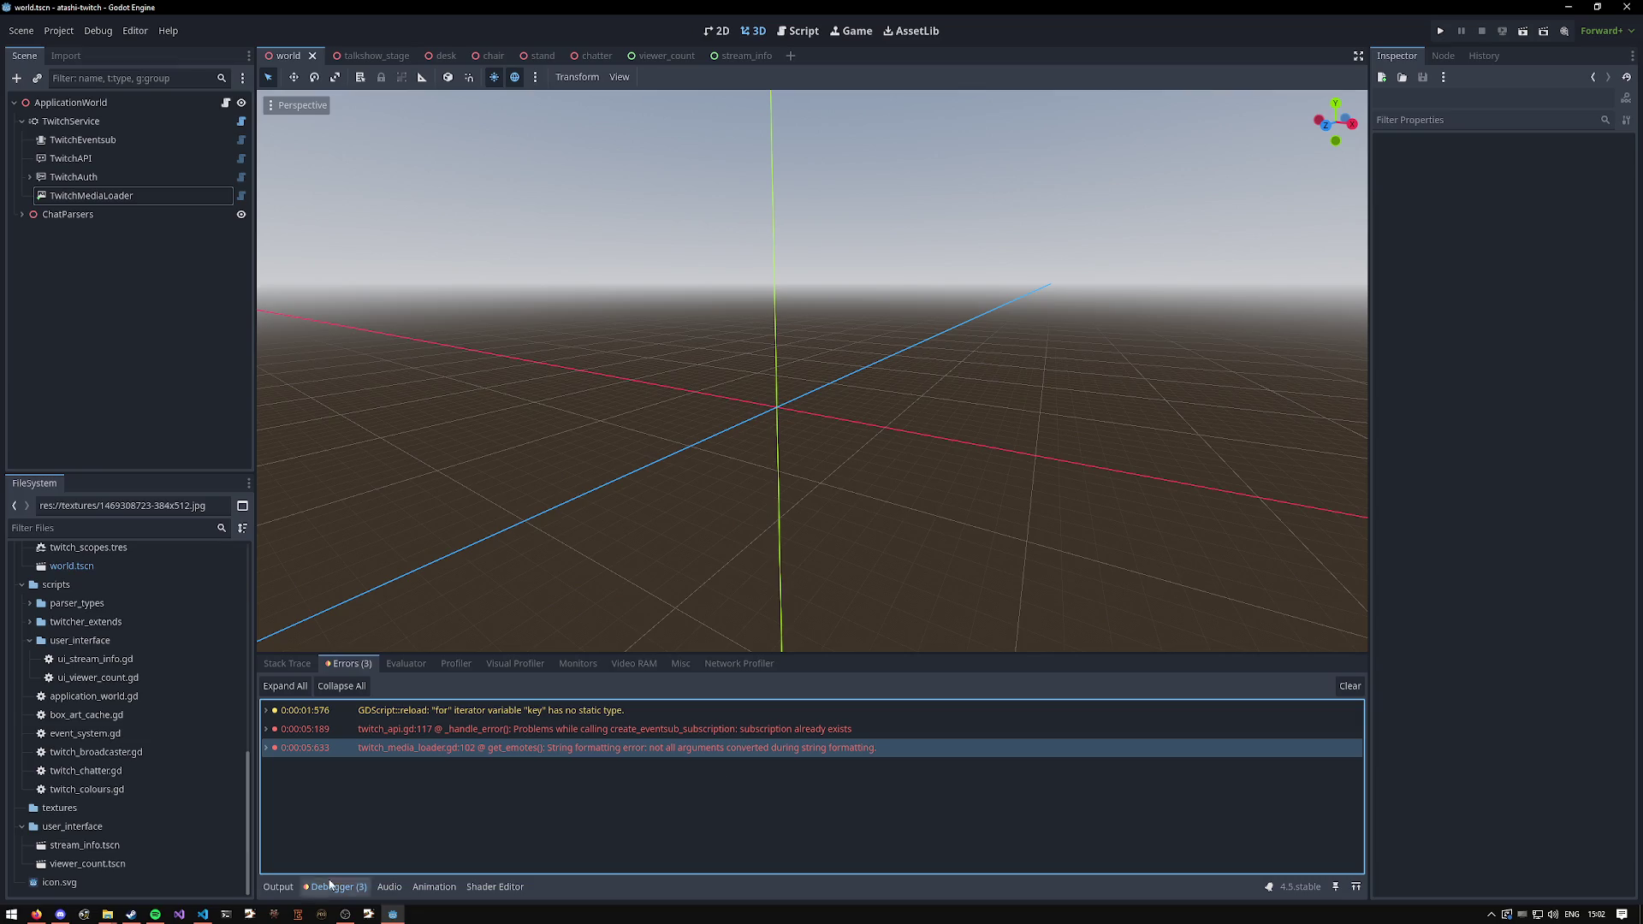
{"action": "left_click", "coordinate": [209, 913]}
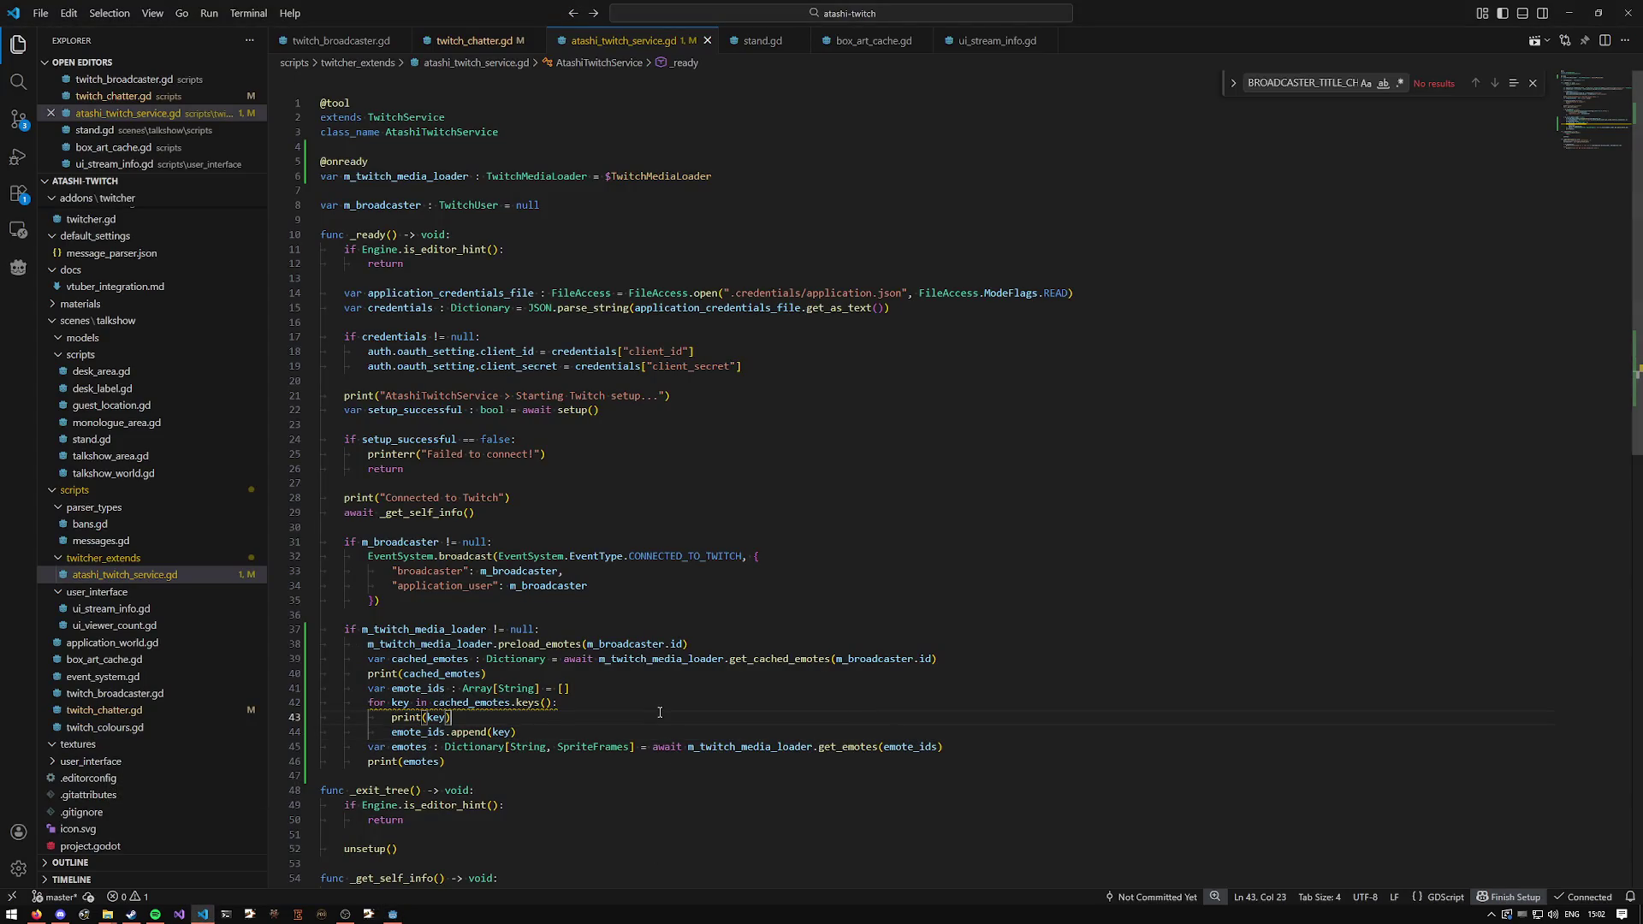
{"action": "left_click", "coordinate": [398, 916]}
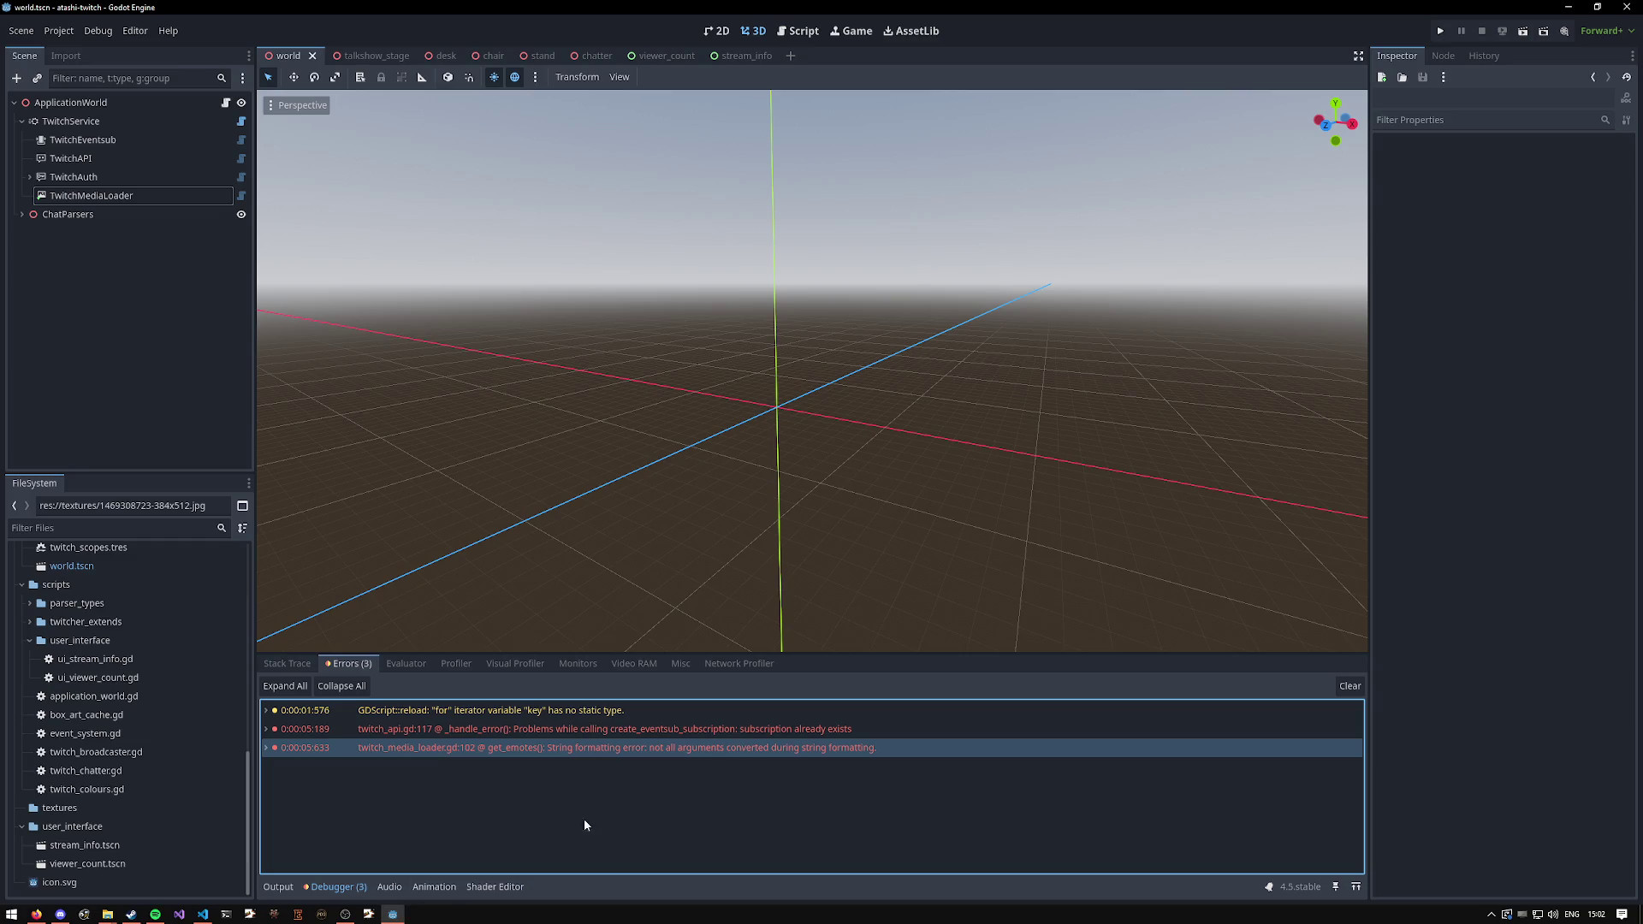
{"action": "double_click", "coordinate": [704, 749]}
{"action": "scroll", "coordinate": [580, 817], "scroll_direction": "down", "scroll_amount": 3}
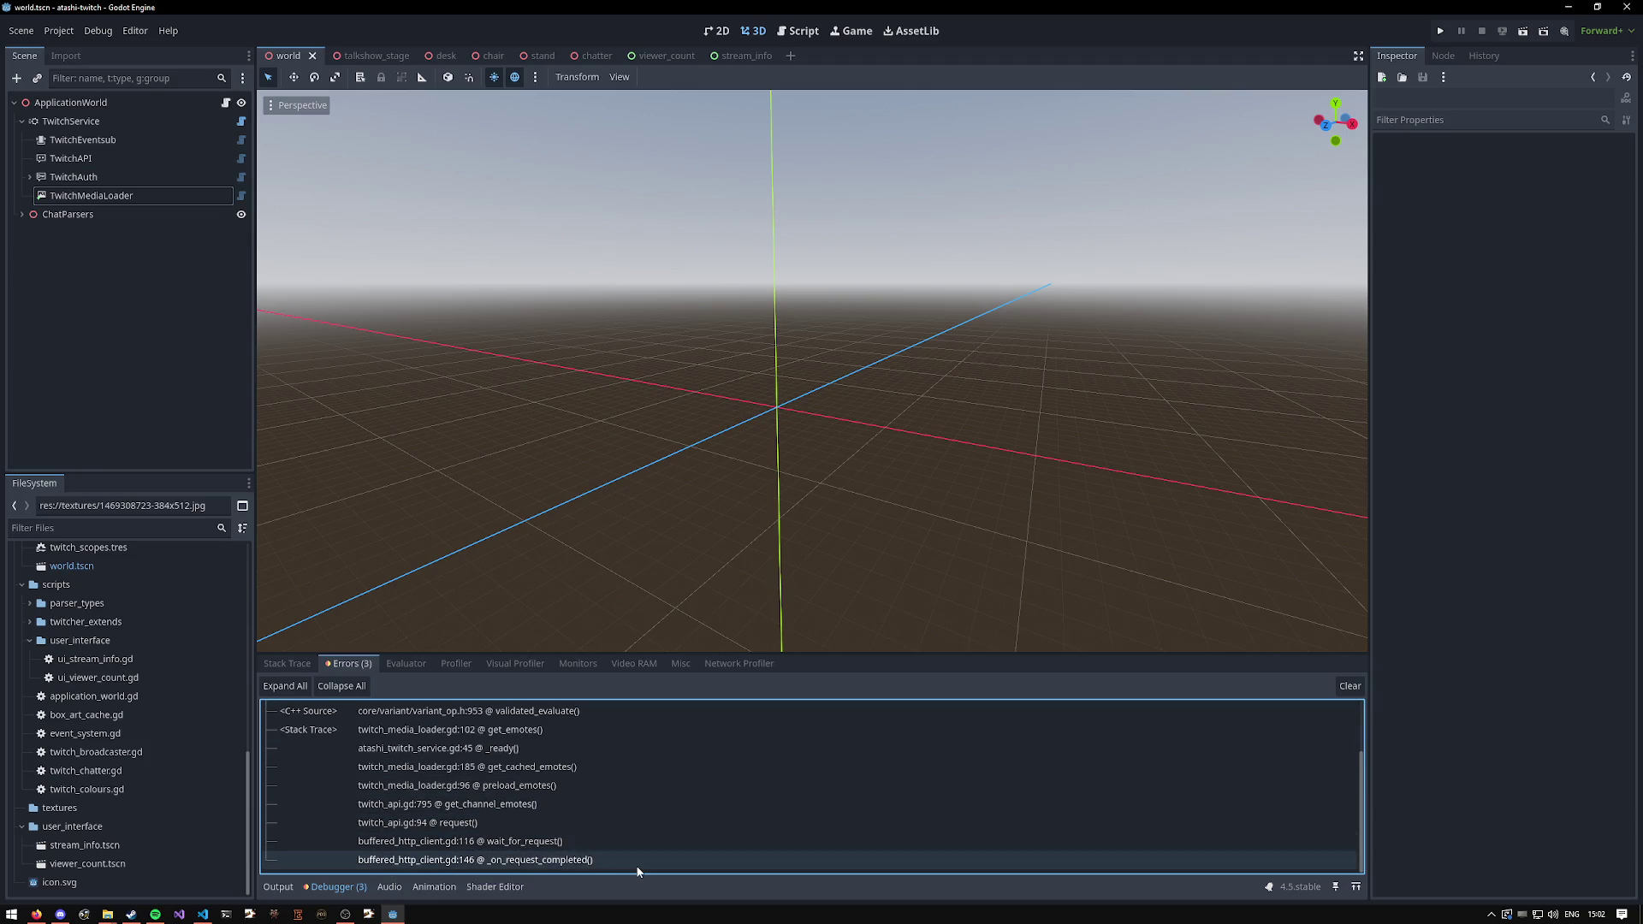
{"action": "scroll", "coordinate": [608, 809], "scroll_direction": "up", "scroll_amount": 2}
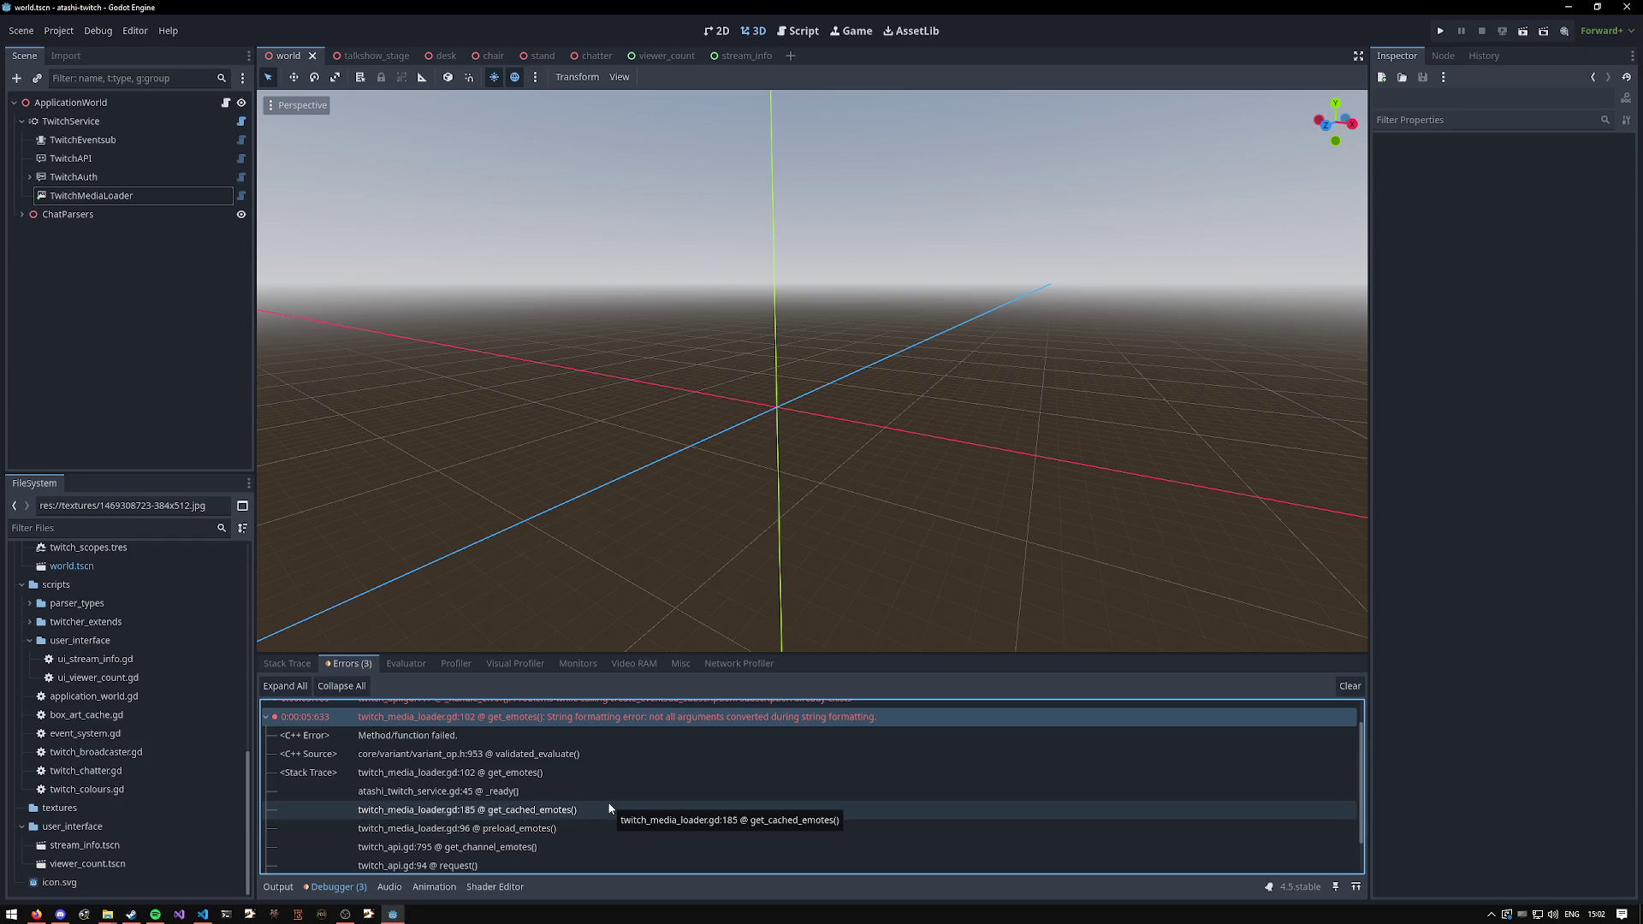
Jump from the trace to _ready in atashi_twitch_service.gd and review the emote_ids lines.
{"action": "double_click", "coordinate": [711, 791]}
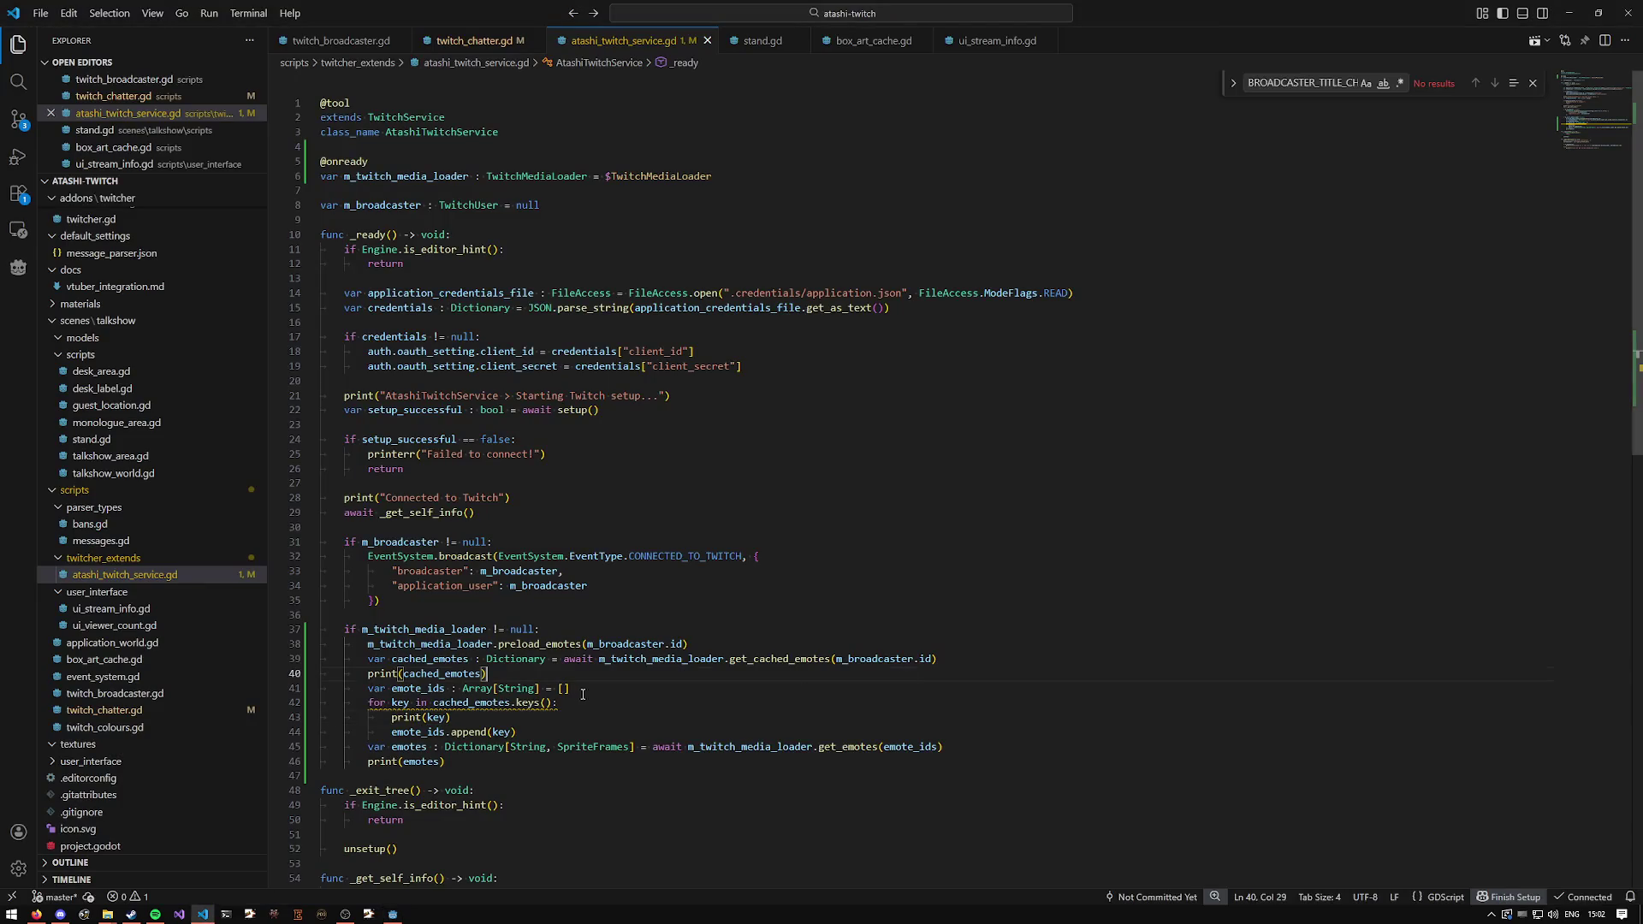
{"action": "left_click", "coordinate": [578, 693]}
{"action": "left_click", "coordinate": [888, 727]}
Jump from get_cached_emotes on line 39 to its definition in twitch_media_loader.gd.
{"action": "mouse_move", "coordinate": [847, 750]}
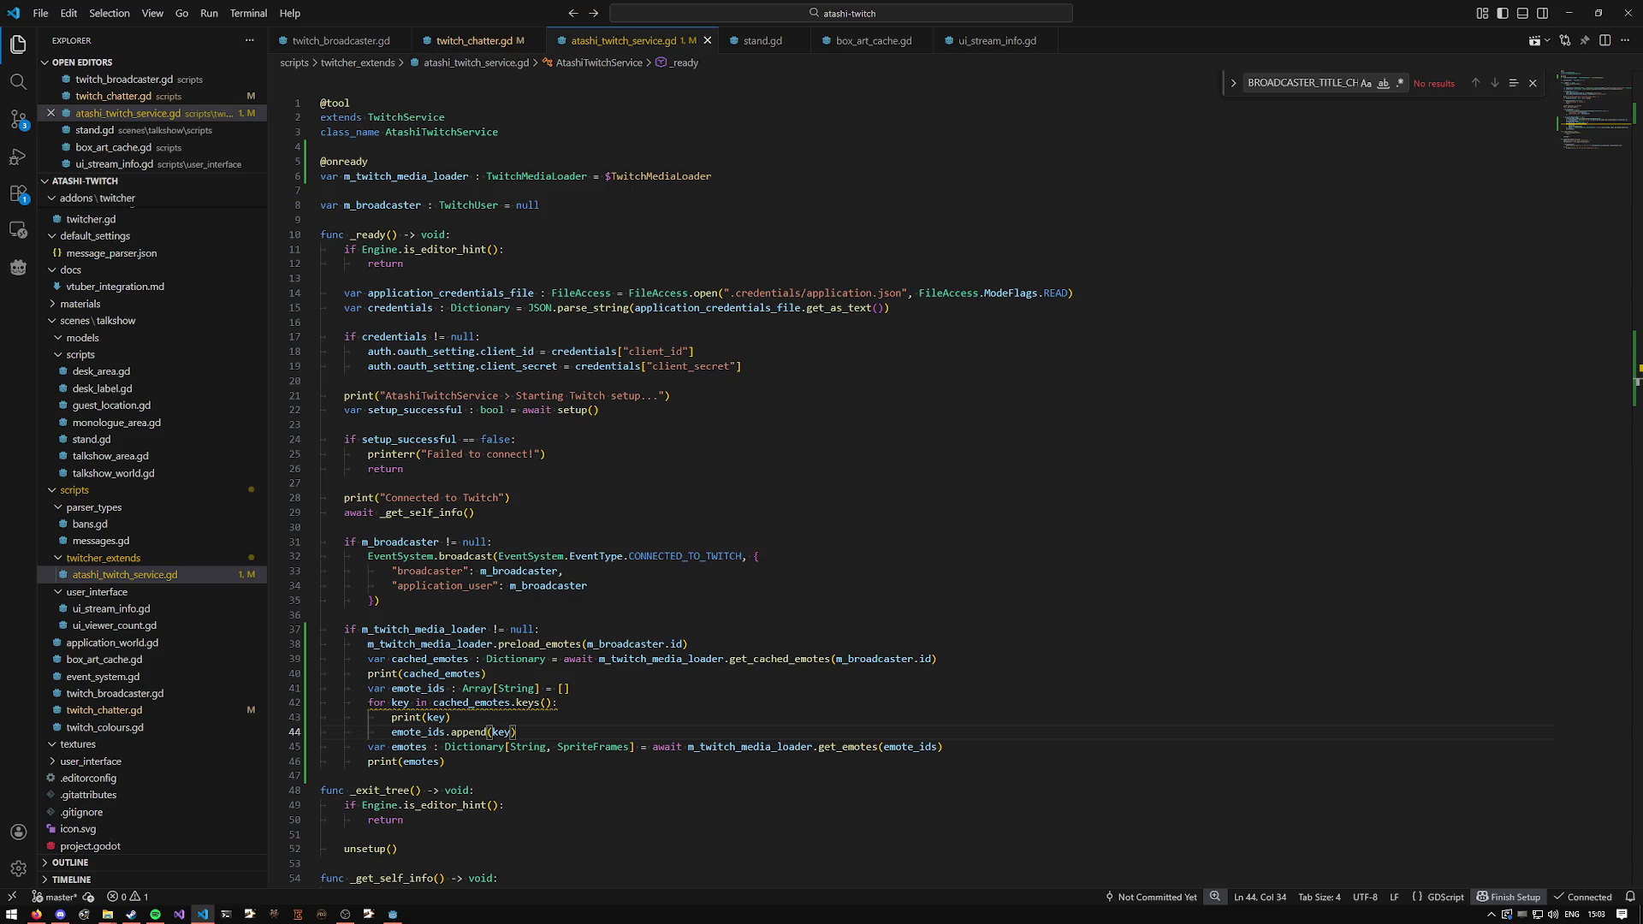
{"action": "left_click", "coordinate": [1101, 719]}
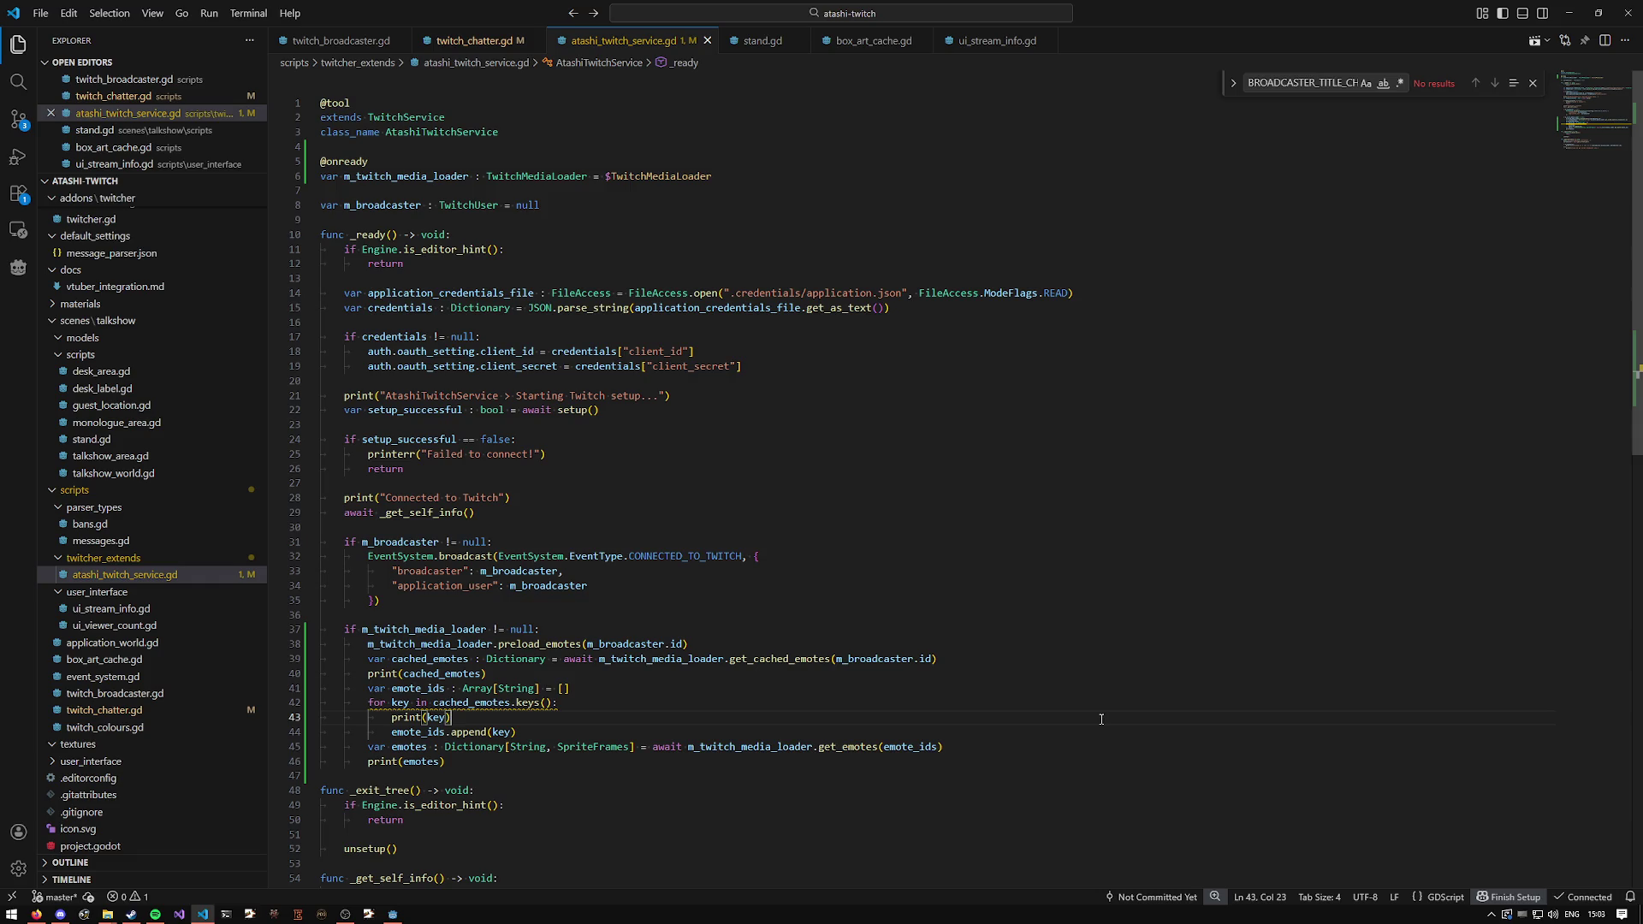
{"action": "mouse_move", "coordinate": [764, 663]}
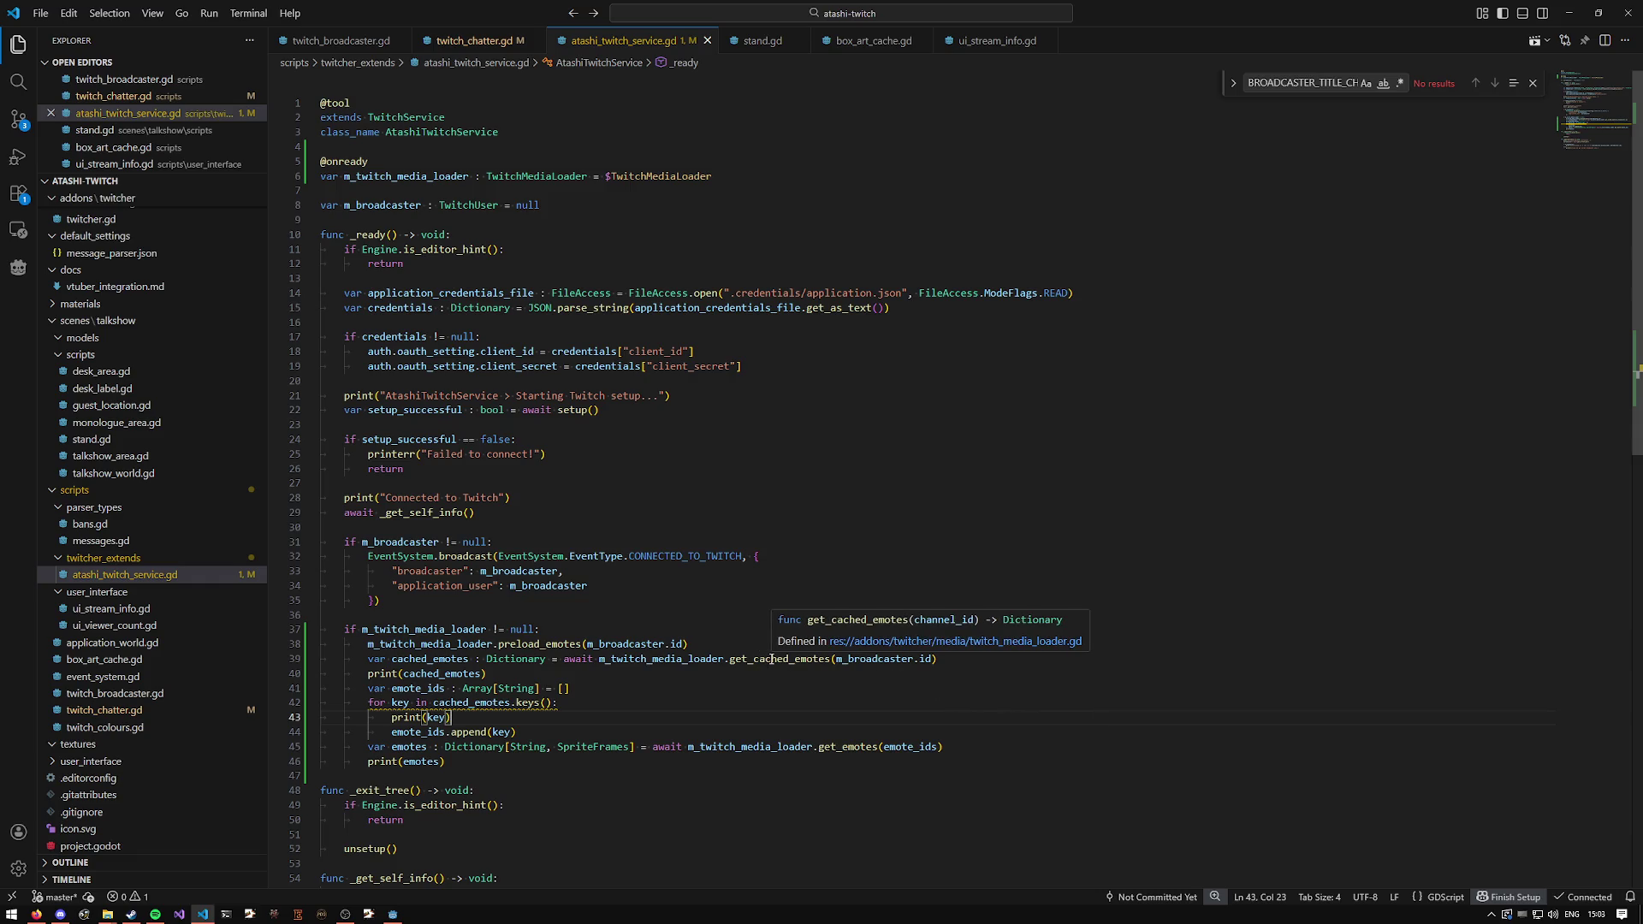
{"action": "left_click", "coordinate": [771, 659]}
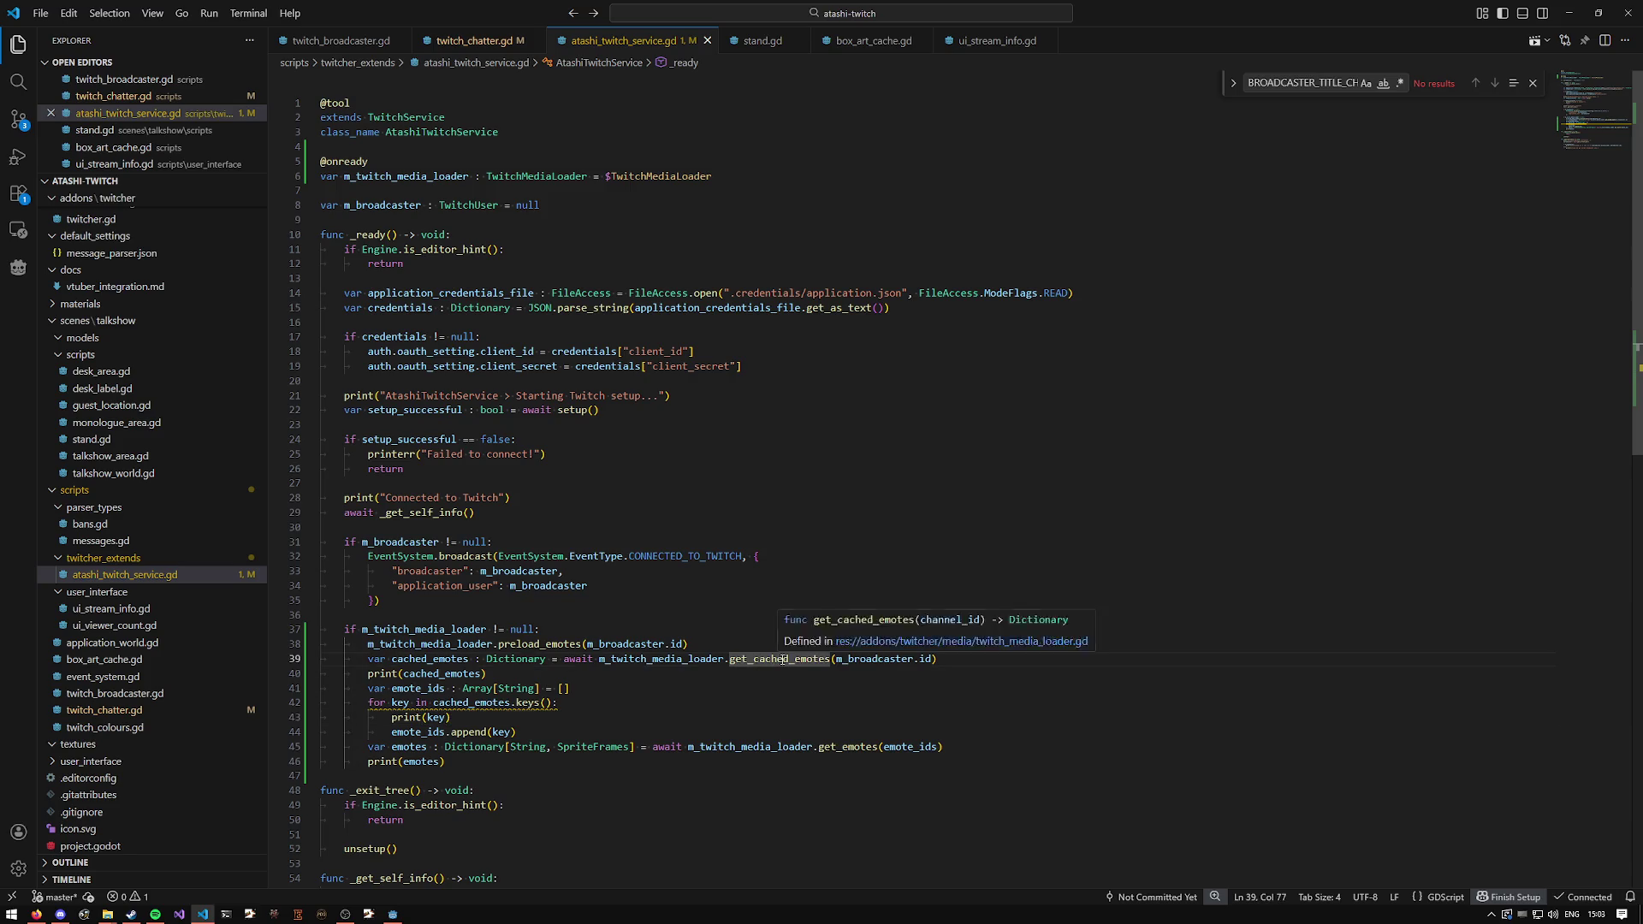
{"action": "left_click", "coordinate": [771, 659], "text": "ctrl"}
{"action": "key", "text": "Down"}
{"action": "key", "text": "Down"}
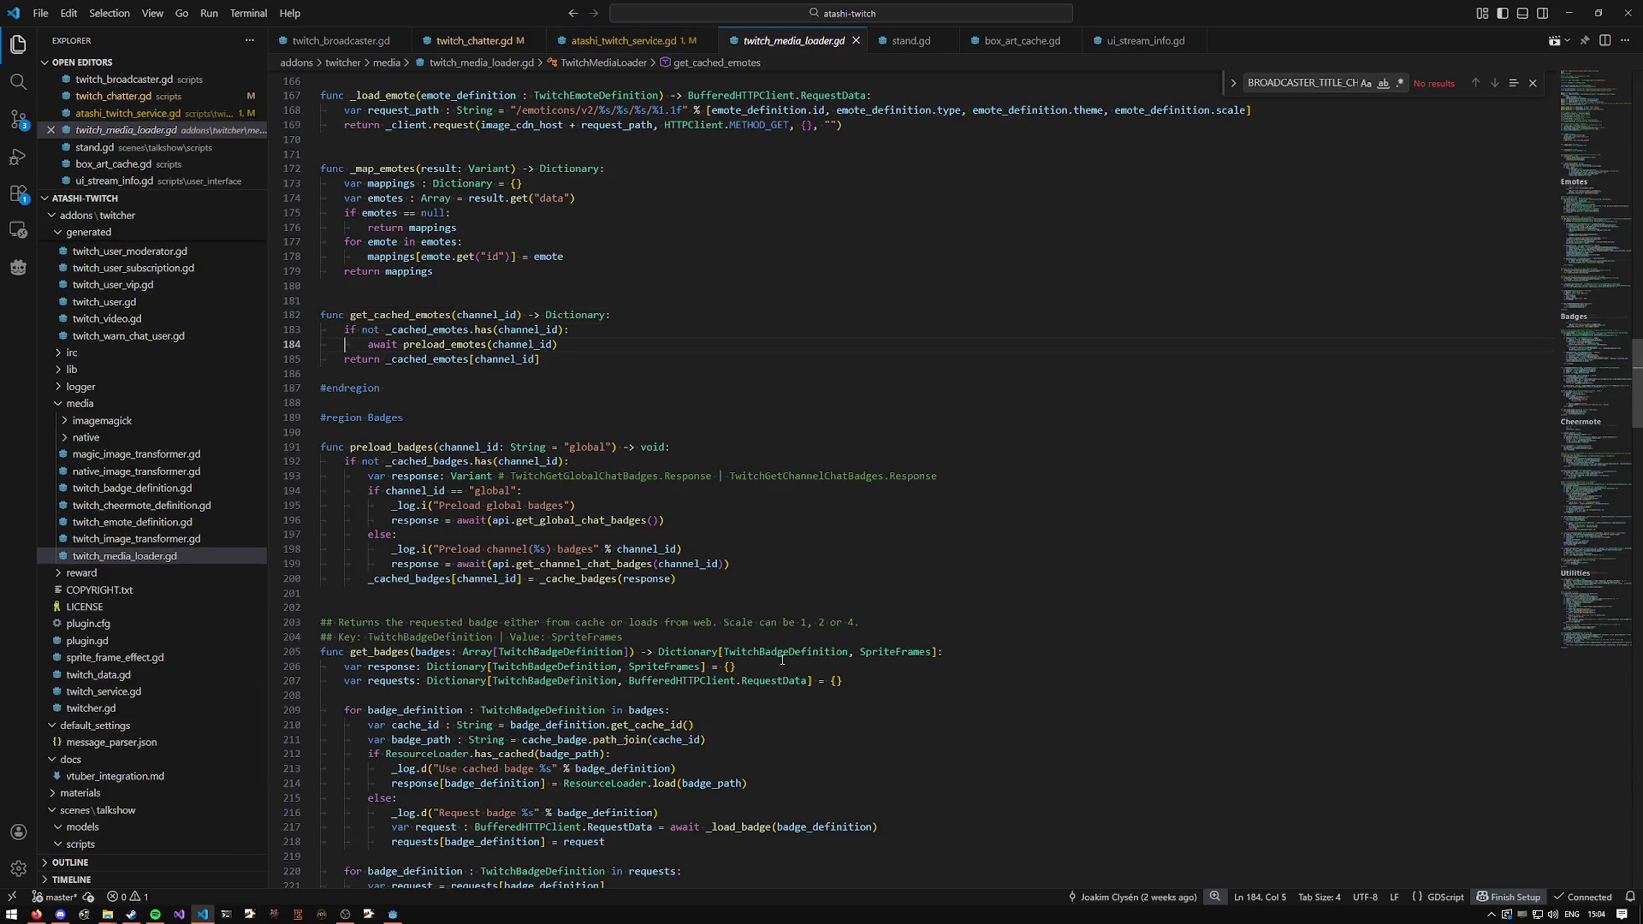
Find the preload_emotes definition and inspect its global and channel emote calls.
{"action": "key", "text": "Right"}
{"action": "key", "text": "Right"}
{"action": "key", "text": "Right"}
{"action": "key", "text": "Right"}
{"action": "key", "text": "Right"}
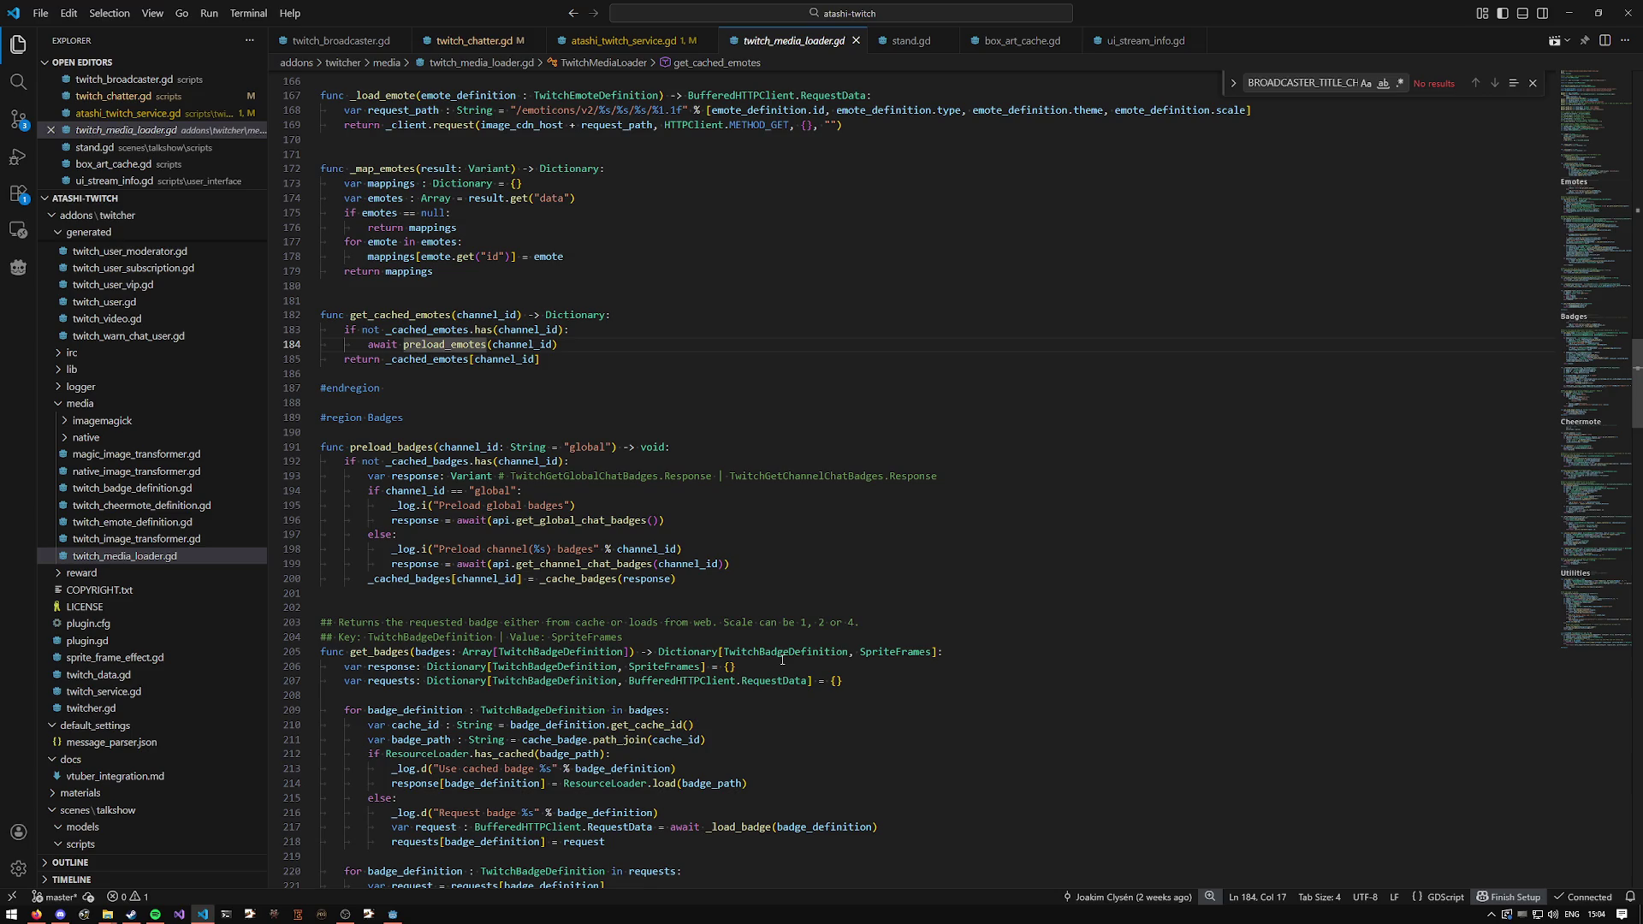
{"action": "key", "text": "ctrl+f"}
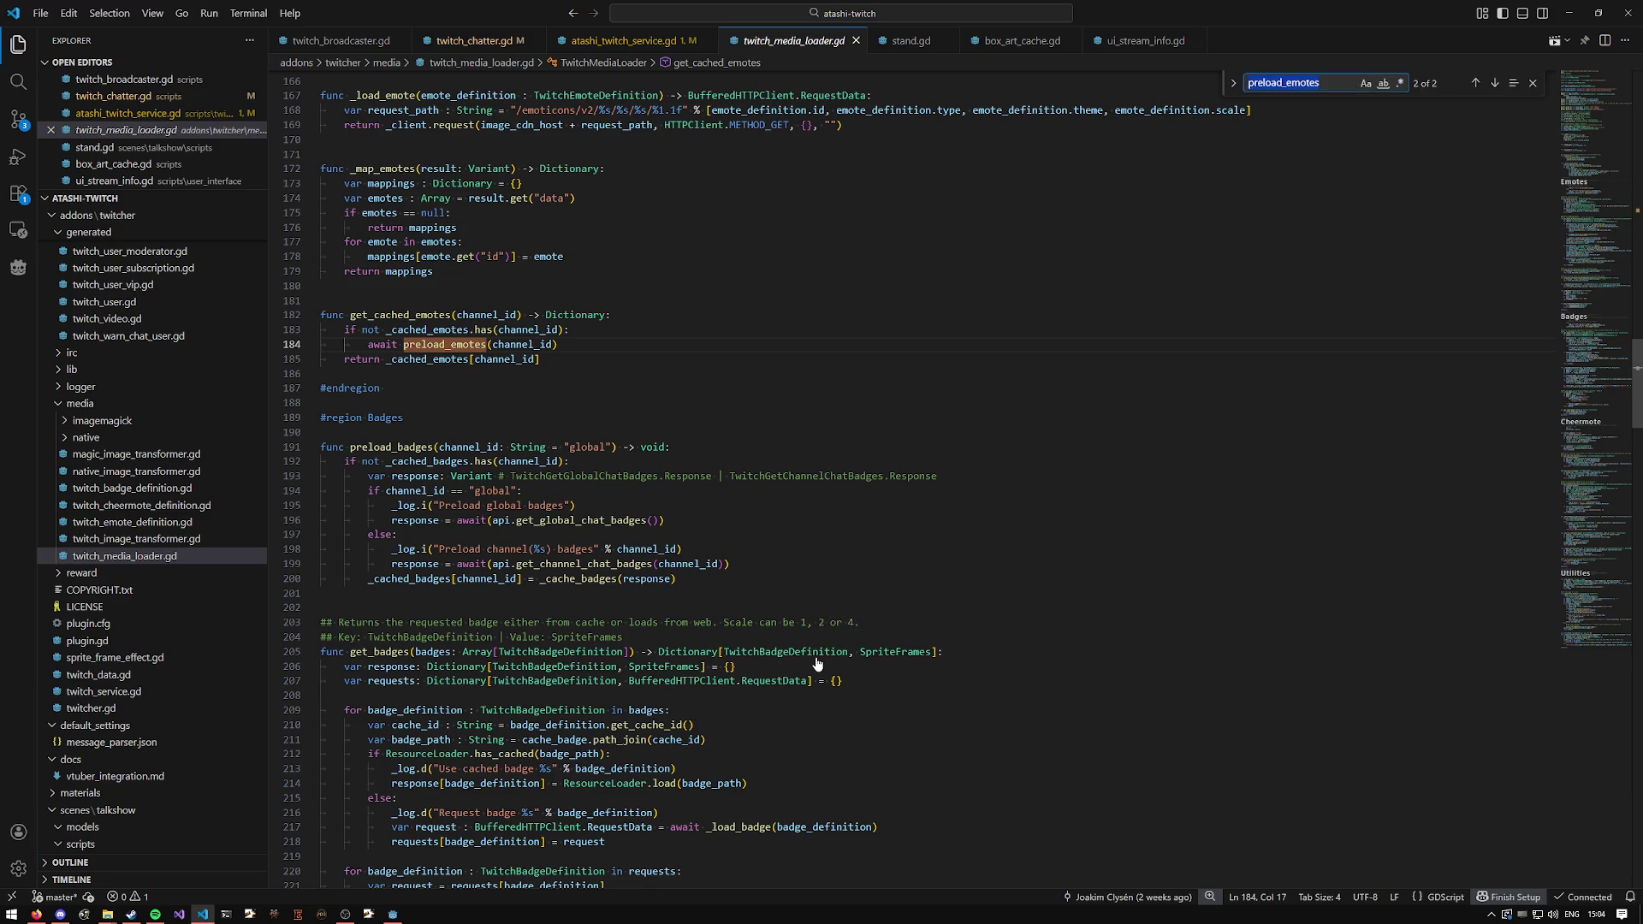
{"action": "left_click", "coordinate": [1493, 83]}
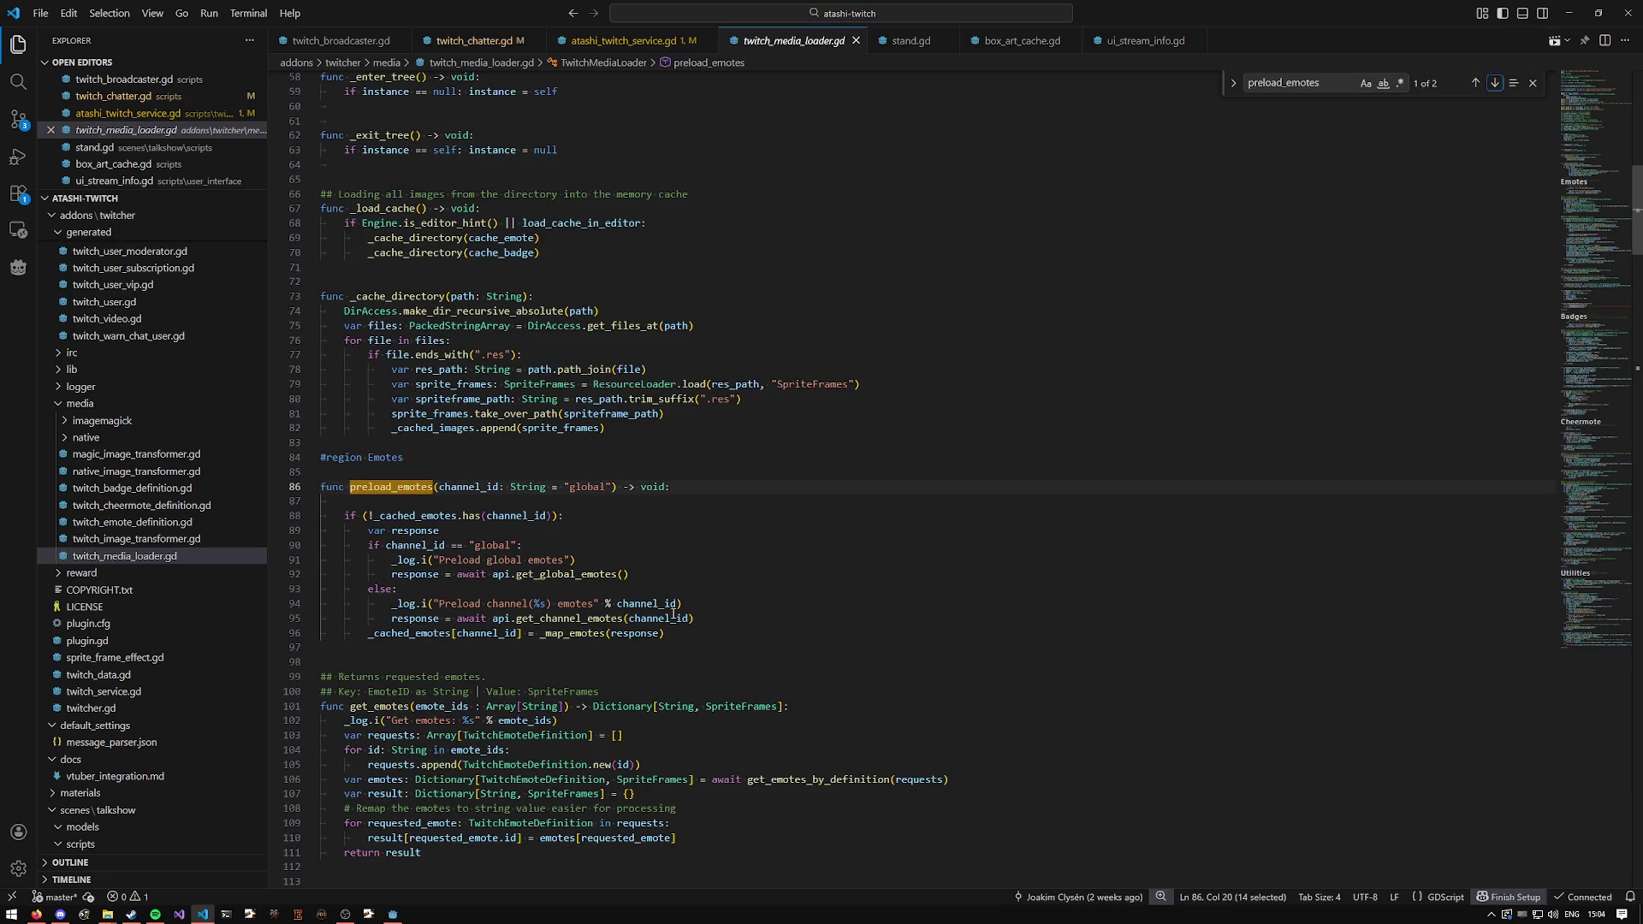
{"action": "left_click", "coordinate": [653, 558]}
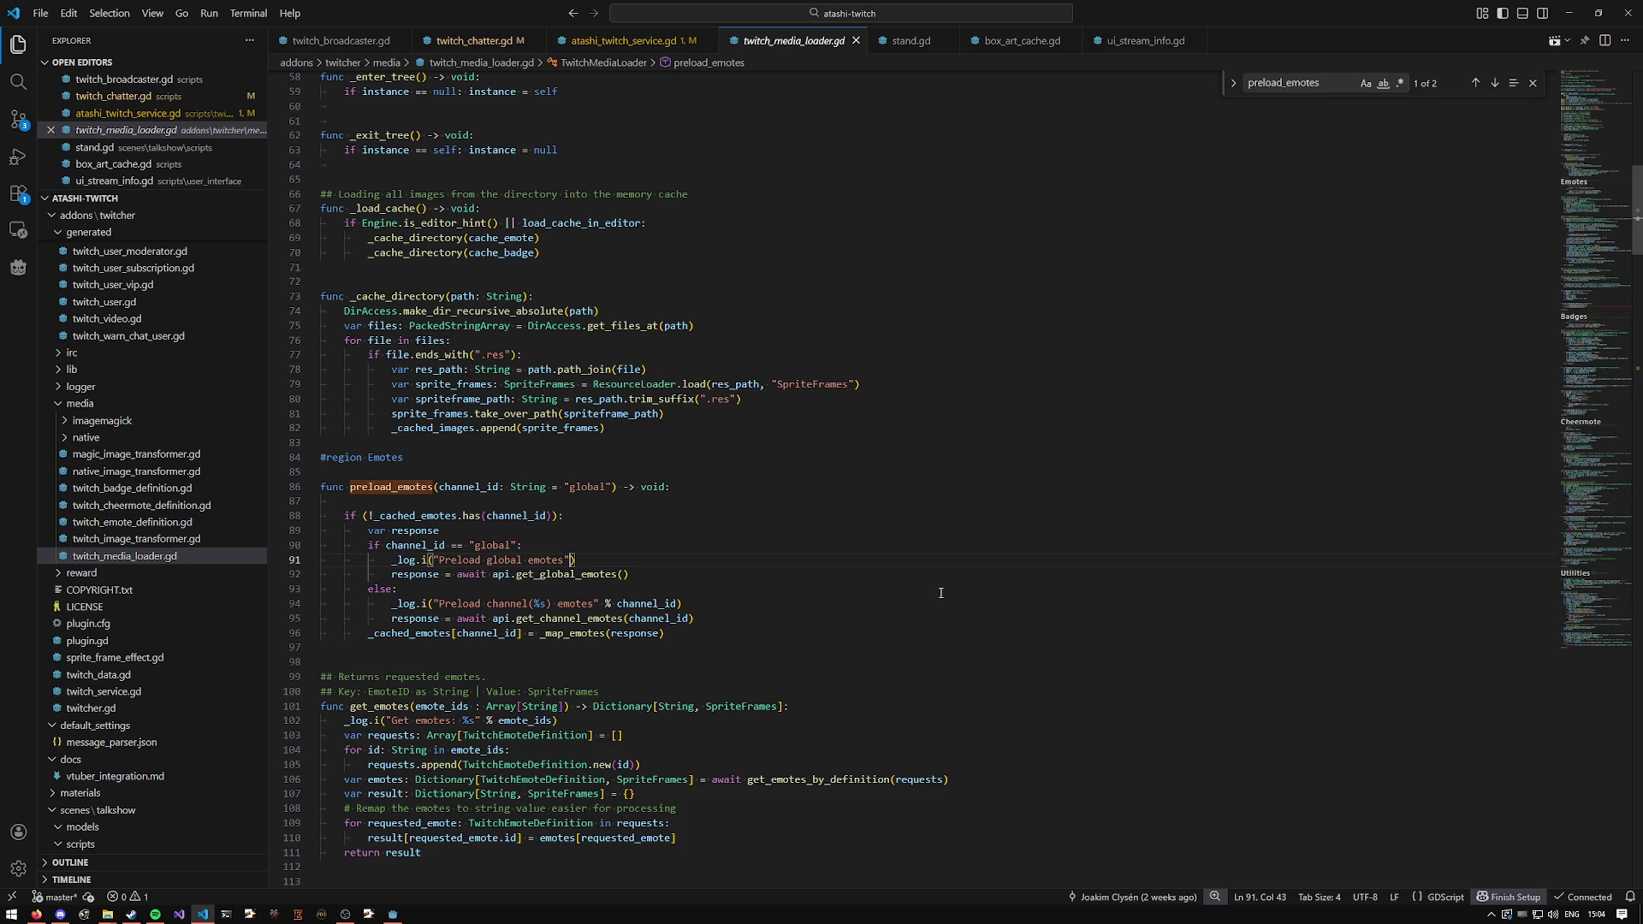
{"action": "left_click", "coordinate": [578, 617]}
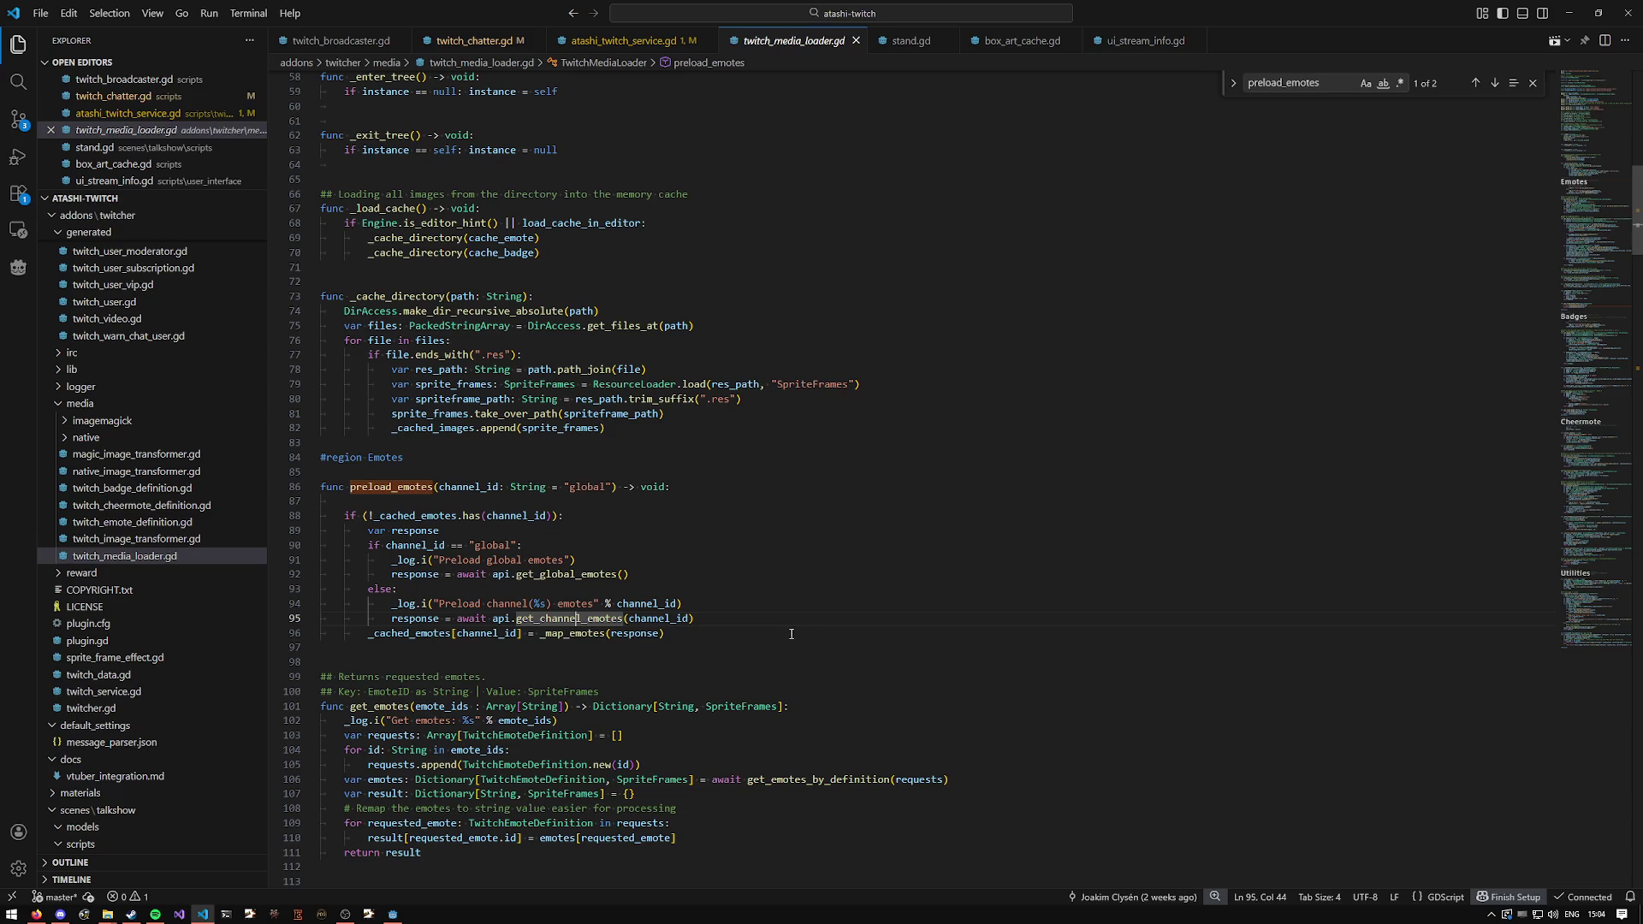
Trace the _cached_emotes usages, then open get_channel_emotes in twitch_api.gd.
{"action": "double_click", "coordinate": [426, 517]}
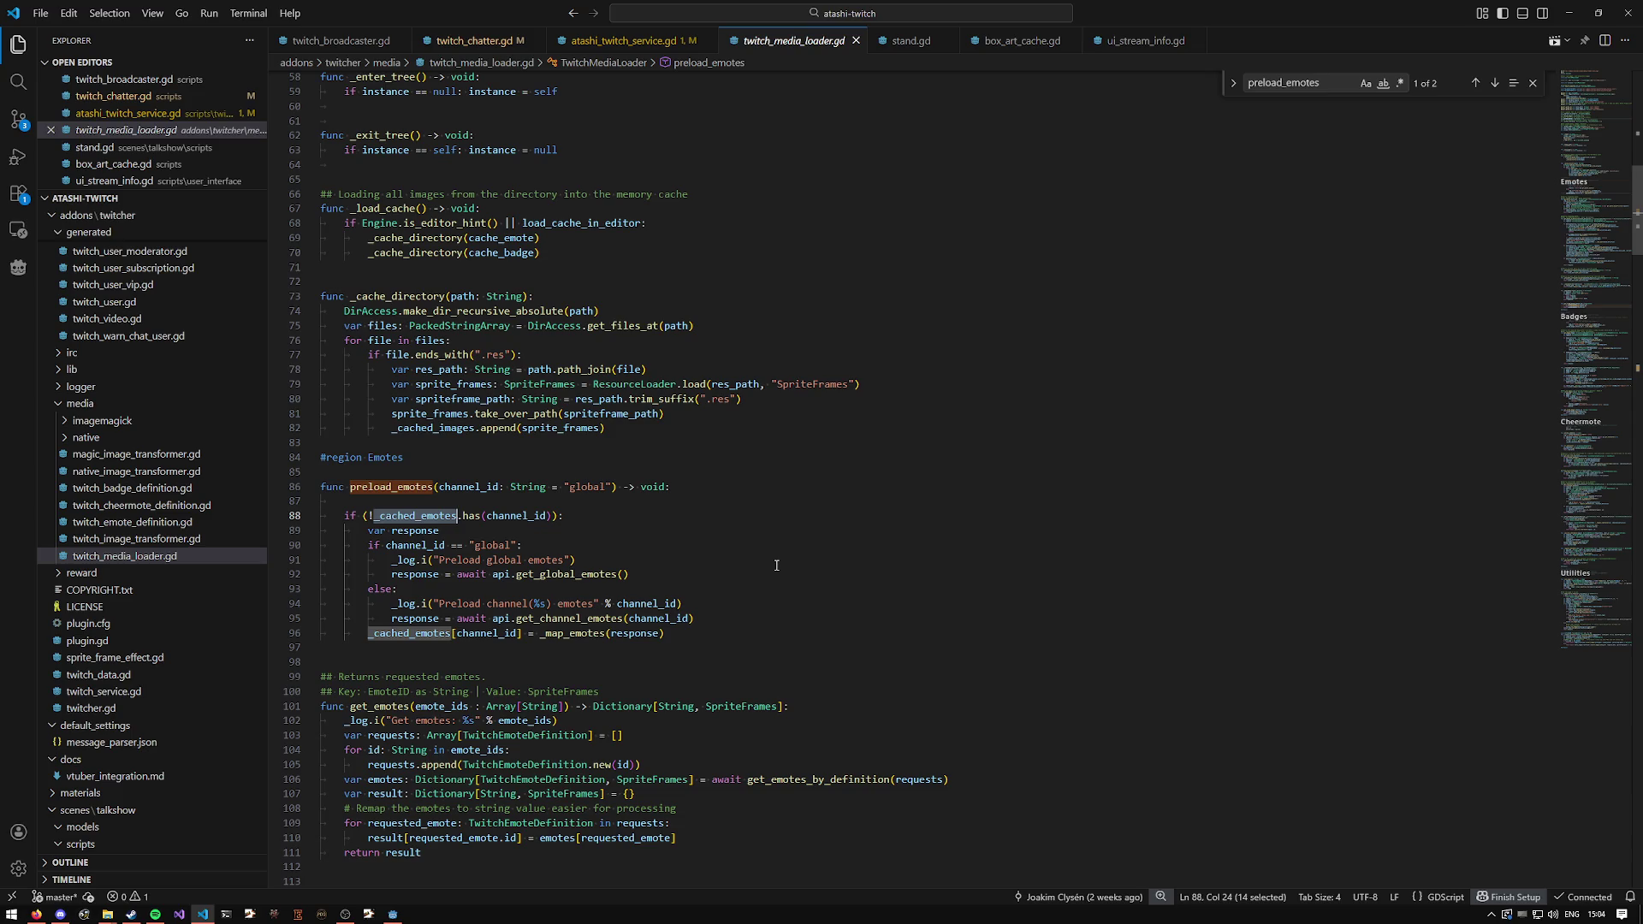
{"action": "scroll", "coordinate": [776, 565], "scroll_direction": "up", "scroll_amount": 9}
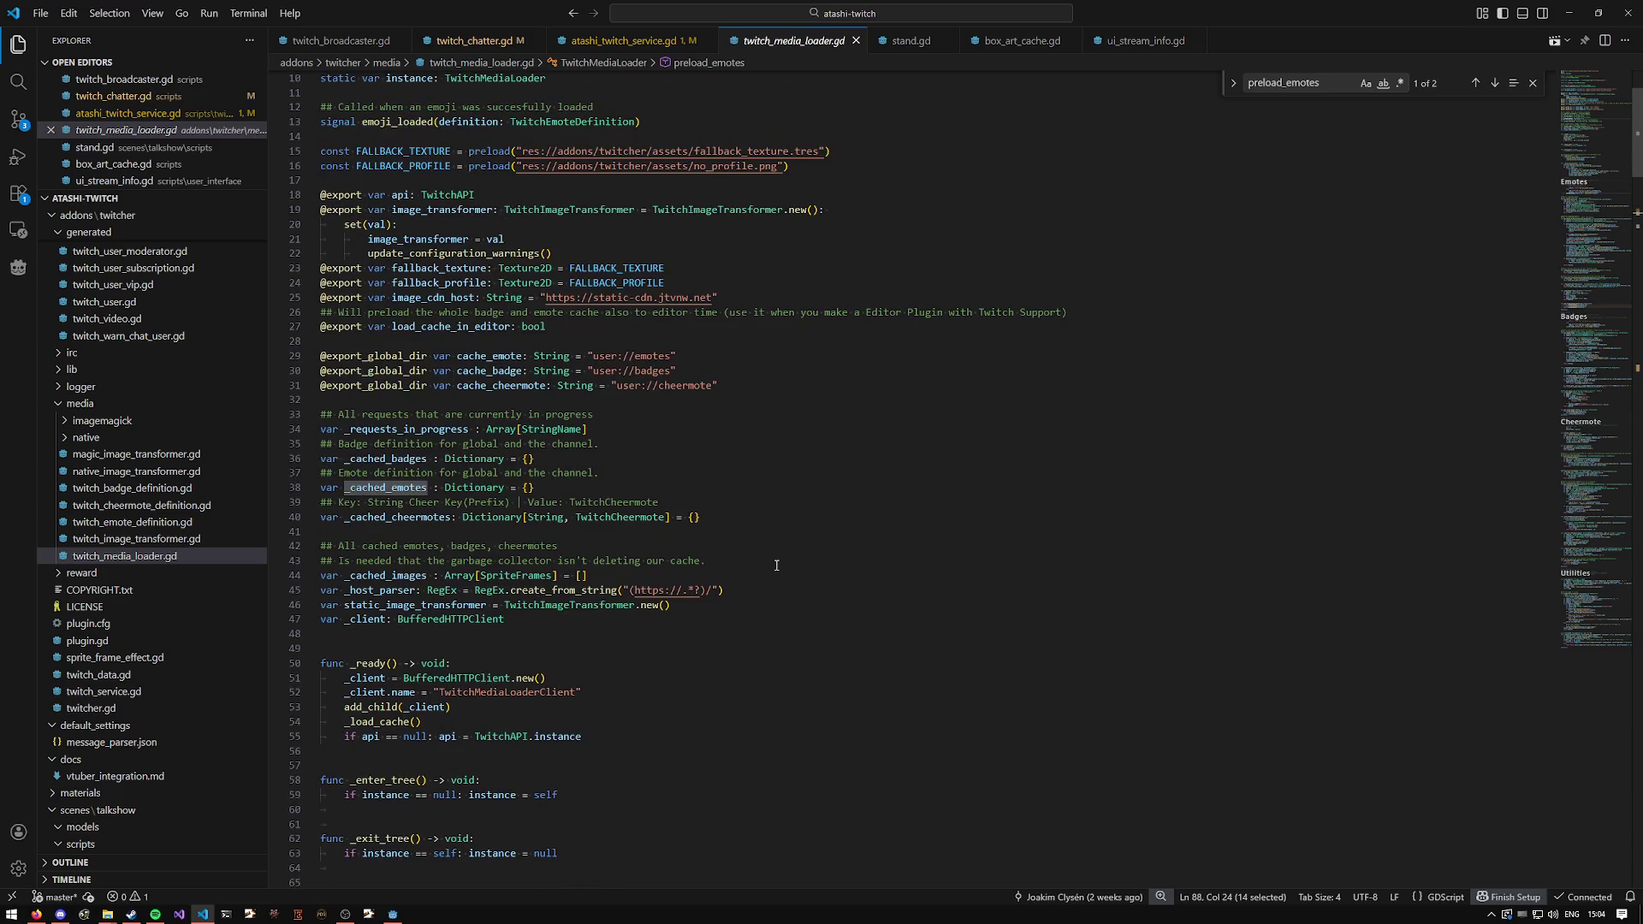
{"action": "scroll", "coordinate": [777, 565], "scroll_direction": "down", "scroll_amount": 10}
{"action": "key", "text": "ctrl+f"}
{"action": "scroll", "coordinate": [776, 565], "scroll_direction": "down", "scroll_amount": 20}
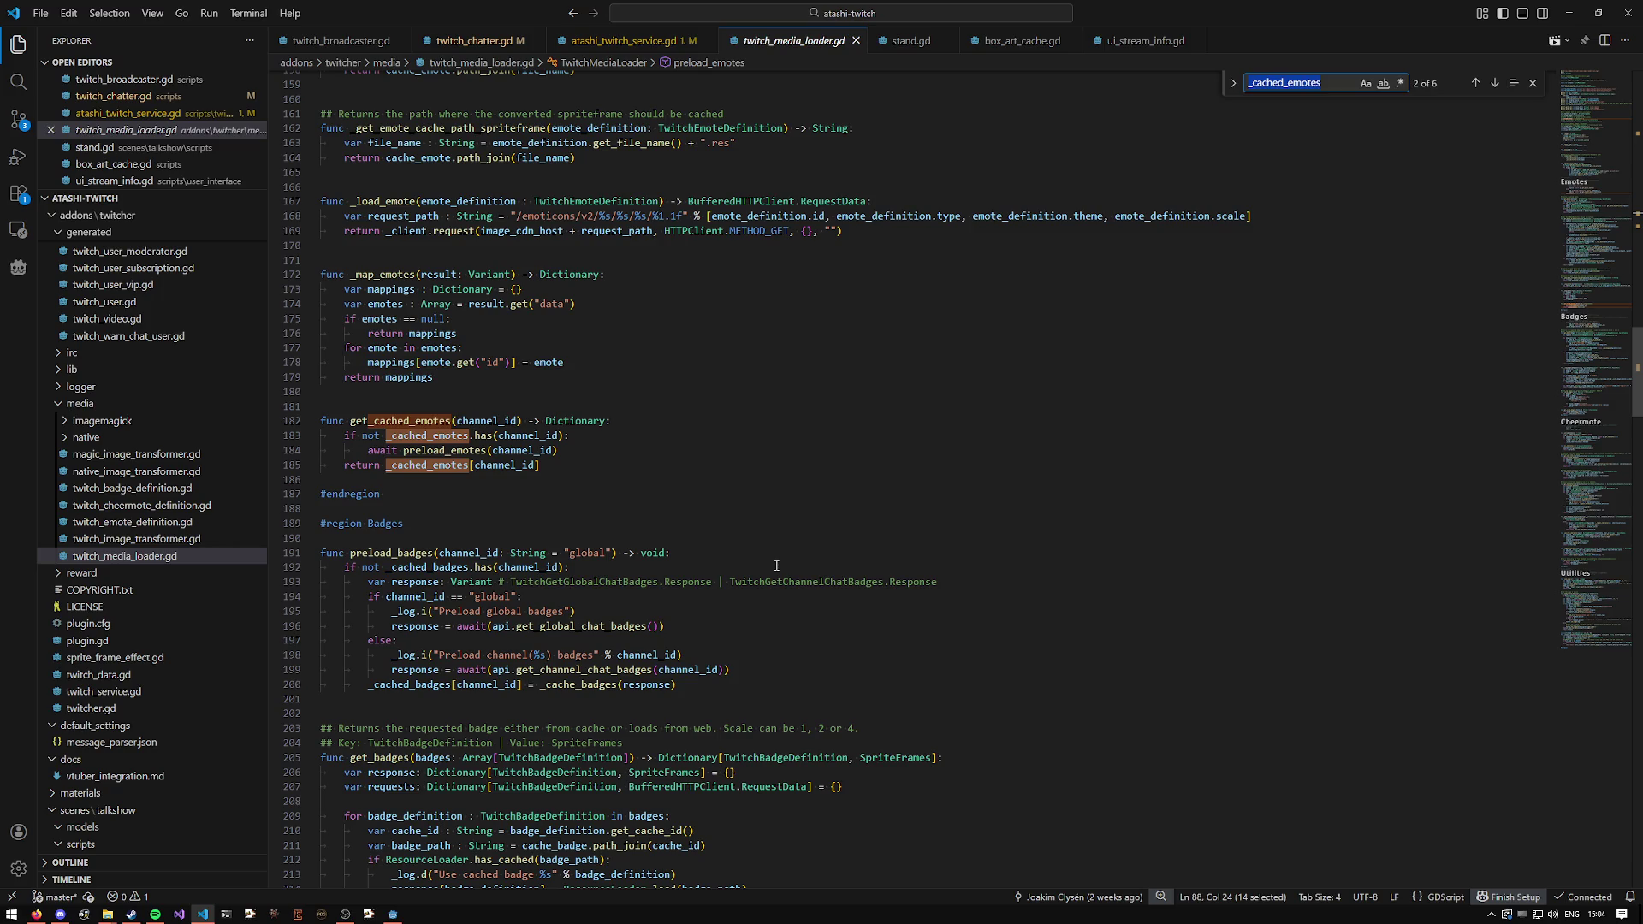
{"action": "scroll", "coordinate": [776, 565], "scroll_direction": "down", "scroll_amount": 20}
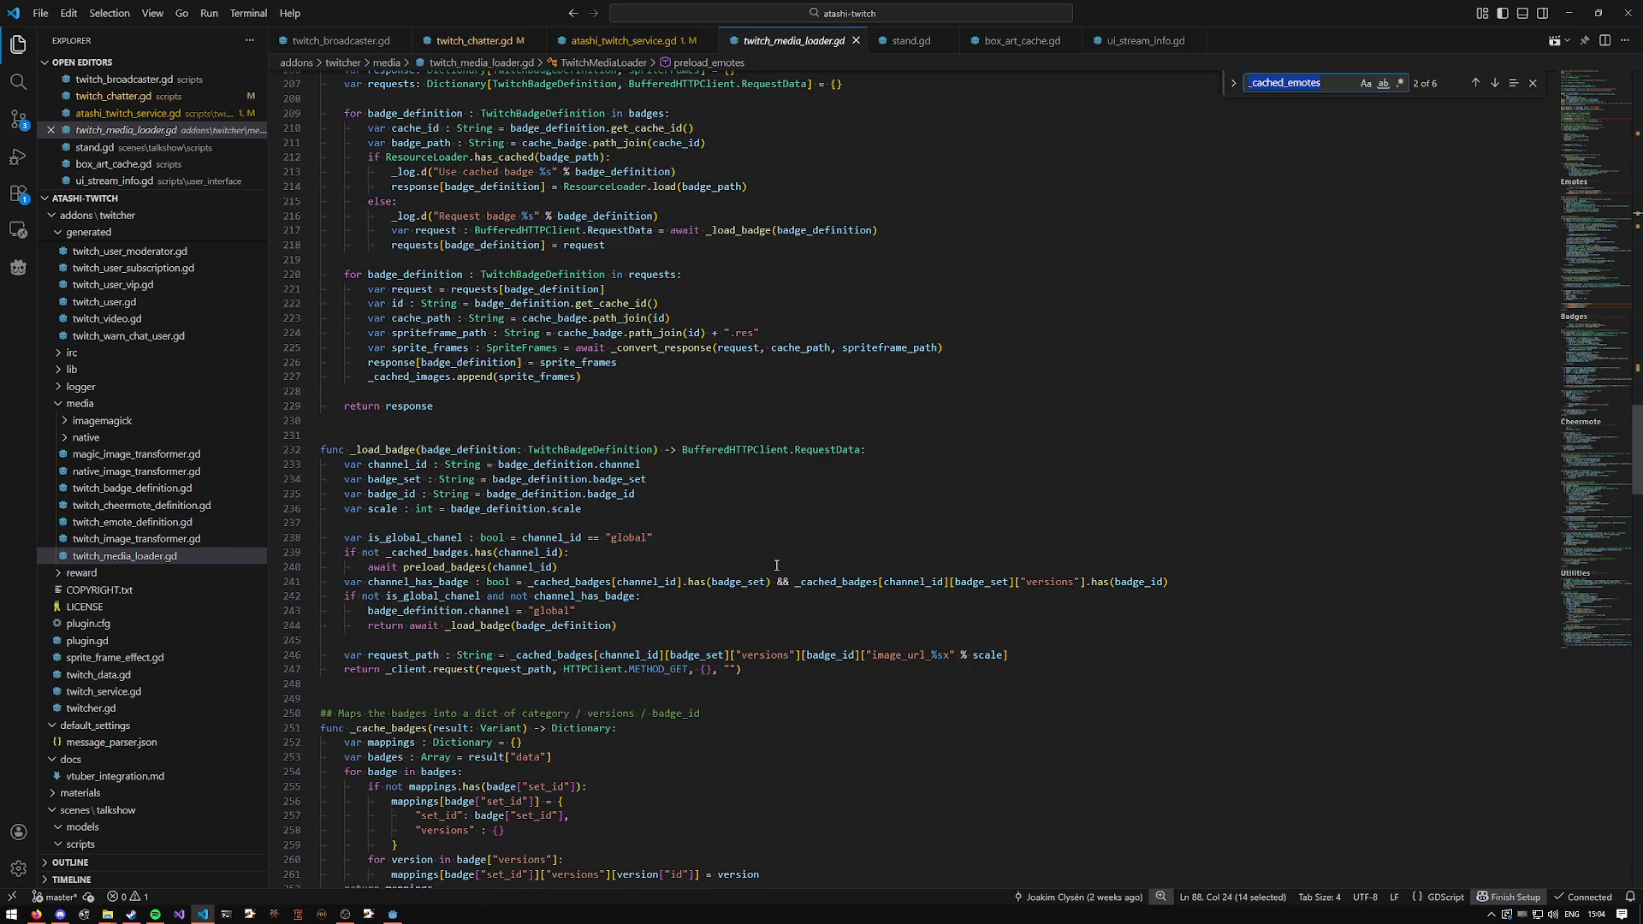
{"action": "scroll", "coordinate": [776, 565], "scroll_direction": "up", "scroll_amount": 20}
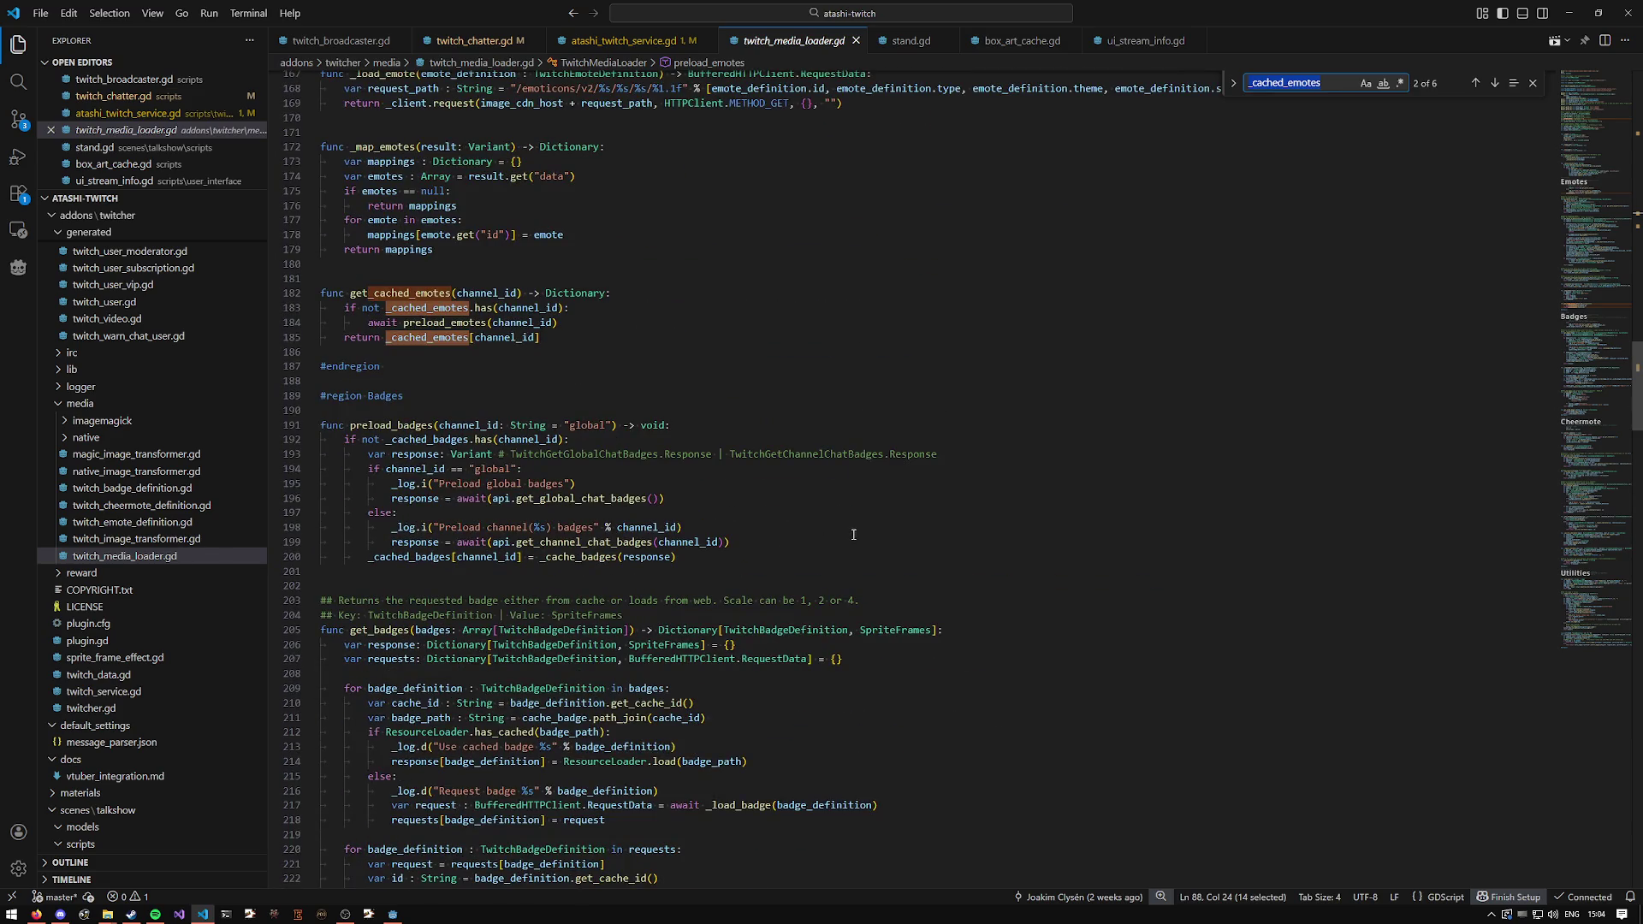
{"action": "scroll", "coordinate": [853, 535], "scroll_direction": "up", "scroll_amount": 20}
{"action": "scroll", "coordinate": [855, 537], "scroll_direction": "up", "scroll_amount": 20}
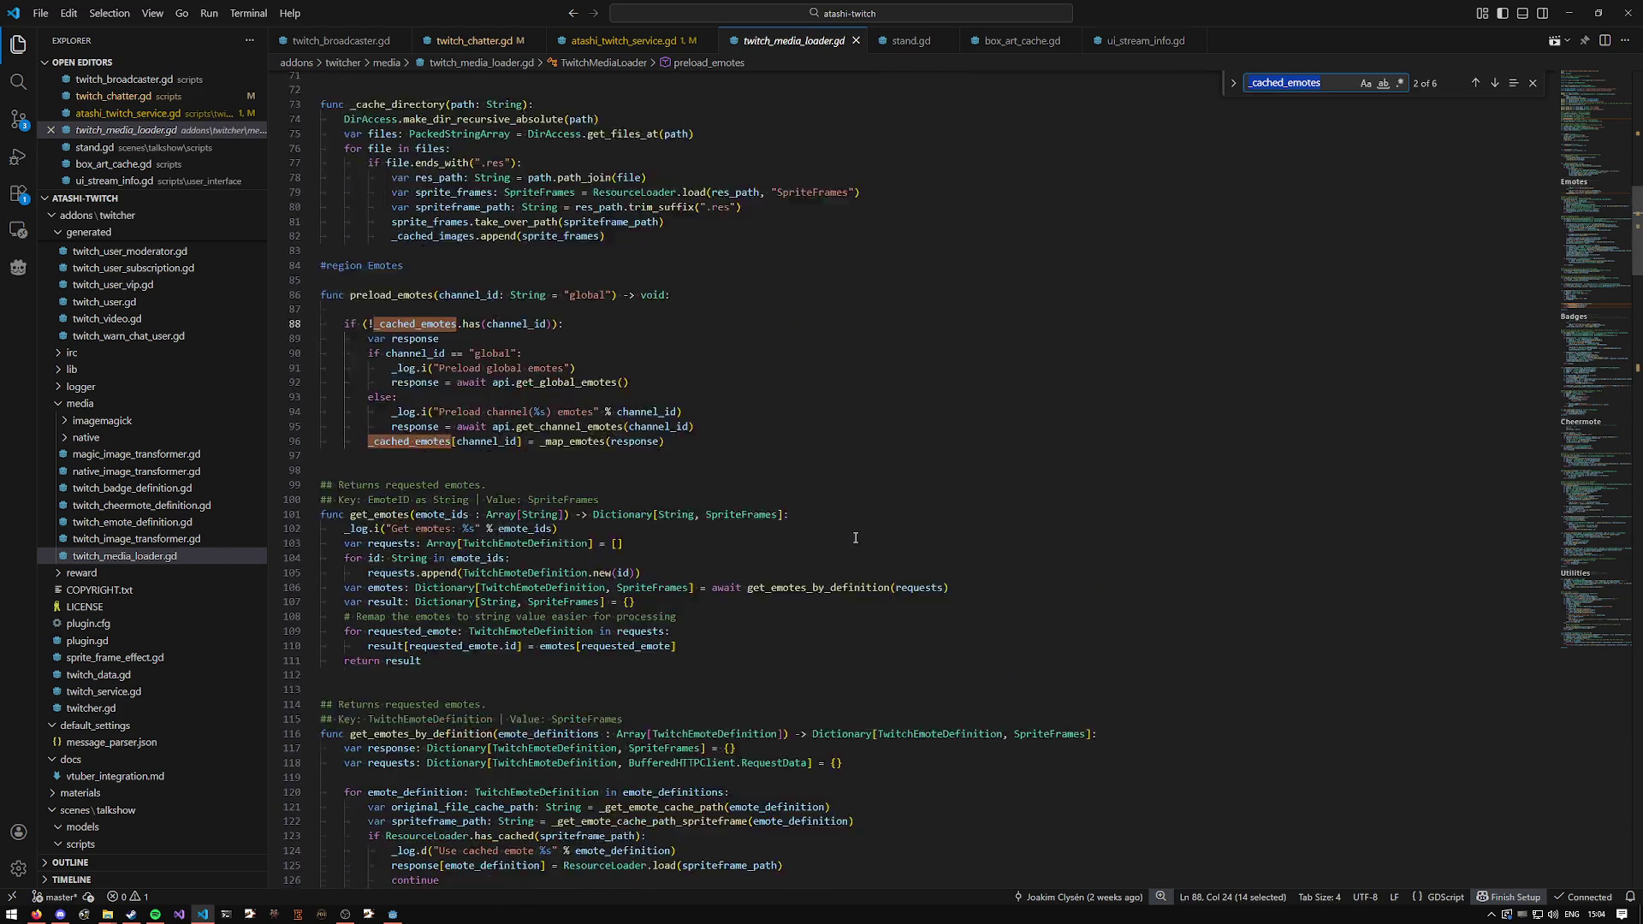
{"action": "scroll", "coordinate": [856, 538], "scroll_direction": "up", "scroll_amount": 5}
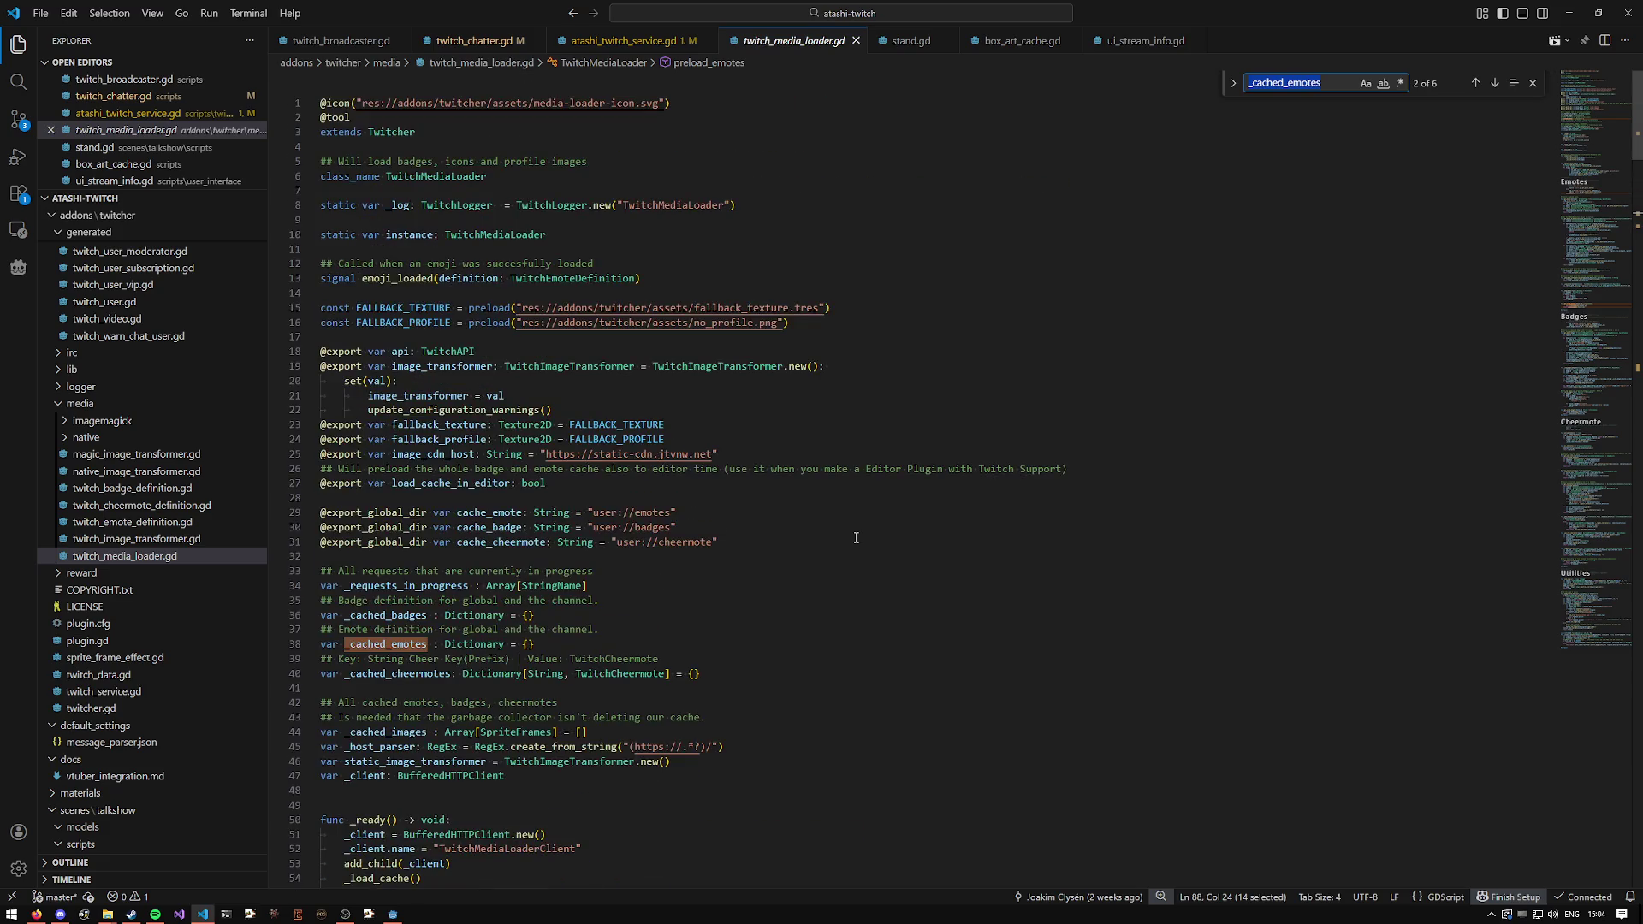
{"action": "scroll", "coordinate": [855, 537], "scroll_direction": "down", "scroll_amount": 5}
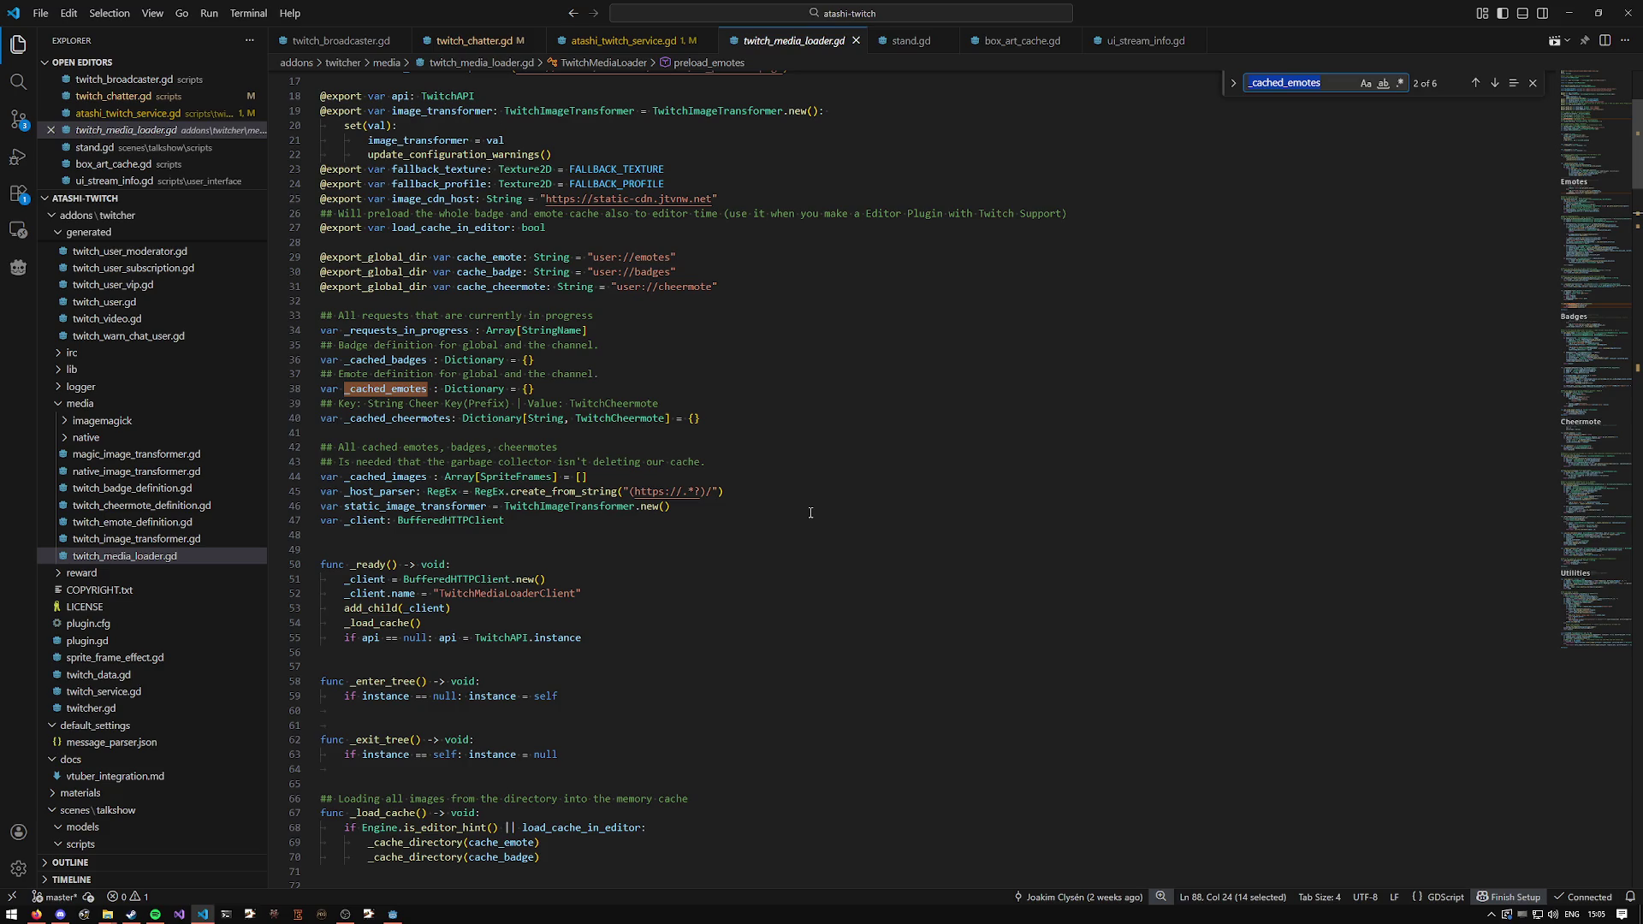
{"action": "scroll", "coordinate": [810, 512], "scroll_direction": "down", "scroll_amount": 13}
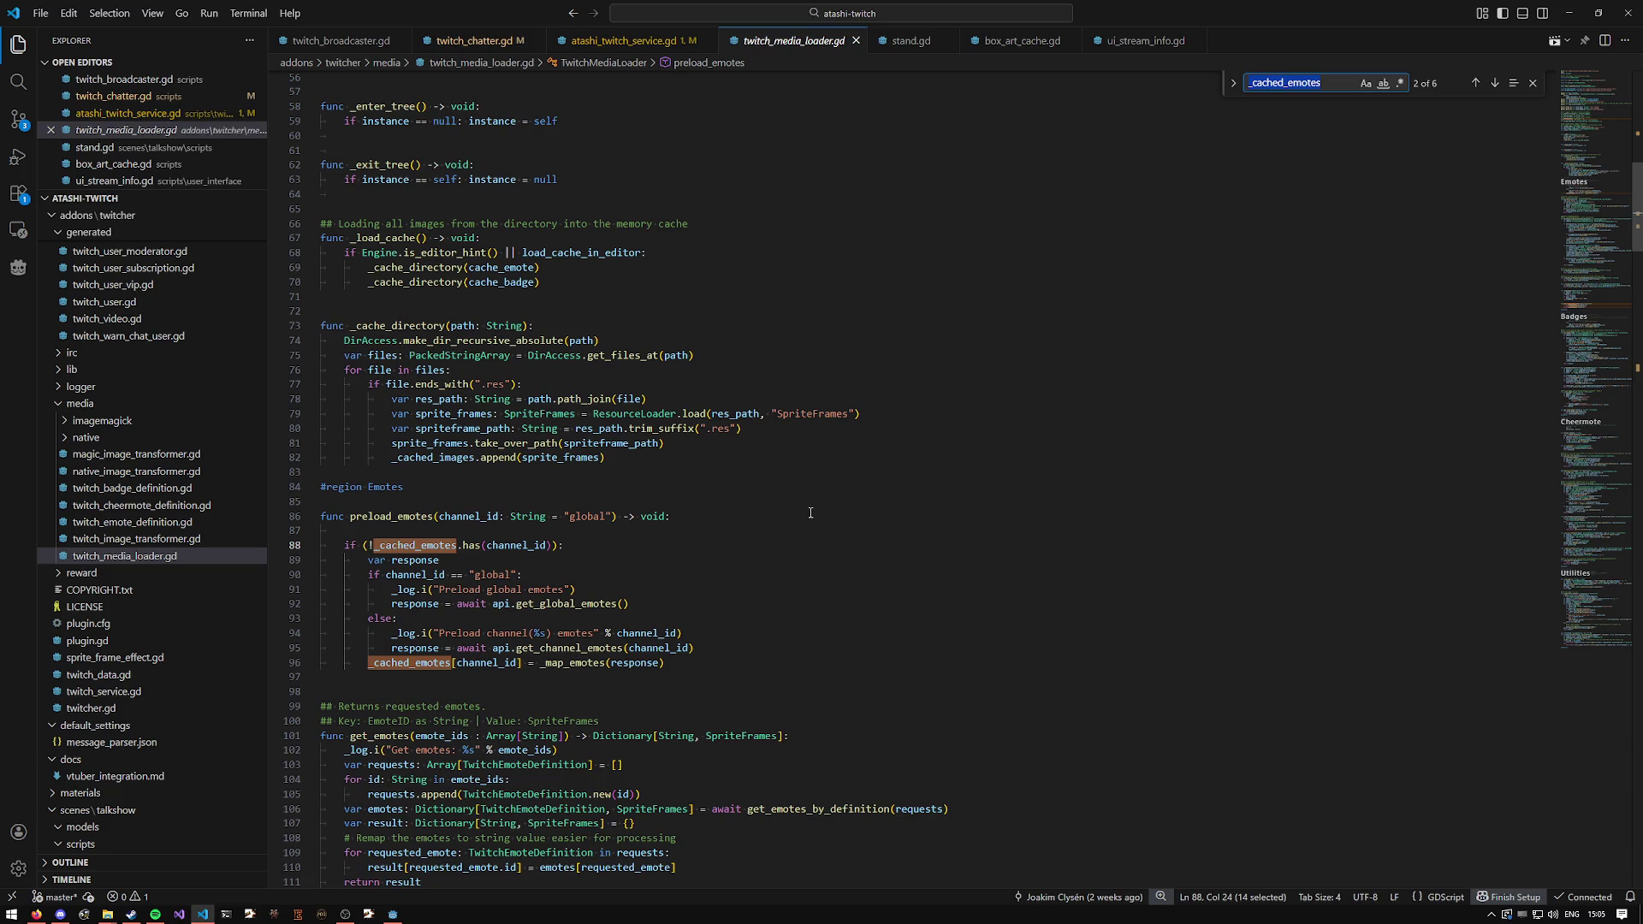
{"action": "double_click", "coordinate": [588, 648]}
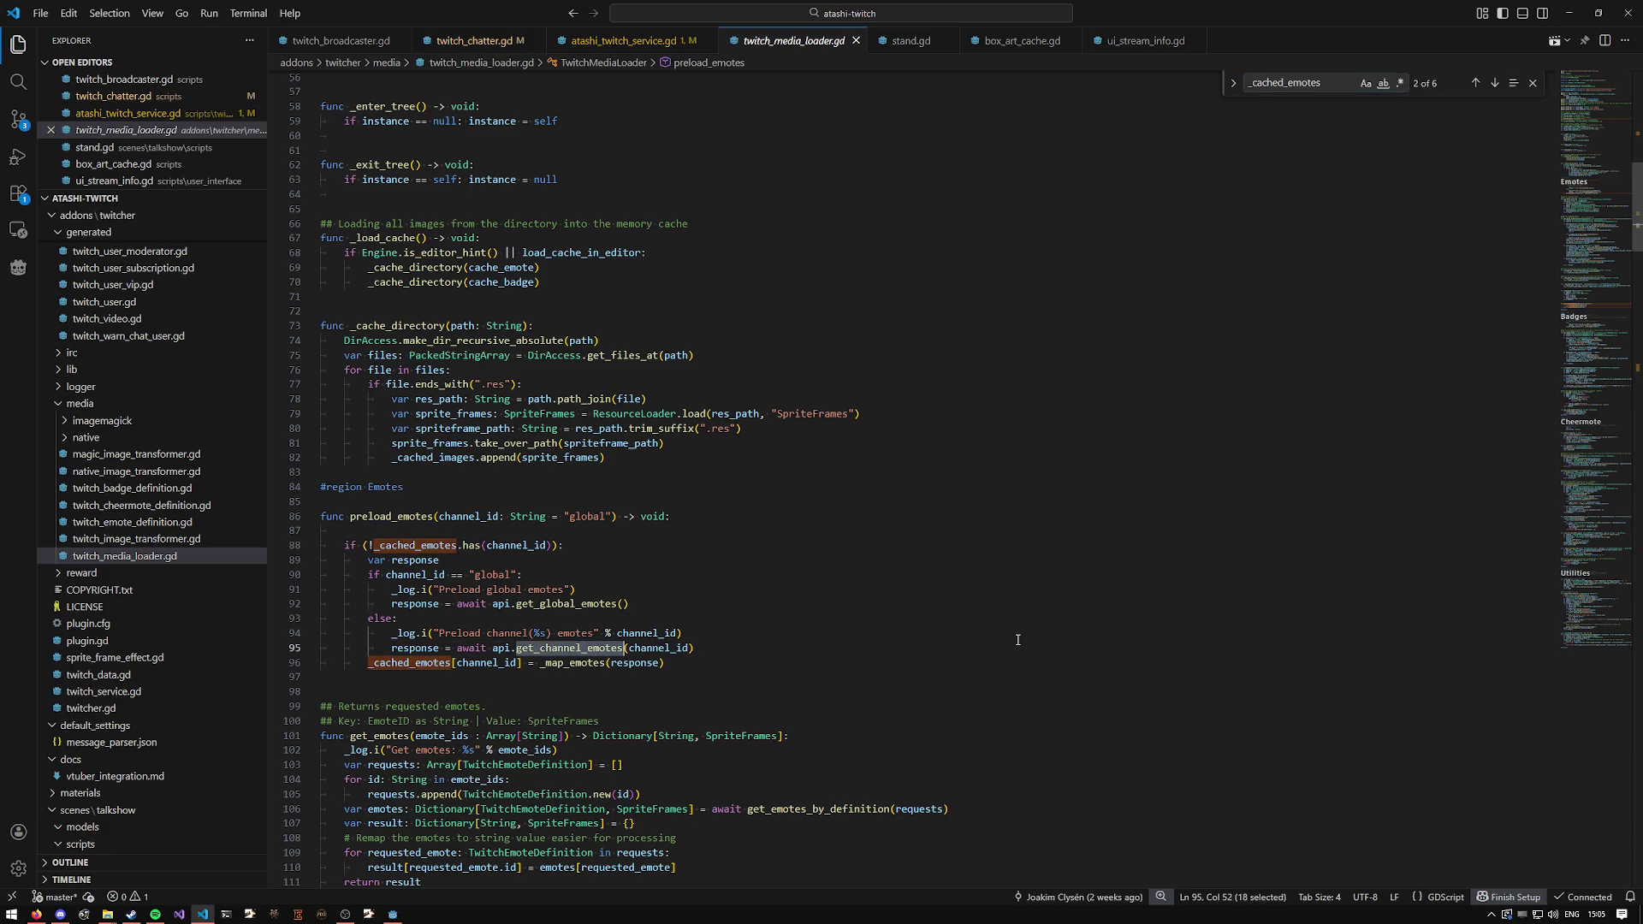
{"action": "left_click", "coordinate": [624, 648], "text": "ctrl"}
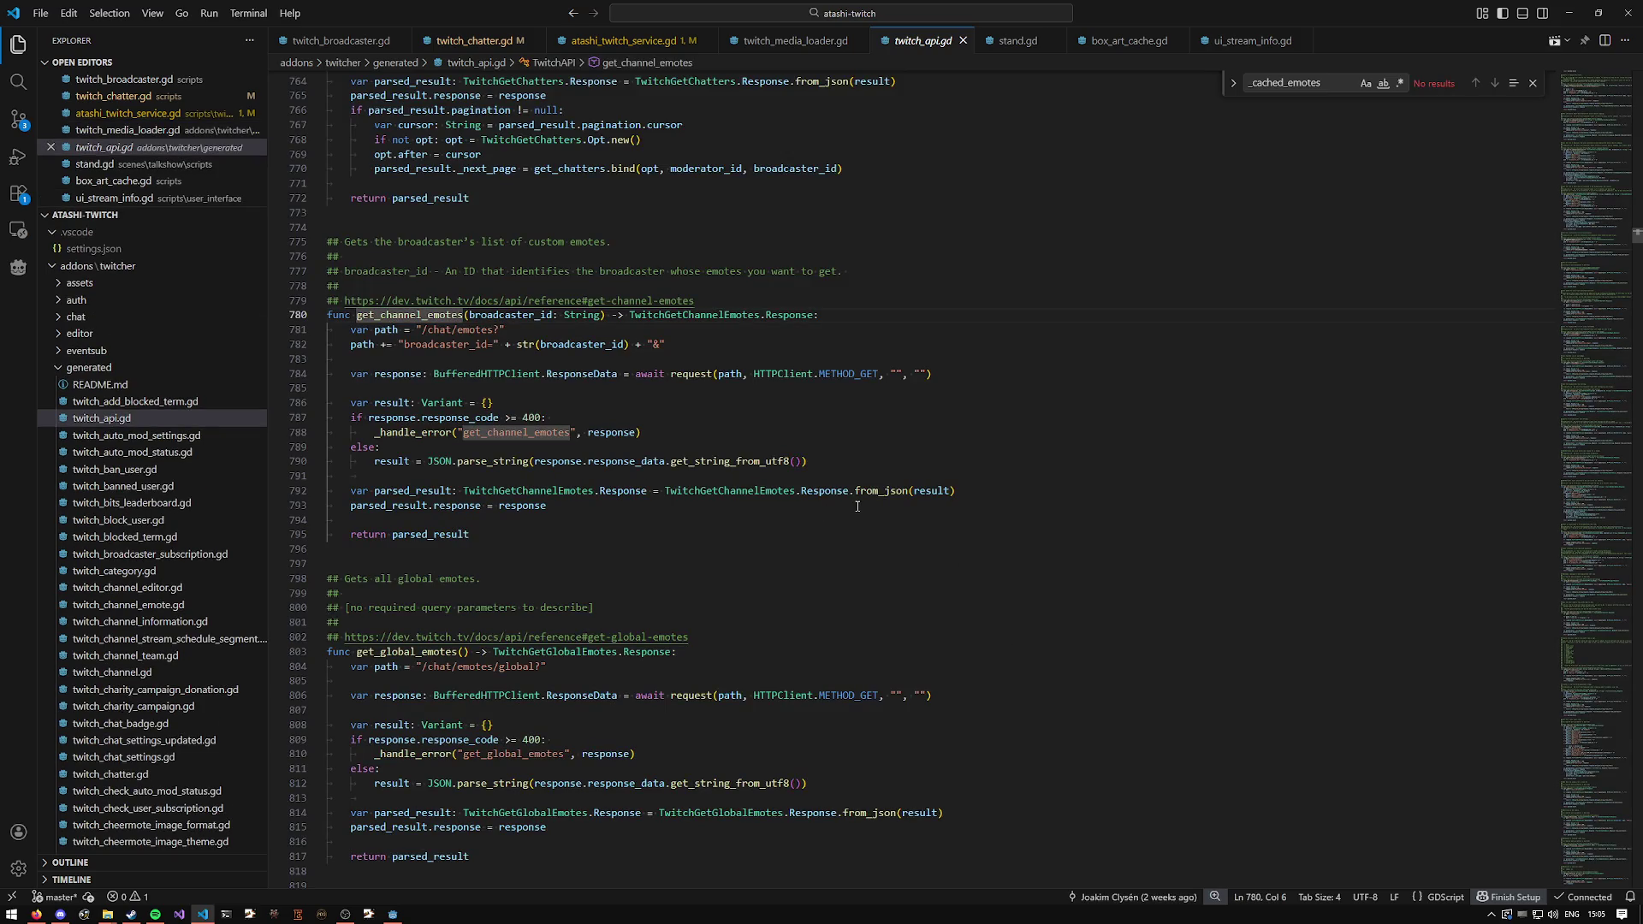
Back in twitch_media_loader.gd, inspect the _map_emotes definition and where get is used.
{"action": "key", "text": "alt+Left"}
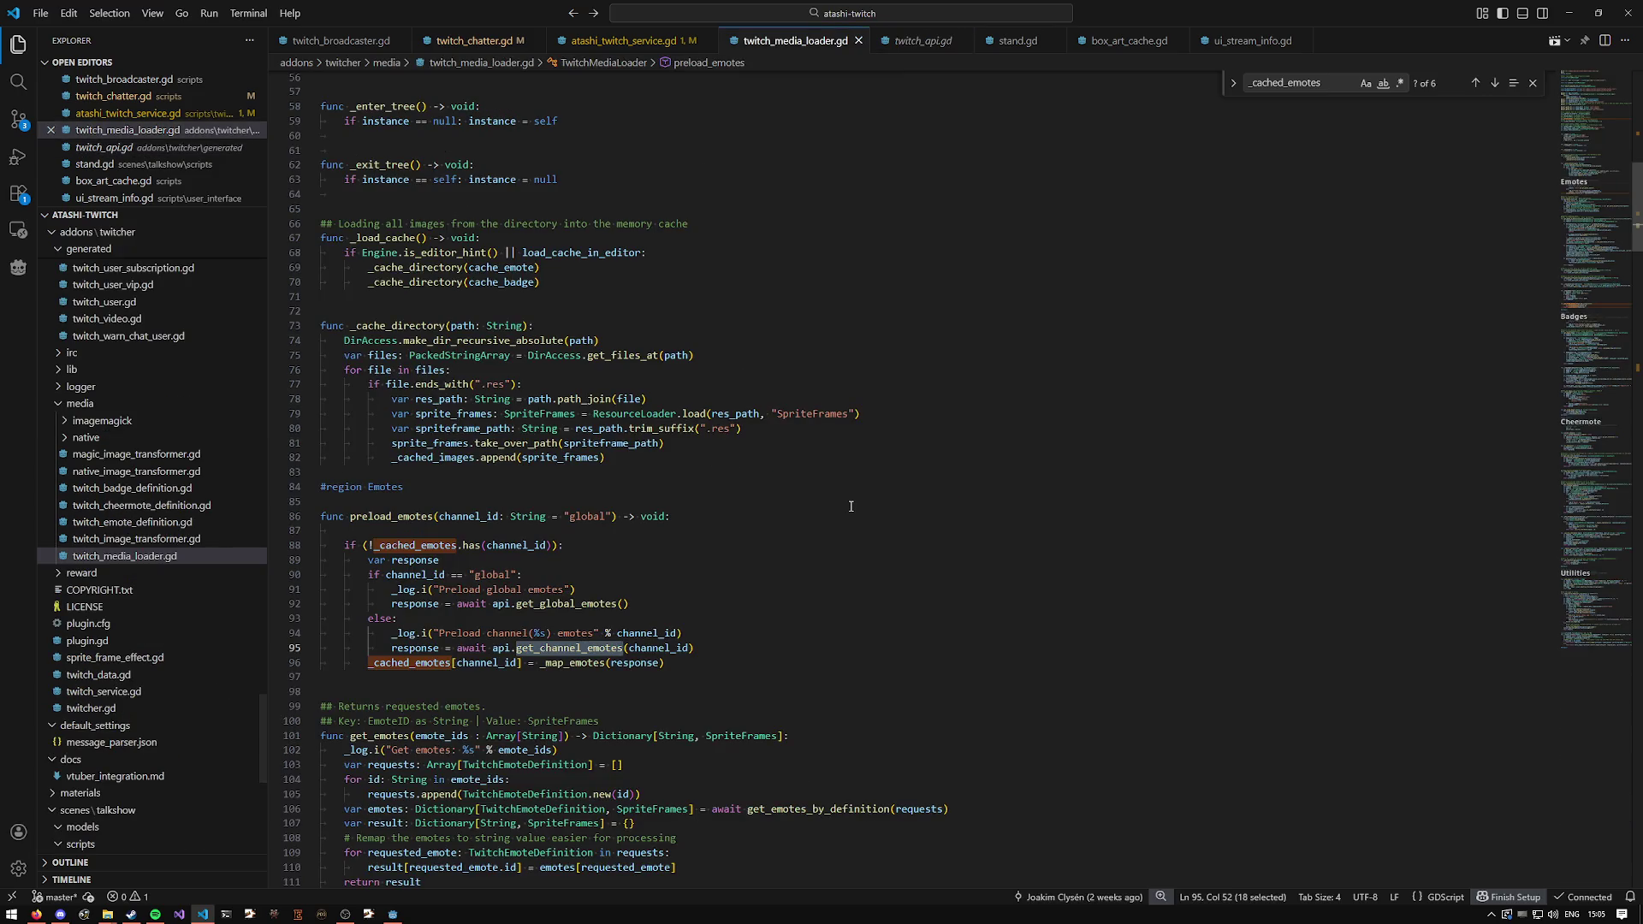
{"action": "double_click", "coordinate": [438, 545]}
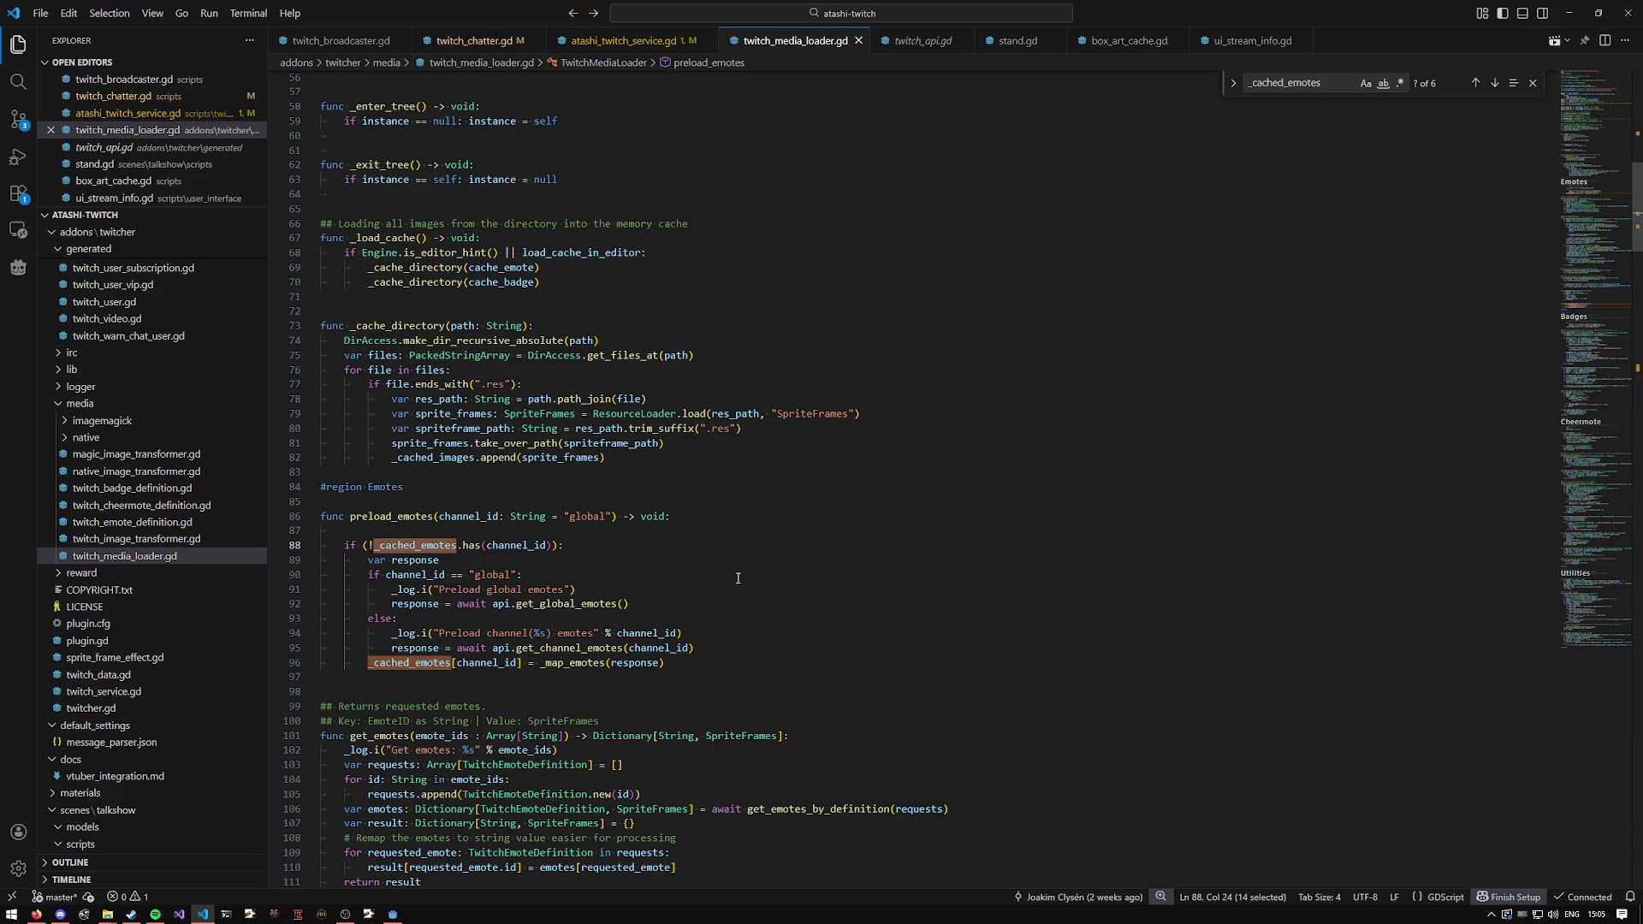
{"action": "left_click", "coordinate": [574, 664]}
{"action": "key", "text": "F11"}
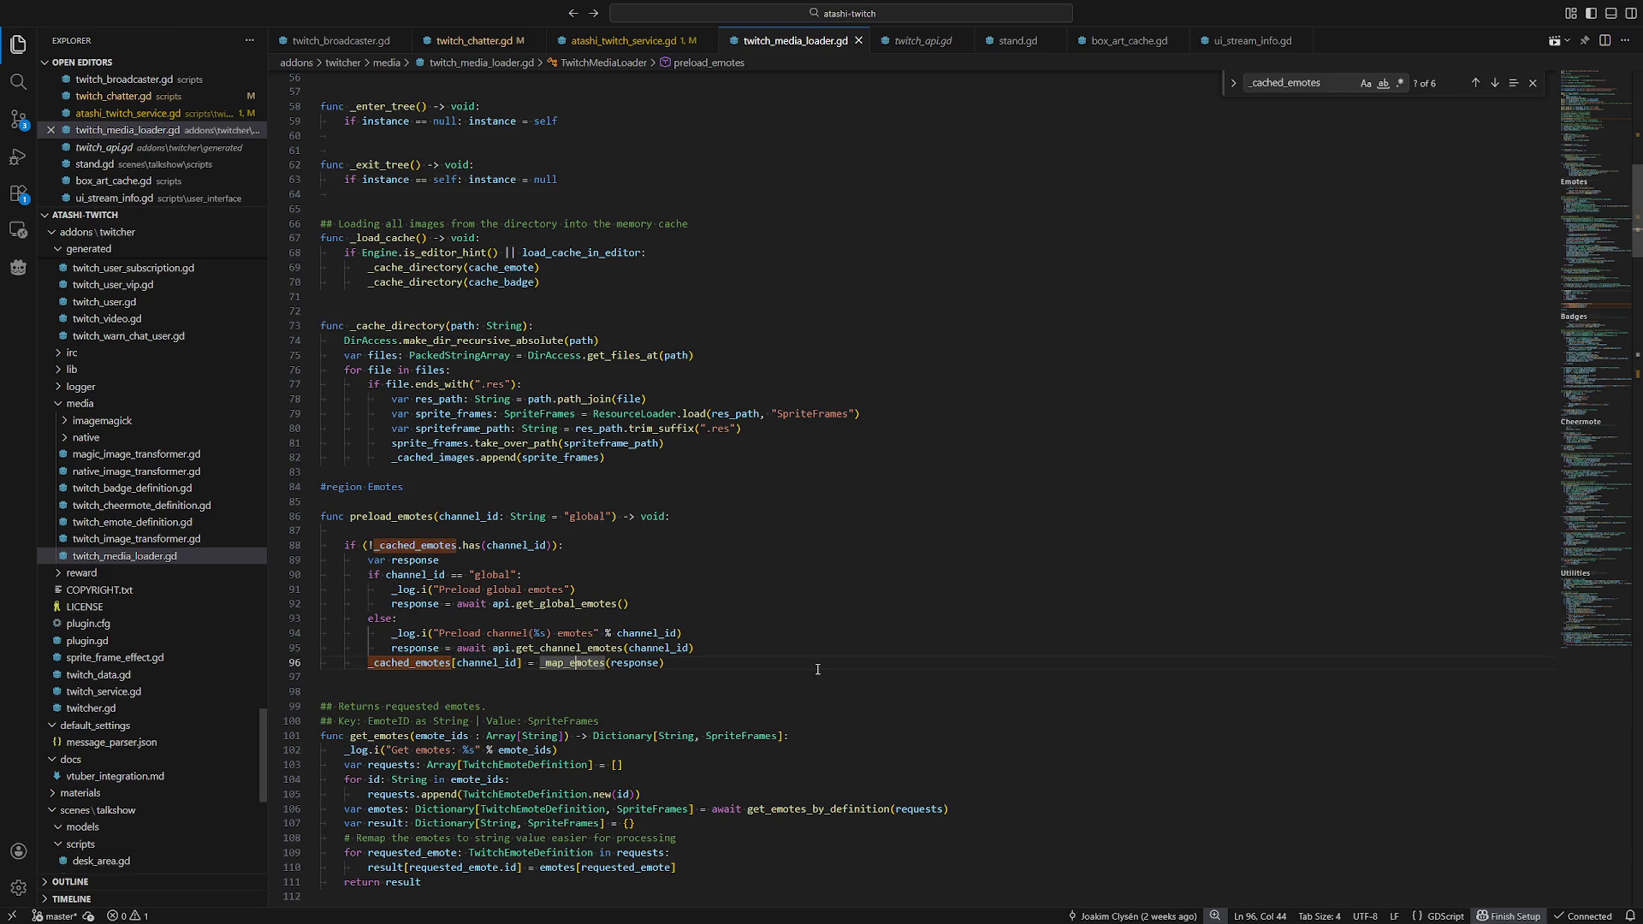
{"action": "key", "text": "F11"}
{"action": "key", "text": "F12"}
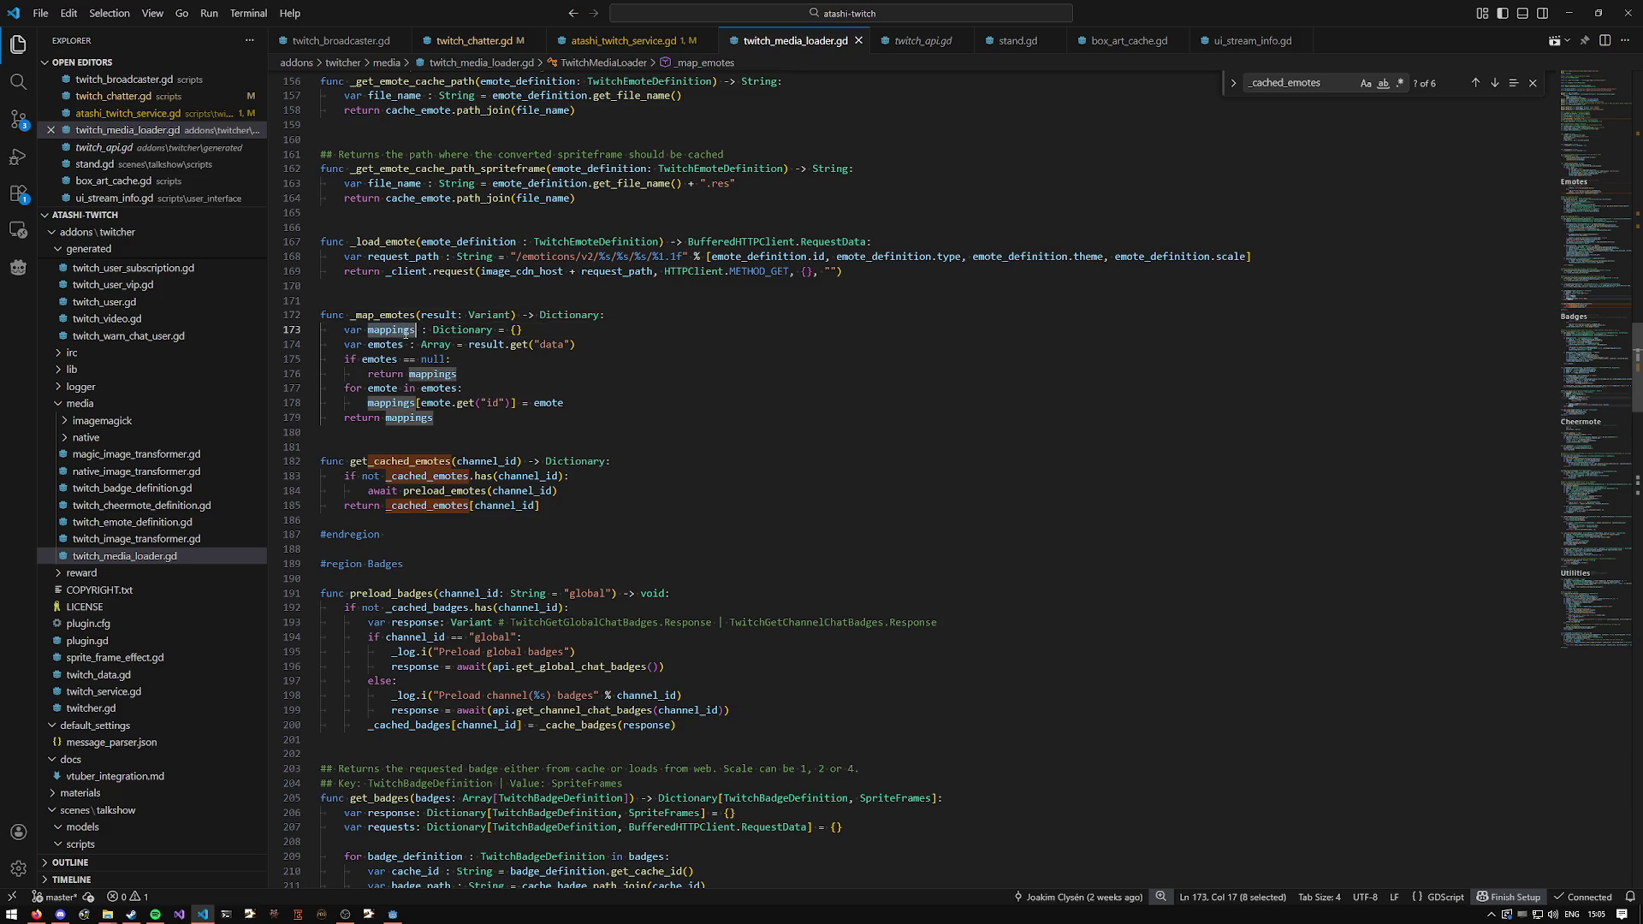
{"action": "double_click", "coordinate": [519, 345]}
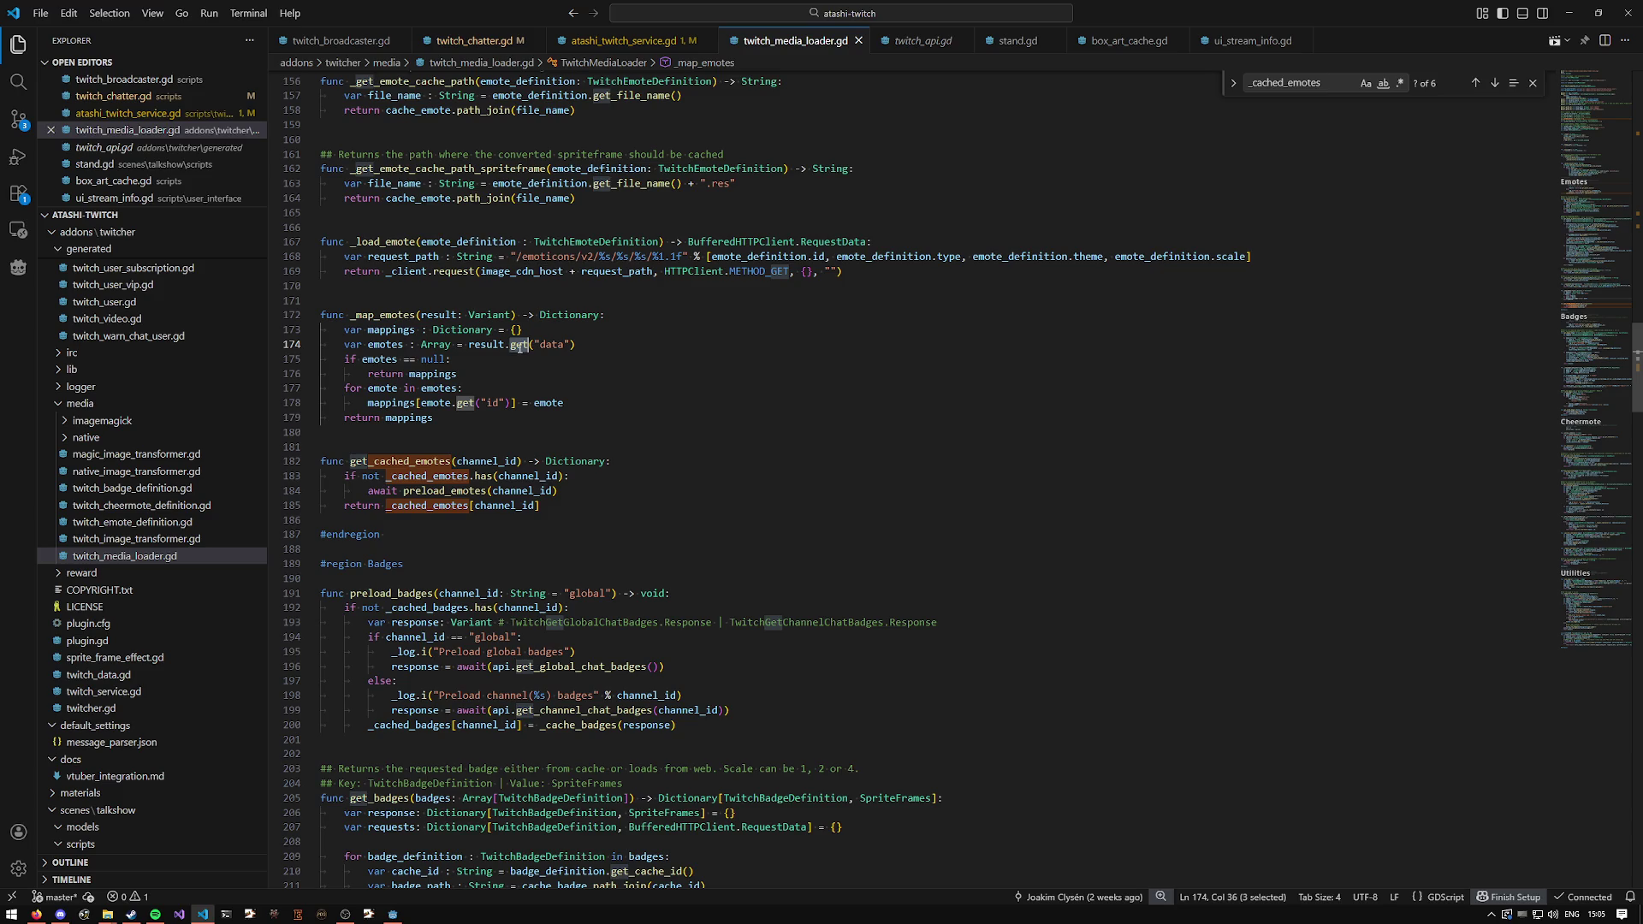
{"action": "key", "text": "alt+Left"}
{"action": "key", "text": "alt+Left"}
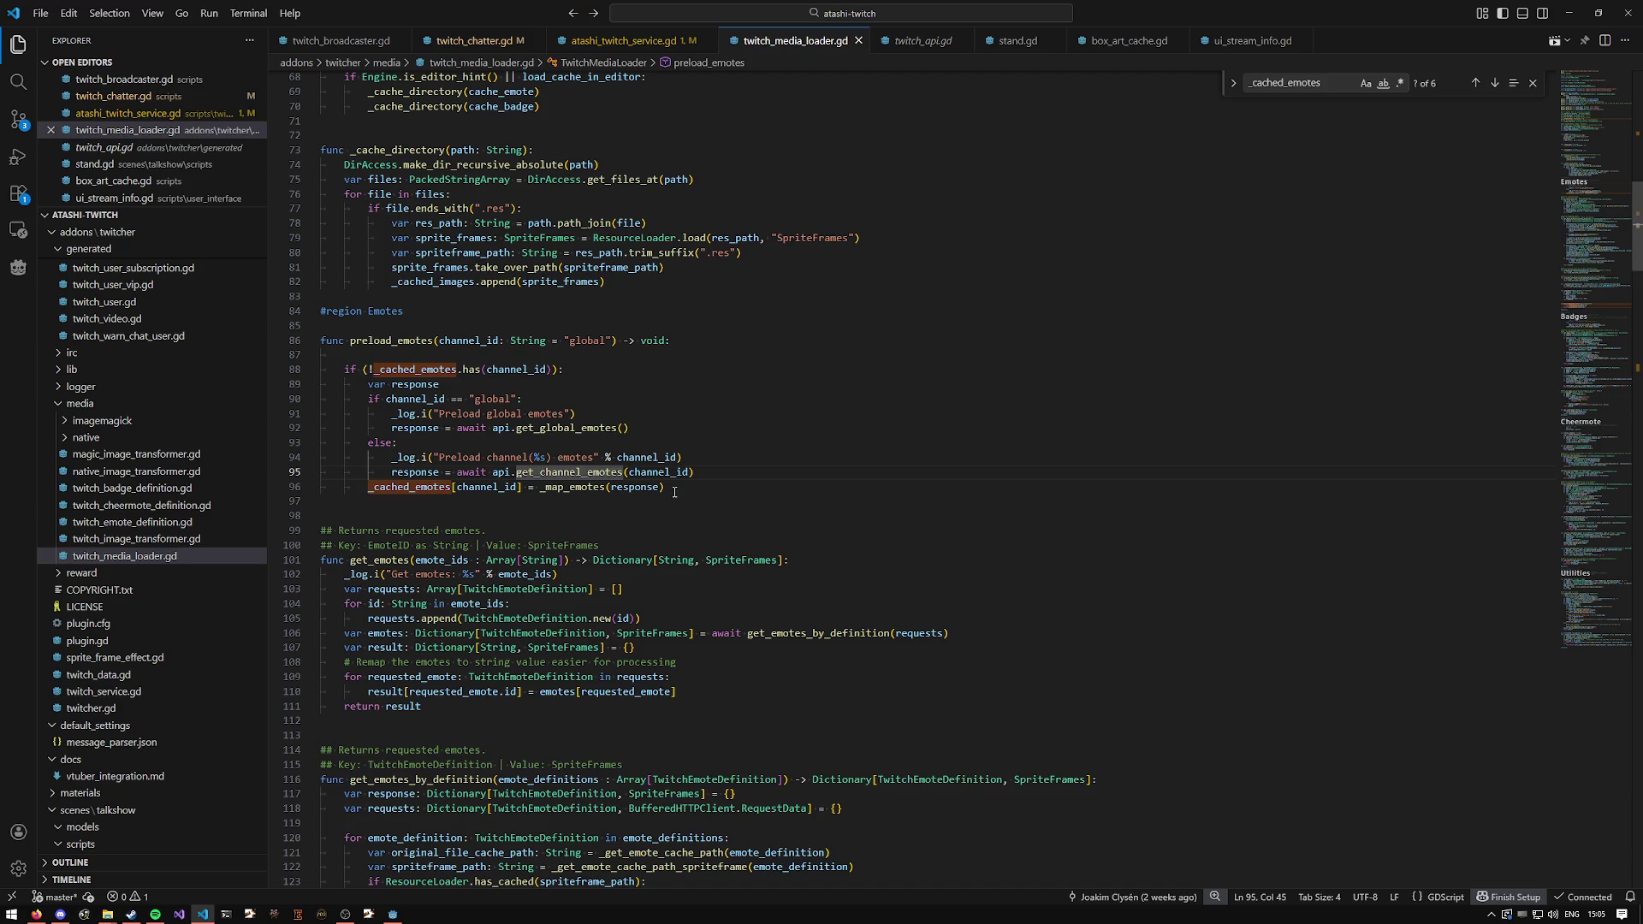
Follow get_channel_emotes to its Response class and open the TwitchChannelEmote definition.
{"action": "key", "text": "F12"}
{"action": "left_click", "coordinate": [776, 315]}
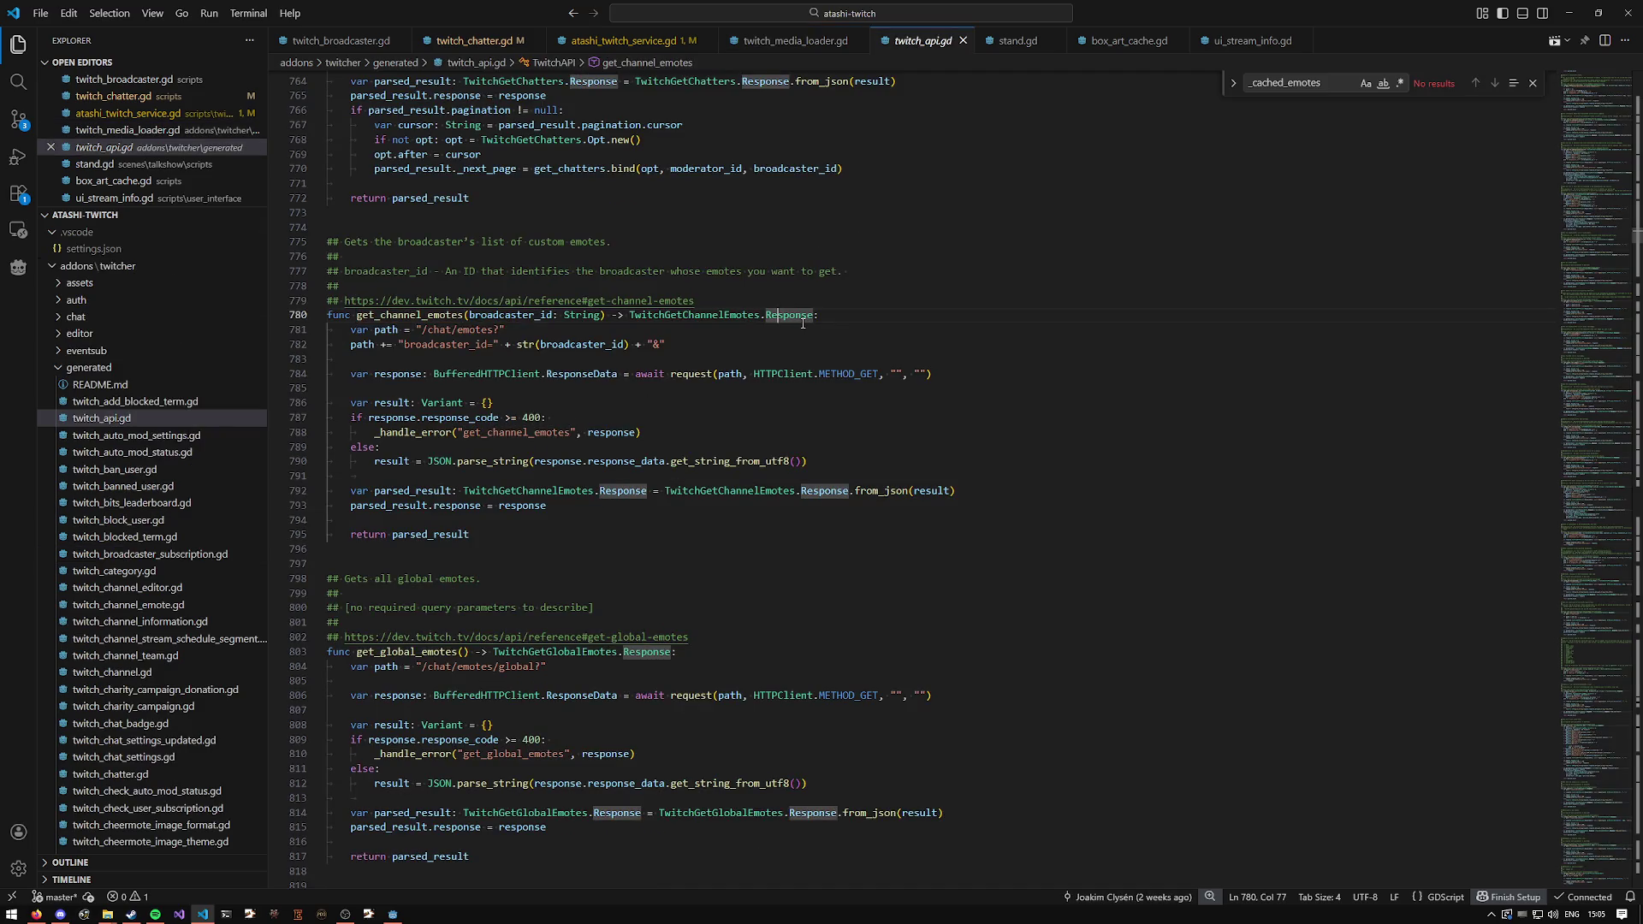
{"action": "key", "text": "F12"}
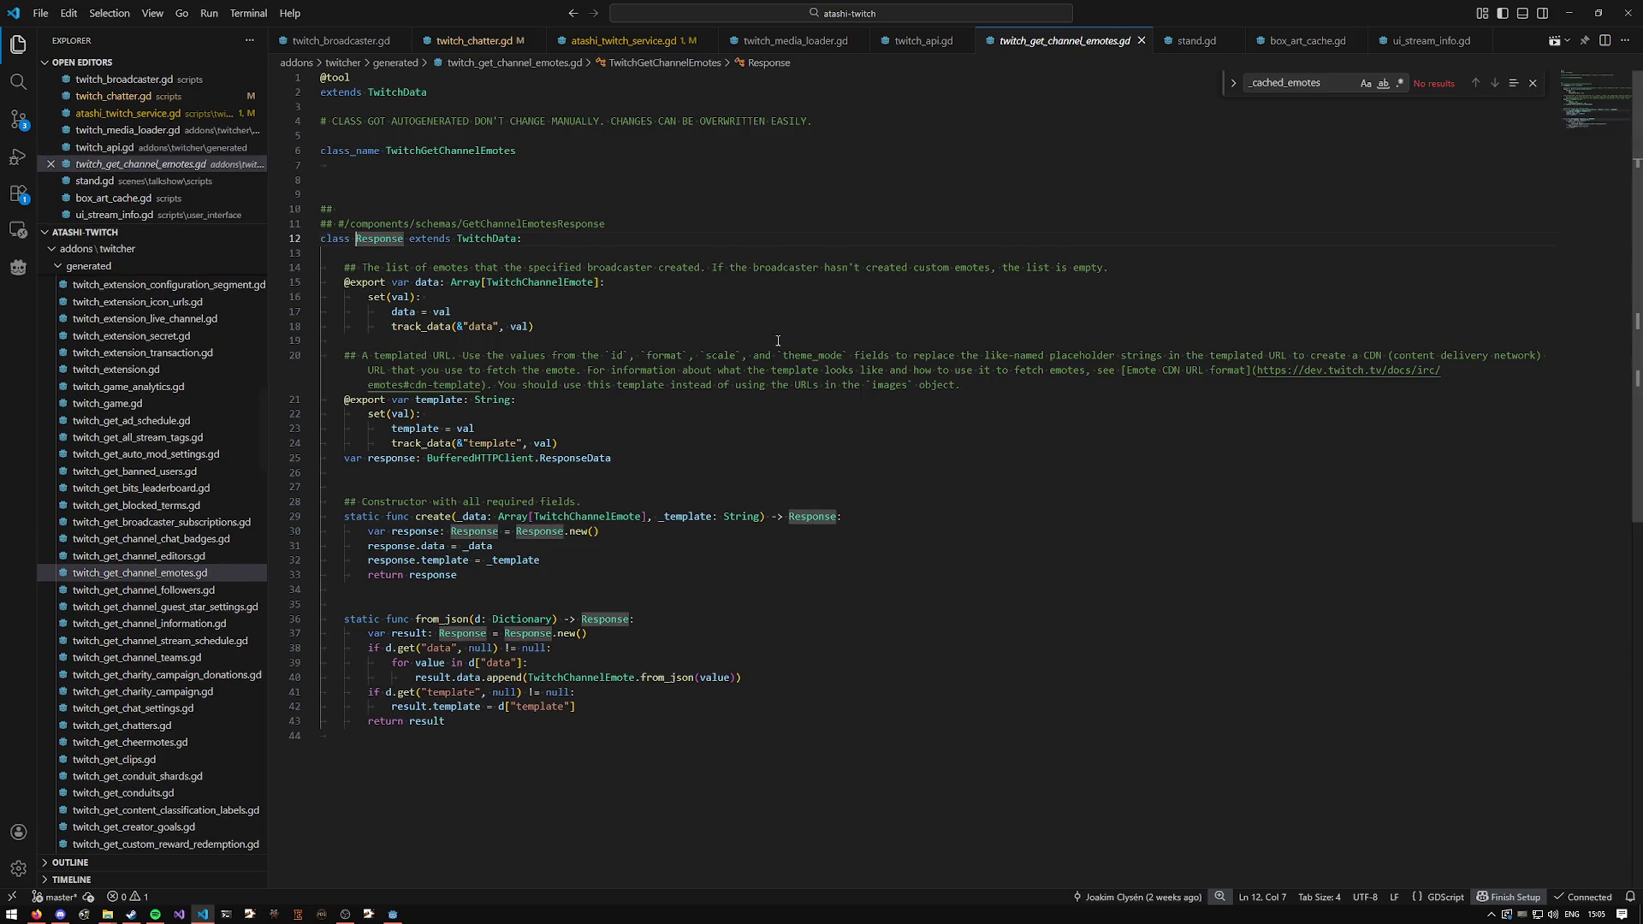
{"action": "left_click", "coordinate": [548, 282]}
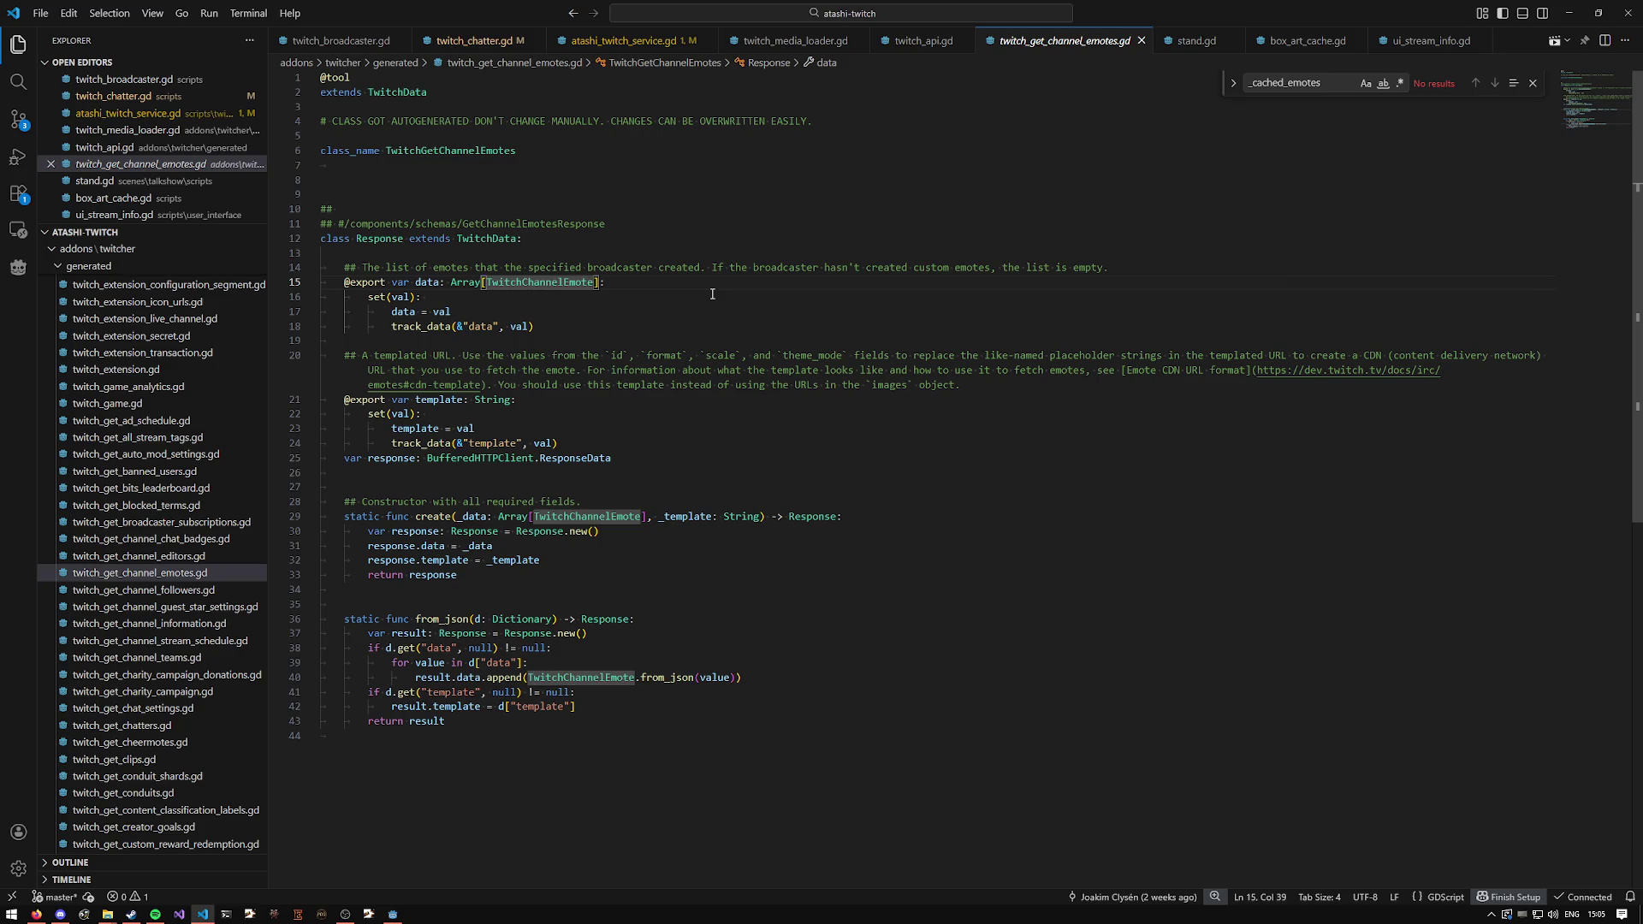
{"action": "key", "text": "alt+Left"}
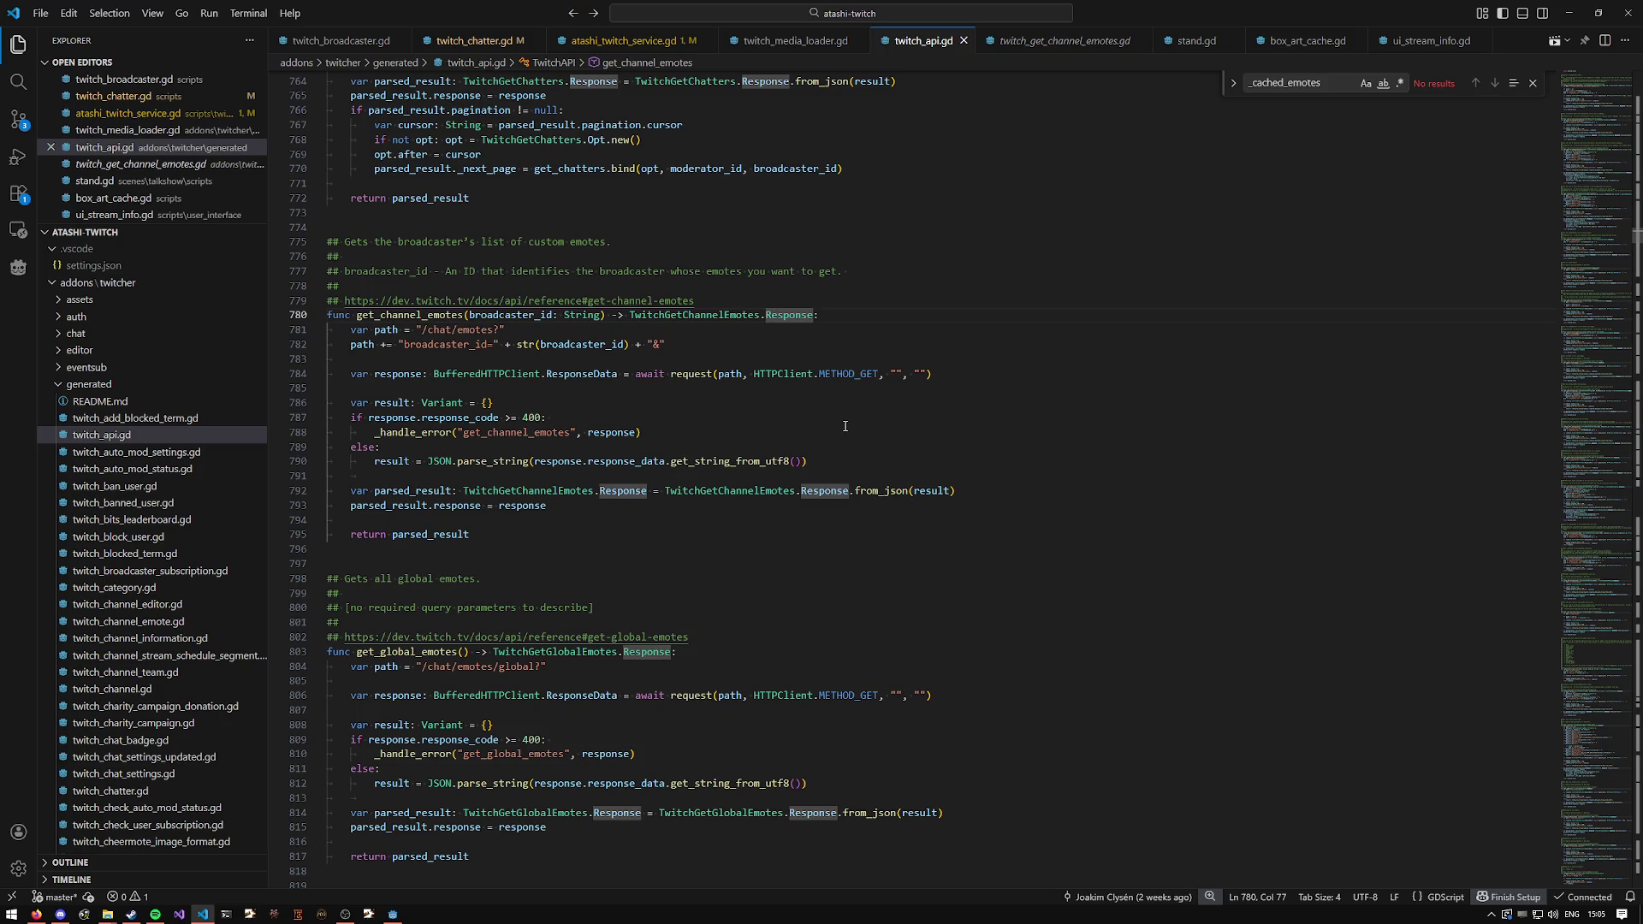
{"action": "key", "text": "alt+Left"}
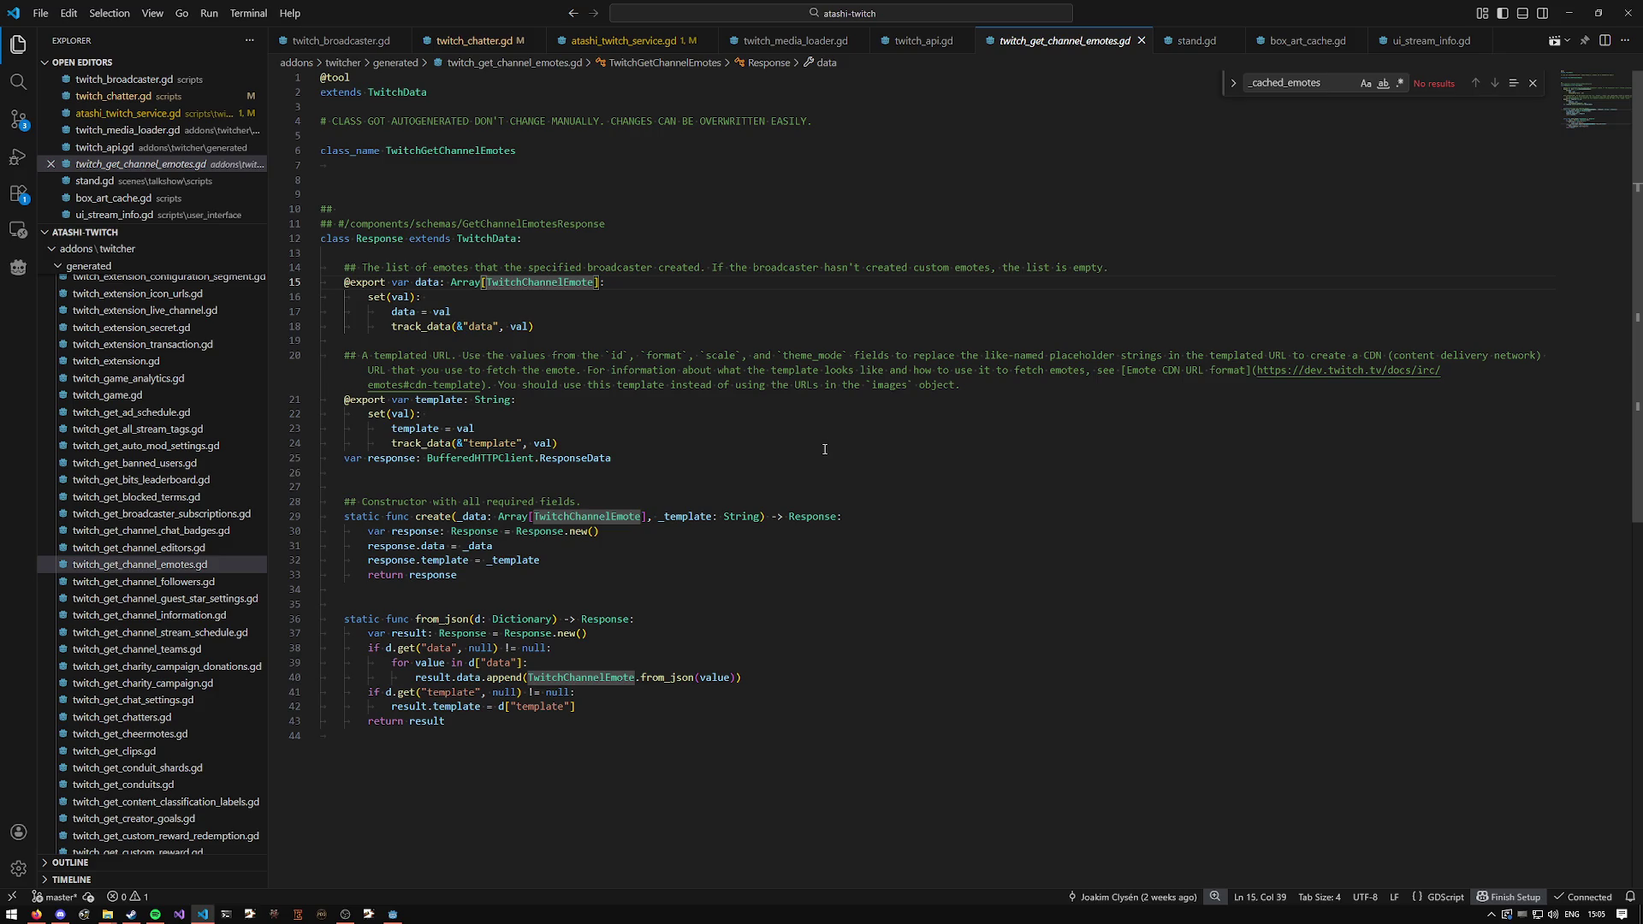
{"action": "key", "text": "ctrl+f"}
{"action": "left_click", "coordinate": [524, 282]}
{"action": "left_click", "coordinate": [524, 282], "text": "ctrl"}
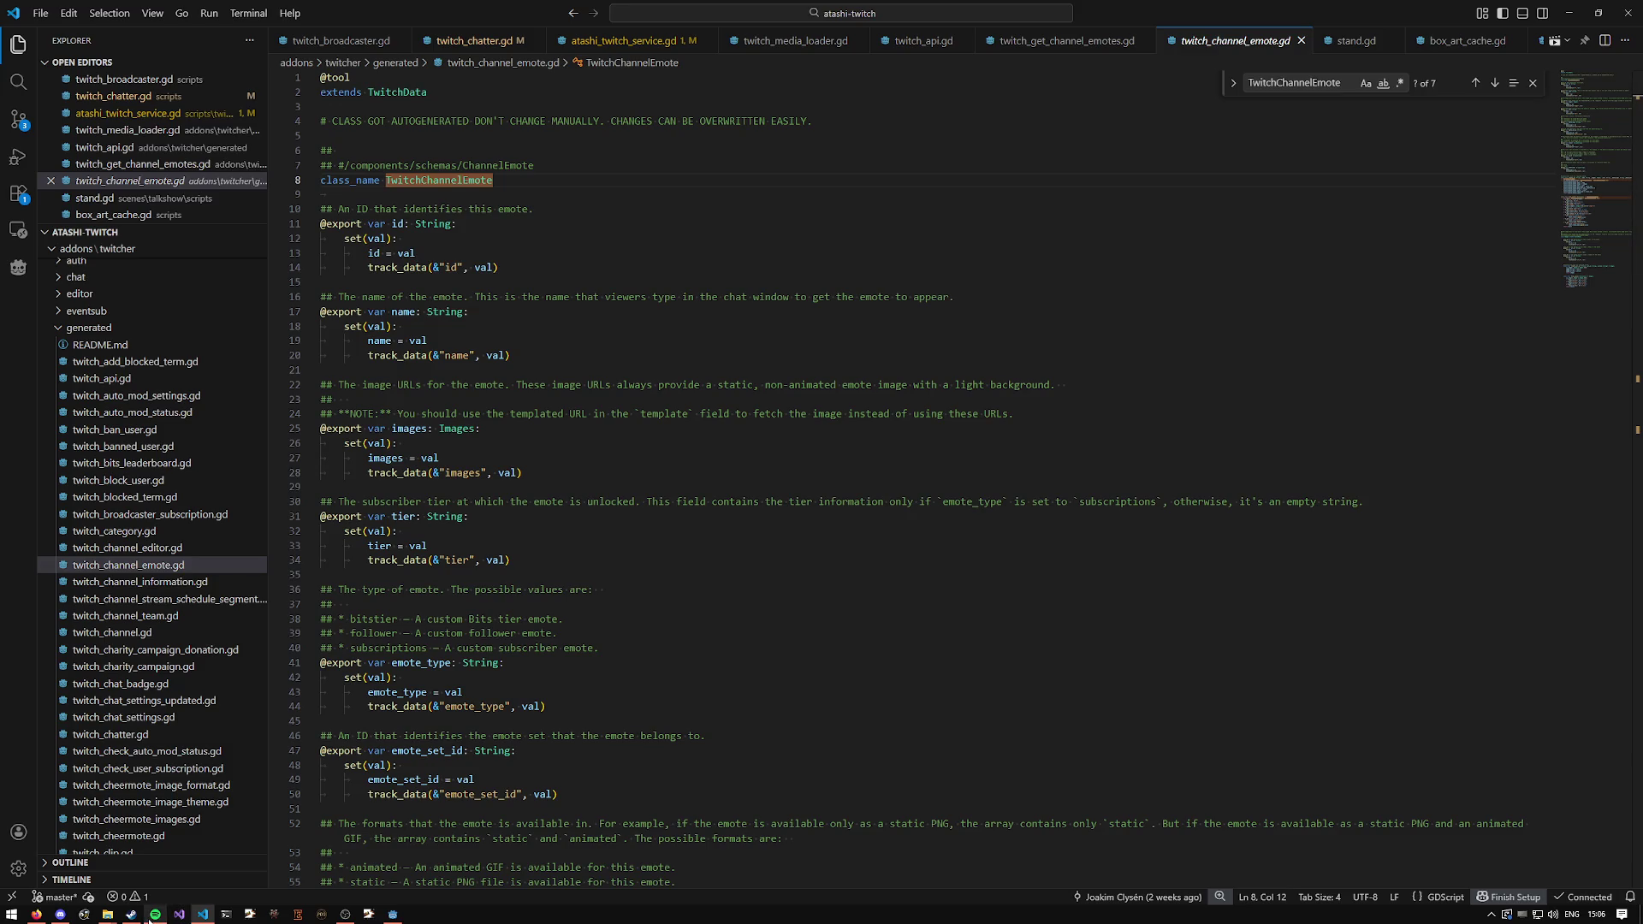
Skip the music track and select the emote name field lines in twitch_channel_emote.gd.
{"action": "mouse_move", "coordinate": [153, 914]}
{"action": "left_click", "coordinate": [179, 891]}
{"action": "left_click", "coordinate": [1036, 470]}
{"action": "left_click", "coordinate": [544, 352]}
{"action": "key", "text": "shift+Up"}
{"action": "key", "text": "shift+Up"}
{"action": "key", "text": "shift+Up"}
{"action": "key", "text": "shift+Home"}
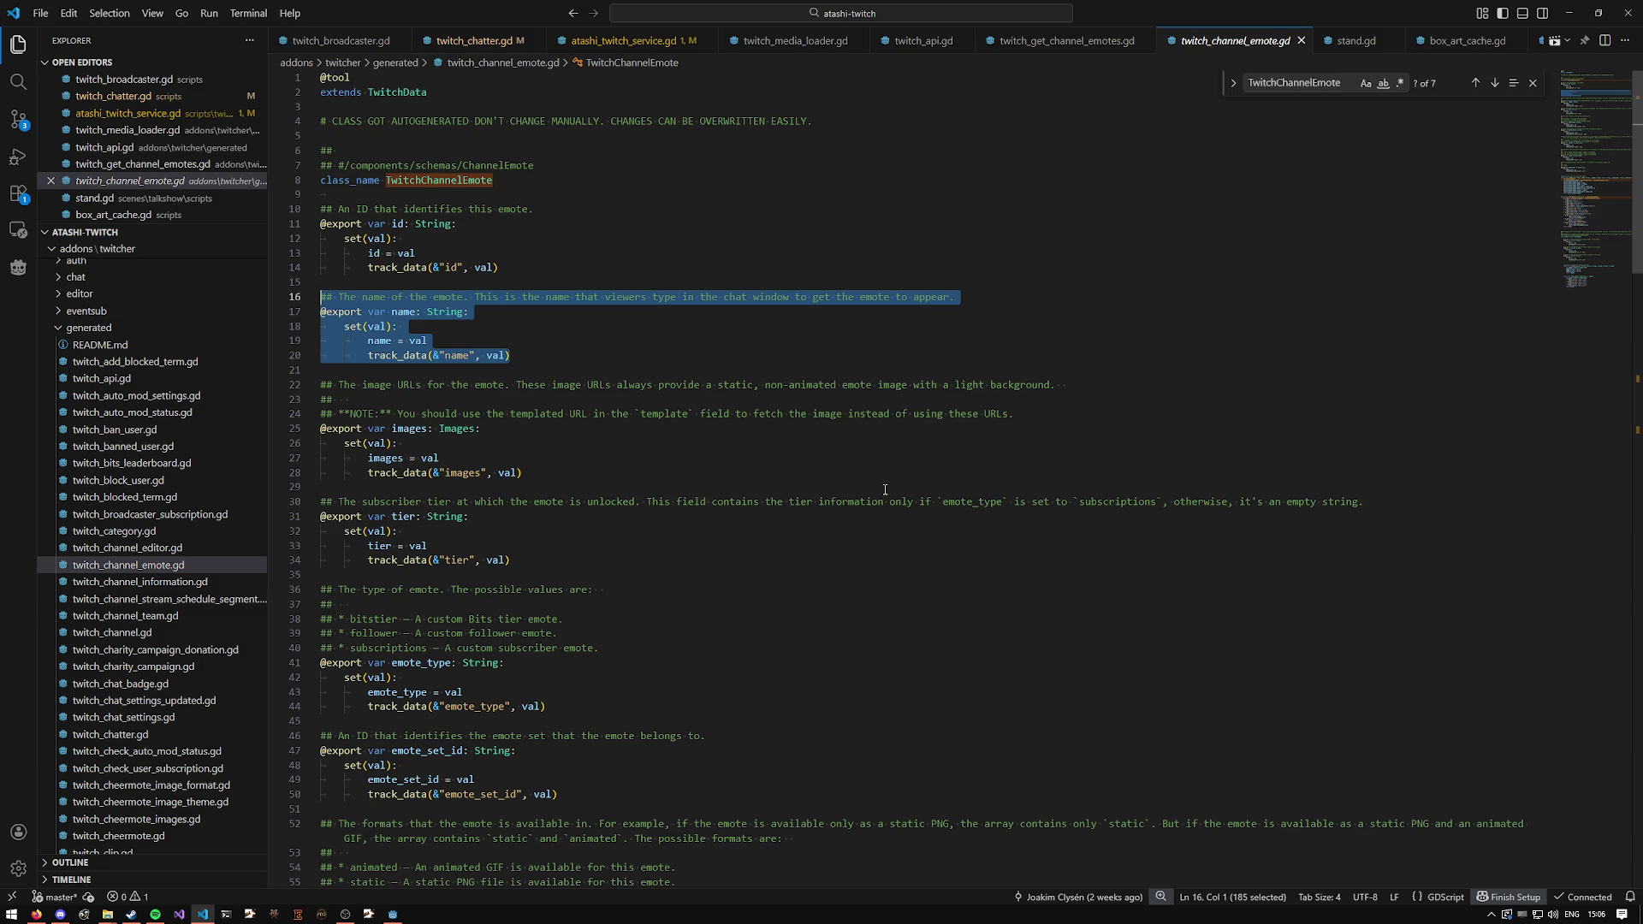
Navigate back to the emote code in atashi_twitch_service.gd, then switch to Godot.
{"action": "key", "text": "alt+Left"}
{"action": "key", "text": "alt+Left"}
{"action": "key", "text": "alt+Left"}
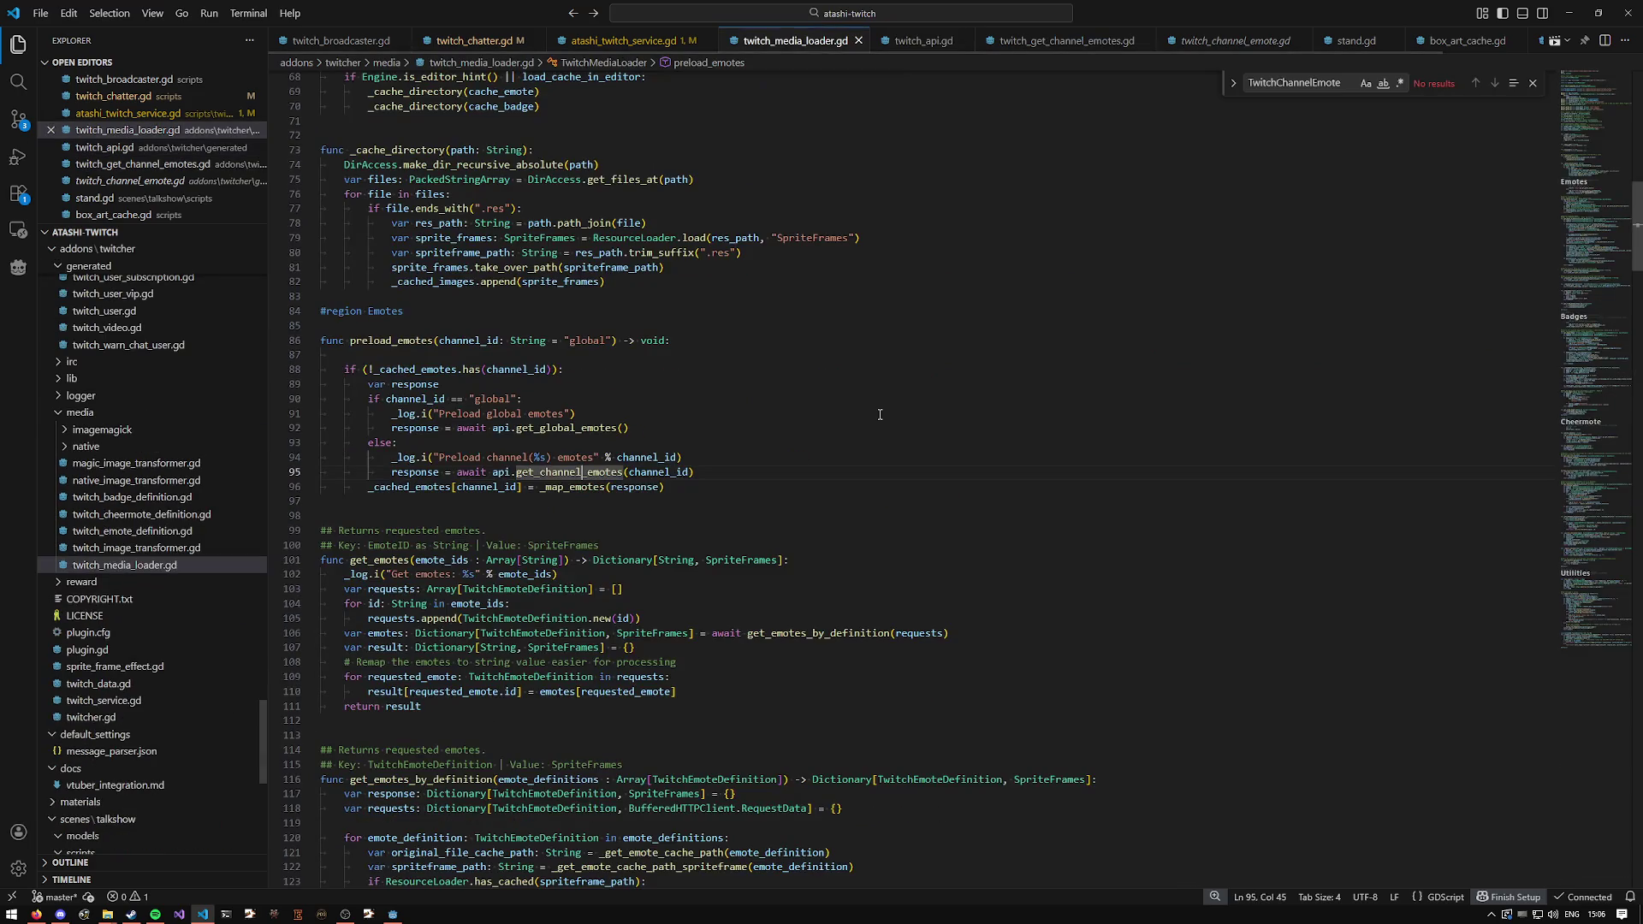
{"action": "key", "text": "alt+Left"}
{"action": "key", "text": "alt+Left"}
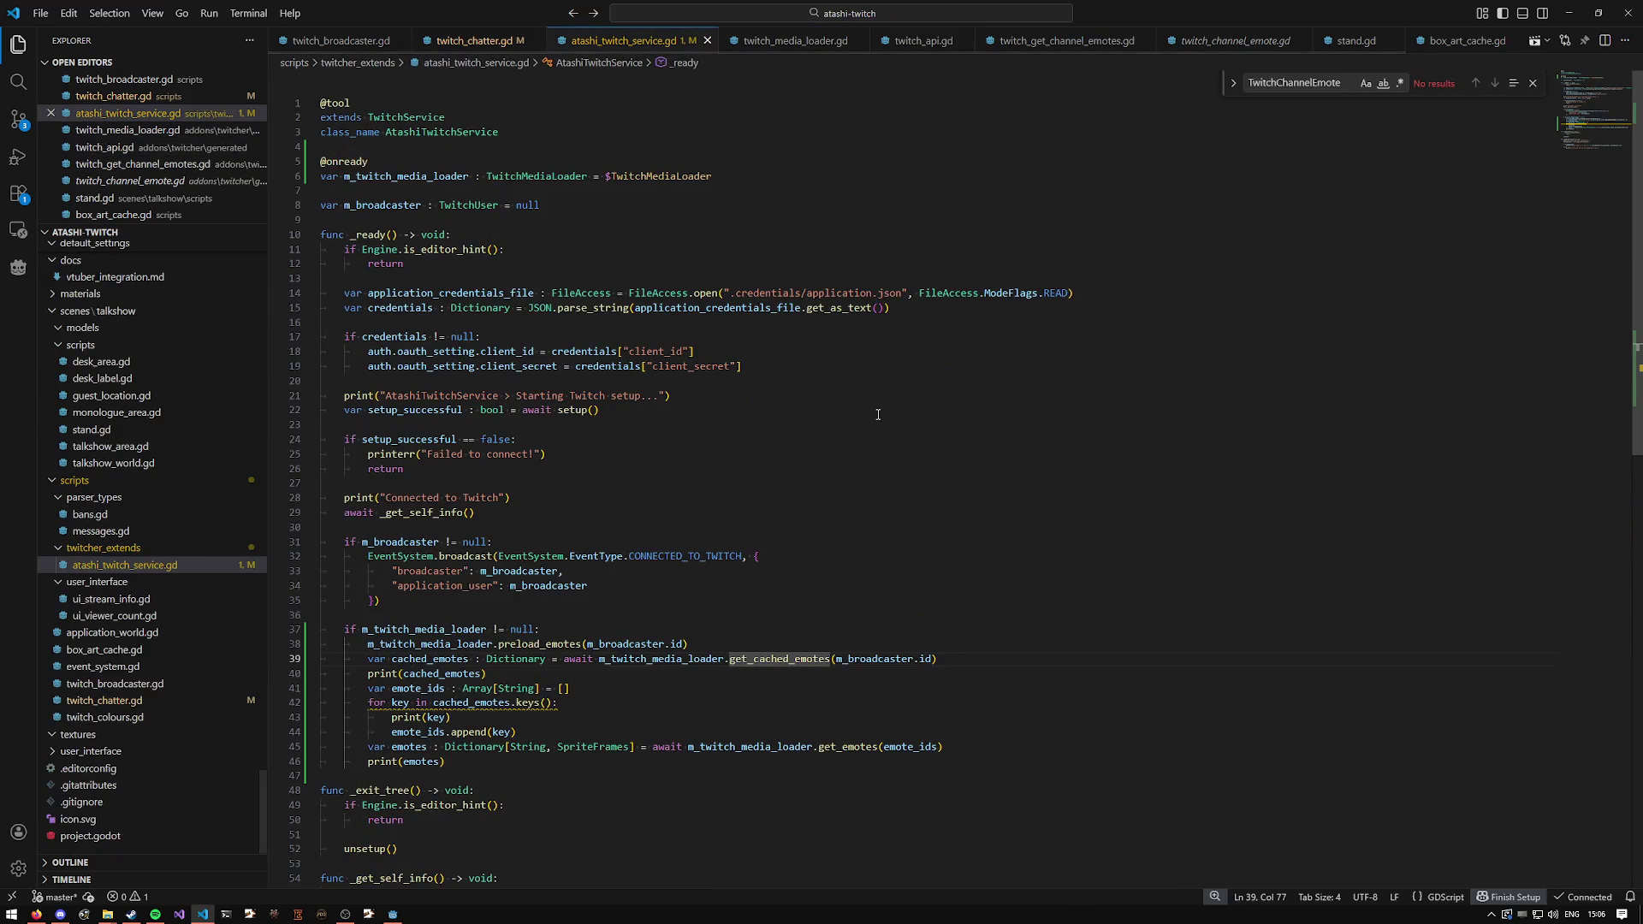
{"action": "left_click", "coordinate": [995, 750]}
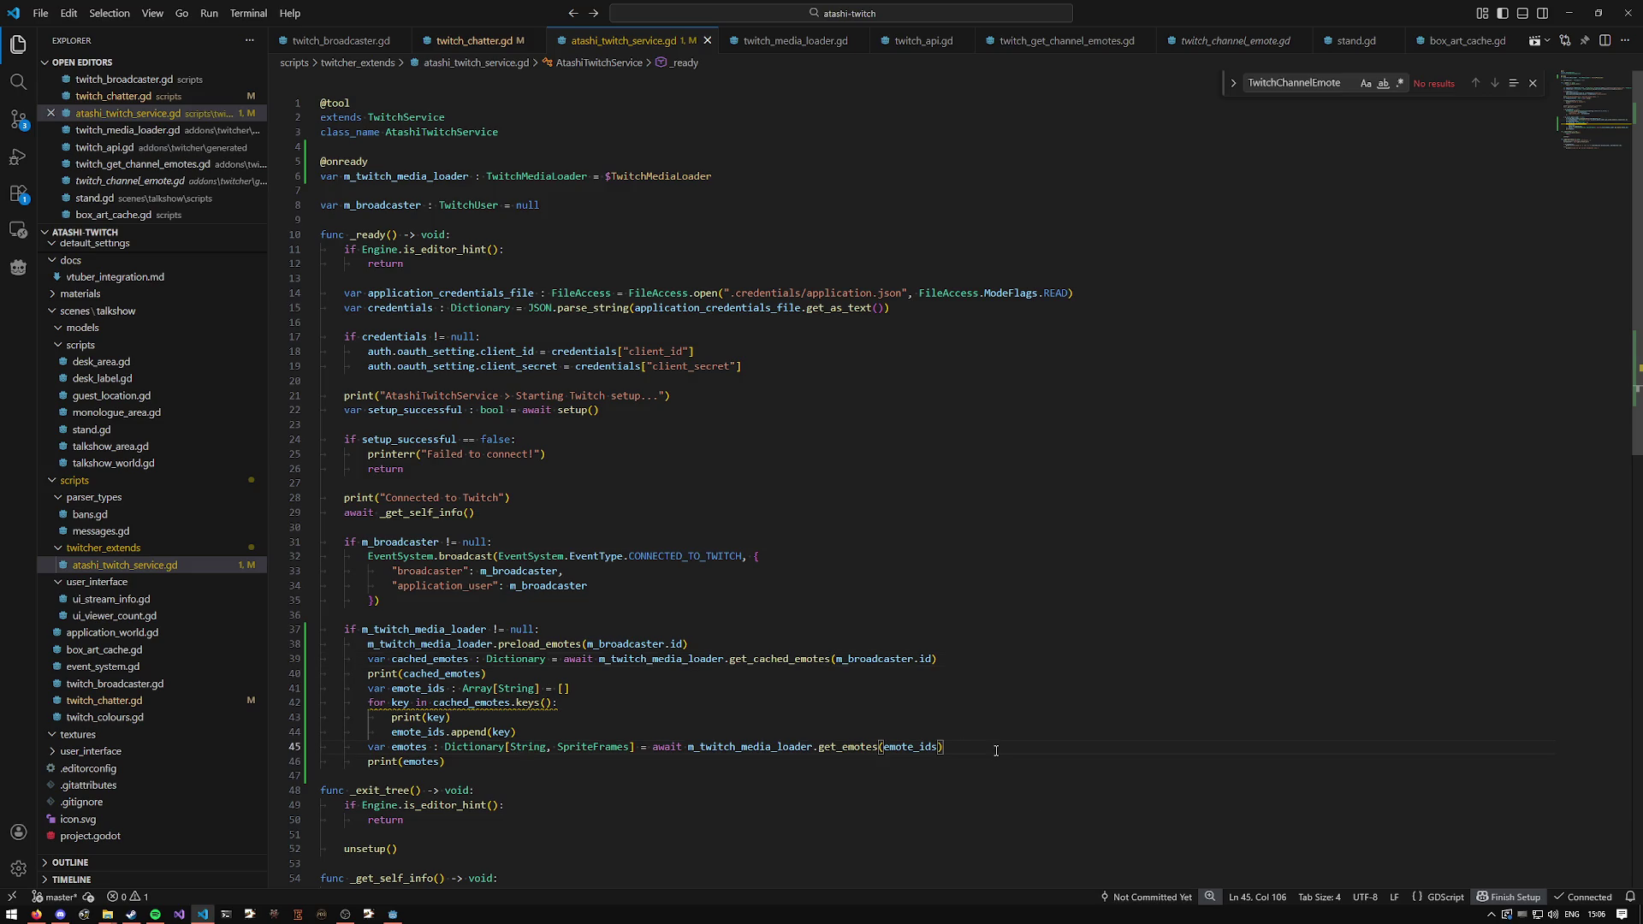
{"action": "scroll", "coordinate": [995, 750], "scroll_direction": "down", "scroll_amount": 3}
{"action": "left_click", "coordinate": [393, 914]}
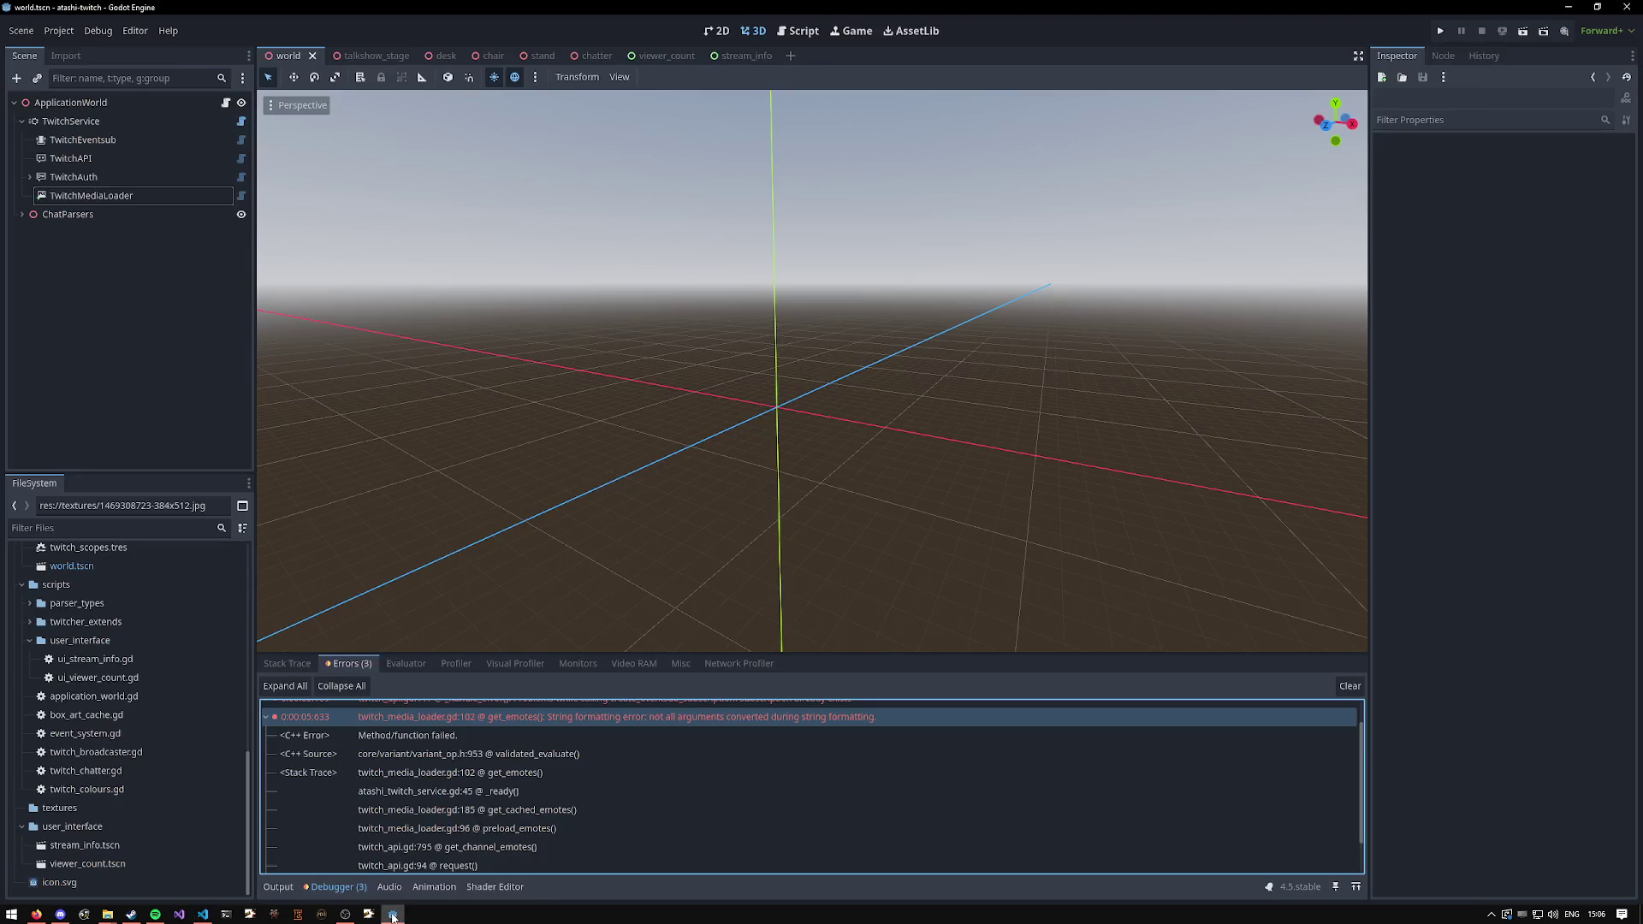
View Godot's Output log with emote id 301583046, then return to the service script.
{"action": "left_click", "coordinate": [285, 665]}
{"action": "left_click", "coordinate": [278, 886]}
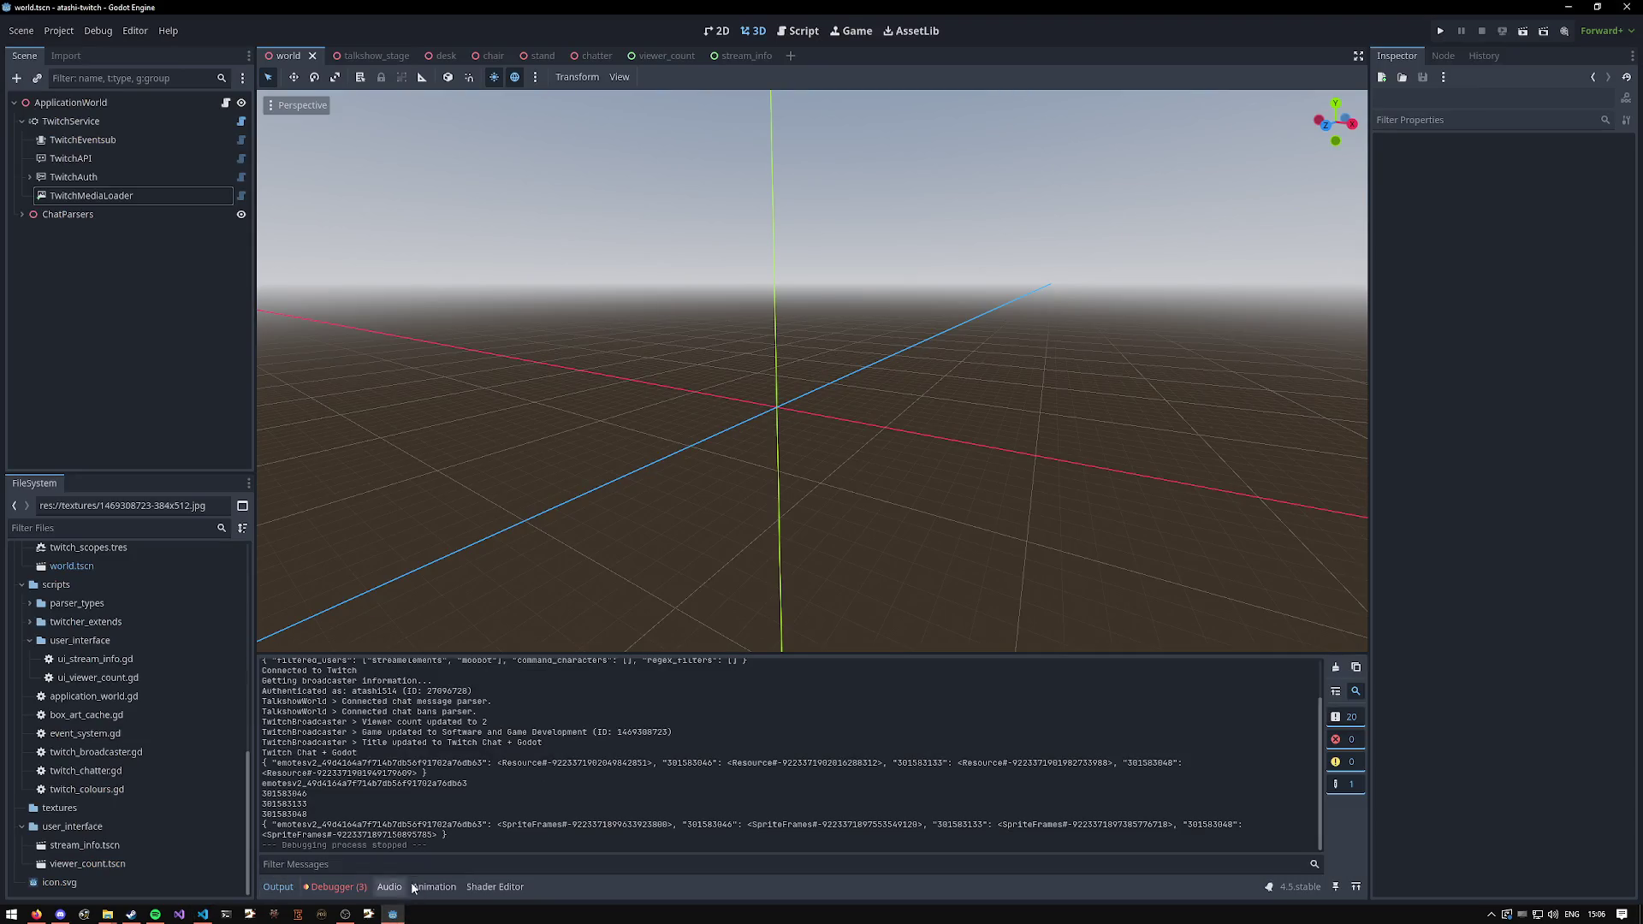
{"action": "double_click", "coordinate": [720, 825]}
{"action": "double_click", "coordinate": [515, 762]}
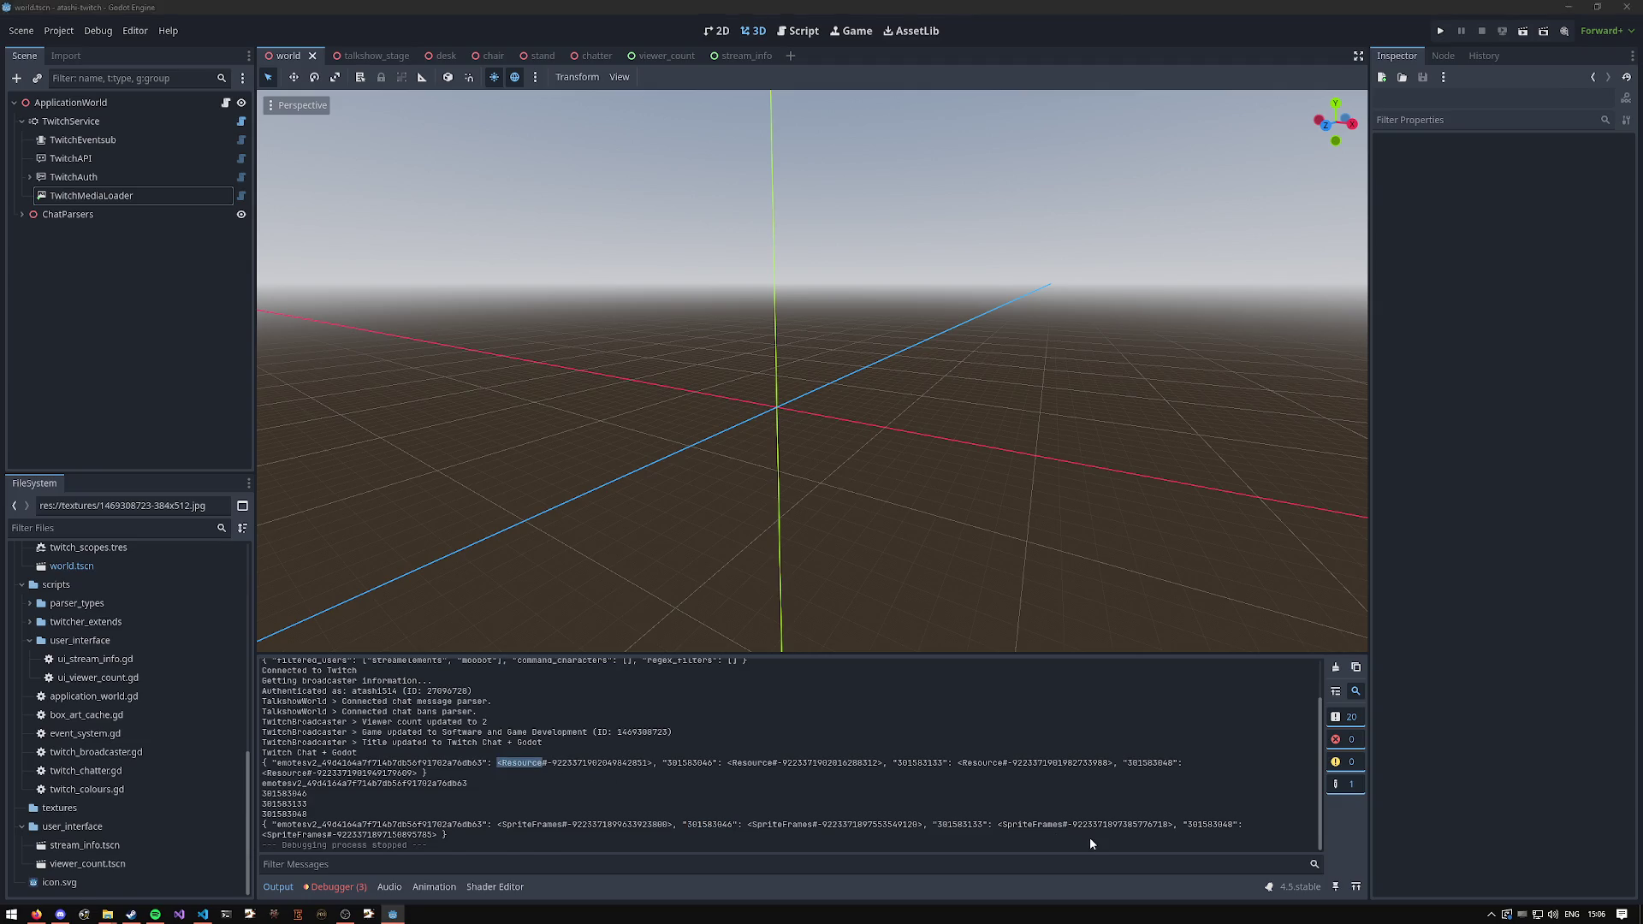
{"action": "key", "text": "alt+Tab"}
{"action": "left_click", "coordinate": [727, 598]}
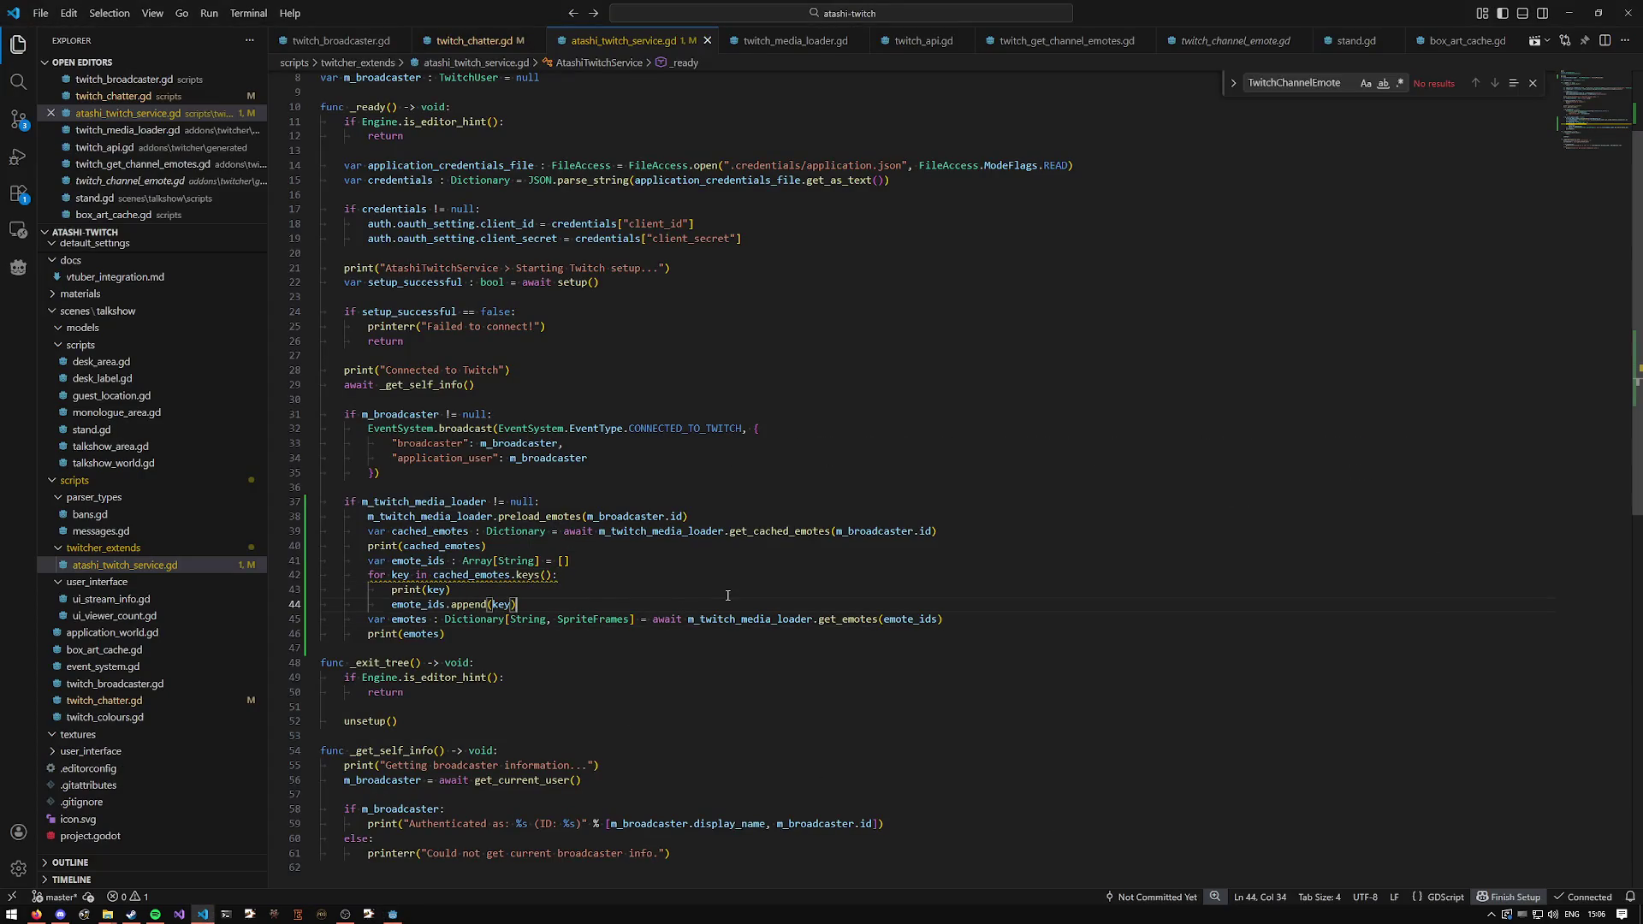
Rewrite line 43 as print("{0} : {1}".format([cached_emotes[key].id, key])) and save.
{"action": "key", "text": "Up"}
{"action": "key", "text": "Left"}
{"action": "type", "text": "\""}
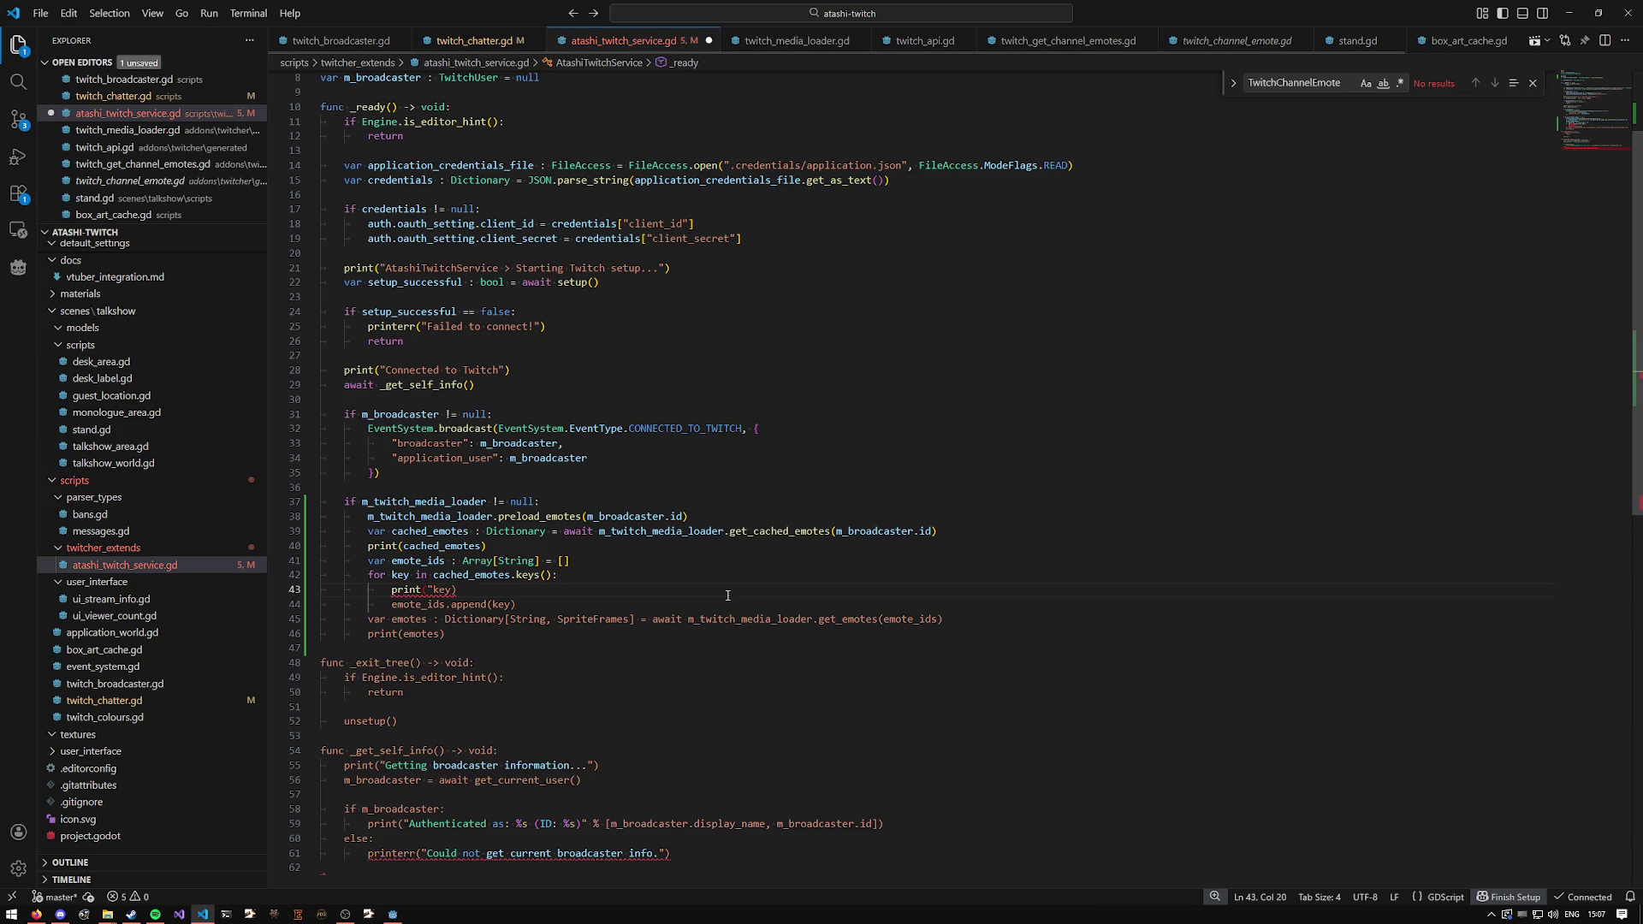
{"action": "type", "text": "{0"}
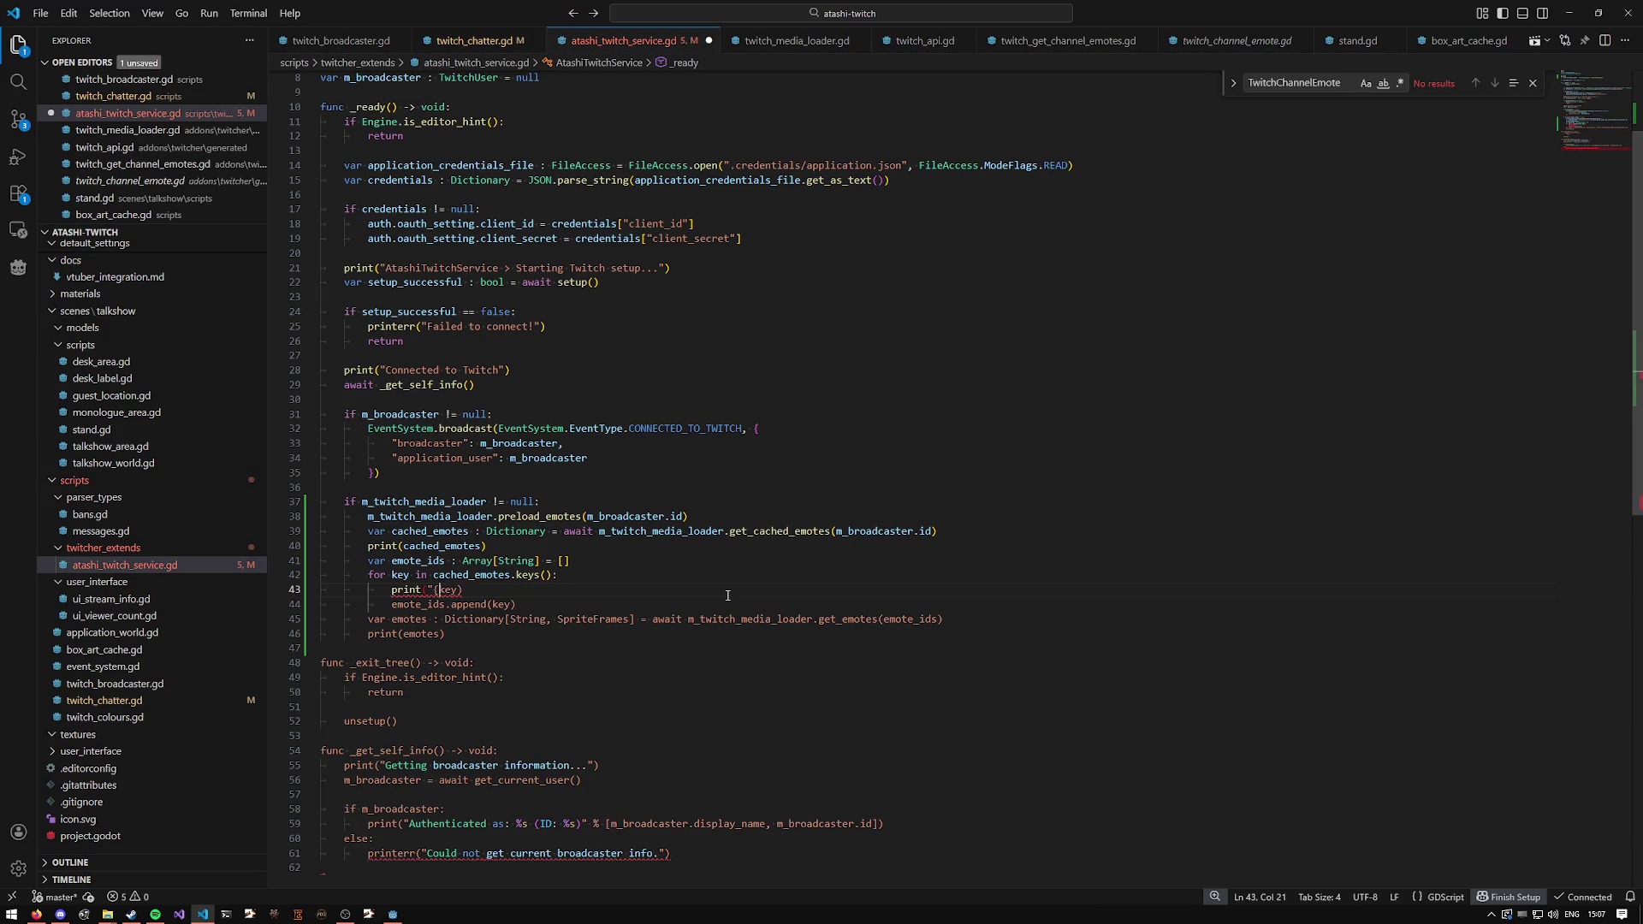
{"action": "type", "text": "} : {1}\""}
{"action": "type", "text": ".format("}
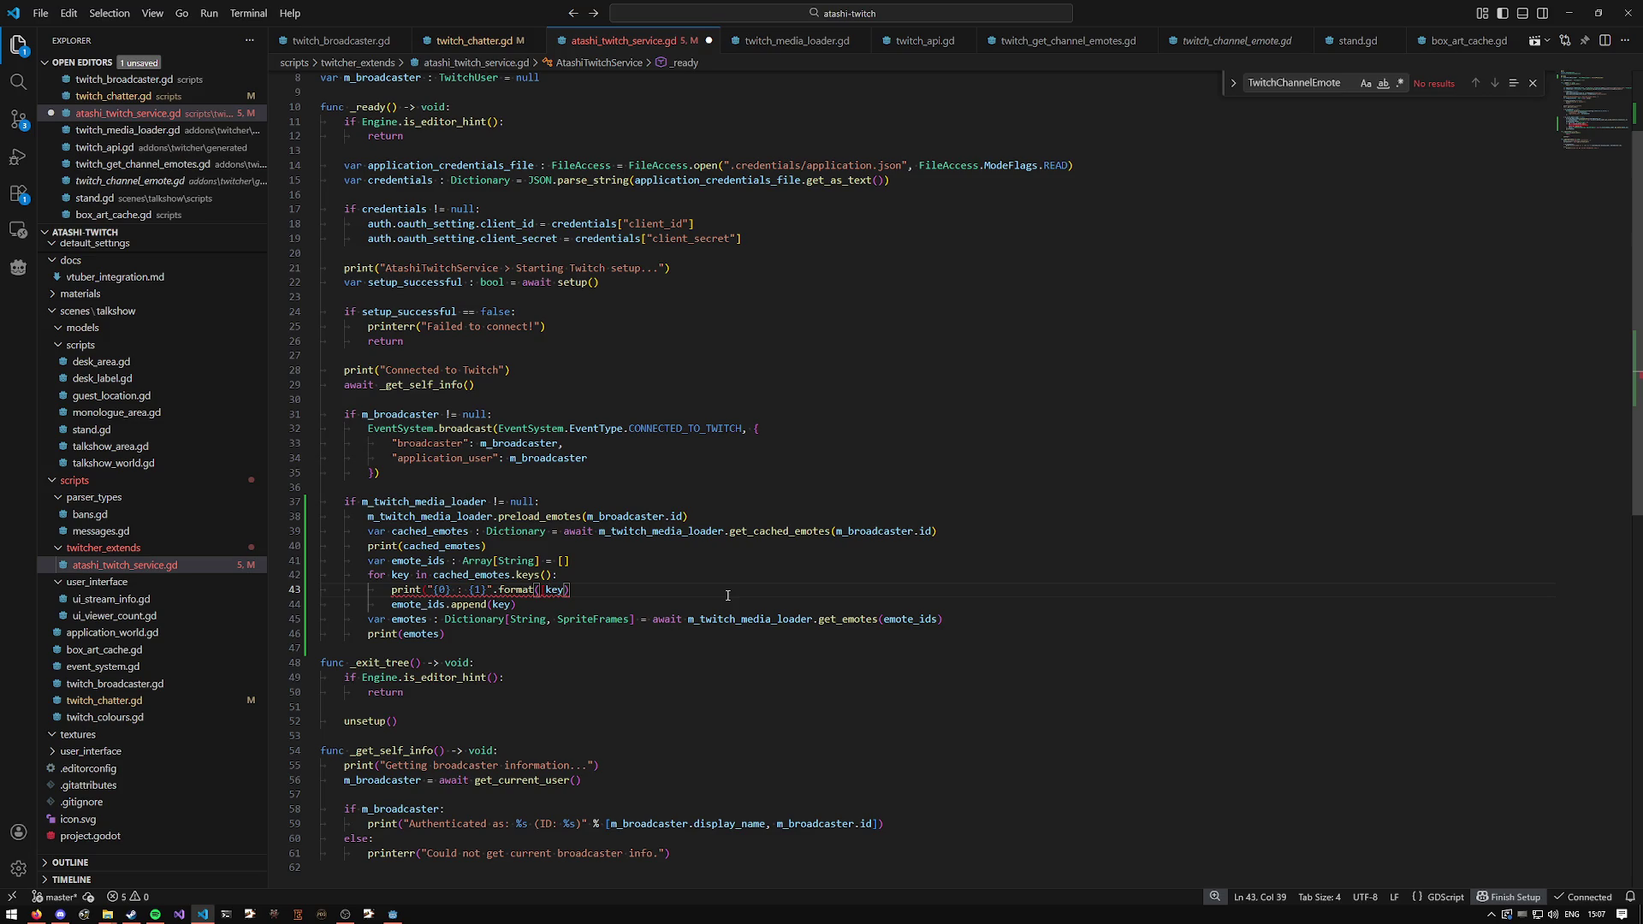
{"action": "type", "text": "cached_emotes"}
{"action": "key", "text": "BackSpace"}
{"action": "type", "text": "["}
{"action": "key", "text": "Right"}
{"action": "key", "text": "Right"}
{"action": "key", "text": "Right"}
{"action": "type", "text": "].id, key"}
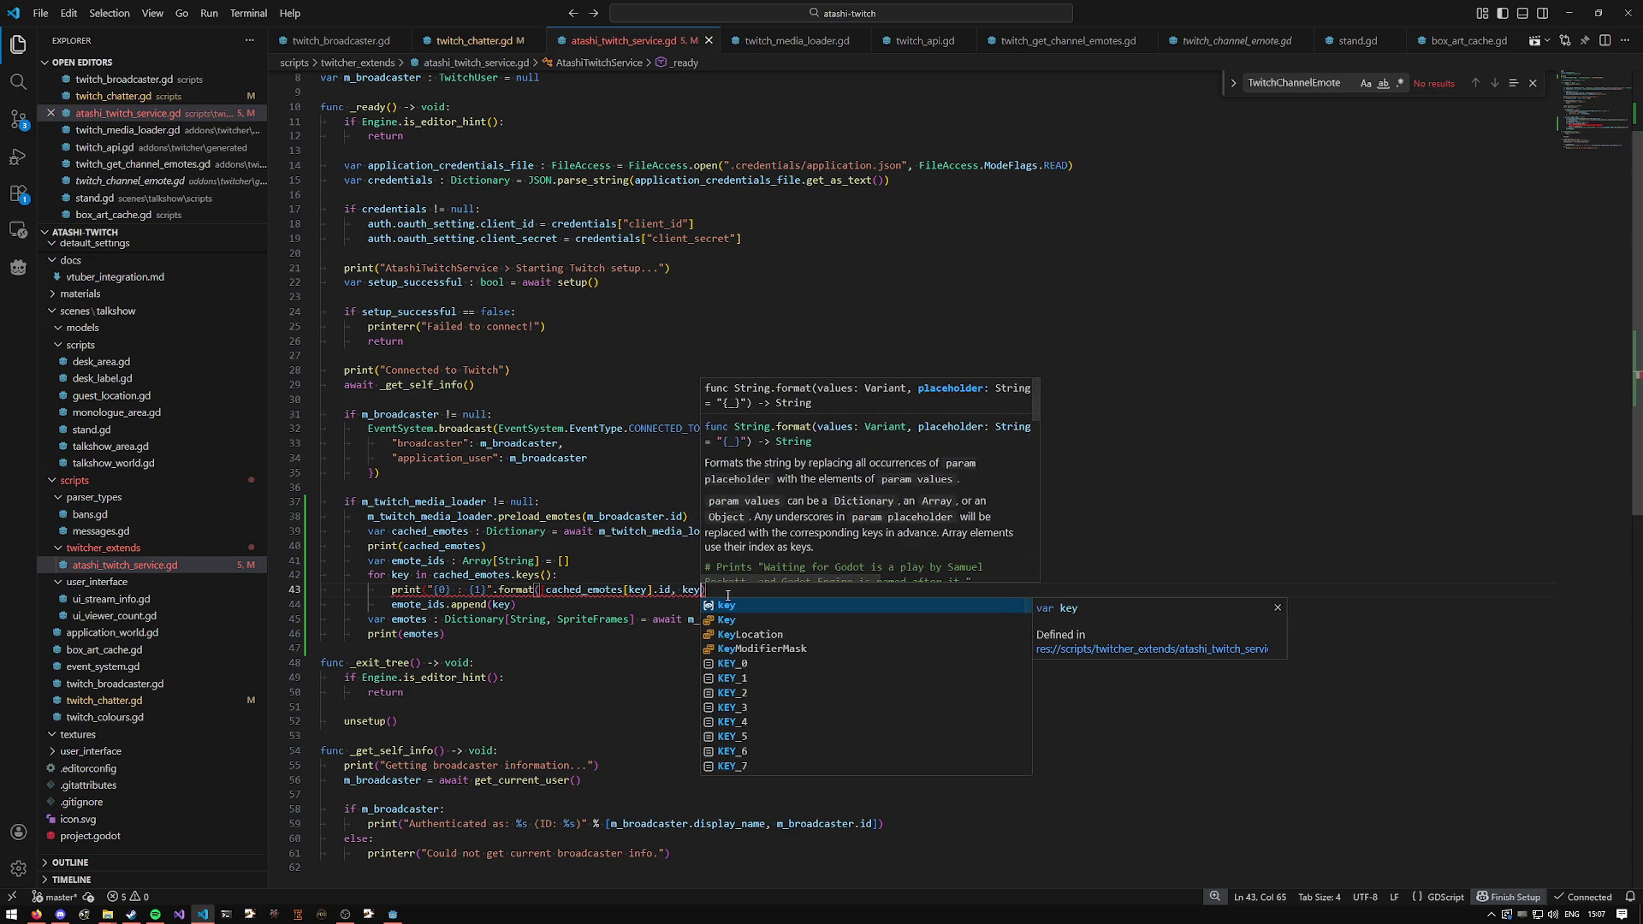
{"action": "type", "text": "]"}
{"action": "key", "text": "ctrl+s"}
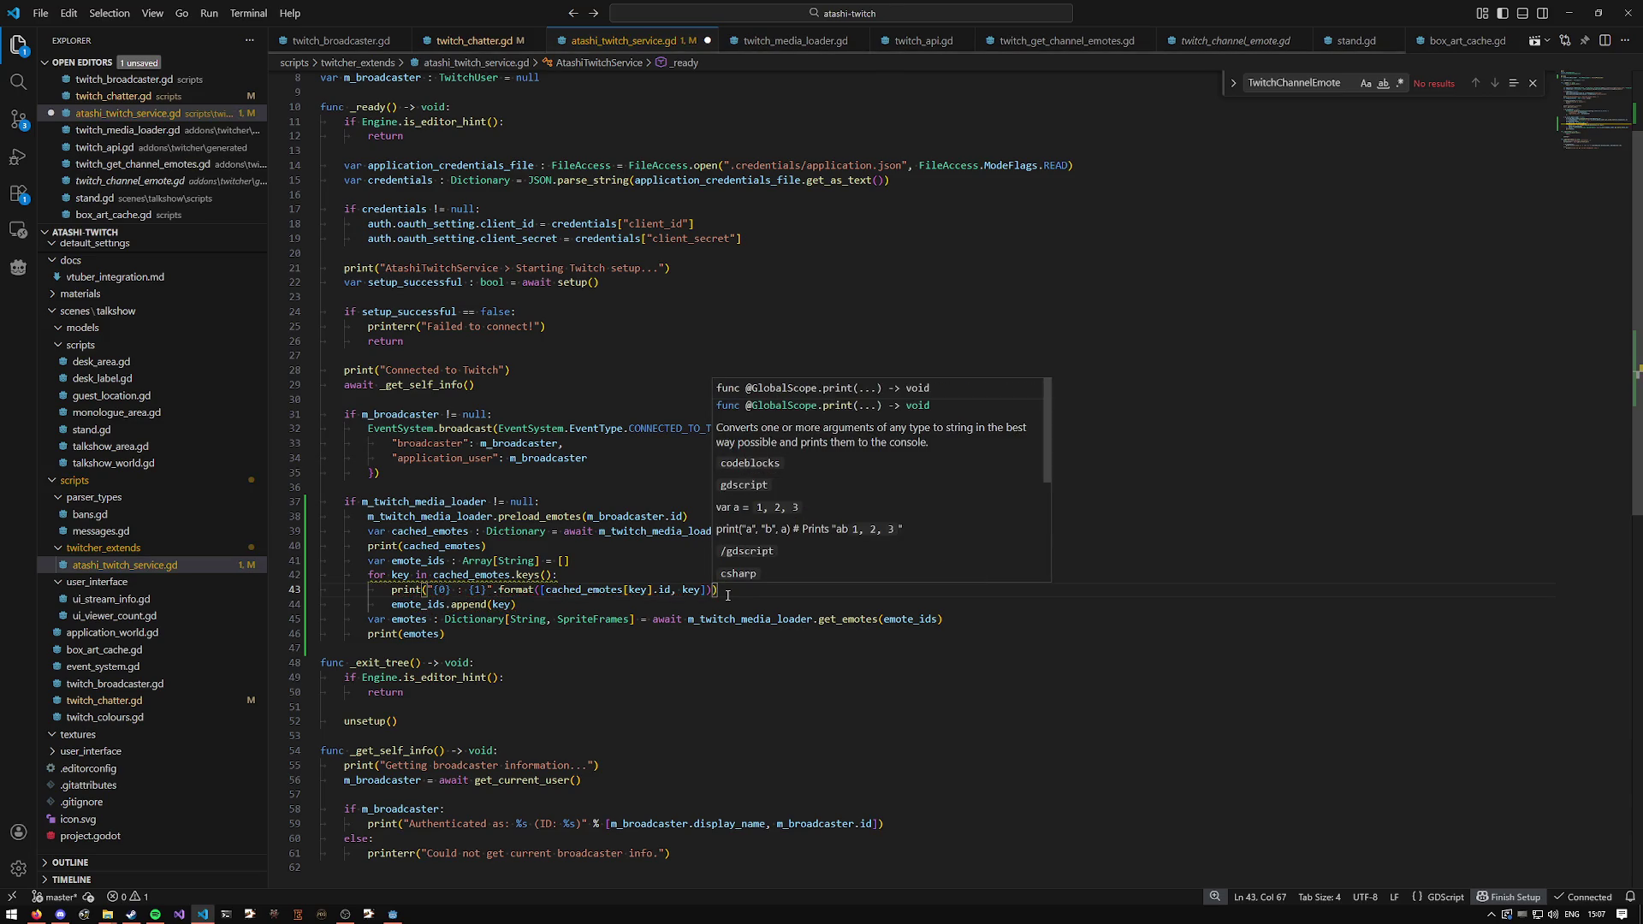
{"action": "key", "text": "alt+Tab"}
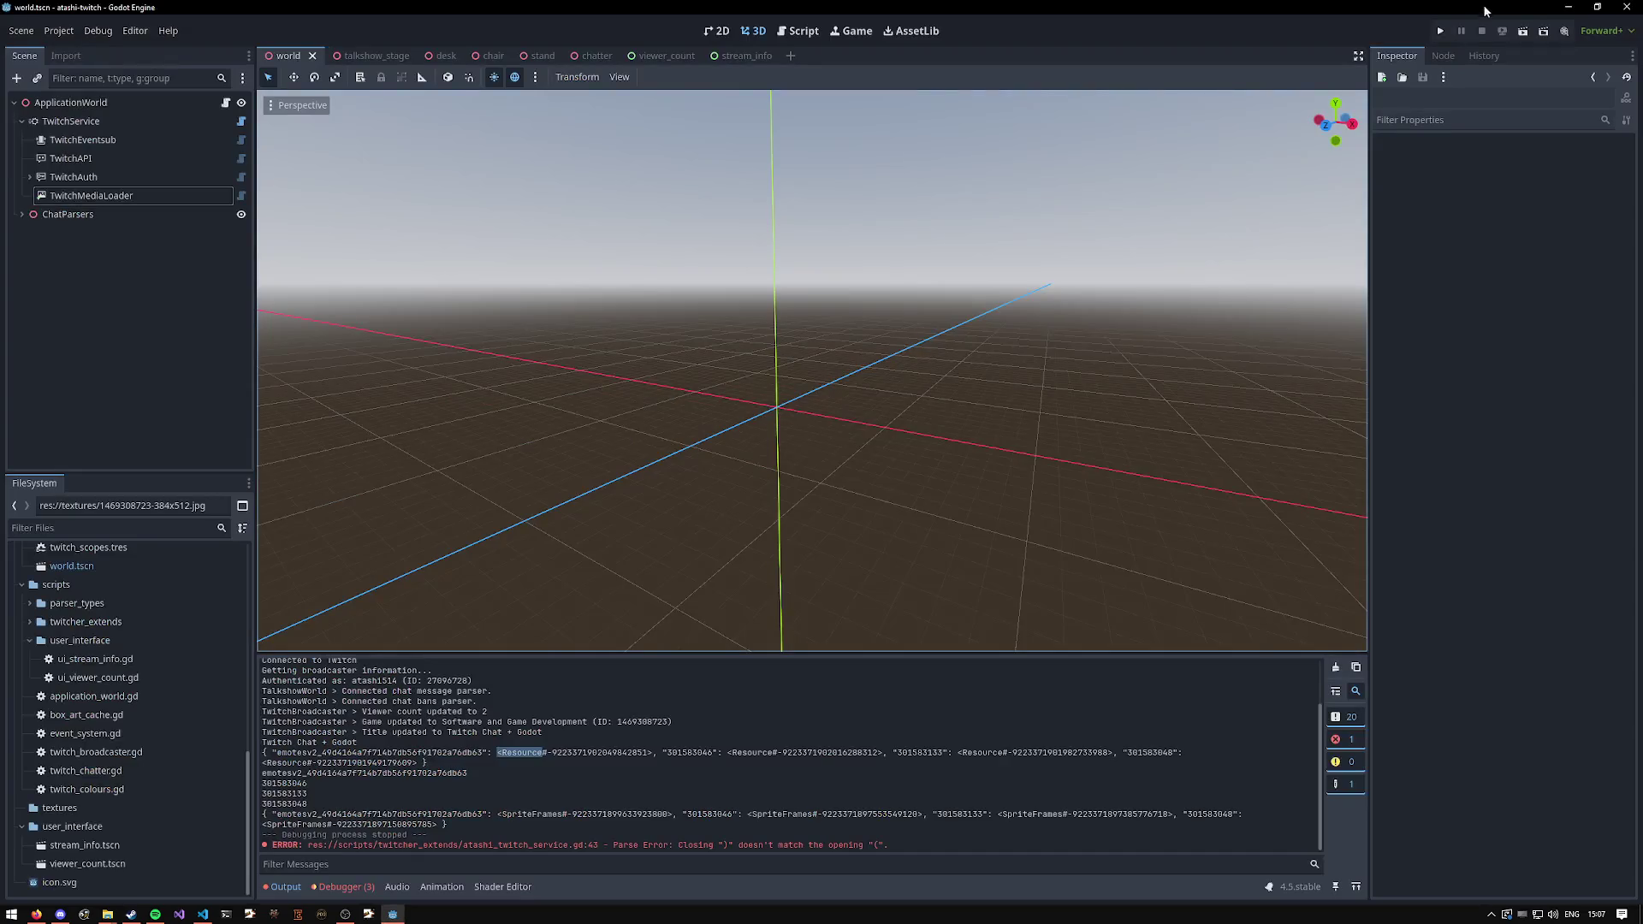
Run the project, replace .id with .name on line 43, and rerun to log name-key pairs.
{"action": "key", "text": "F5"}
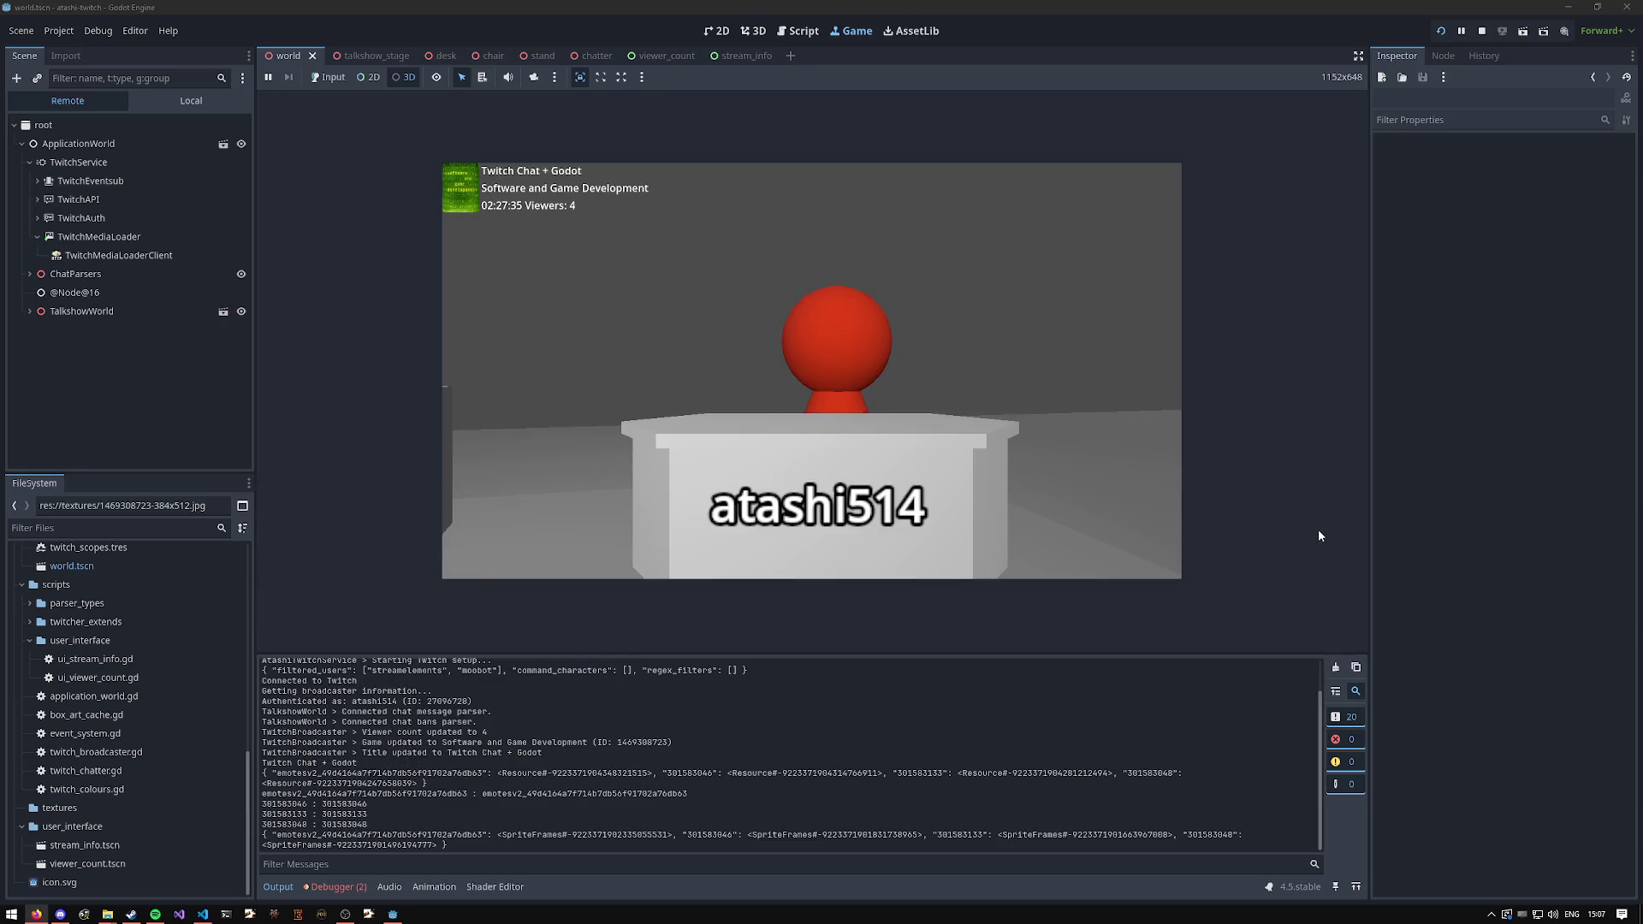
{"action": "key", "text": "alt+Tab"}
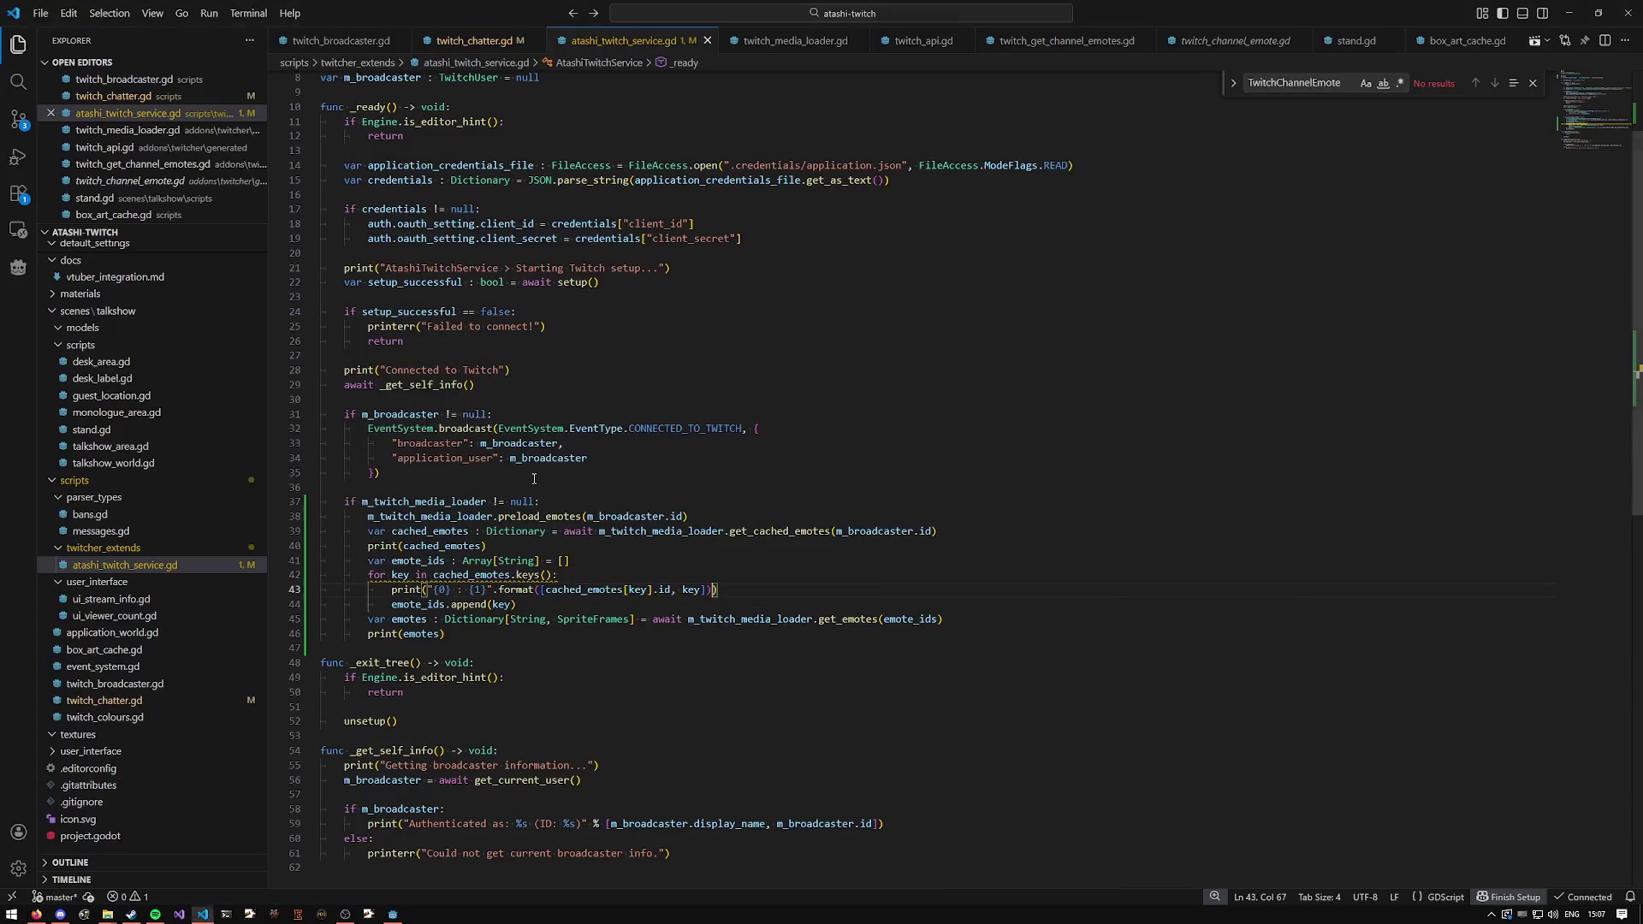
{"action": "double_click", "coordinate": [672, 590]}
{"action": "type", "text": "name"}
{"action": "key", "text": "alt+Tab"}
{"action": "left_click", "coordinate": [1441, 31]}
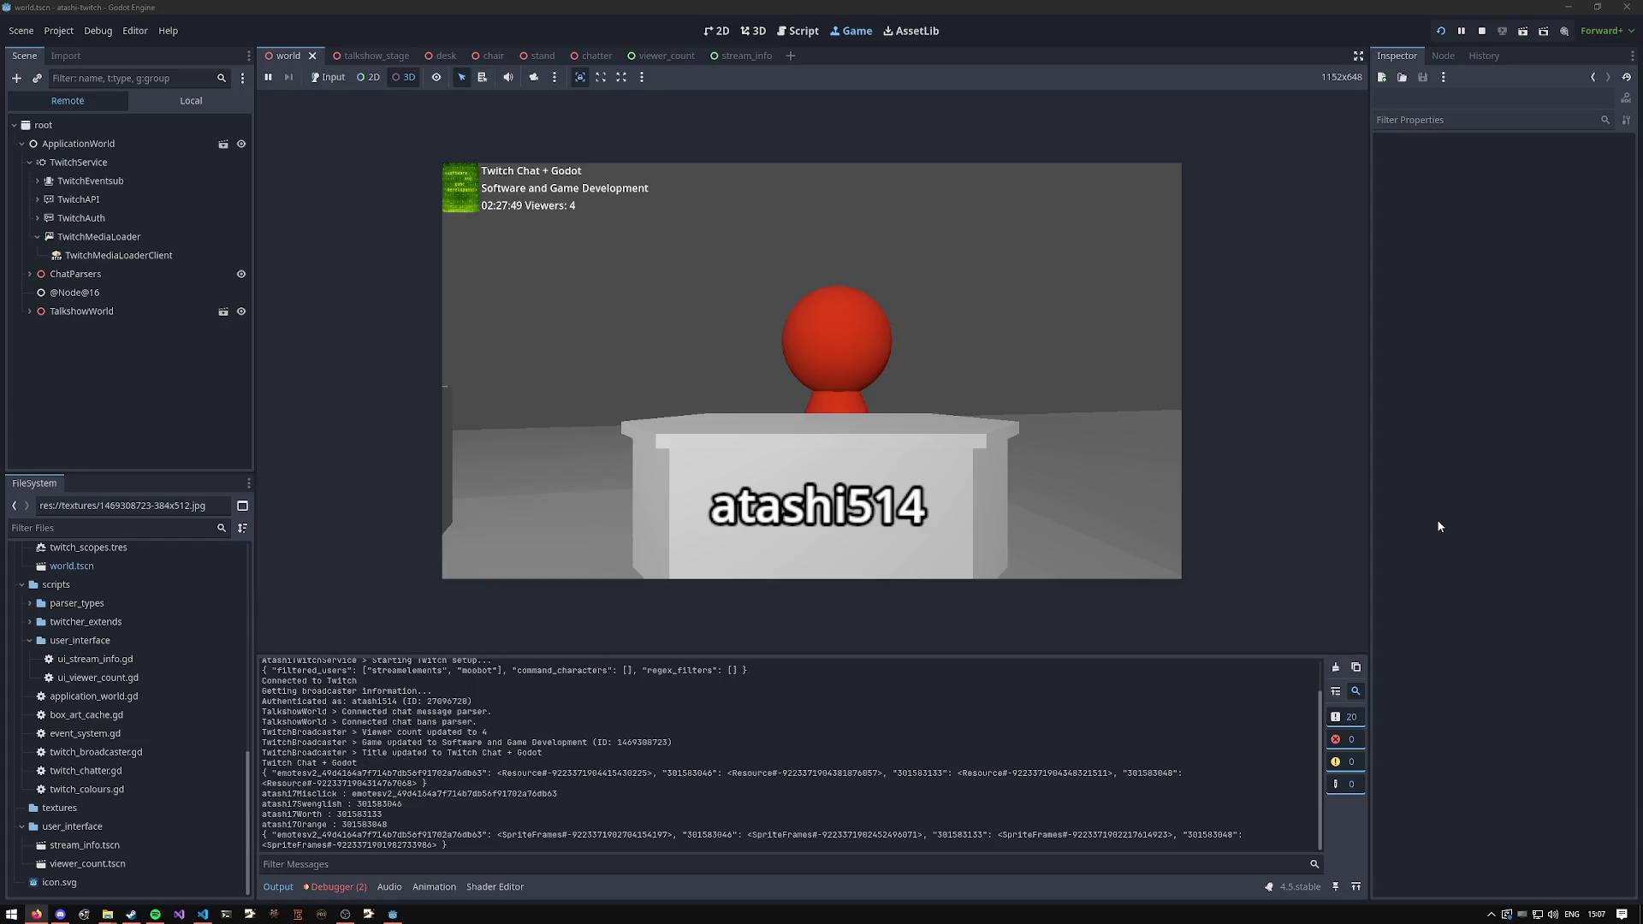
{"action": "double_click", "coordinate": [288, 795]}
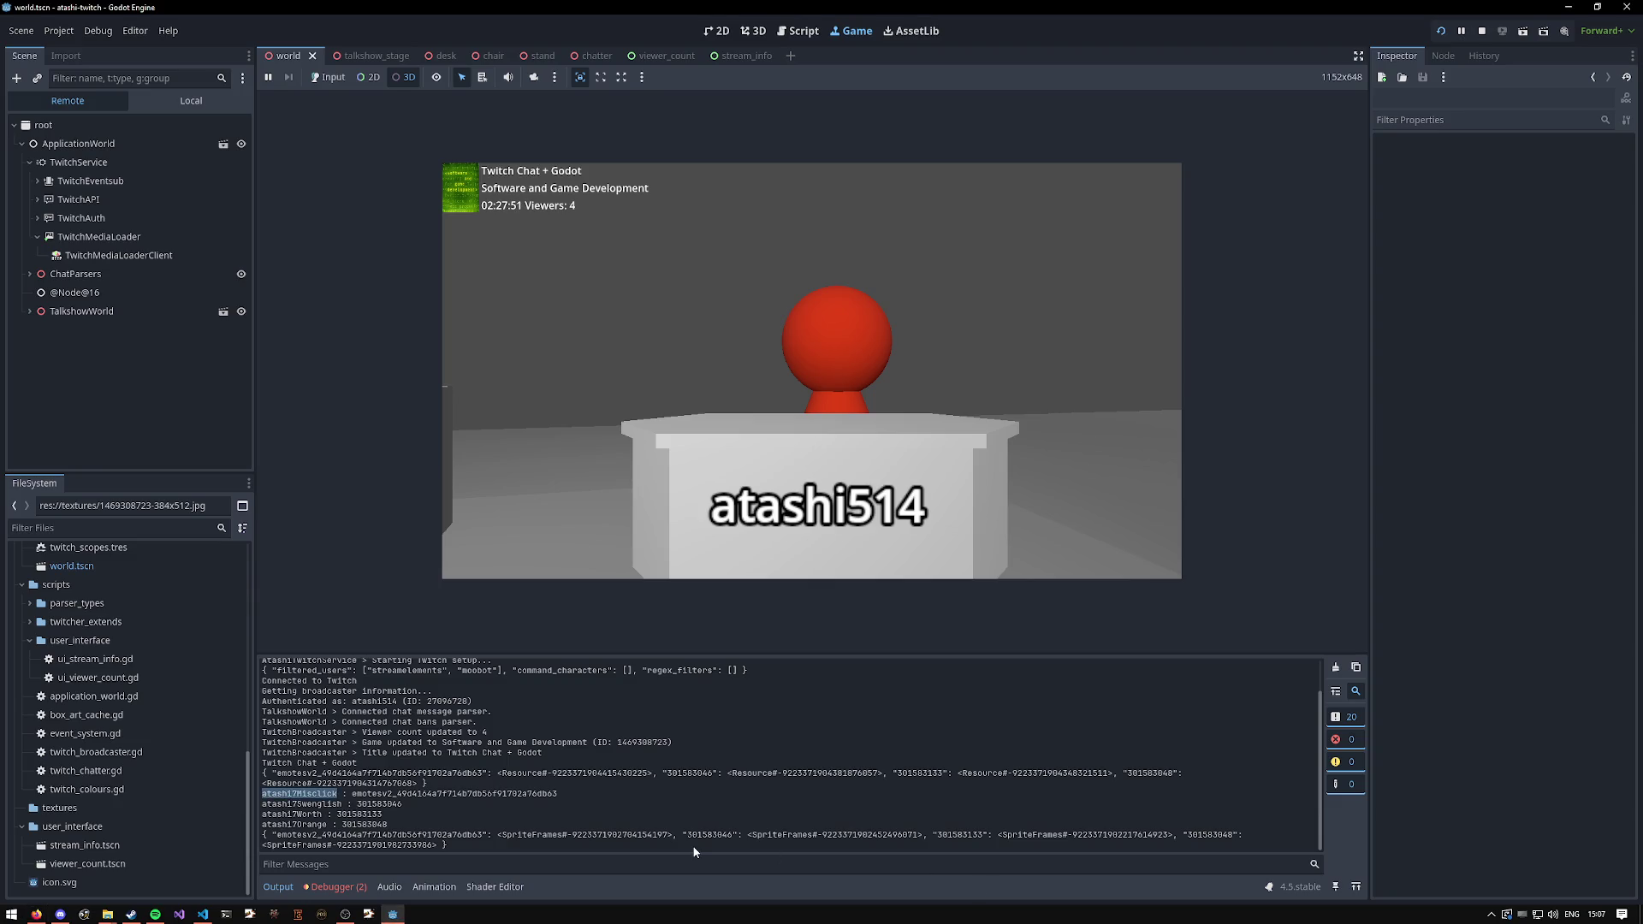